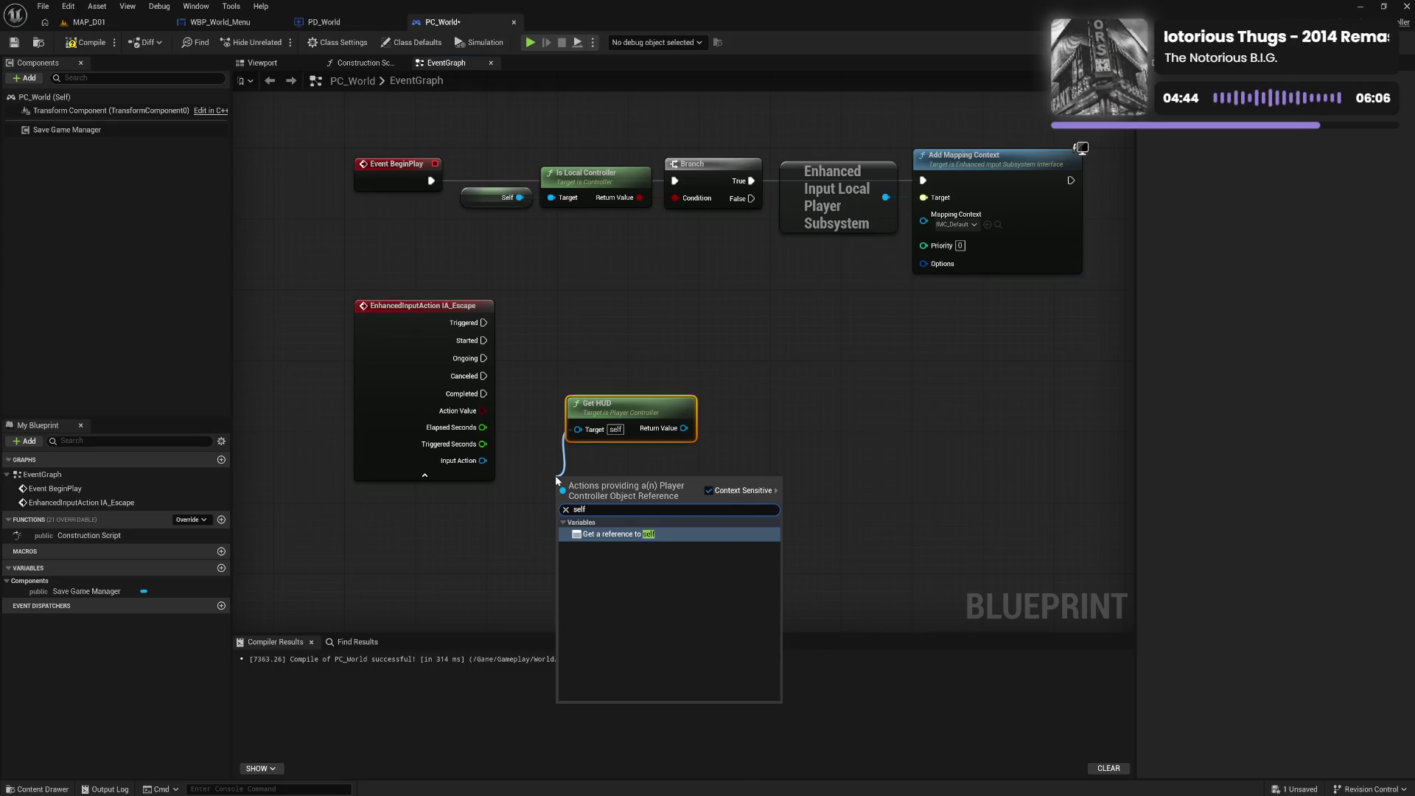
# Feed Self into Get HUD and call BPI Escape Key Pressed on the returned HUD
pyautogui.press('Return')
pyautogui.moveTo(661, 435); pyautogui.dragTo(682, 478)
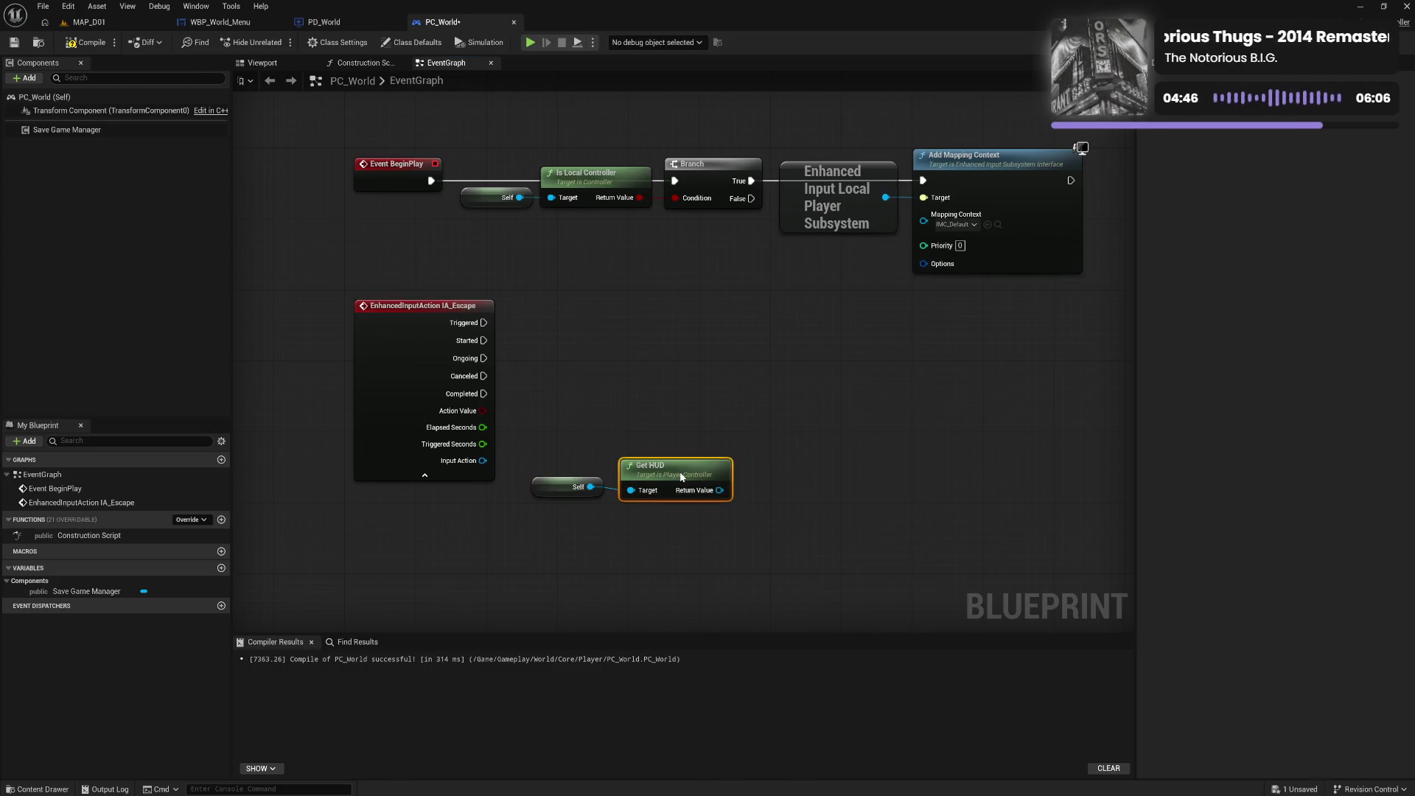
pyautogui.moveTo(554, 457)
pyautogui.mouseDown()
pyautogui.moveTo(664, 528)
pyautogui.moveTo(679, 454)
pyautogui.moveTo(765, 467)
pyautogui.mouseUp()
pyautogui.click(763, 418)
pyautogui.press('Escape')
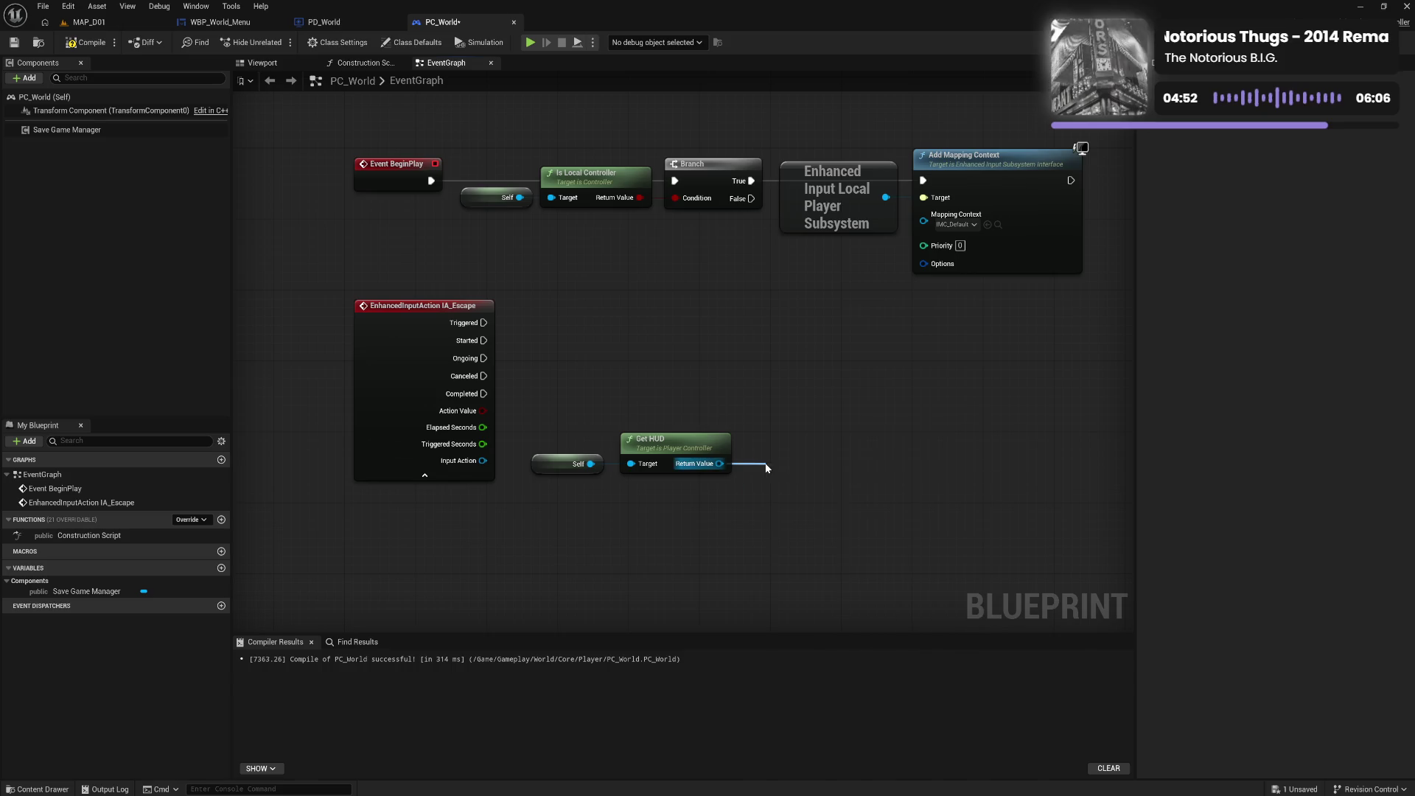
pyautogui.click(774, 471)
pyautogui.moveTo(808, 485); pyautogui.dragTo(789, 440)
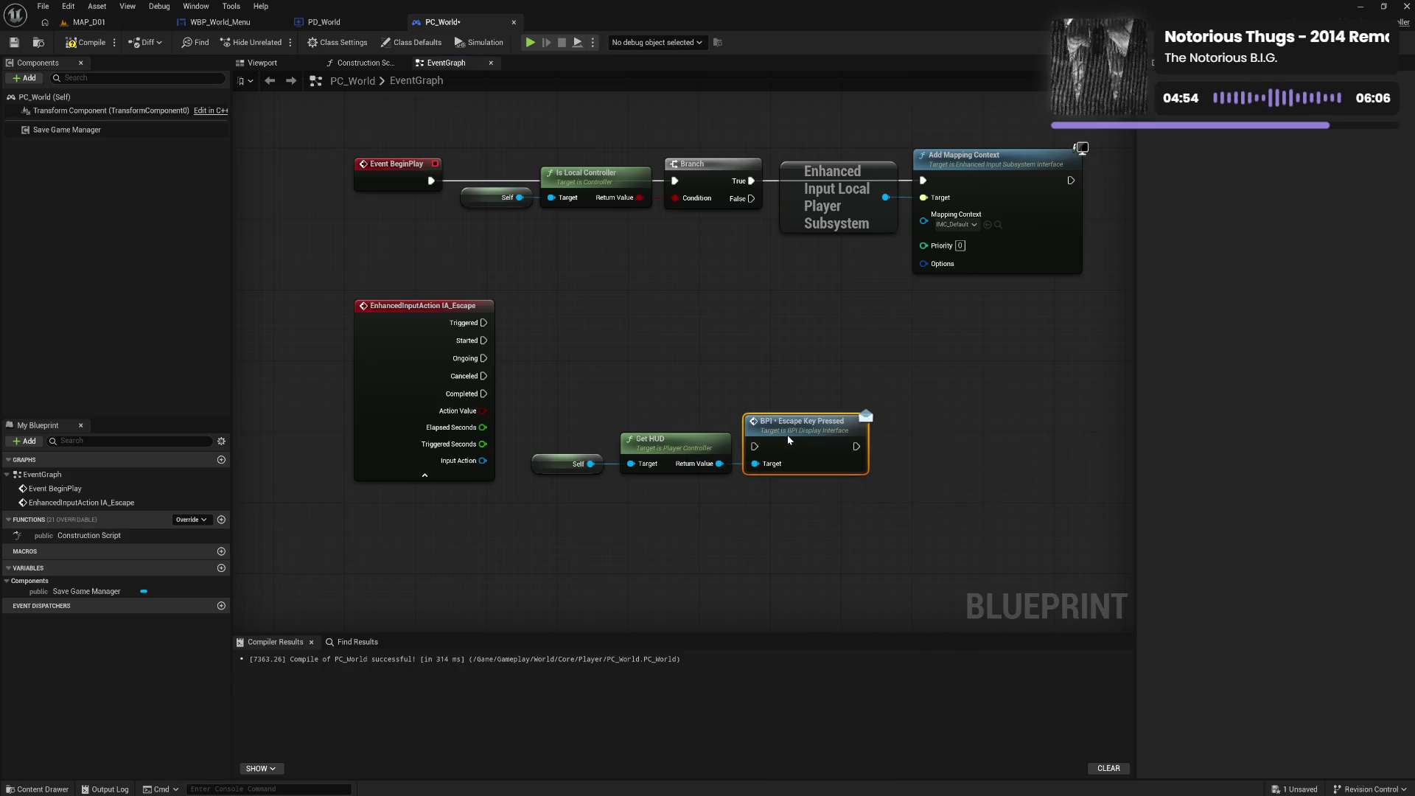
pyautogui.moveTo(684, 418); pyautogui.dragTo(767, 502)
pyautogui.moveTo(766, 445); pyautogui.dragTo(775, 392)
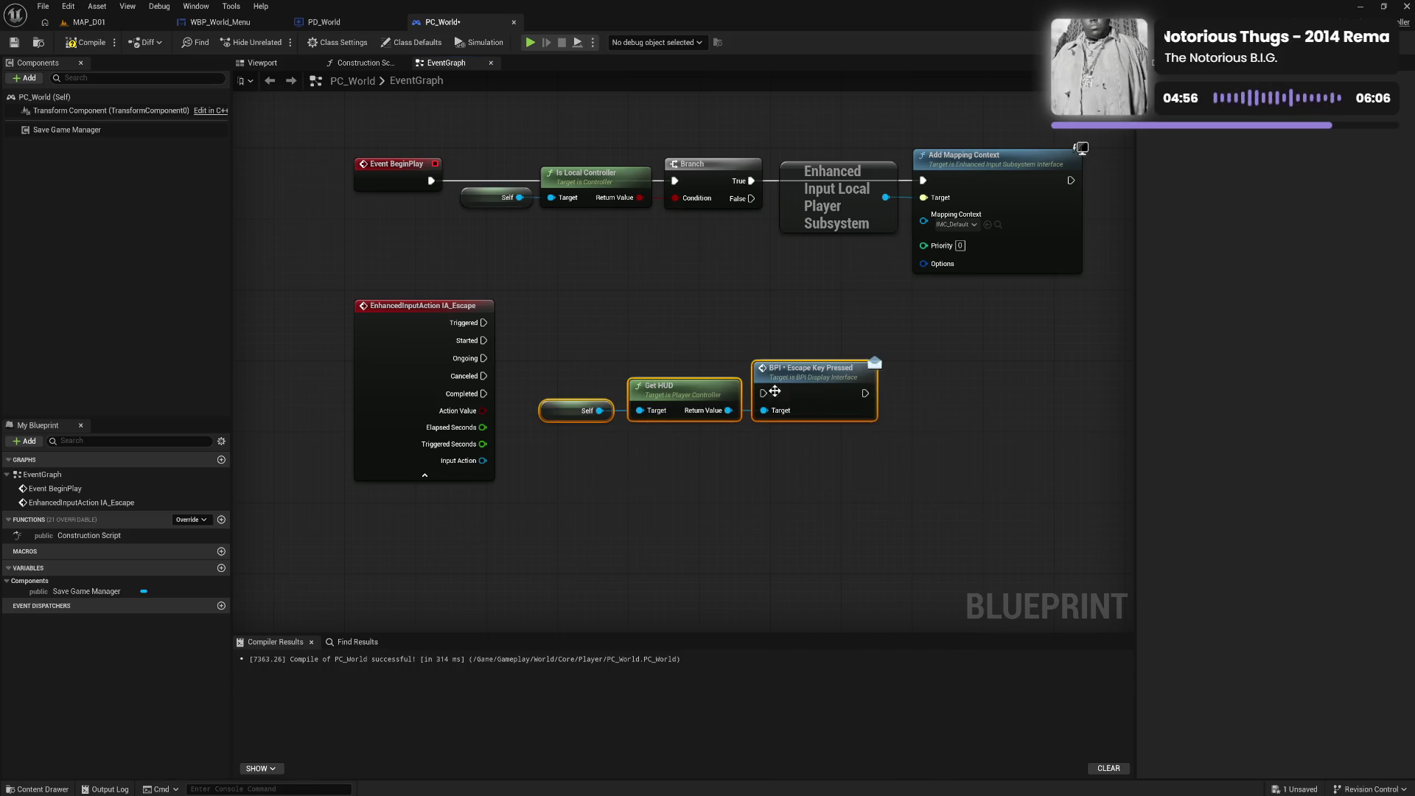
# Wire IA_Escape's Started pin to the interface call, collapse its advanced pins, and tidy the chain
pyautogui.moveTo(483, 341)
pyautogui.mouseDown()
pyautogui.moveTo(763, 393)
pyautogui.moveTo(806, 373)
pyautogui.moveTo(783, 340)
pyautogui.mouseUp()
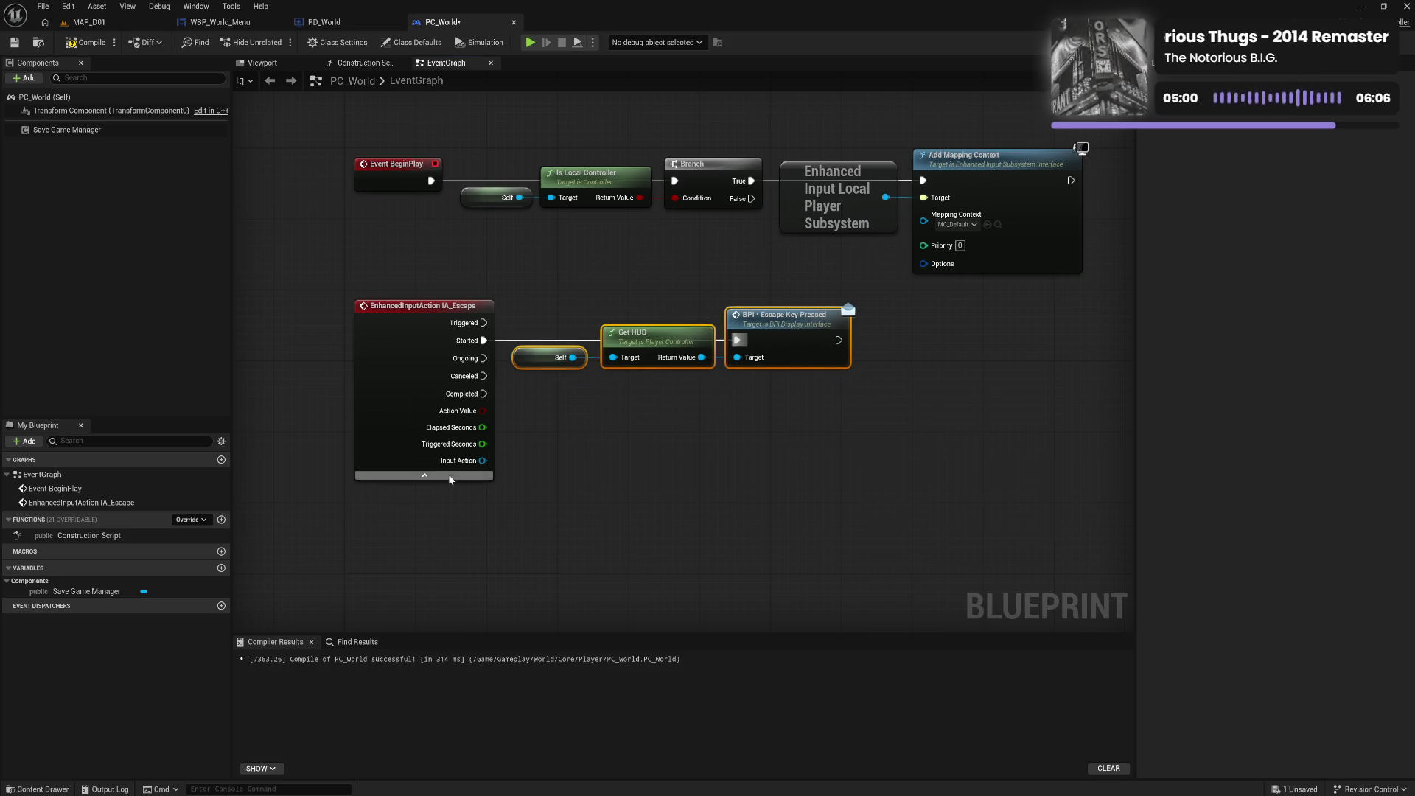
pyautogui.click(424, 475)
pyautogui.click(584, 433)
pyautogui.moveTo(330, 286)
pyautogui.mouseDown()
pyautogui.moveTo(496, 379)
pyautogui.moveTo(937, 435)
pyautogui.mouseUp()
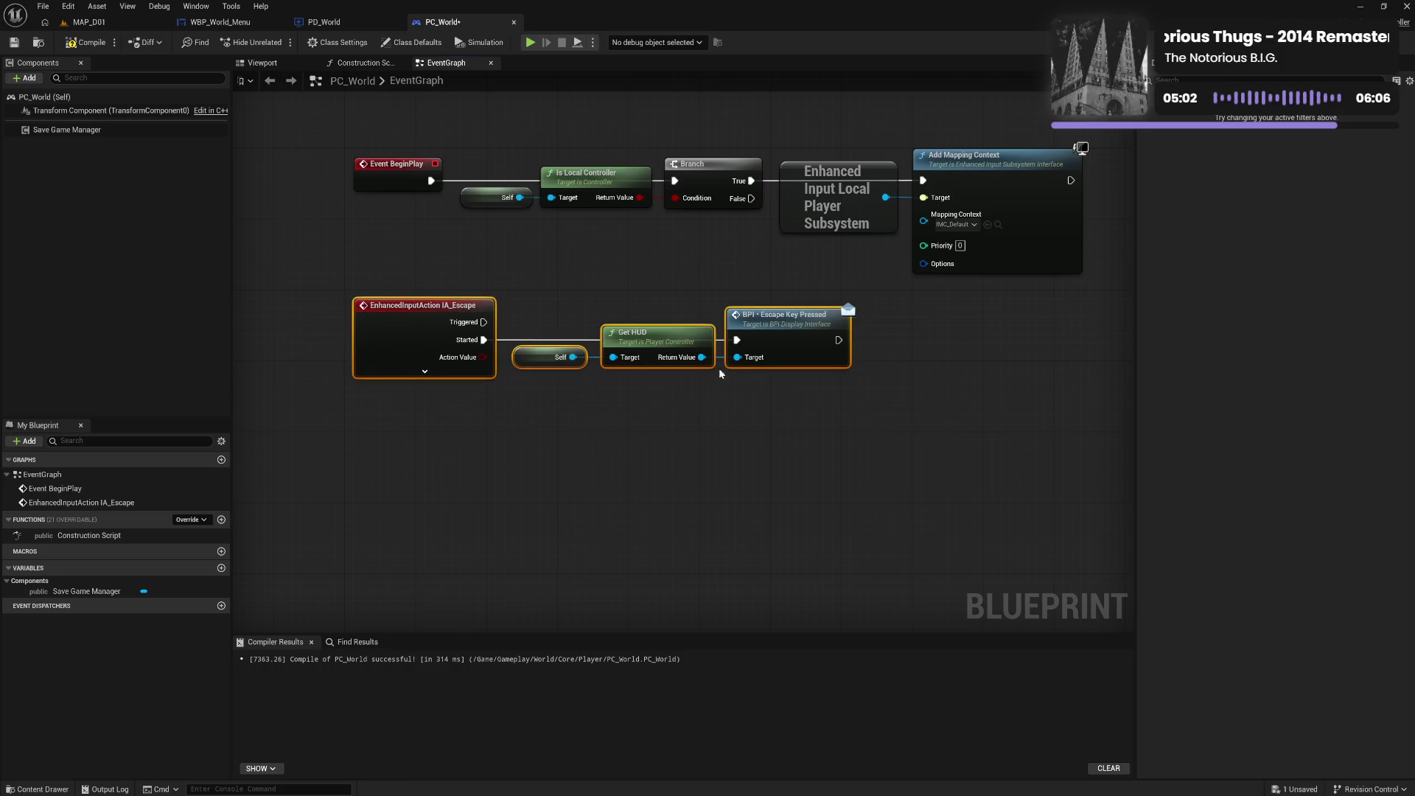
pyautogui.moveTo(410, 324); pyautogui.dragTo(410, 320)
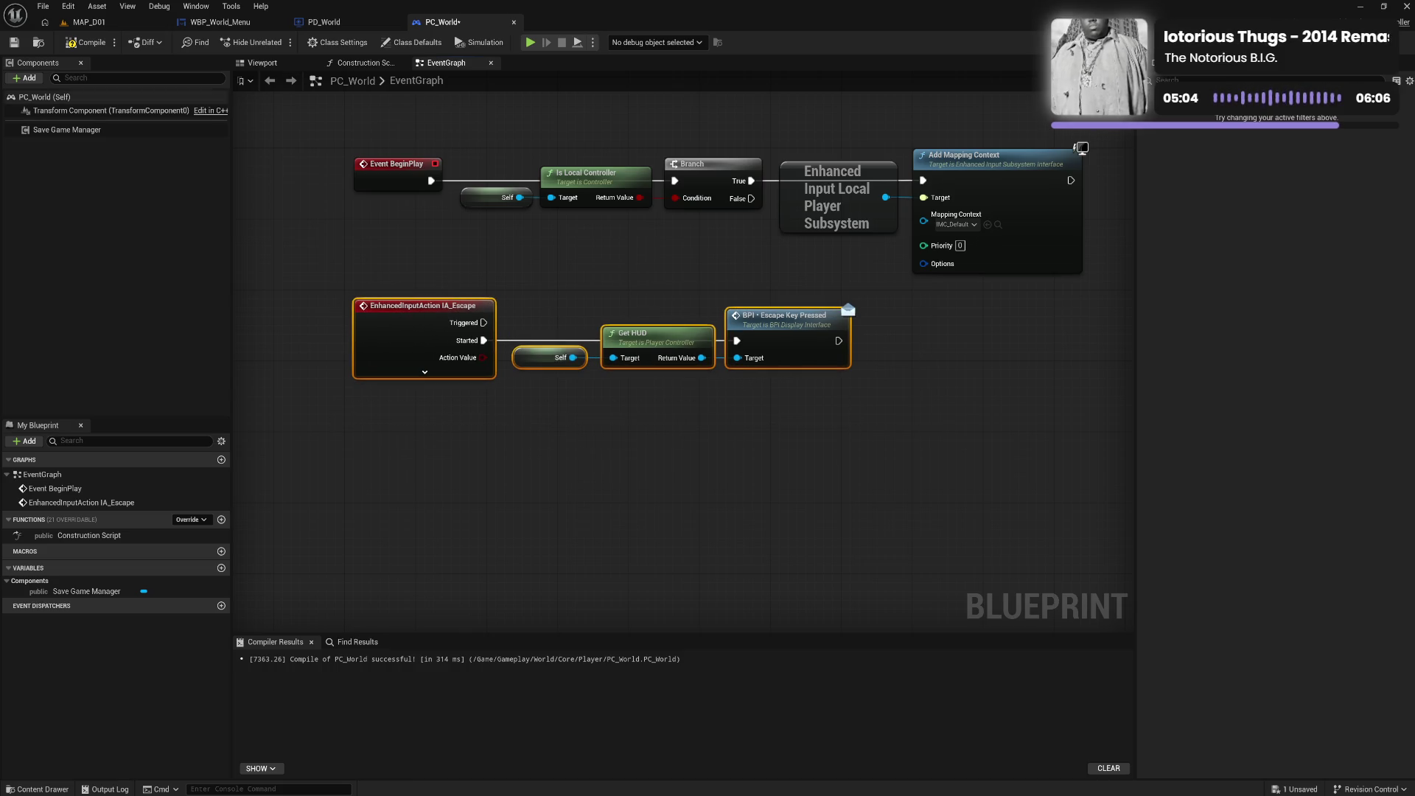
pyautogui.click(89, 22)
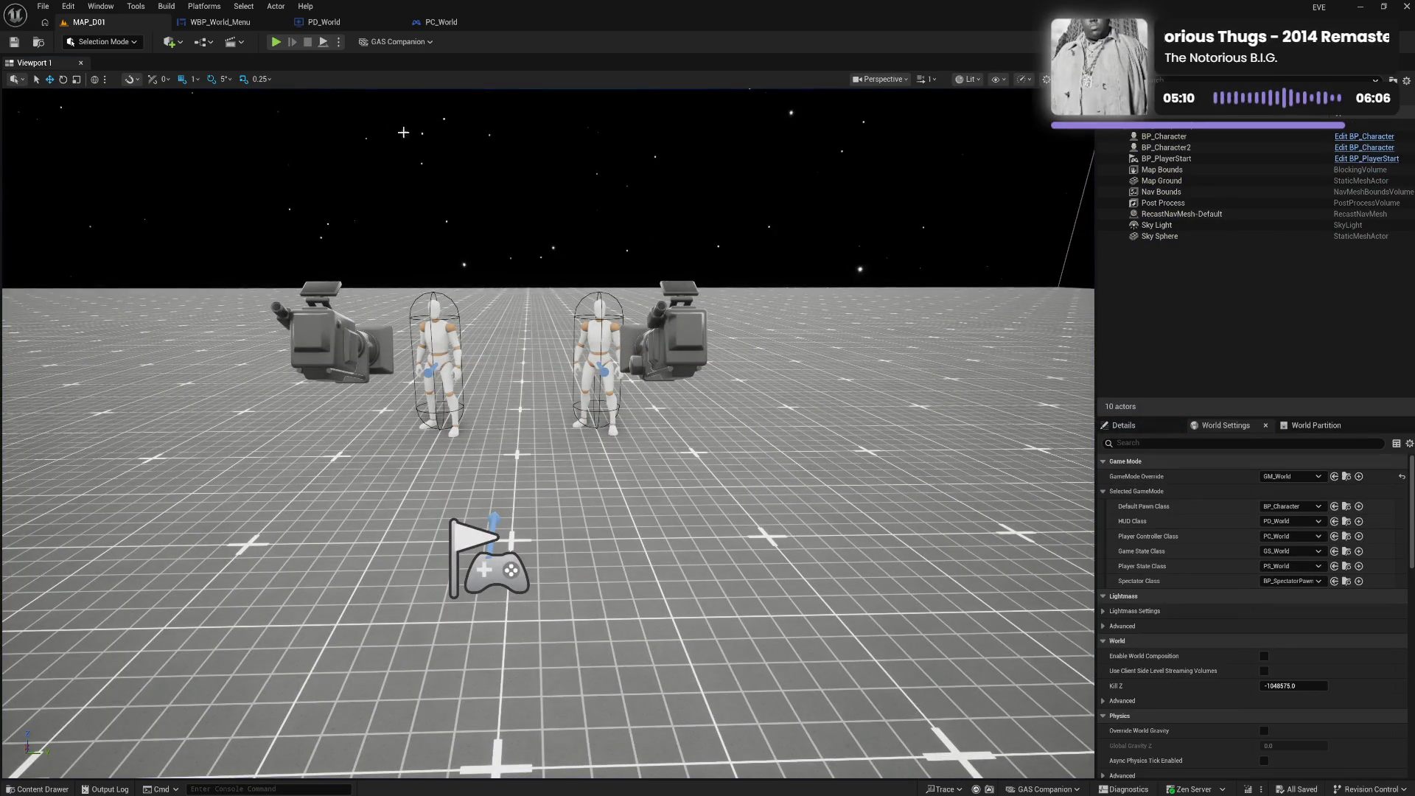
# Return to PC_World's graph and browse the Utility/Interface assets in the Content Drawer
pyautogui.click(446, 23)
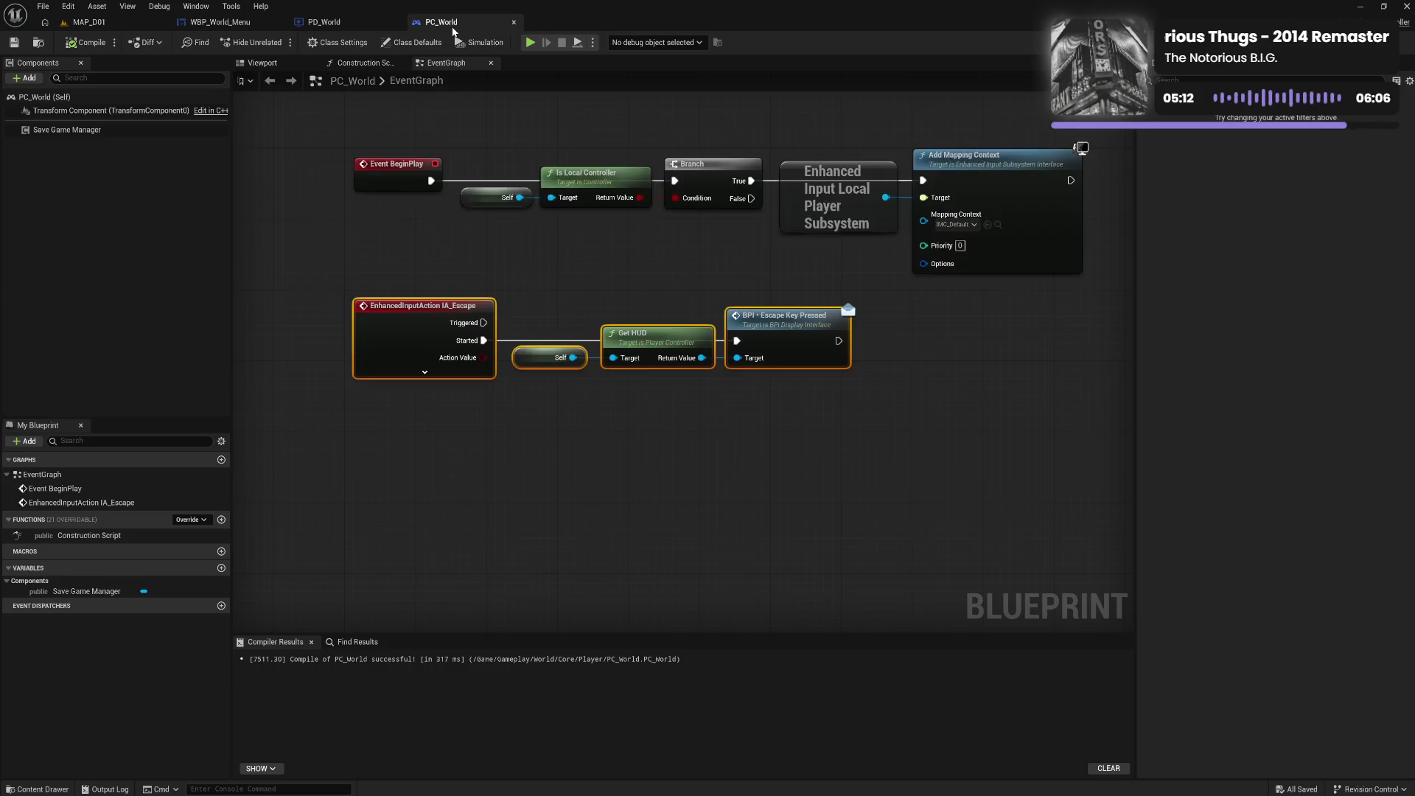
pyautogui.click(549, 249)
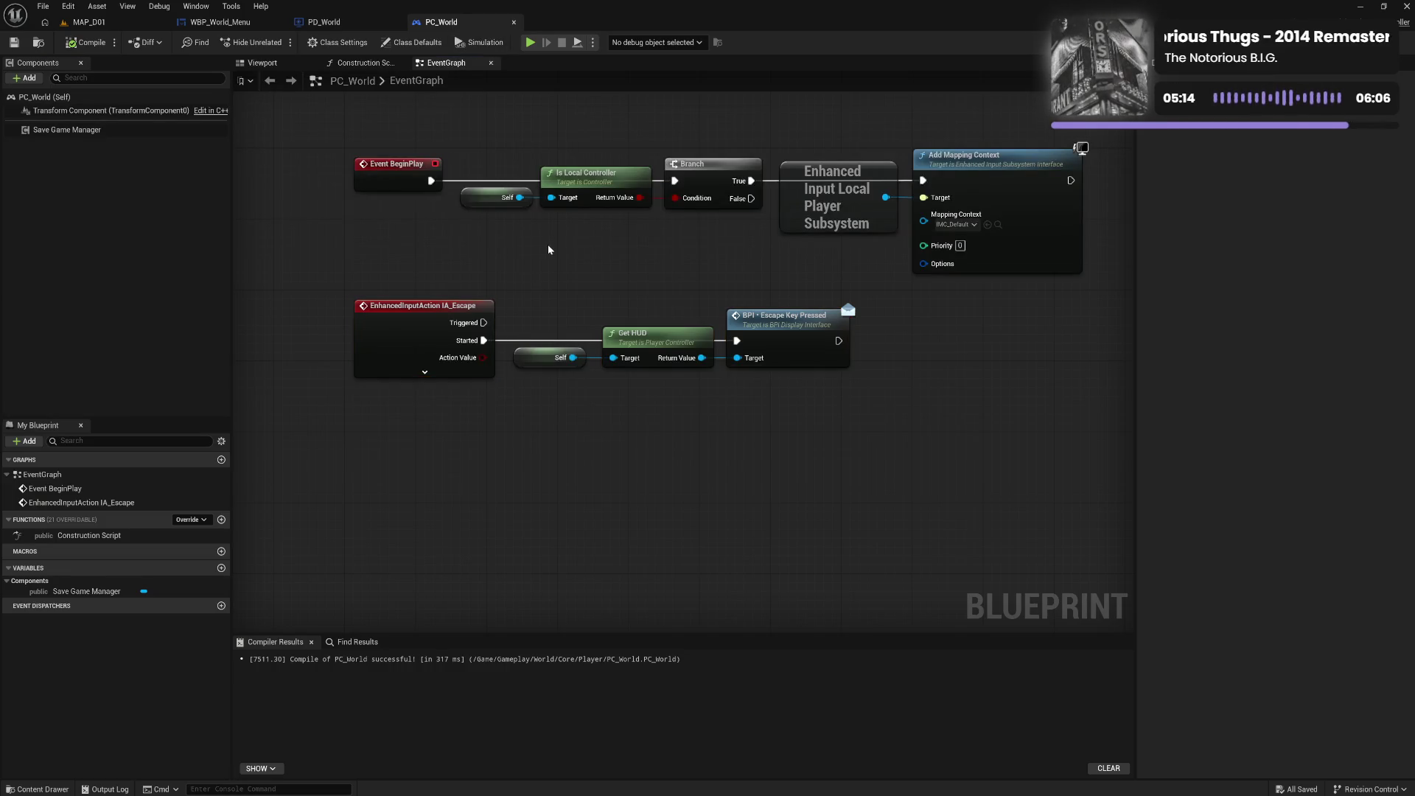
pyautogui.hotkey('ctrl', 'space')
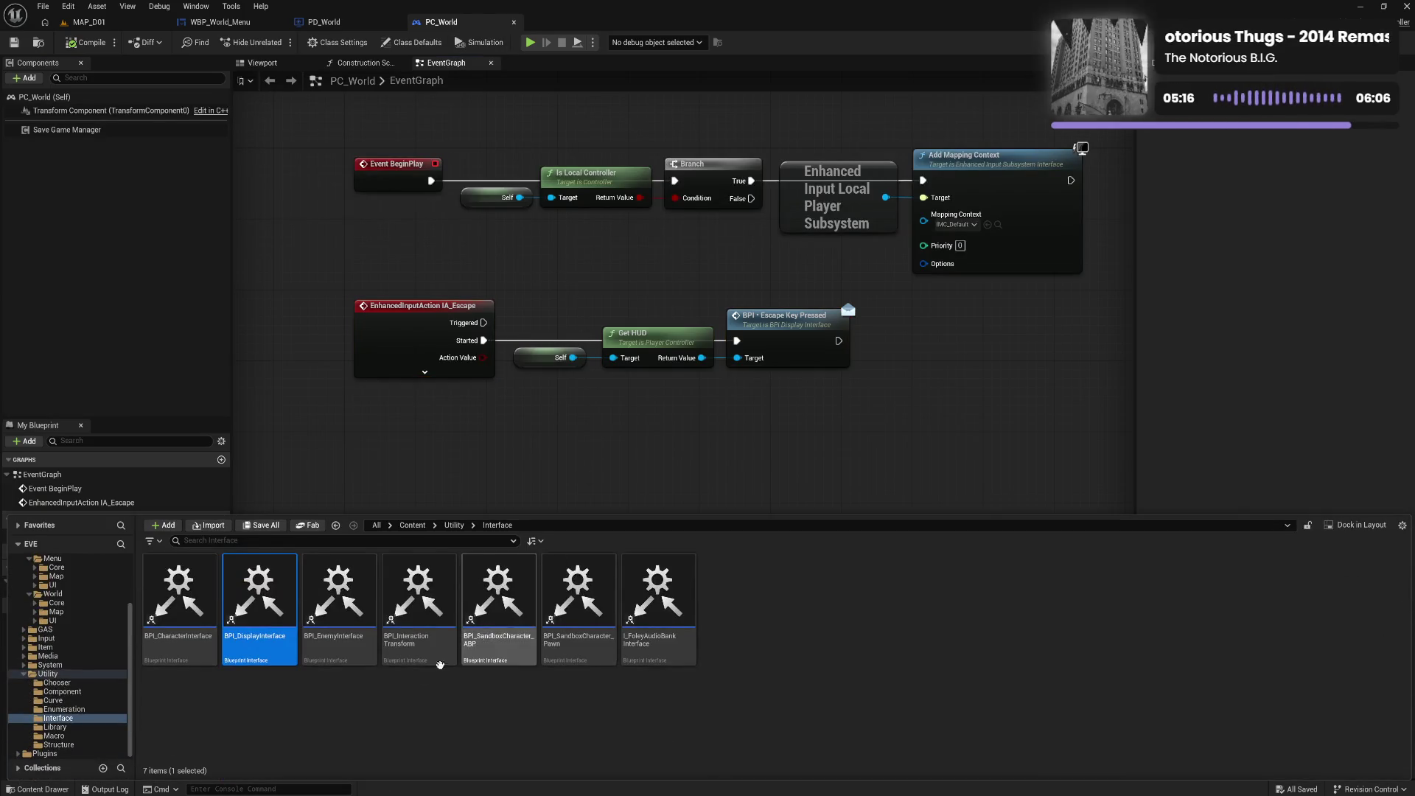
pyautogui.click(125, 722)
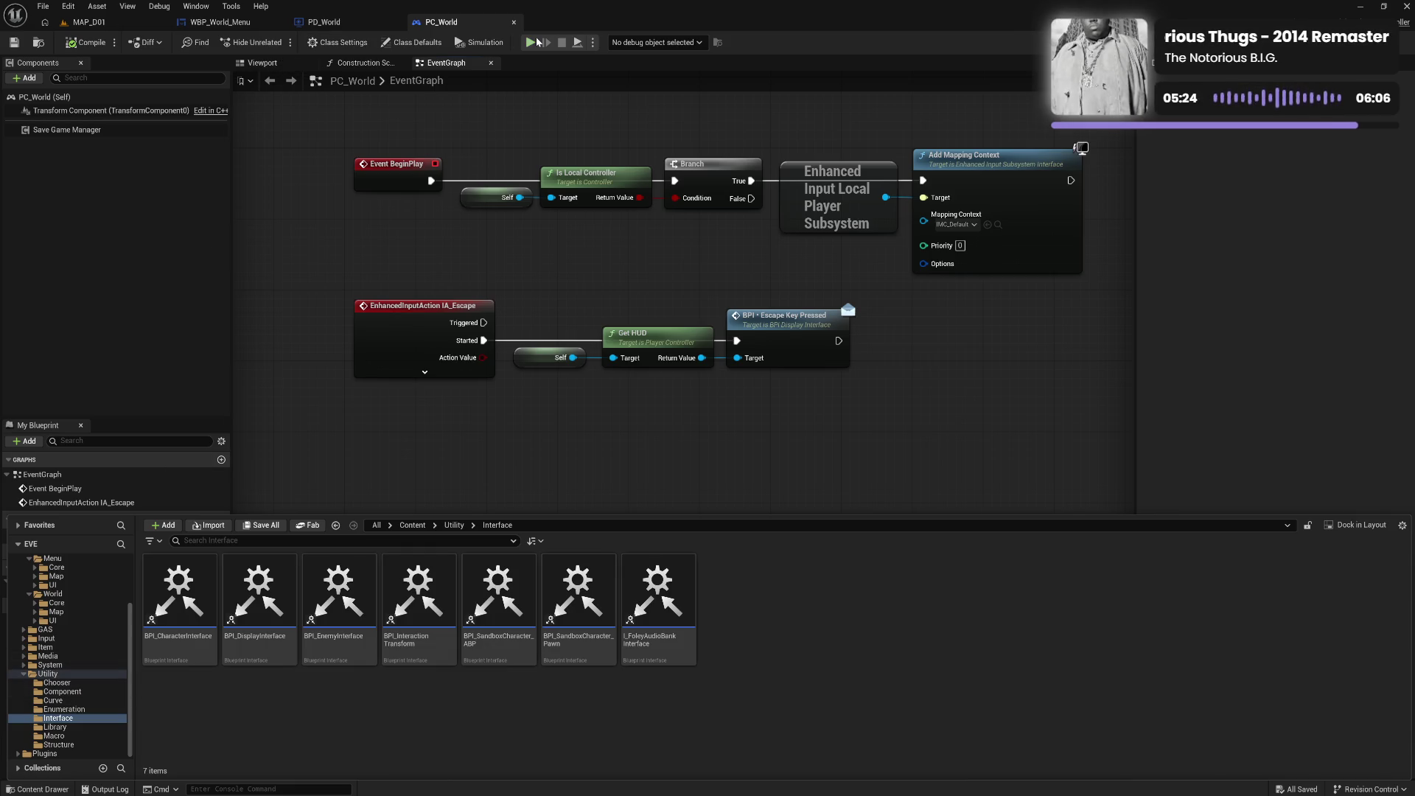
# Test-play the game in a standalone window, quit it, and expand the Input folder
pyautogui.click(532, 42)
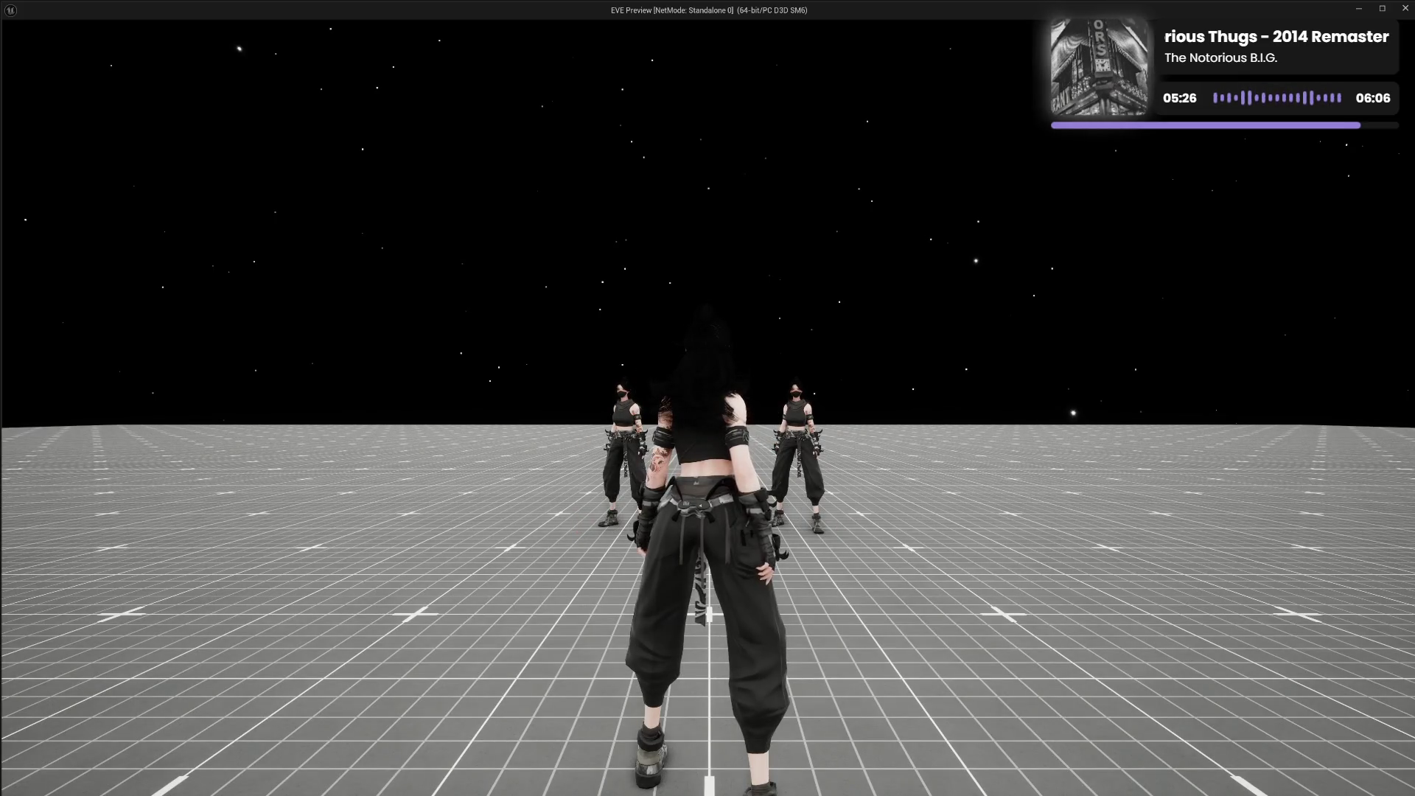
pyautogui.press('Escape')
pyautogui.hotkey('ctrl', 'space')
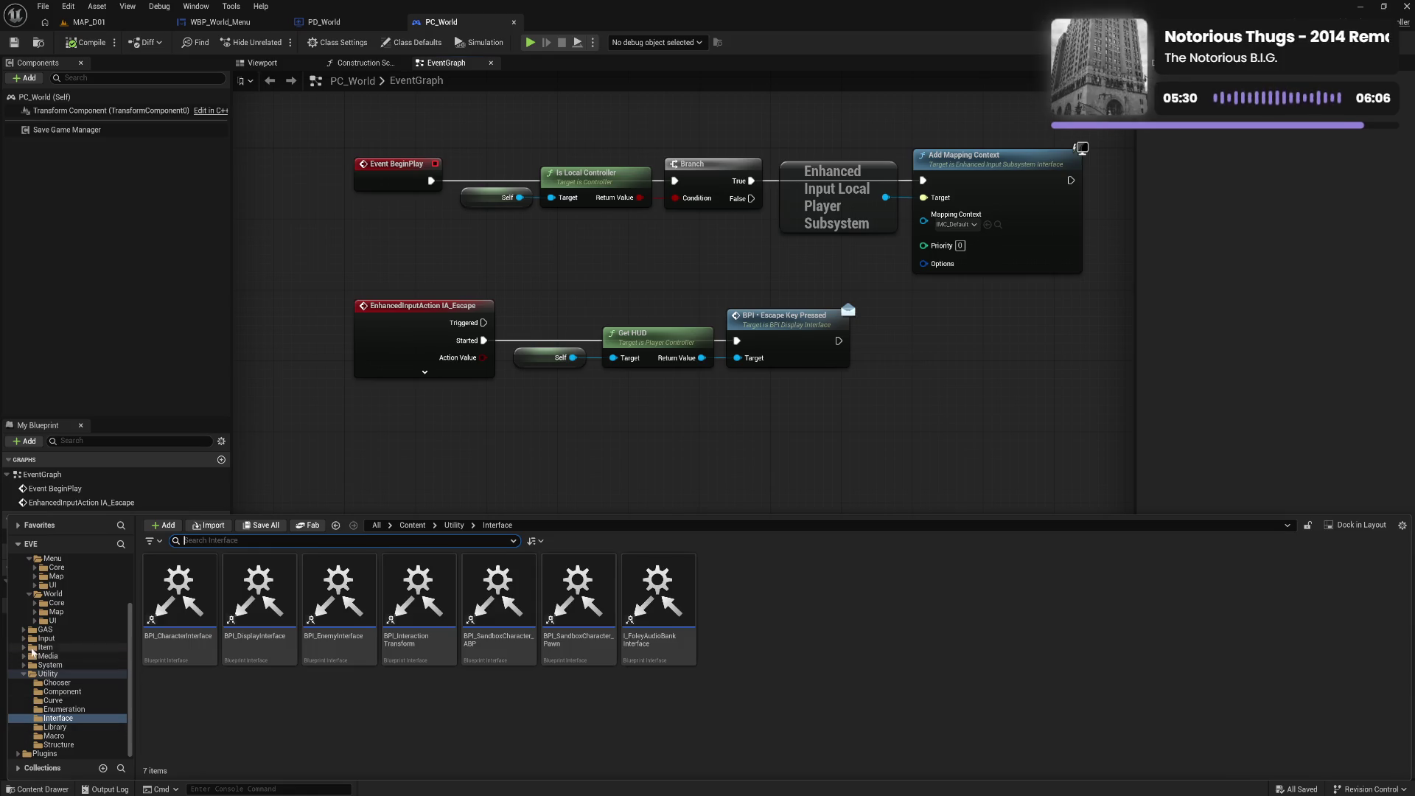
pyautogui.click(24, 638)
# Open IMC_Default from Input/Context and rebind IA_Escape from Escape to Delete
pyautogui.click(37, 657)
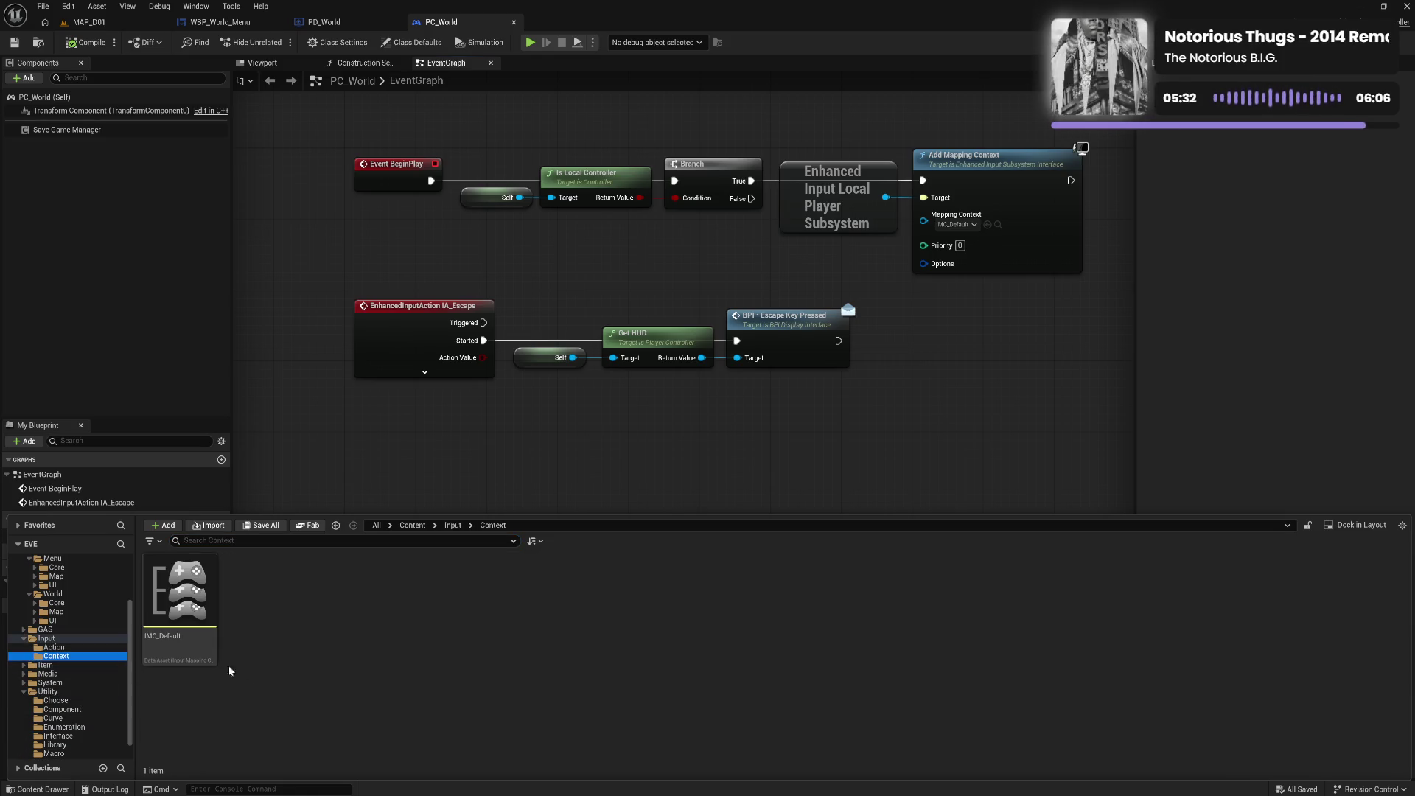
pyautogui.click(189, 654)
pyautogui.doubleClick(167, 557)
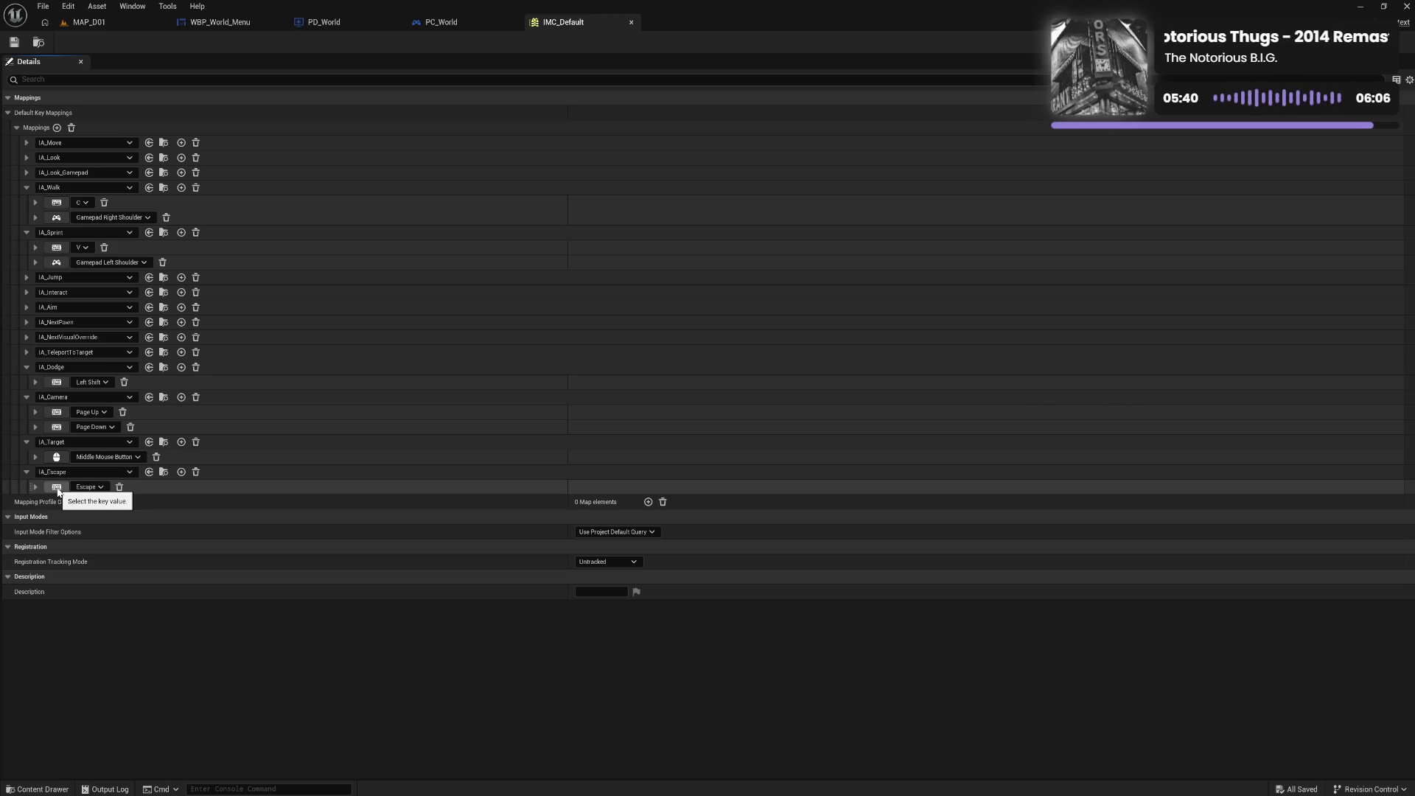
pyautogui.click(57, 490)
pyautogui.press('Delete')
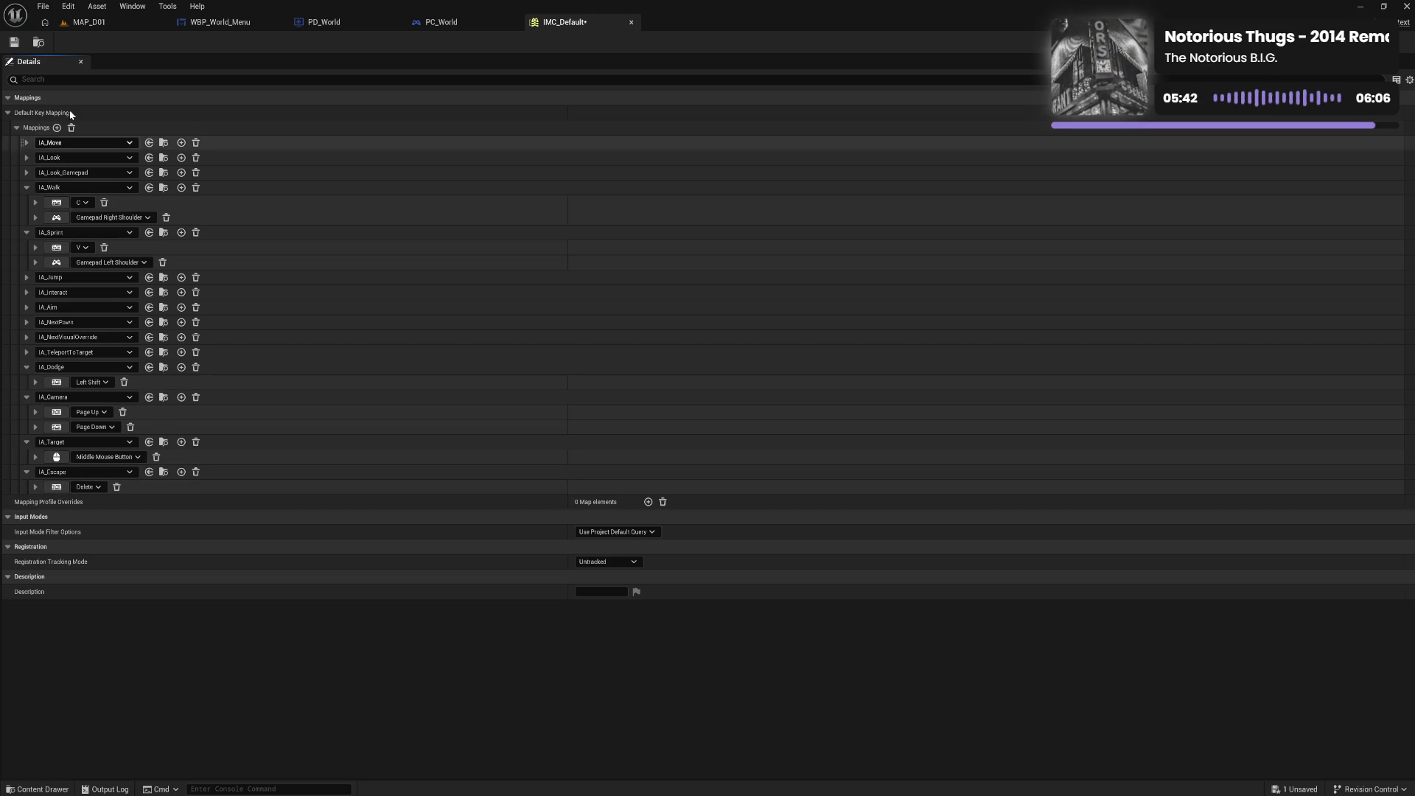
pyautogui.click(631, 22)
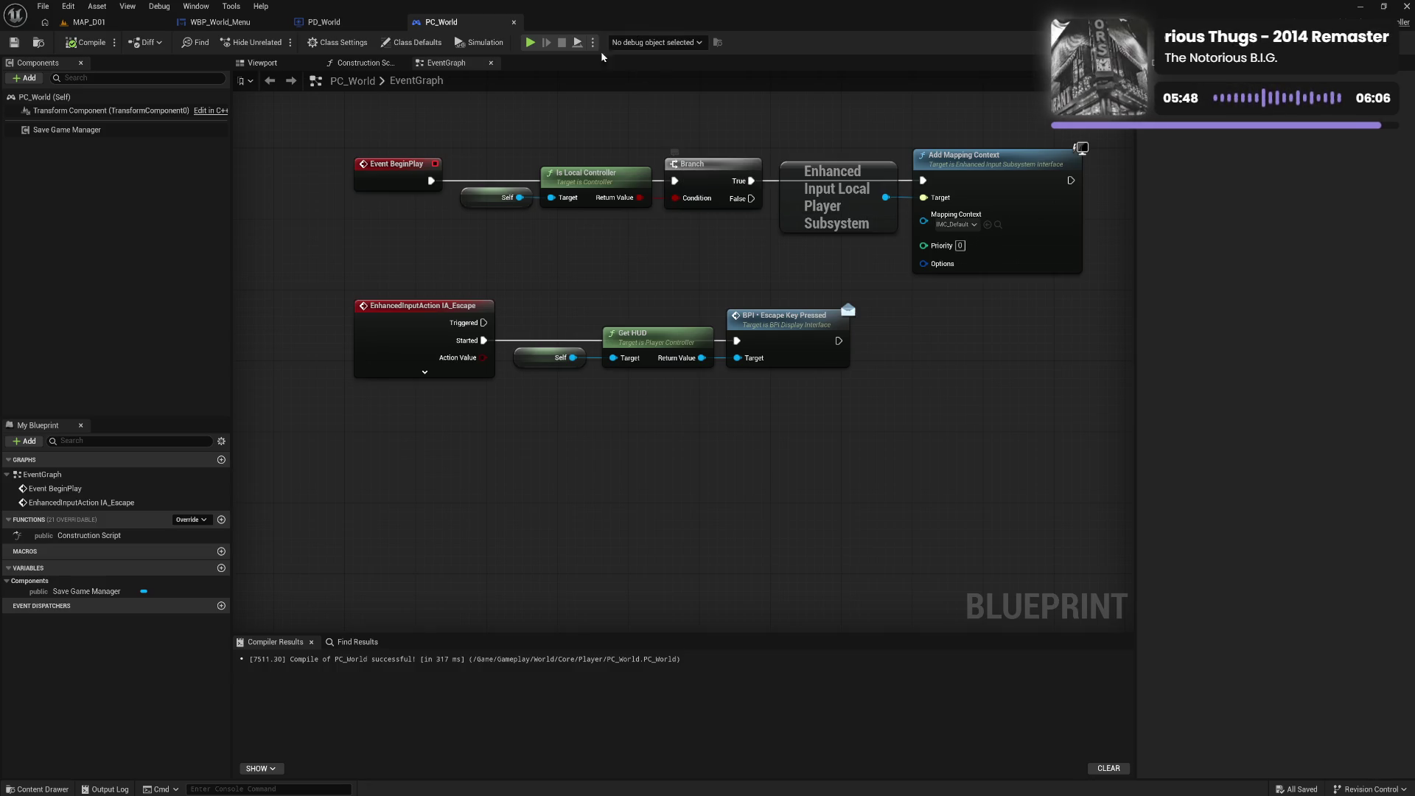
# Play MAP_D01 in the editor and run showdebug abilitysystem from the console
pyautogui.click(88, 22)
pyautogui.click(276, 43)
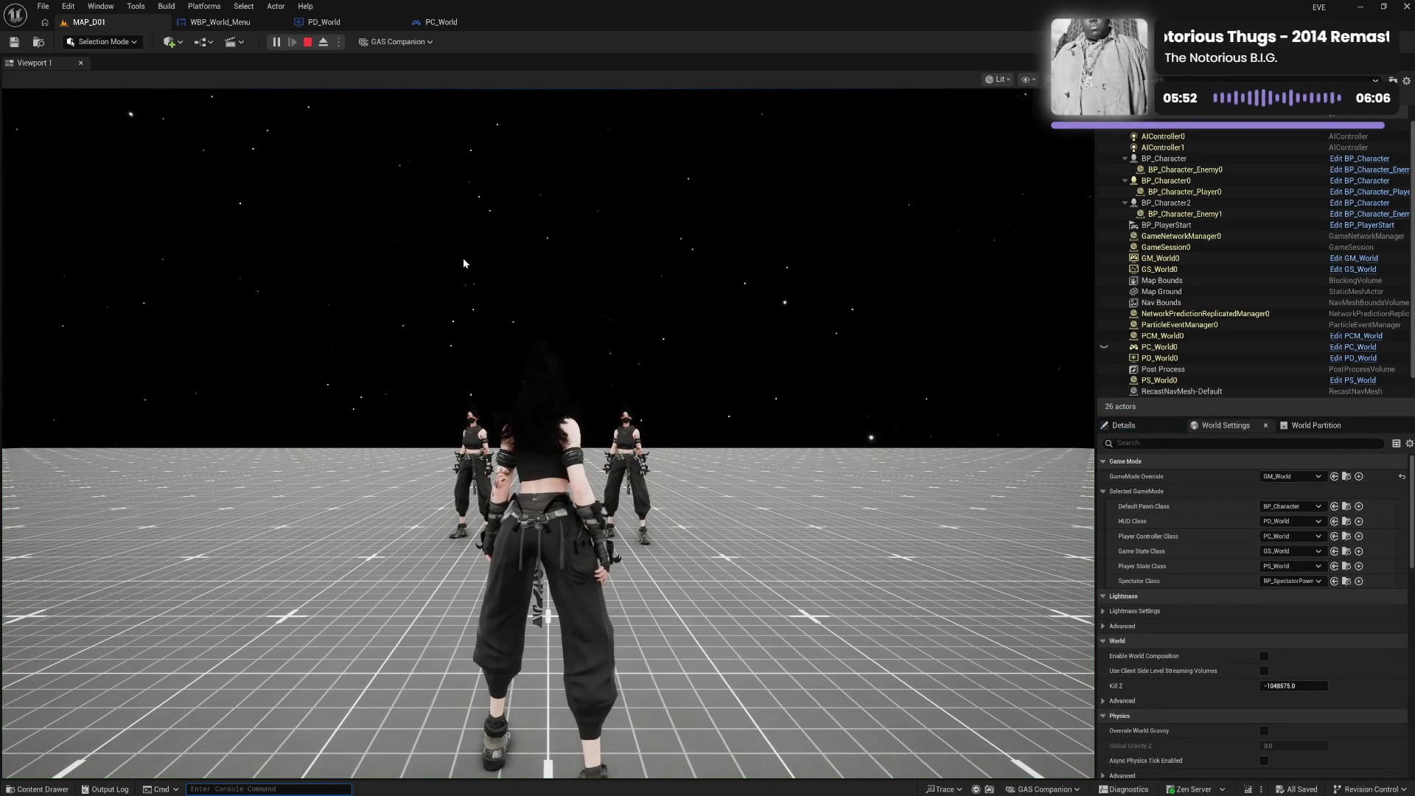
pyautogui.press('`')
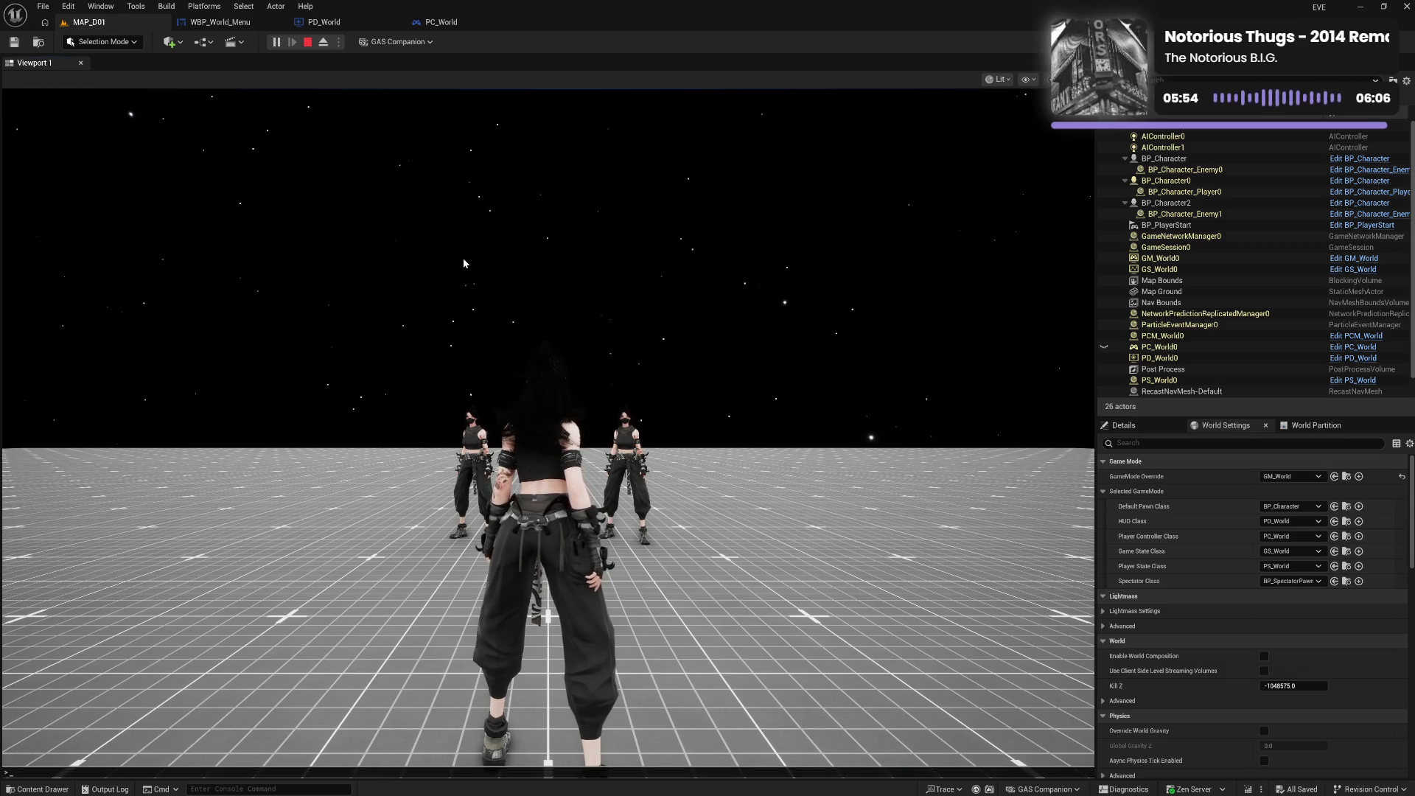
pyautogui.press('Up')
pyautogui.press('Return')
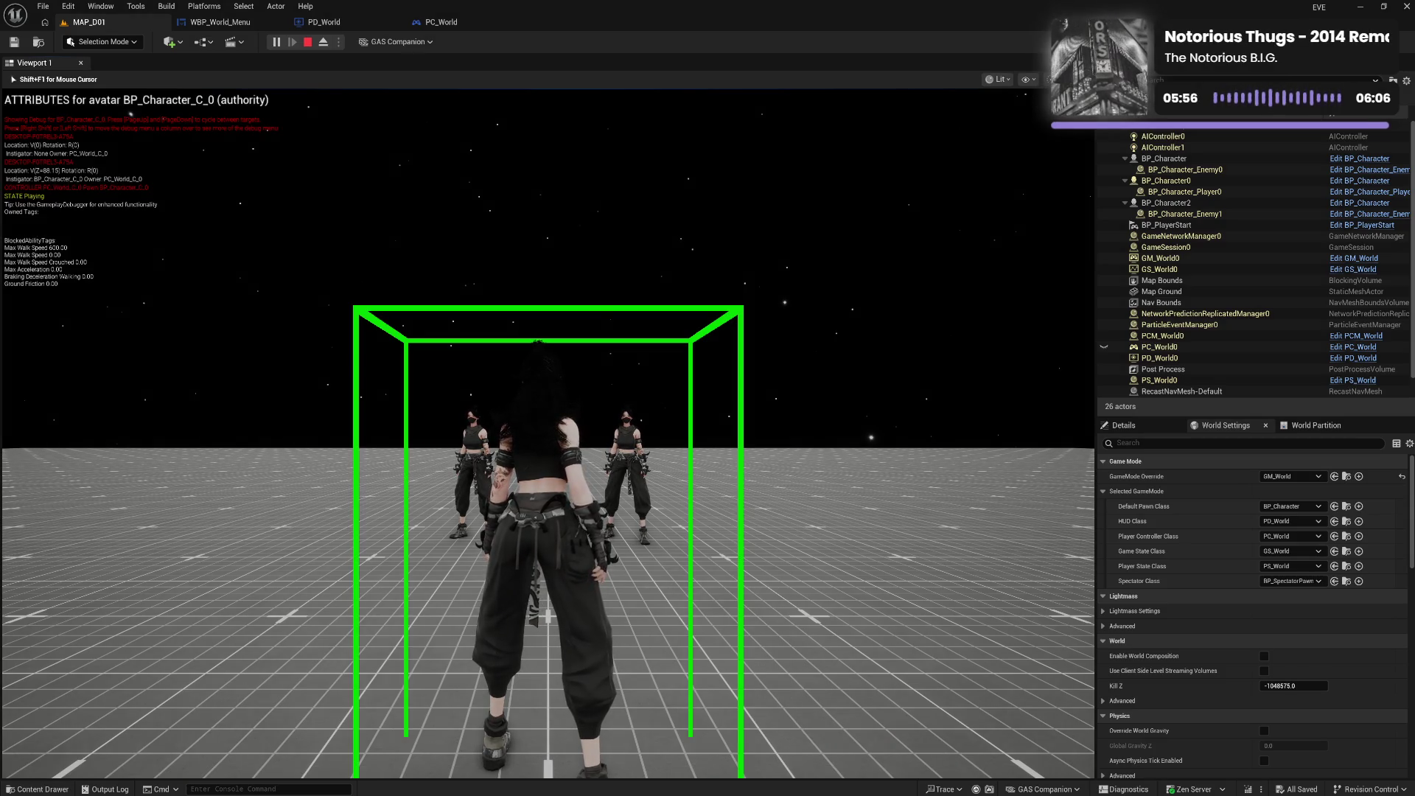
# Walk the character around the grid, stop the session, and open WBP_World_Menu's event graph
pyautogui.press('w')
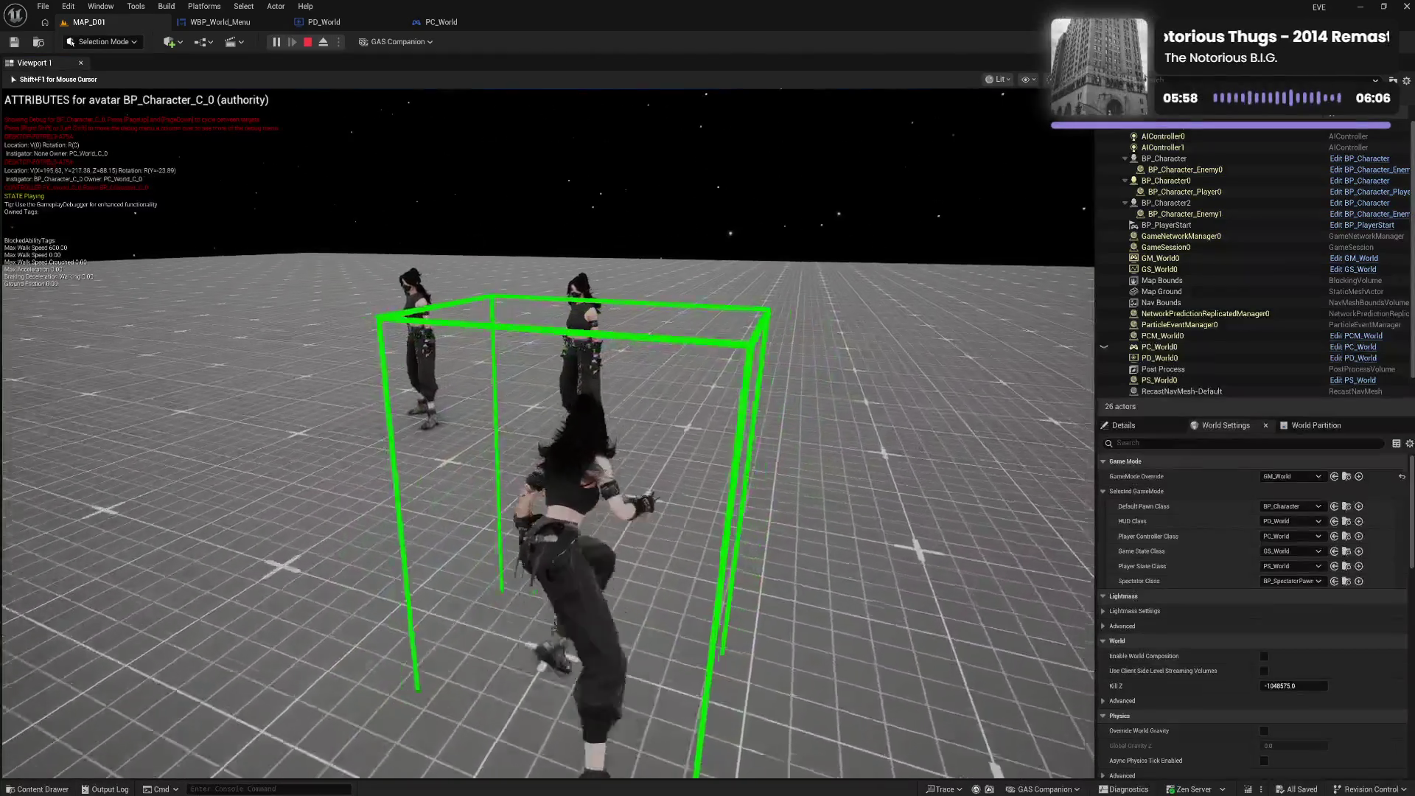
pyautogui.press('w')
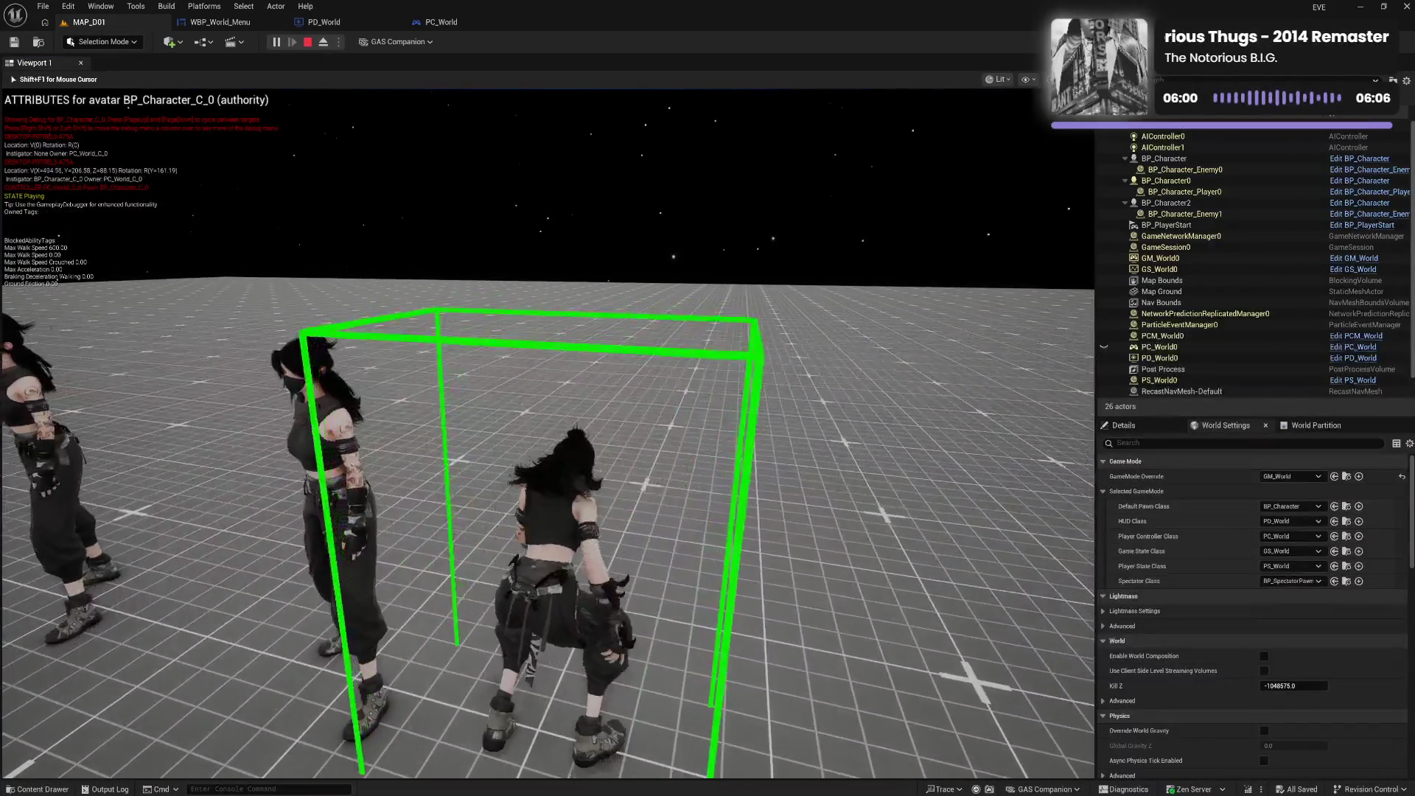
pyautogui.press('w')
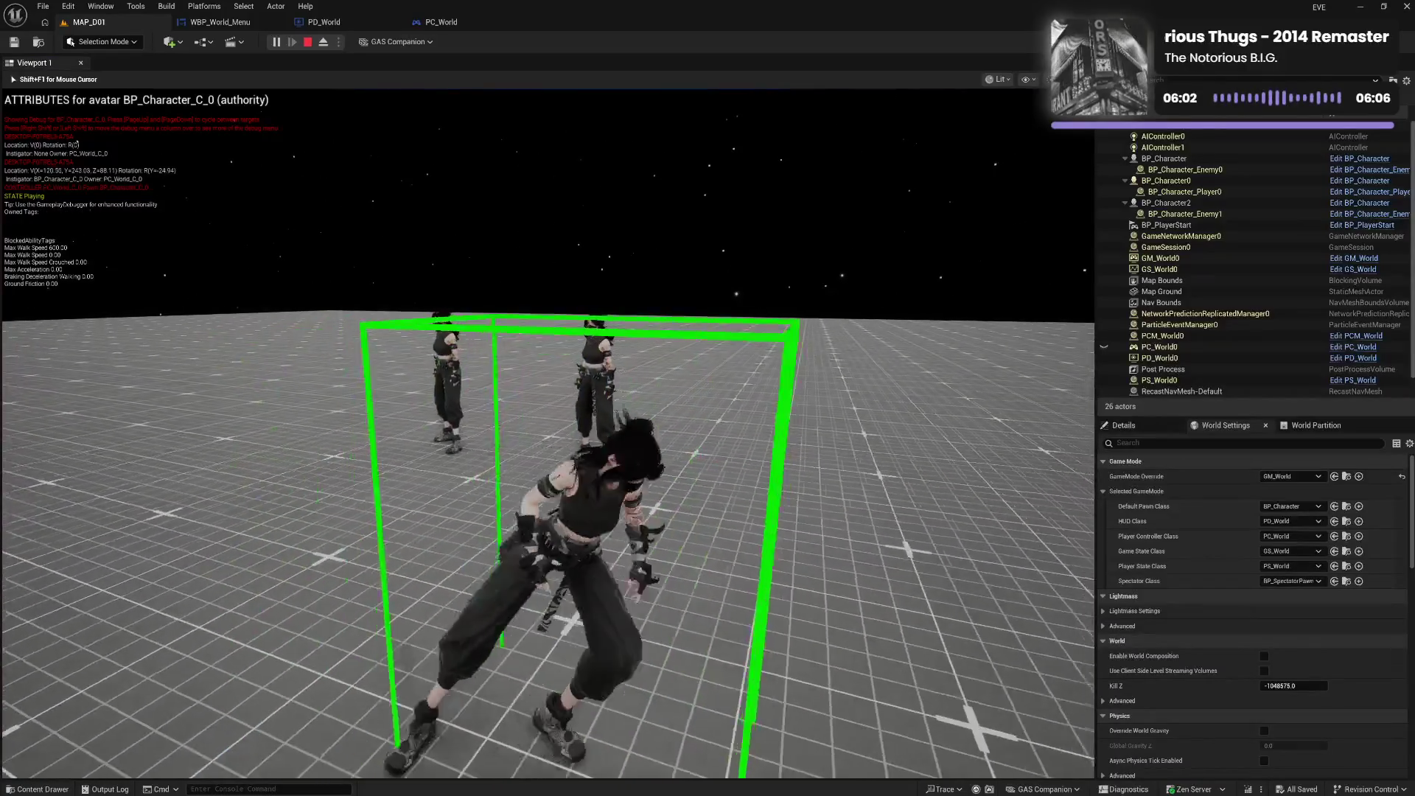
pyautogui.press('w')
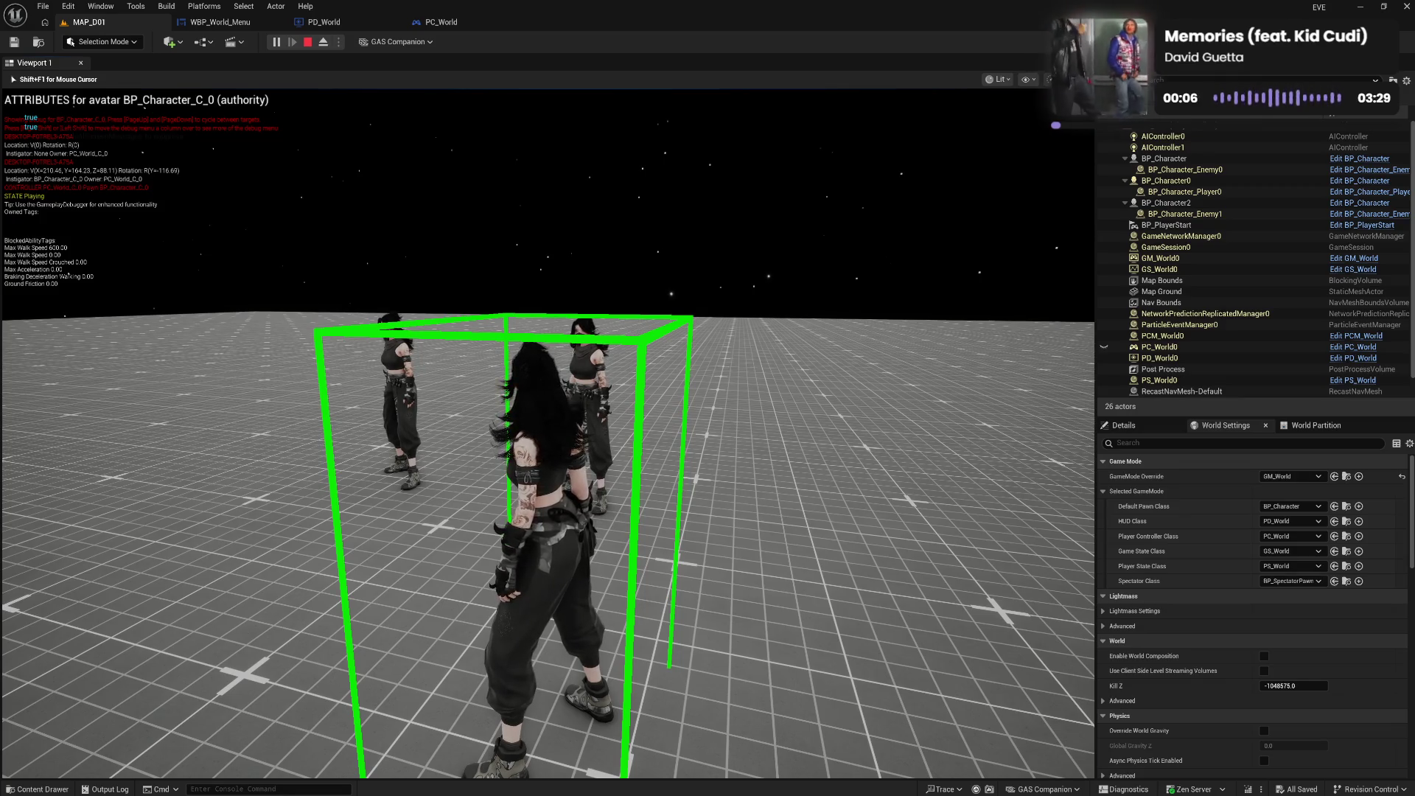
pyautogui.press('Escape')
pyautogui.click(240, 23)
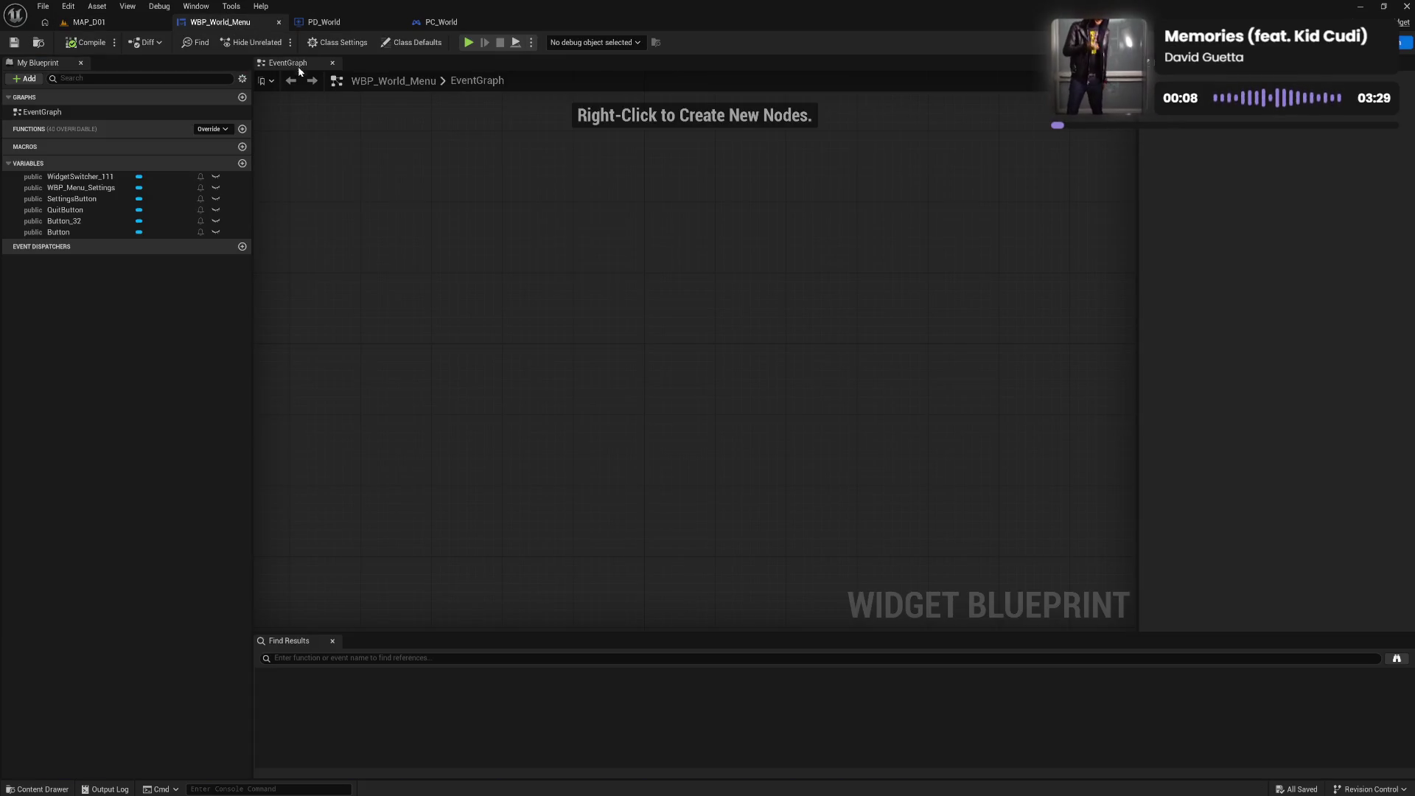
# In PD_World, arrange the HUD Widget and Is in Viewport nodes and delete the Print String
pyautogui.click(324, 22)
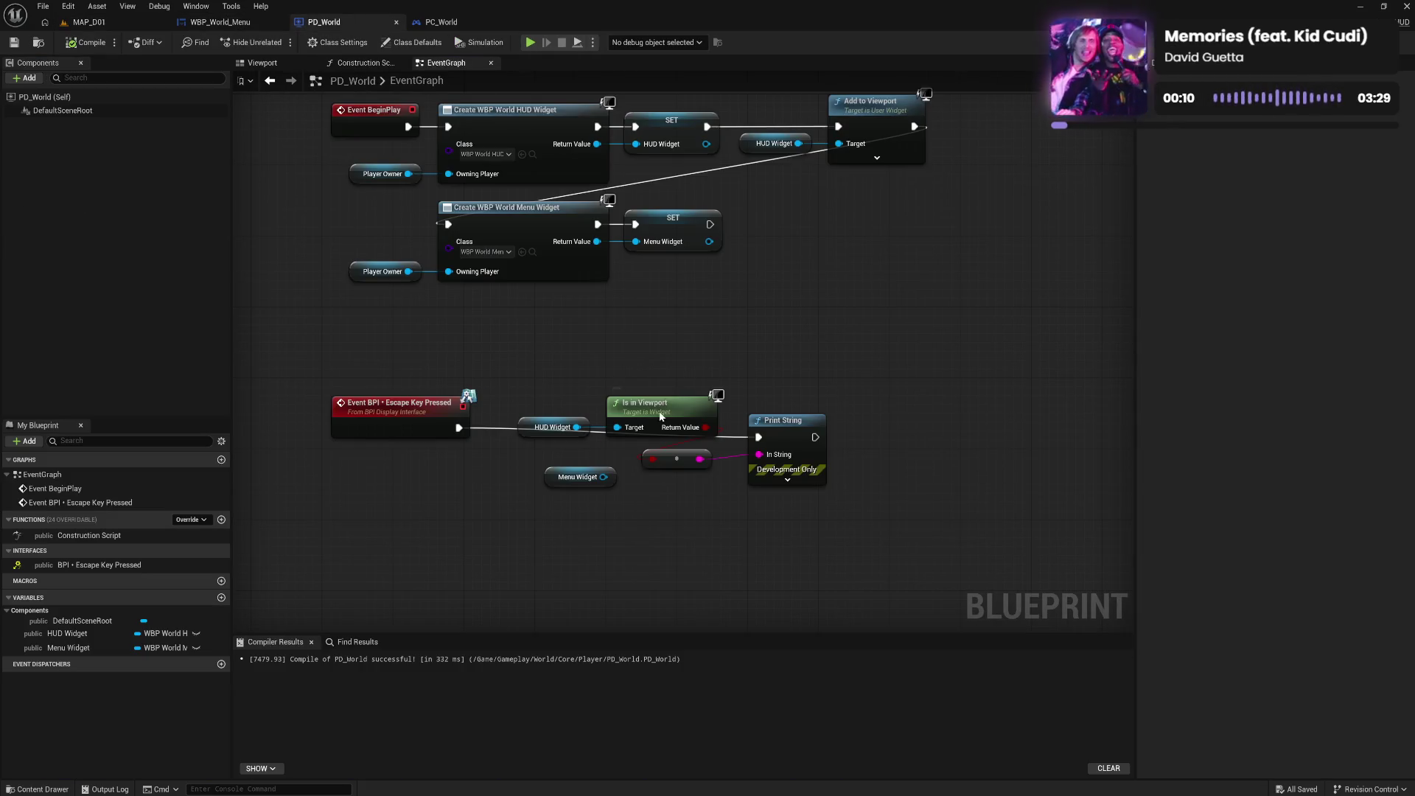
pyautogui.moveTo(661, 417); pyautogui.dragTo(653, 363)
pyautogui.moveTo(523, 427)
pyautogui.mouseDown()
pyautogui.moveTo(531, 380)
pyautogui.moveTo(513, 374)
pyautogui.mouseUp()
pyautogui.keyDown('ctrl'); pyautogui.click(648, 371); pyautogui.keyUp('ctrl')
pyautogui.moveTo(648, 371); pyautogui.dragTo(667, 363)
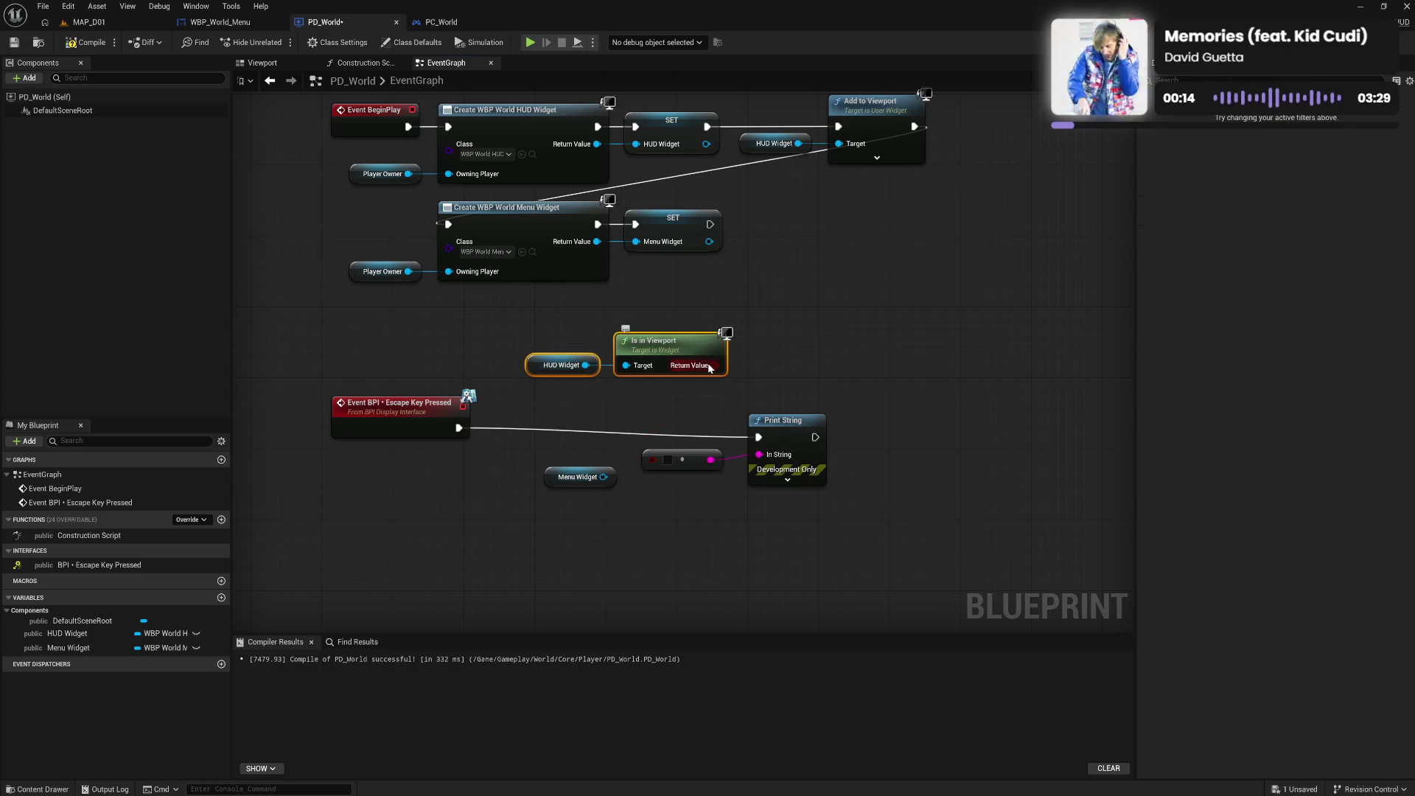
pyautogui.moveTo(686, 432); pyautogui.dragTo(856, 507)
pyautogui.press('Delete')
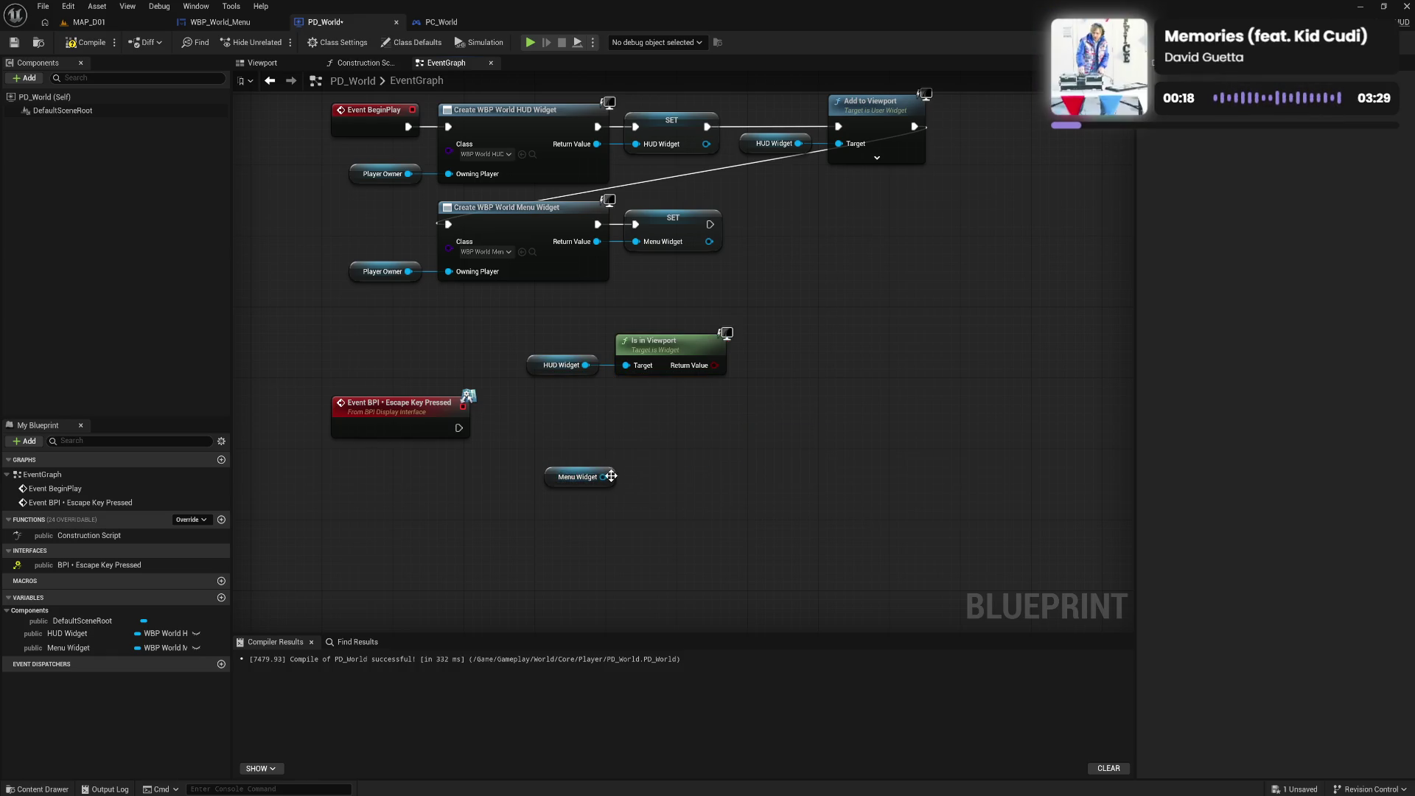
# Target Is in Viewport at Menu Widget and branch the escape event on its result
pyautogui.moveTo(603, 477)
pyautogui.mouseDown()
pyautogui.moveTo(628, 365)
pyautogui.moveTo(660, 457)
pyautogui.mouseUp()
pyautogui.moveTo(541, 442); pyautogui.dragTo(711, 516)
pyautogui.moveTo(743, 457)
pyautogui.mouseDown()
pyautogui.moveTo(734, 433)
pyautogui.moveTo(778, 464)
pyautogui.moveTo(795, 440)
pyautogui.moveTo(749, 432)
pyautogui.mouseUp()
pyautogui.click(766, 425)
pyautogui.keyDown('shift'); pyautogui.click(582, 453); pyautogui.keyUp('shift')
pyautogui.keyDown('shift'); pyautogui.click(664, 430); pyautogui.keyUp('shift')
pyautogui.moveTo(459, 428); pyautogui.dragTo(757, 428)
# Move the HUD Widget getter down and paste a second Menu Widget getter
pyautogui.click(542, 375)
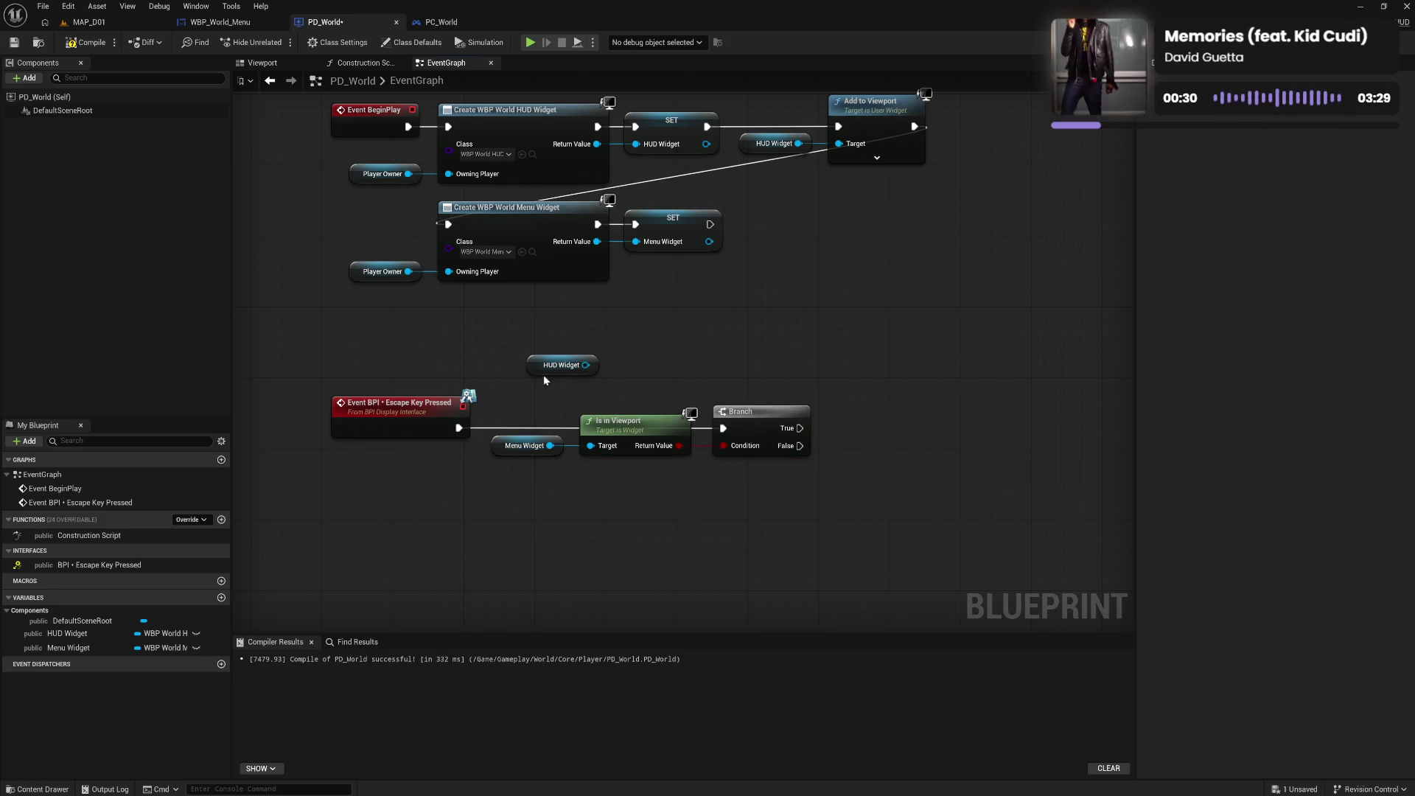
pyautogui.moveTo(561, 365); pyautogui.dragTo(560, 504)
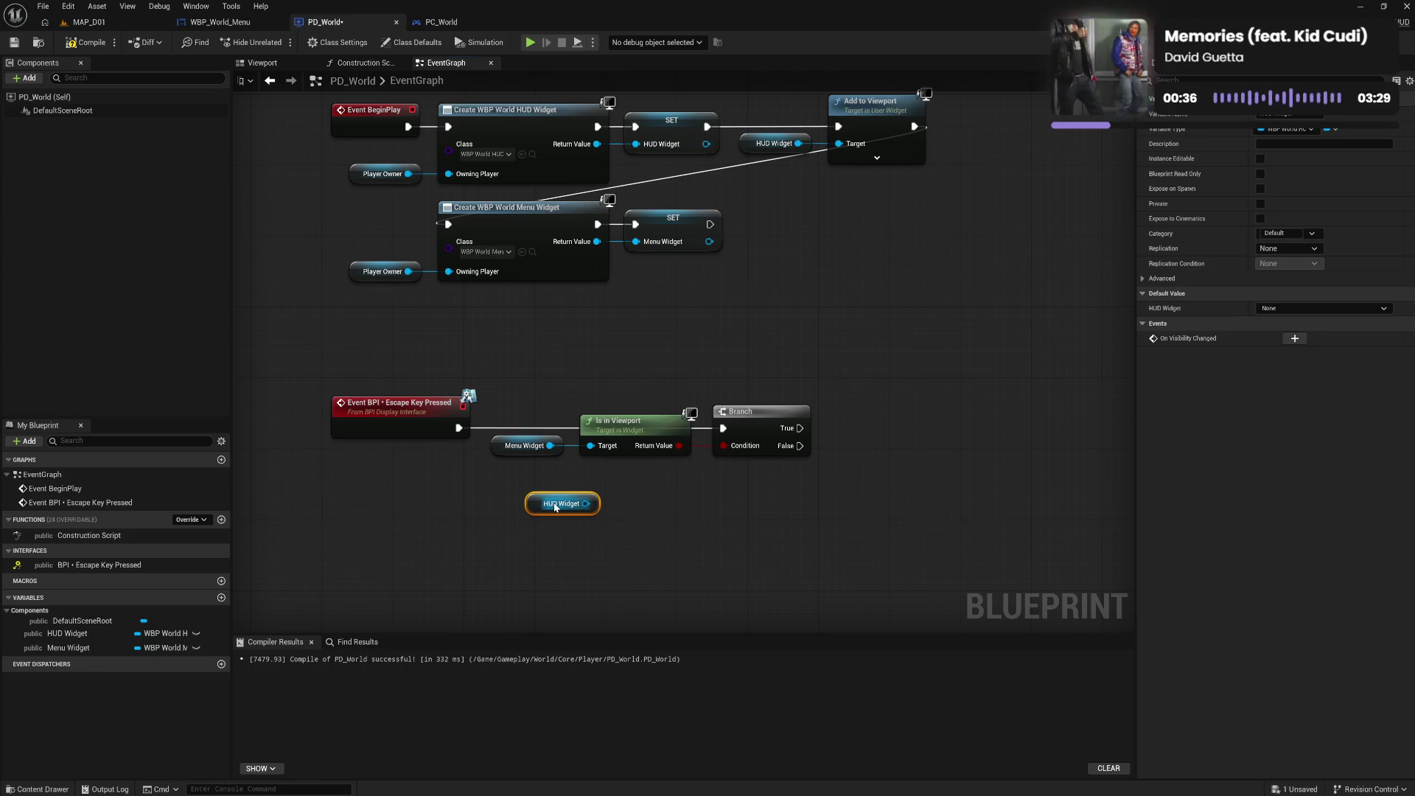
pyautogui.click(508, 445)
pyautogui.hotkey('ctrl', 'c')
pyautogui.hotkey('ctrl', 'v')
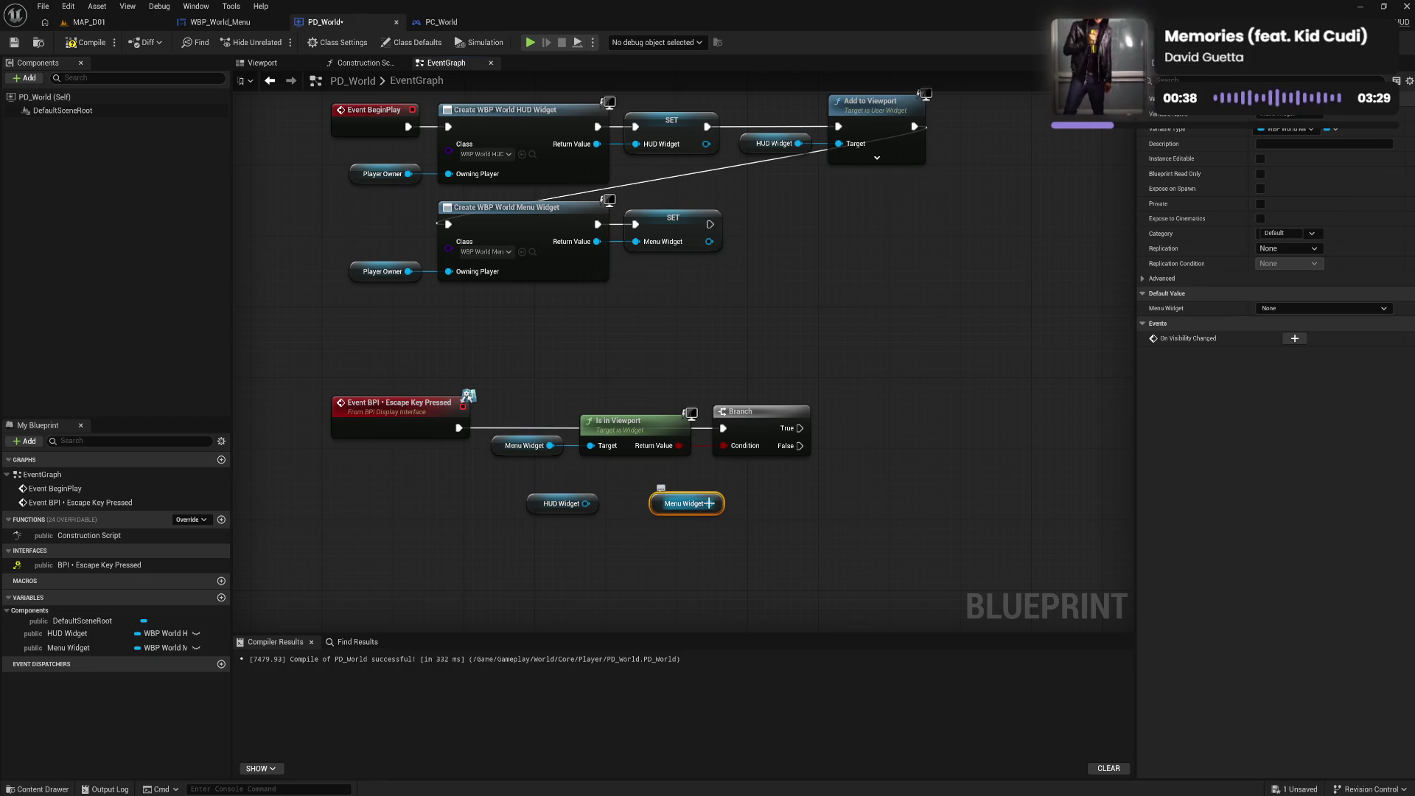
# Add a Remove from Parent node targeting the Menu Widget
pyautogui.moveTo(710, 503); pyautogui.dragTo(748, 507)
pyautogui.write('remov')
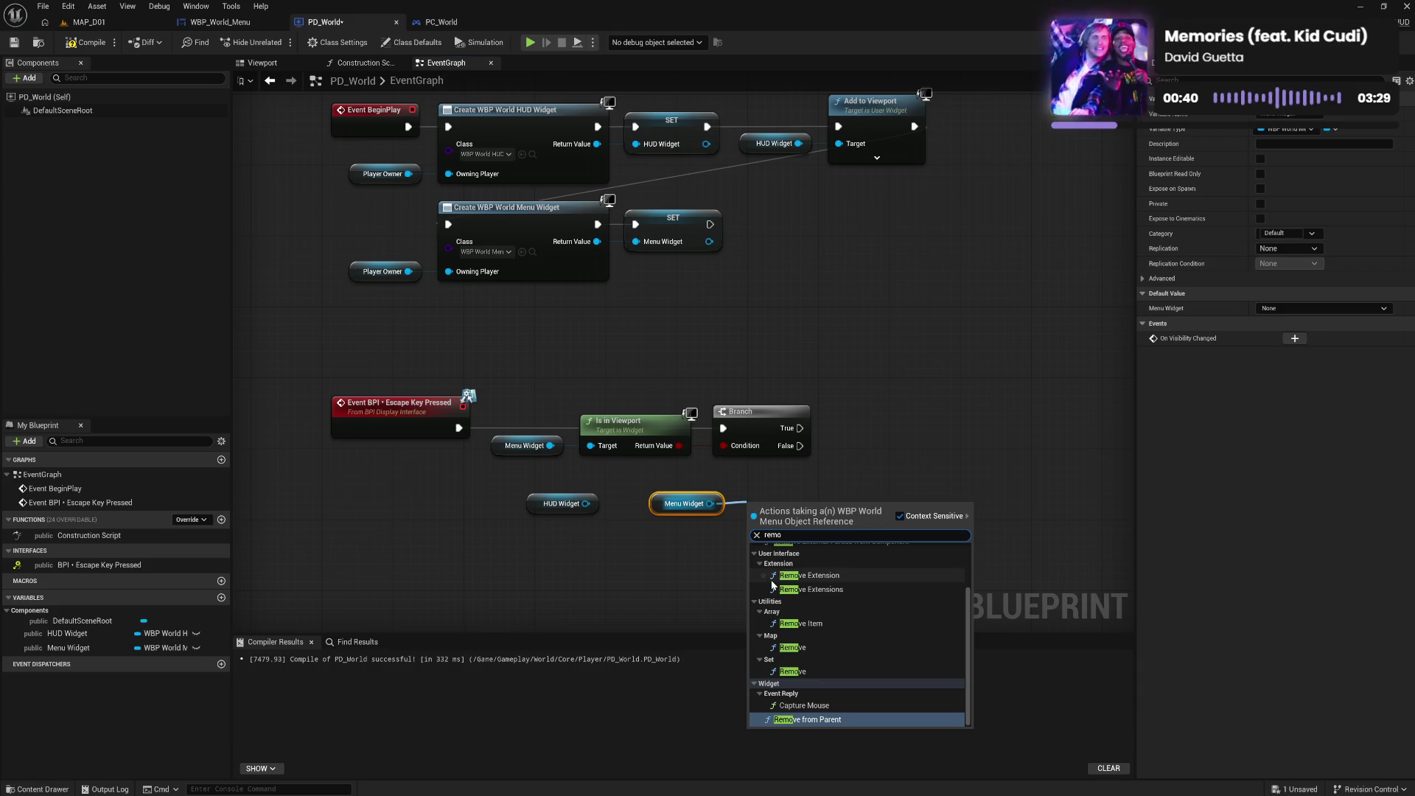
pyautogui.click(811, 719)
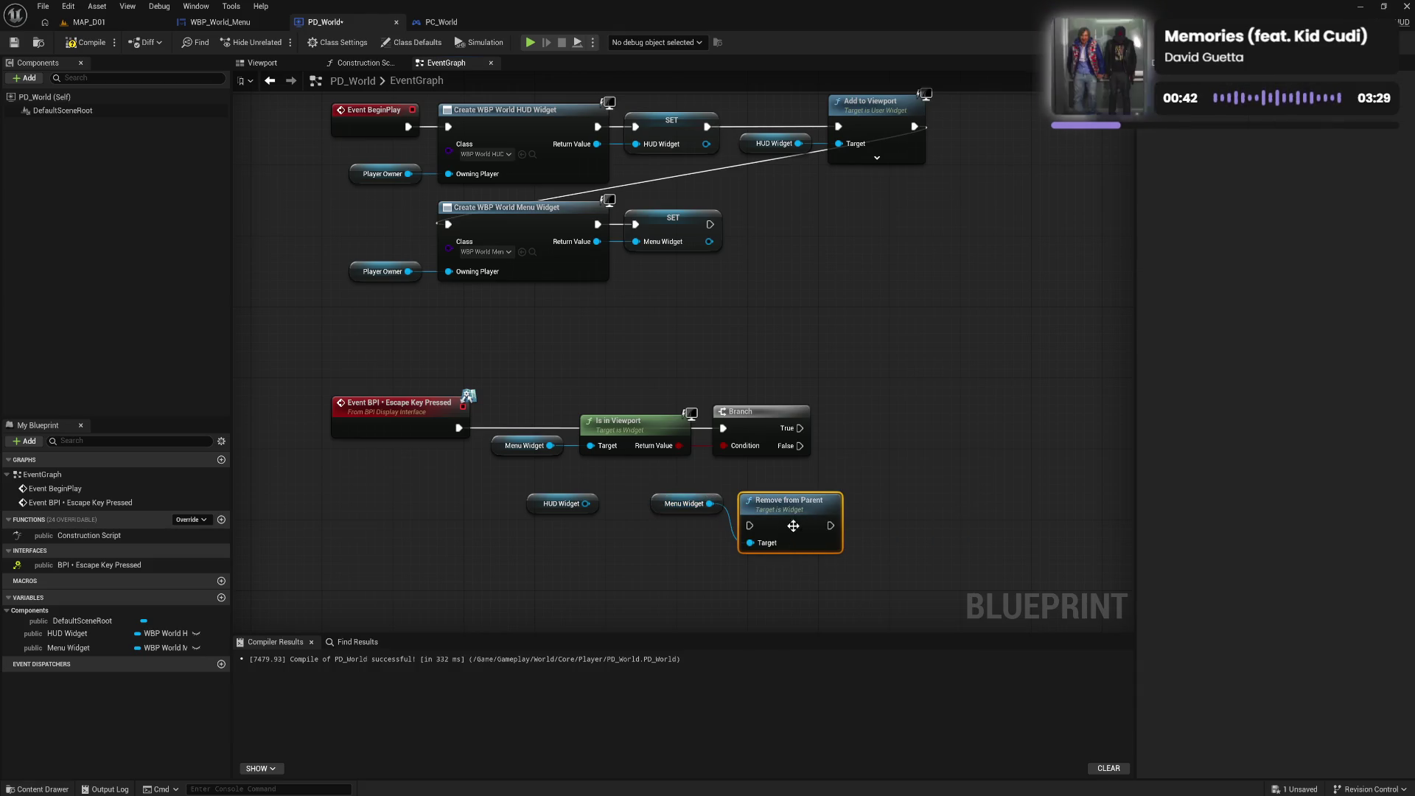
pyautogui.moveTo(794, 525)
pyautogui.mouseDown()
pyautogui.moveTo(794, 508)
pyautogui.moveTo(767, 536)
pyautogui.mouseUp()
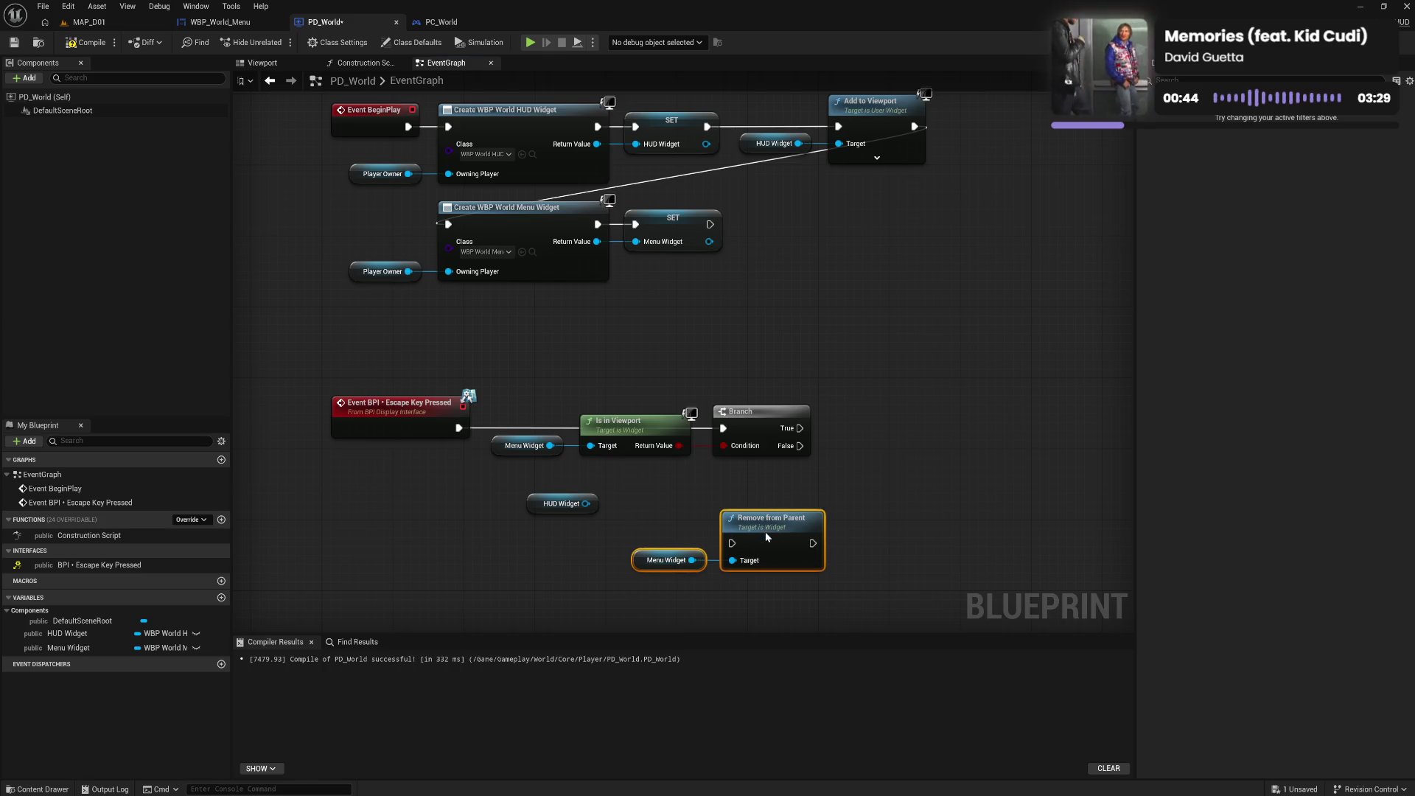
# Add an Add to Viewport node for HUD Widget, chained after Remove from Parent
pyautogui.moveTo(586, 503); pyautogui.dragTo(619, 507)
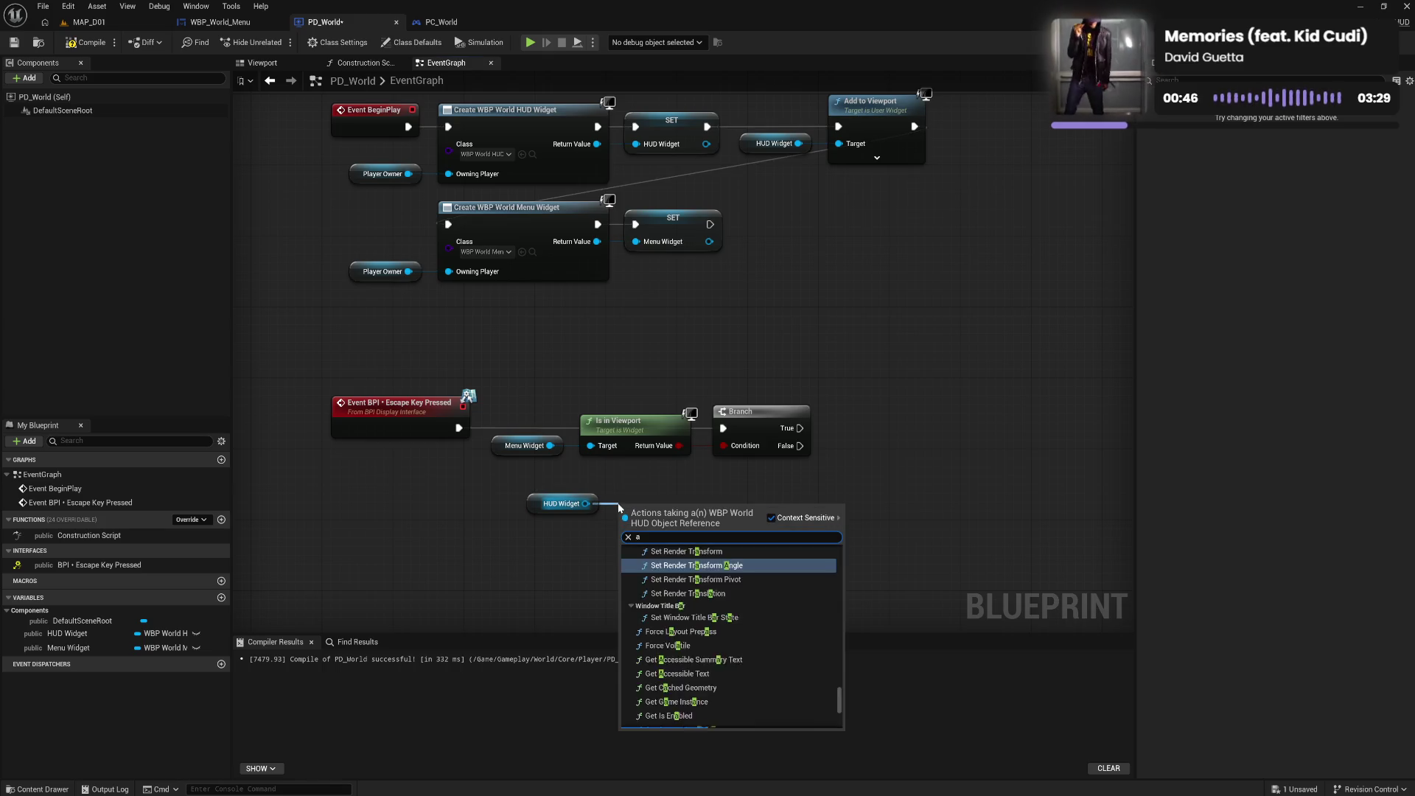
pyautogui.write('add v')
pyautogui.click(678, 645)
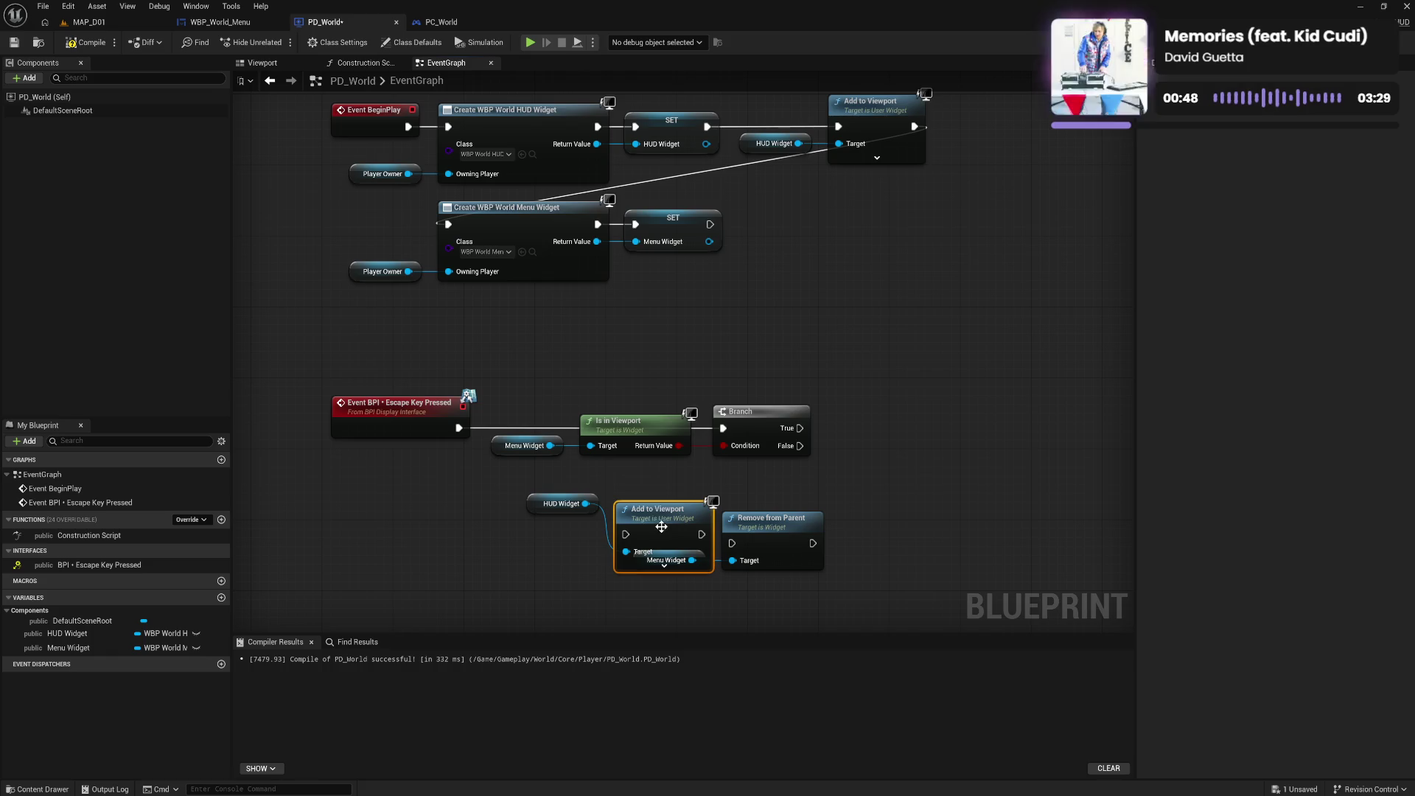
pyautogui.keyDown('ctrl'); pyautogui.click(562, 504); pyautogui.keyUp('ctrl')
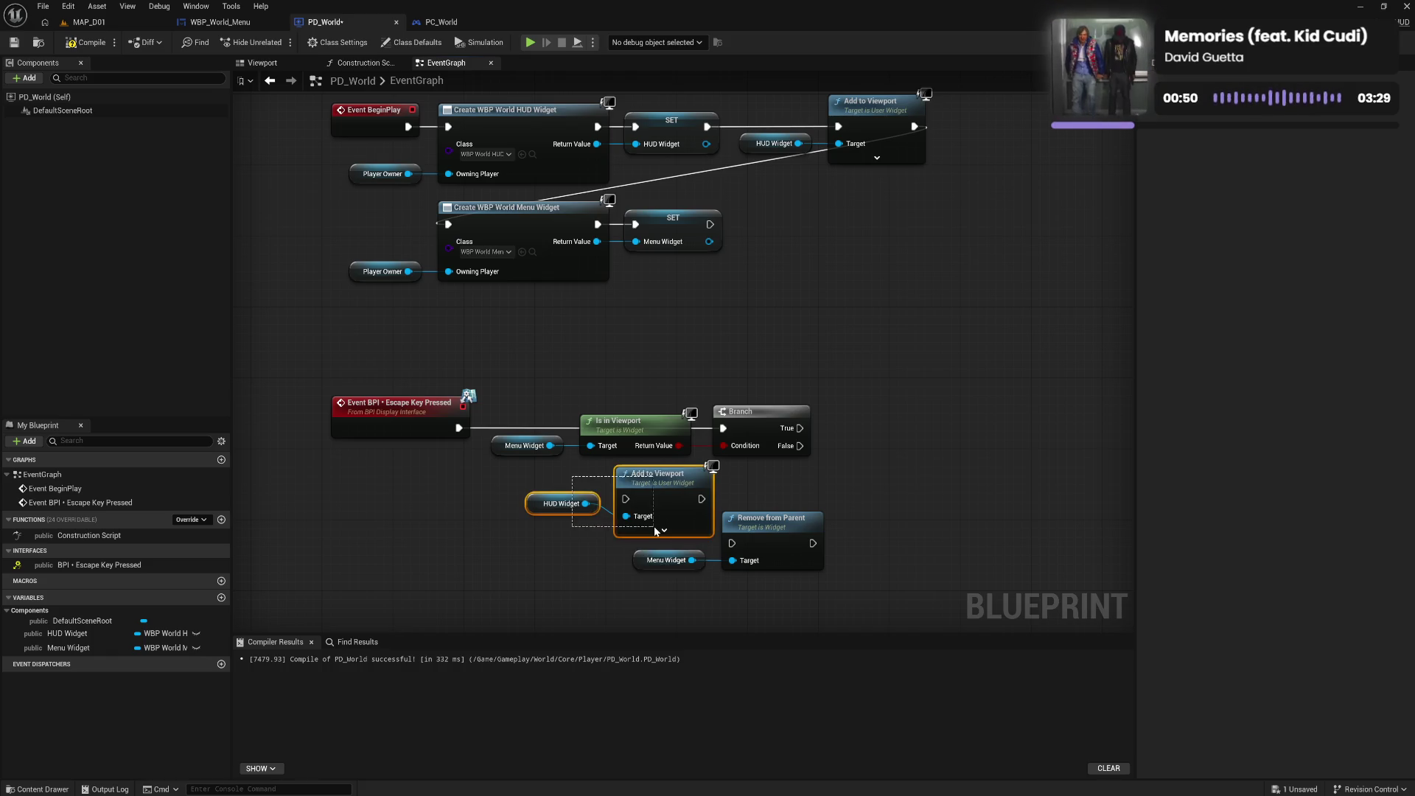
pyautogui.moveTo(658, 504)
pyautogui.mouseDown()
pyautogui.moveTo(964, 418)
pyautogui.moveTo(938, 545)
pyautogui.moveTo(964, 539)
pyautogui.mouseUp()
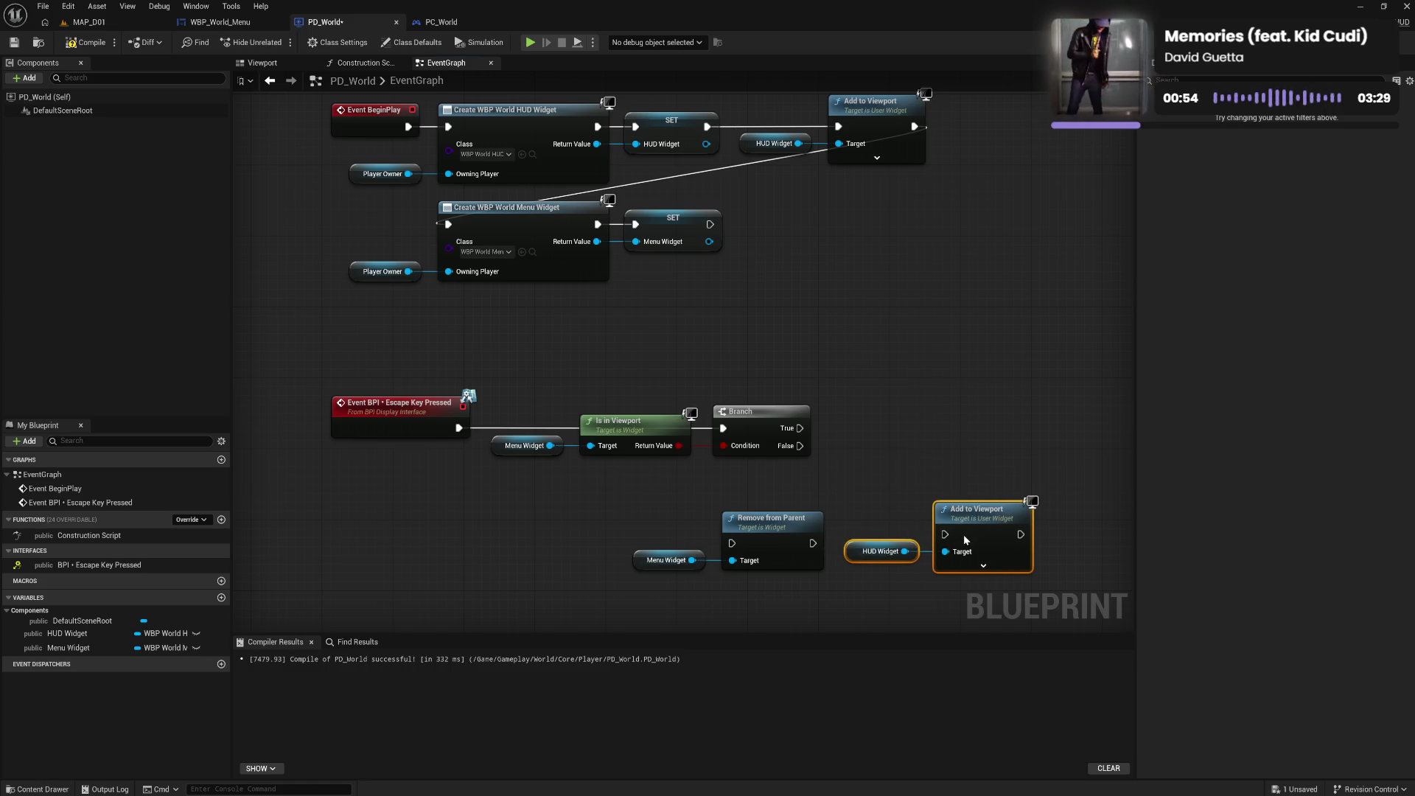
pyautogui.moveTo(810, 544); pyautogui.dragTo(945, 534)
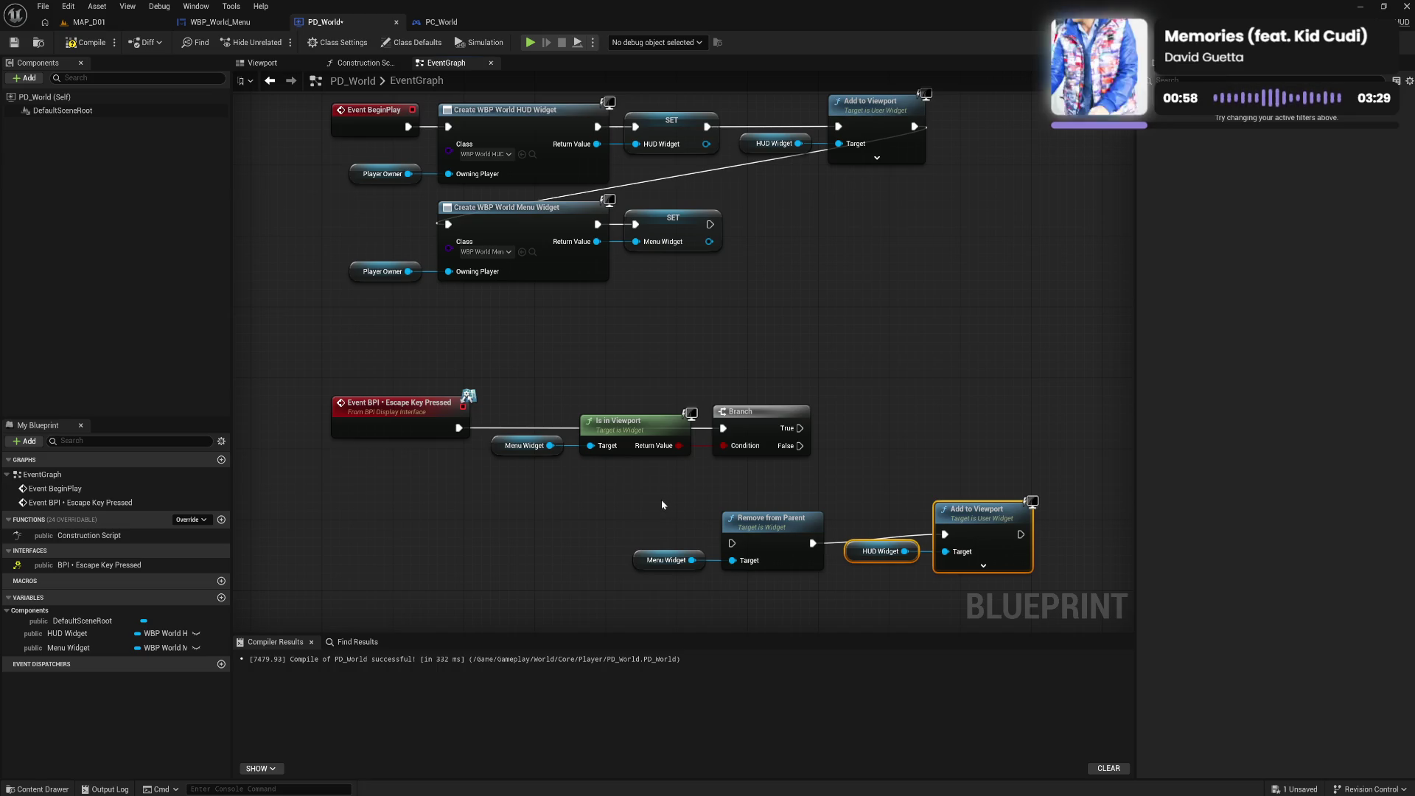
# Place the four widget-swap nodes beside the Branch and connect its True output
pyautogui.moveTo(661, 505)
pyautogui.mouseDown()
pyautogui.moveTo(1032, 579)
pyautogui.moveTo(990, 513)
pyautogui.mouseUp()
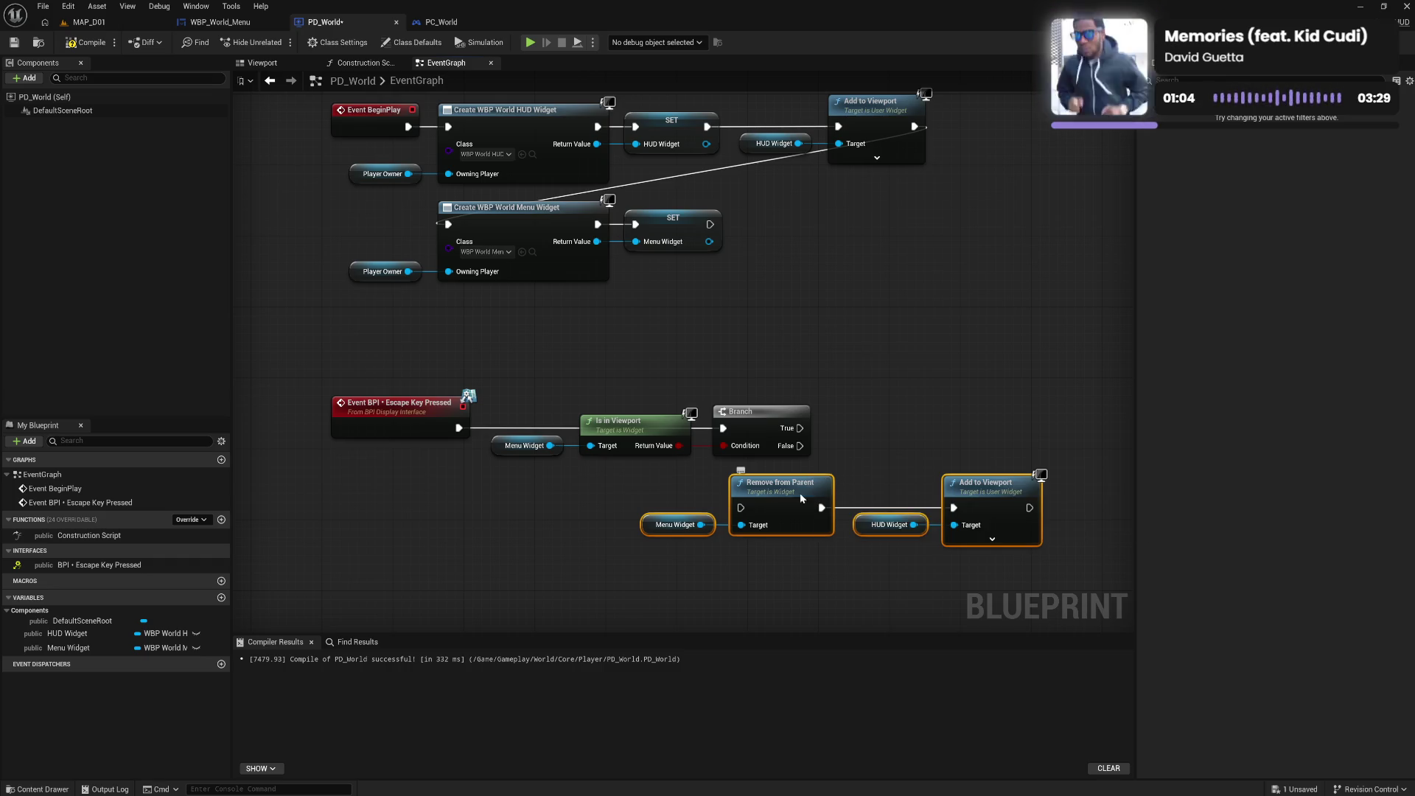
pyautogui.moveTo(799, 492); pyautogui.dragTo(984, 428)
pyautogui.moveTo(799, 428); pyautogui.dragTo(967, 429)
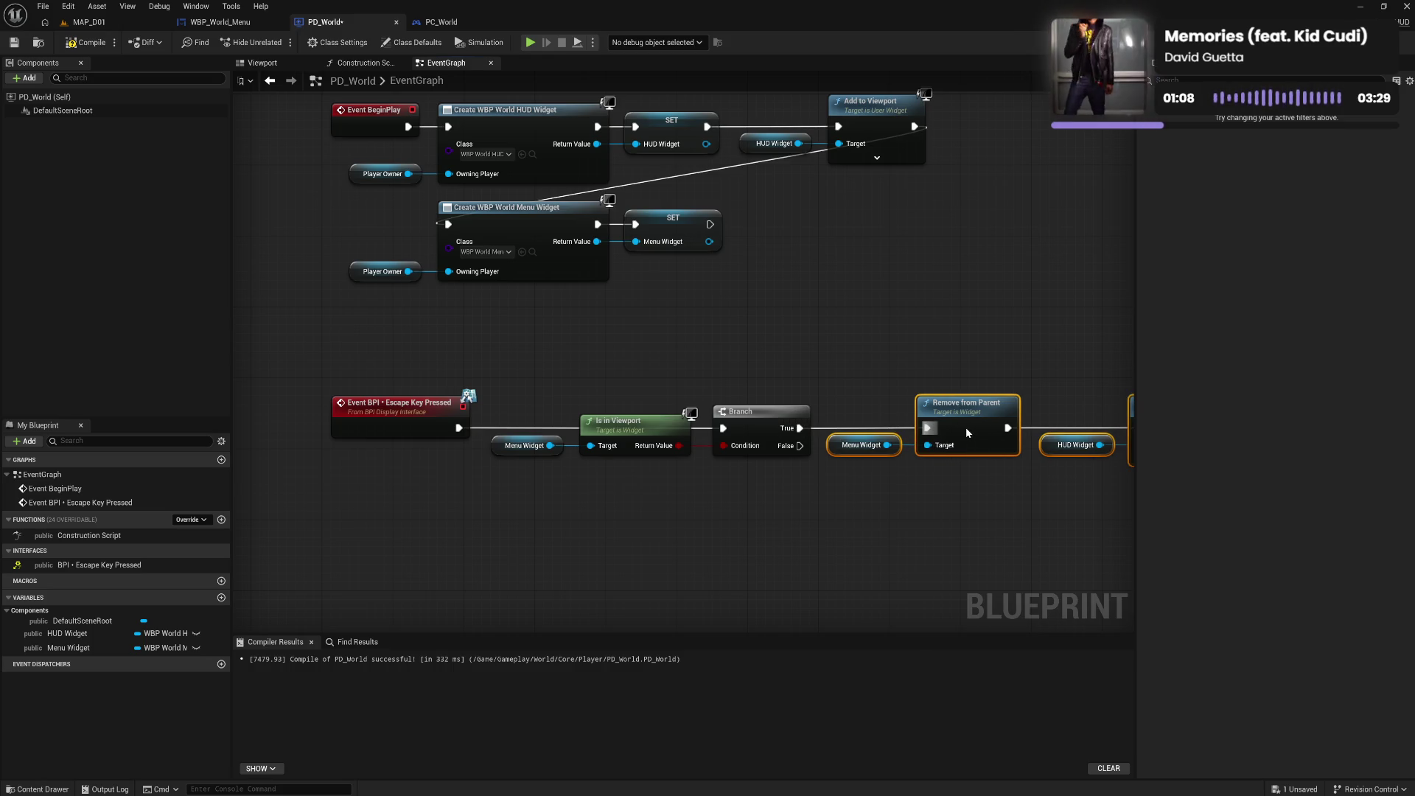
pyautogui.moveTo(918, 512); pyautogui.dragTo(826, 431)
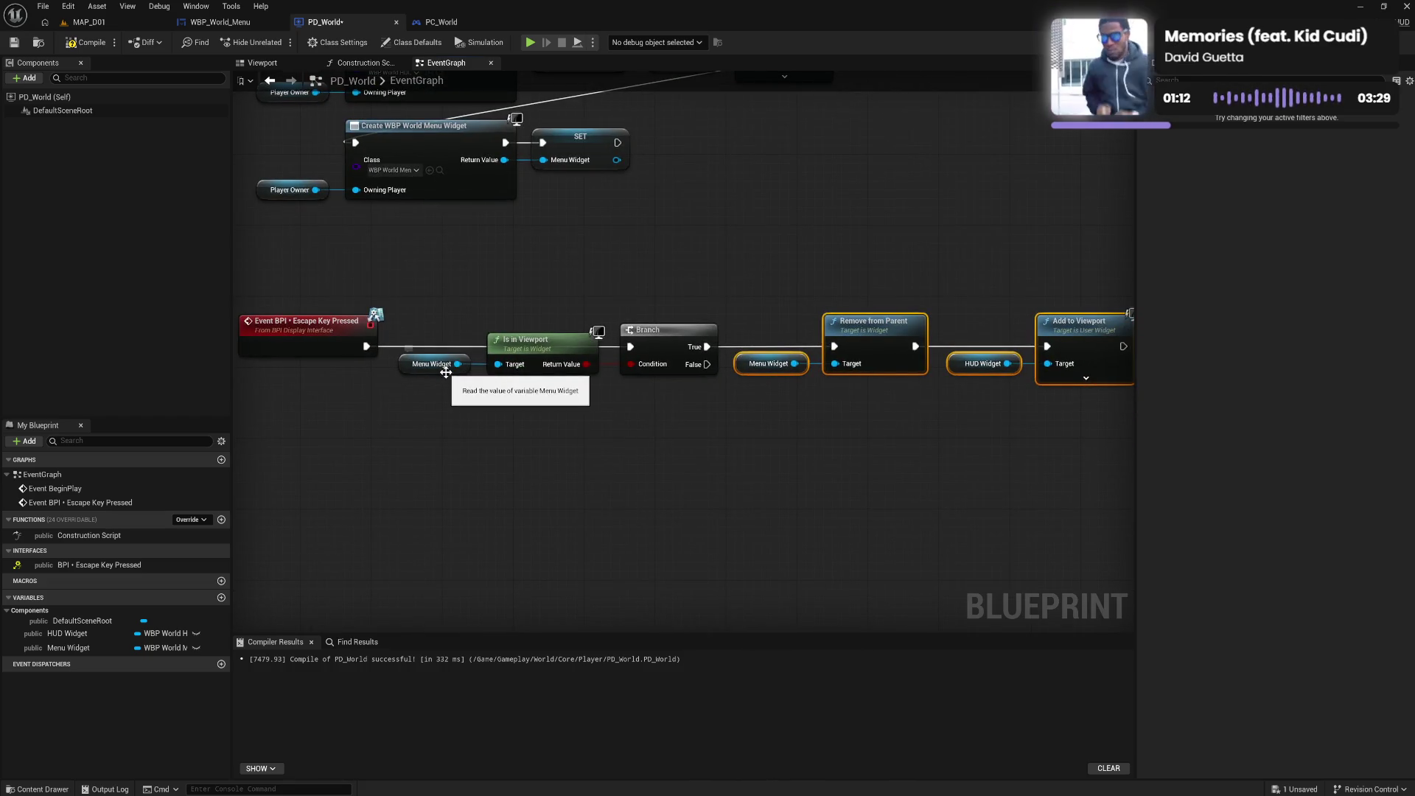
pyautogui.moveTo(885, 391)
pyautogui.mouseDown()
pyautogui.moveTo(847, 340)
pyautogui.moveTo(845, 352)
pyautogui.mouseUp()
# Duplicate the nodes for the False output and make HUD Widget the Remove from Parent target
pyautogui.hotkey('ctrl', 'c')
pyautogui.hotkey('ctrl', 'v')
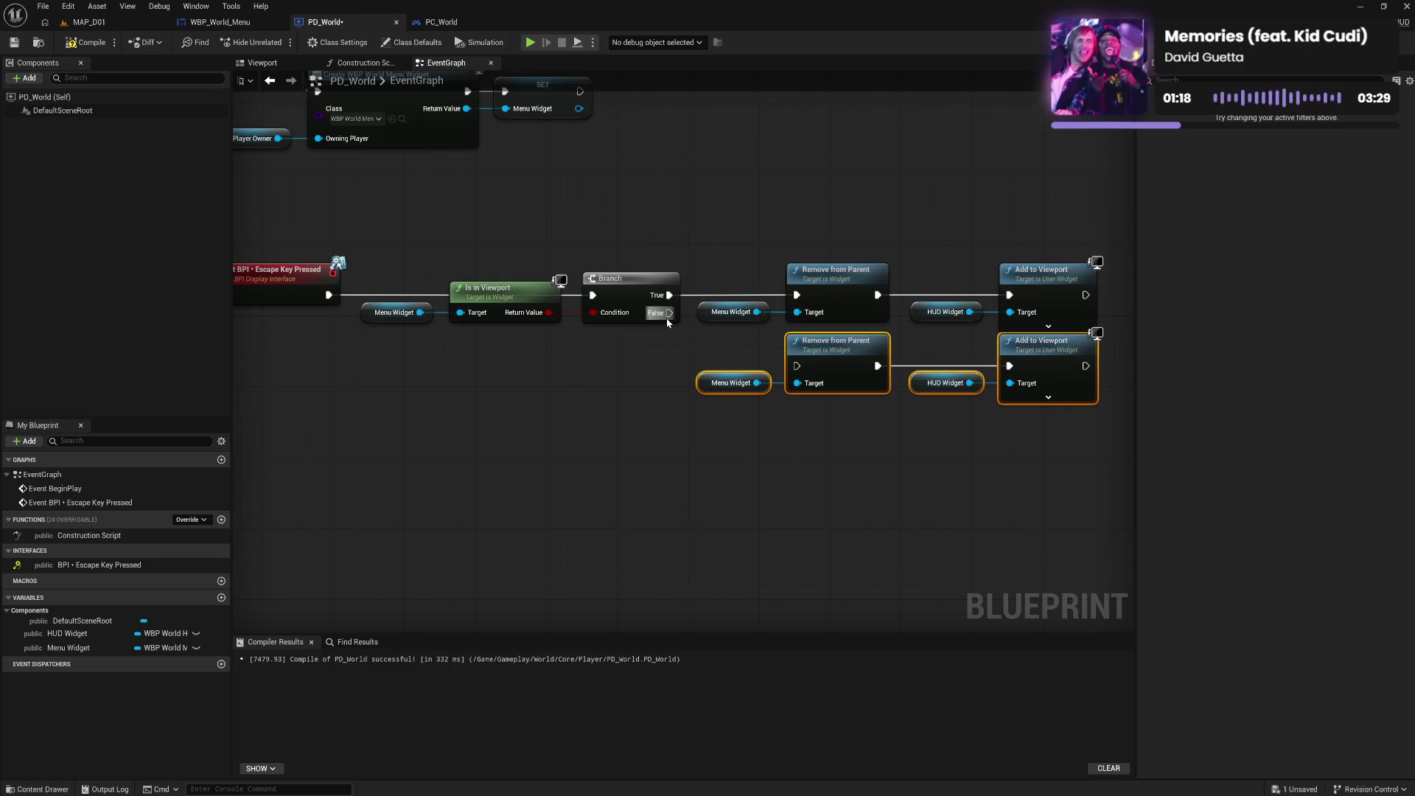
pyautogui.moveTo(669, 312); pyautogui.dragTo(798, 366)
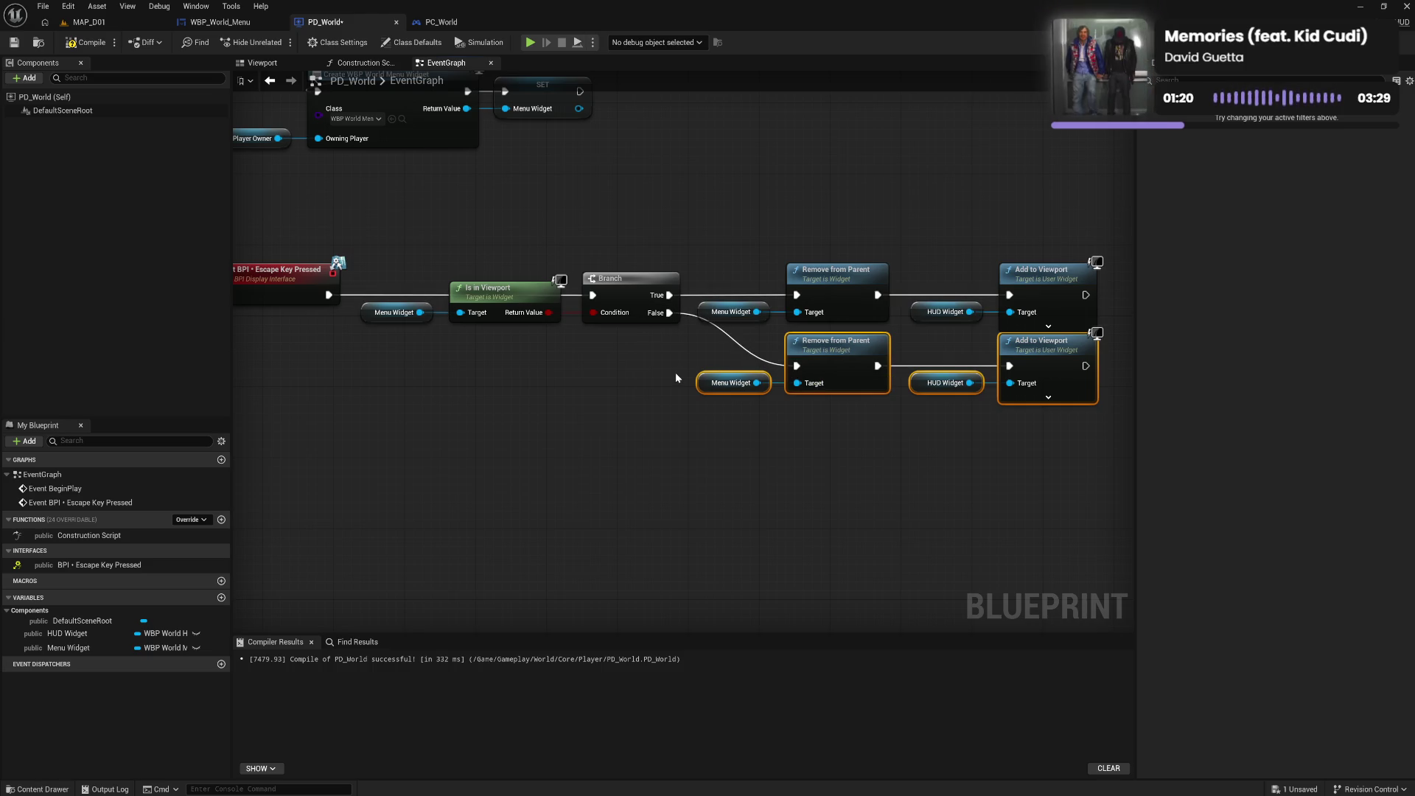
pyautogui.click(697, 377)
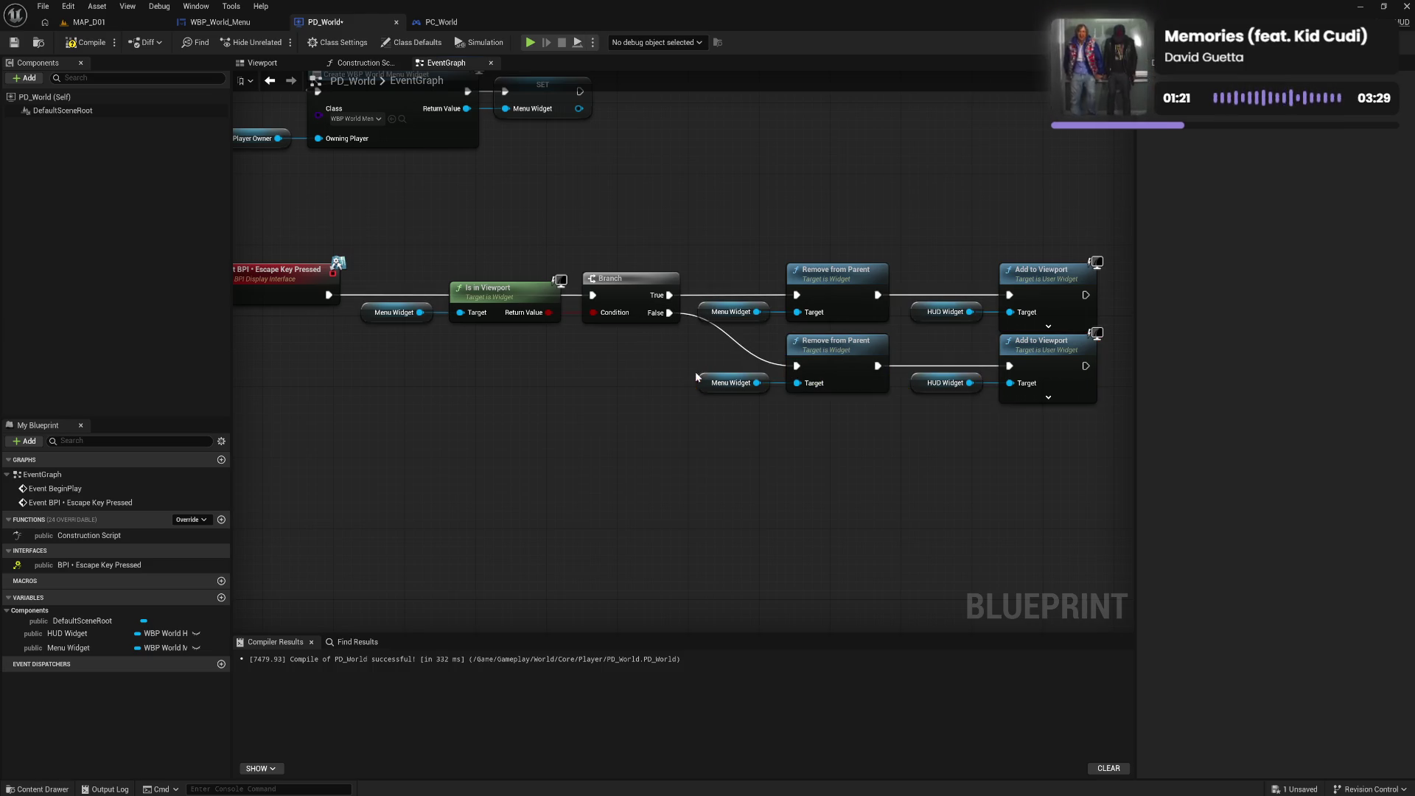
pyautogui.keyDown('alt'); pyautogui.click(757, 383); pyautogui.keyUp('alt')
pyautogui.moveTo(703, 387); pyautogui.dragTo(818, 465)
pyautogui.keyDown('alt'); pyautogui.click(970, 383); pyautogui.keyUp('alt')
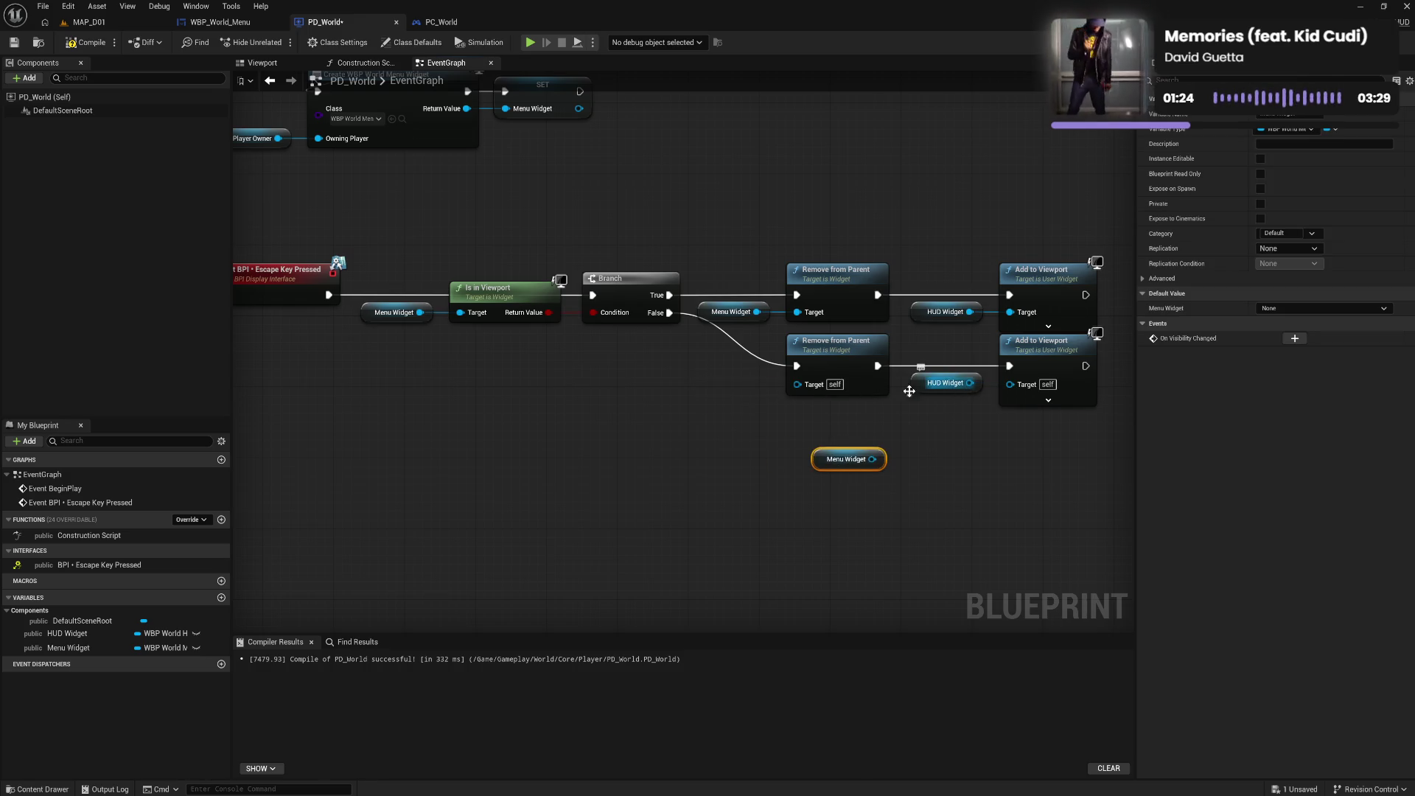
pyautogui.moveTo(917, 389)
pyautogui.mouseDown()
pyautogui.moveTo(704, 394)
pyautogui.moveTo(798, 383)
pyautogui.moveTo(828, 363)
pyautogui.mouseUp()
# Make Menu Widget the lower Add to Viewport target, align the row, and compile
pyautogui.keyDown('ctrl'); pyautogui.click(834, 357); pyautogui.keyUp('ctrl')
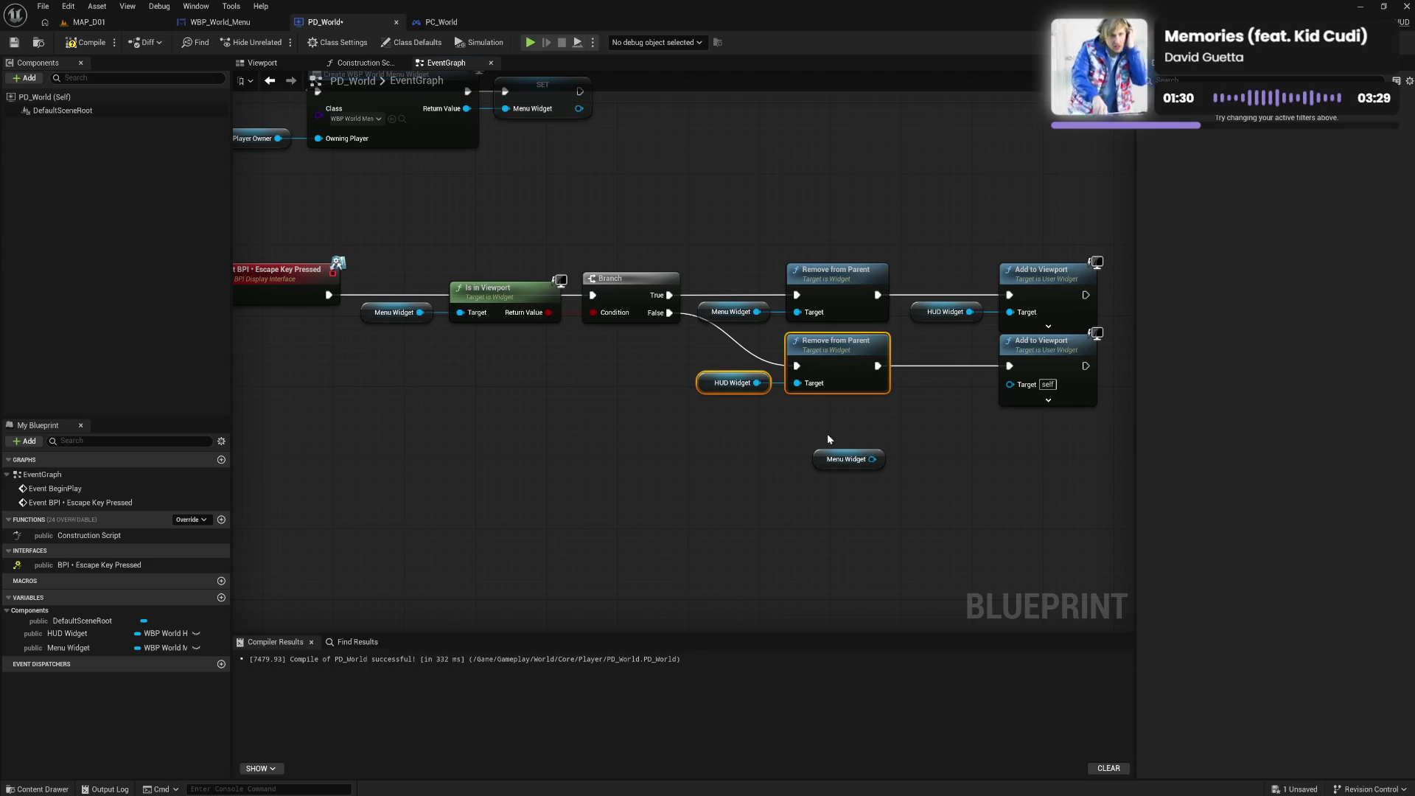
pyautogui.moveTo(872, 458); pyautogui.dragTo(1010, 383)
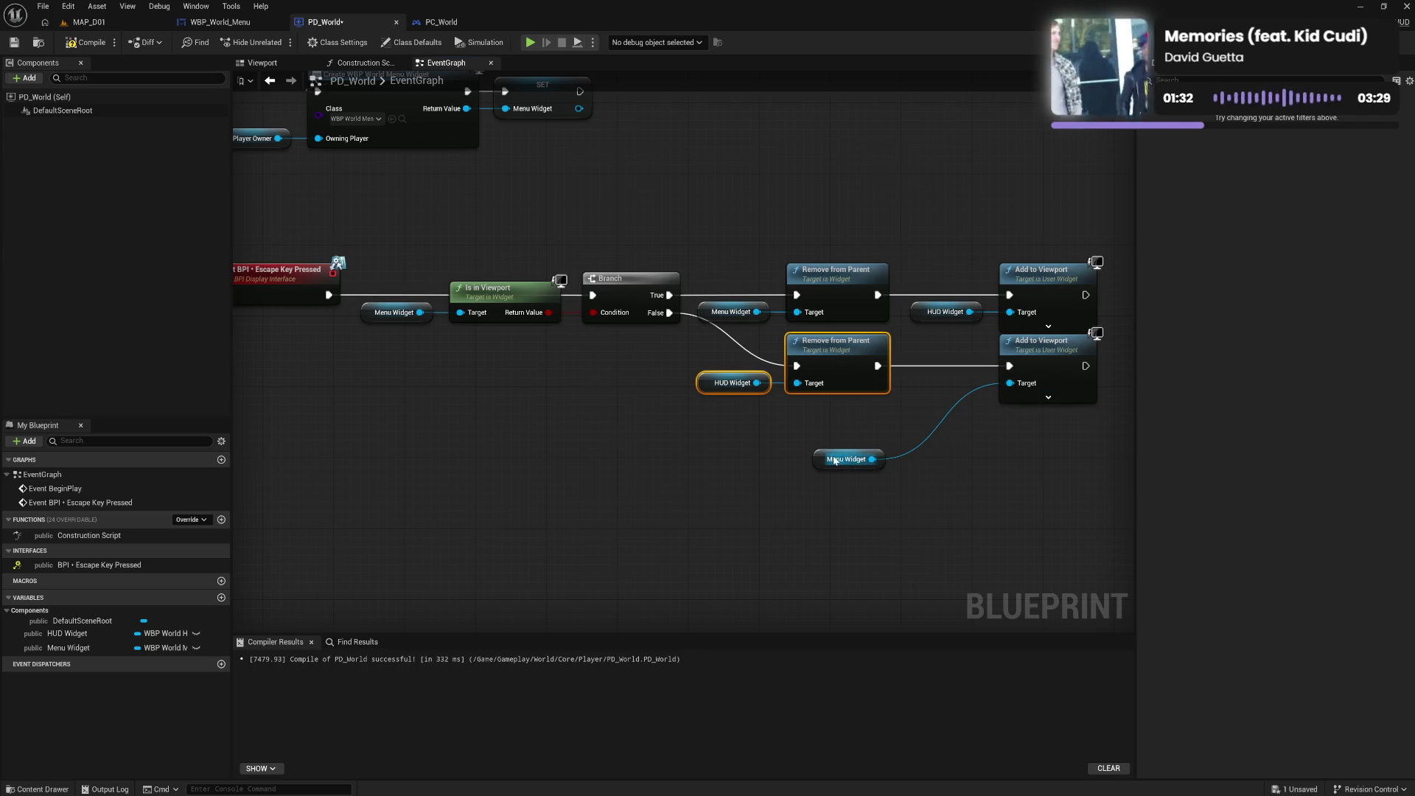
pyautogui.moveTo(823, 463); pyautogui.dragTo(951, 363)
pyautogui.keyDown('ctrl'); pyautogui.click(1043, 366); pyautogui.keyUp('ctrl')
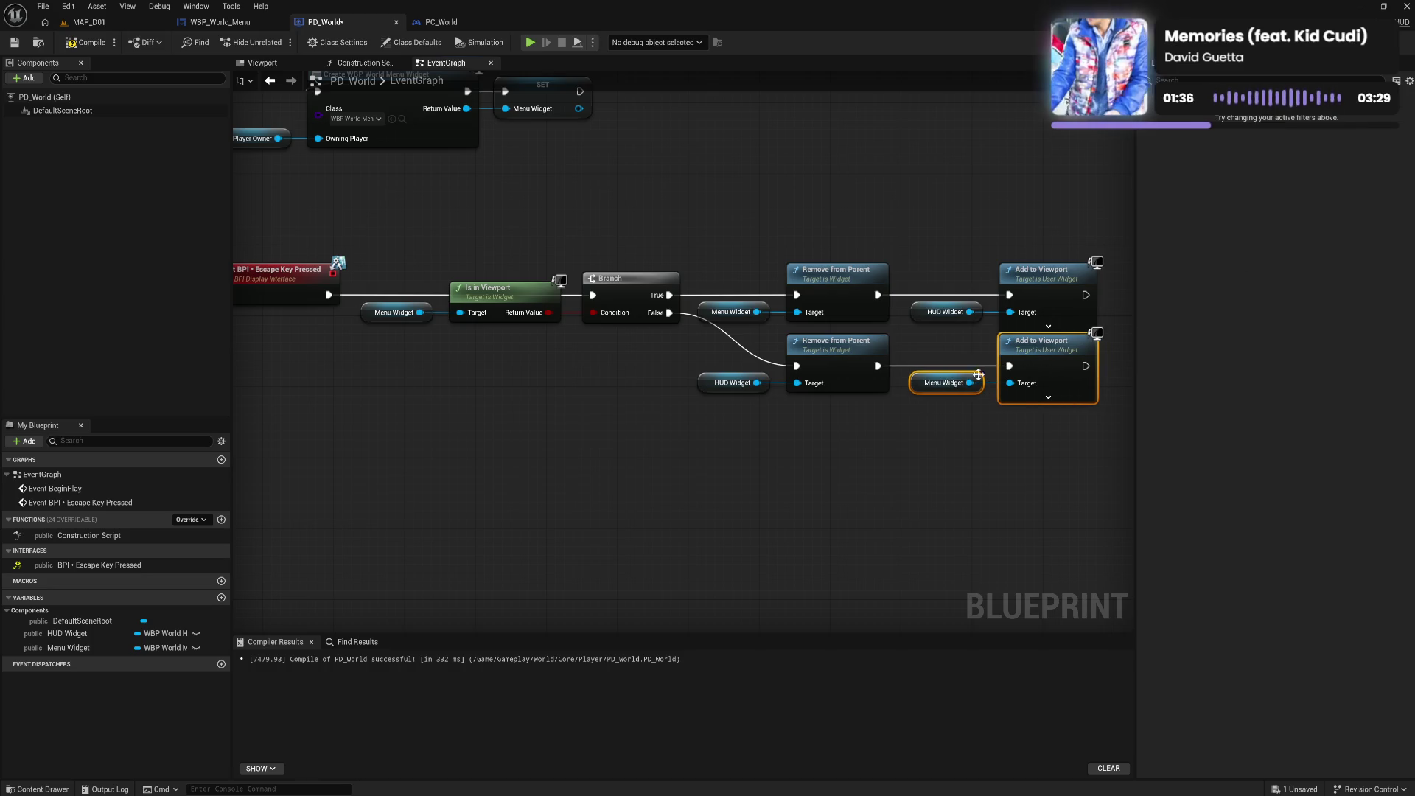
pyautogui.moveTo(752, 366); pyautogui.dragTo(979, 405)
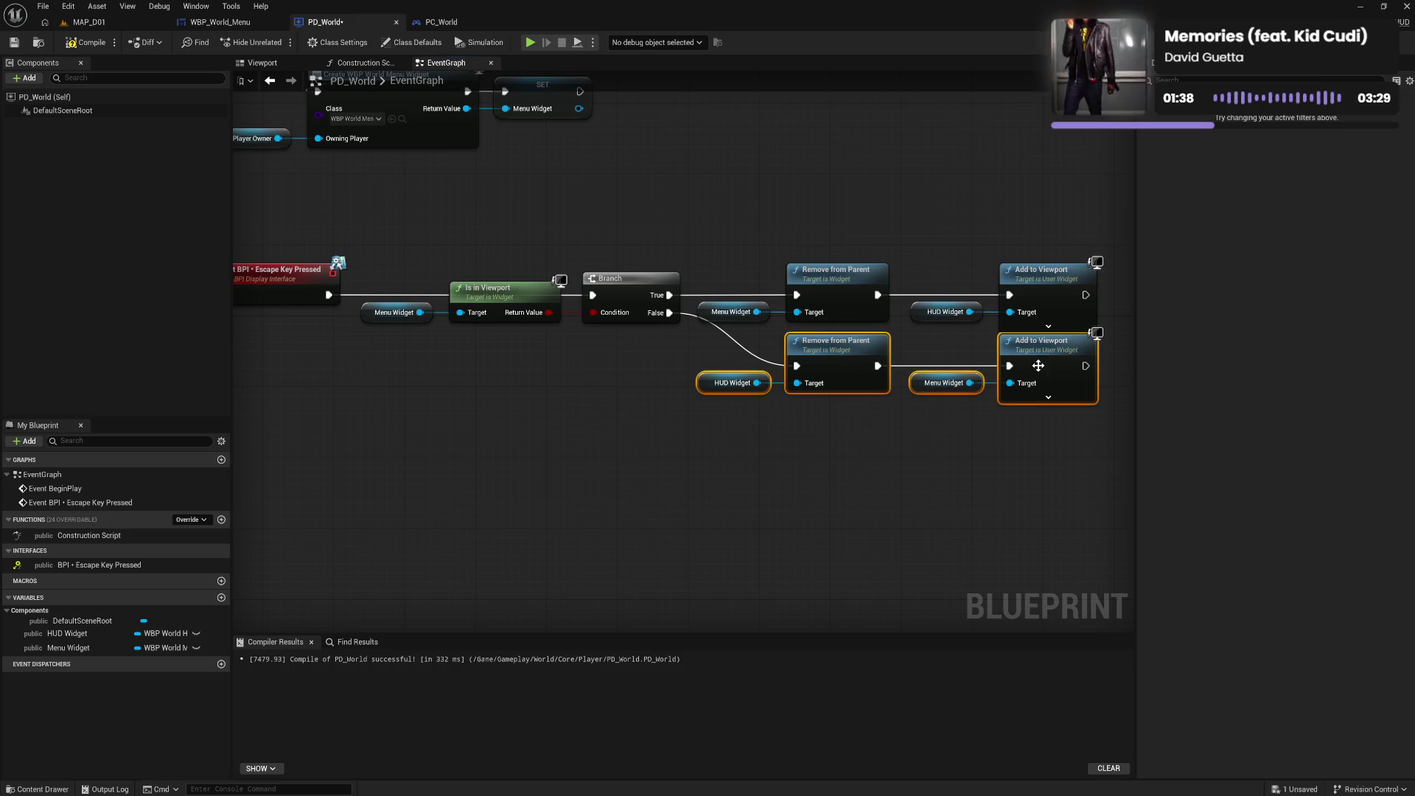
pyautogui.moveTo(1044, 358); pyautogui.dragTo(1043, 366)
pyautogui.click(920, 472)
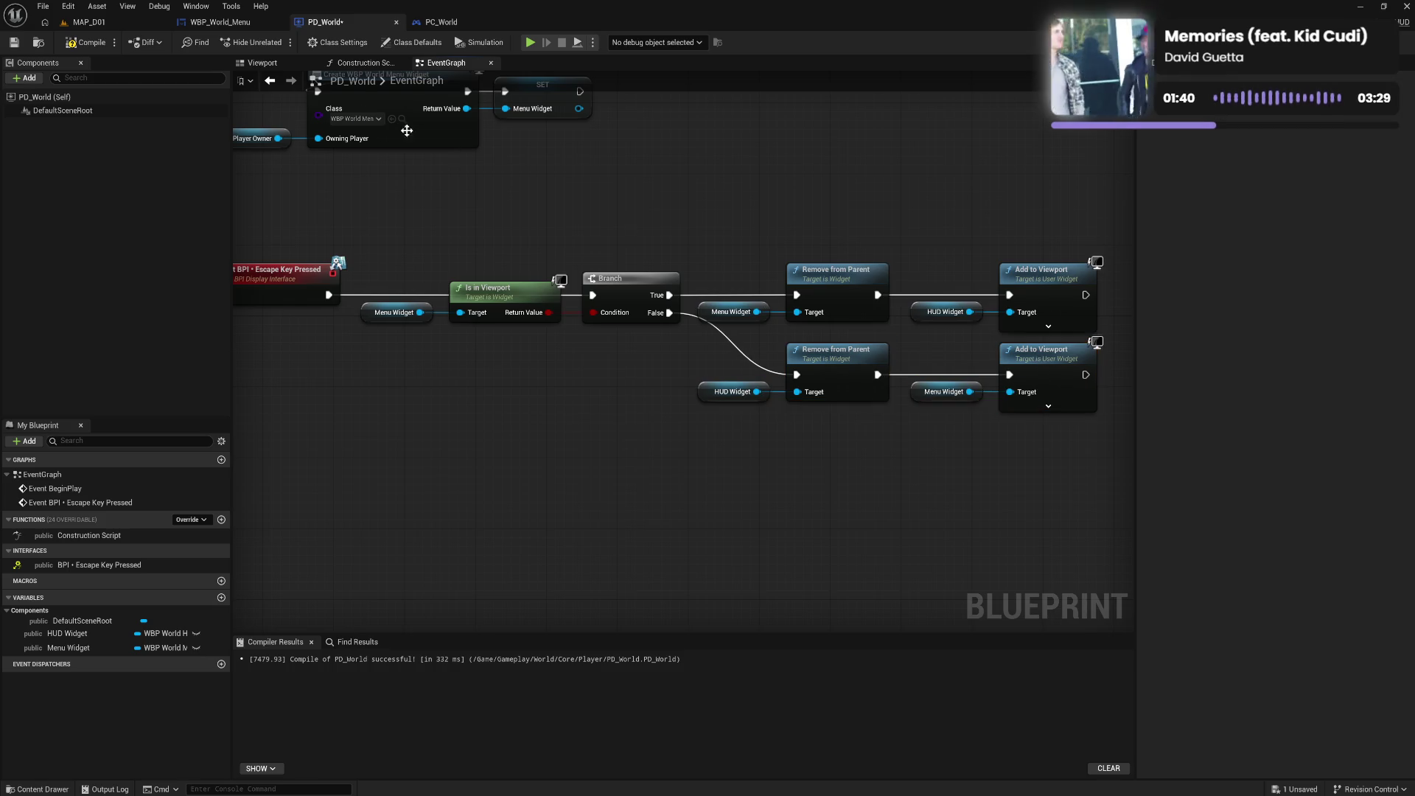
pyautogui.click(86, 43)
# Play MAP_D01, toggle the in-game Settings menu open and closed twice, then return to PC_World
pyautogui.click(88, 23)
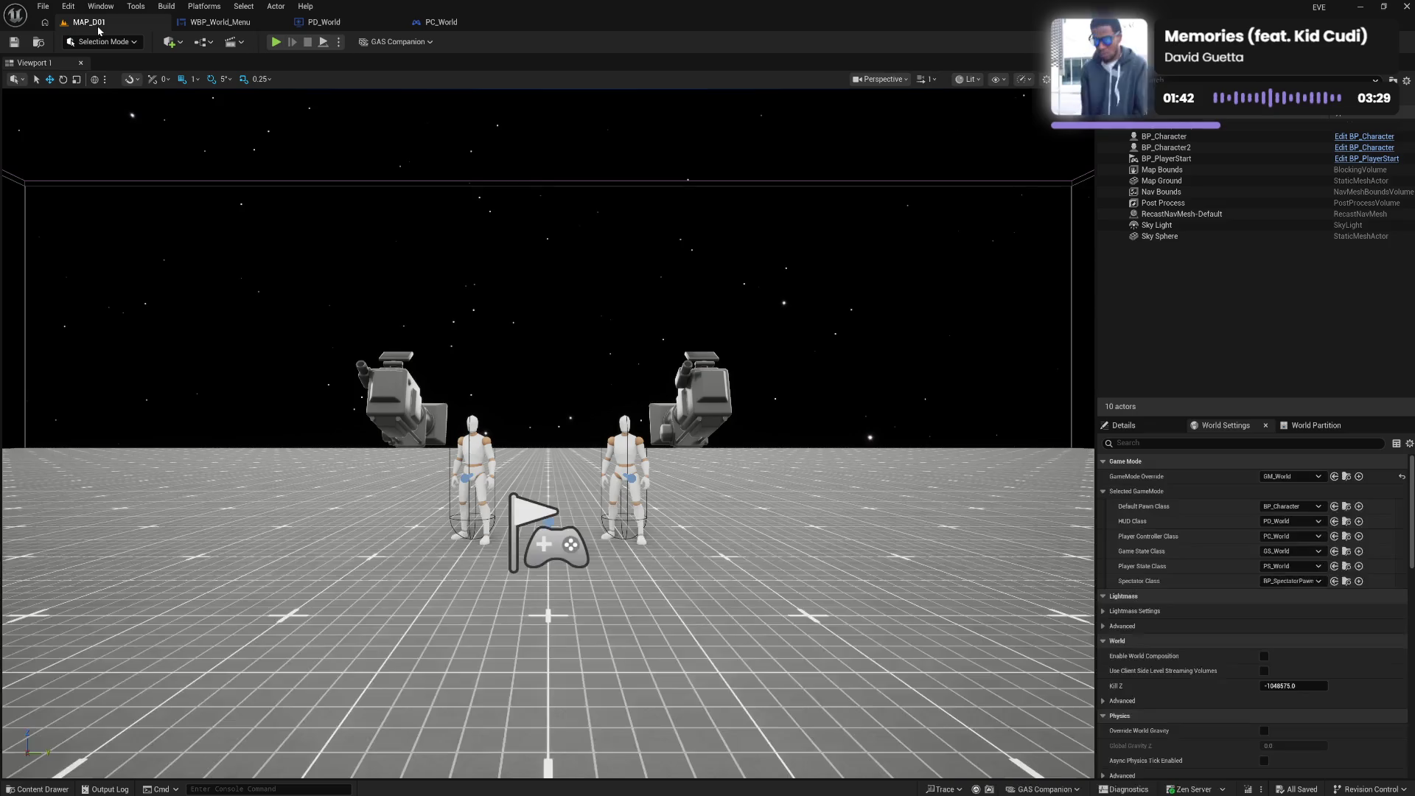
pyautogui.click(276, 42)
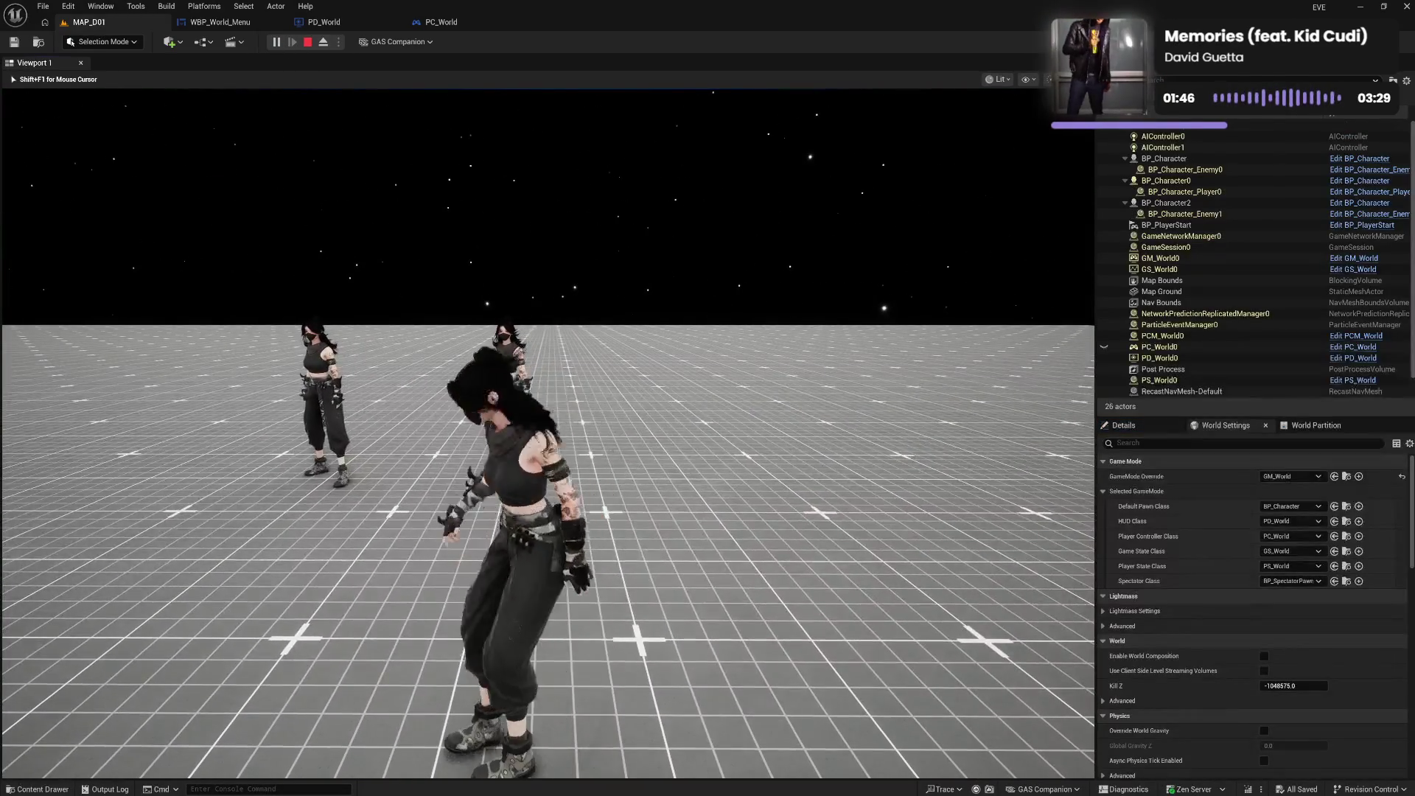
pyautogui.press('Tab')
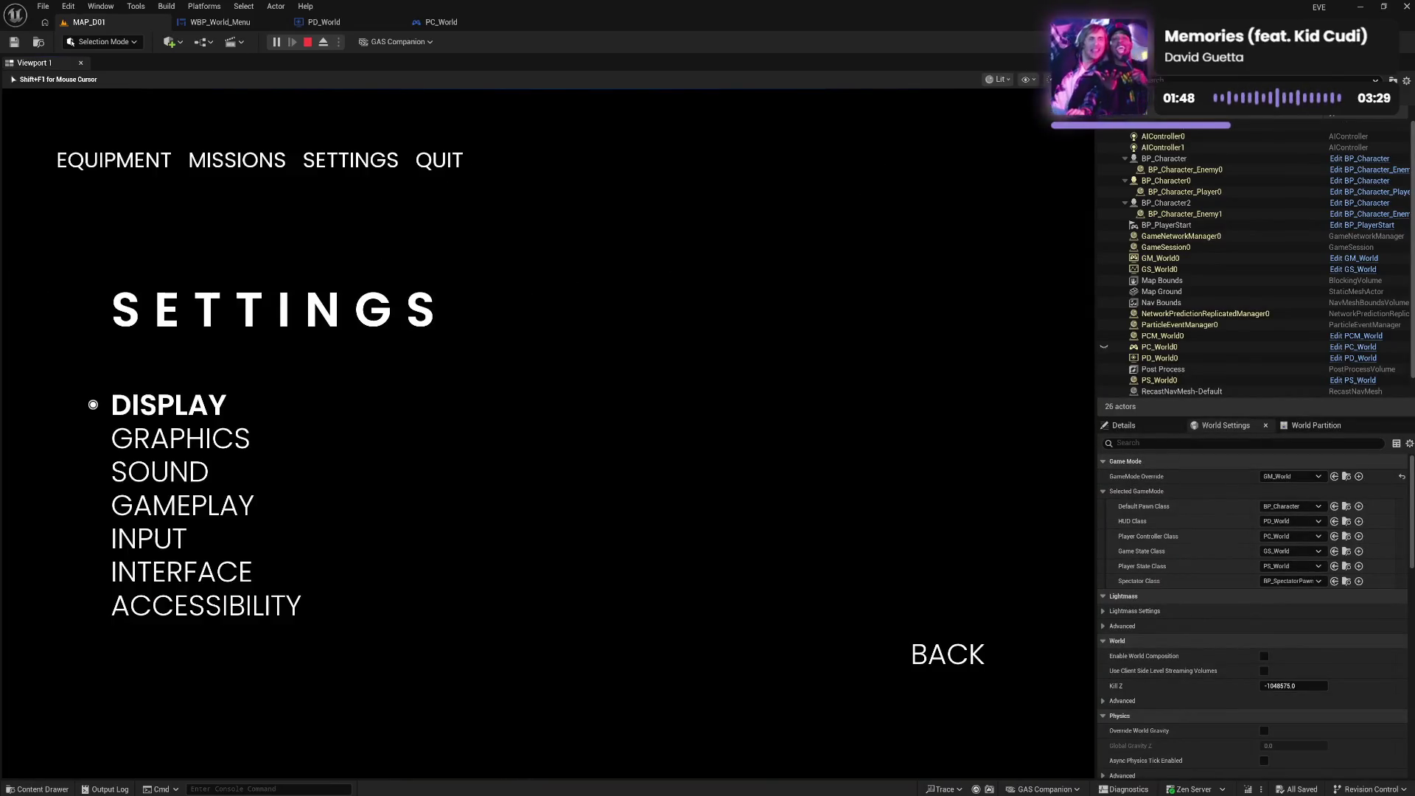
pyautogui.press('Tab')
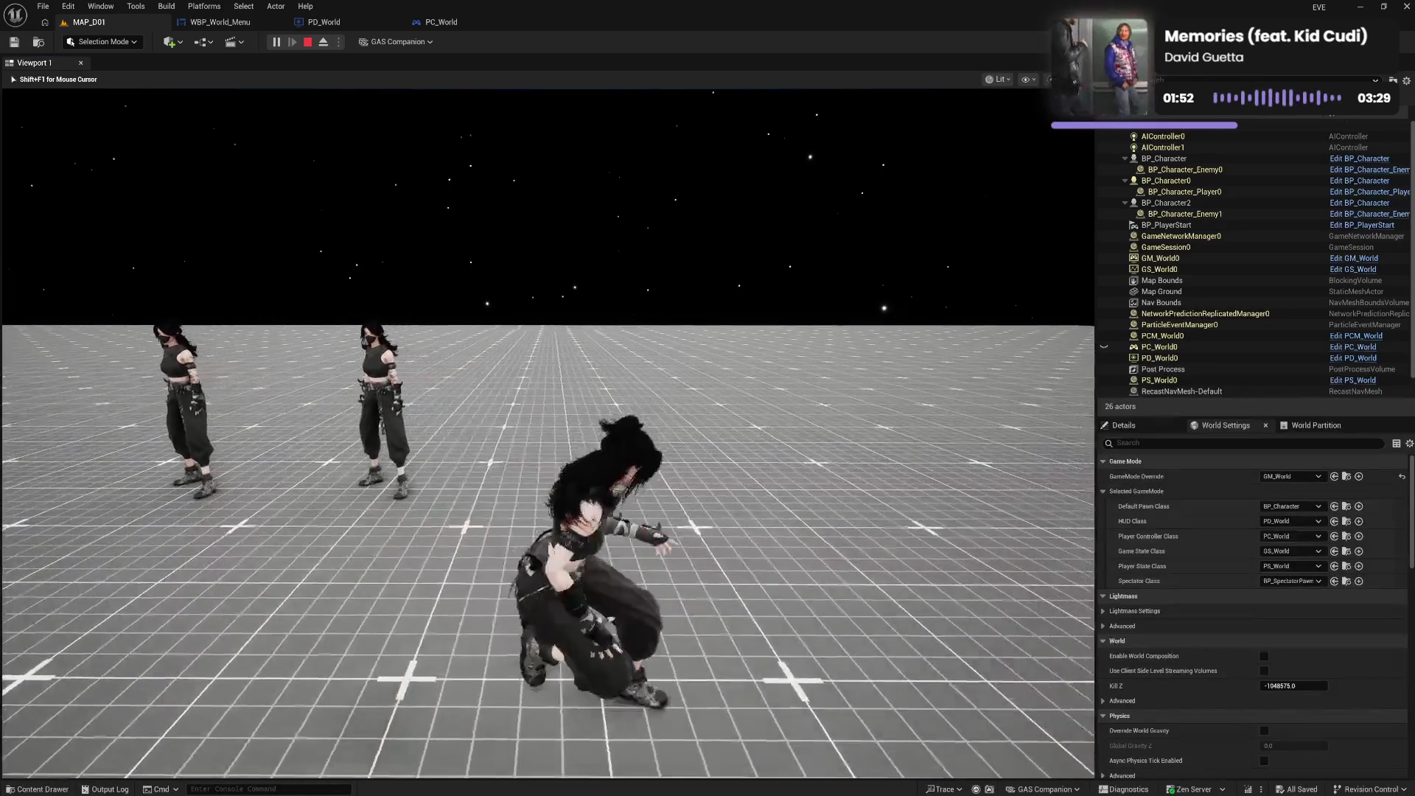
pyautogui.press('Tab')
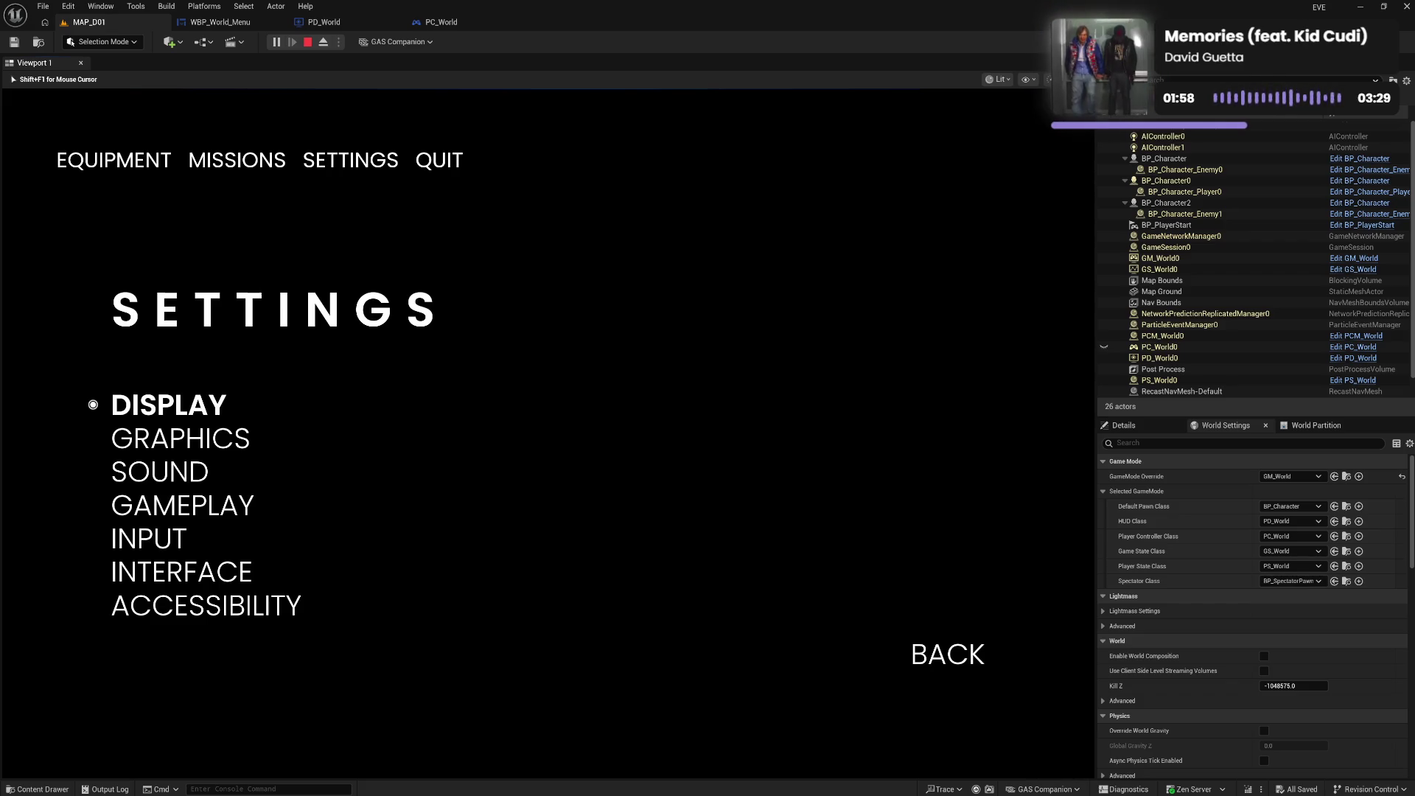
pyautogui.press('Tab')
pyautogui.press('Escape')
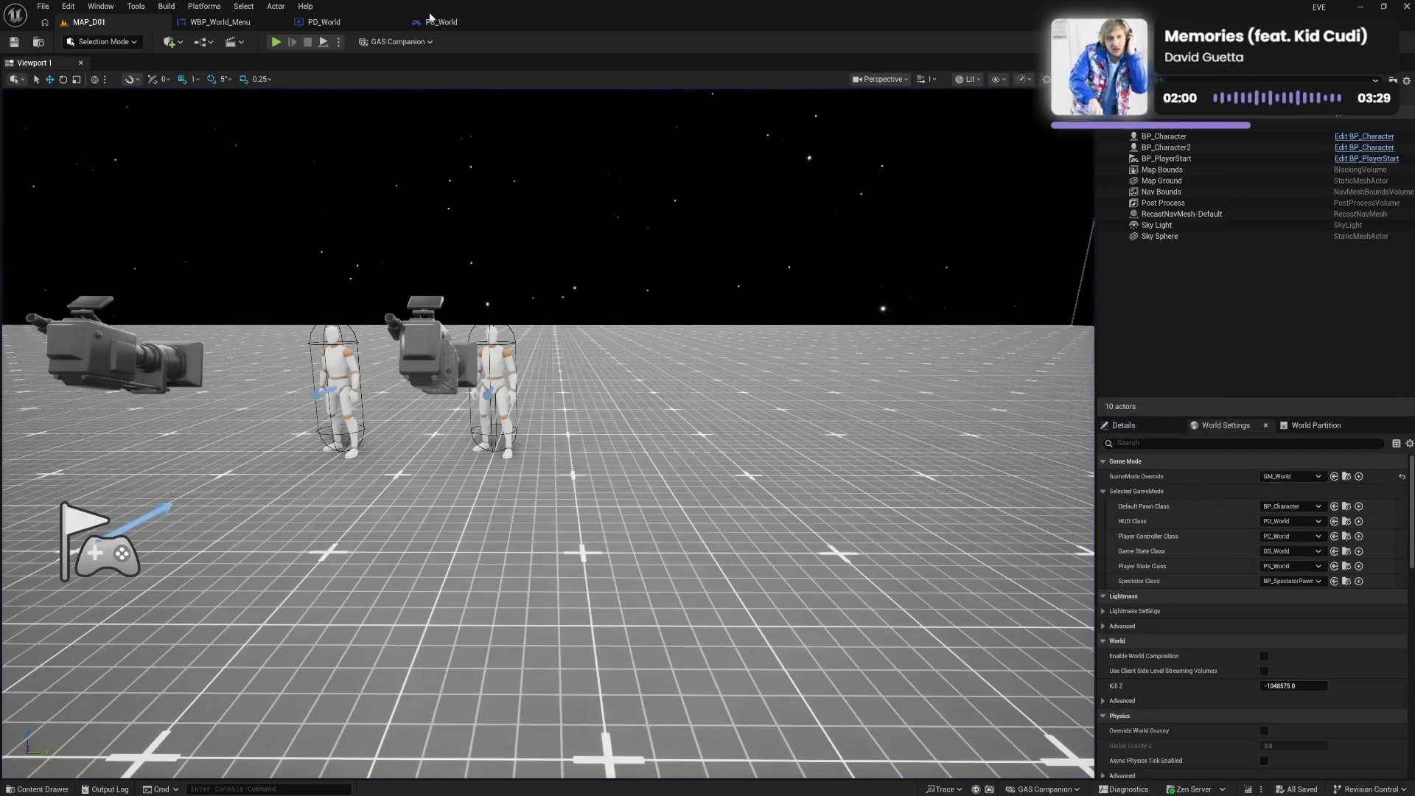
pyautogui.click(440, 22)
pyautogui.moveTo(849, 381); pyautogui.dragTo(839, 421)
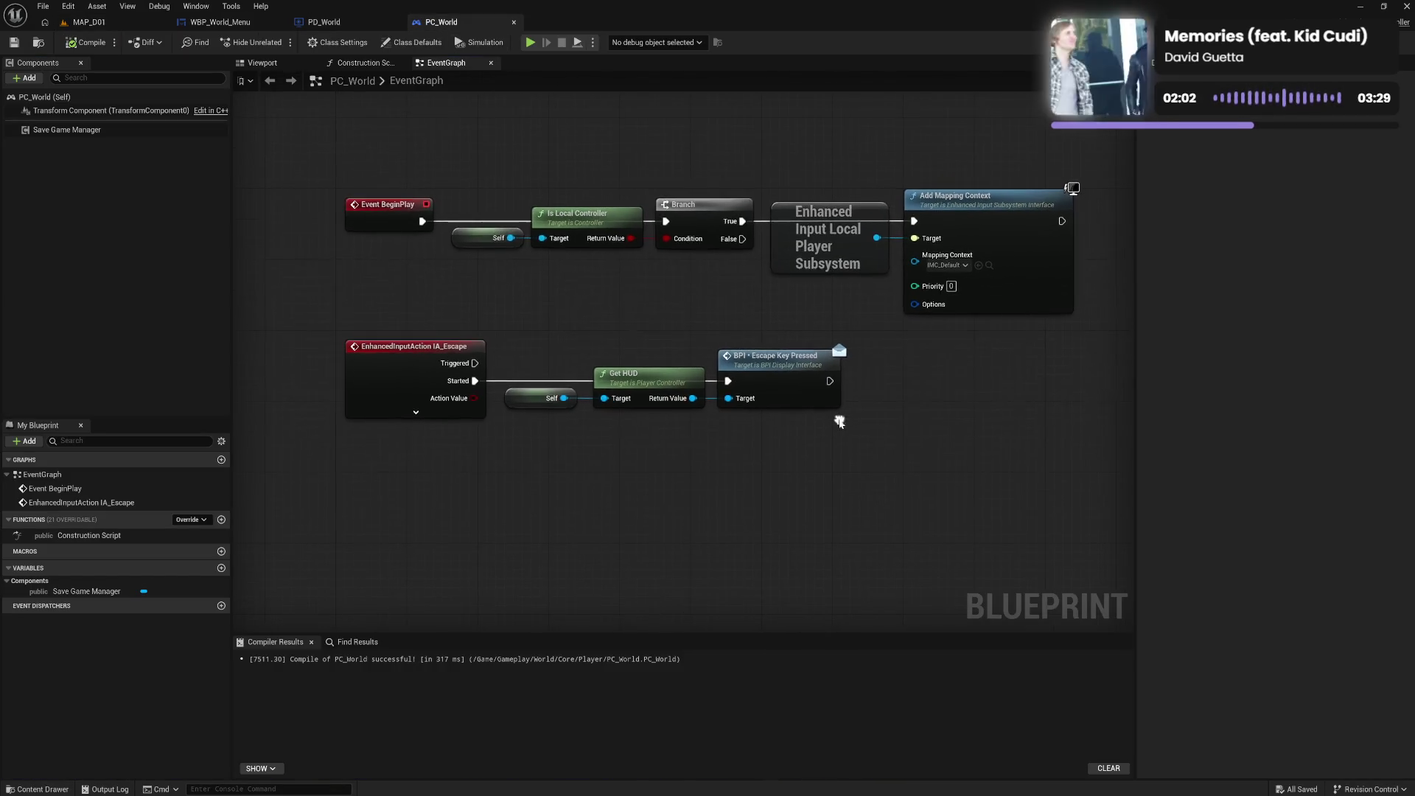
# Duplicate IMC_Default as IMC_Menu, save it, and open it for editing
pyautogui.click(30, 791)
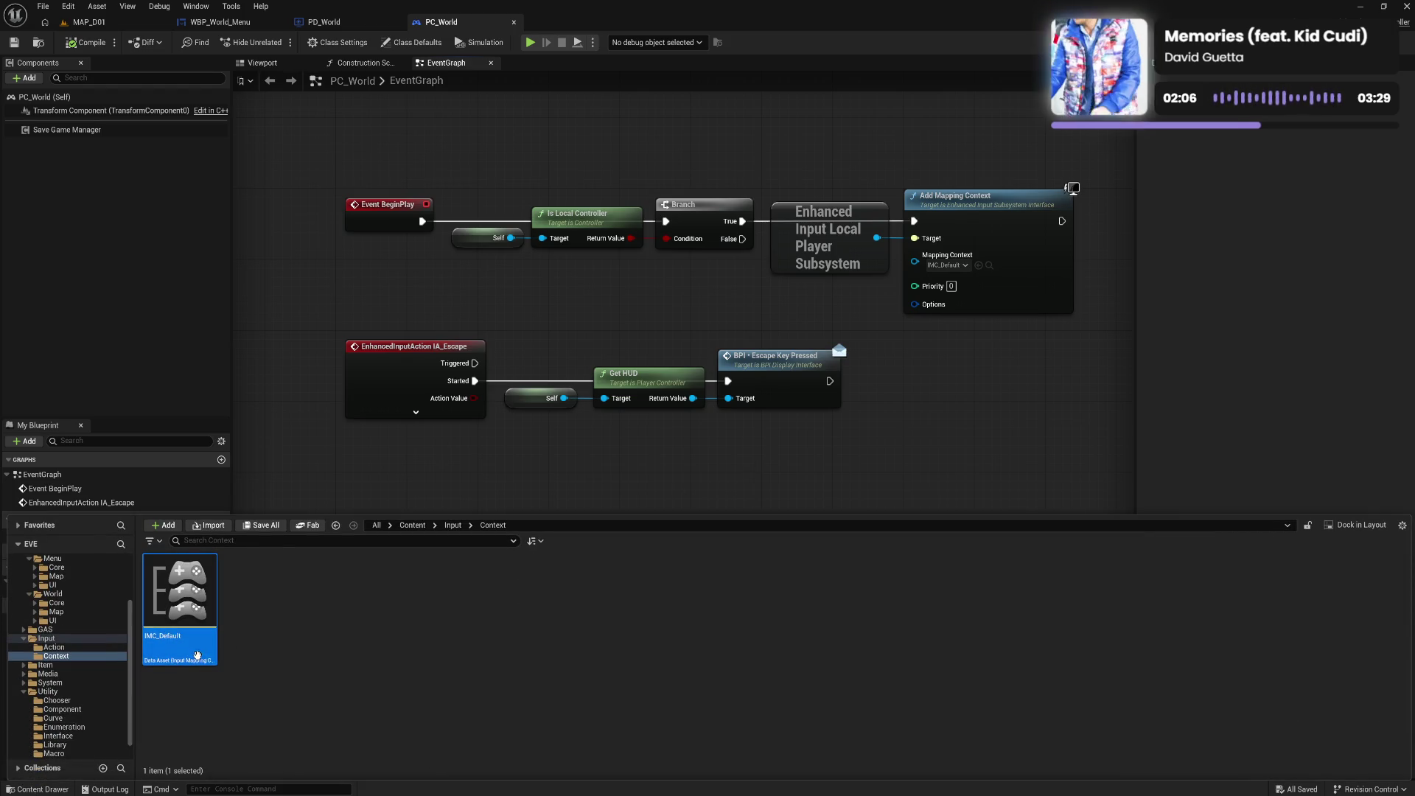
pyautogui.hotkey('ctrl', 'd')
pyautogui.press('End')
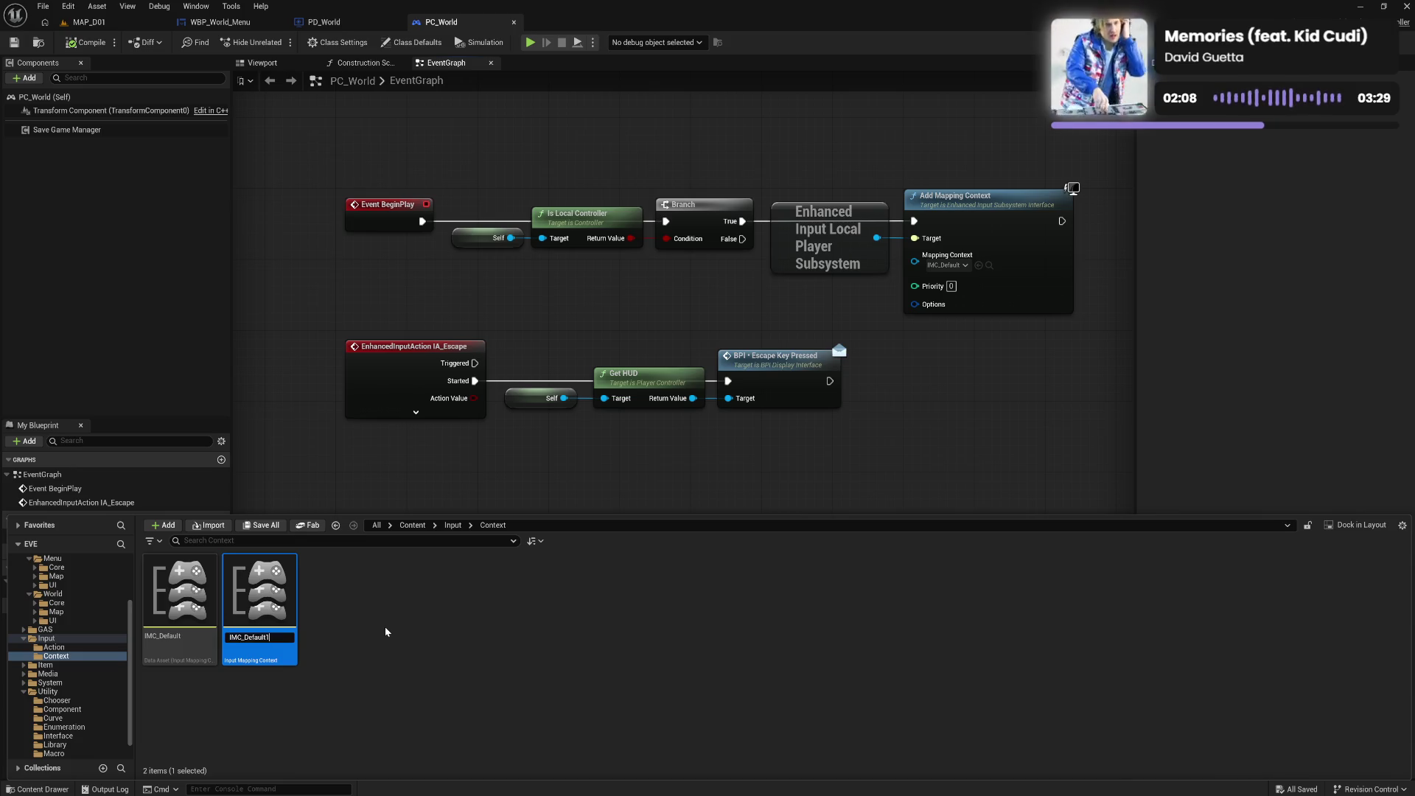
pyautogui.press('BackSpace')
pyautogui.press('BackSpace')
pyautogui.press('BackSpace')
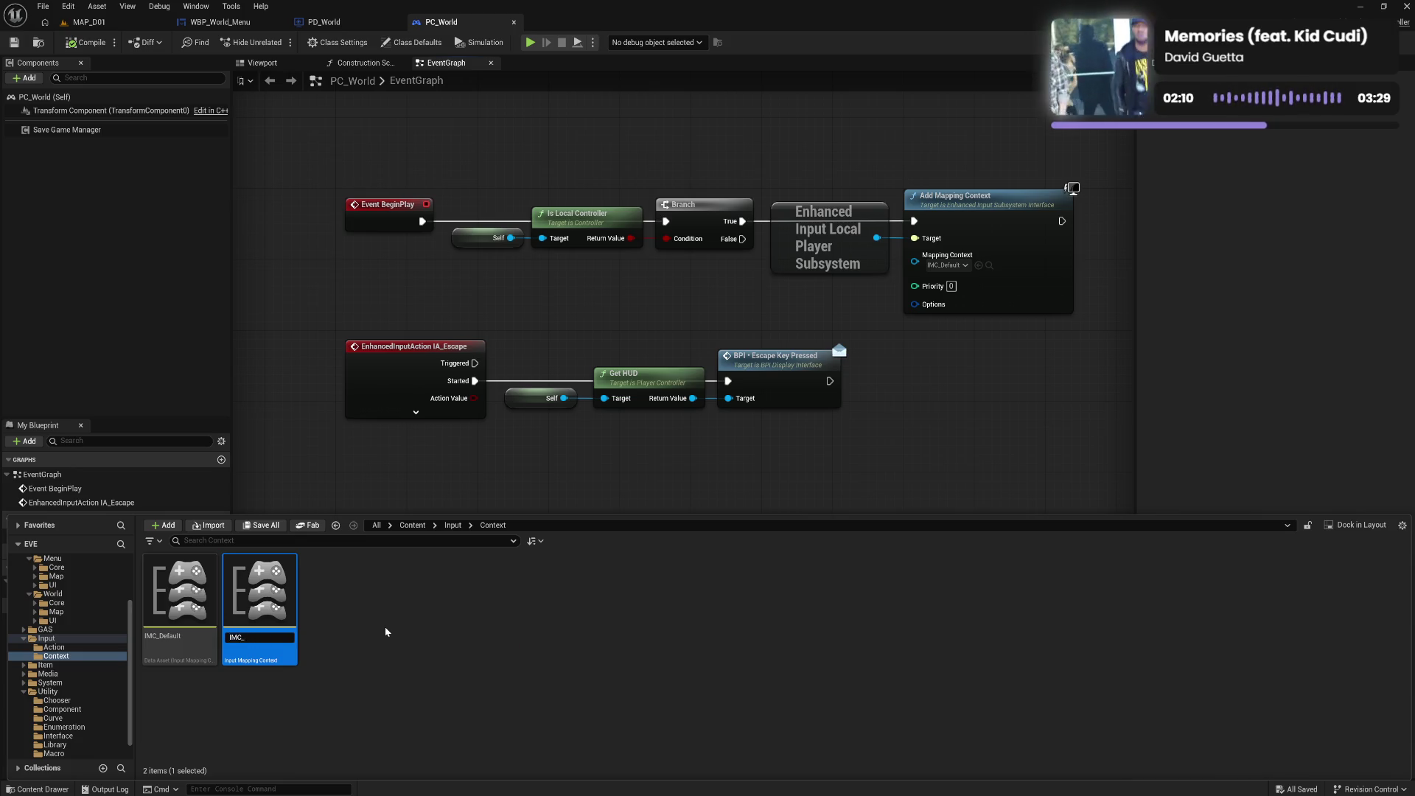
pyautogui.write('Menu')
pyautogui.press('Return')
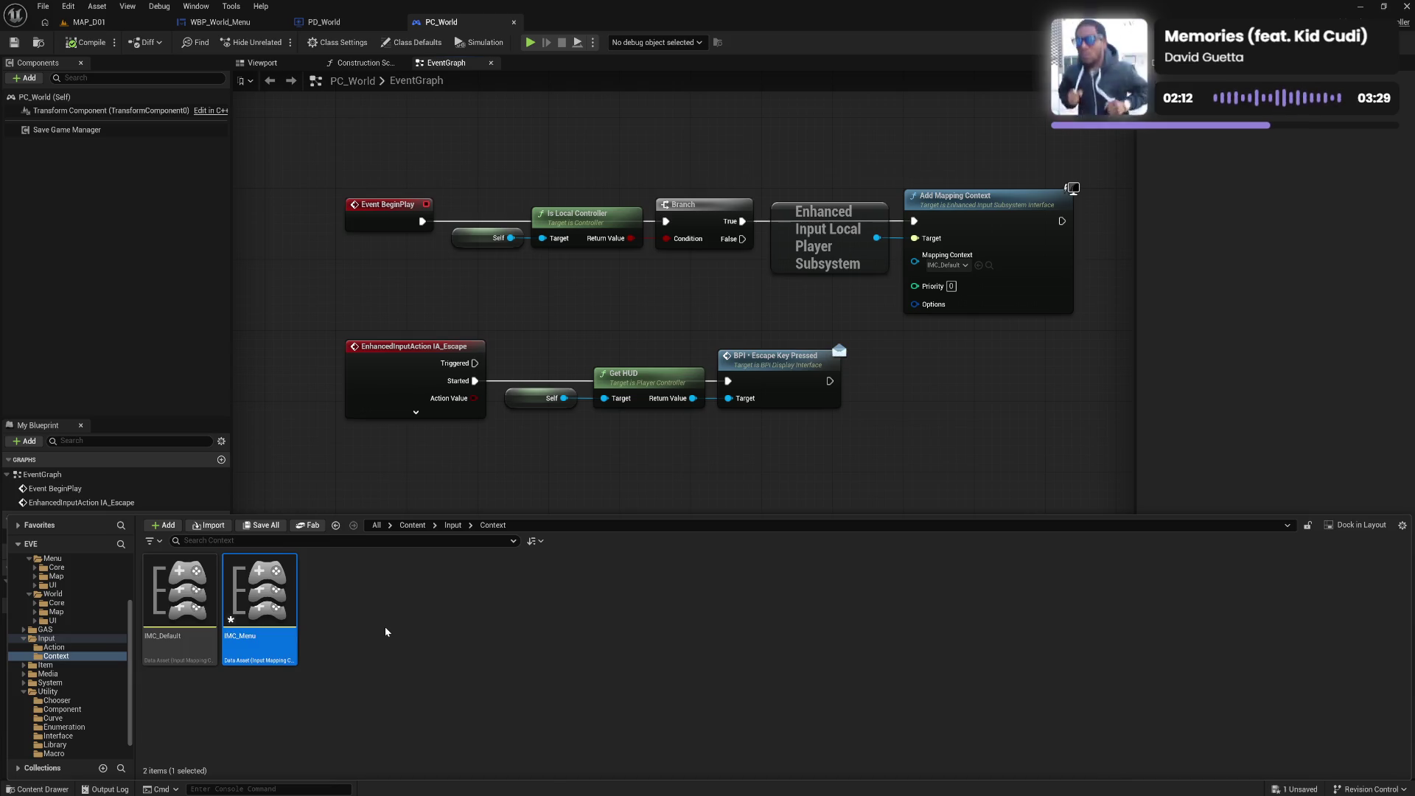
pyautogui.hotkey('ctrl', 's')
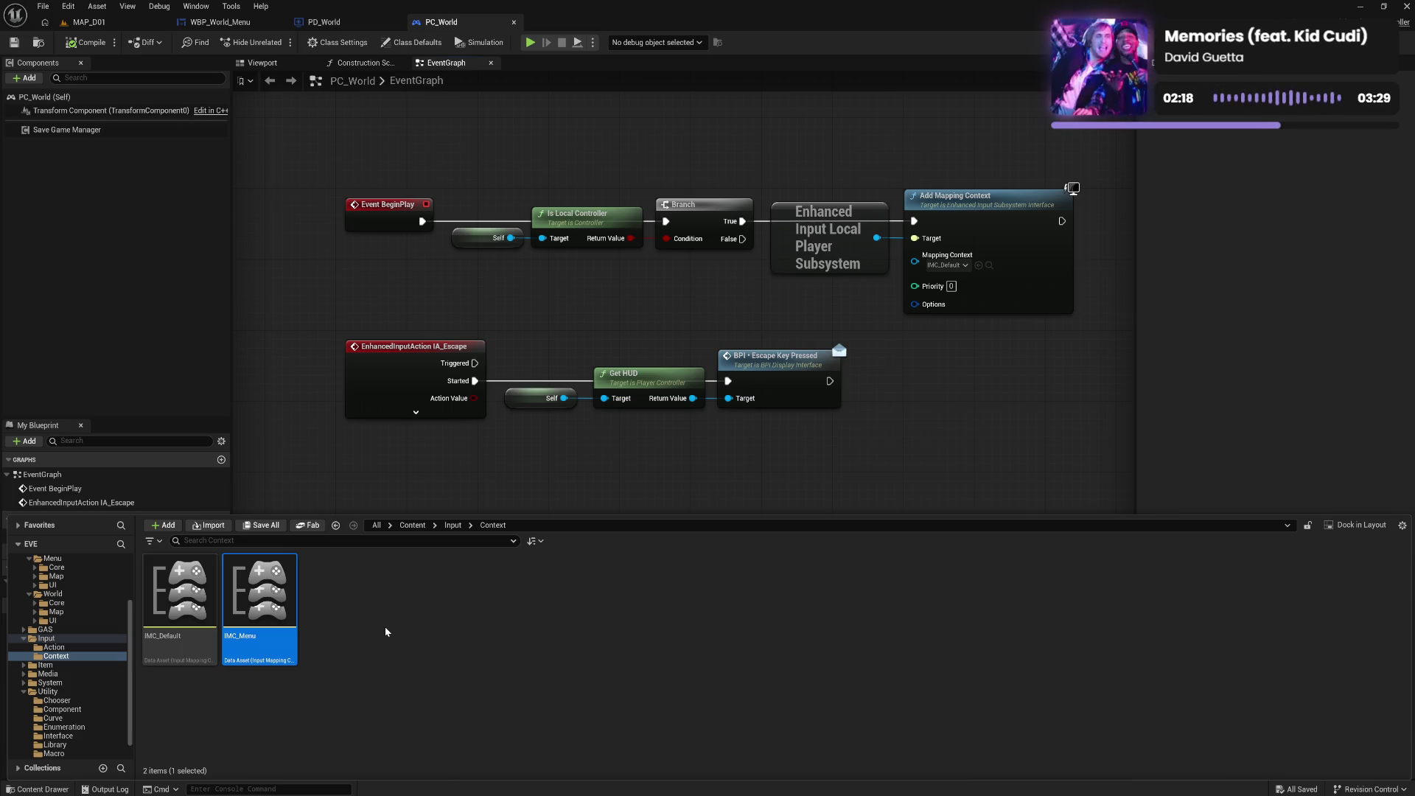
pyautogui.doubleClick(285, 647)
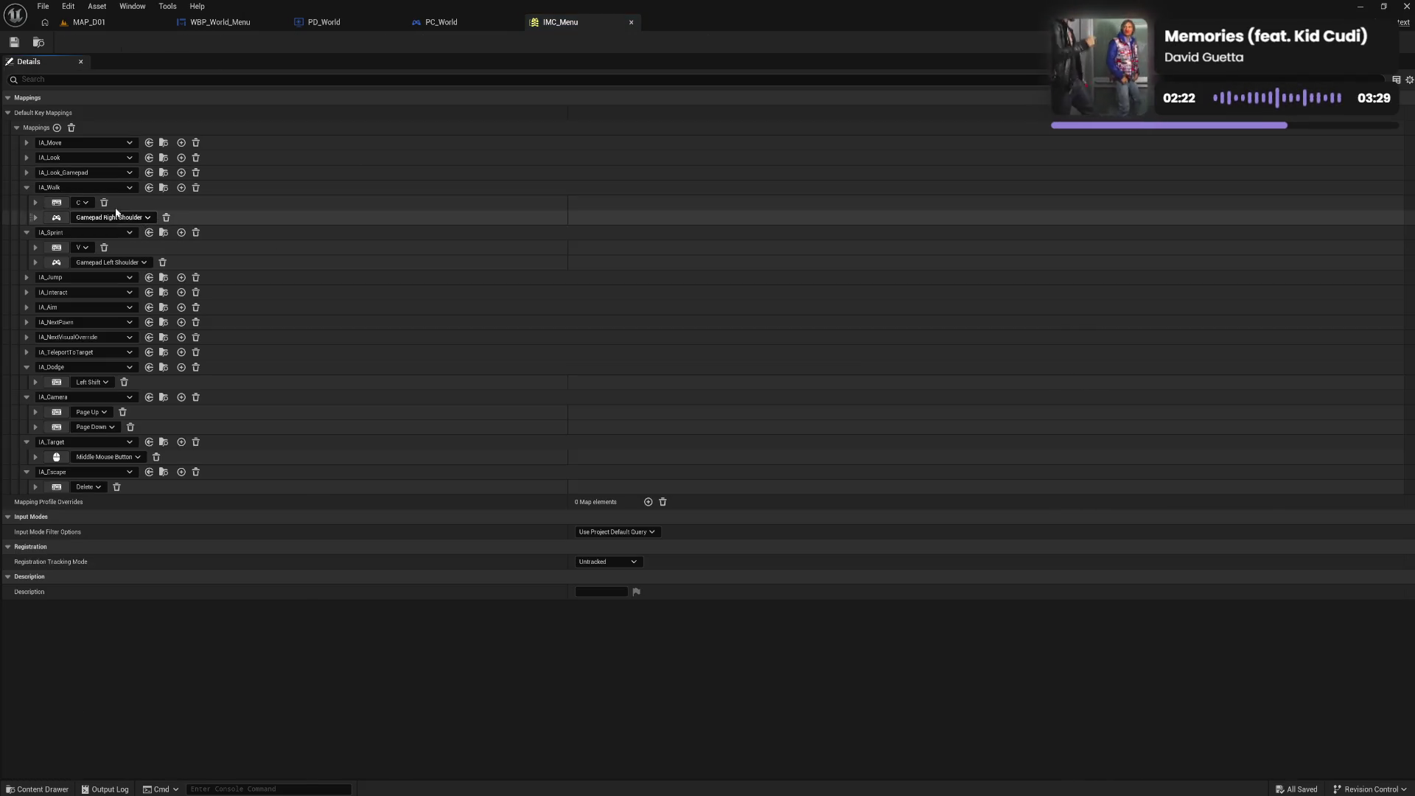
# Collapse the IA_Walk, IA_Sprint, IA_Dodge, IA_Camera, IA_Target and IA_Escape mapping rows
pyautogui.click(27, 188)
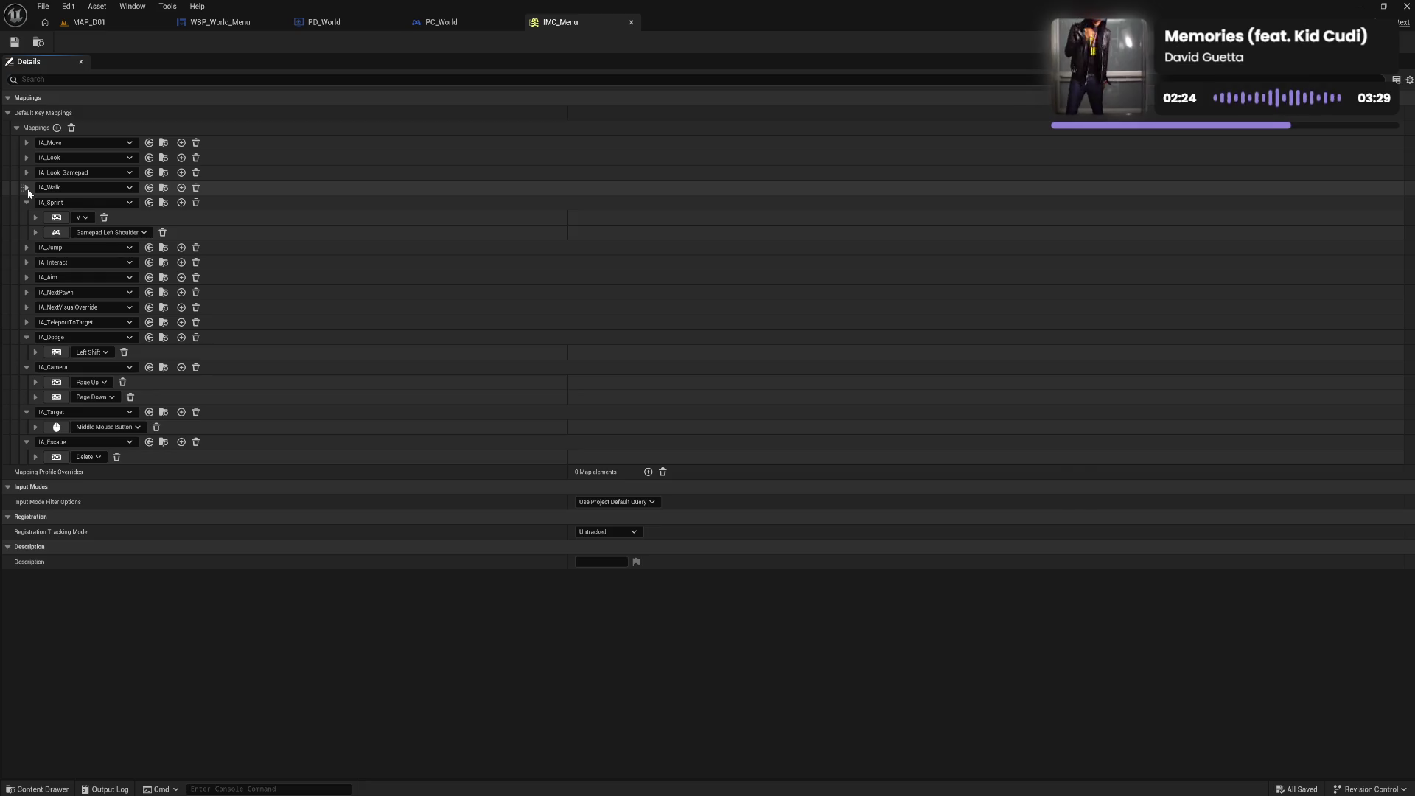
pyautogui.click(26, 202)
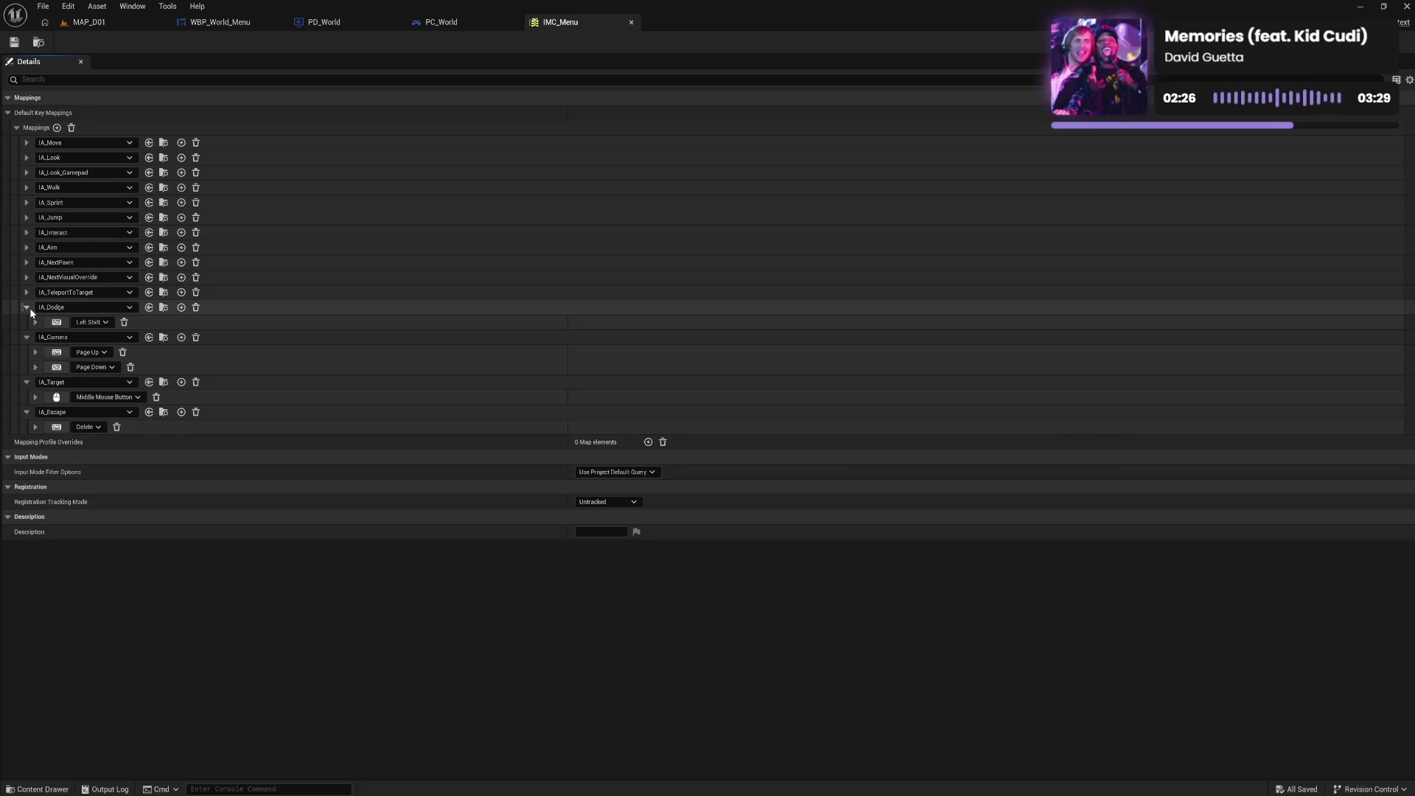
pyautogui.click(26, 307)
pyautogui.click(26, 322)
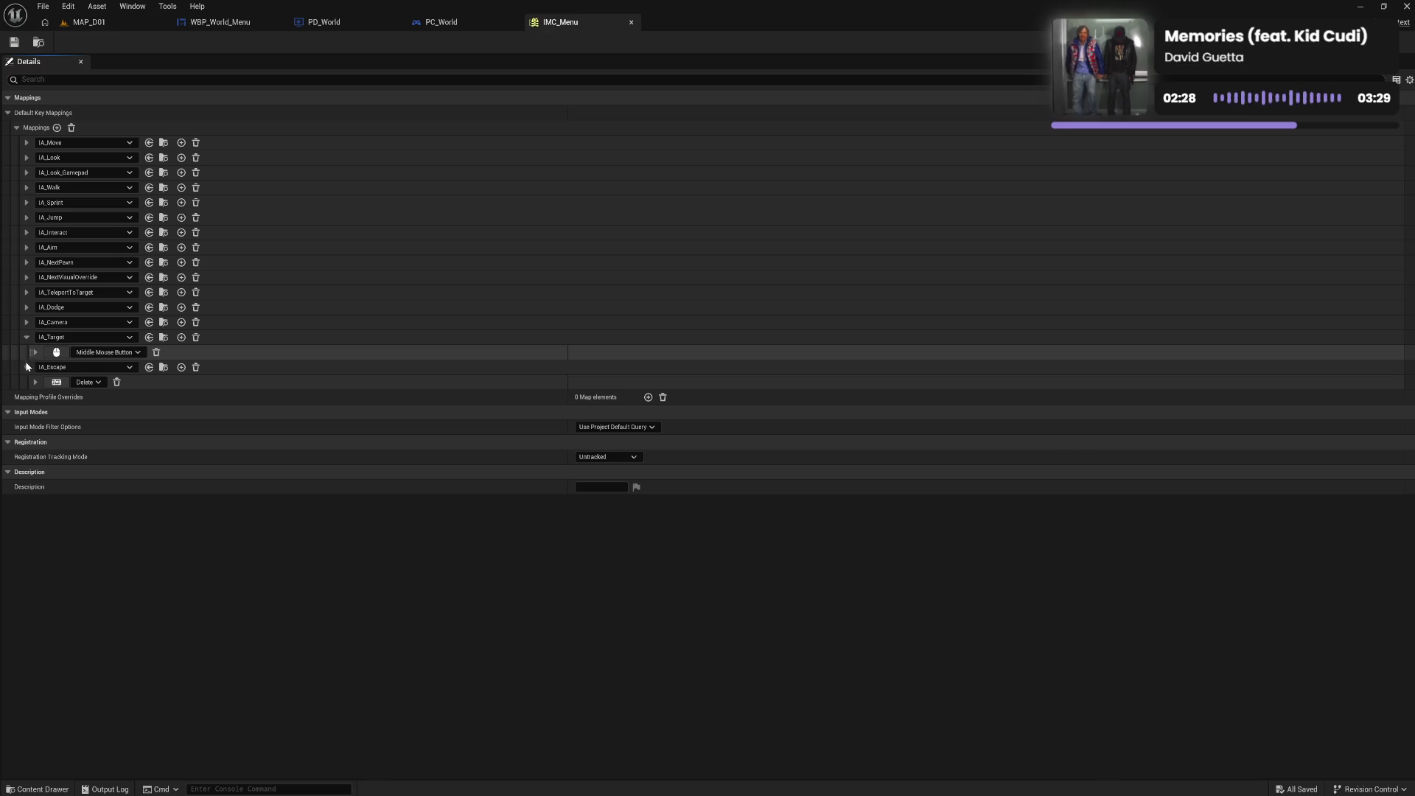
pyautogui.click(27, 367)
pyautogui.click(26, 337)
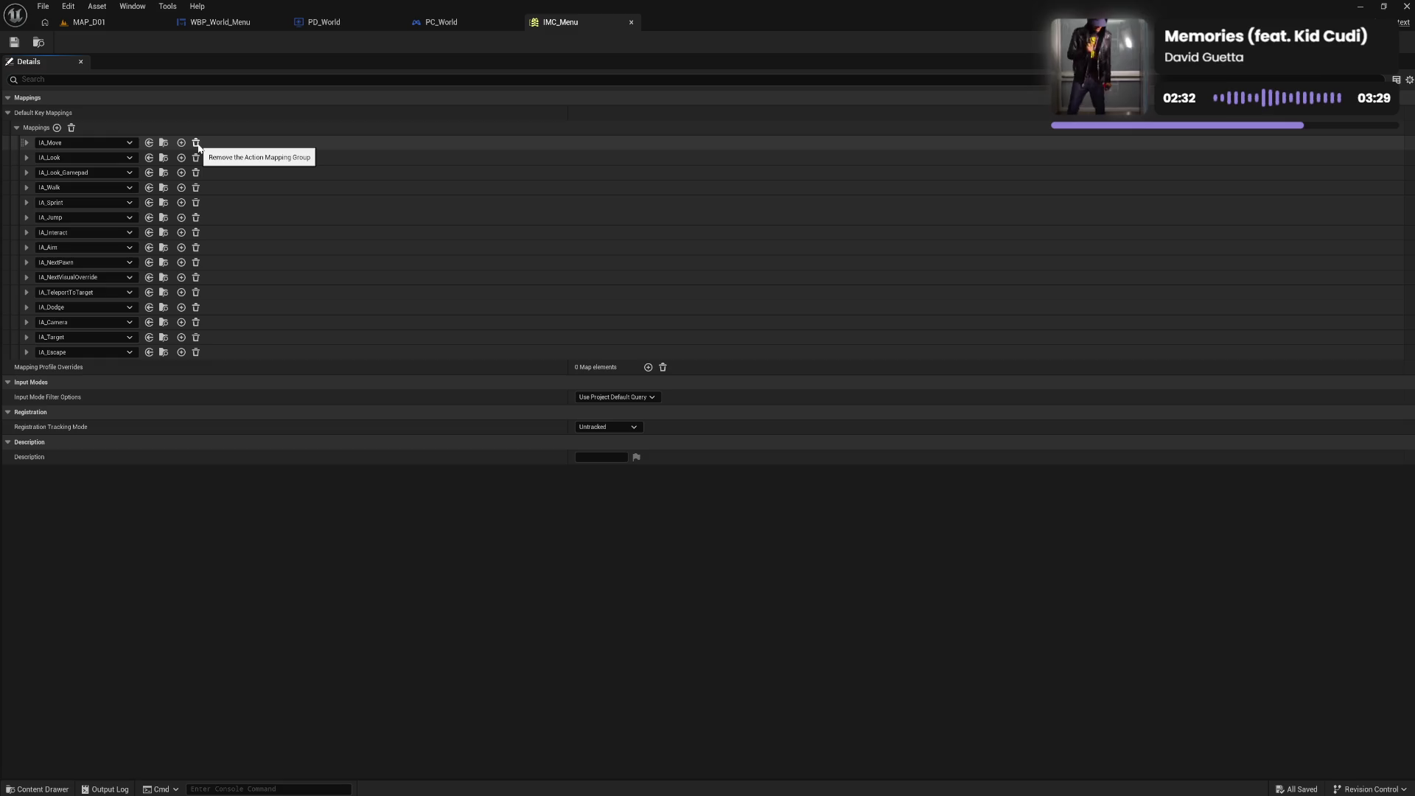
# Delete every mapping from IA_Move through IA_Target, leaving only IA_Escape
pyautogui.hotkey('ctrl', 'space')
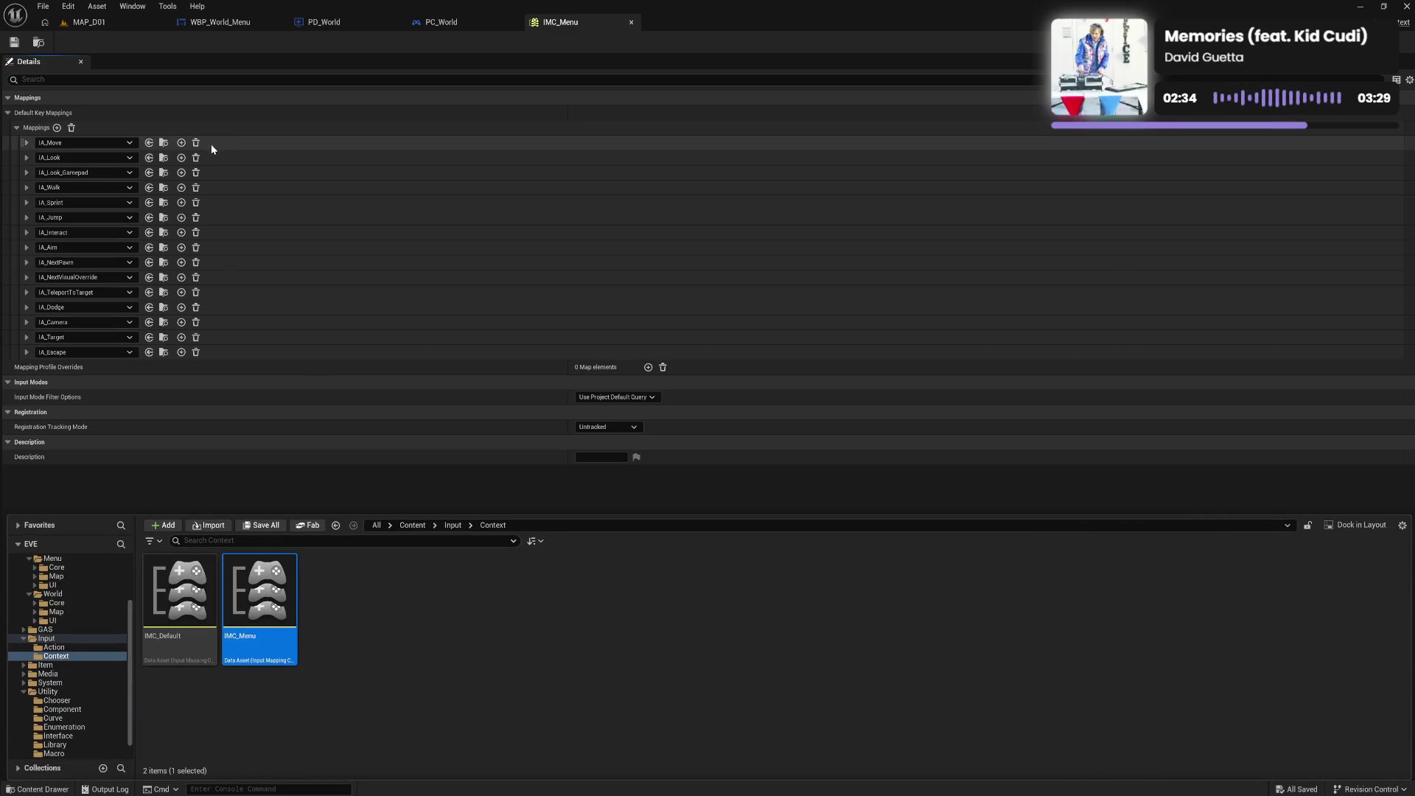
pyautogui.click(196, 144)
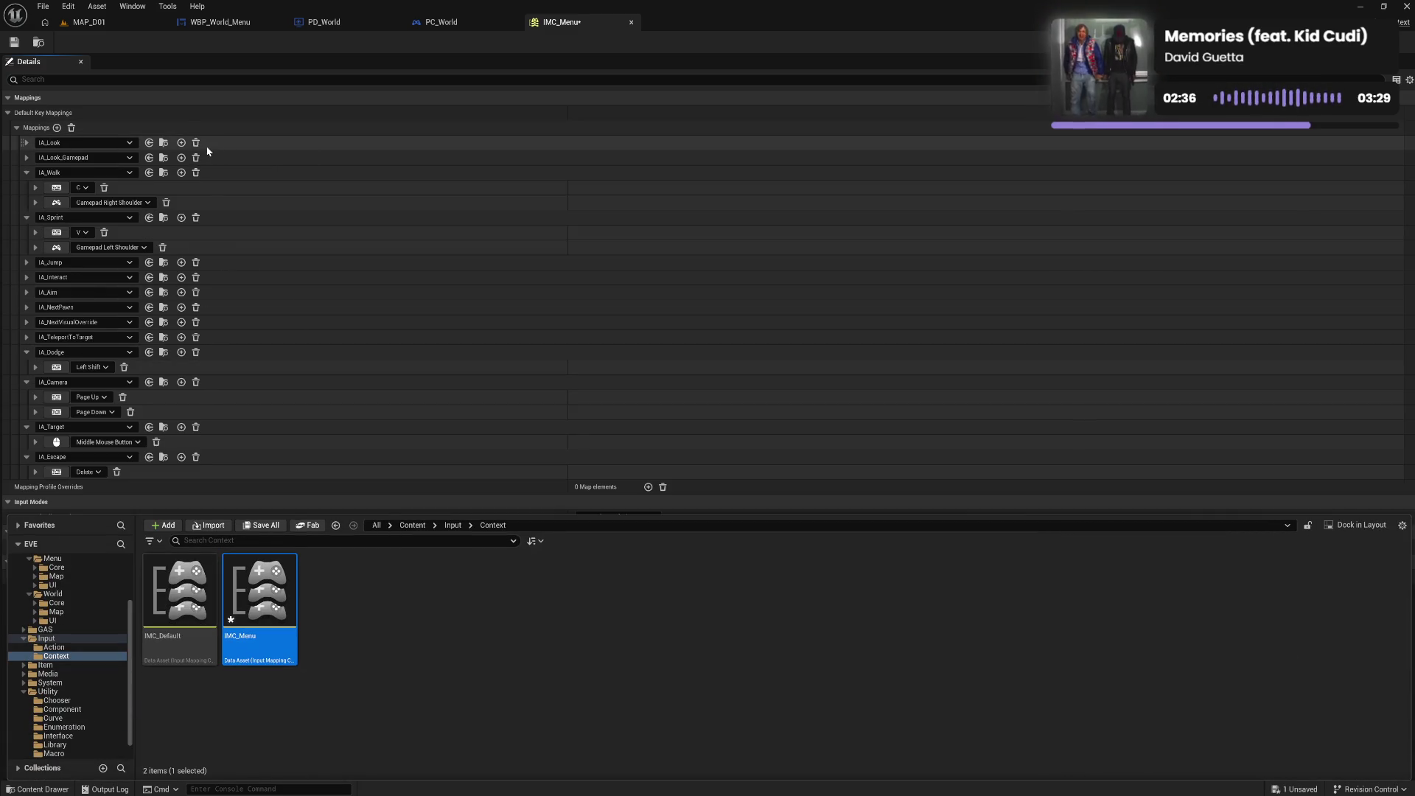
pyautogui.click(196, 143)
pyautogui.click(197, 143)
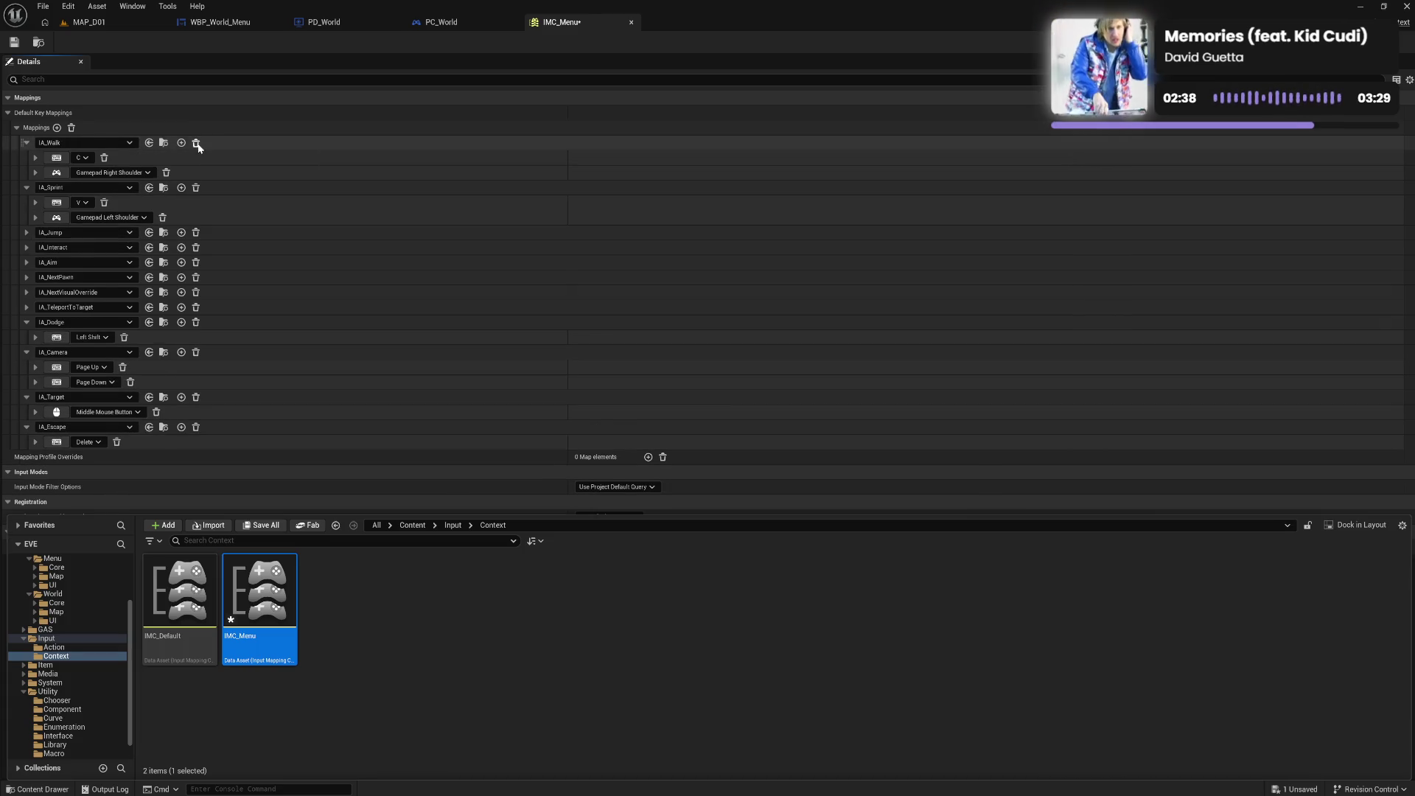
pyautogui.click(196, 143)
pyautogui.click(196, 143)
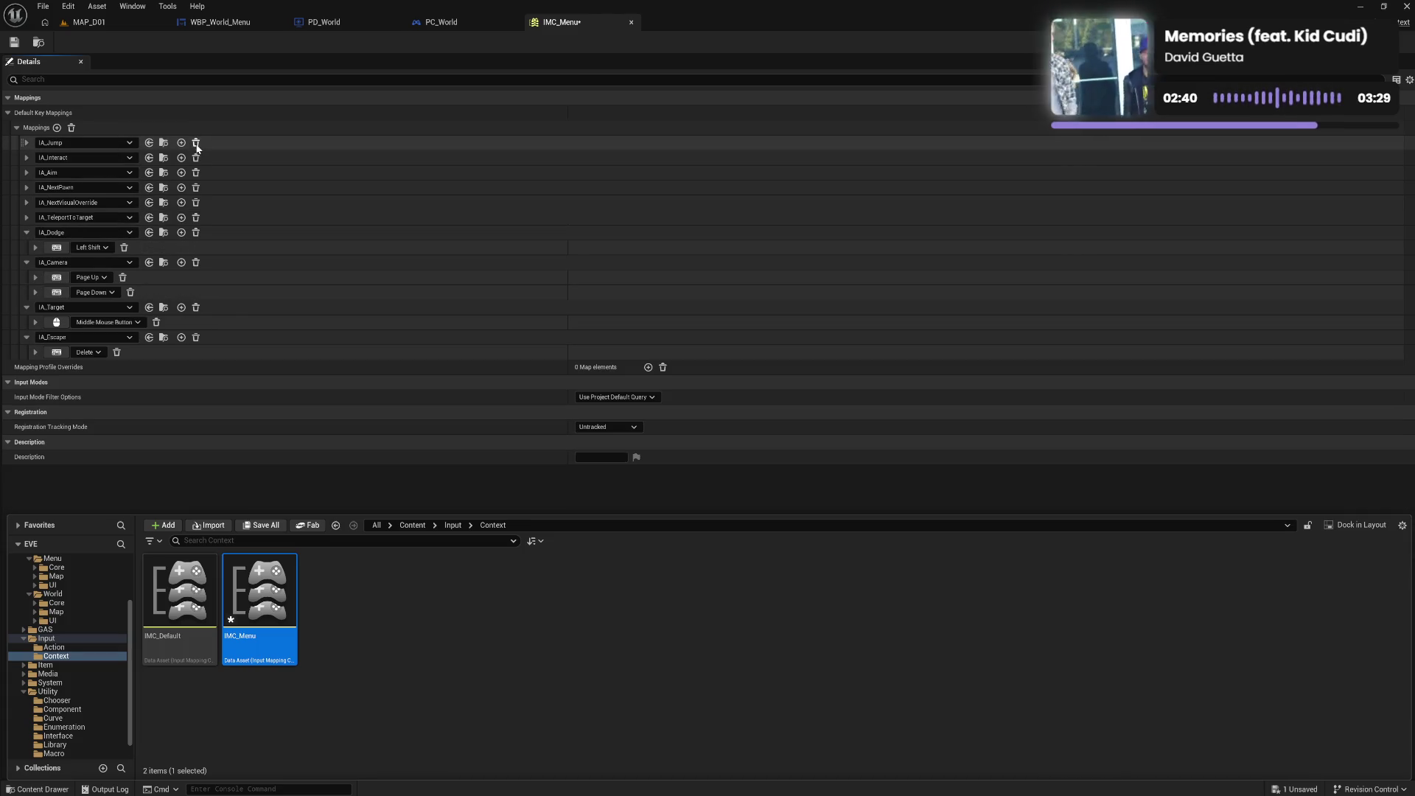
pyautogui.click(196, 143)
pyautogui.click(196, 143)
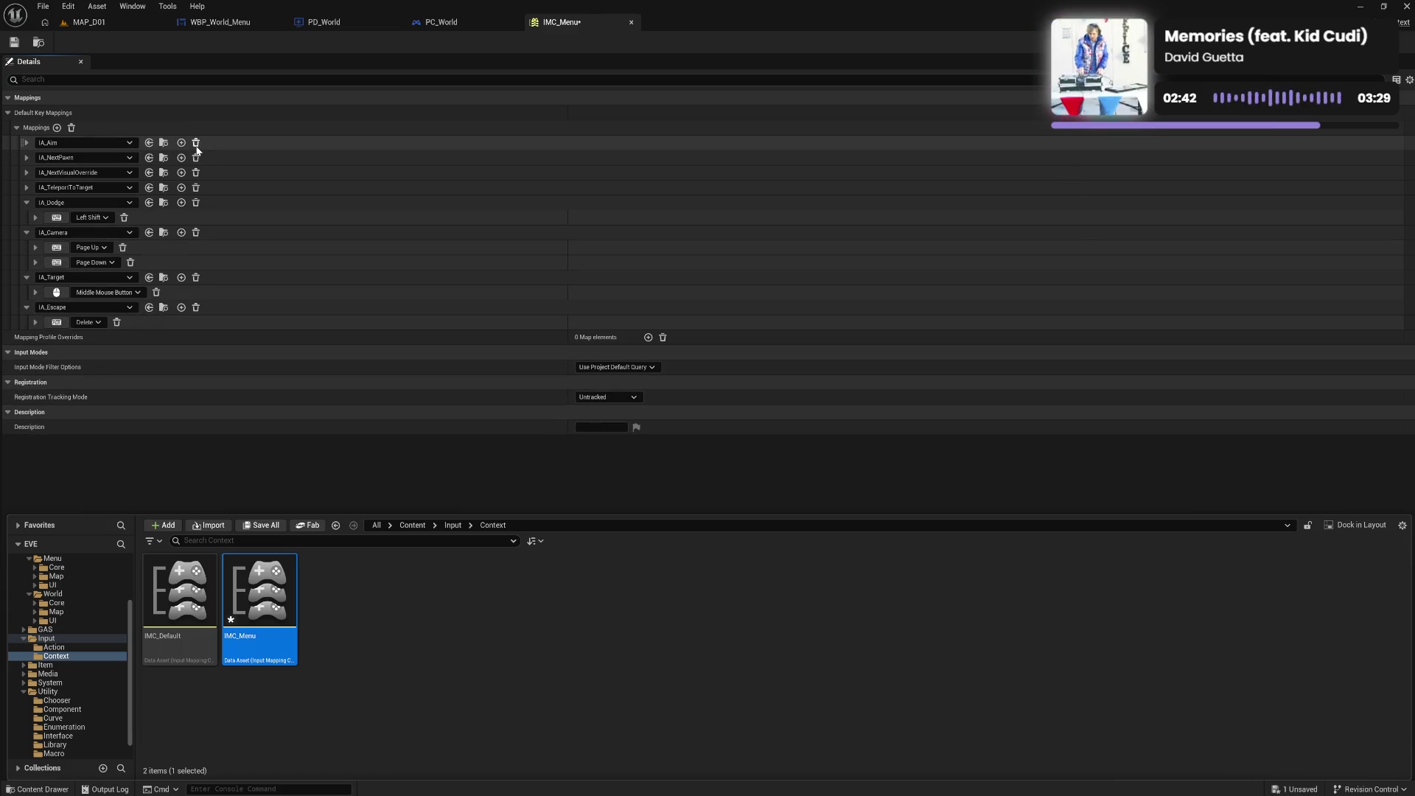
pyautogui.click(197, 143)
pyautogui.click(196, 143)
pyautogui.click(196, 143)
pyautogui.click(197, 143)
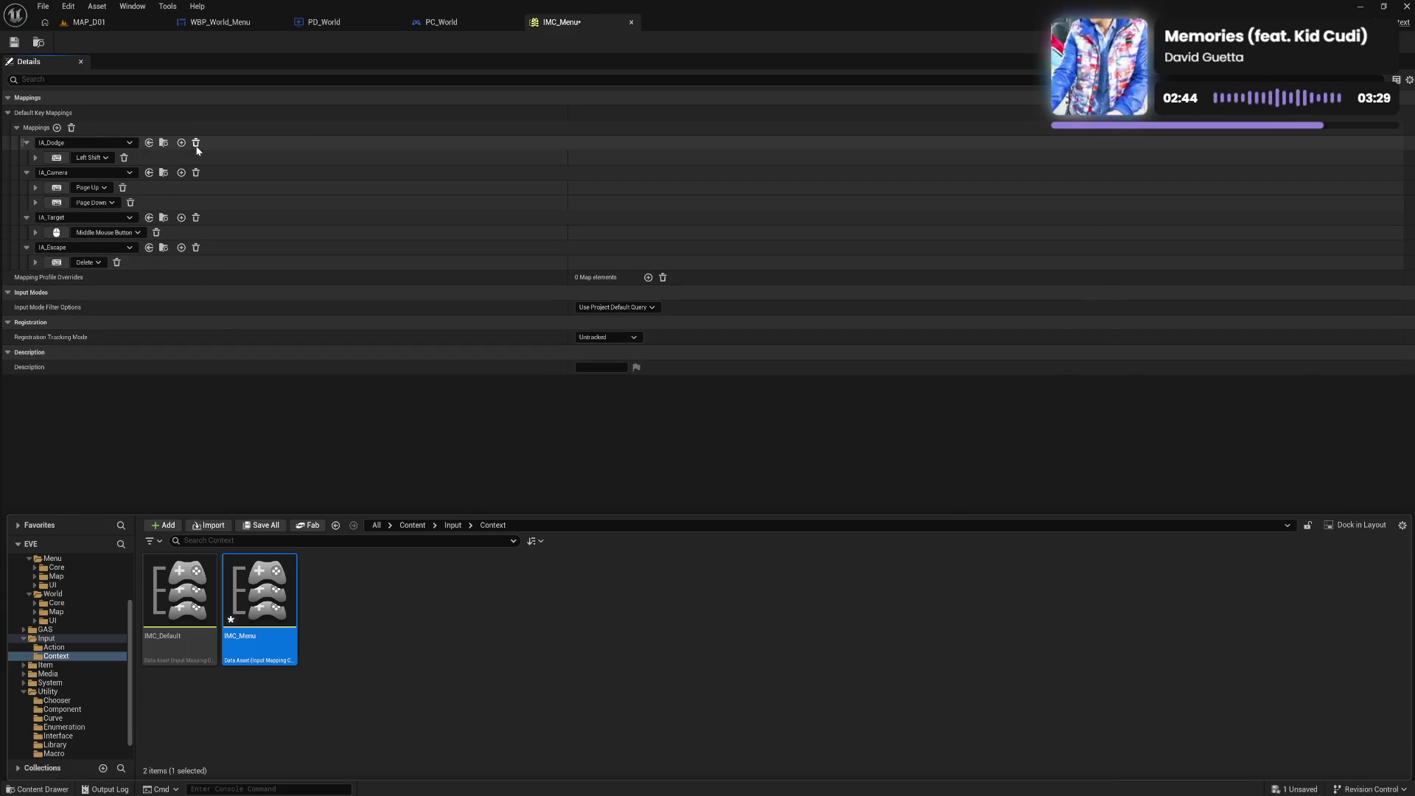
pyautogui.click(196, 143)
pyautogui.click(196, 143)
pyautogui.click(196, 143)
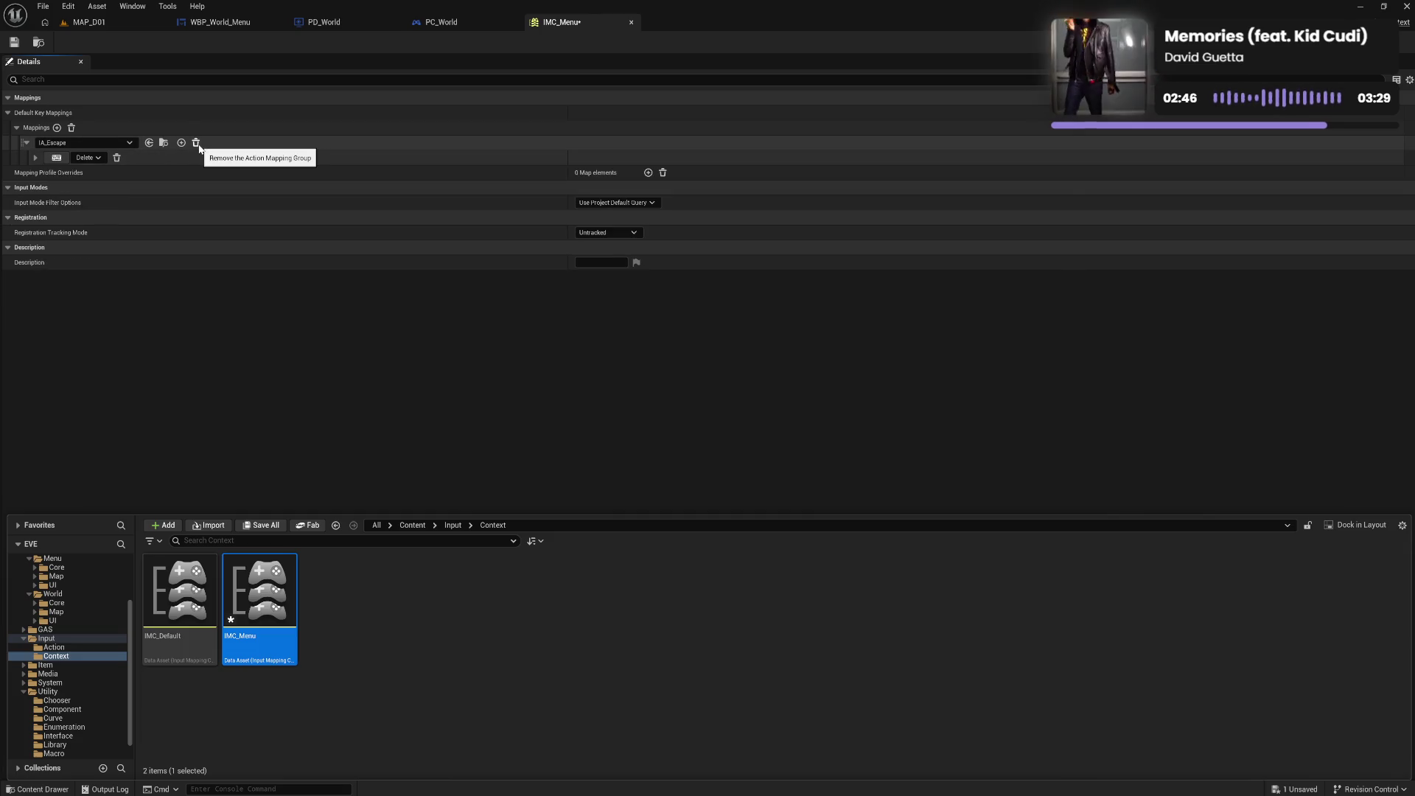
# Rebind IA_Escape from Delete to End and save IMC_Menu
pyautogui.click(62, 160)
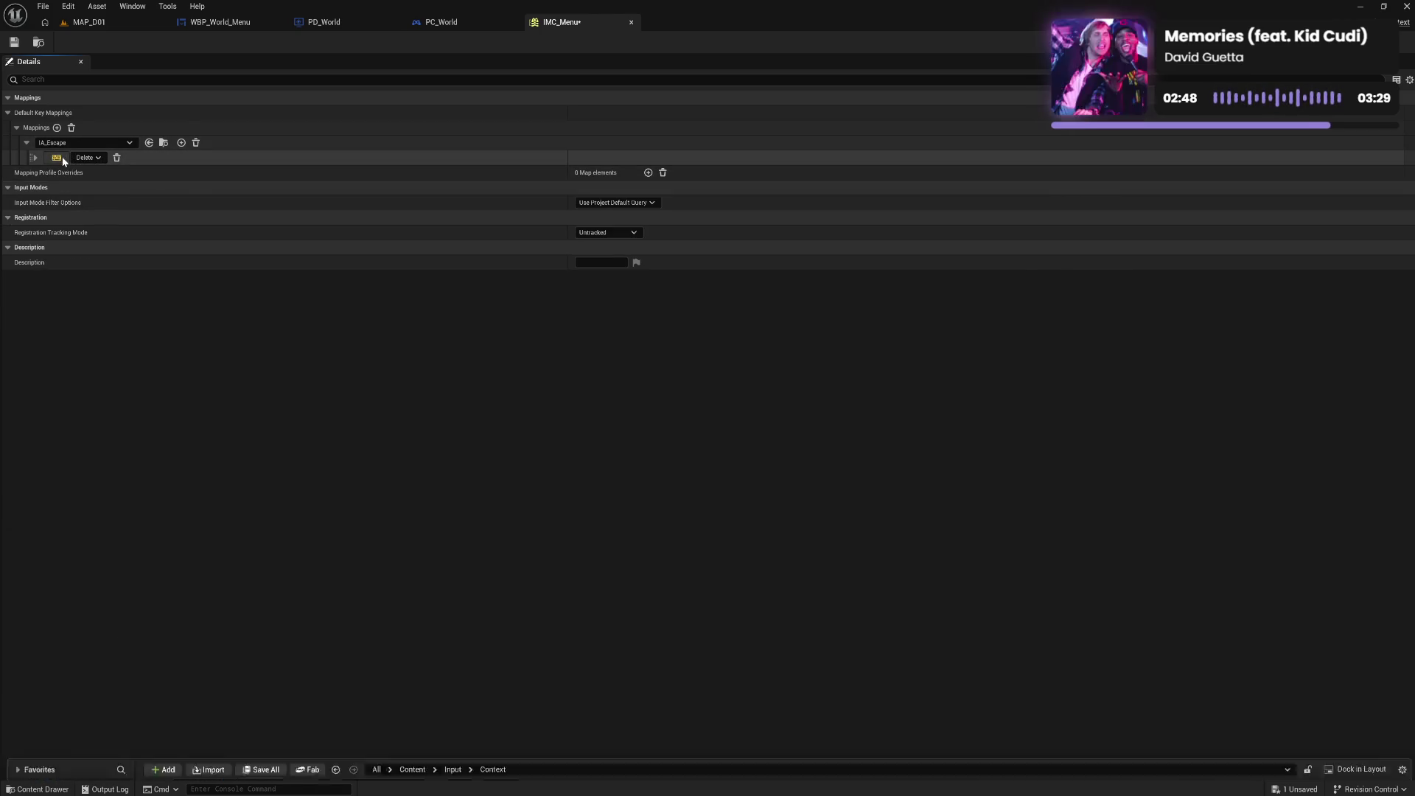
pyautogui.press('End')
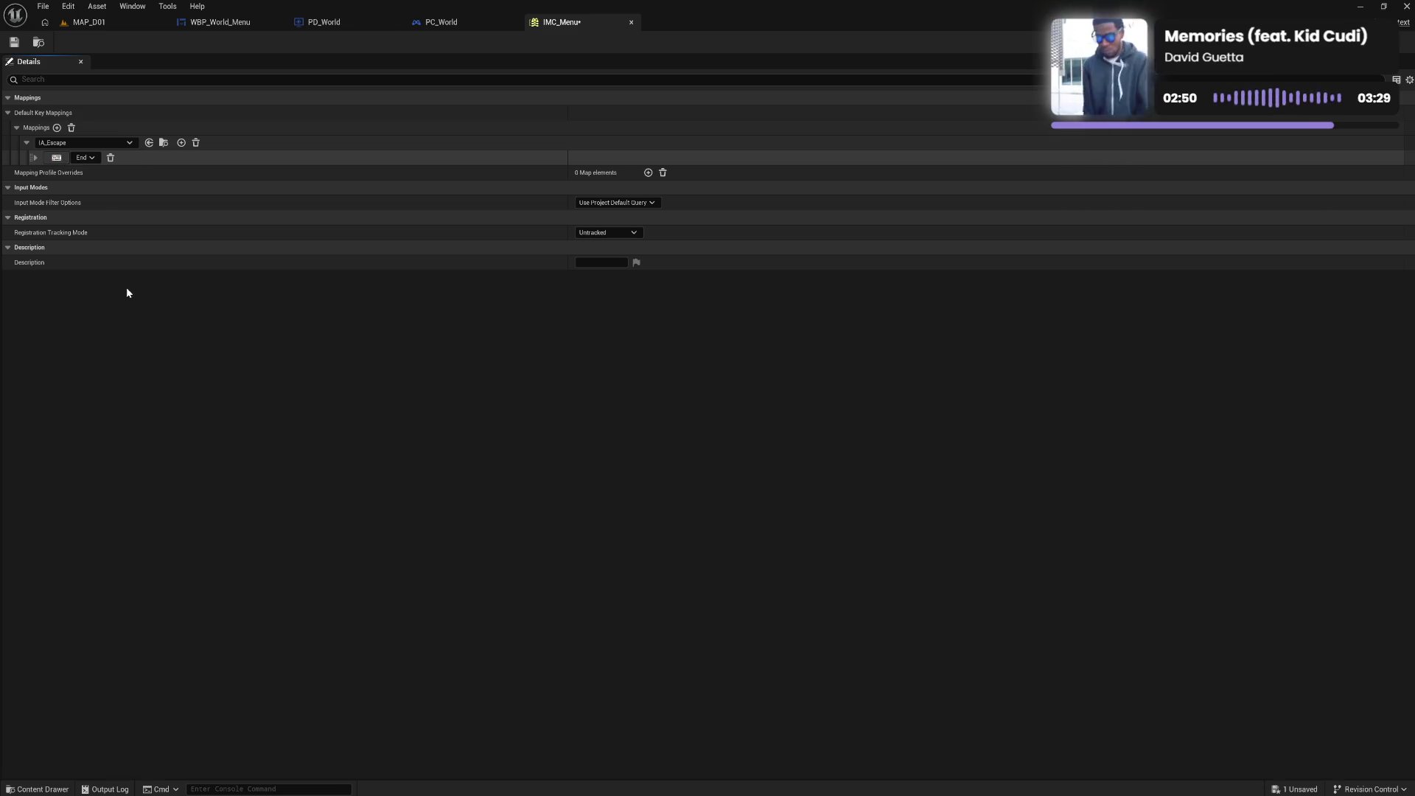
pyautogui.click(14, 42)
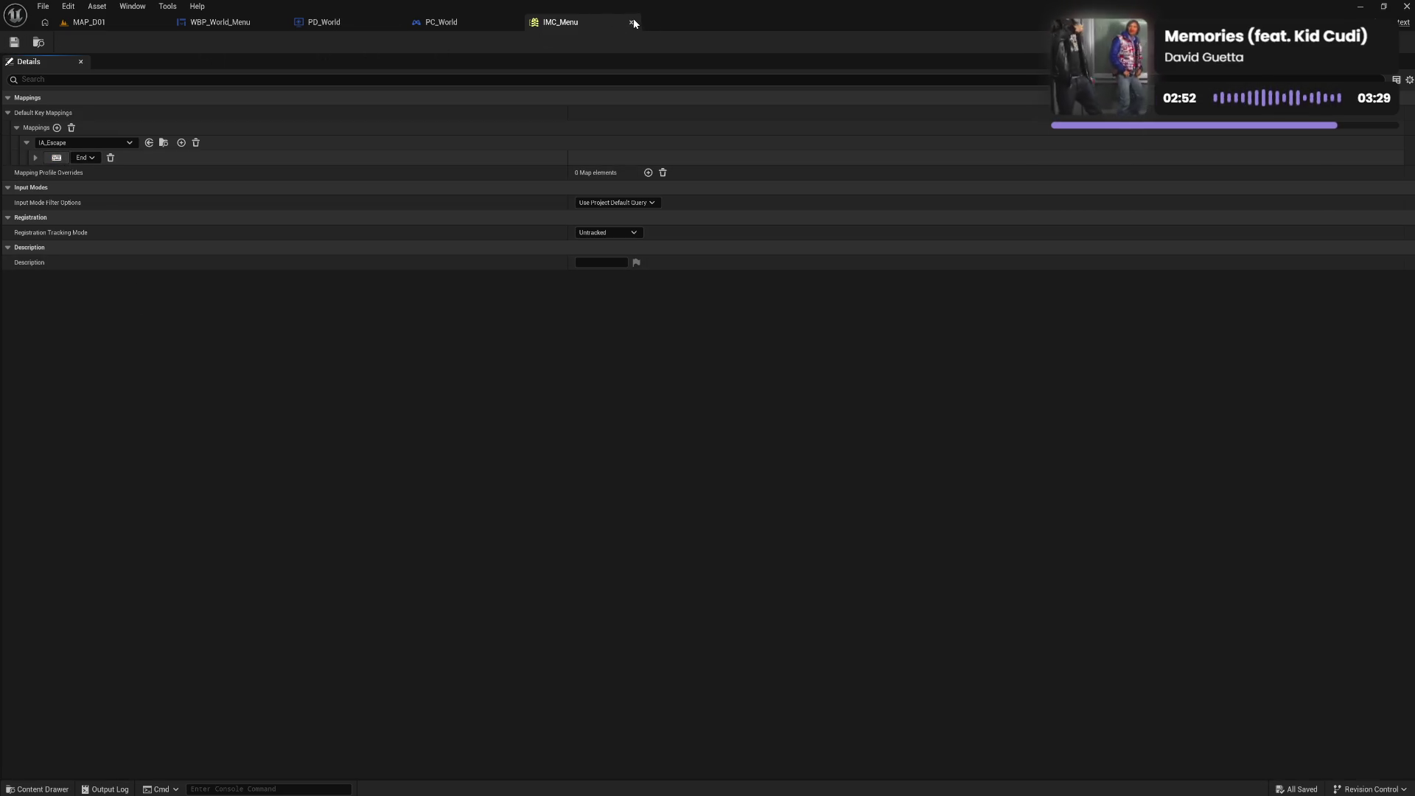
pyautogui.click(632, 22)
pyautogui.doubleClick(193, 627)
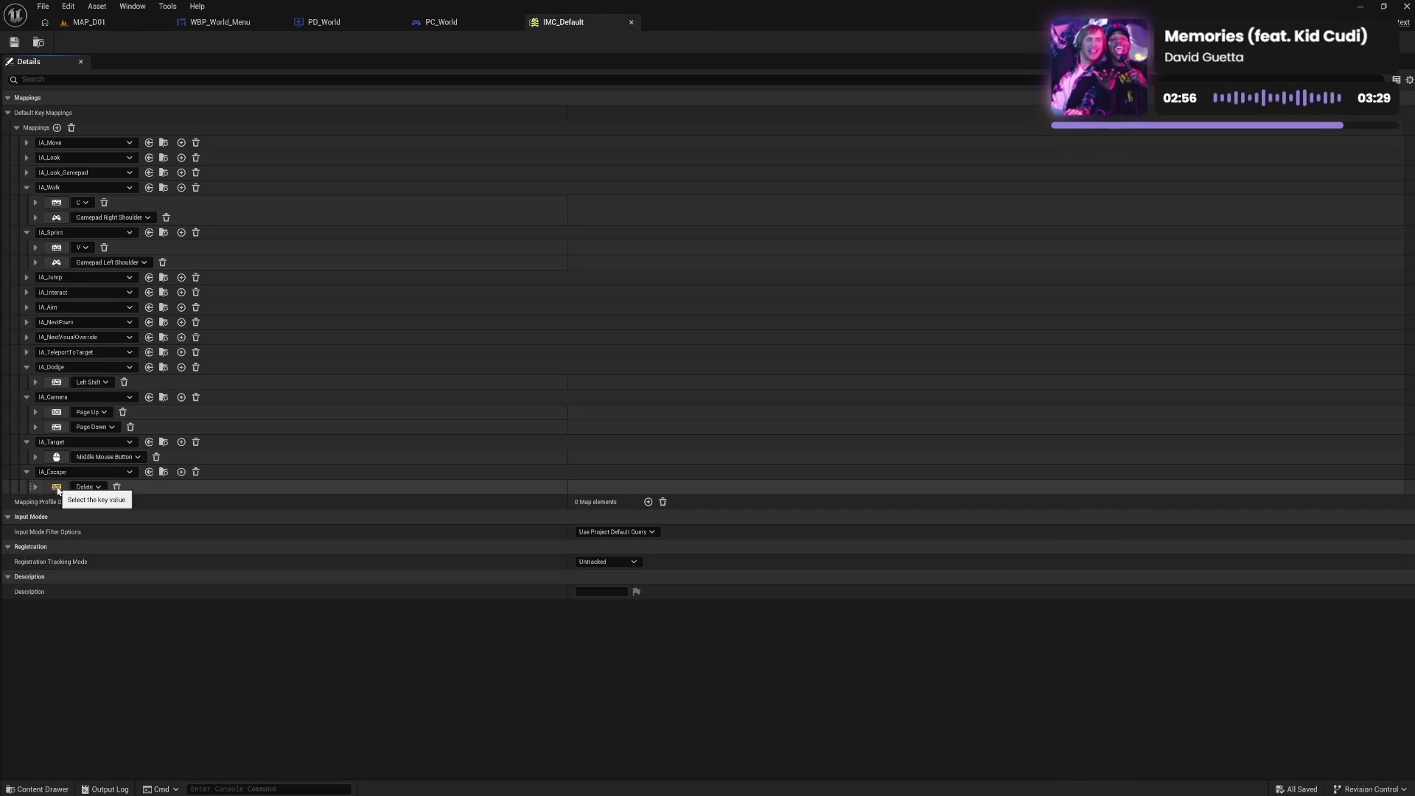
# Bind IMC_Default's IA_Escape to End, save, and close the editor
pyautogui.click(59, 490)
pyautogui.press('End')
pyautogui.click(16, 42)
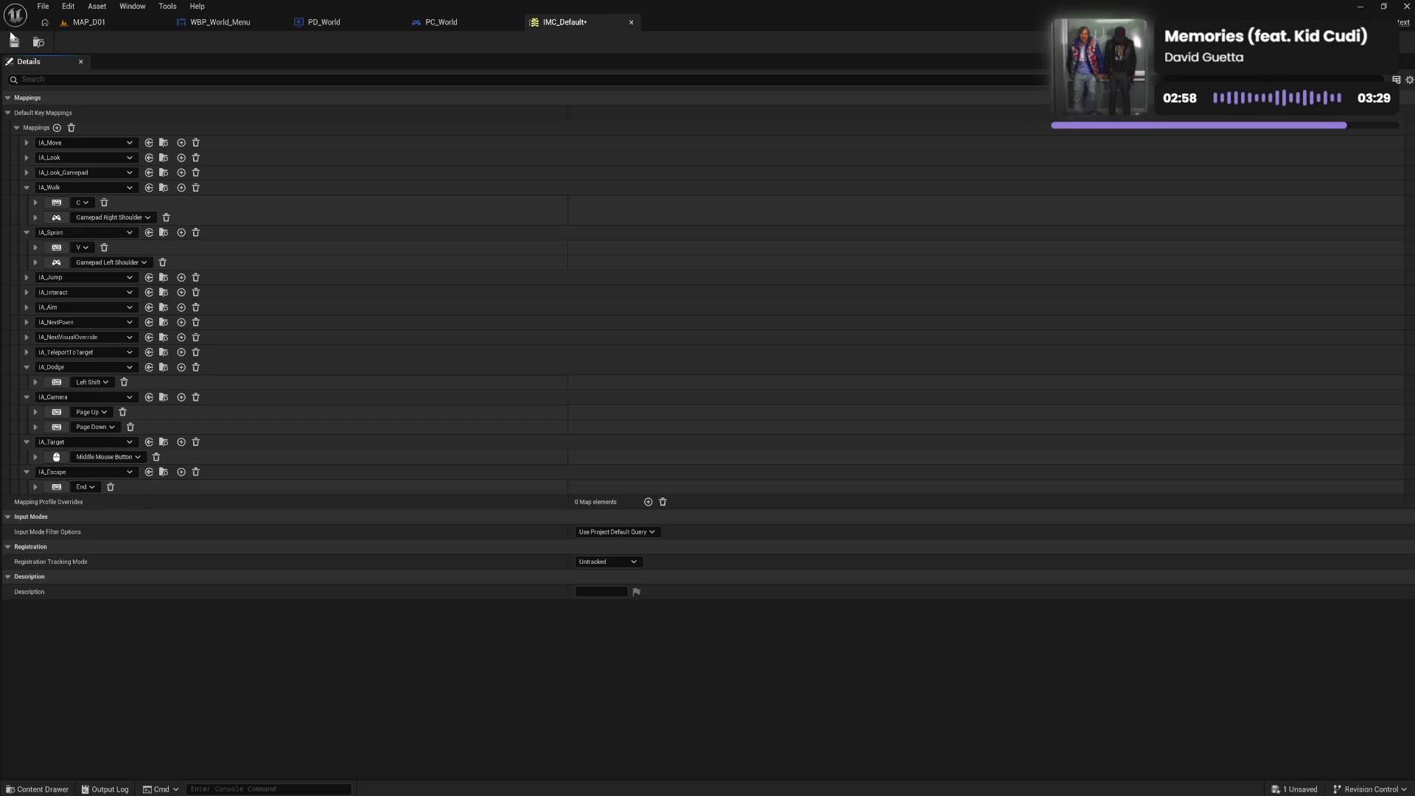
pyautogui.click(632, 22)
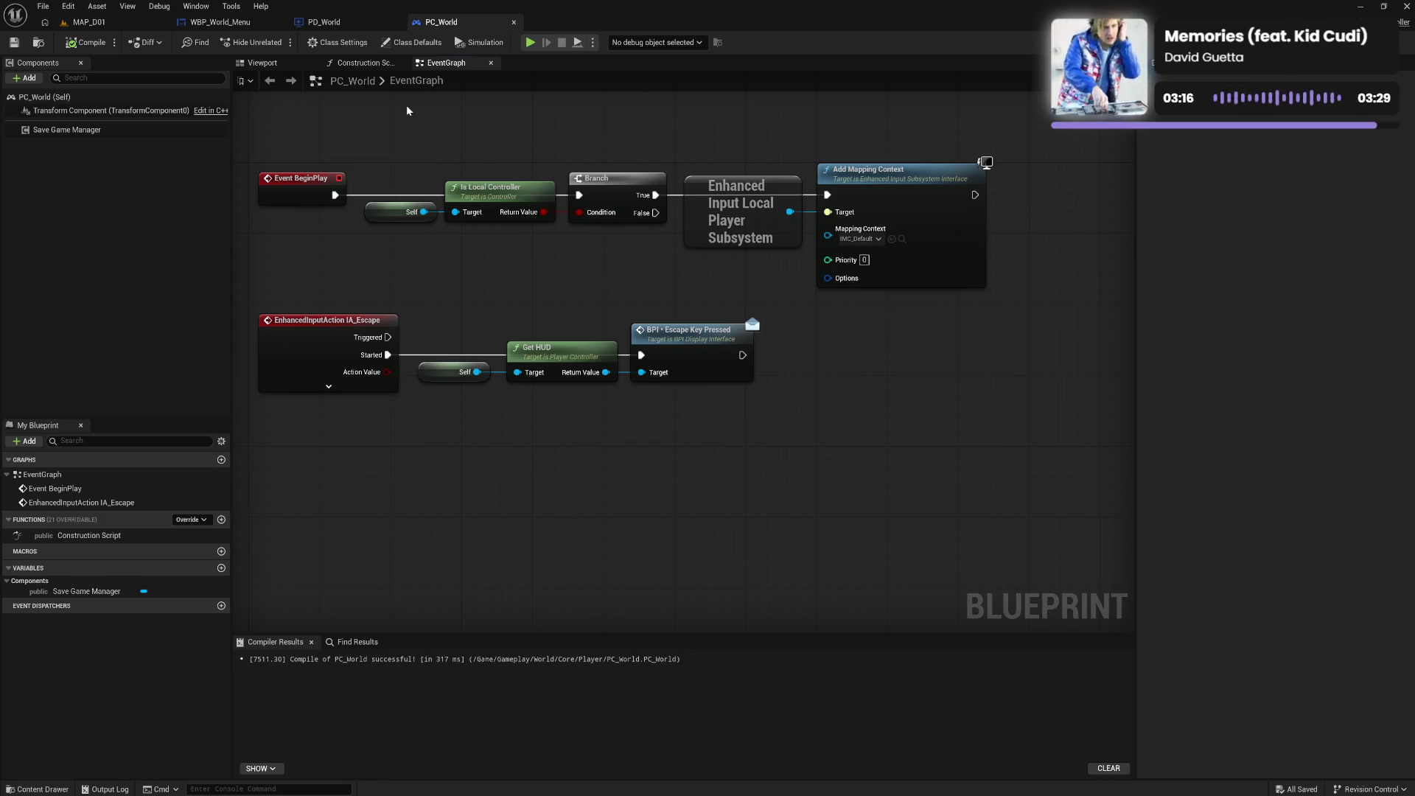
# Add a Get Player Owner node below the escape-handling nodes in PD_World
pyautogui.click(338, 22)
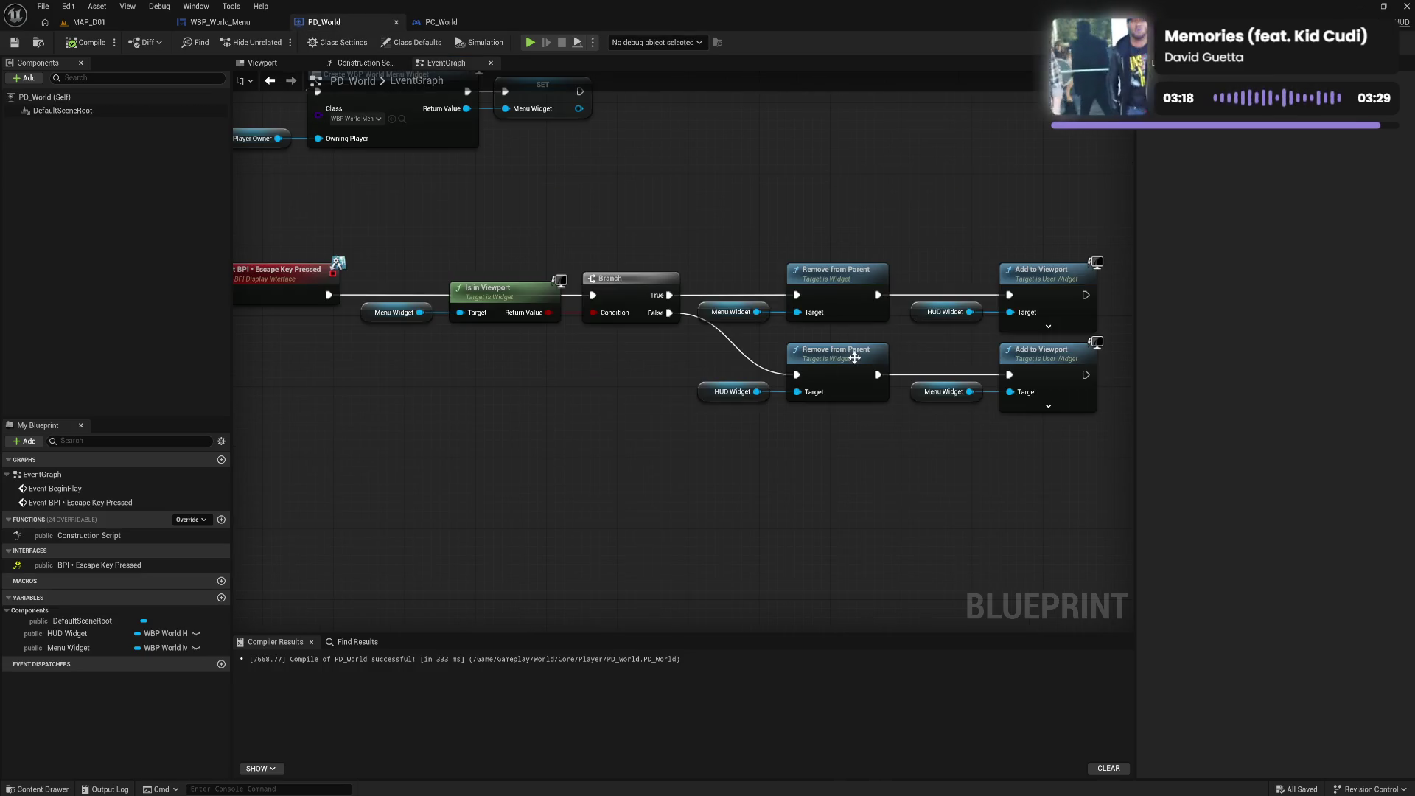
pyautogui.moveTo(774, 464); pyautogui.dragTo(642, 489)
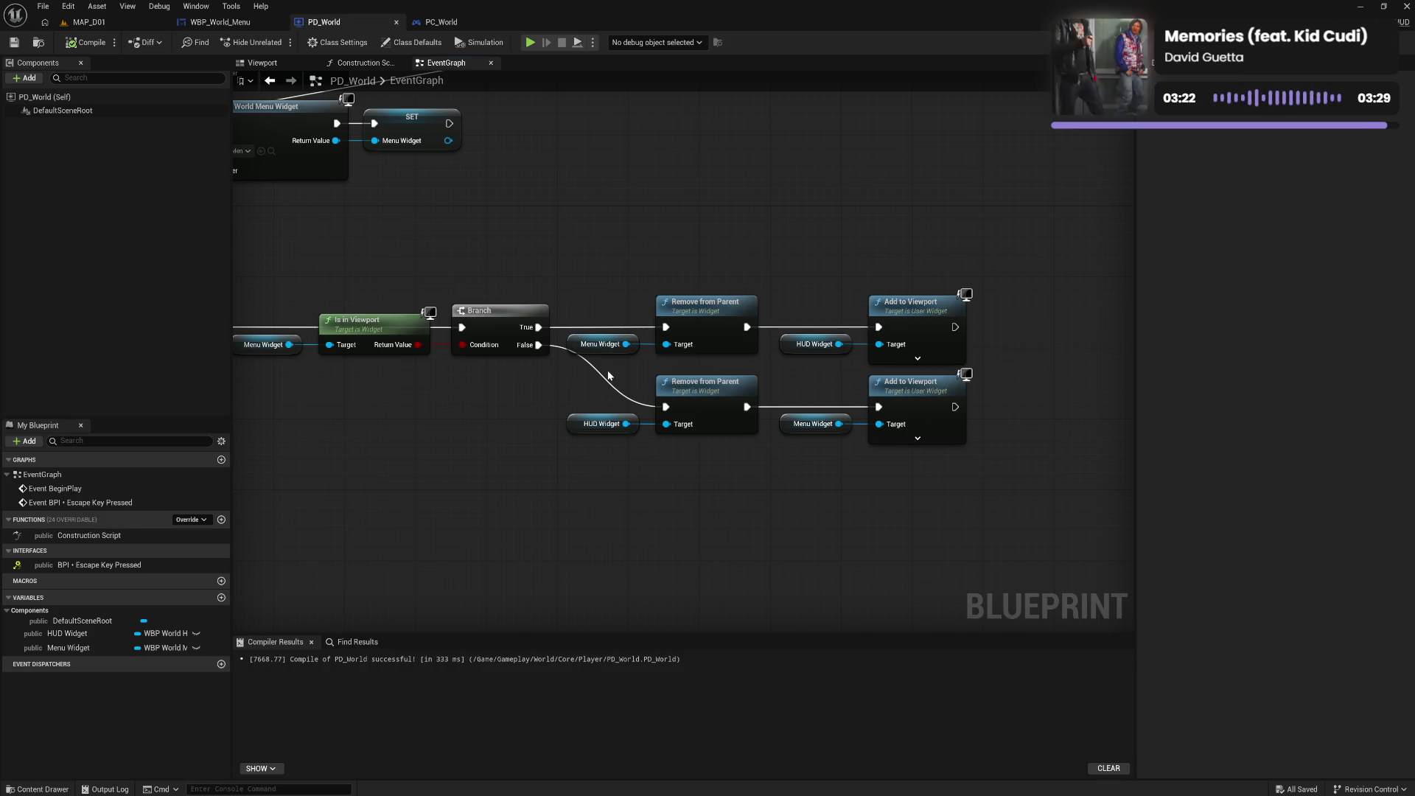
pyautogui.moveTo(565, 390); pyautogui.dragTo(1011, 492)
pyautogui.click(980, 503)
pyautogui.rightClick(731, 532)
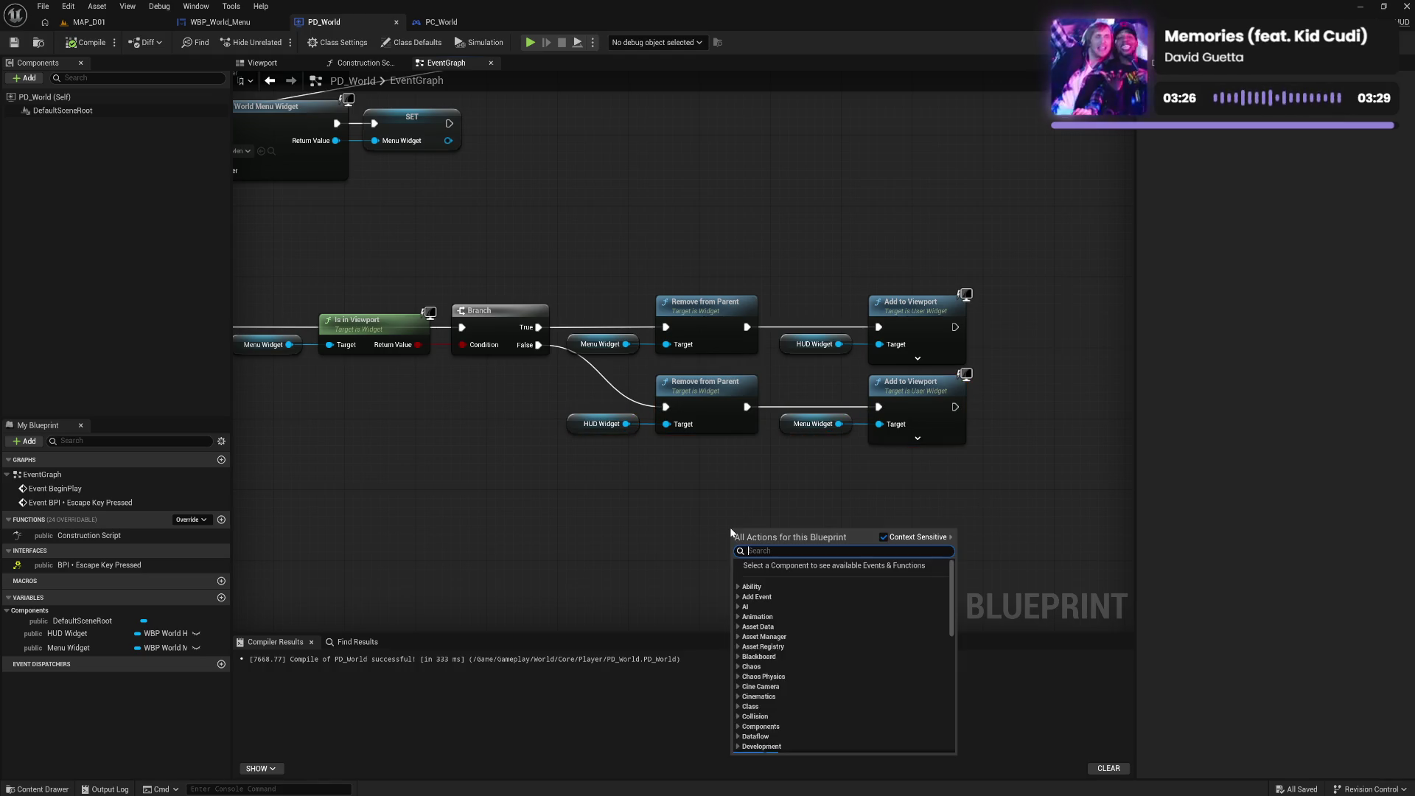
pyautogui.write('f')
pyautogui.press('BackSpace')
pyautogui.write('get')
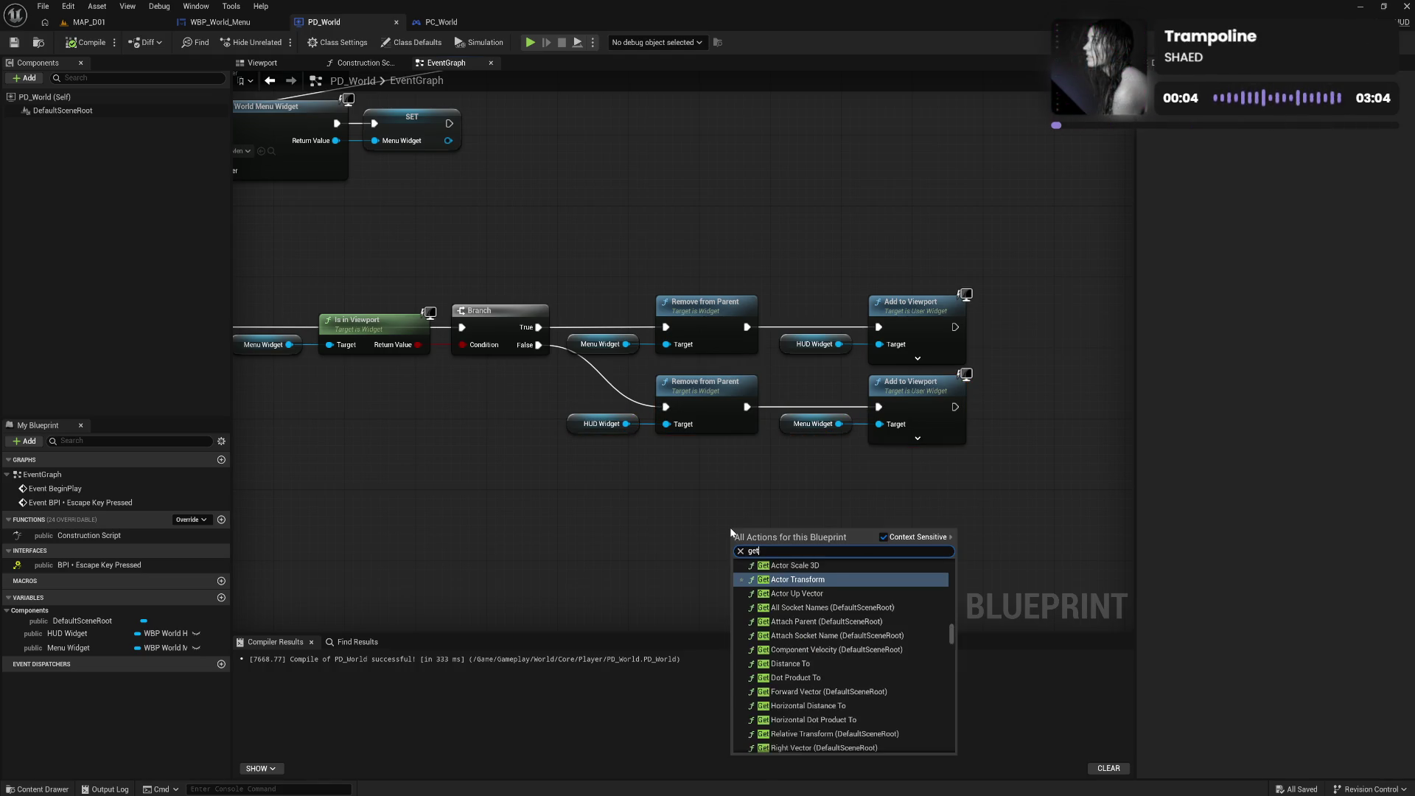
pyautogui.write(' pl own')
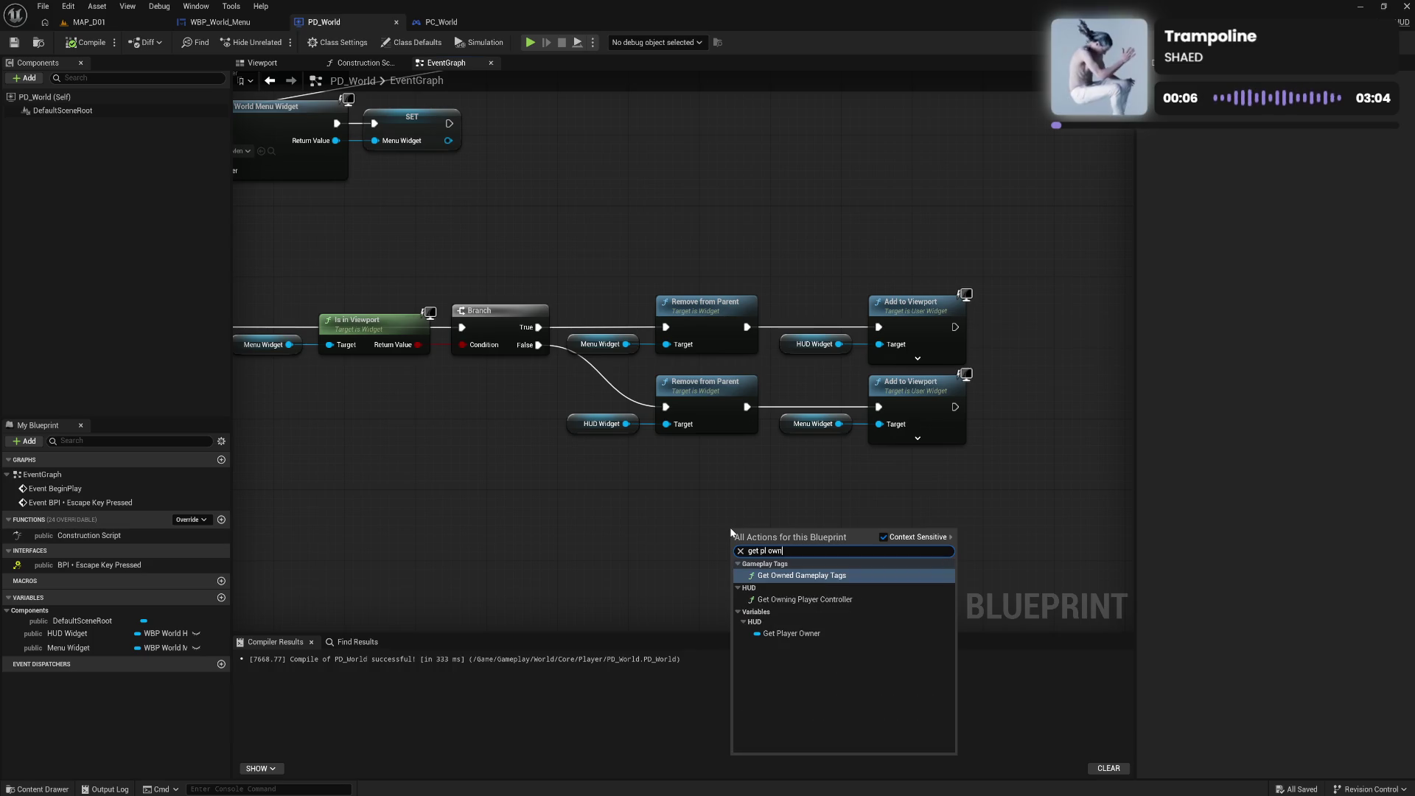
pyautogui.click(814, 634)
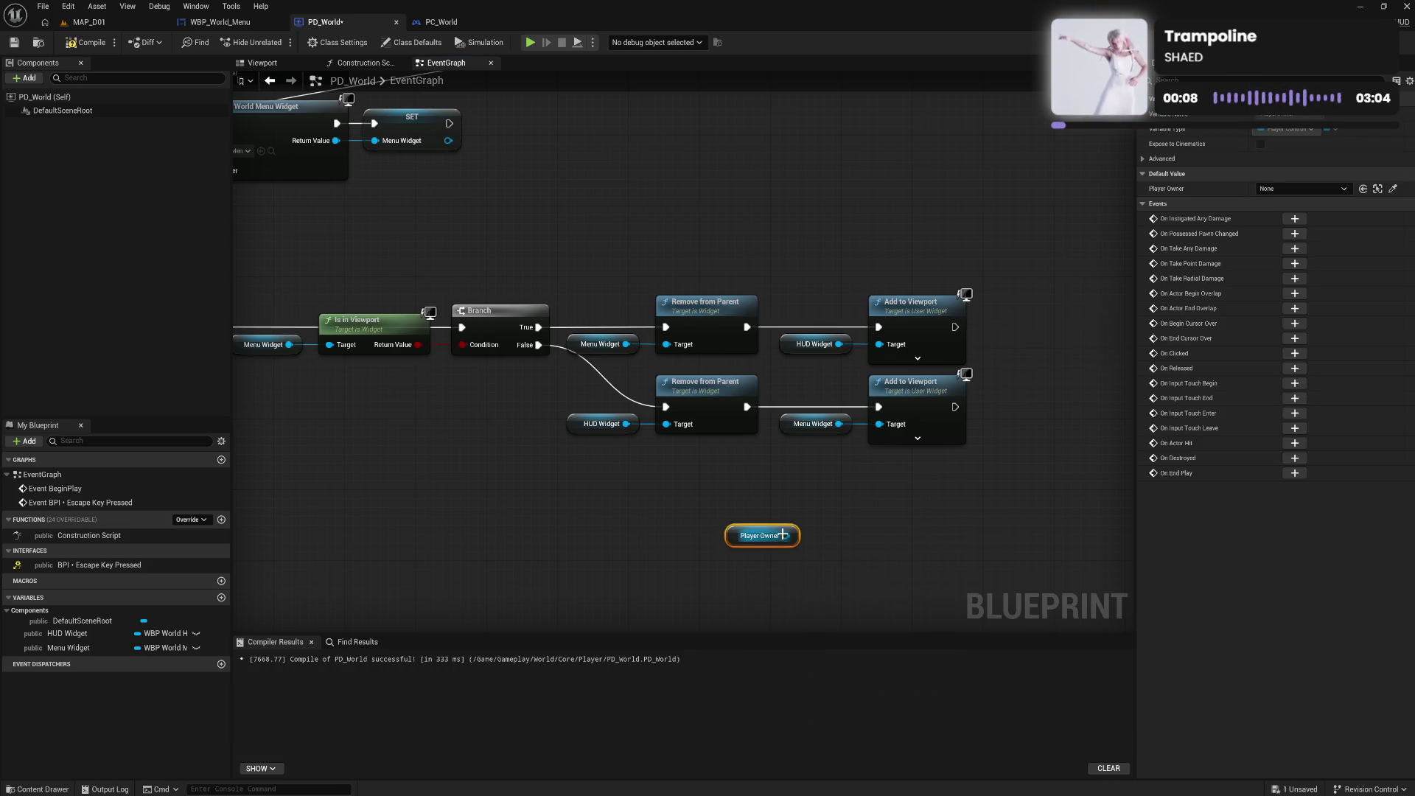
# Feed Player Owner into a new Enhanced Input Local Player Subsystem node, placed further left
pyautogui.moveTo(786, 536); pyautogui.dragTo(821, 537)
pyautogui.write('enh')
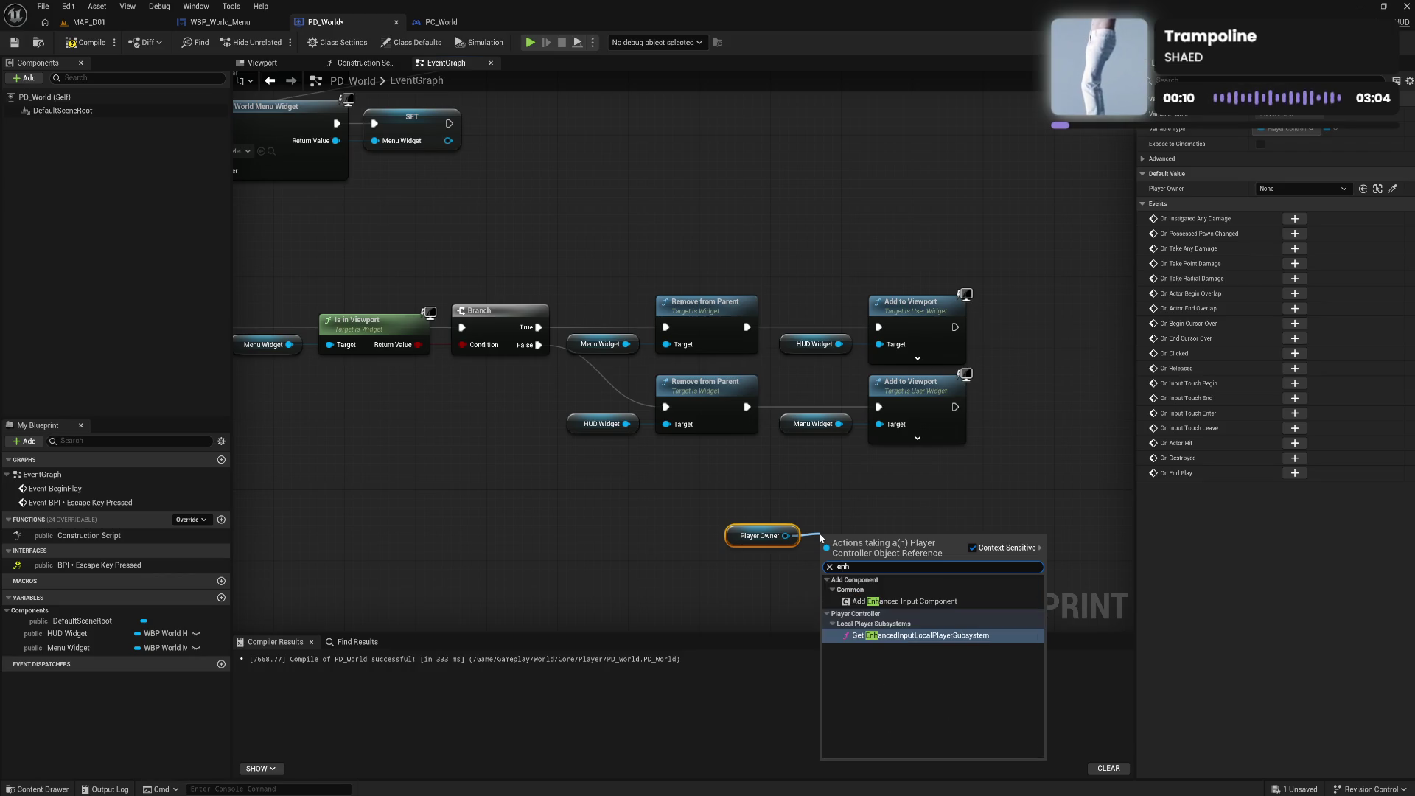
pyautogui.click(921, 635)
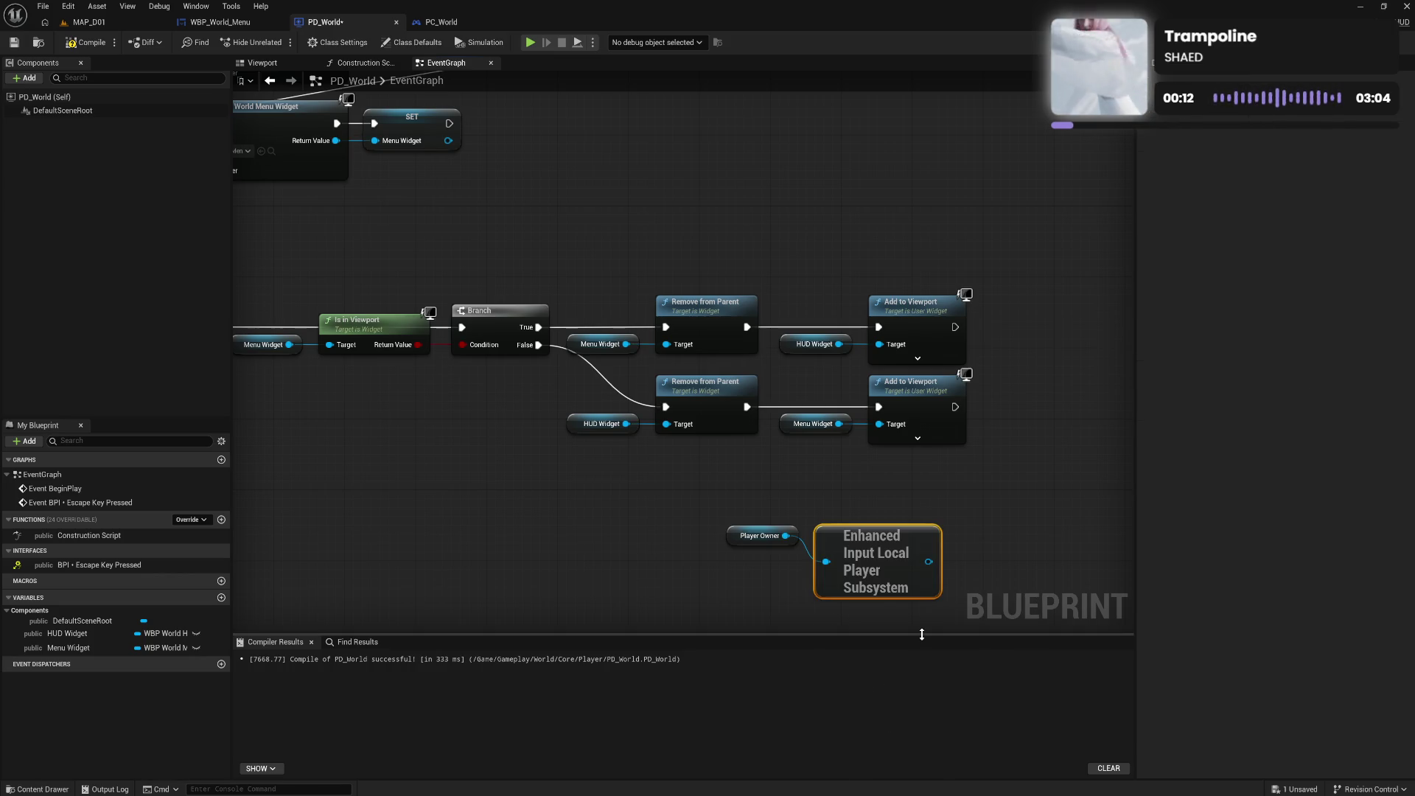
pyautogui.keyDown('ctrl'); pyautogui.click(760, 536); pyautogui.keyUp('ctrl')
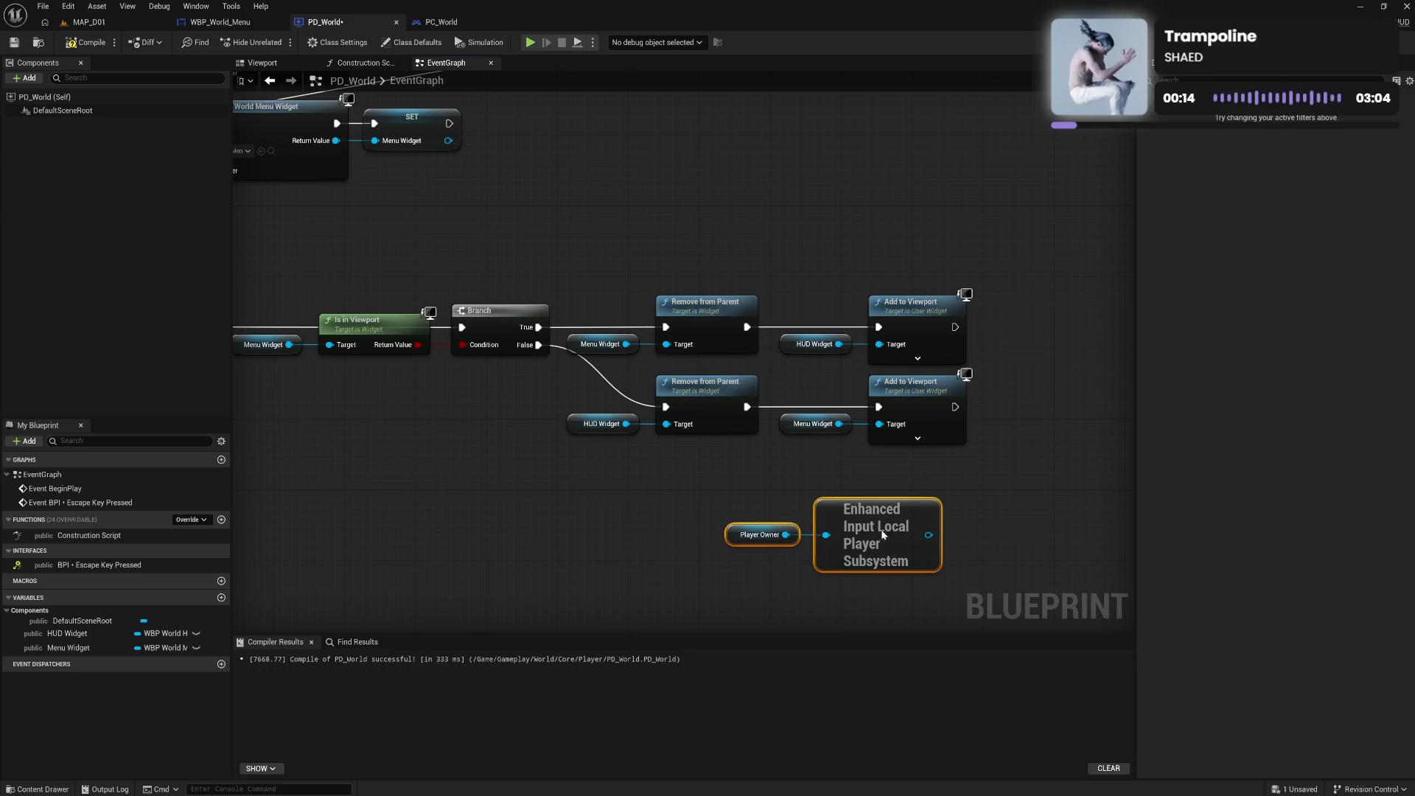
pyautogui.moveTo(927, 536)
pyautogui.mouseDown()
pyautogui.moveTo(829, 545)
pyautogui.moveTo(887, 548)
pyautogui.mouseUp()
# Add a Remove Mapping Context node from the subsystem and line it up
pyautogui.write('remove')
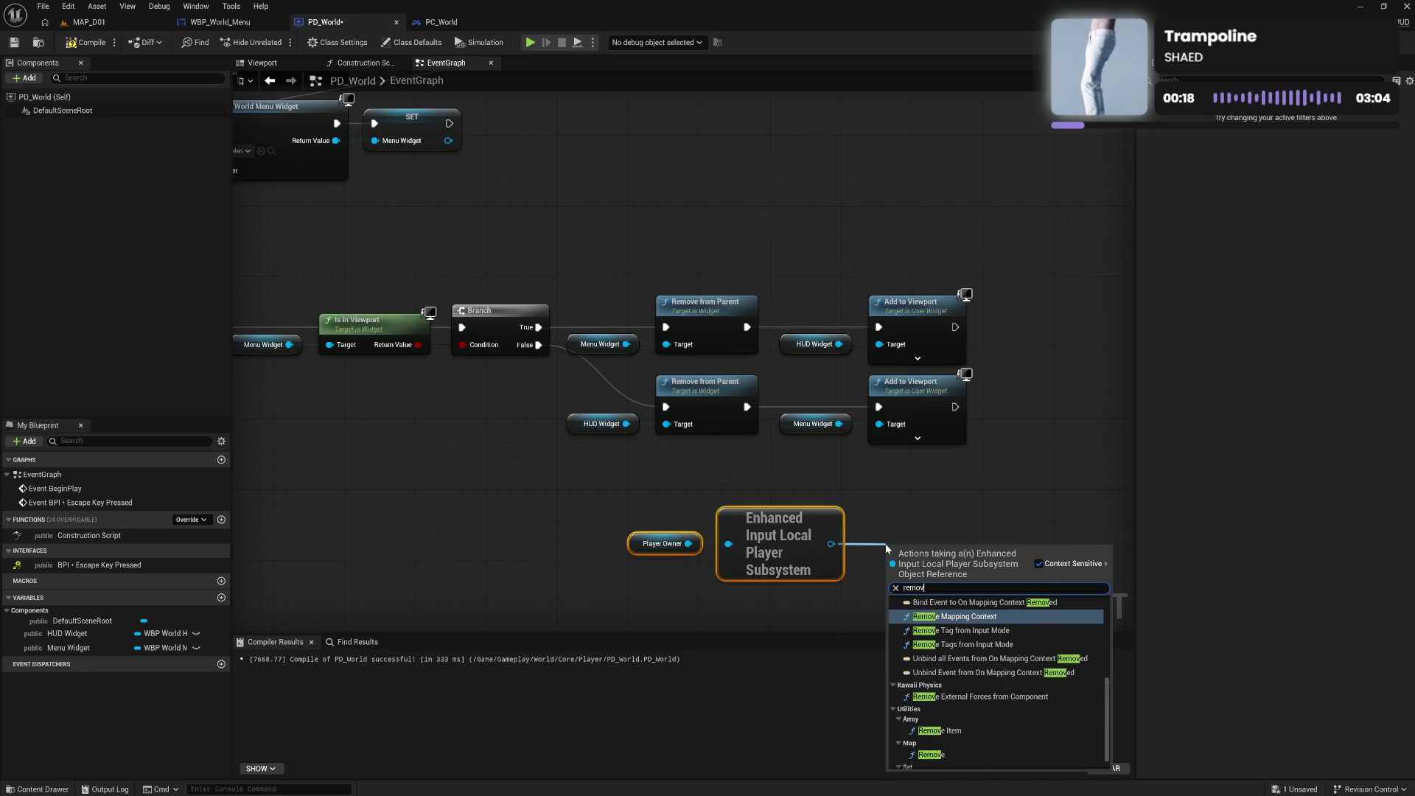
pyautogui.press('Return')
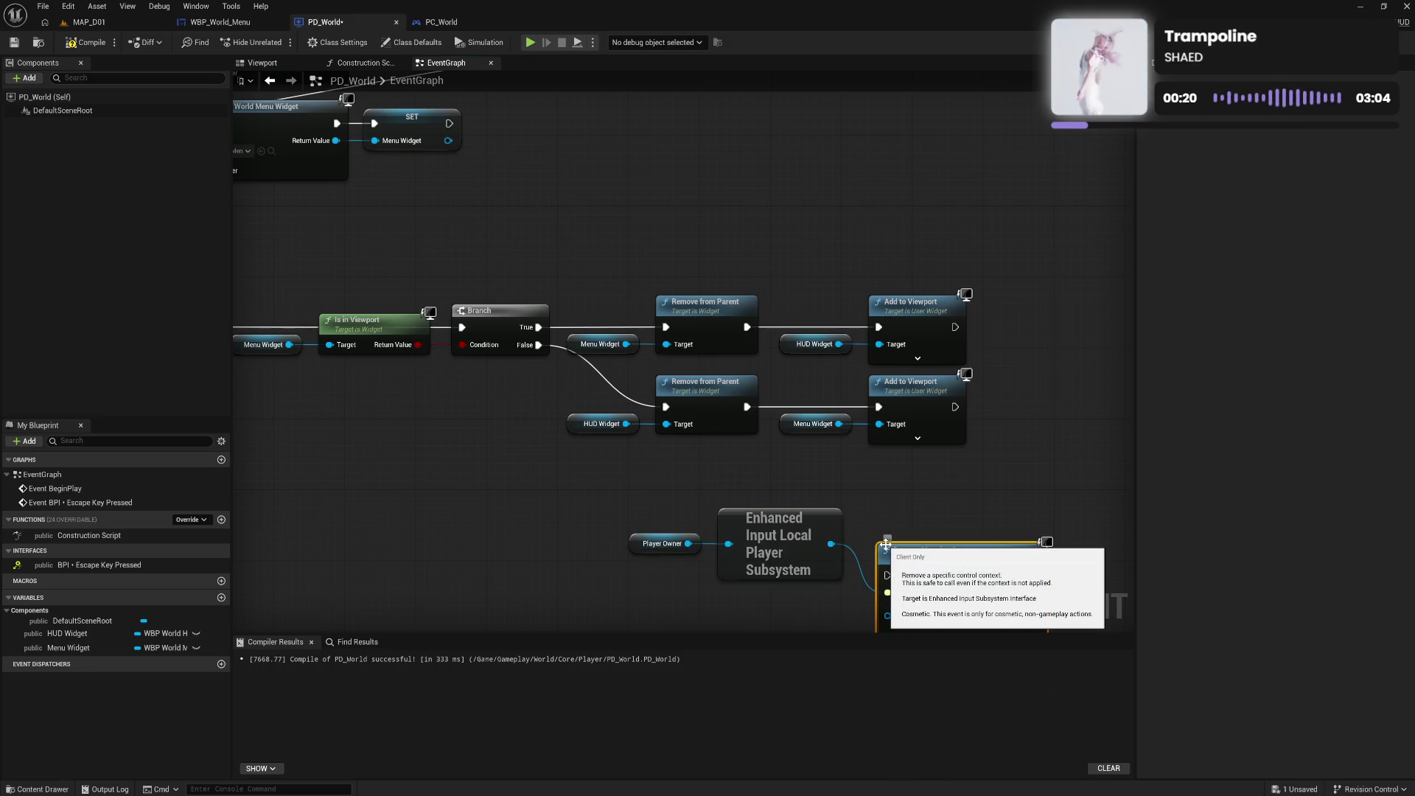
pyautogui.moveTo(921, 524)
pyautogui.mouseDown()
pyautogui.moveTo(917, 511)
pyautogui.moveTo(649, 549)
pyautogui.mouseUp()
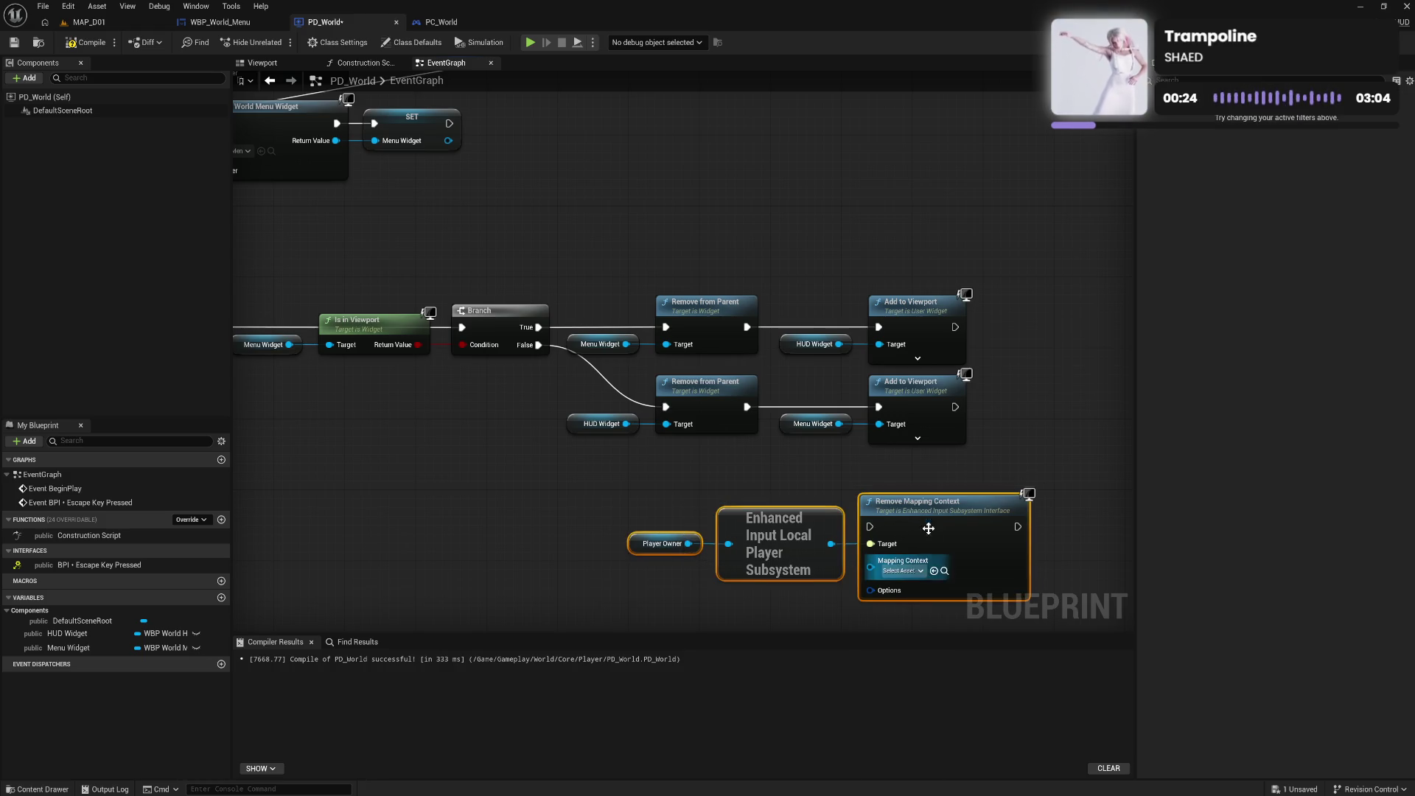
# Set Remove Mapping Context to IMC_Default and run it after the lower Add to Viewport
pyautogui.moveTo(920, 570); pyautogui.dragTo(912, 566)
pyautogui.click(912, 566)
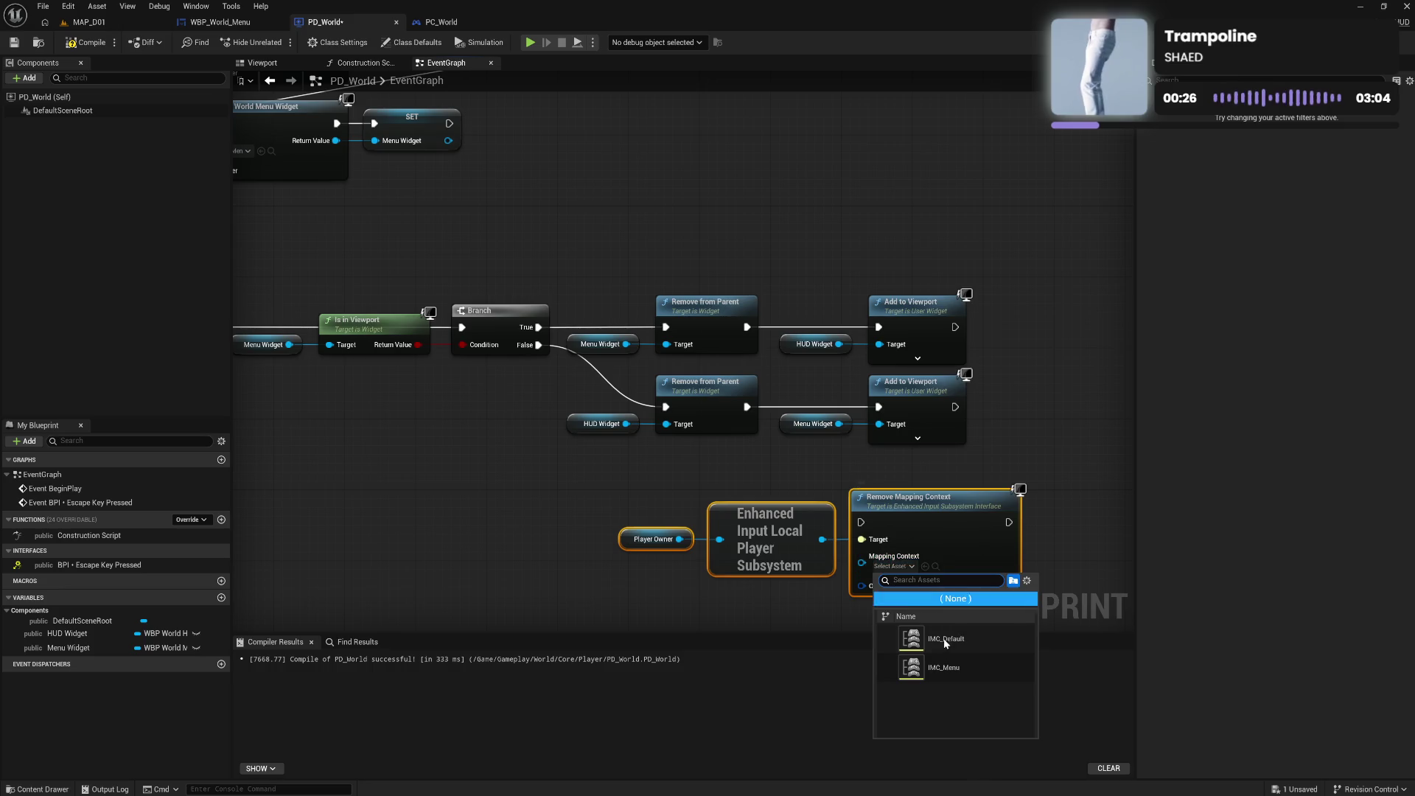
pyautogui.click(947, 636)
pyautogui.click(962, 468)
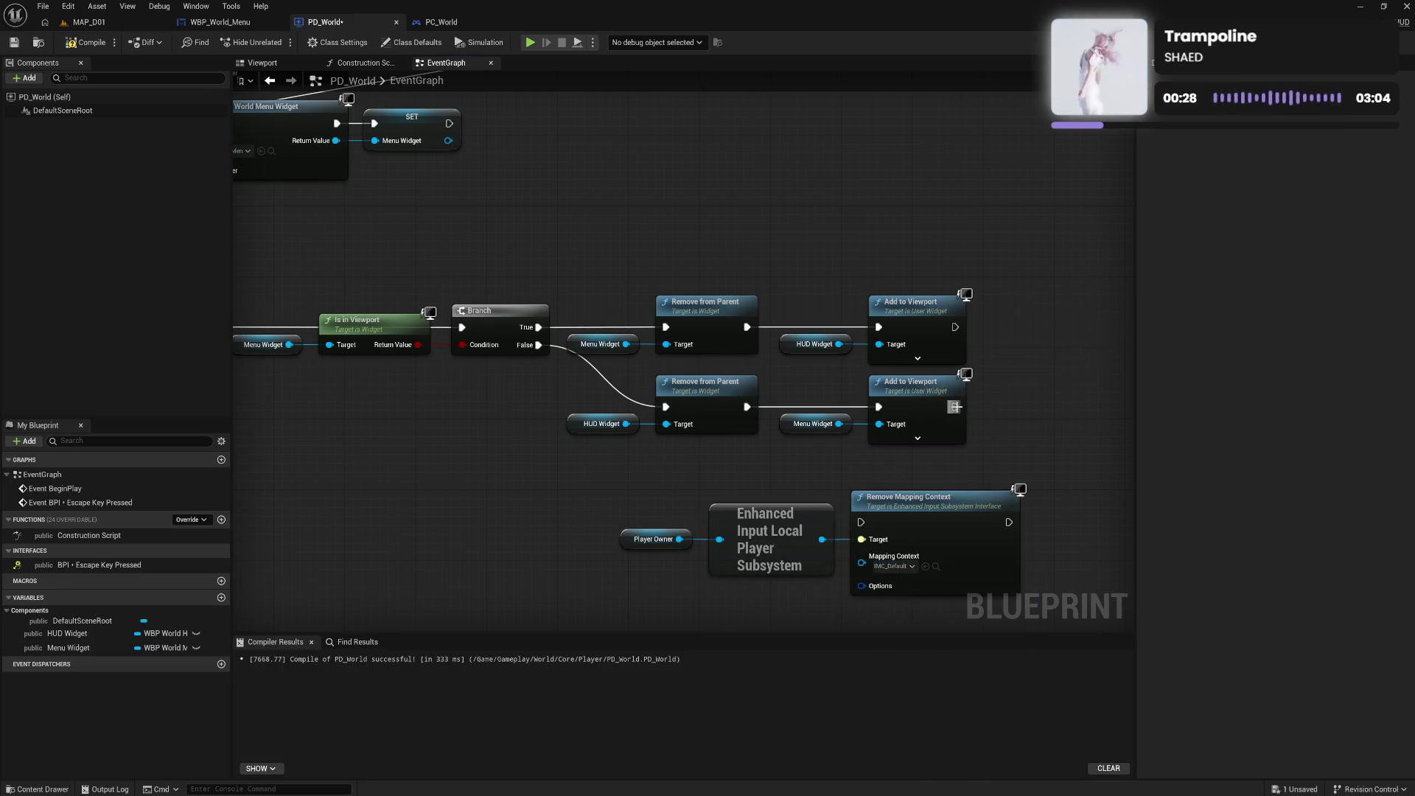
pyautogui.moveTo(956, 407)
pyautogui.mouseDown()
pyautogui.moveTo(904, 479)
pyautogui.moveTo(813, 514)
pyautogui.moveTo(861, 522)
pyautogui.mouseUp()
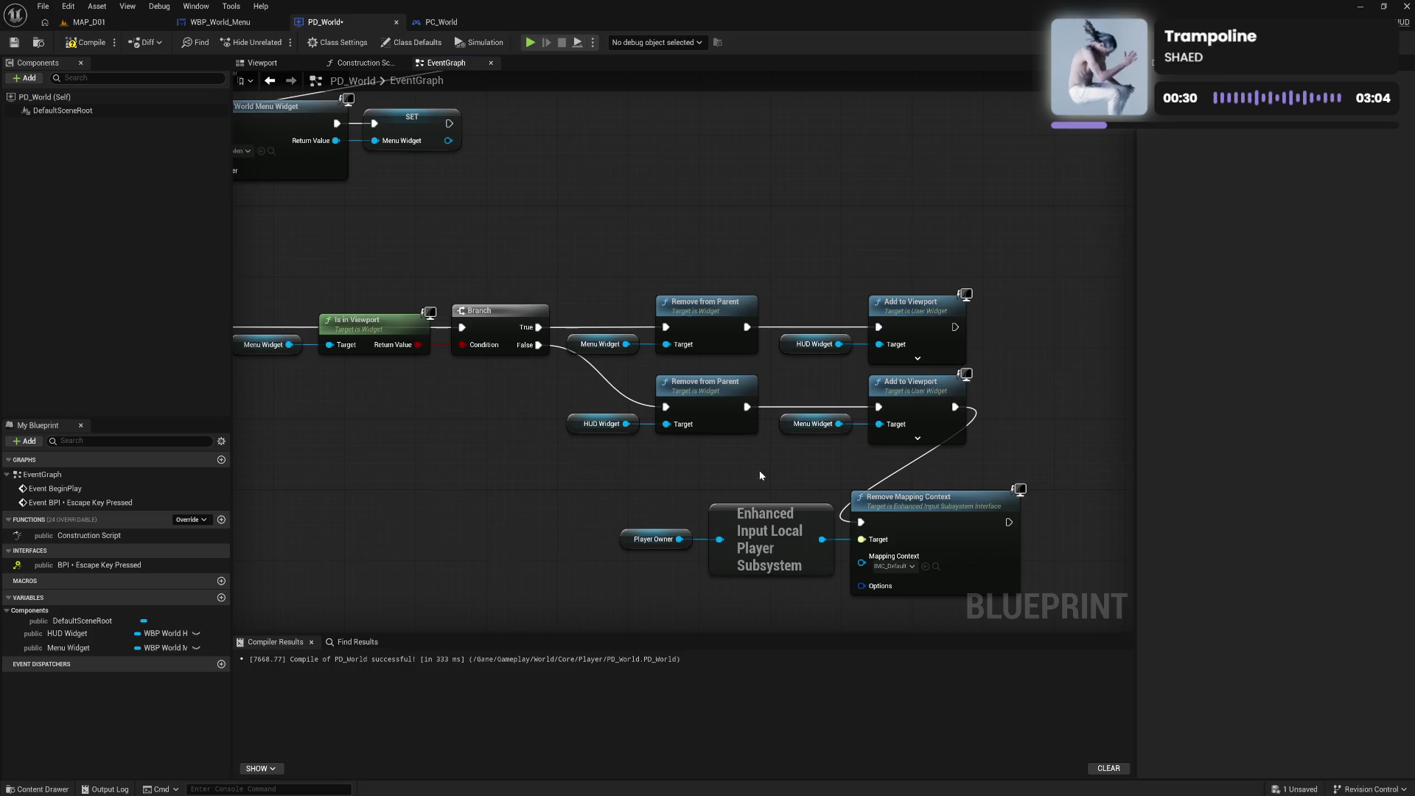
pyautogui.moveTo(705, 501); pyautogui.dragTo(590, 414)
# Duplicate the Player Owner and Enhanced Input subsystem nodes below the originals
pyautogui.moveTo(501, 402)
pyautogui.mouseDown()
pyautogui.moveTo(808, 431)
pyautogui.moveTo(825, 392)
pyautogui.mouseUp()
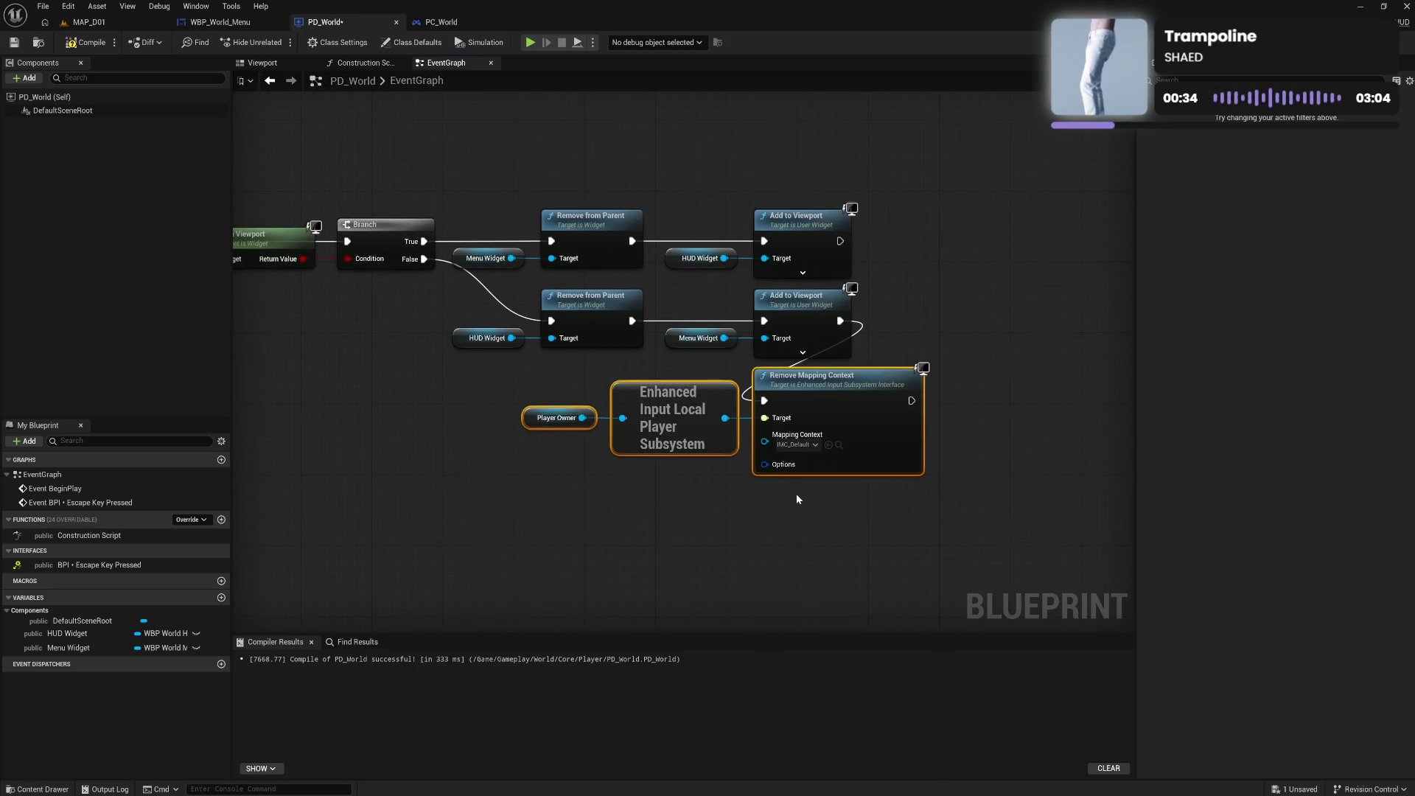
pyautogui.keyDown('ctrl'); pyautogui.click(811, 466); pyautogui.keyUp('ctrl')
pyautogui.hotkey('ctrl', 'c')
pyautogui.hotkey('ctrl', 'v')
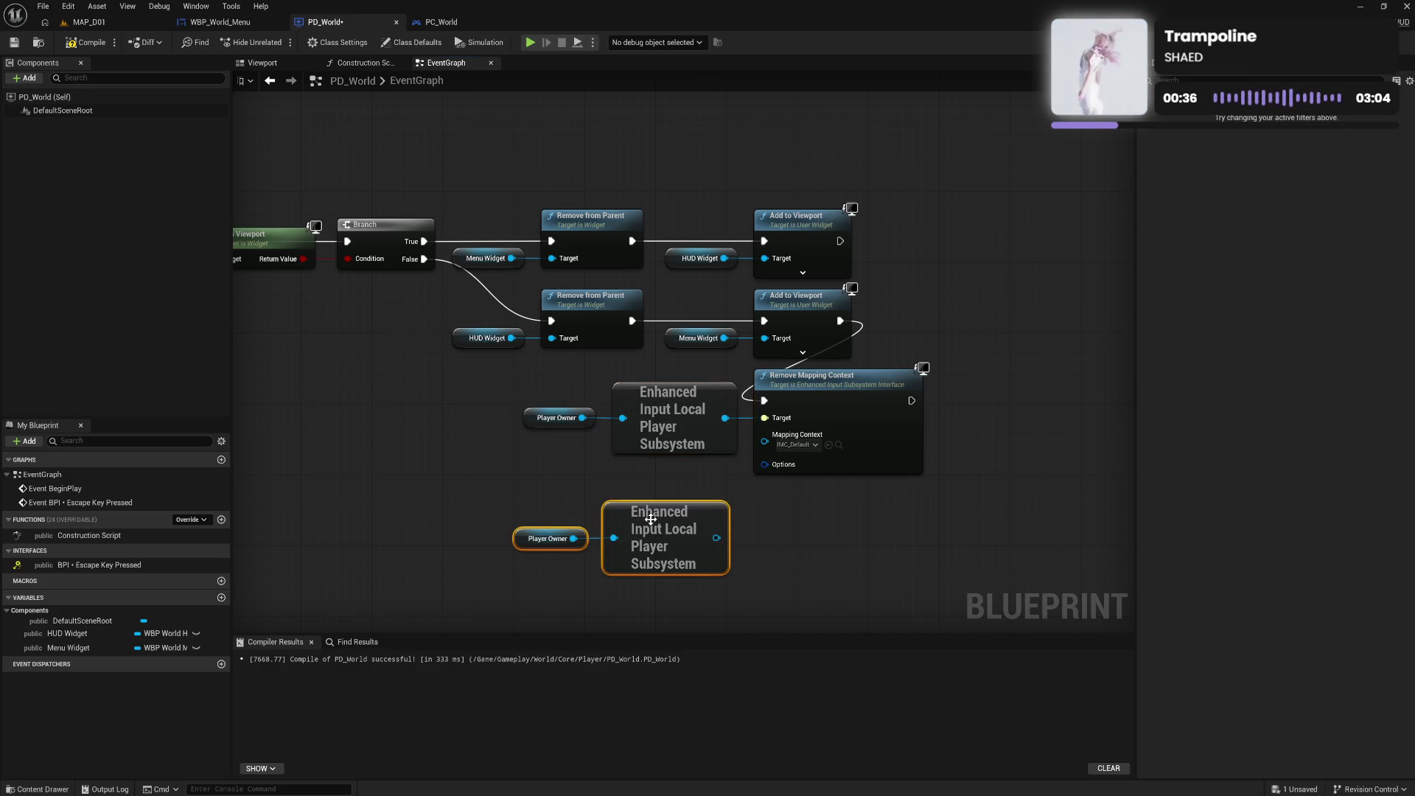
pyautogui.moveTo(716, 537); pyautogui.dragTo(757, 542)
pyautogui.write('add m')
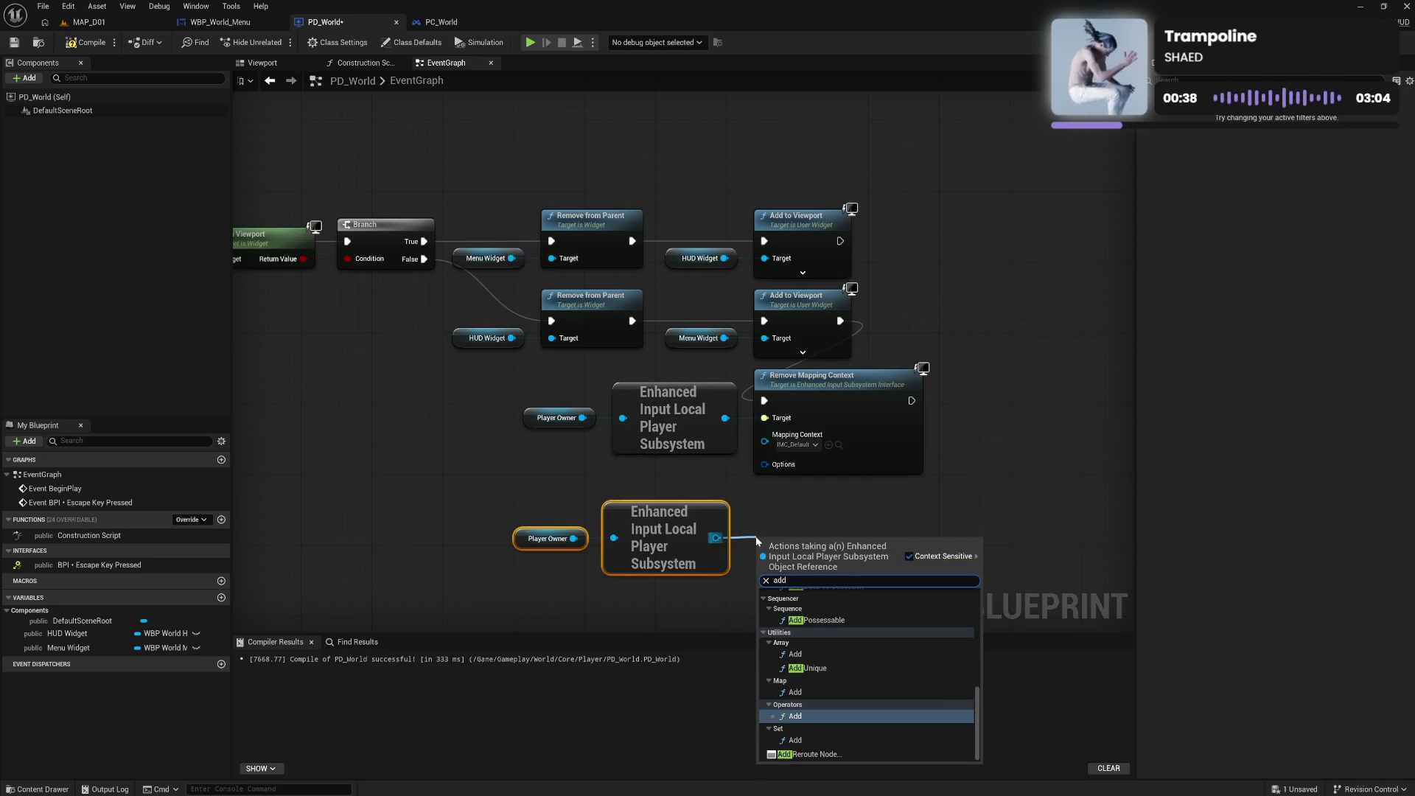
pyautogui.click(780, 527)
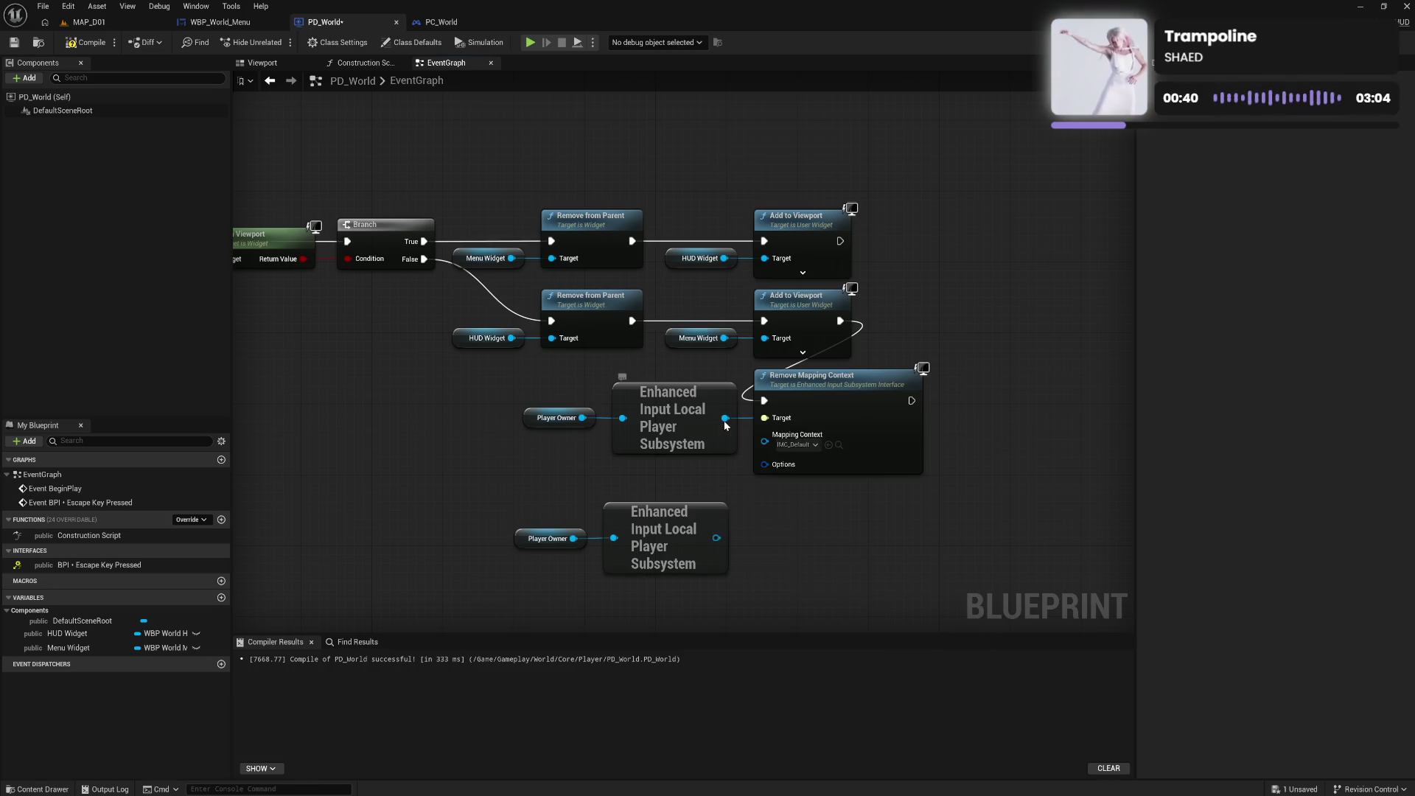
# Add an Add Mapping Context node set to IMC_Menu under Remove Mapping Context
pyautogui.moveTo(726, 418)
pyautogui.mouseDown()
pyautogui.moveTo(789, 553)
pyautogui.moveTo(809, 547)
pyautogui.mouseUp()
pyautogui.write('add map')
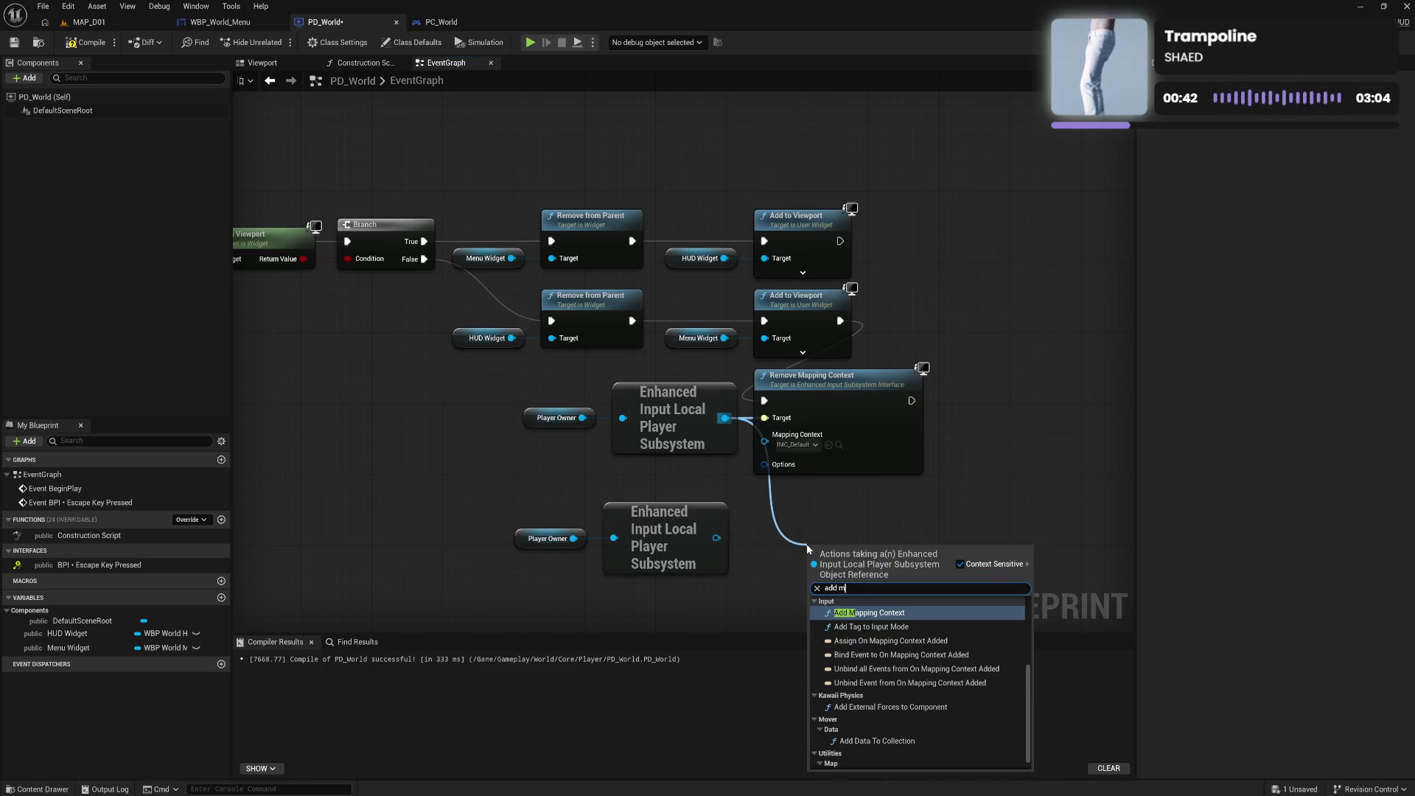
pyautogui.press('Return')
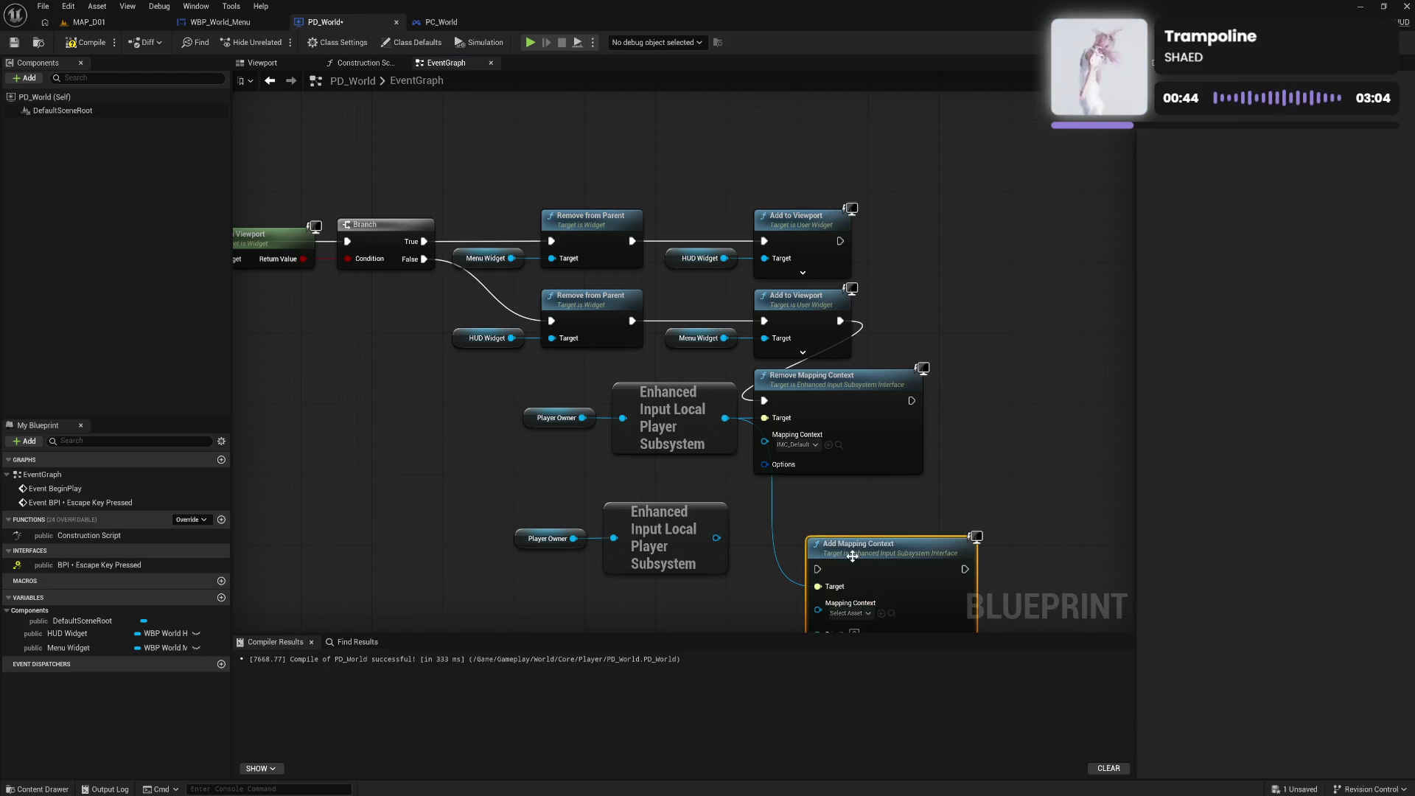
pyautogui.moveTo(859, 560); pyautogui.dragTo(806, 508)
pyautogui.click(796, 561)
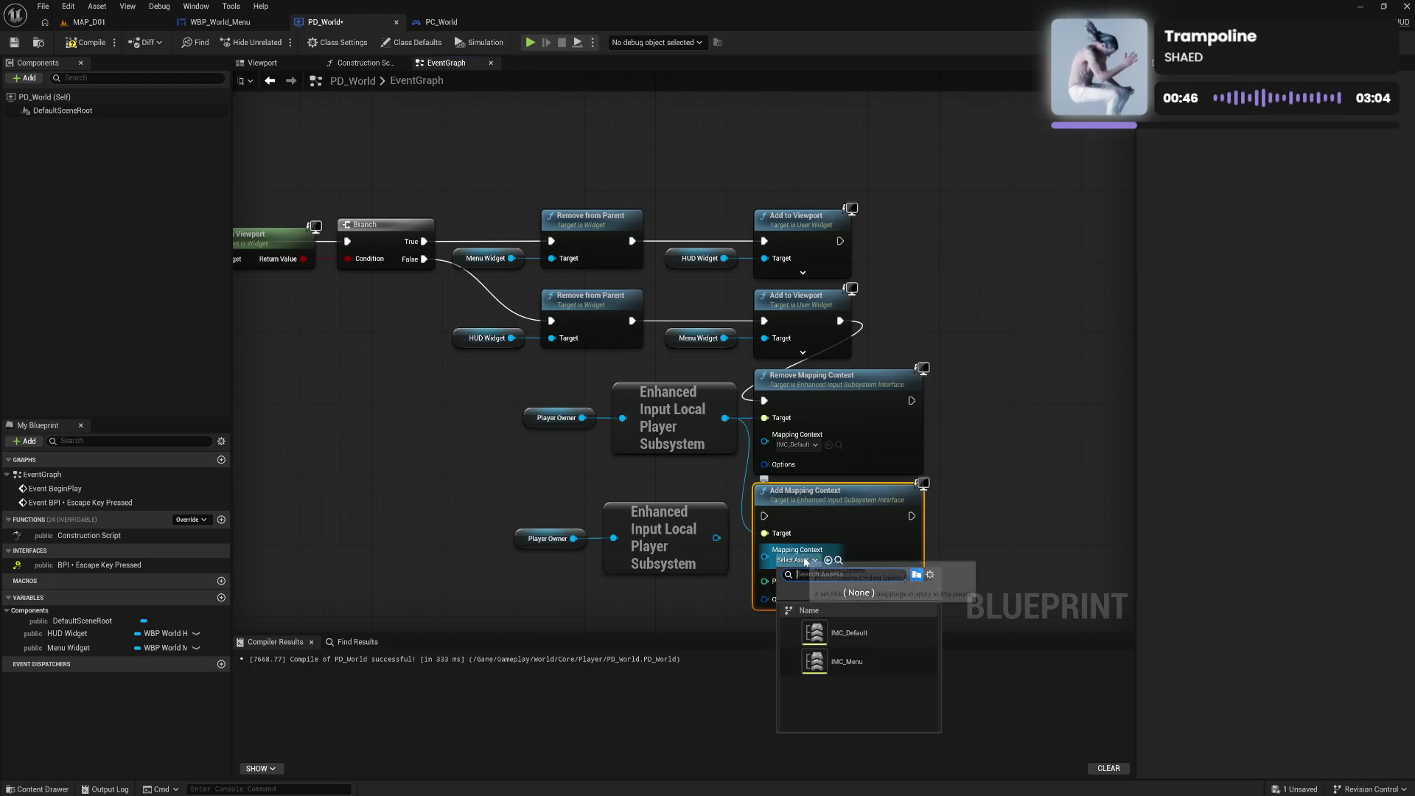
pyautogui.click(849, 661)
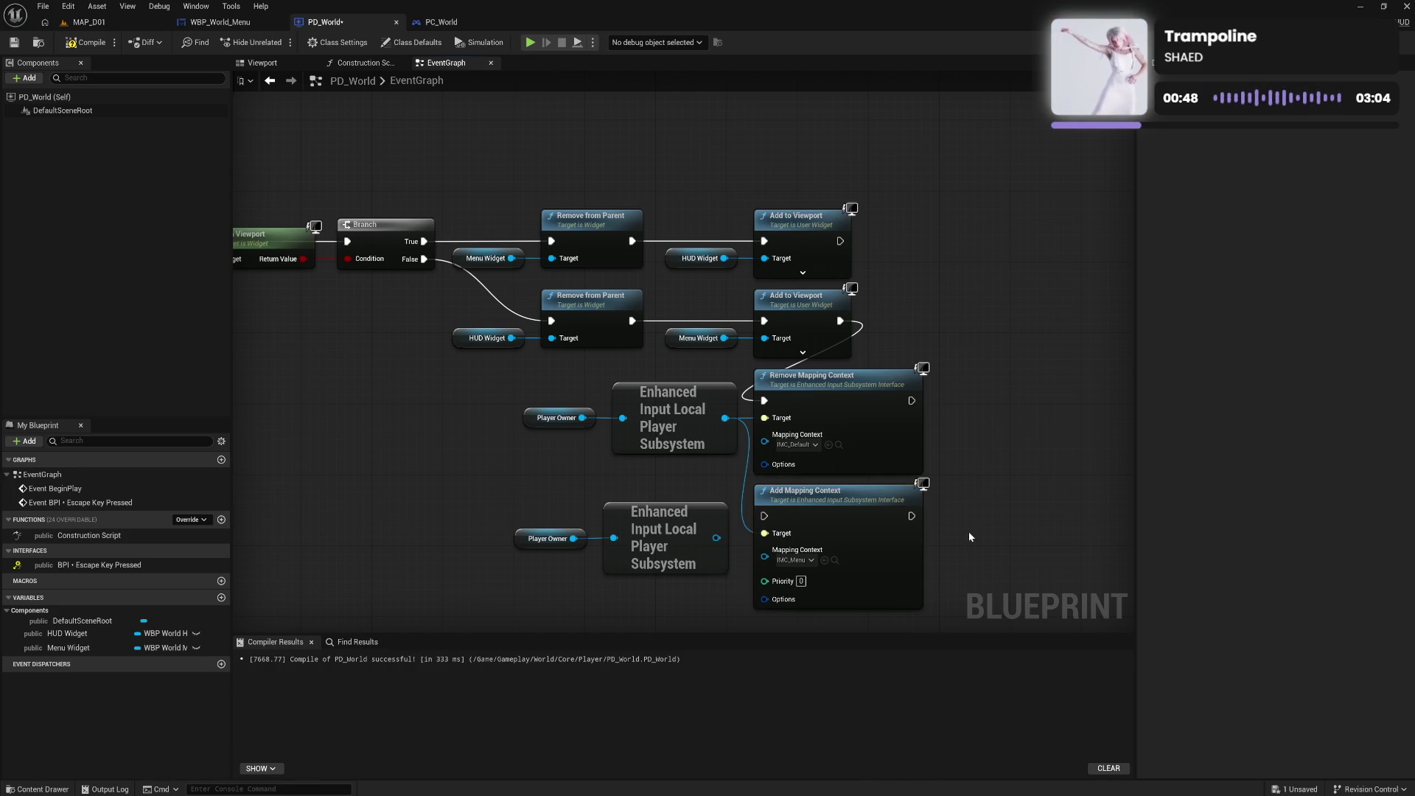
pyautogui.moveTo(494, 389)
pyautogui.mouseDown()
pyautogui.moveTo(833, 549)
pyautogui.moveTo(859, 585)
pyautogui.mouseUp()
pyautogui.moveTo(818, 402); pyautogui.dragTo(818, 419)
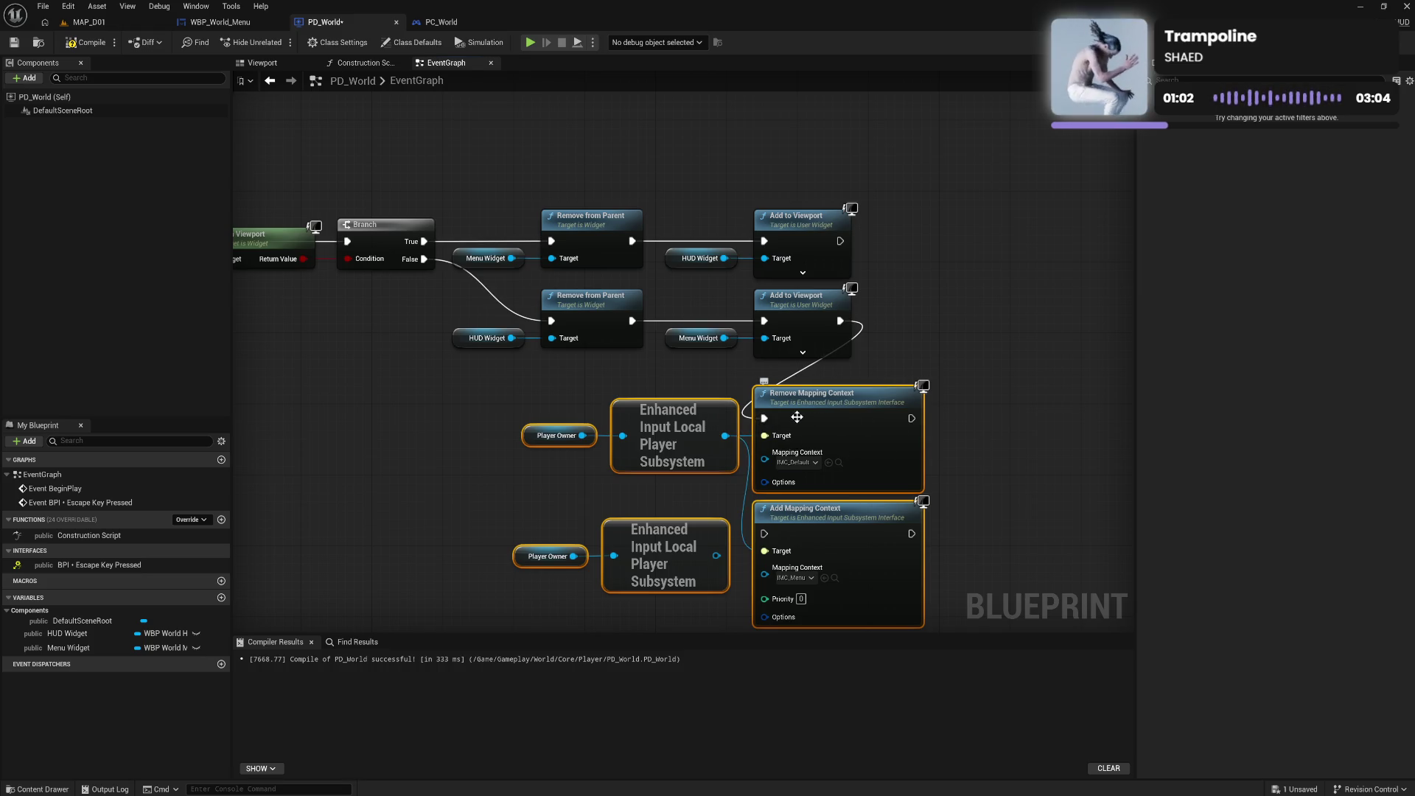
# Add a Select node to the graph, discarding an accidental Sequence node
pyautogui.press('s')
pyautogui.click(337, 401)
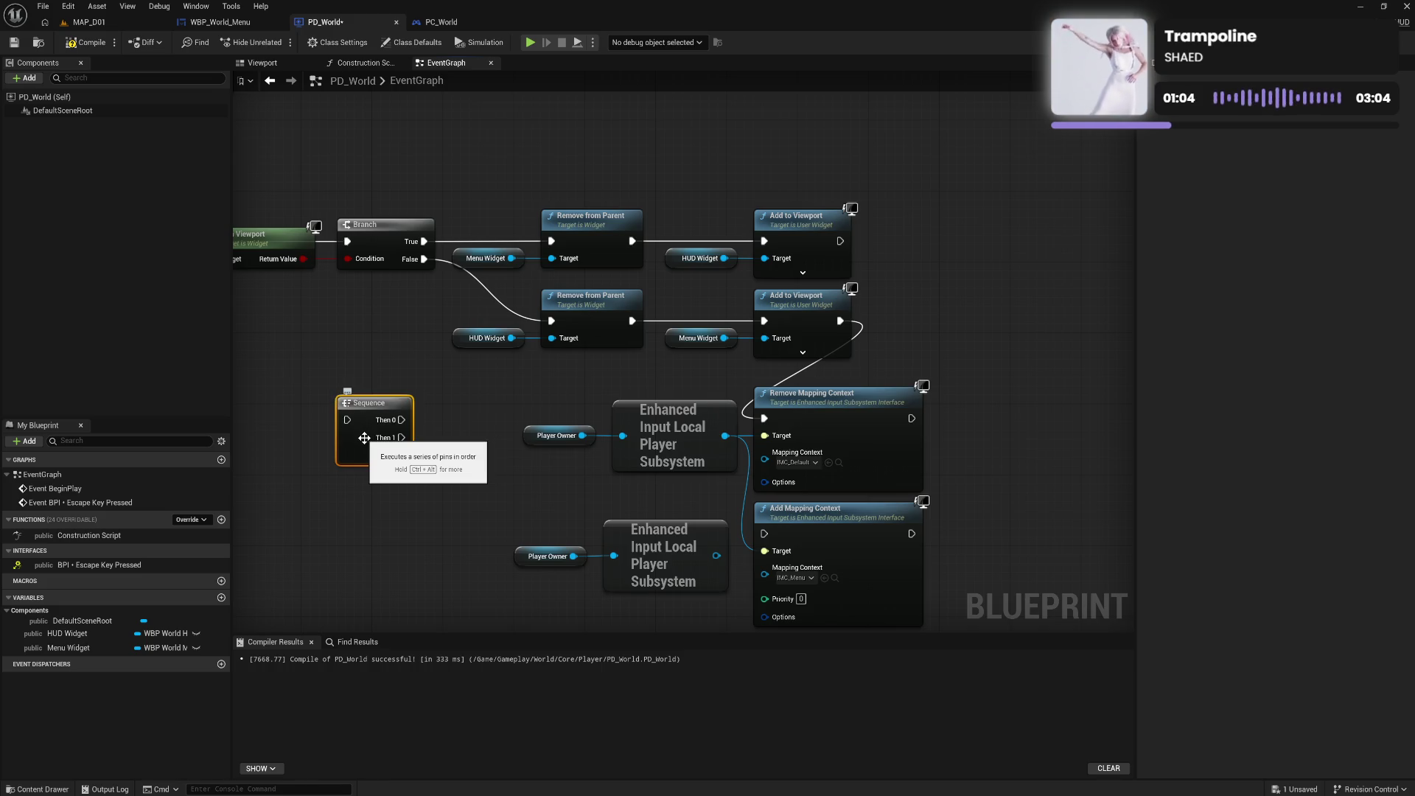
pyautogui.press('Delete')
pyautogui.rightClick(364, 440)
pyautogui.write('selec')
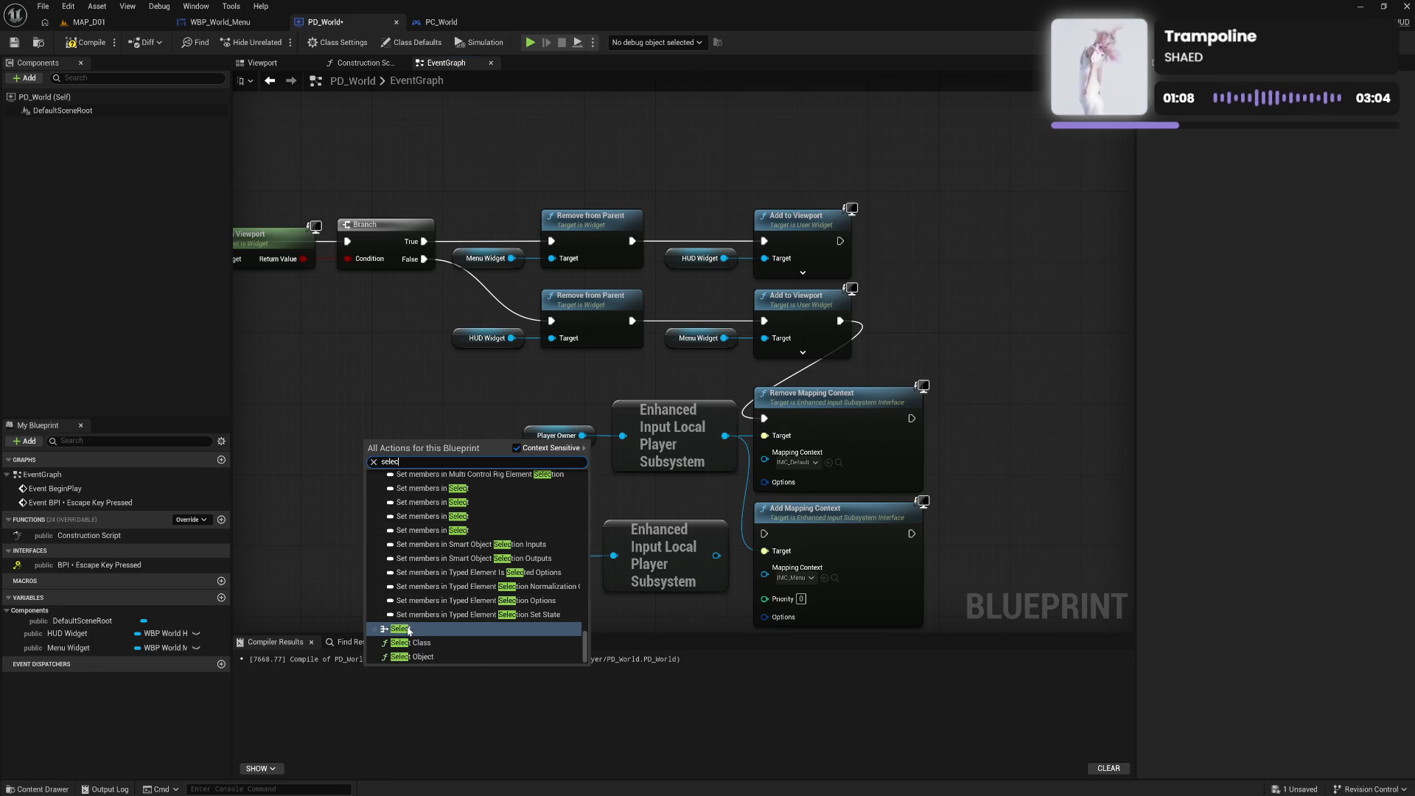
pyautogui.click(402, 628)
pyautogui.moveTo(422, 440); pyautogui.dragTo(404, 423)
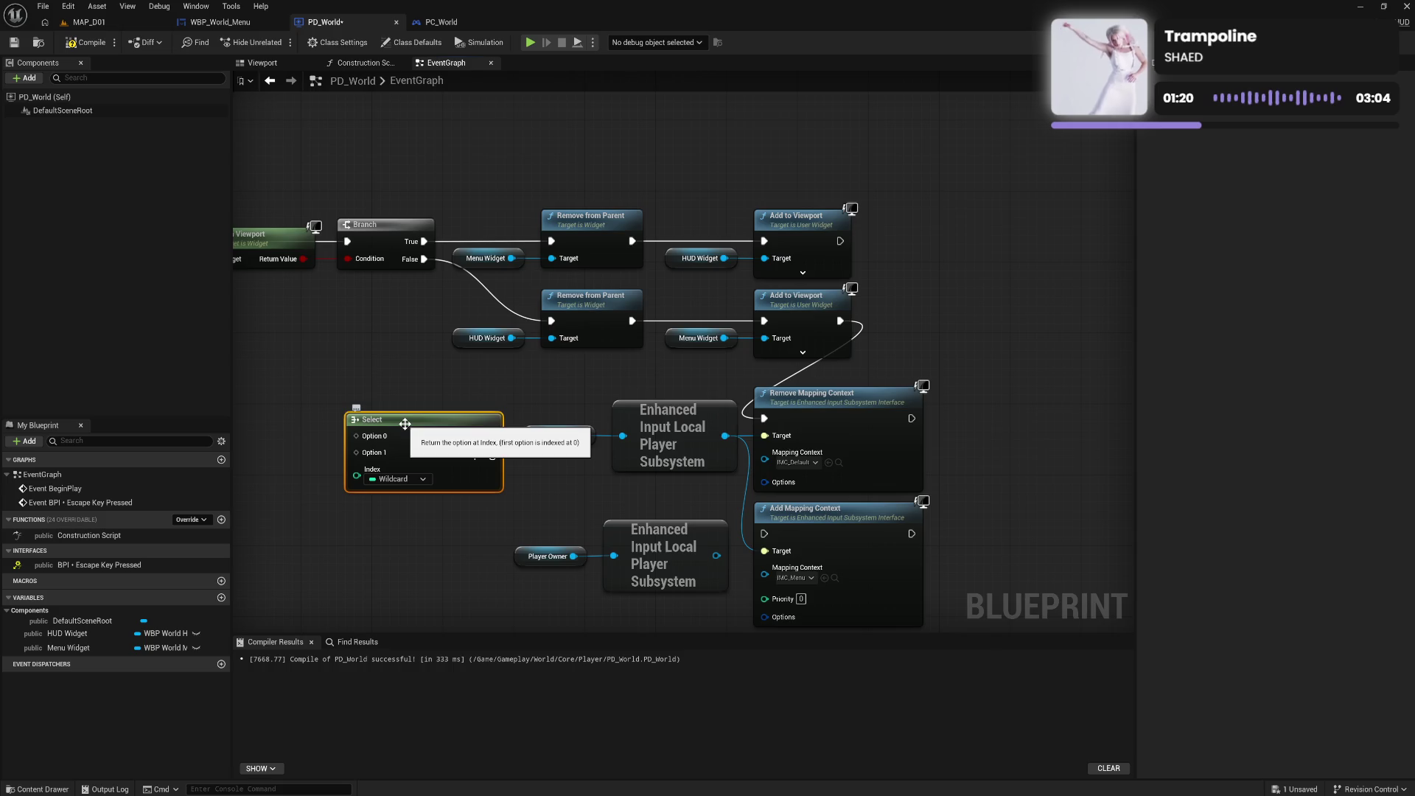
# Add Set Game Paused with Paused ticked after the menu, running Remove Mapping Context next
pyautogui.rightClick(946, 285)
pyautogui.write('pasu')
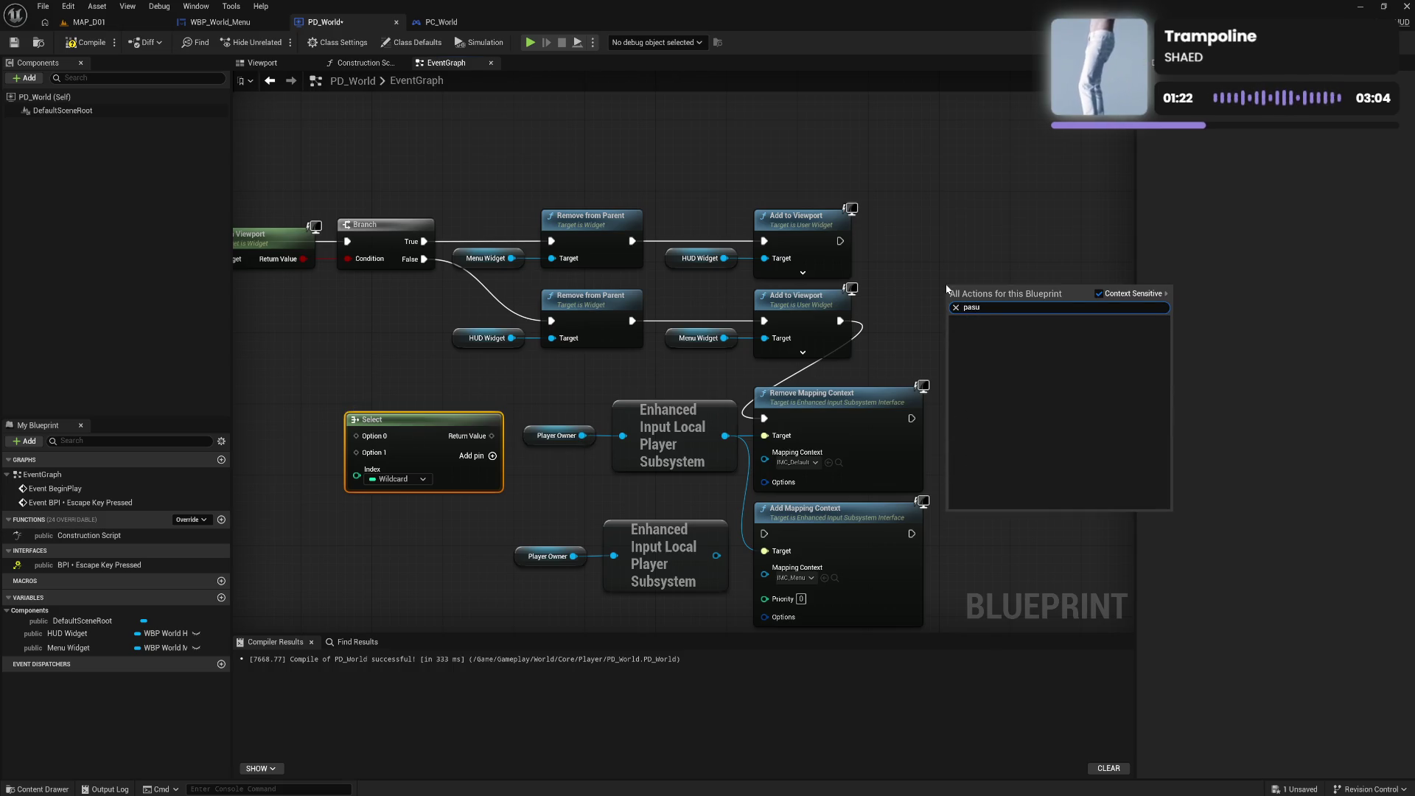
pyautogui.press('BackSpace')
pyautogui.press('BackSpace')
pyautogui.write('use')
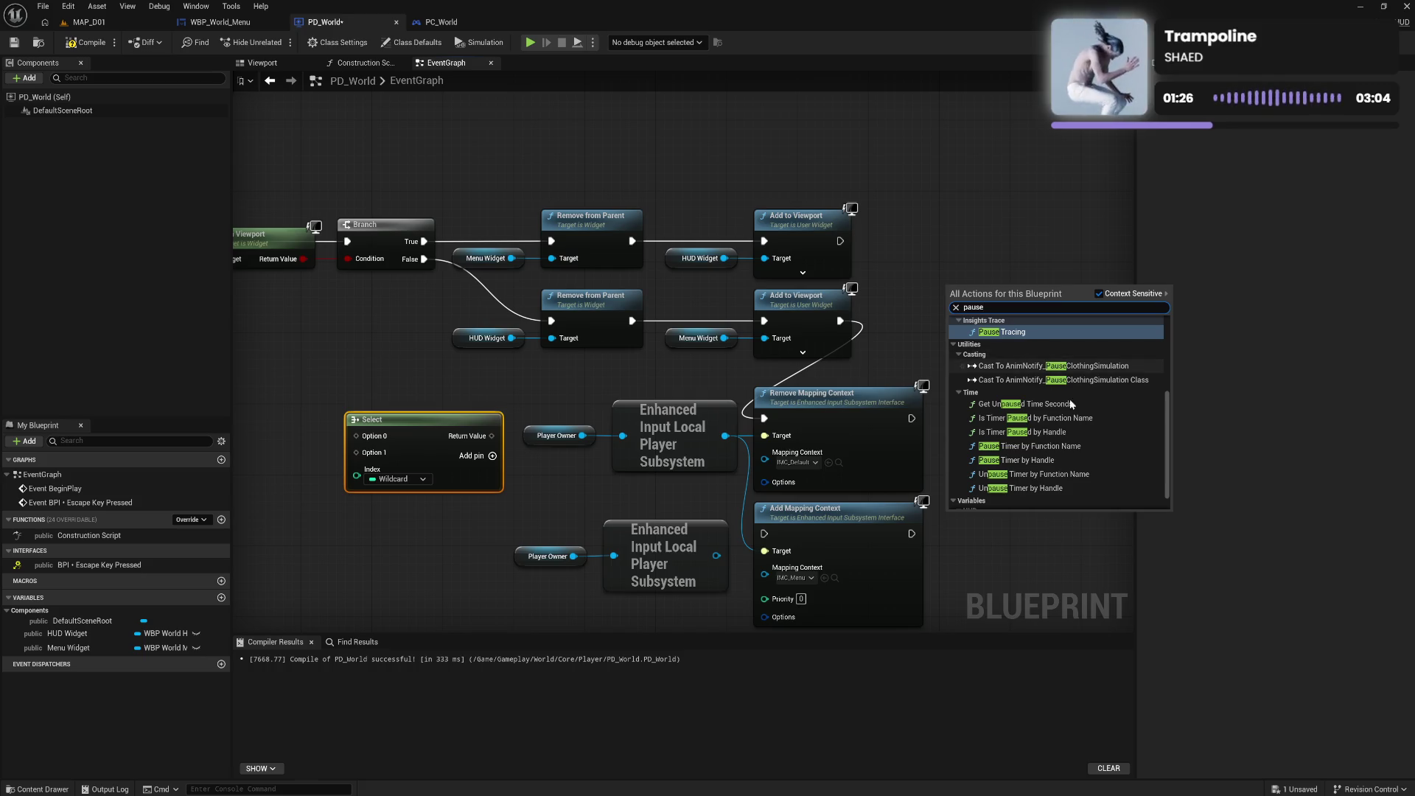
pyautogui.scroll(-1, 1085, 414)
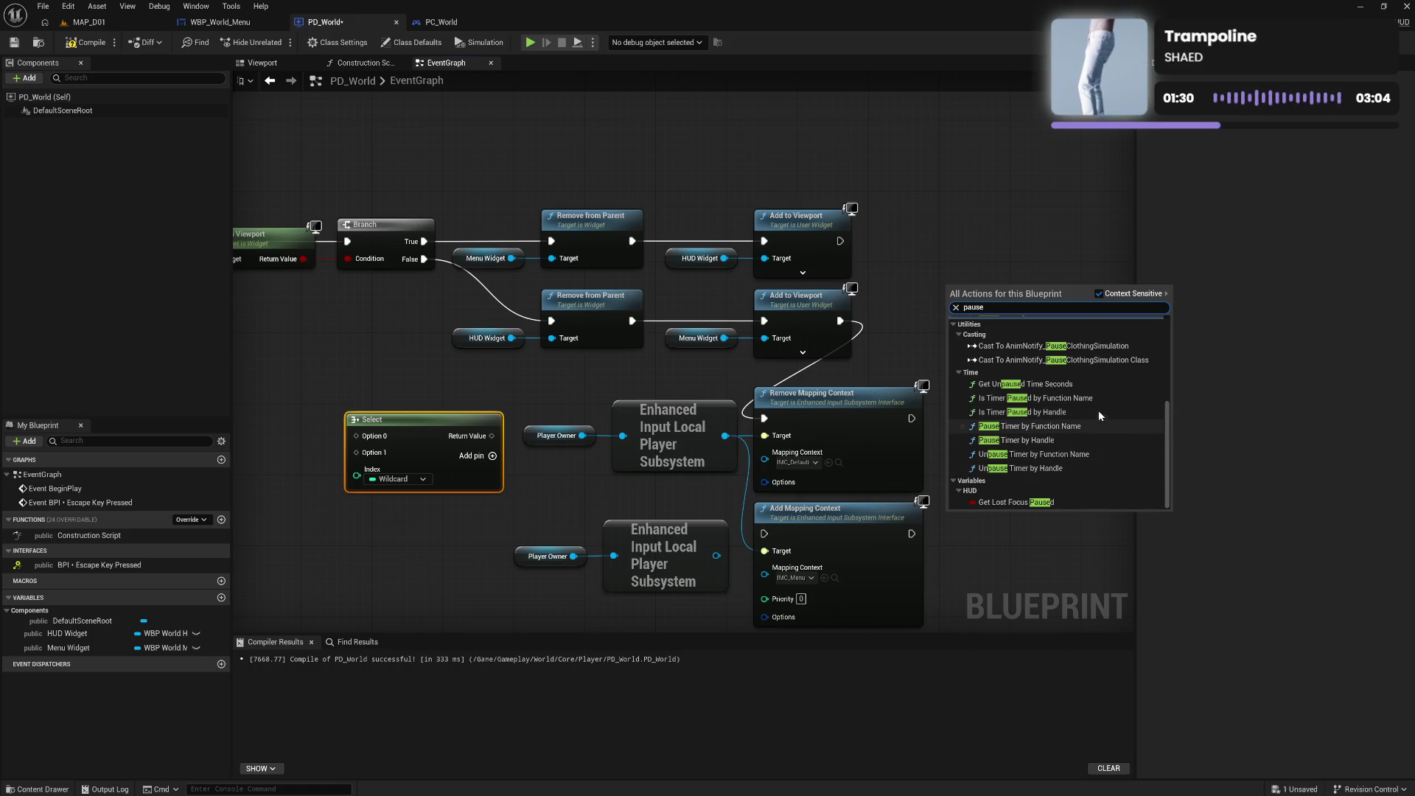
pyautogui.scroll(3, 1098, 410)
pyautogui.scroll(2, 1099, 410)
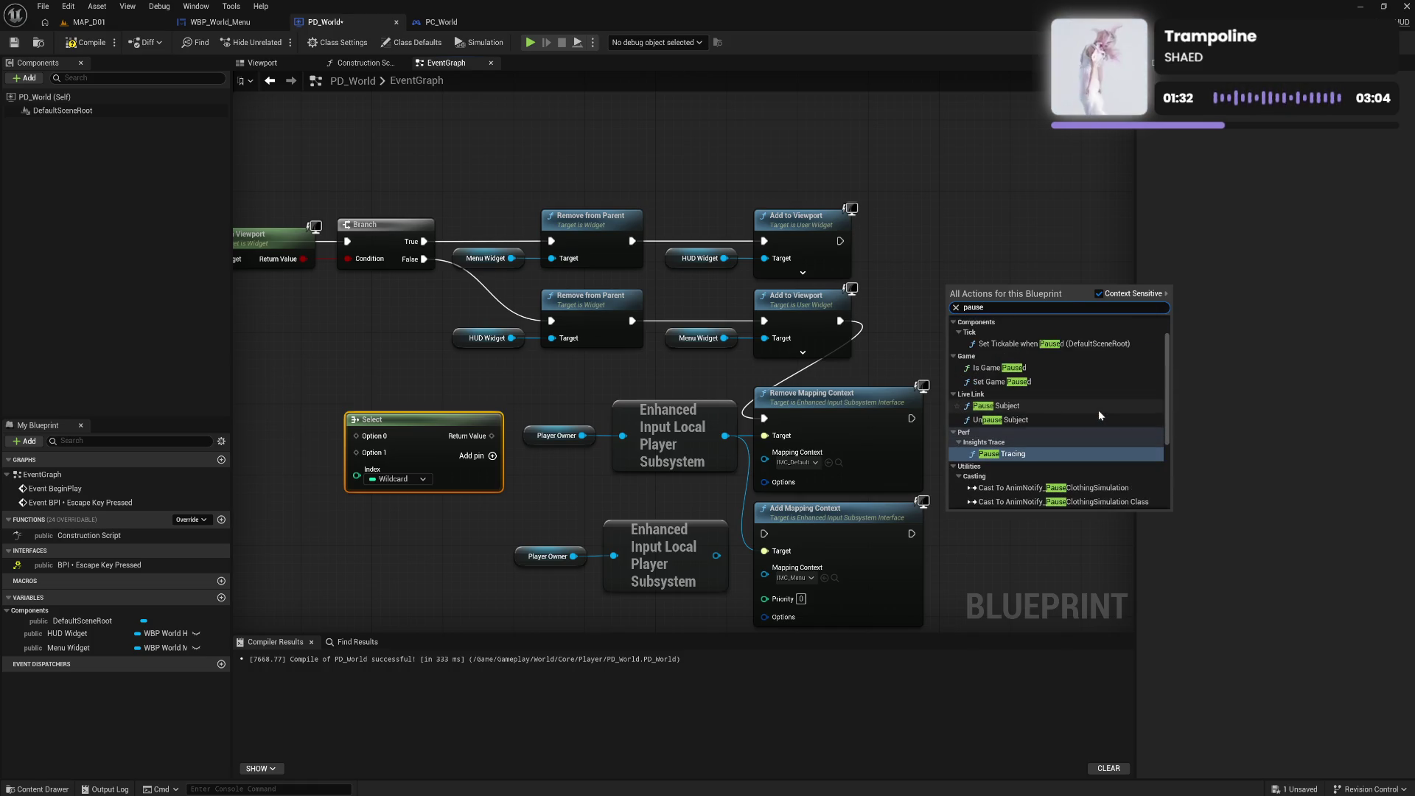
pyautogui.scroll(1, 1098, 410)
pyautogui.click(1047, 400)
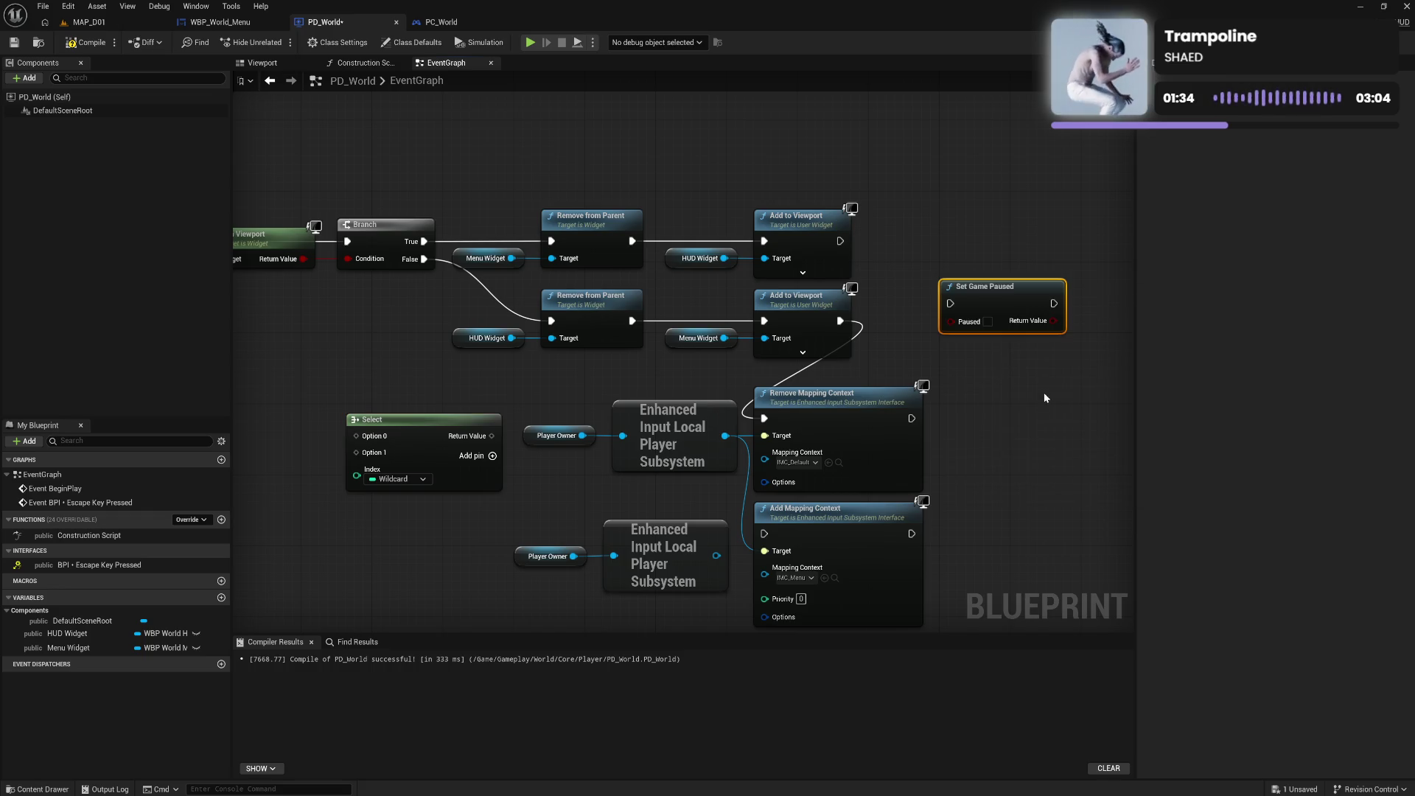
pyautogui.moveTo(995, 303)
pyautogui.mouseDown()
pyautogui.moveTo(980, 215)
pyautogui.moveTo(967, 277)
pyautogui.moveTo(914, 318)
pyautogui.moveTo(865, 323)
pyautogui.moveTo(882, 323)
pyautogui.mouseUp()
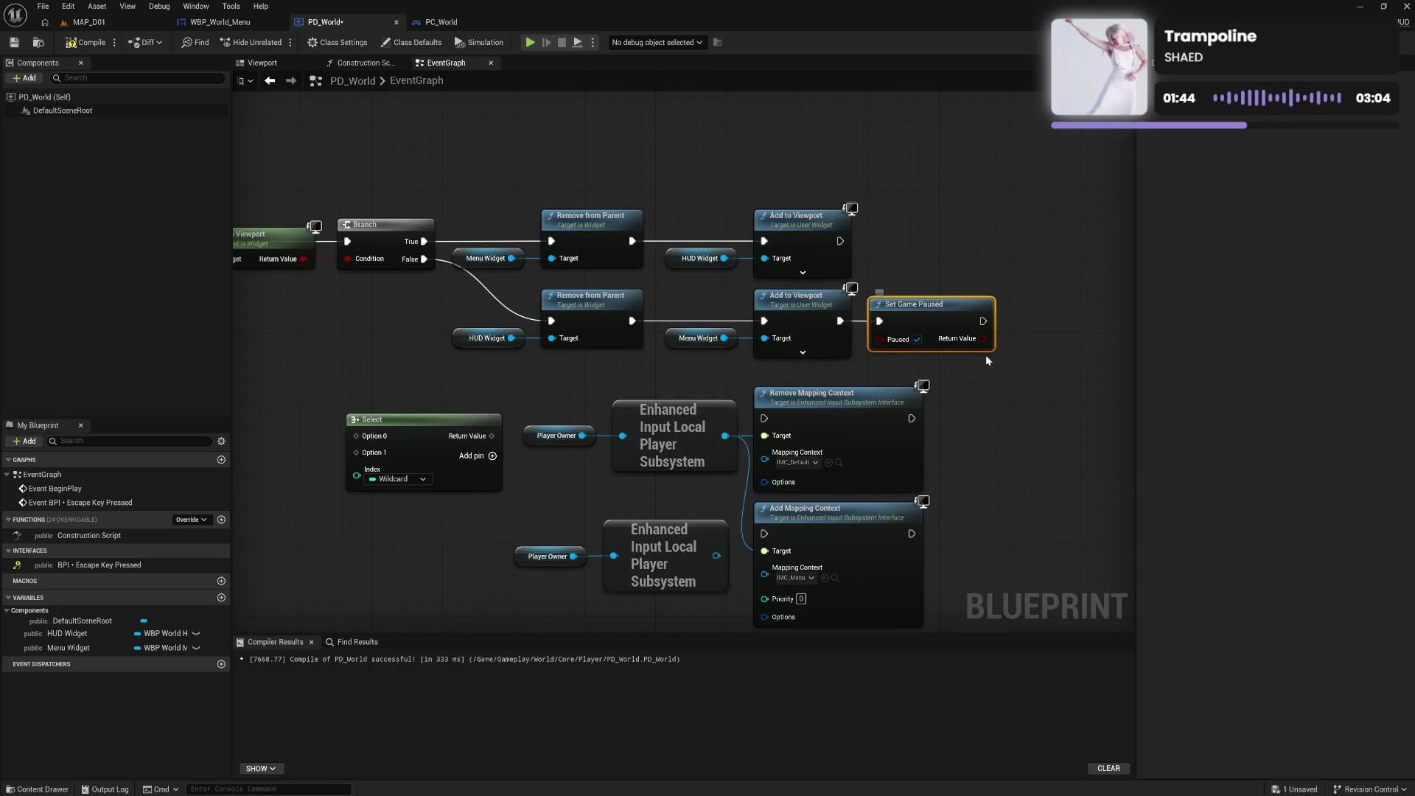
pyautogui.moveTo(985, 330)
pyautogui.mouseDown()
pyautogui.moveTo(934, 370)
pyautogui.moveTo(788, 418)
pyautogui.mouseUp()
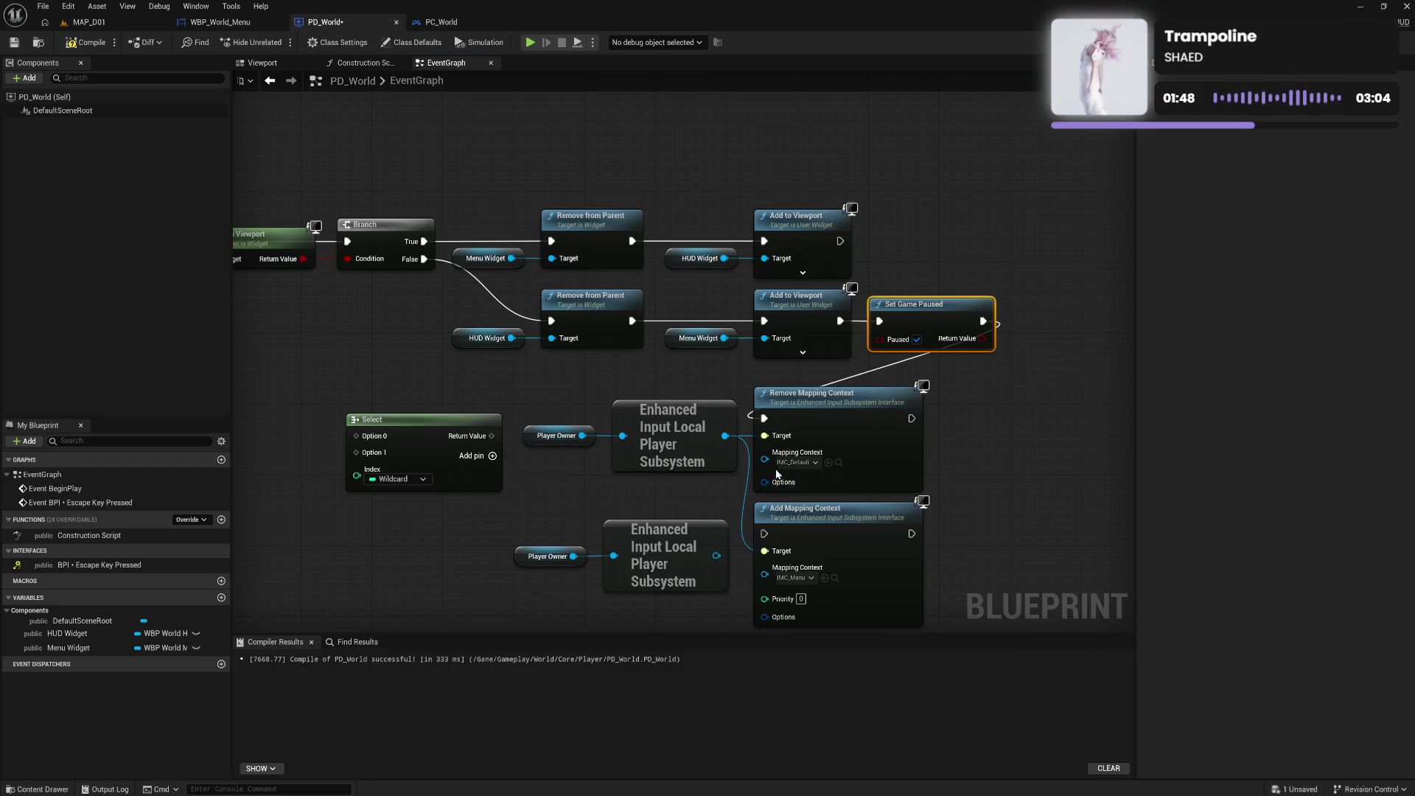
# Feed Select into Remove Mapping Context, indexed by Is in Viewport: True IMC_Menu, False IMC_Default
pyautogui.moveTo(759, 466)
pyautogui.mouseDown()
pyautogui.moveTo(506, 451)
pyautogui.moveTo(492, 436)
pyautogui.mouseUp()
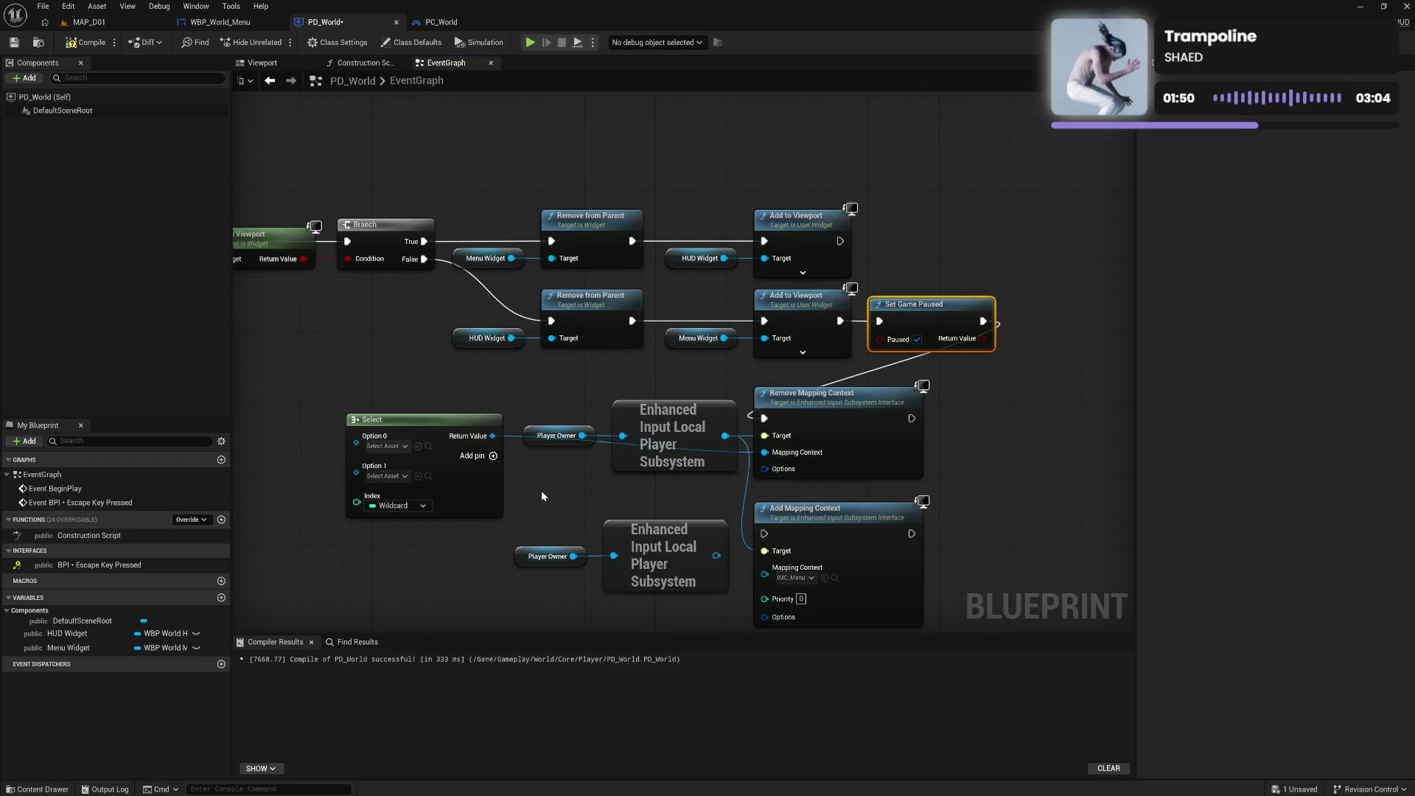
pyautogui.moveTo(541, 489); pyautogui.dragTo(706, 440)
pyautogui.moveTo(466, 207); pyautogui.dragTo(526, 464)
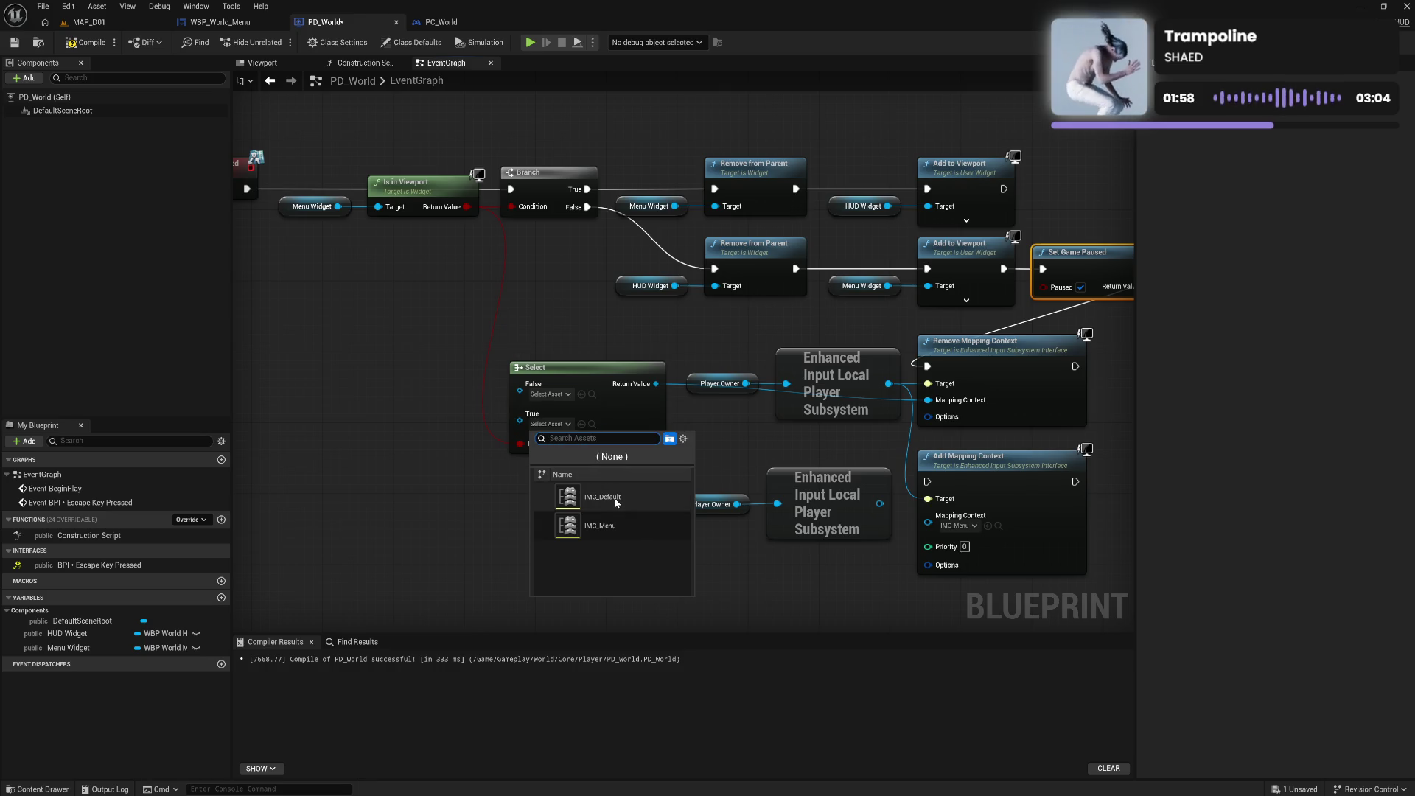
pyautogui.click(617, 521)
pyautogui.click(563, 395)
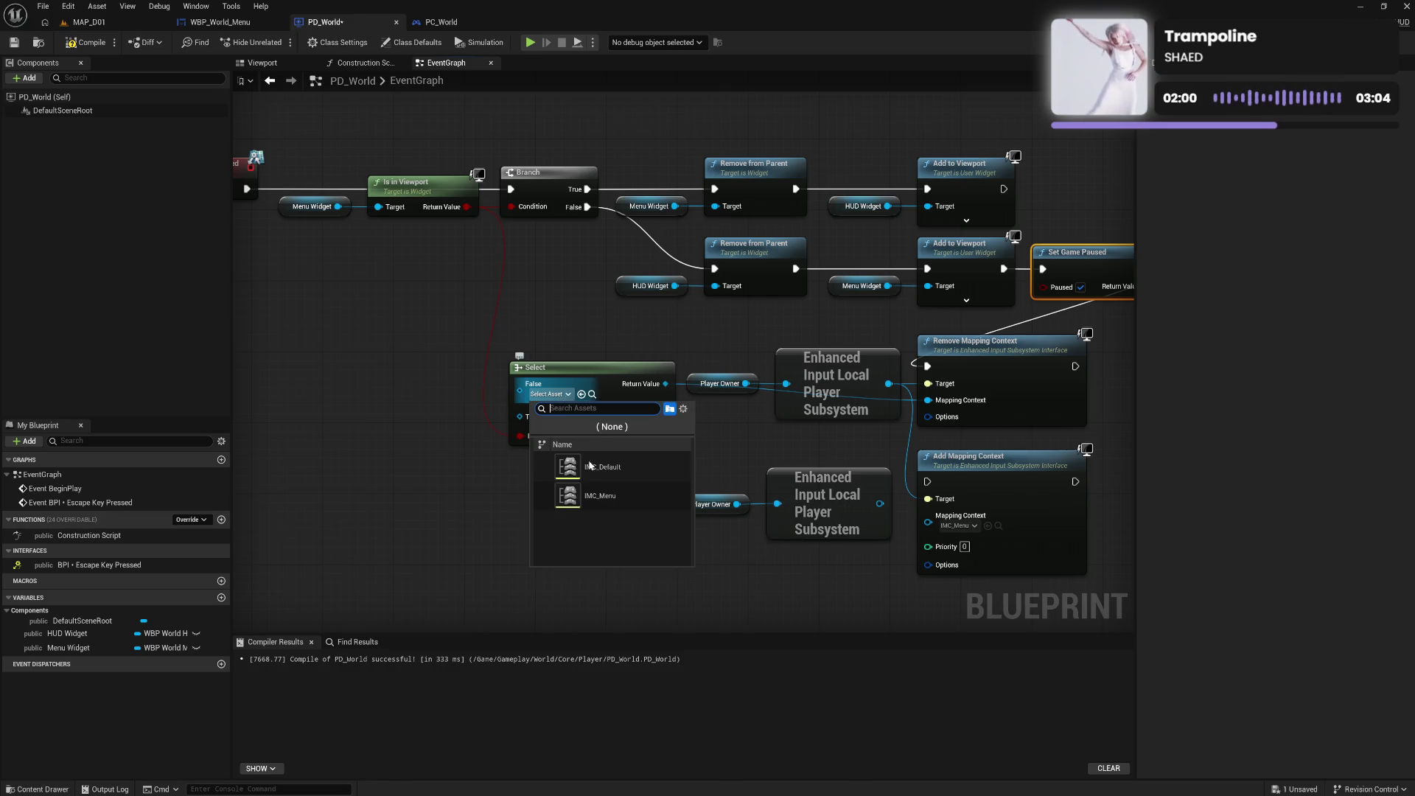
pyautogui.click(606, 468)
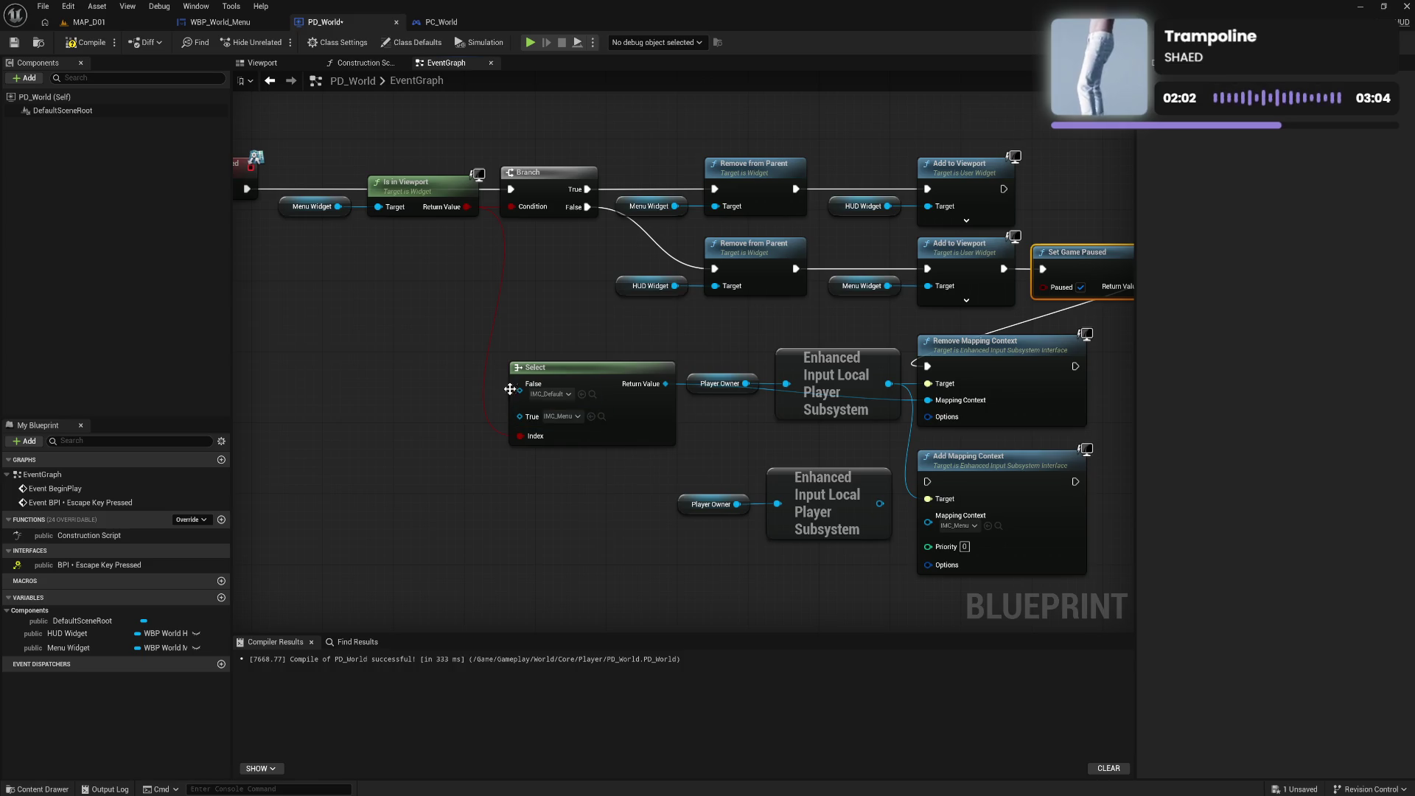
# Nudge the Select node and delete the leftover Add Mapping Context chain
pyautogui.moveTo(640, 432)
pyautogui.mouseDown()
pyautogui.moveTo(649, 460)
pyautogui.moveTo(627, 446)
pyautogui.mouseUp()
pyautogui.moveTo(744, 463); pyautogui.dragTo(1021, 569)
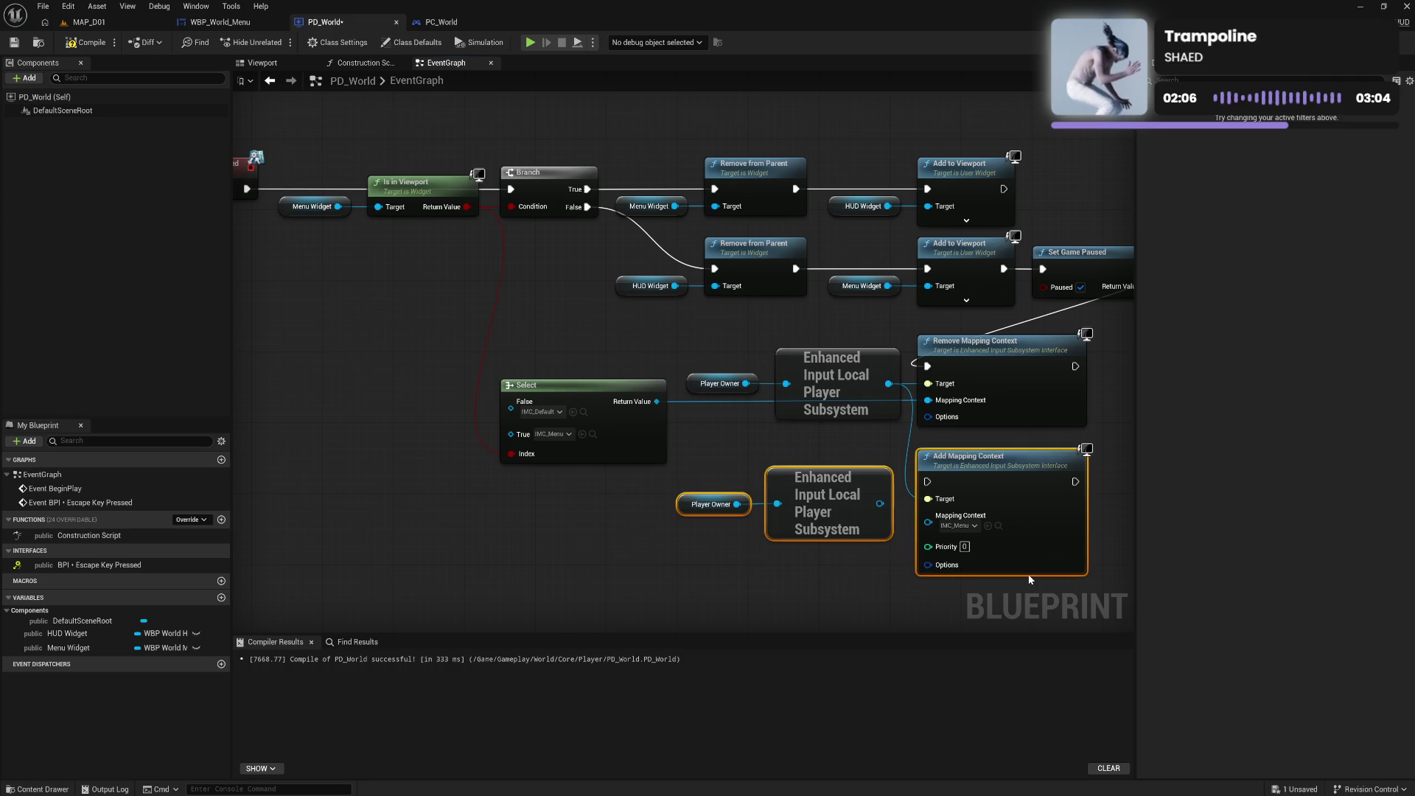
pyautogui.press('Delete')
# Place a duplicate Set Game Paused beside the upper Add to Viewport and untick Paused
pyautogui.moveTo(861, 474); pyautogui.dragTo(781, 535)
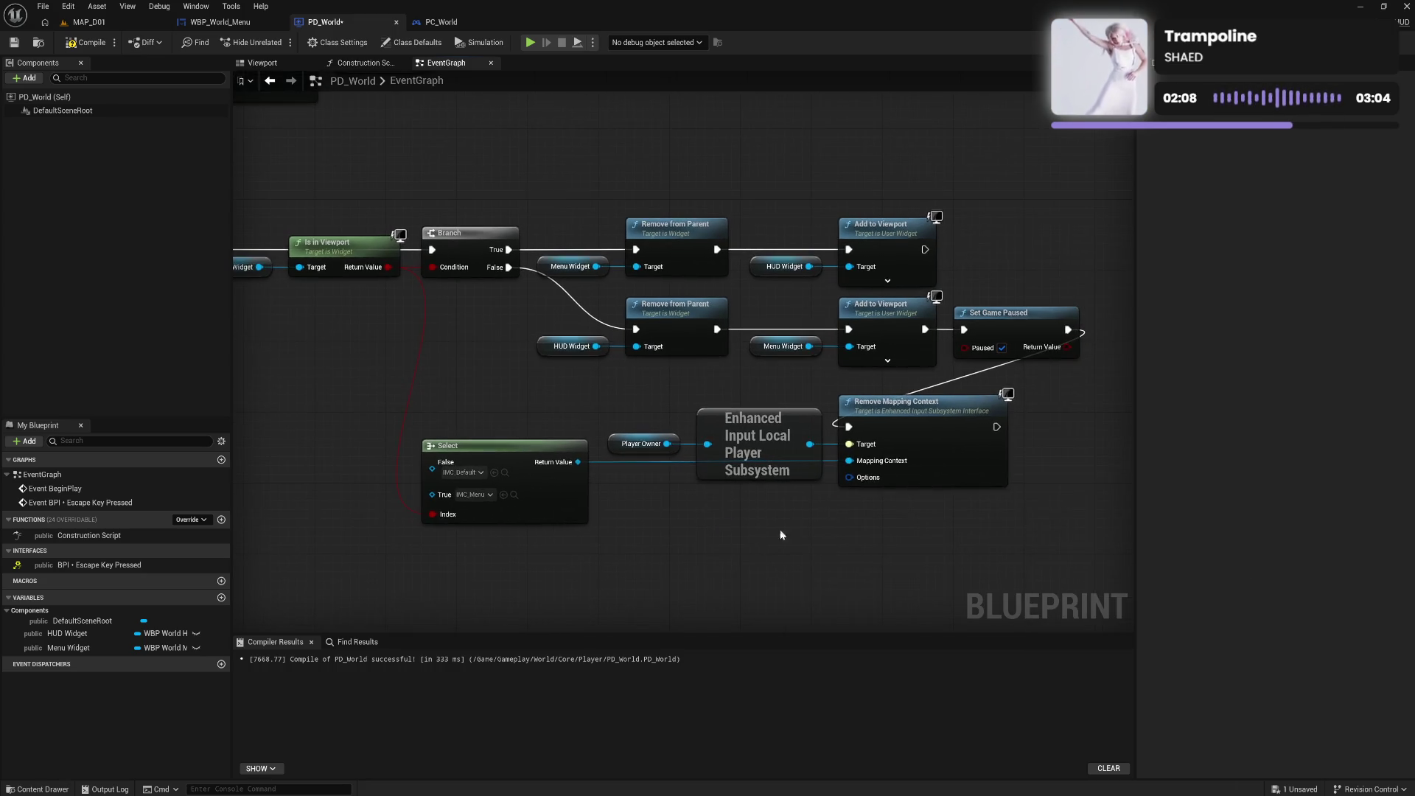
pyautogui.click(1016, 324)
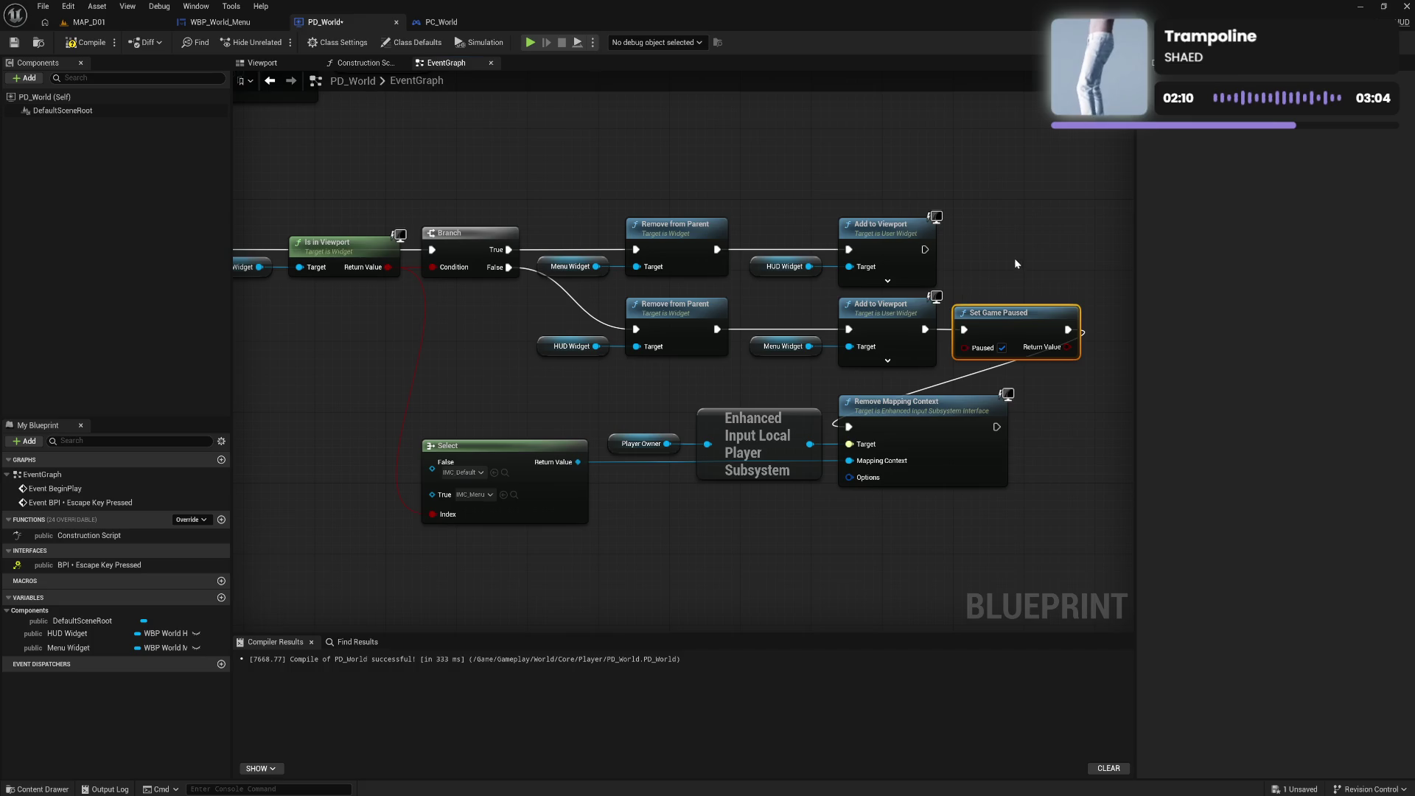
pyautogui.hotkey('ctrl', 'c')
pyautogui.hotkey('ctrl', 'v')
pyautogui.moveTo(991, 248)
pyautogui.mouseDown()
pyautogui.moveTo(969, 229)
pyautogui.moveTo(973, 250)
pyautogui.mouseUp()
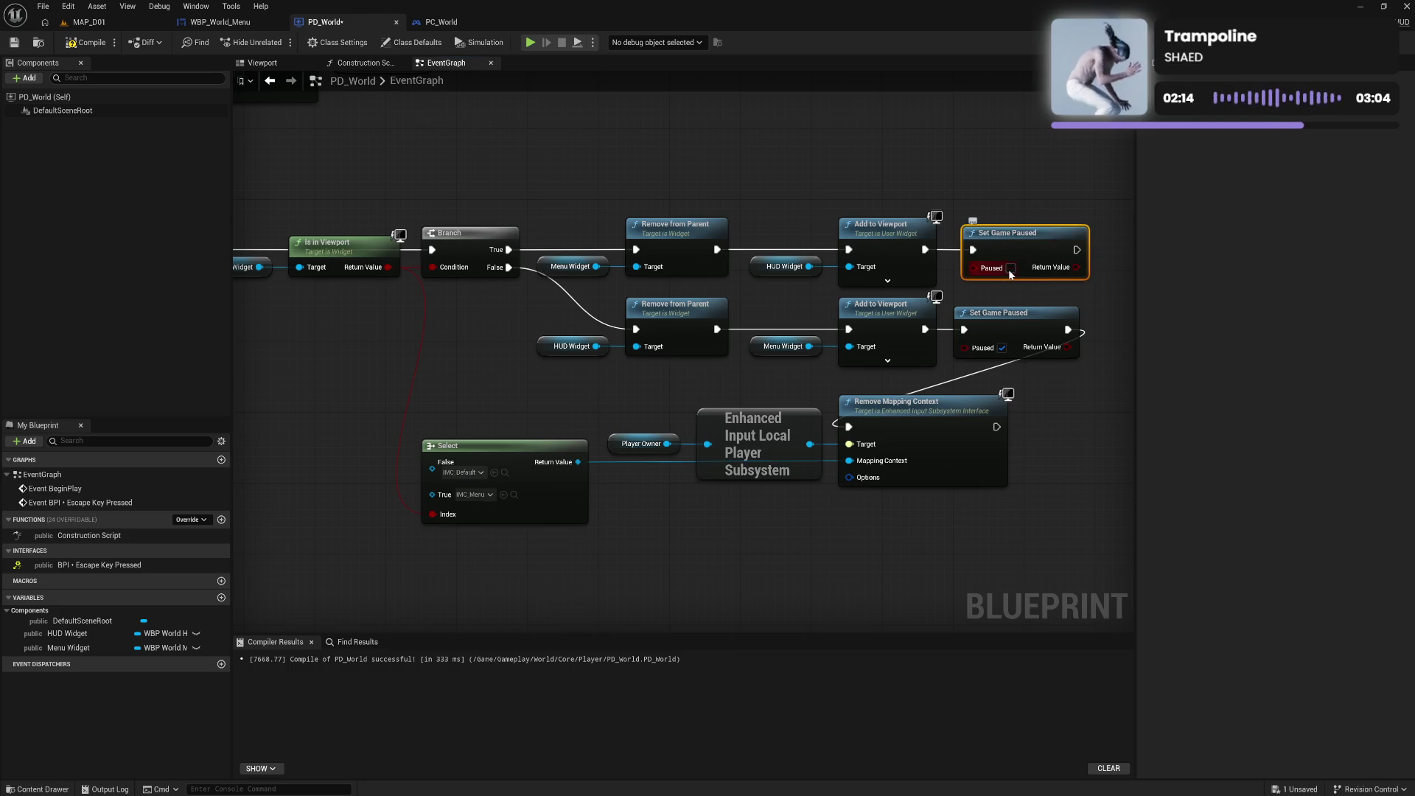
pyautogui.click(1010, 269)
# Try a pasted Select copy driven by Is in Viewport, then delete it
pyautogui.moveTo(902, 612); pyautogui.dragTo(680, 537)
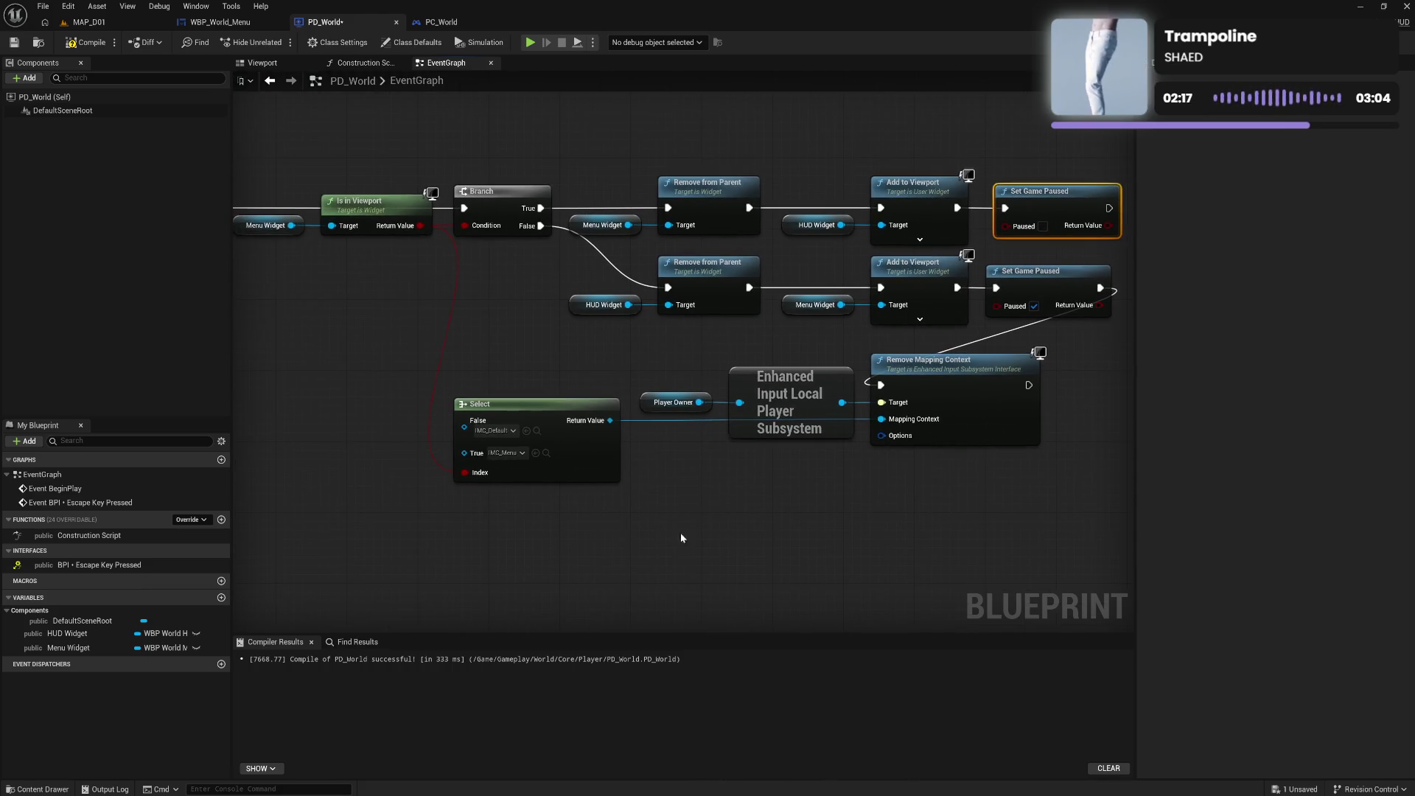
pyautogui.click(582, 466)
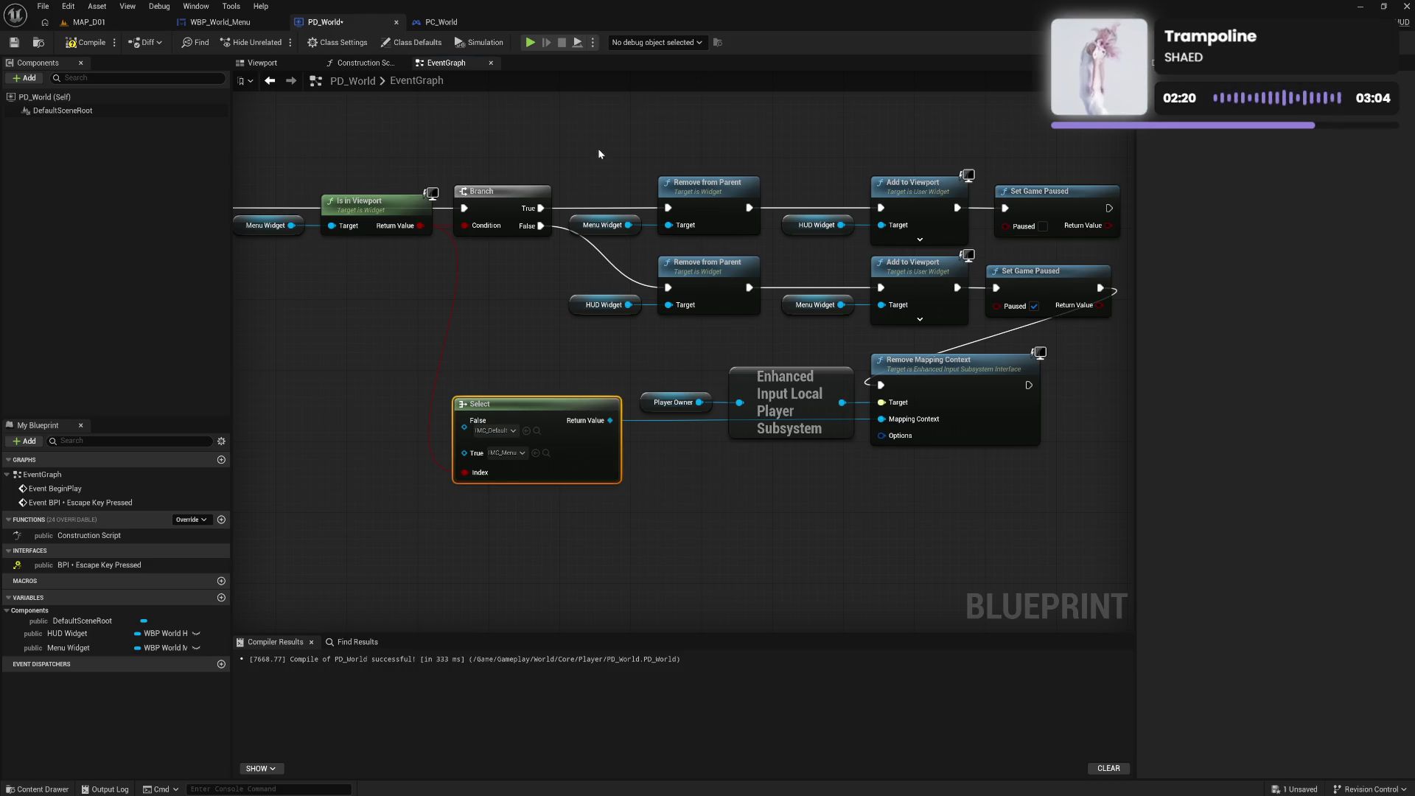
pyautogui.hotkey('ctrl', 'v')
pyautogui.moveTo(730, 133)
pyautogui.mouseDown()
pyautogui.moveTo(718, 244)
pyautogui.moveTo(663, 190)
pyautogui.mouseUp()
pyautogui.moveTo(404, 336); pyautogui.dragTo(577, 267)
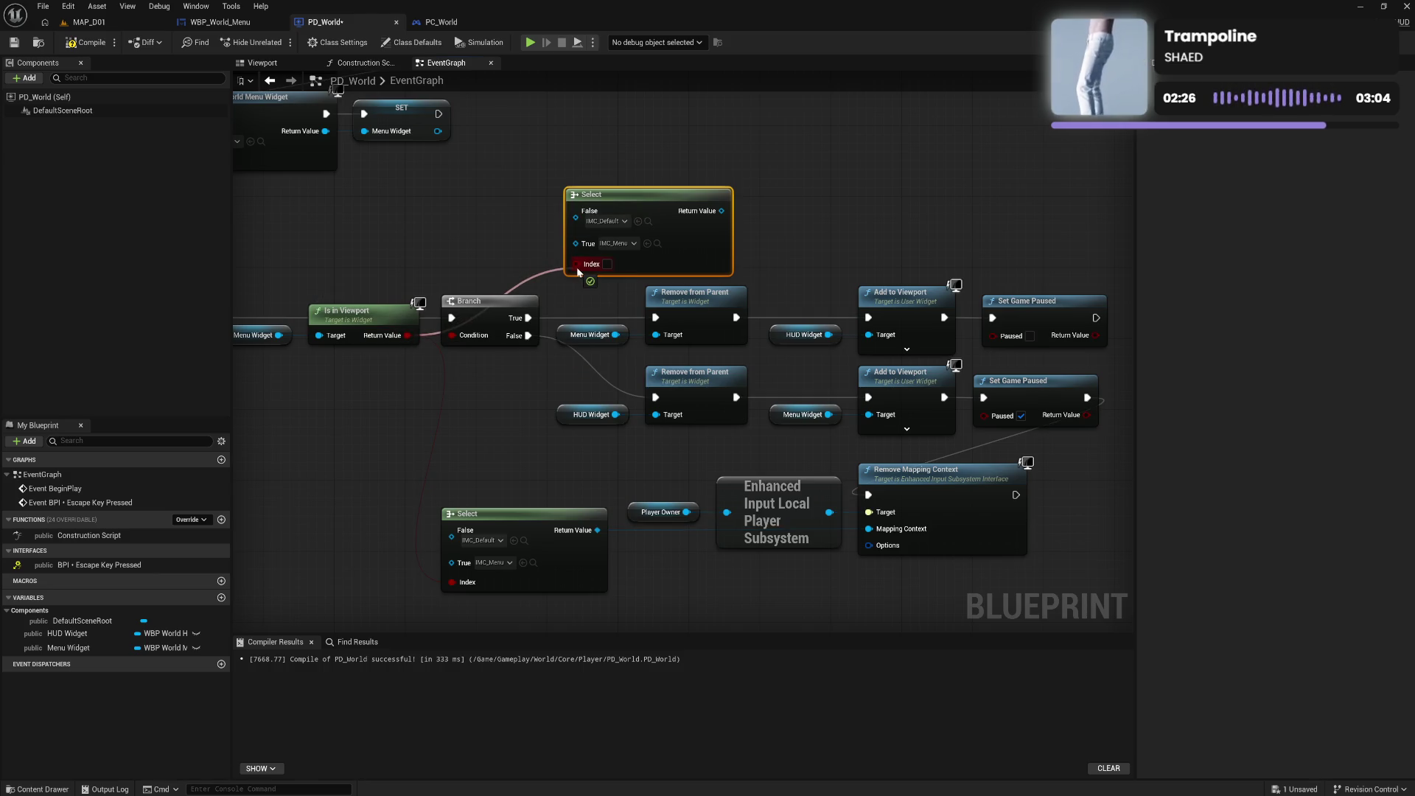
pyautogui.moveTo(576, 267); pyautogui.dragTo(577, 266)
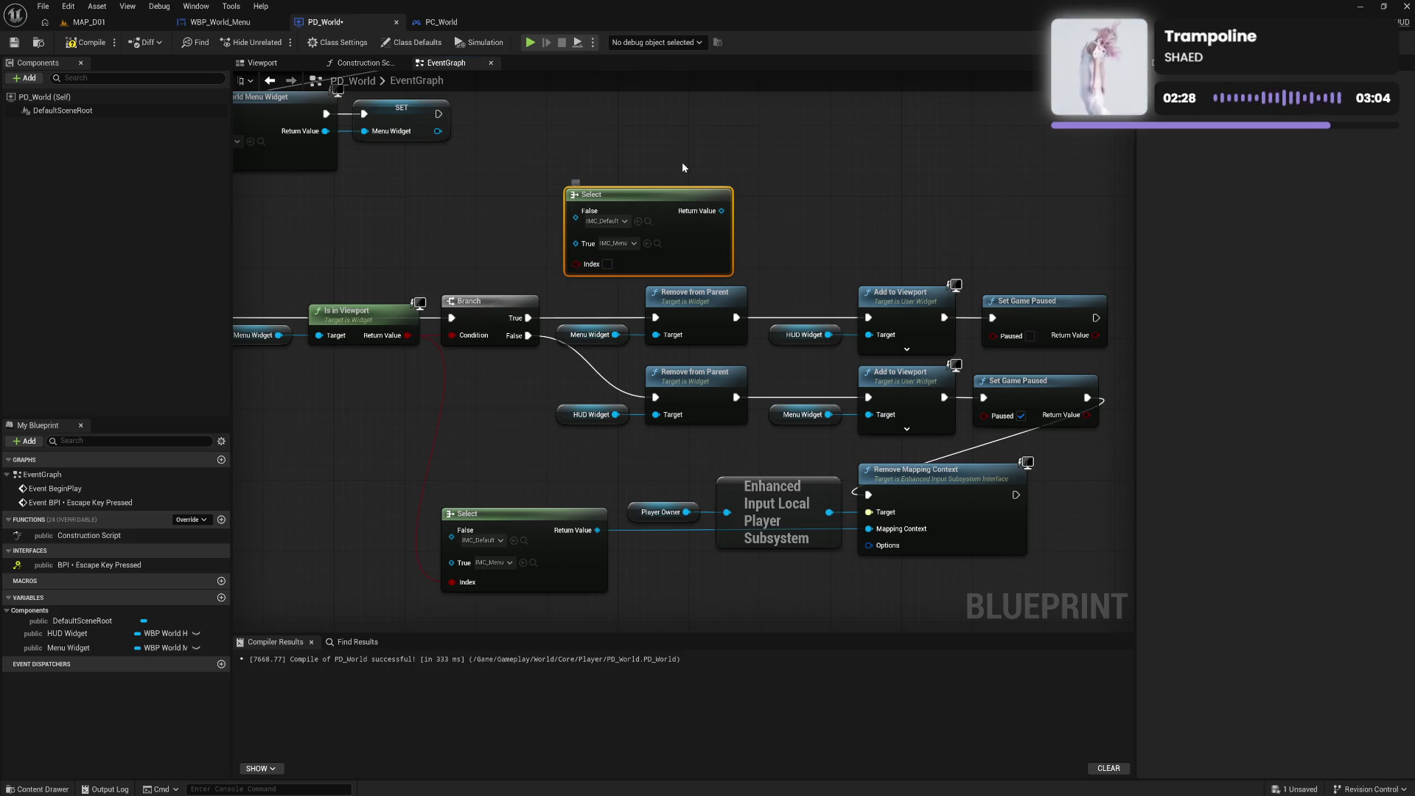
pyautogui.press('Delete')
# Drag a new wire from Is in Viewport's Return Value to search for a node
pyautogui.moveTo(1097, 318); pyautogui.dragTo(896, 492)
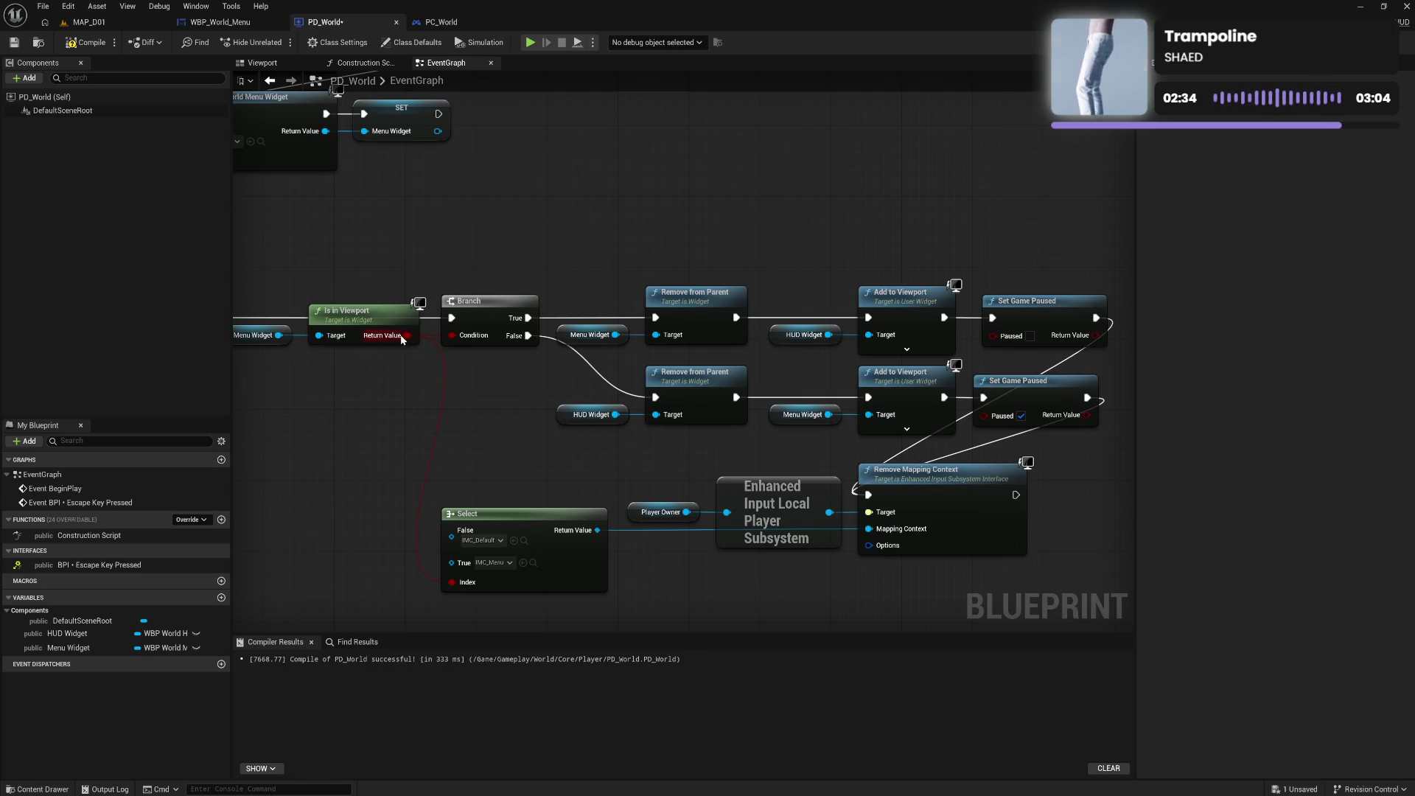
pyautogui.moveTo(408, 336); pyautogui.dragTo(463, 412)
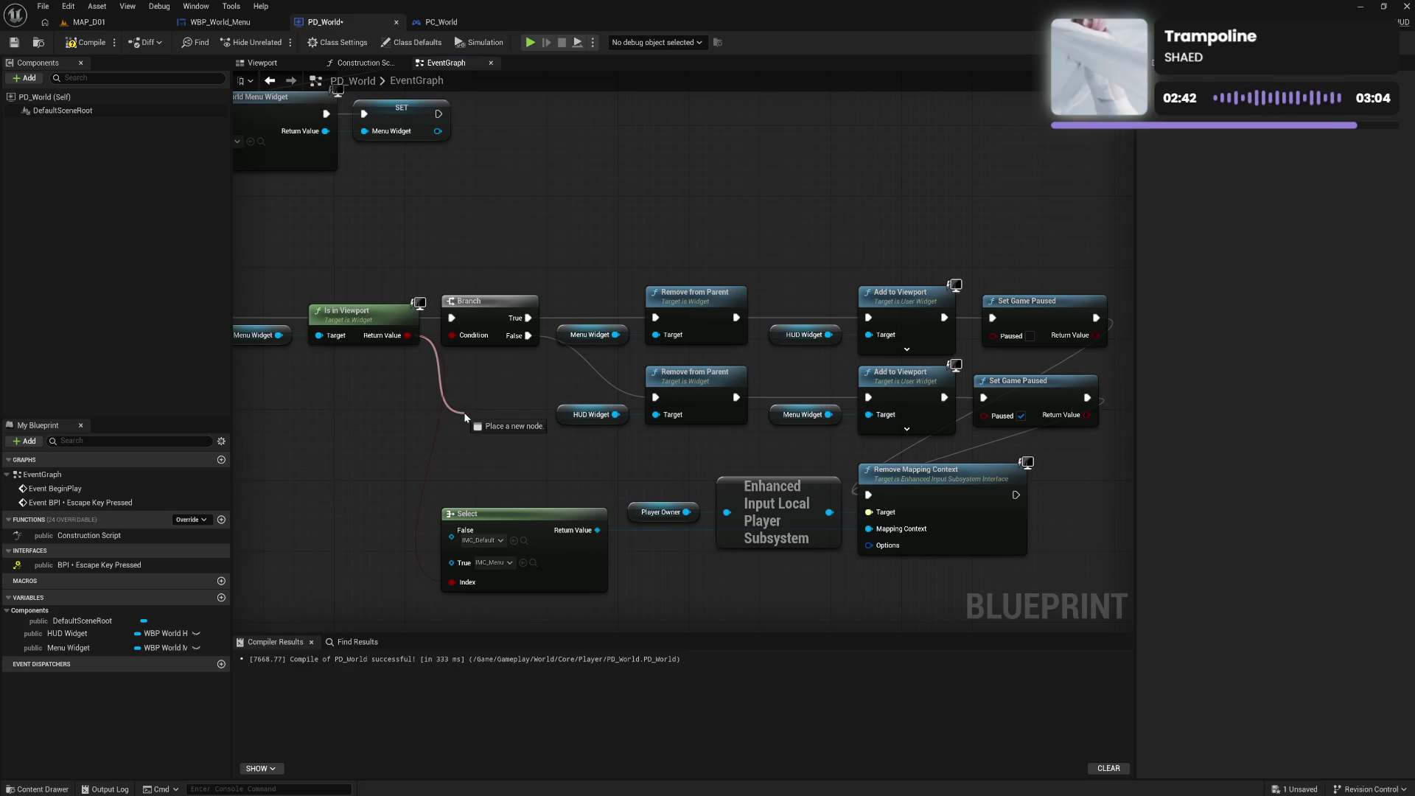
pyautogui.moveTo(464, 416)
pyautogui.mouseDown()
pyautogui.moveTo(564, 391)
pyautogui.moveTo(929, 365)
pyautogui.moveTo(505, 382)
pyautogui.mouseUp()
# Add a NOT Boolean node on Is in Viewport's Return Value, placed beside the Branch
pyautogui.write('not')
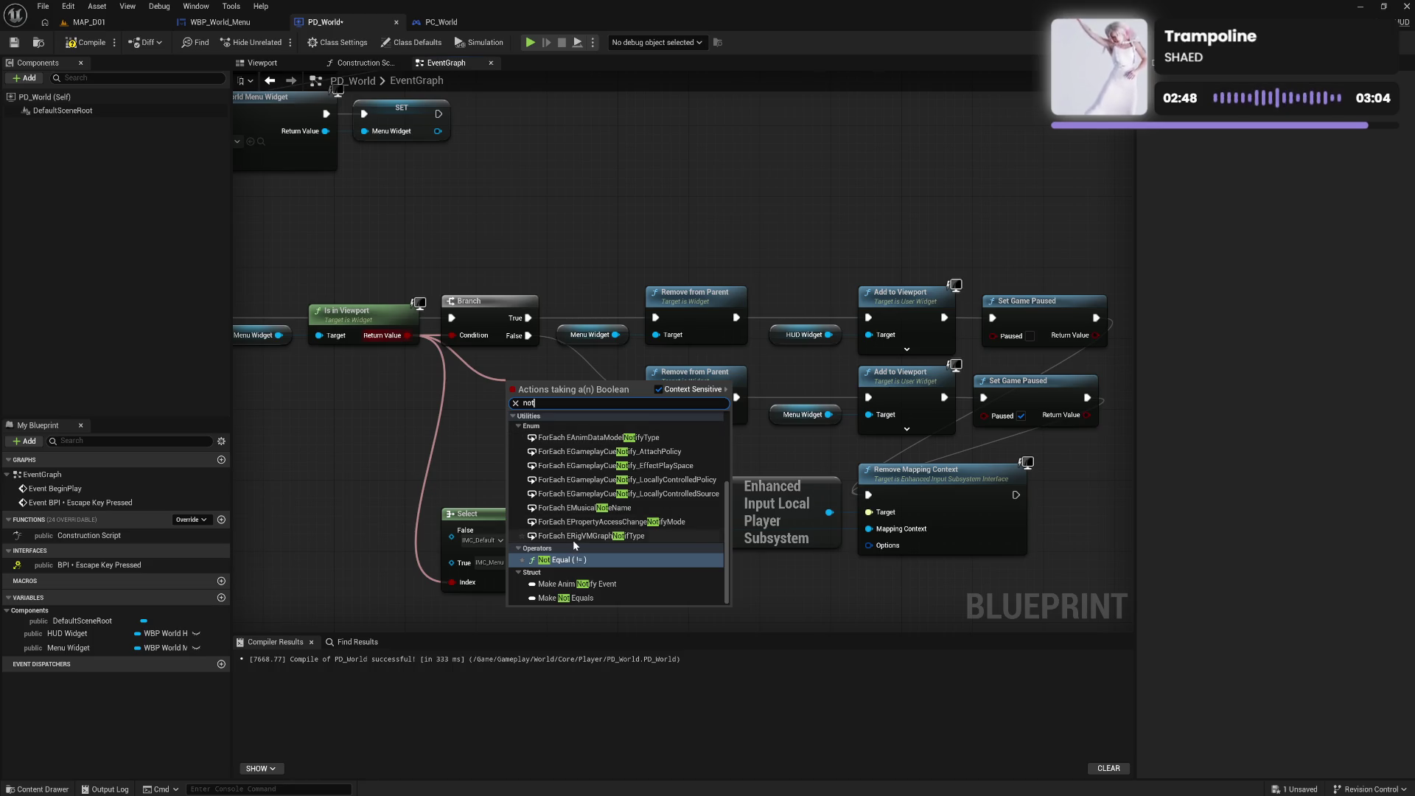
pyautogui.write(' b')
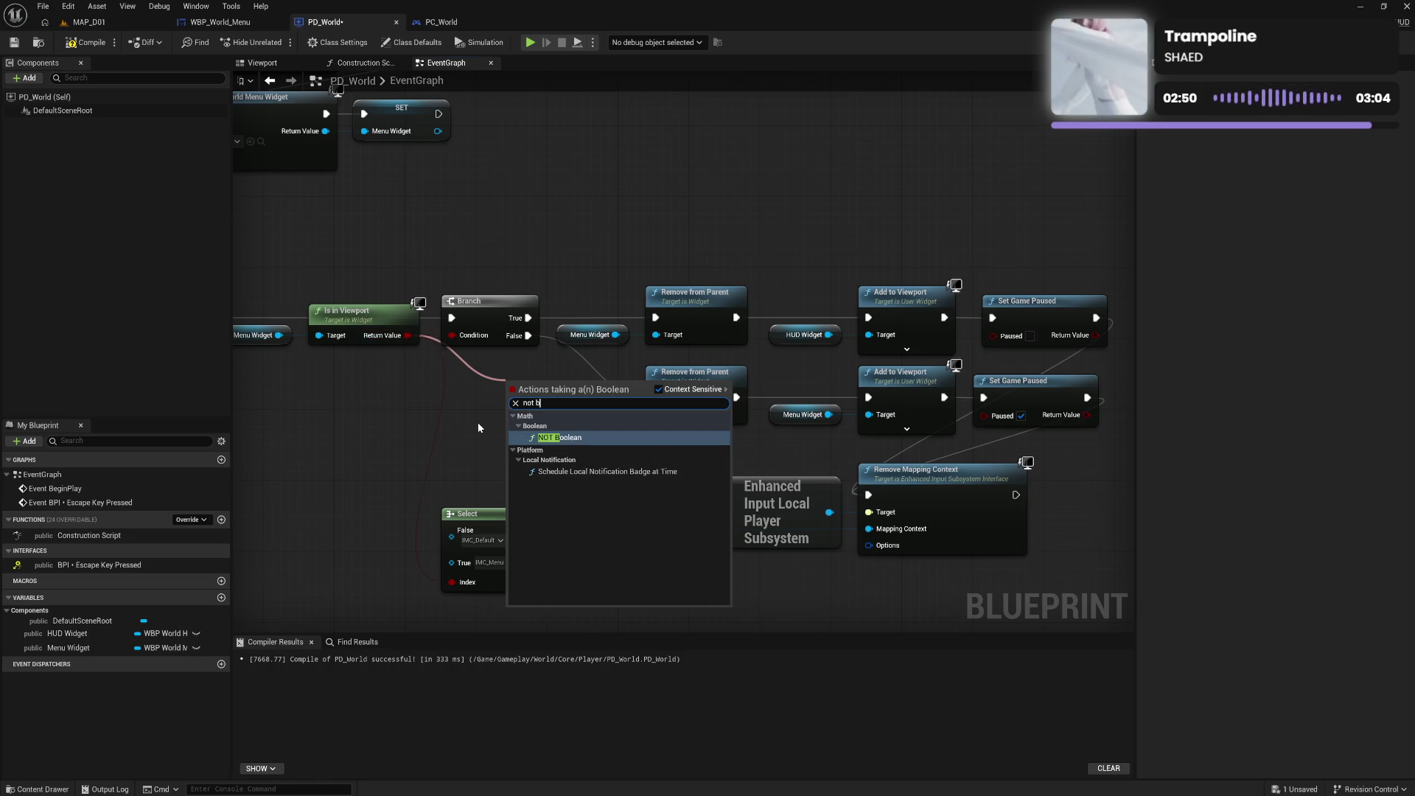
pyautogui.click(478, 427)
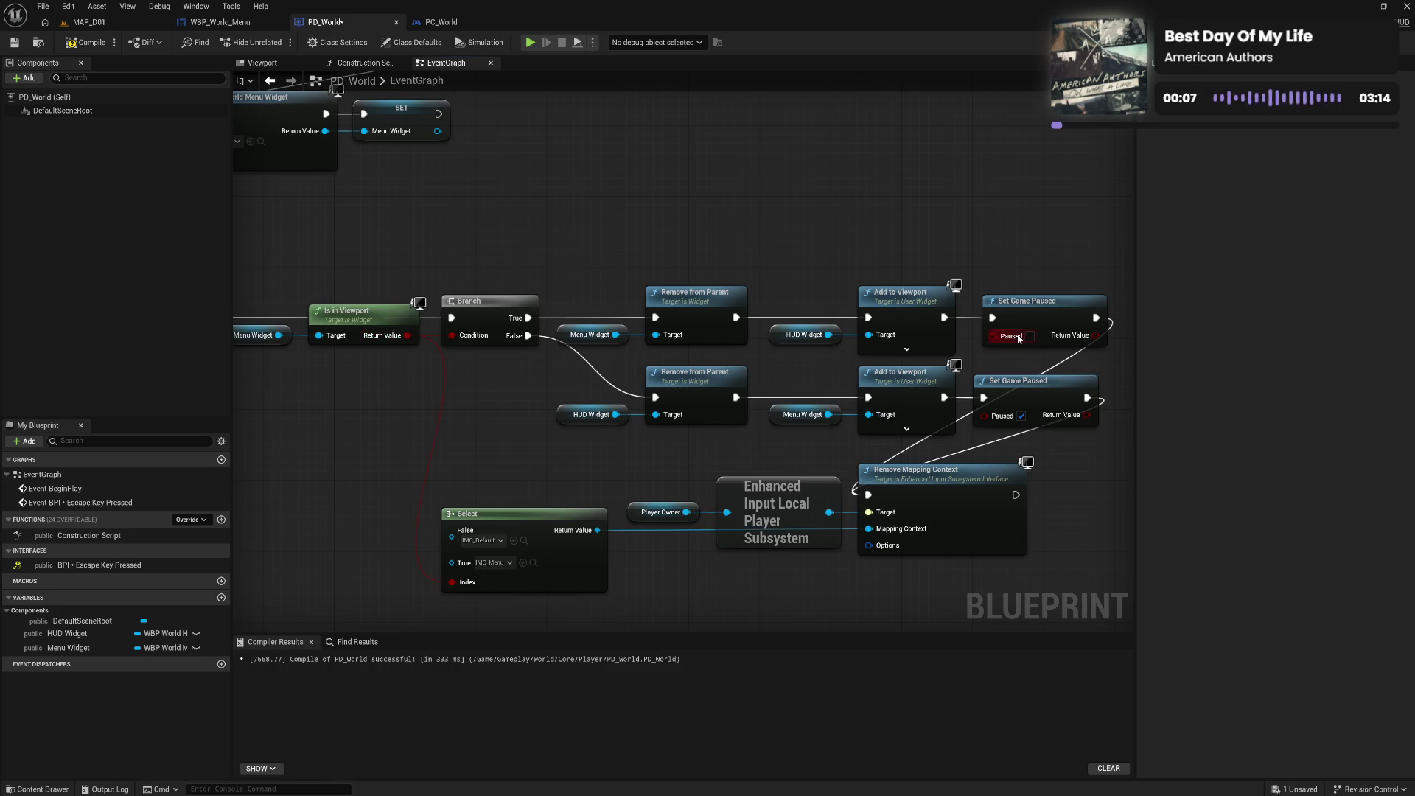
pyautogui.moveTo(407, 335); pyautogui.dragTo(467, 391)
pyautogui.write('select')
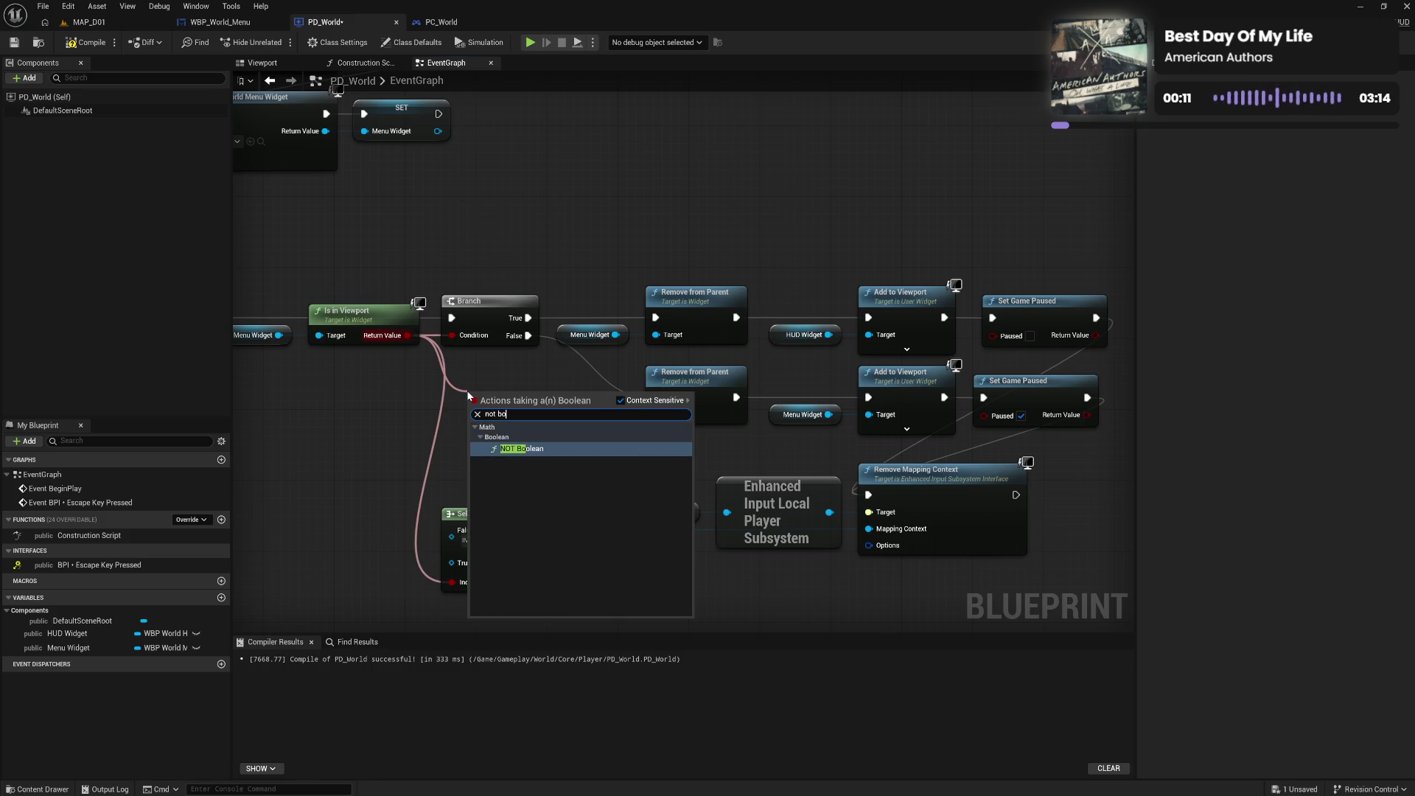
pyautogui.press('Escape')
pyautogui.write('not')
pyautogui.press('Return')
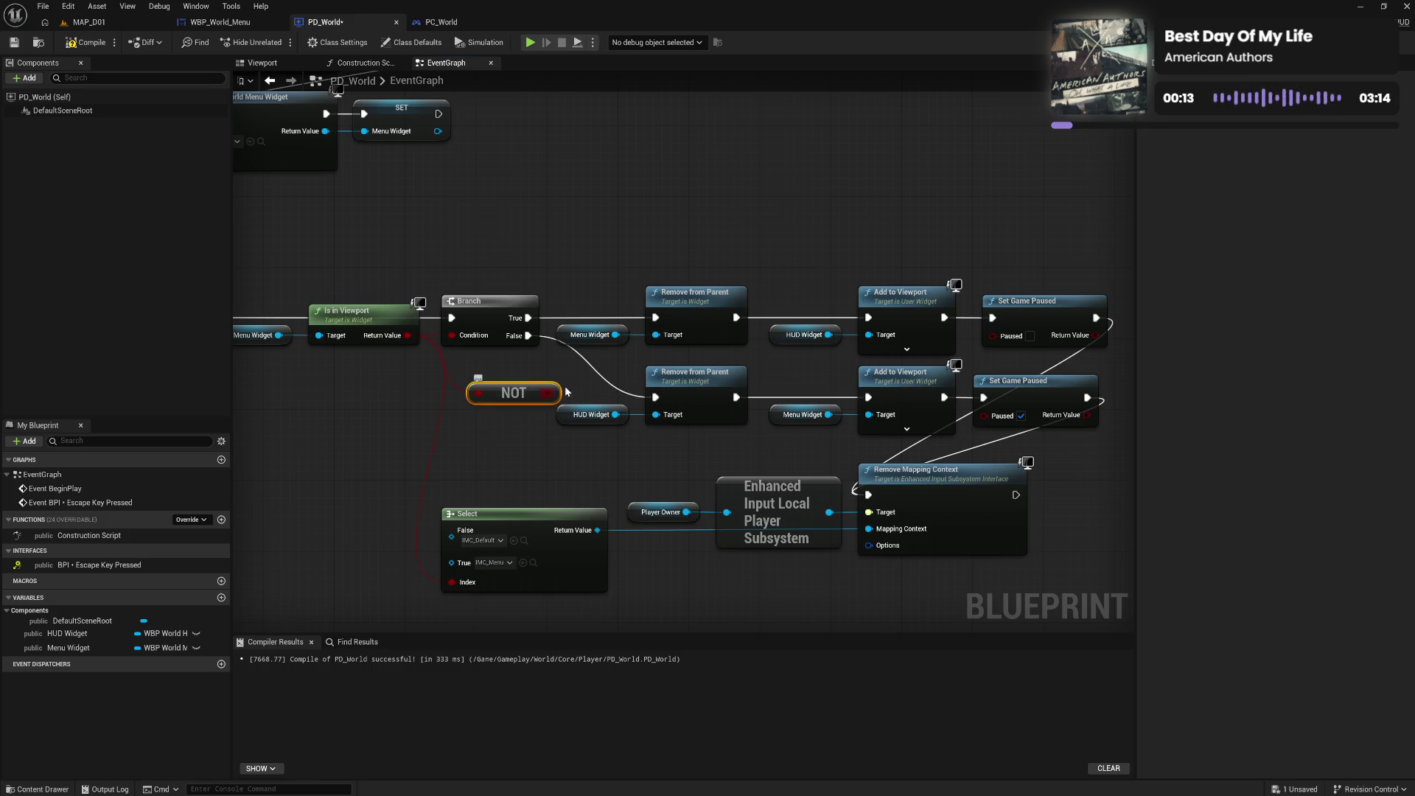
pyautogui.moveTo(549, 393); pyautogui.dragTo(993, 337)
# Drive the upper Set Game Paused's Paused from NOT, route the lower branch into it, delete the duplicate, compile
pyautogui.moveTo(945, 397); pyautogui.dragTo(993, 318)
pyautogui.click(1025, 398)
pyautogui.press('Delete')
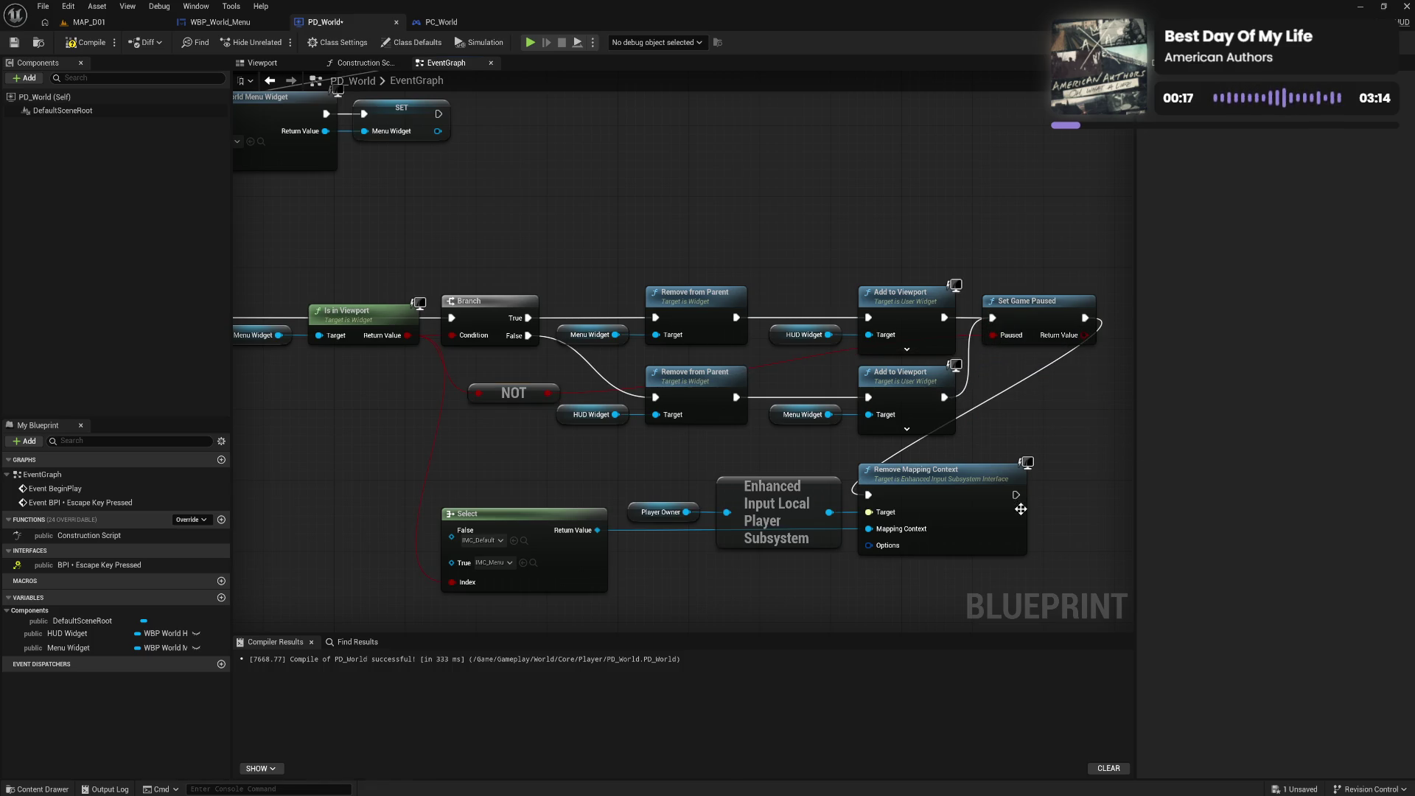
pyautogui.moveTo(941, 481)
pyautogui.mouseDown()
pyautogui.moveTo(925, 521)
pyautogui.moveTo(946, 490)
pyautogui.moveTo(920, 471)
pyautogui.mouseUp()
pyautogui.click(487, 382)
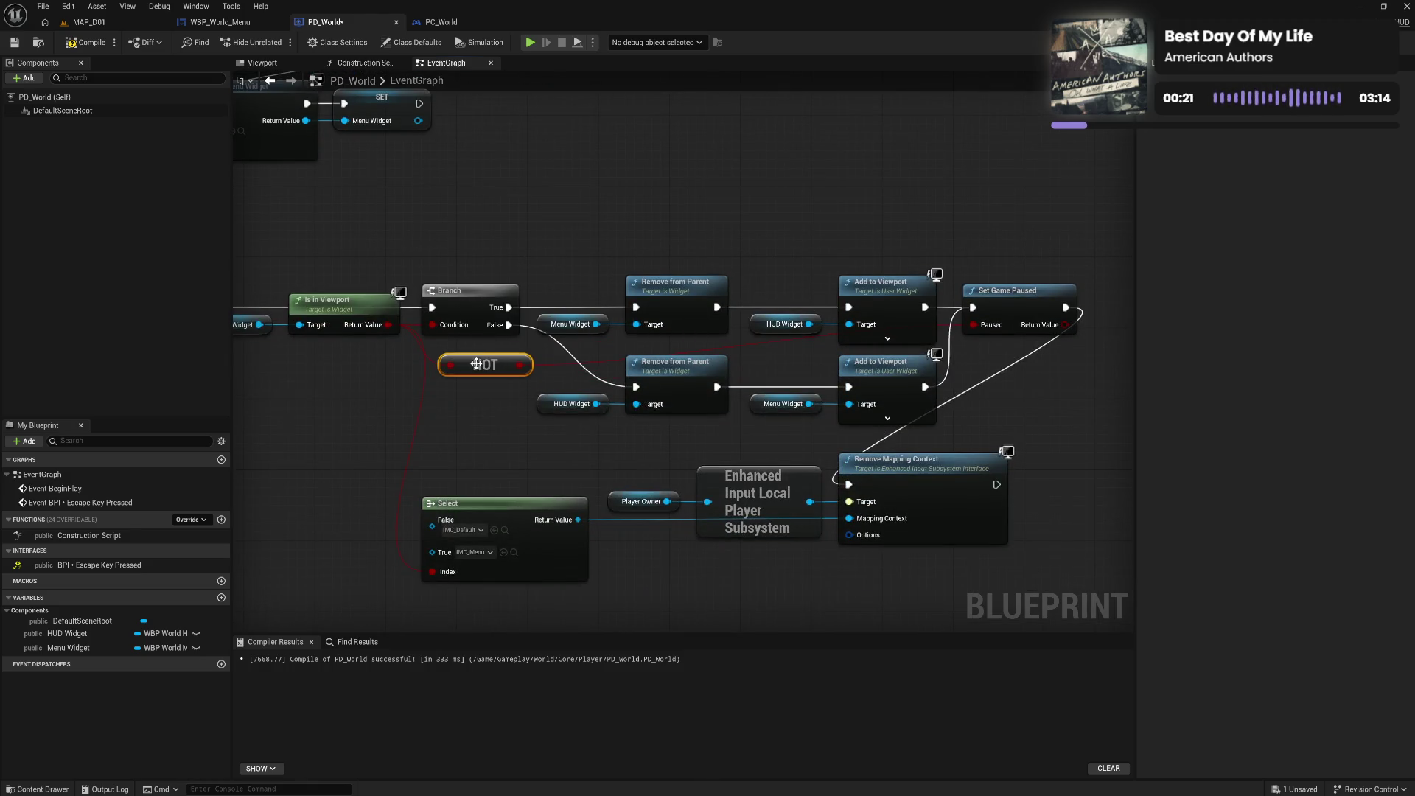
pyautogui.moveTo(309, 391); pyautogui.dragTo(392, 382)
pyautogui.click(87, 43)
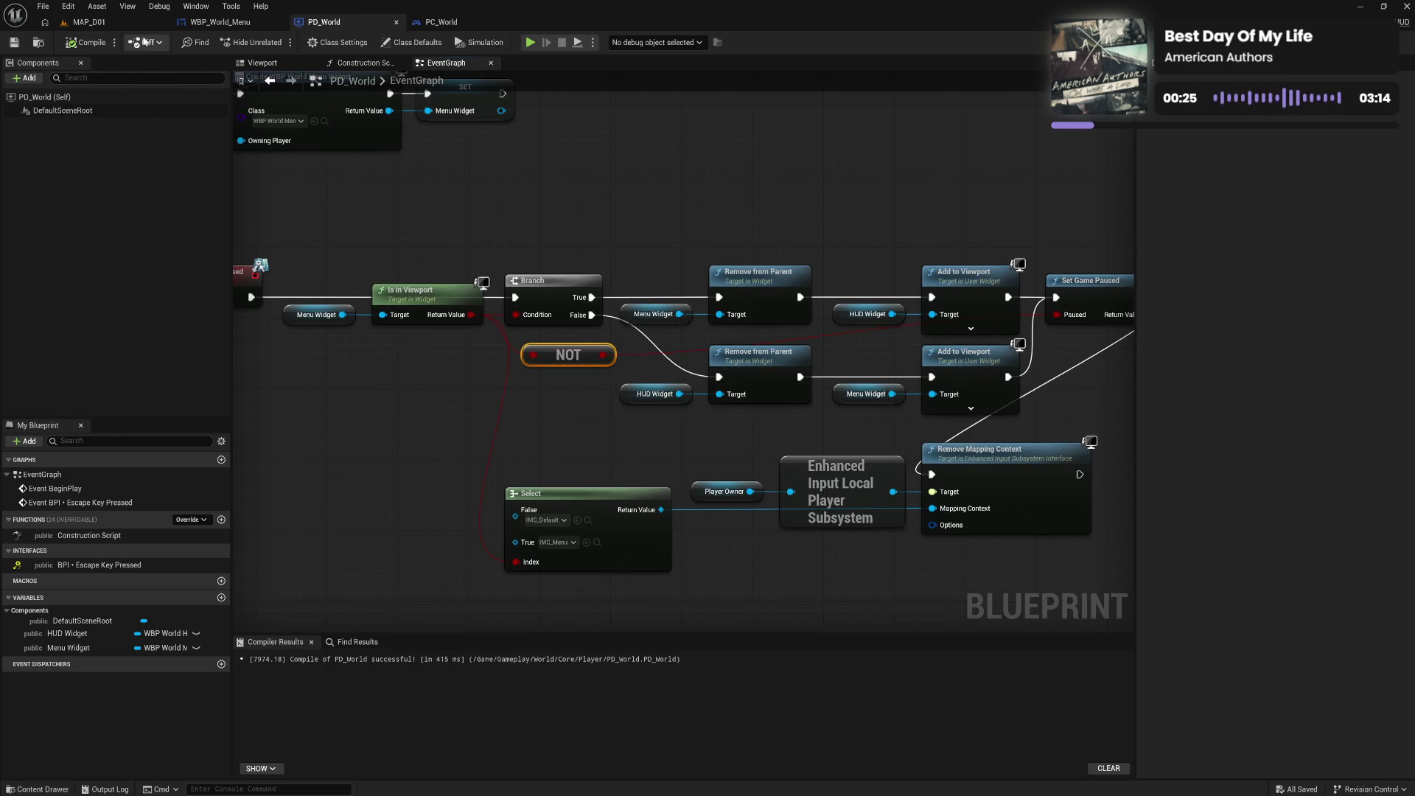
# Play MAP_D01 in the editor, open the in-game menu with Tab, then stop the session
pyautogui.click(94, 23)
pyautogui.click(276, 42)
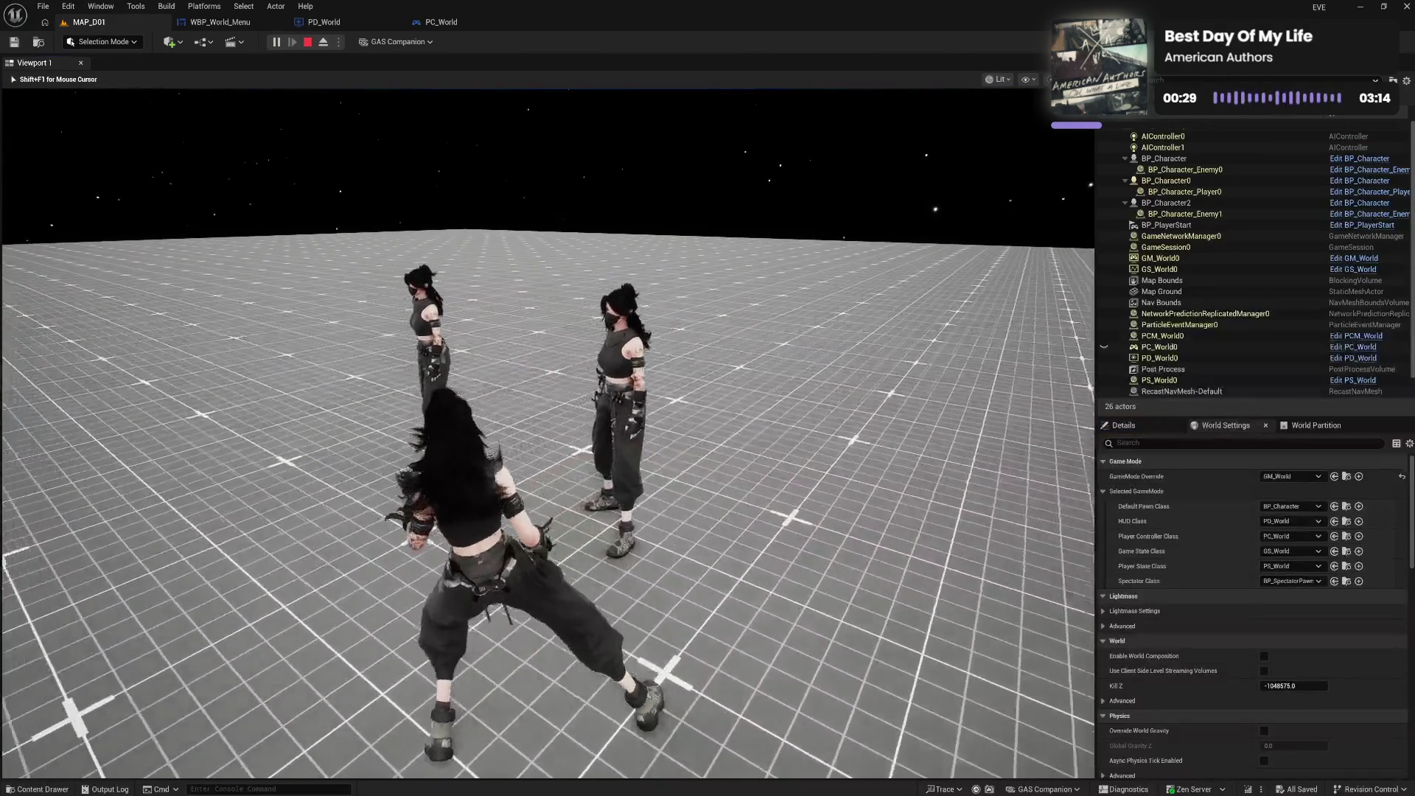
pyautogui.press('Escape')
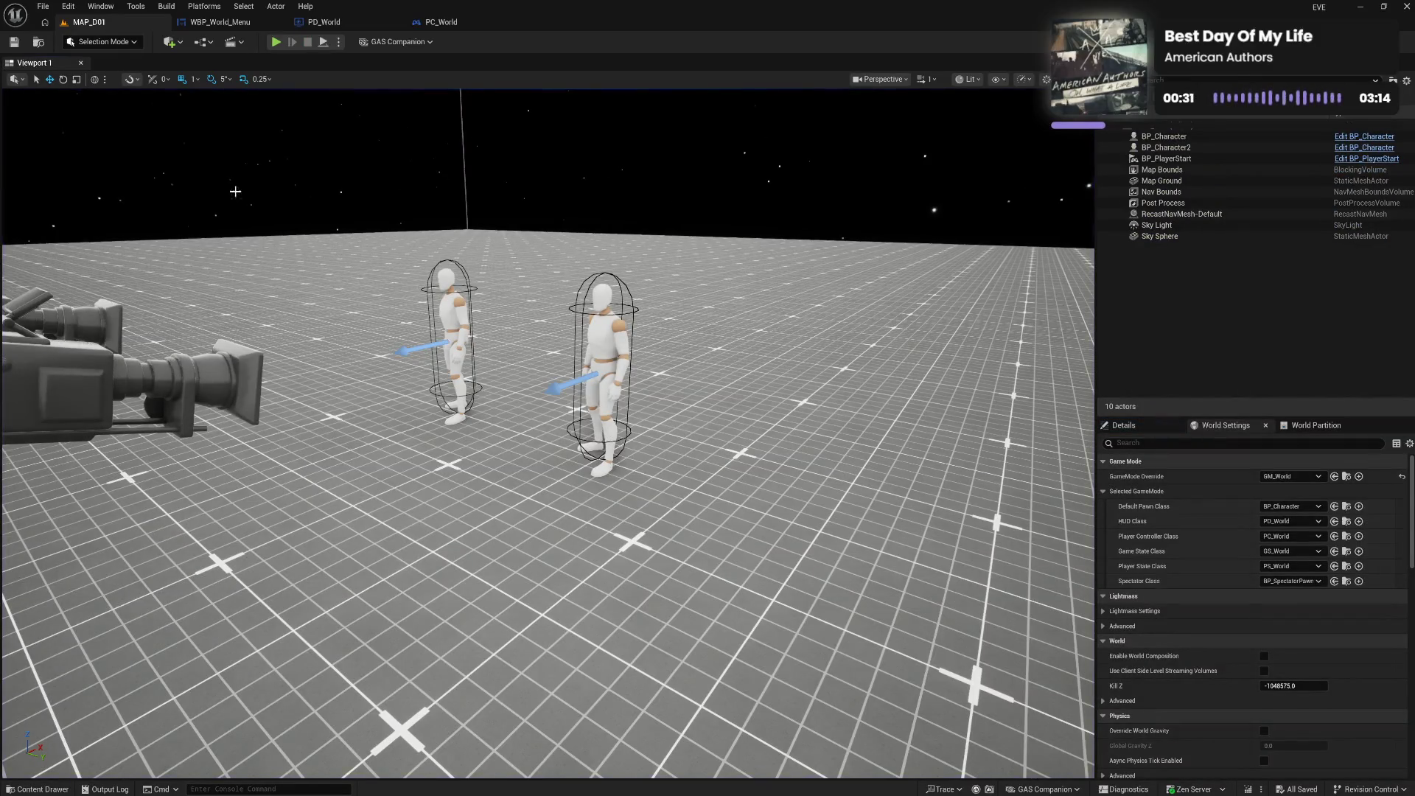
pyautogui.click(277, 42)
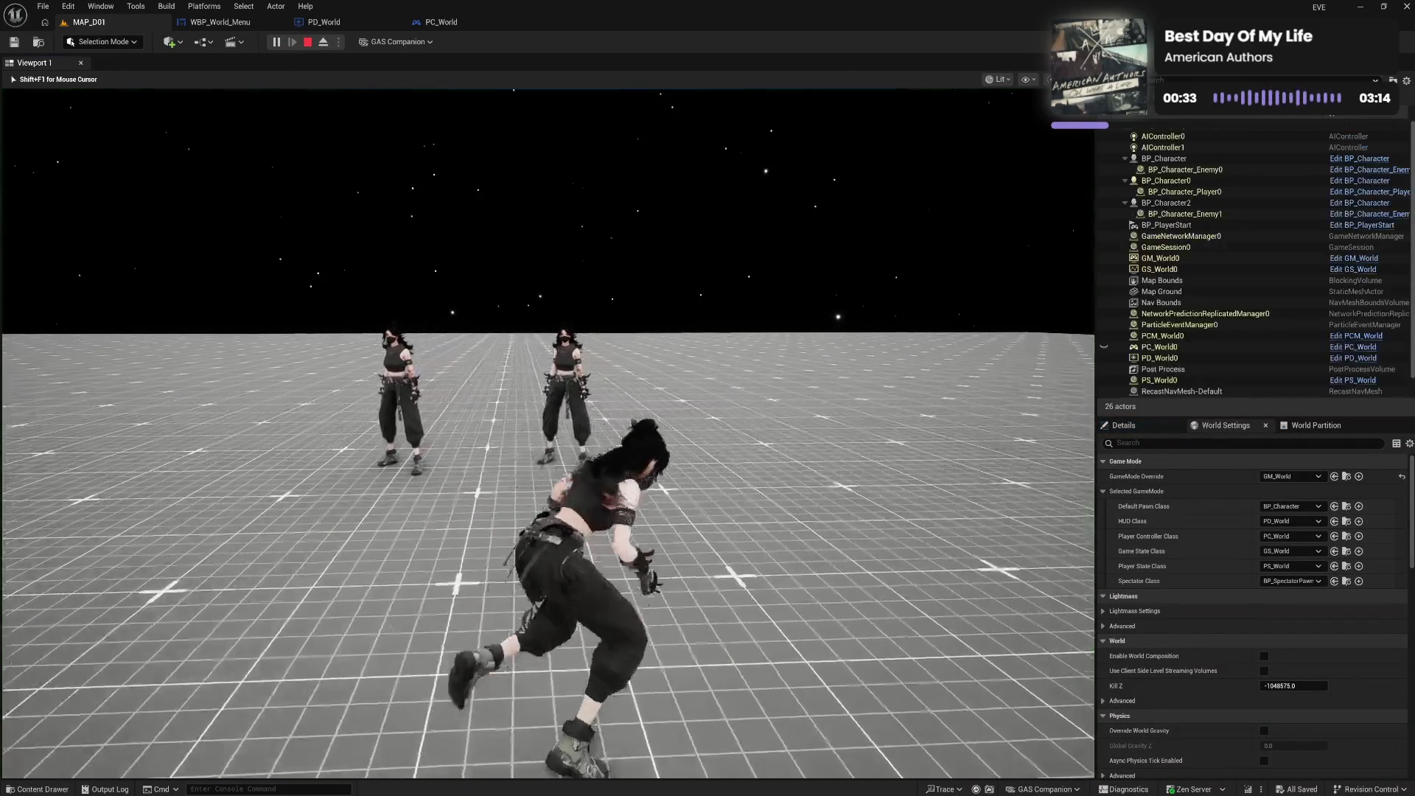
pyautogui.press('Tab')
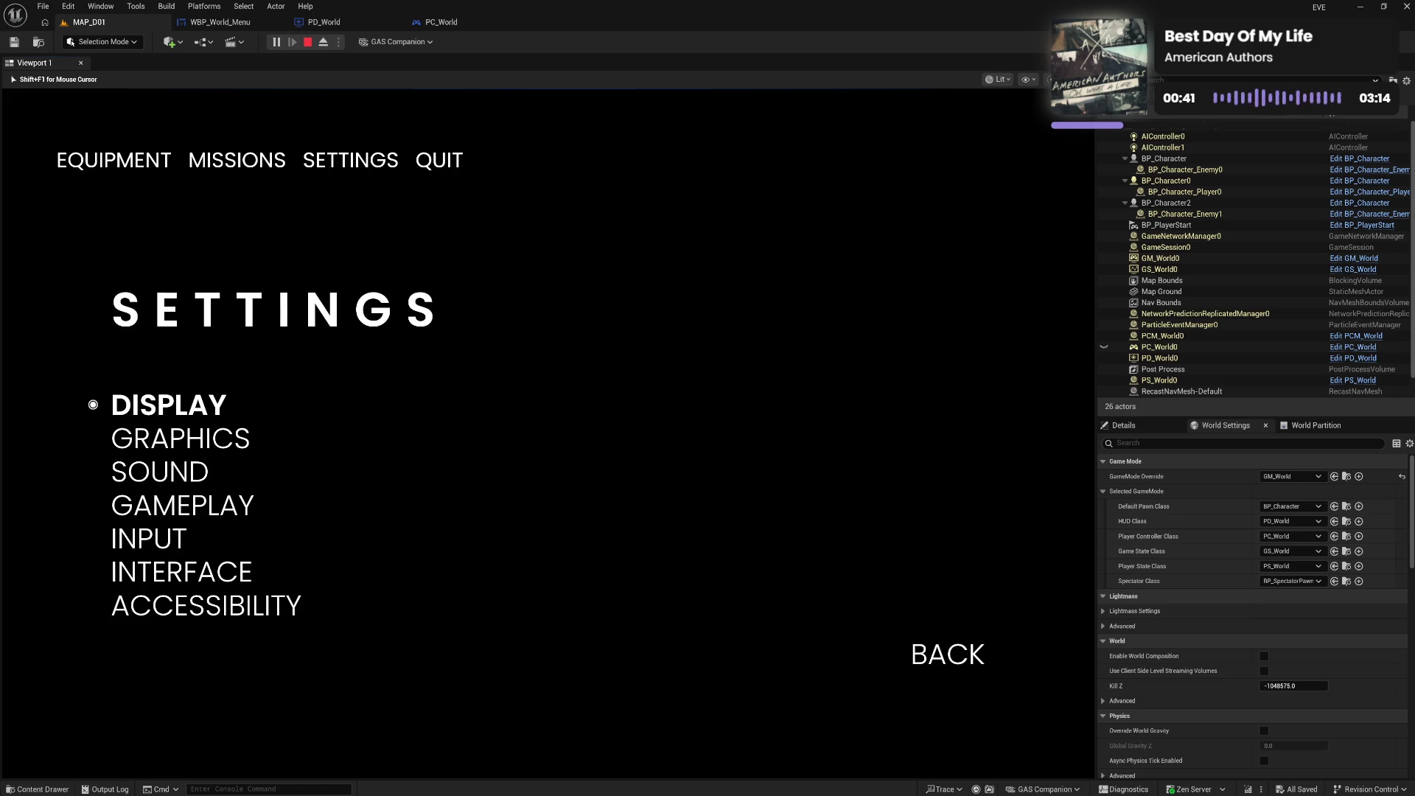
pyautogui.press('Escape')
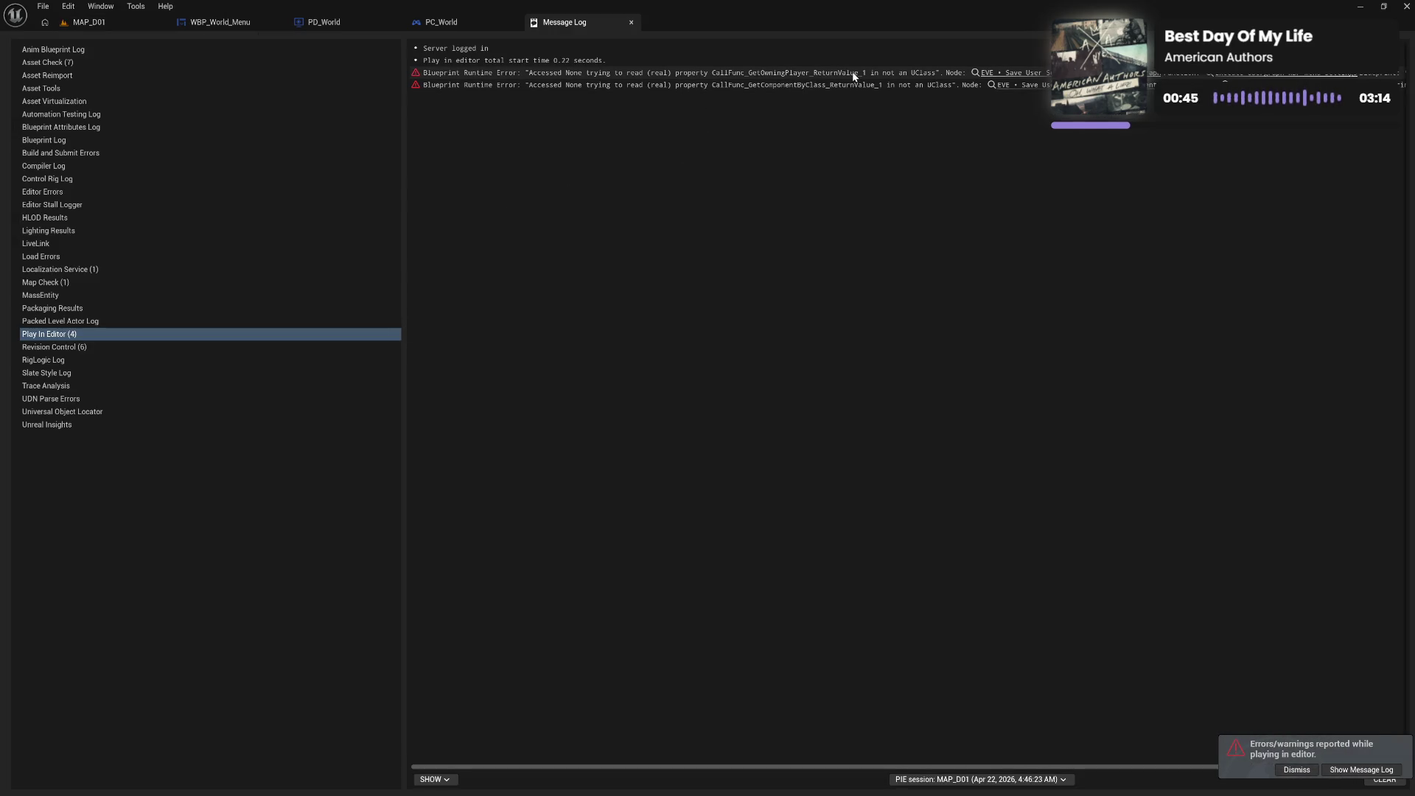
# Follow the Message Log's Save User Settings link to open WBP_Menu_Settings
pyautogui.click(998, 74)
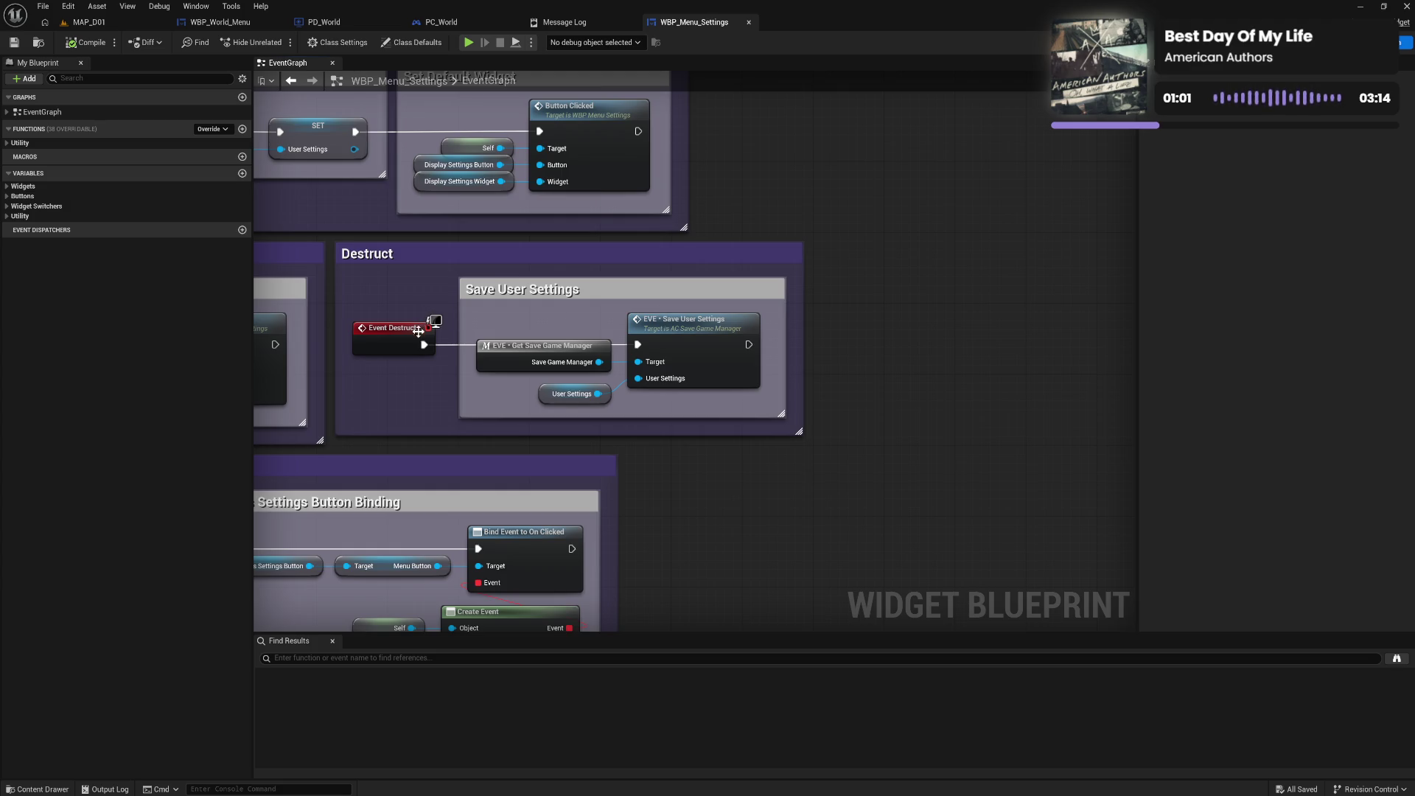
# Disconnect Event Destruct, compile, delete the Destruct save-settings group, and save WBP_Menu_Settings
pyautogui.moveTo(420, 336)
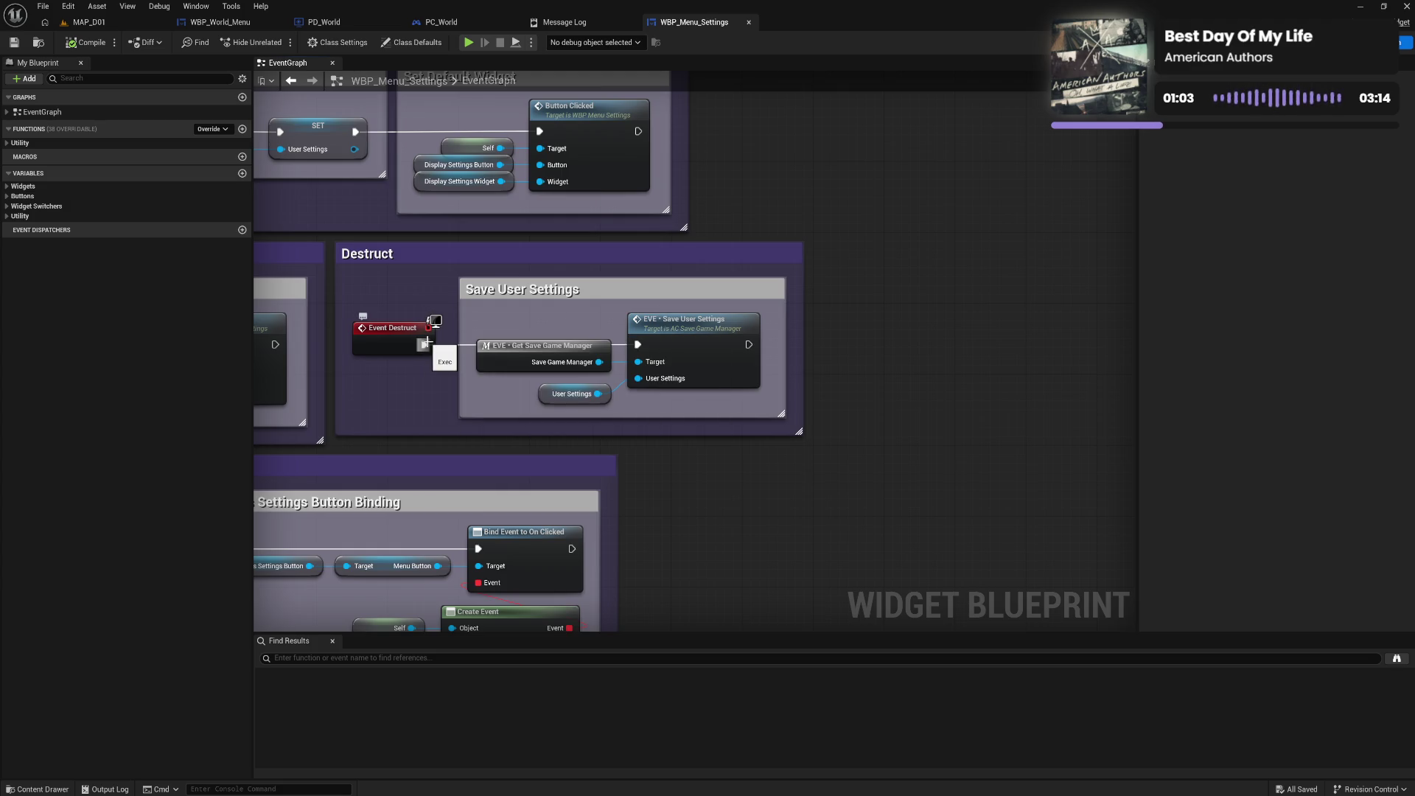
pyautogui.keyDown('alt'); pyautogui.click(423, 344); pyautogui.keyUp('alt')
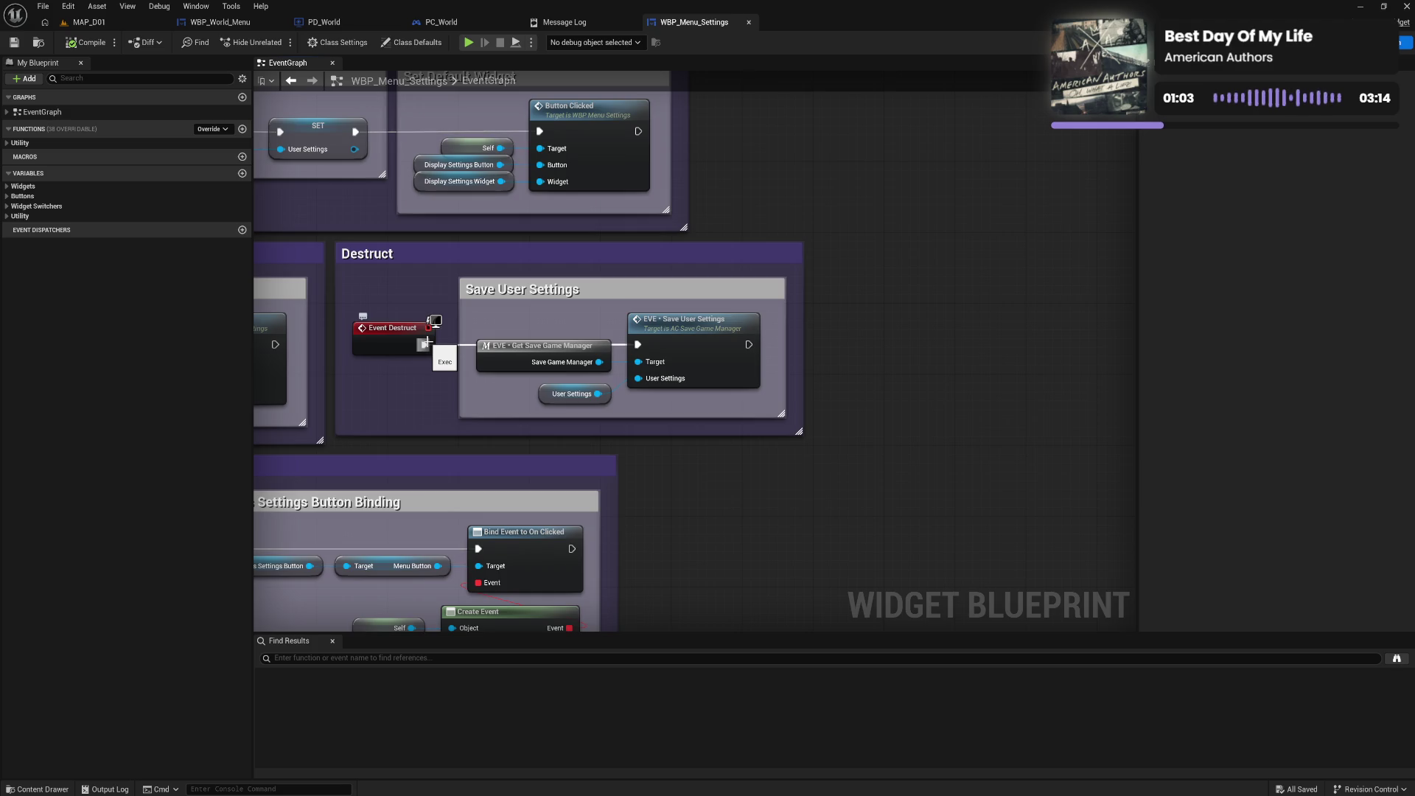
pyautogui.click(96, 47)
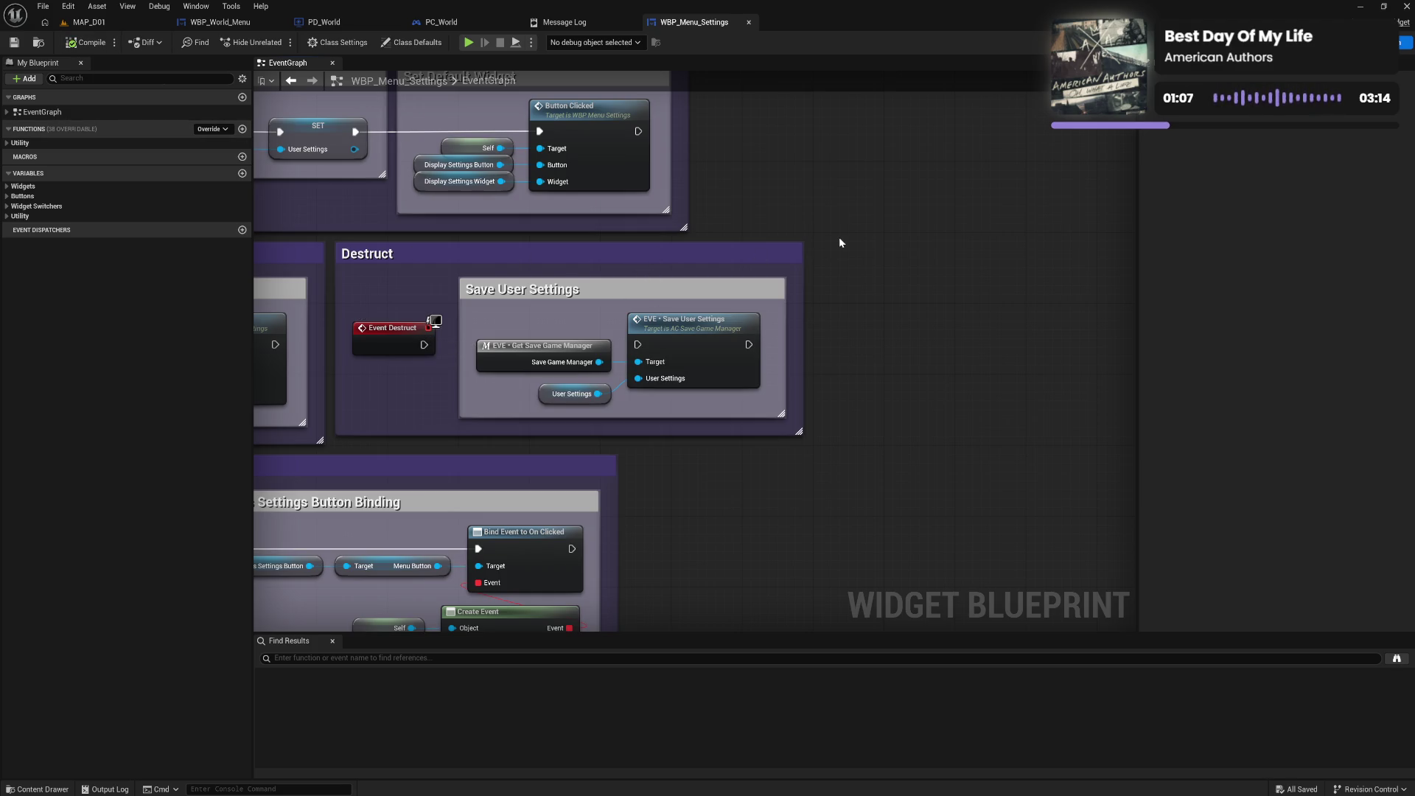
pyautogui.moveTo(840, 241)
pyautogui.mouseDown()
pyautogui.moveTo(479, 404)
pyautogui.moveTo(384, 421)
pyautogui.mouseUp()
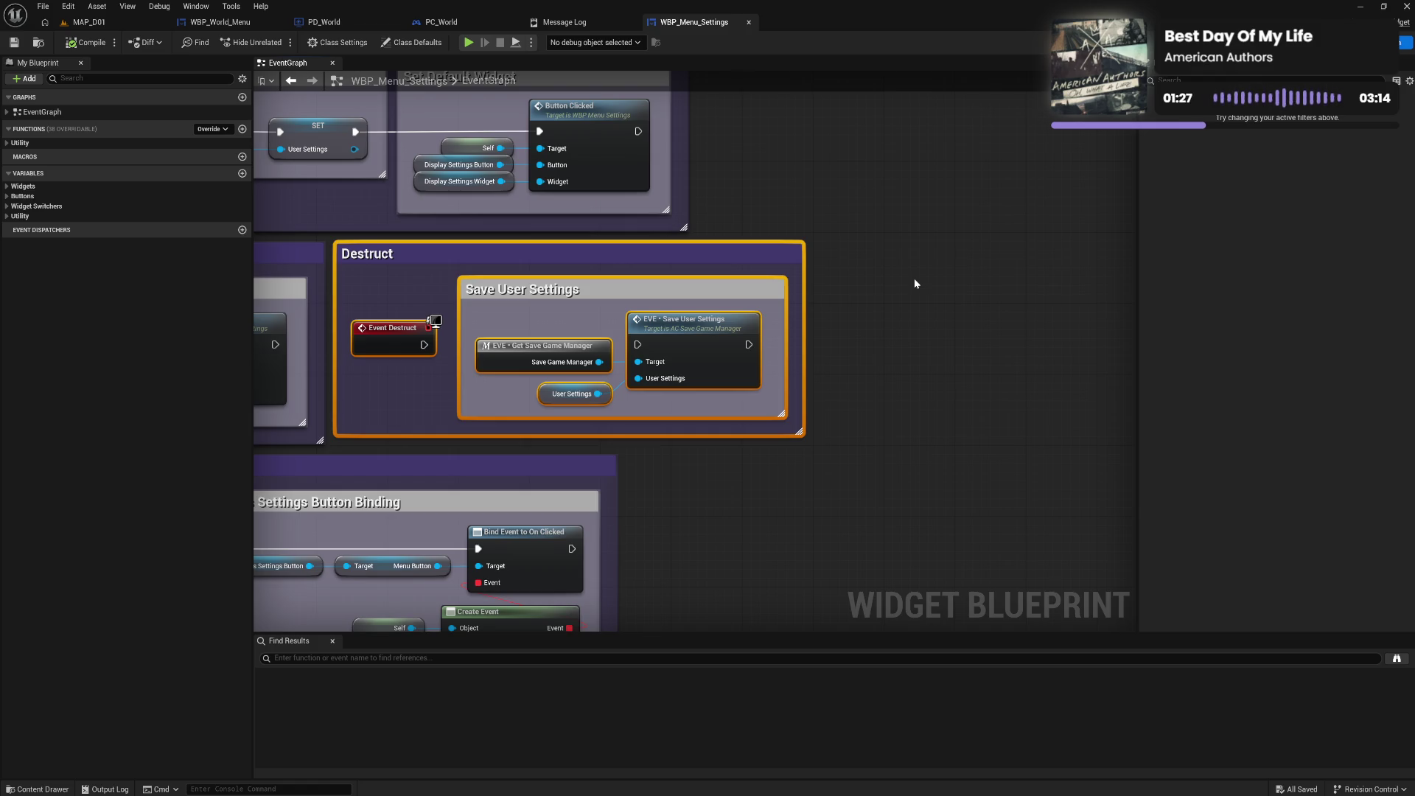
pyautogui.press('Delete')
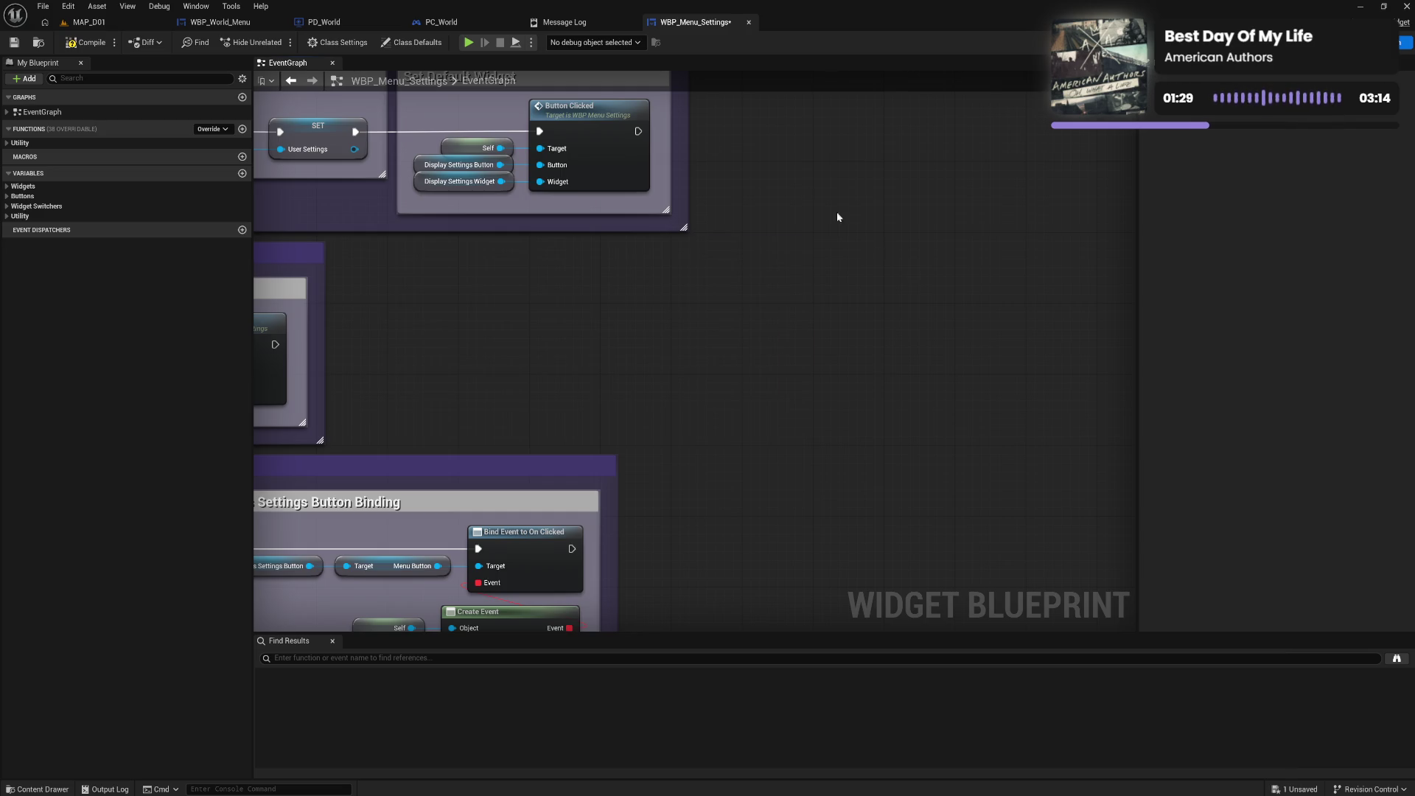
pyautogui.click(85, 42)
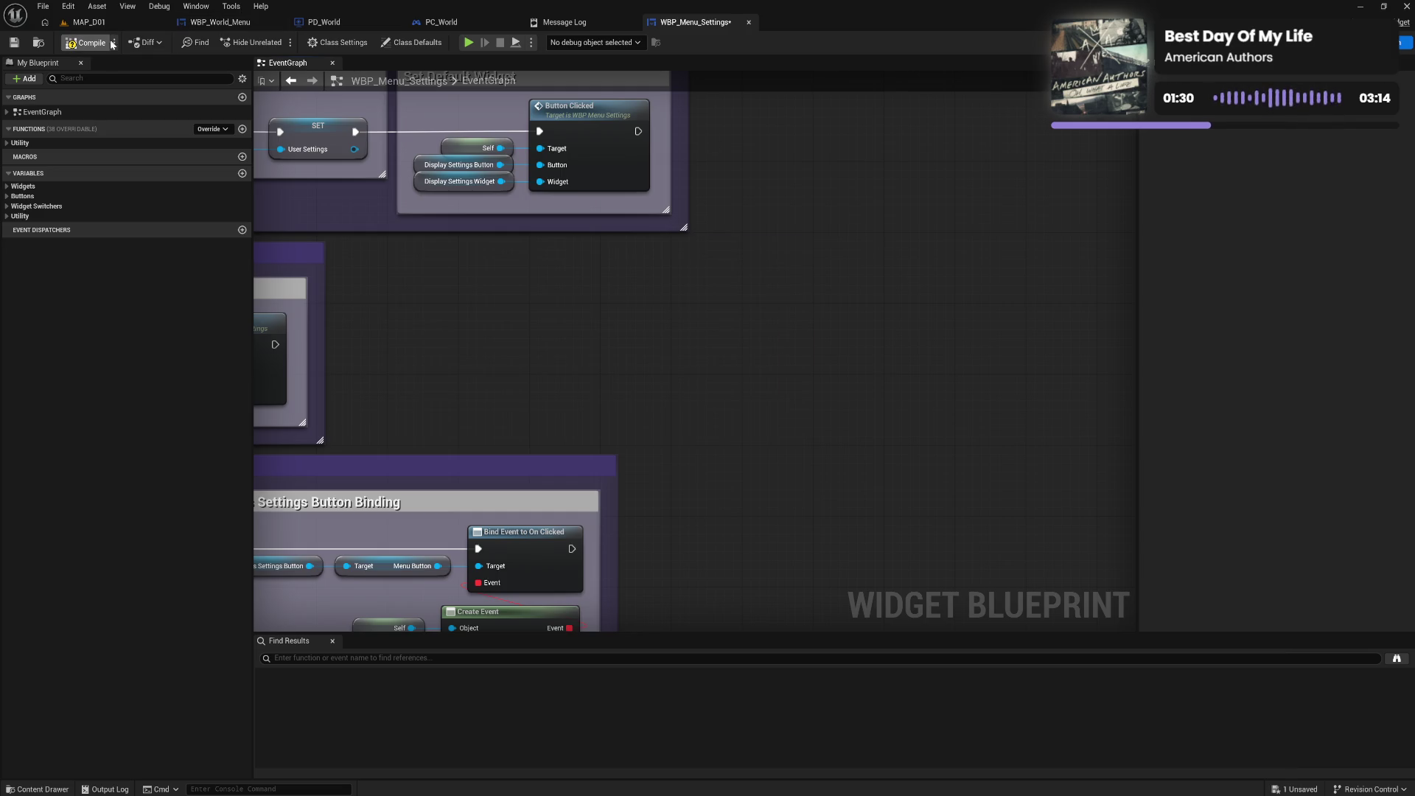
# Close the WBP_Menu_Settings graph and the Message Log, returning to MAP_D01
pyautogui.click(749, 25)
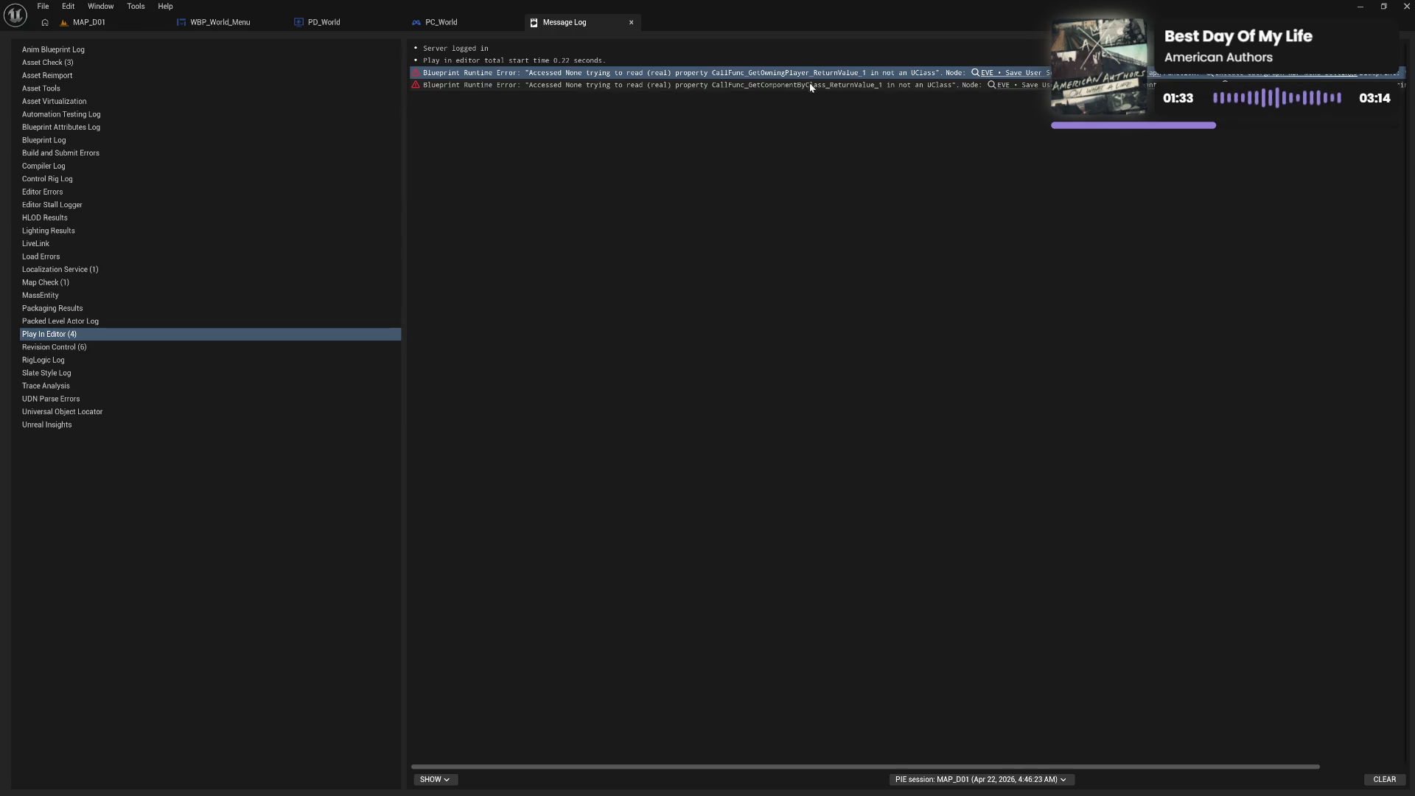
pyautogui.click(1023, 86)
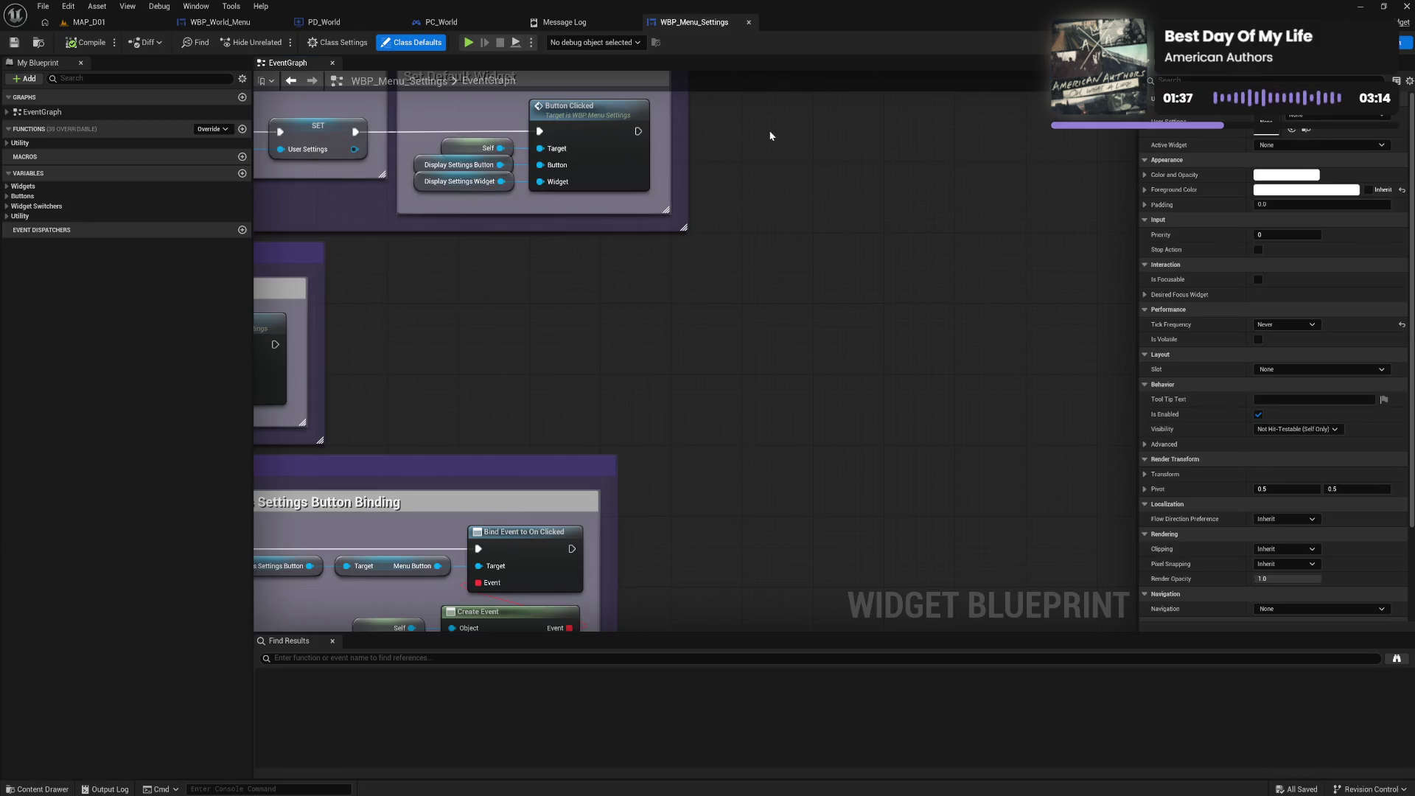
pyautogui.click(749, 22)
pyautogui.click(631, 22)
# Play-test MAP_D01 again, opening the in-game menu with Tab before stopping
pyautogui.click(87, 22)
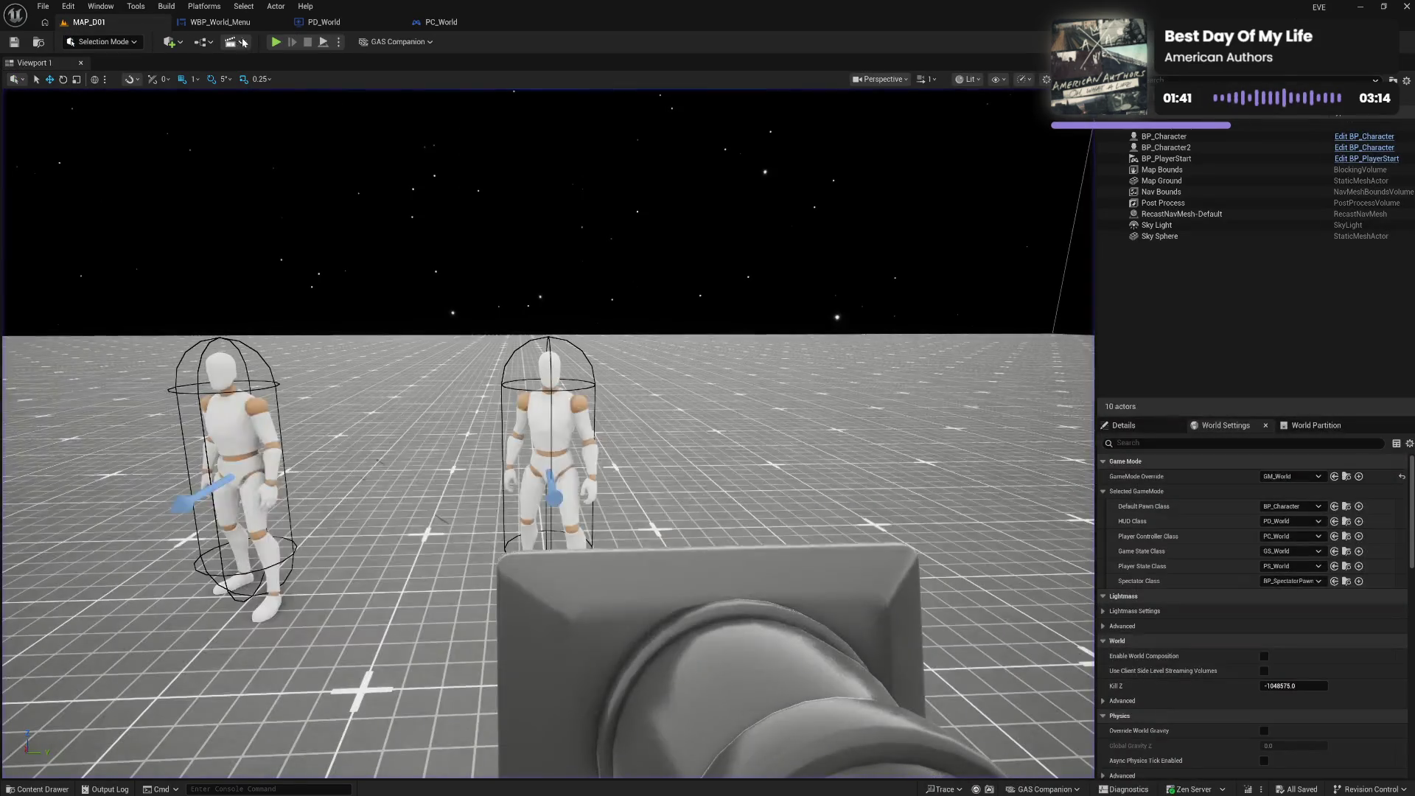
pyautogui.click(277, 42)
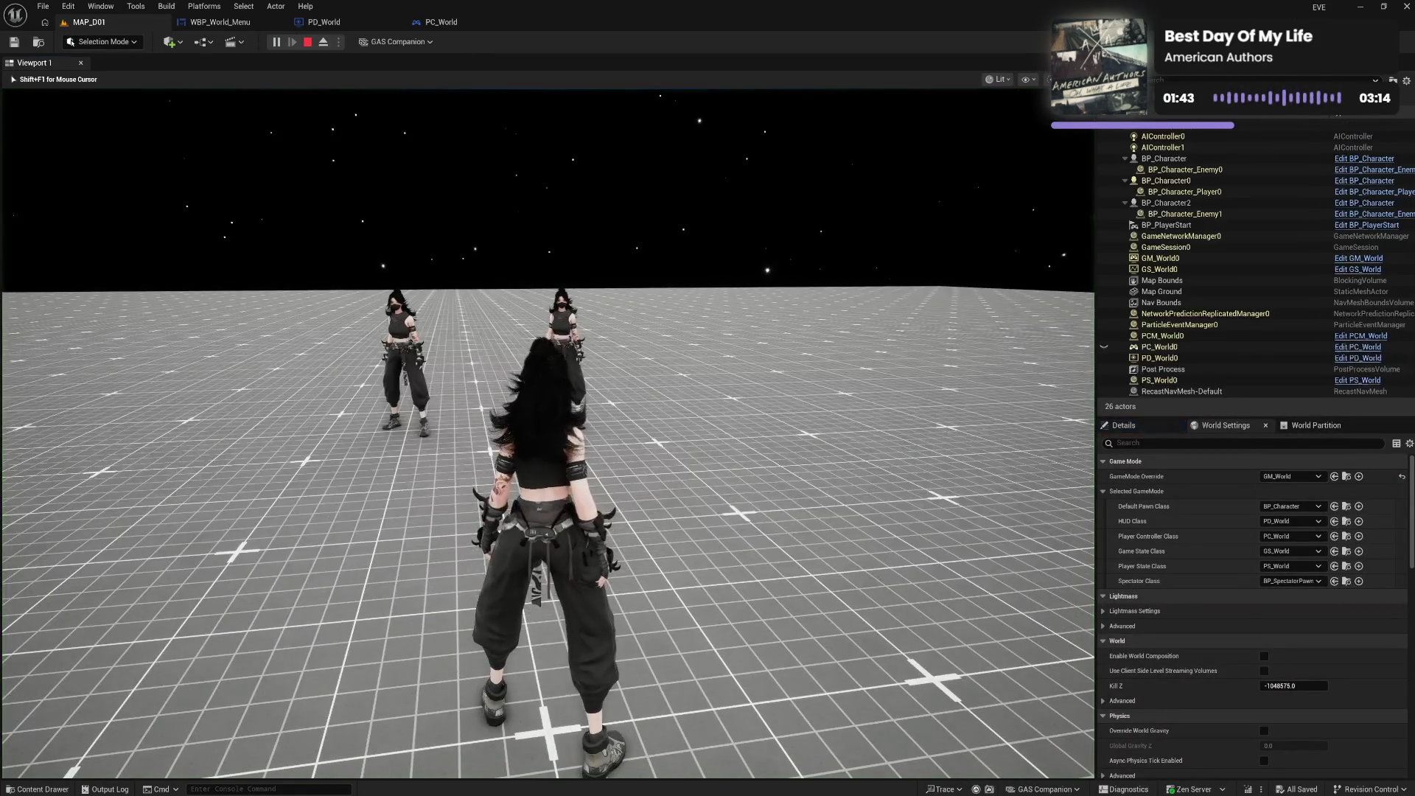
pyautogui.press('Tab')
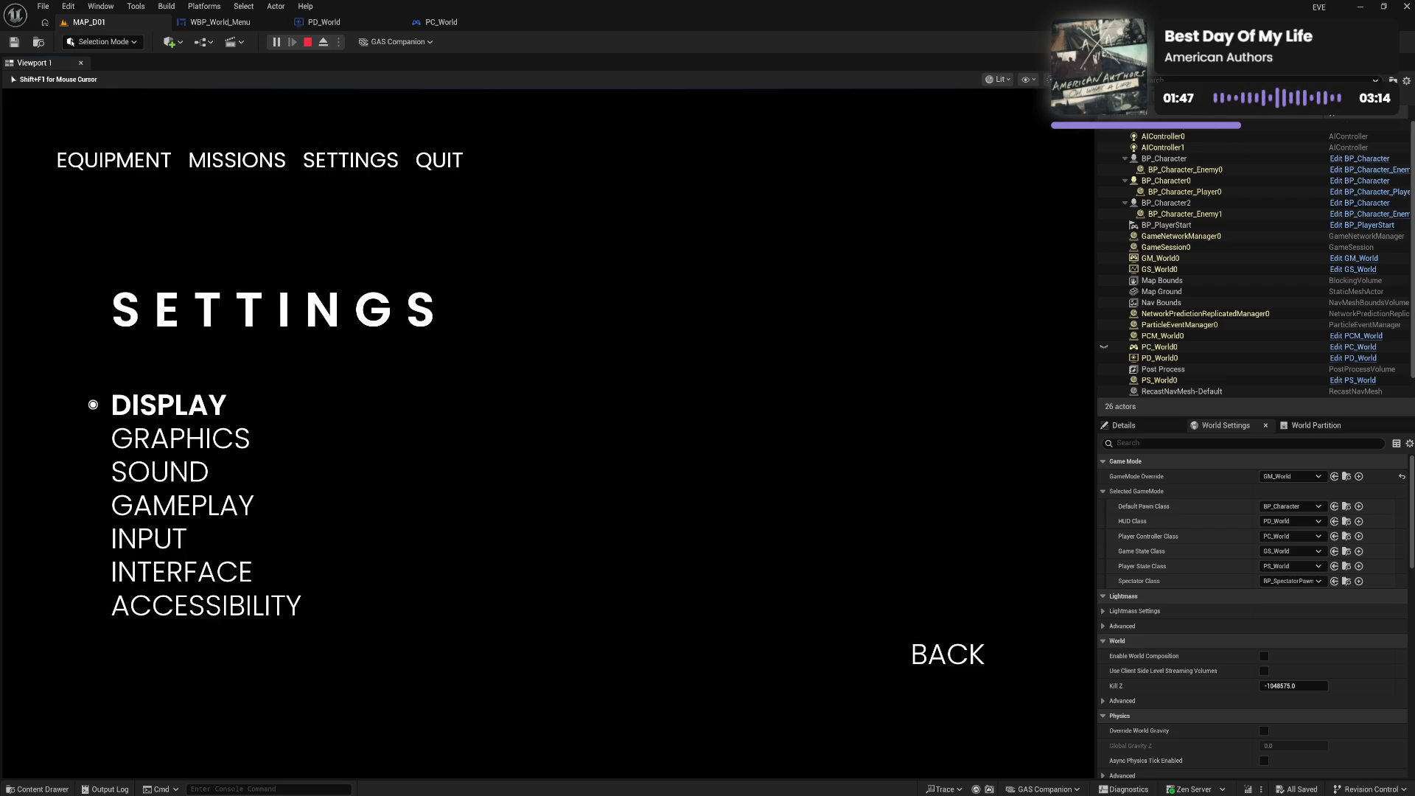
pyautogui.press('Escape')
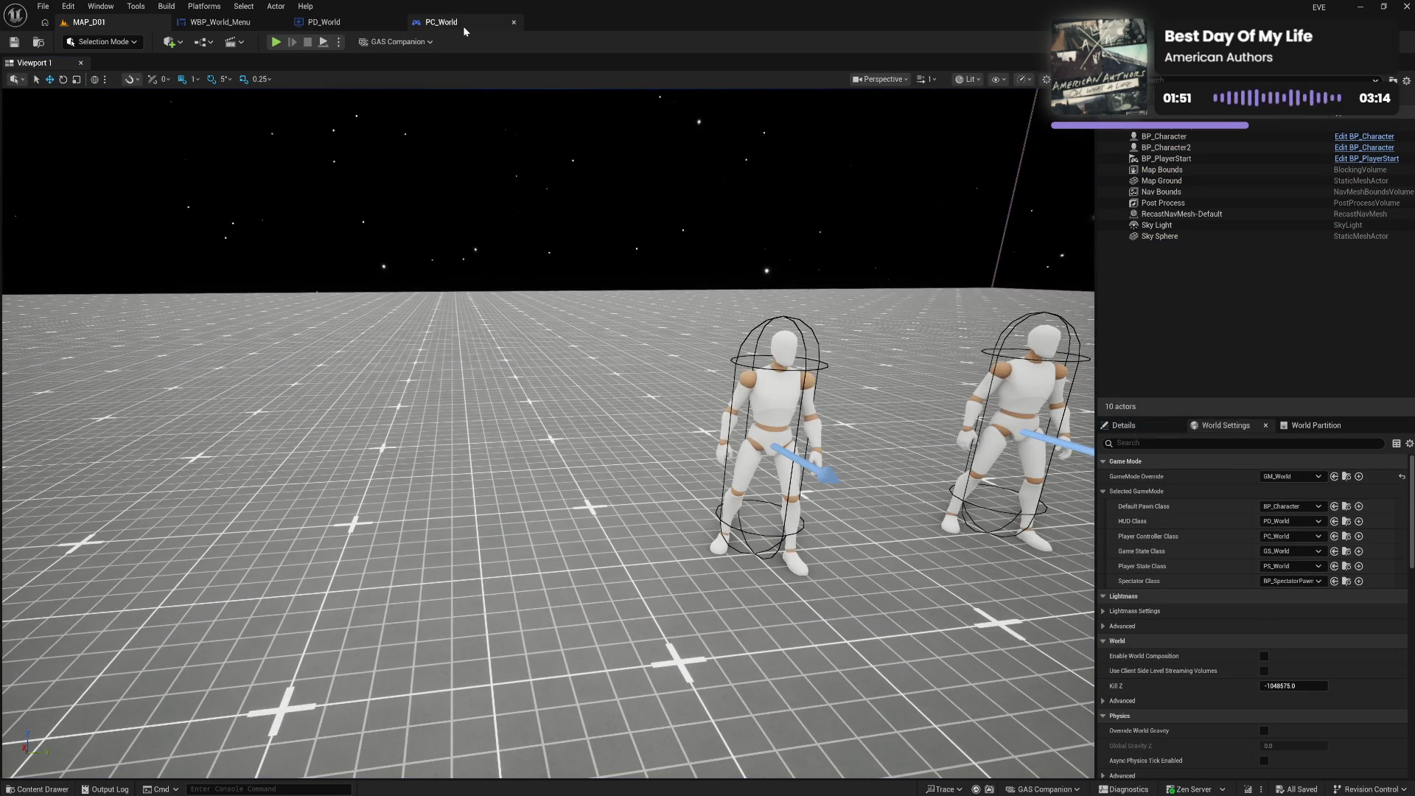
# Switch to the PD_World event graph, deselect the NOT node and recentre the view
pyautogui.click(324, 22)
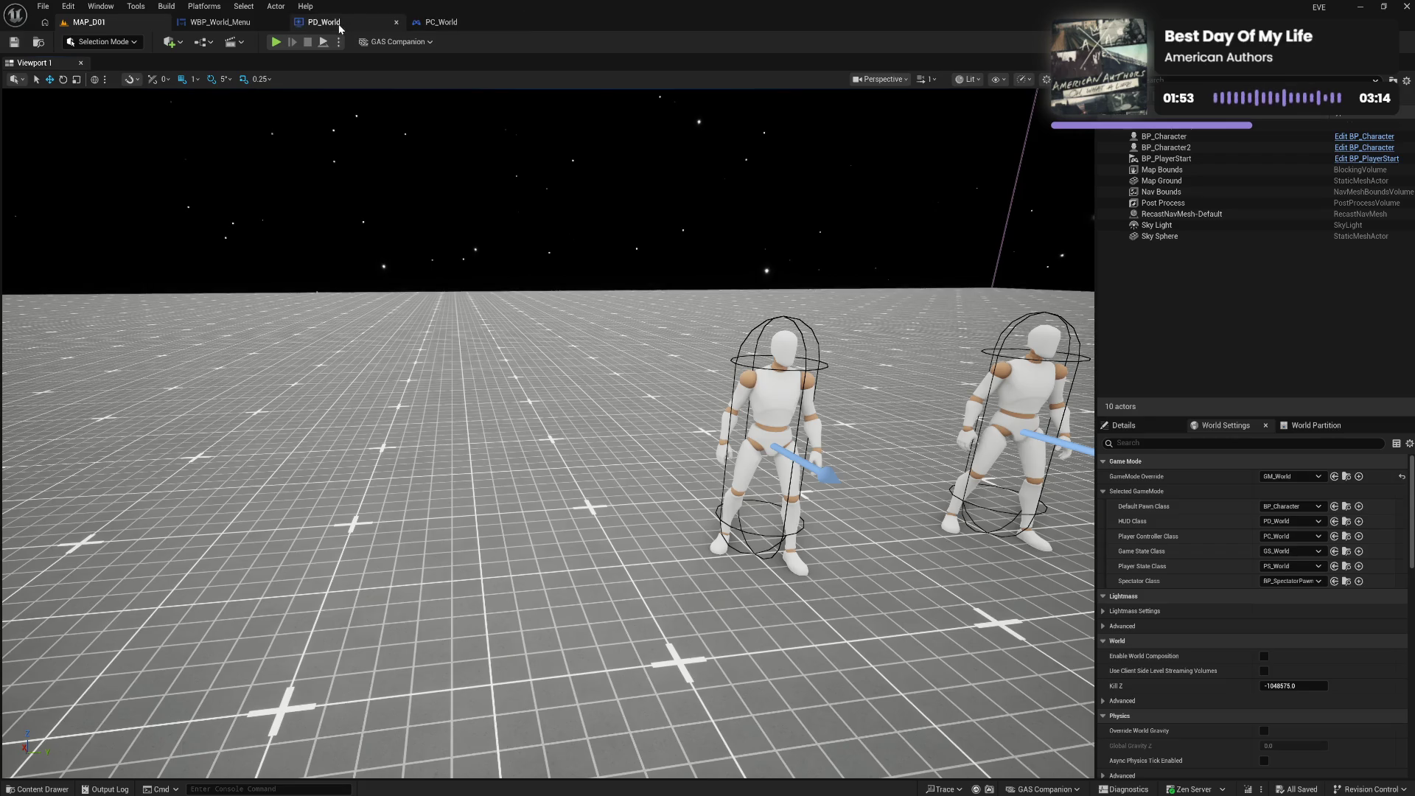
pyautogui.click(497, 390)
pyautogui.moveTo(573, 387); pyautogui.dragTo(542, 311)
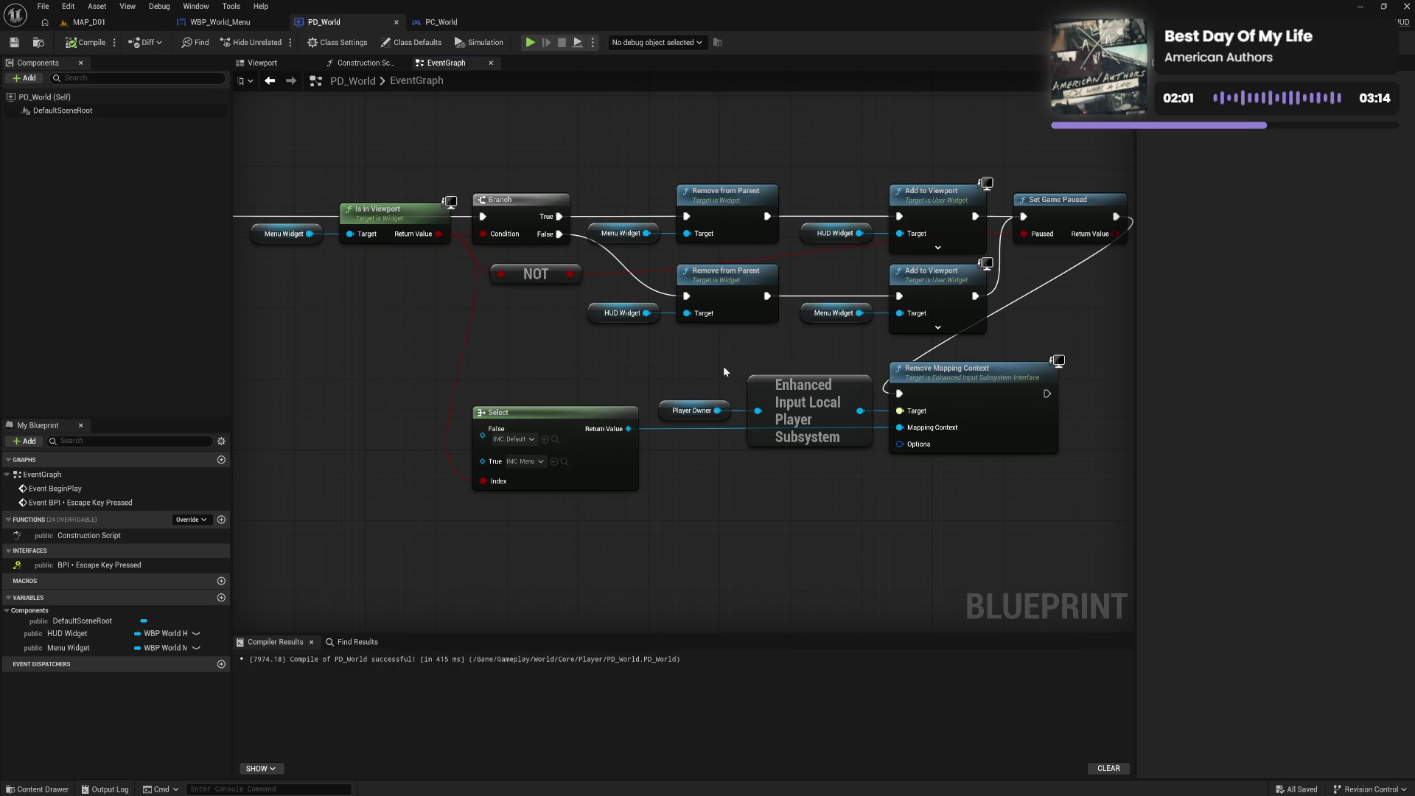
pyautogui.moveTo(502, 393); pyautogui.dragTo(966, 500)
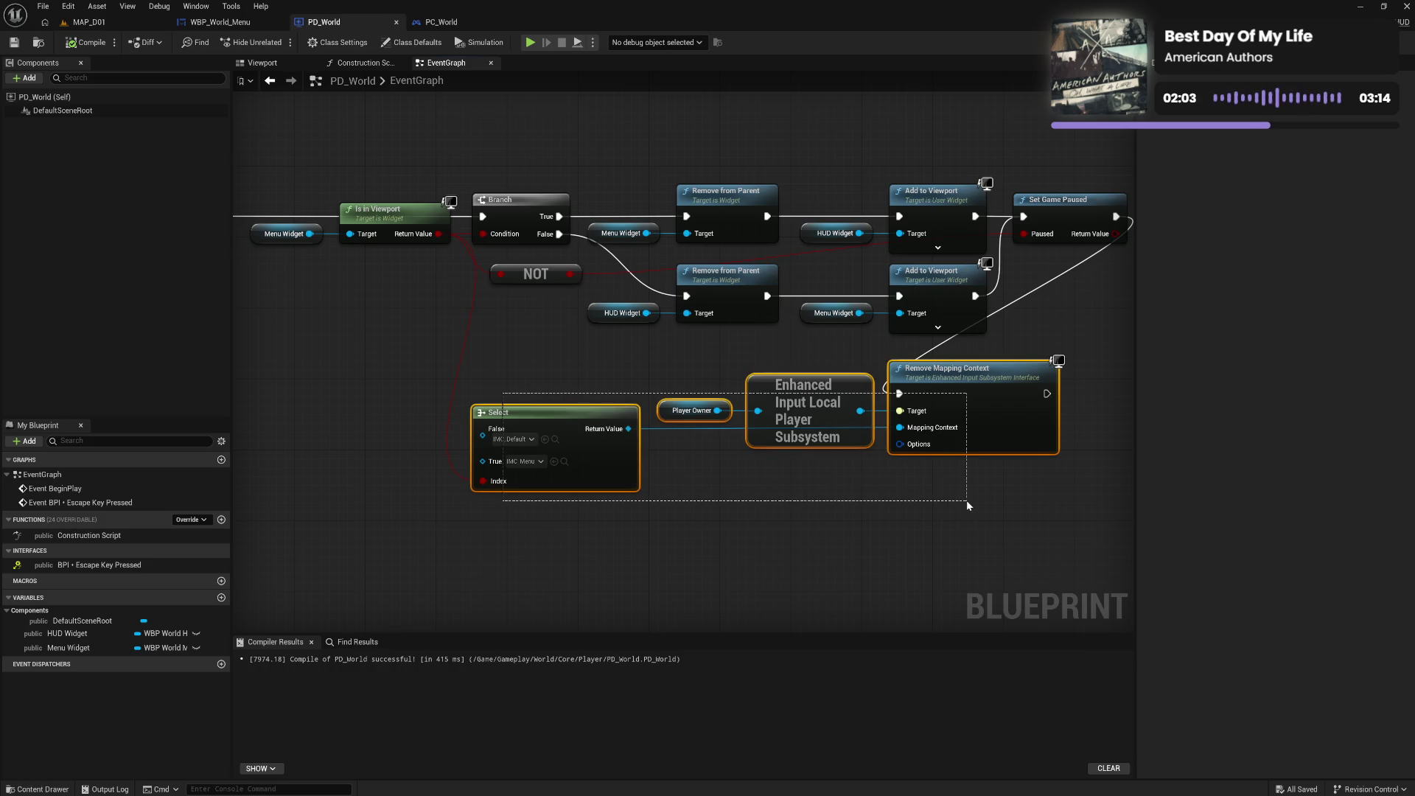
pyautogui.click(749, 533)
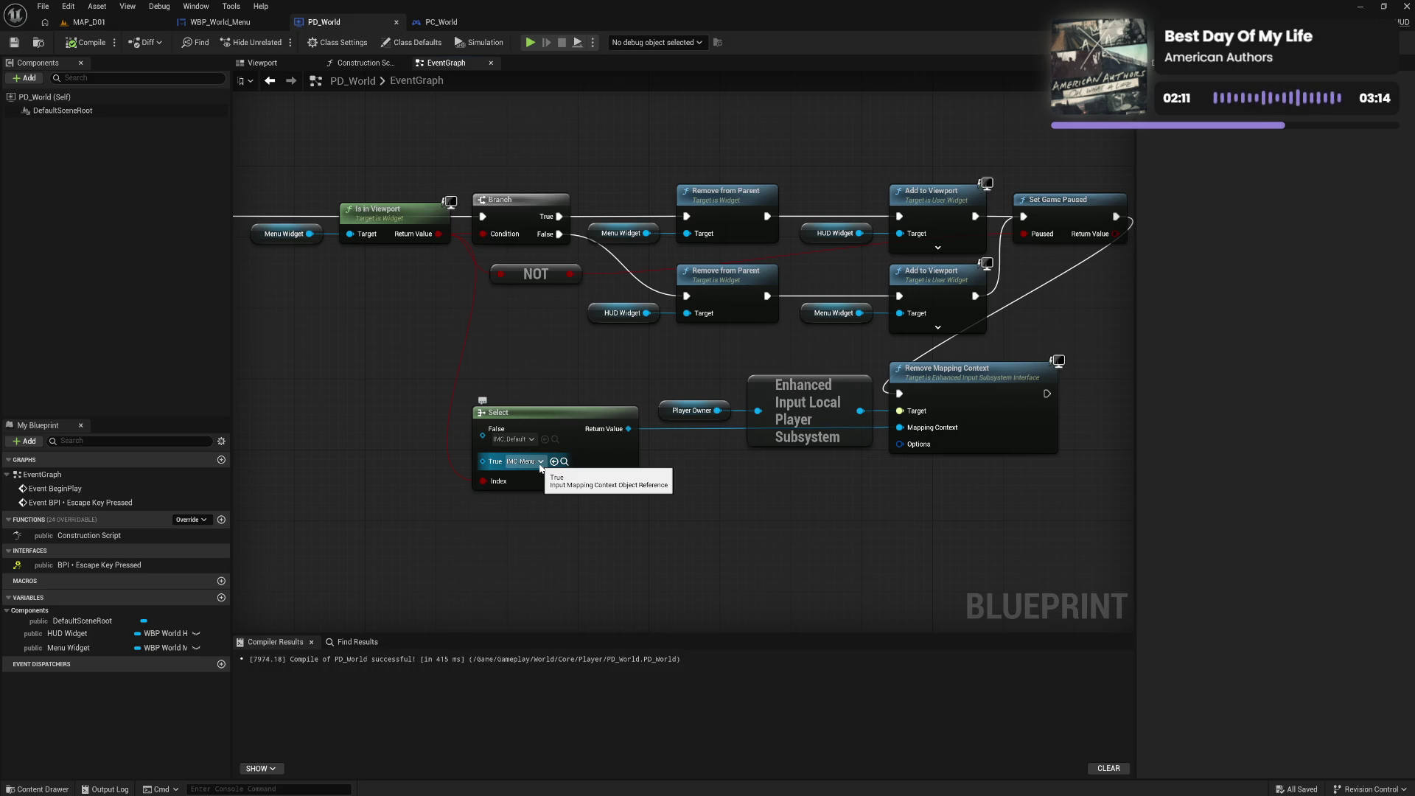
pyautogui.moveTo(874, 513); pyautogui.dragTo(734, 483)
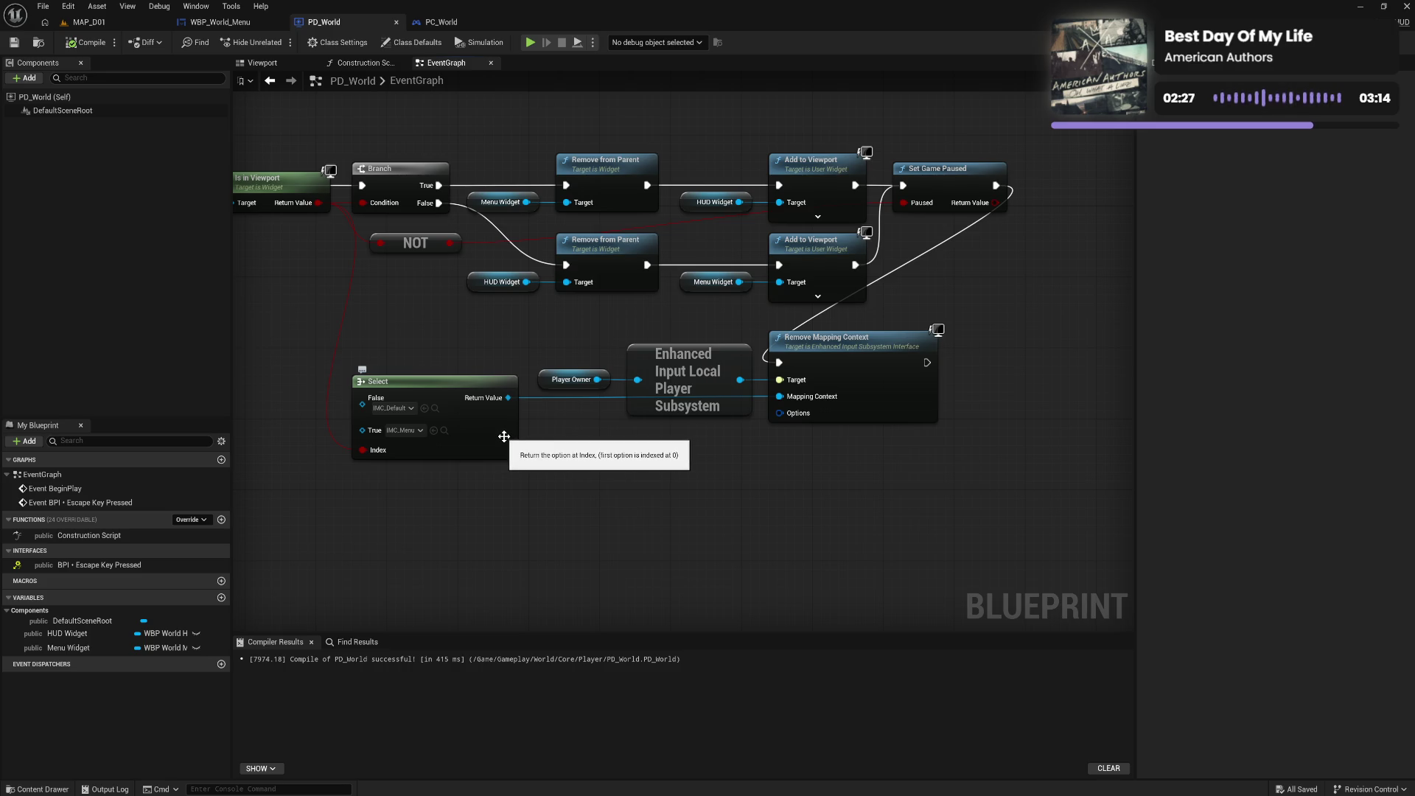
pyautogui.click(505, 437)
# Duplicate the Select node and chain an Add Mapping Context node after Remove Mapping Context
pyautogui.hotkey('ctrl', 'c')
pyautogui.hotkey('ctrl', 'v')
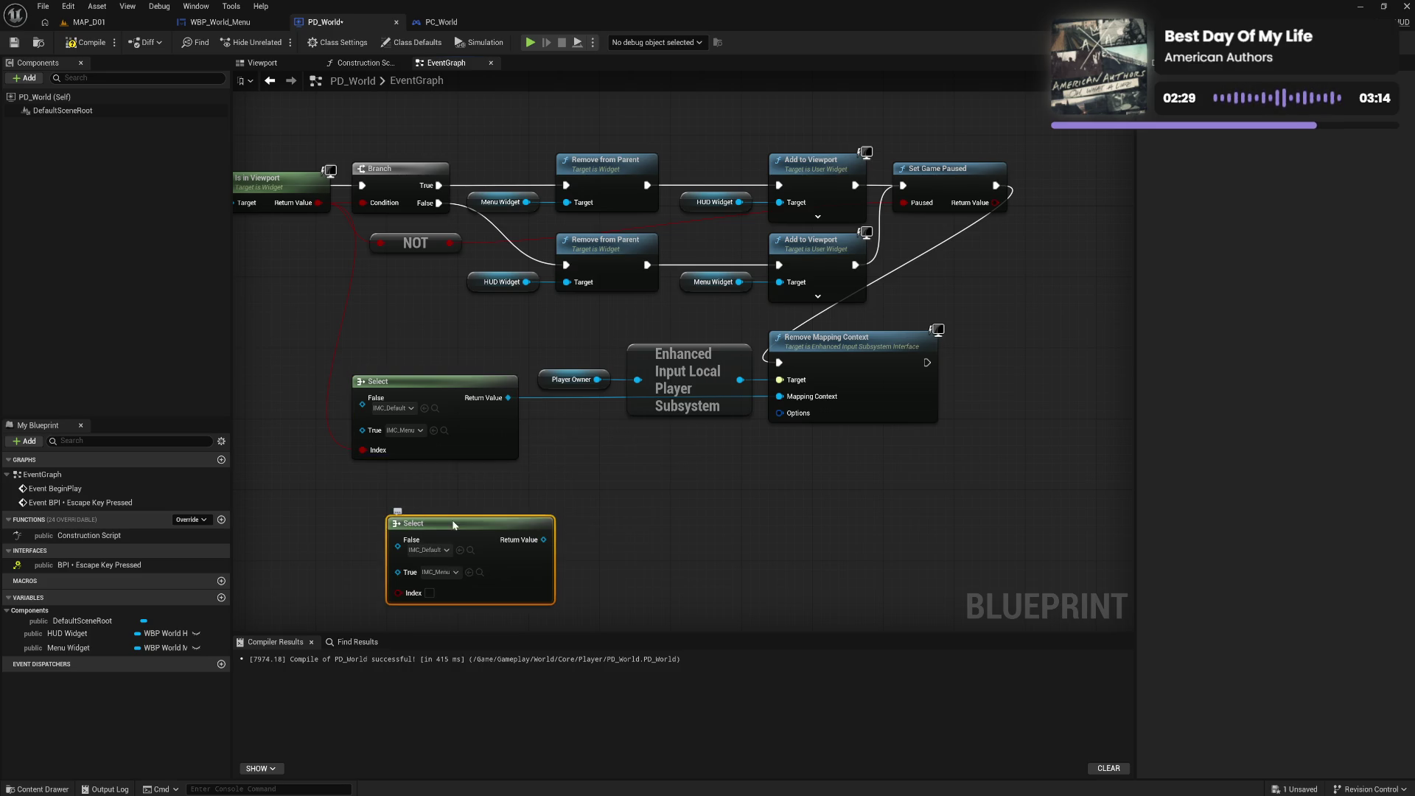
pyautogui.moveTo(446, 515); pyautogui.dragTo(418, 476)
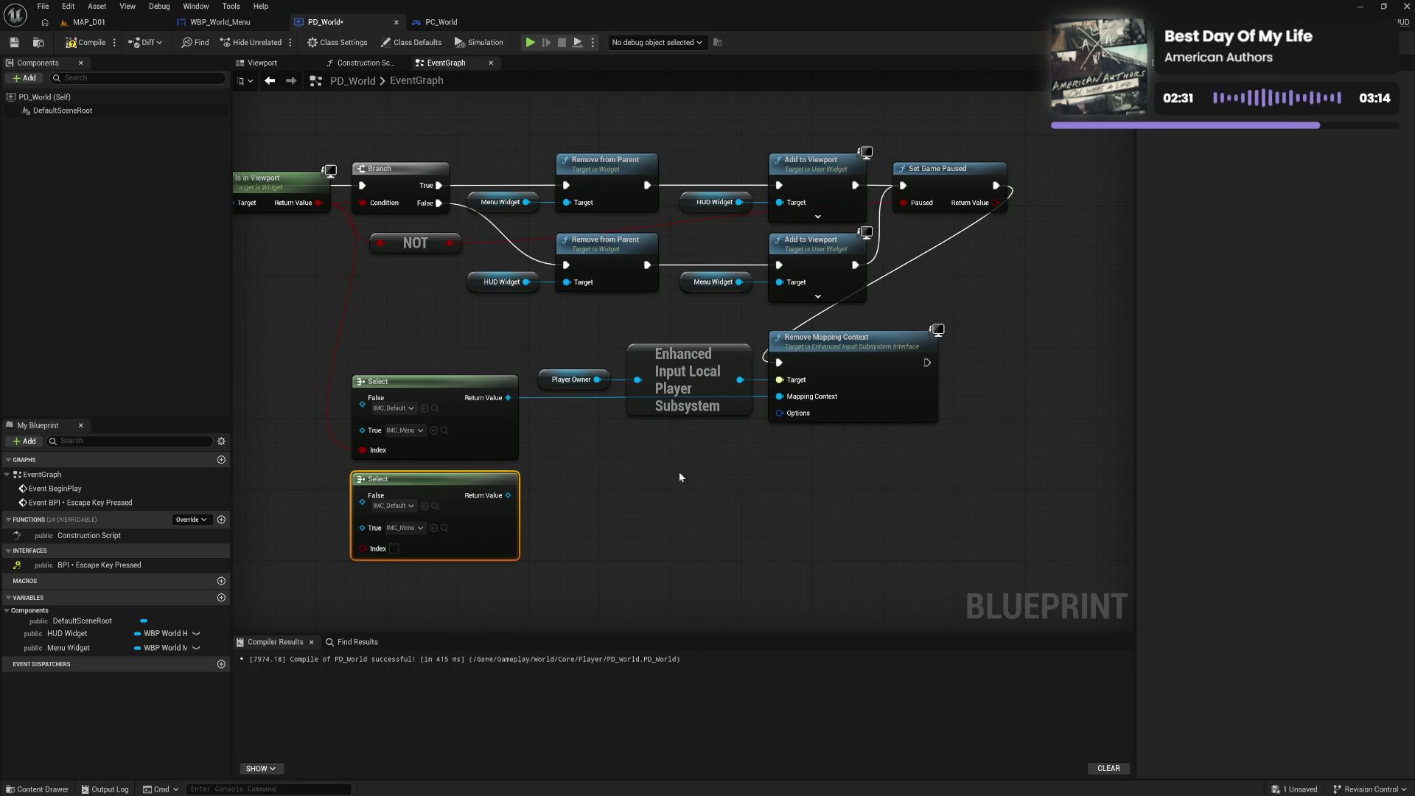
pyautogui.moveTo(739, 380); pyautogui.dragTo(754, 484)
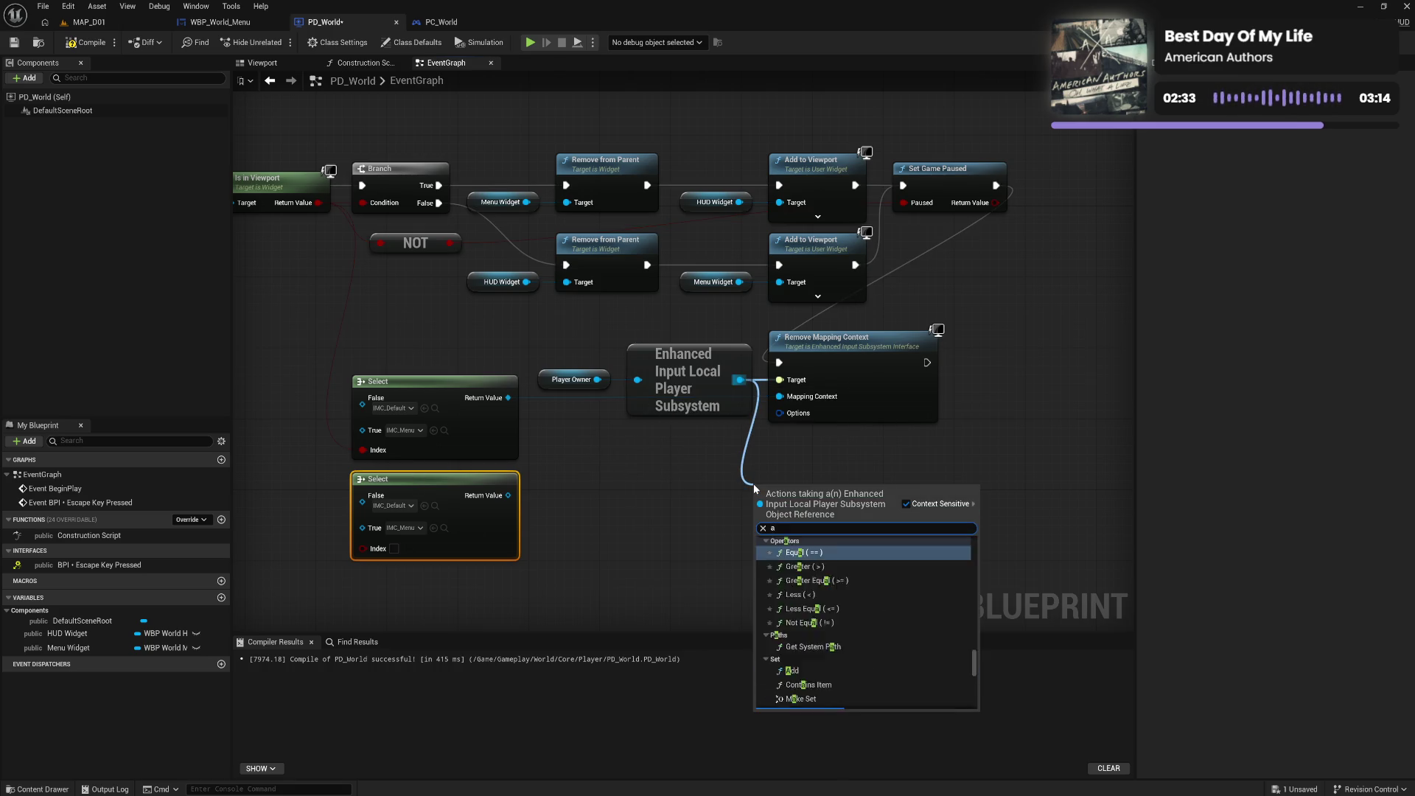
pyautogui.write('add map')
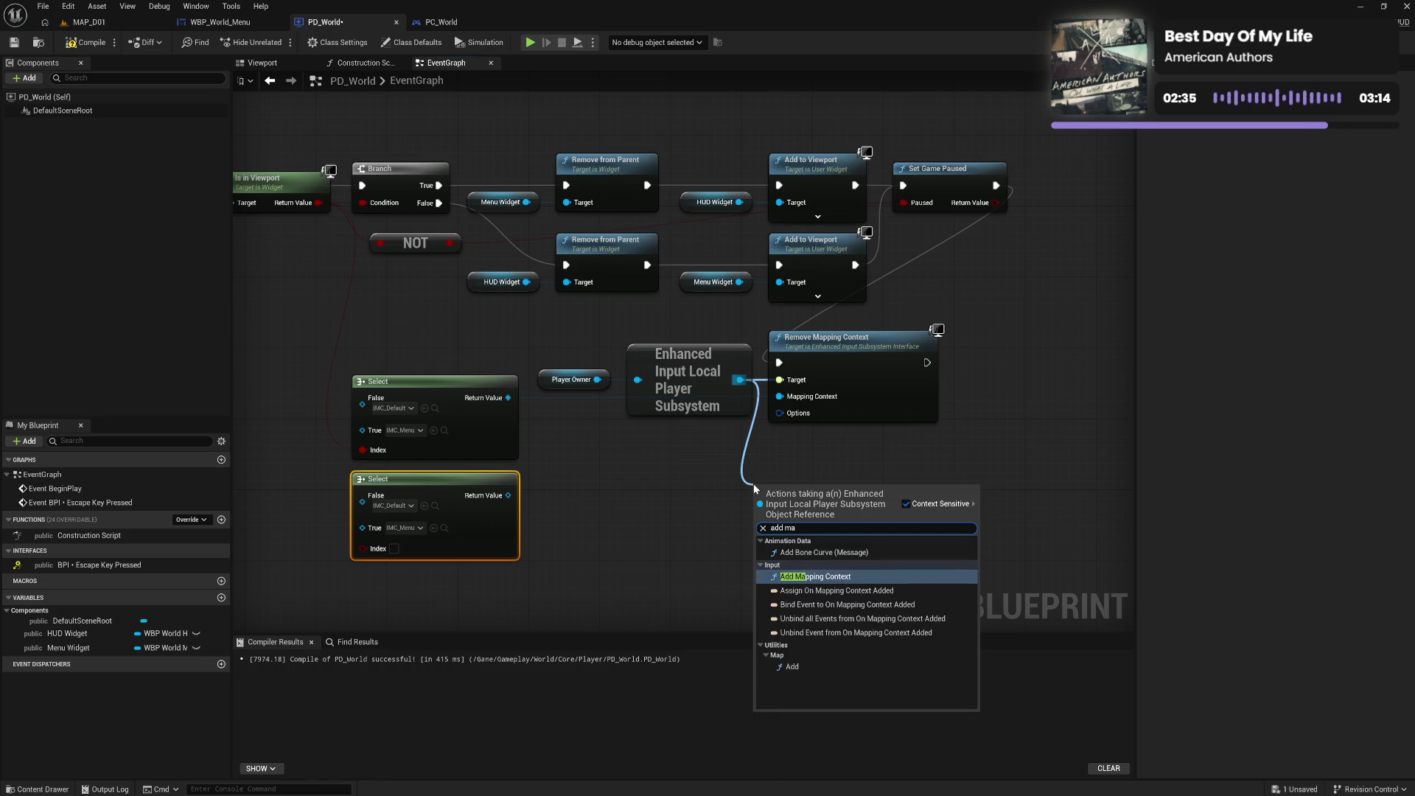
pyautogui.click(837, 552)
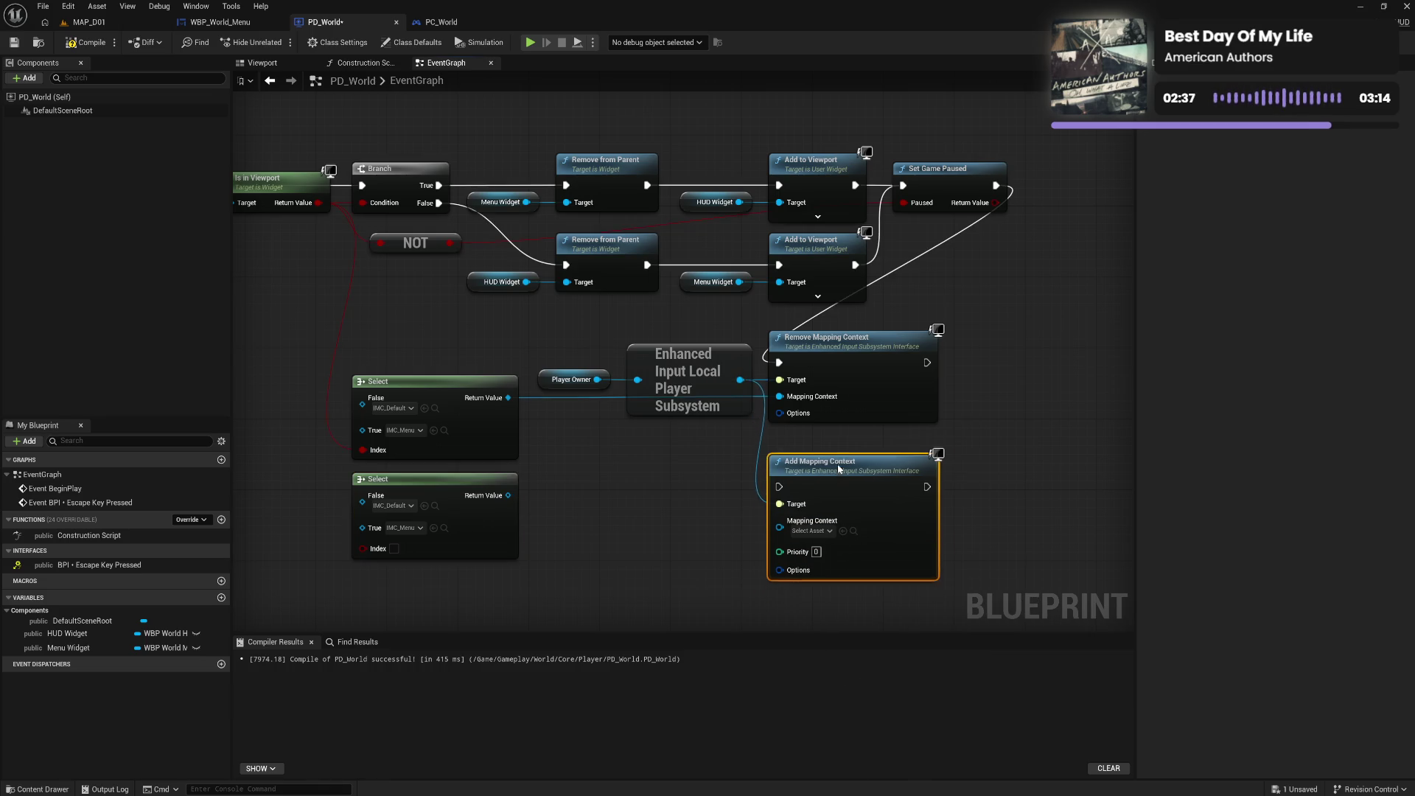
pyautogui.moveTo(833, 453); pyautogui.dragTo(833, 462)
pyautogui.moveTo(927, 362)
pyautogui.mouseDown()
pyautogui.moveTo(945, 380)
pyautogui.moveTo(780, 469)
pyautogui.mouseUp()
pyautogui.click(658, 492)
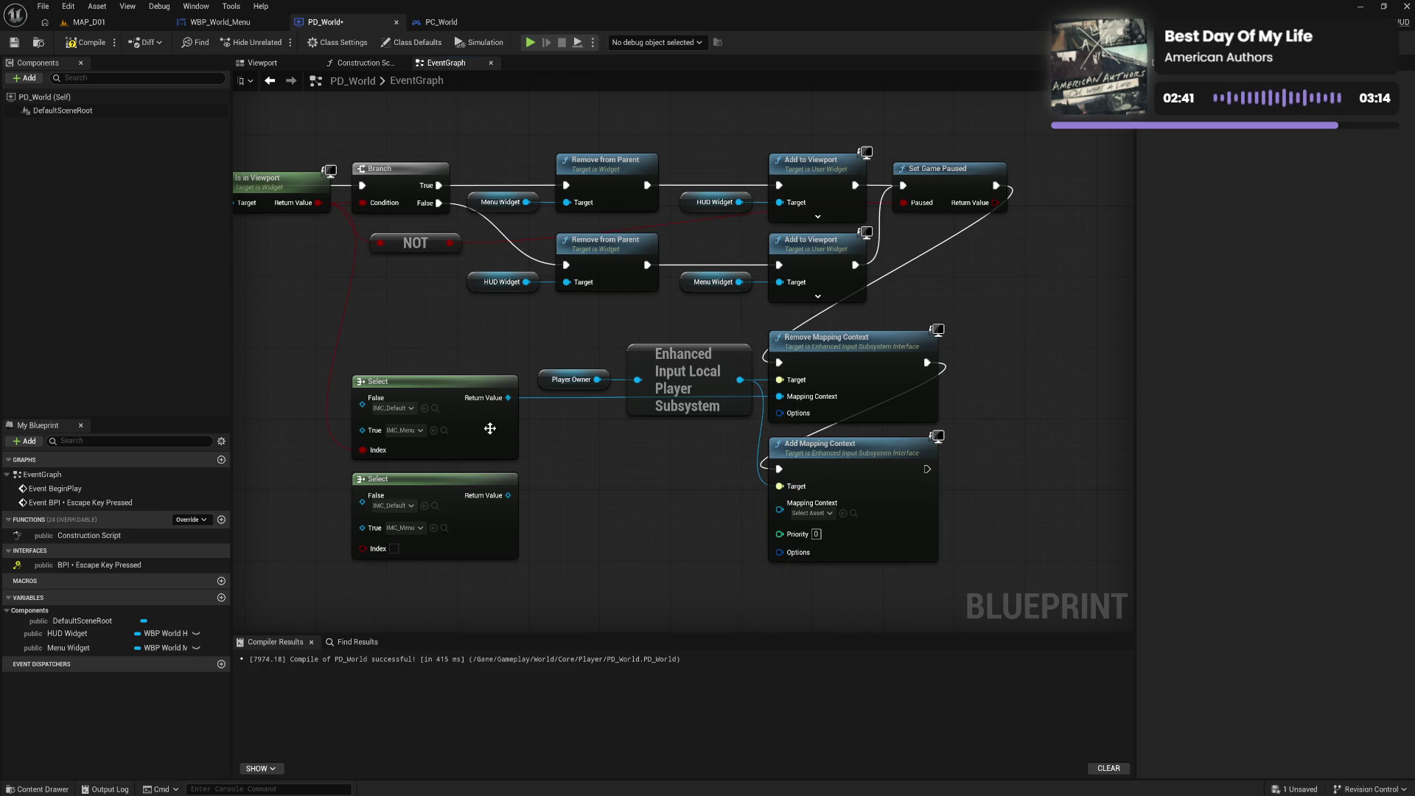
# Swap the first Select's values: True to IMC_Default, False to IMC_Menu
pyautogui.click(417, 433)
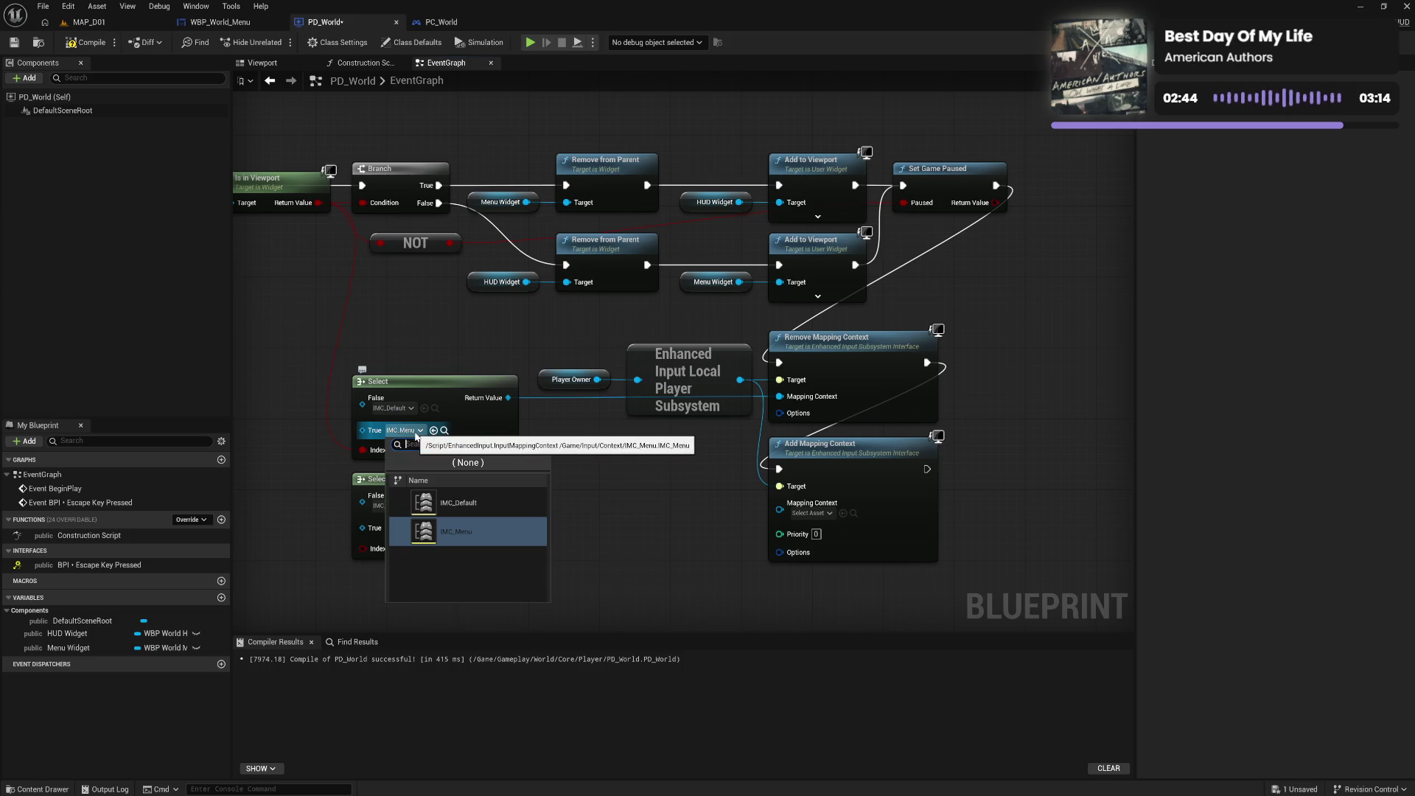
pyautogui.click(464, 504)
pyautogui.click(393, 408)
pyautogui.click(439, 509)
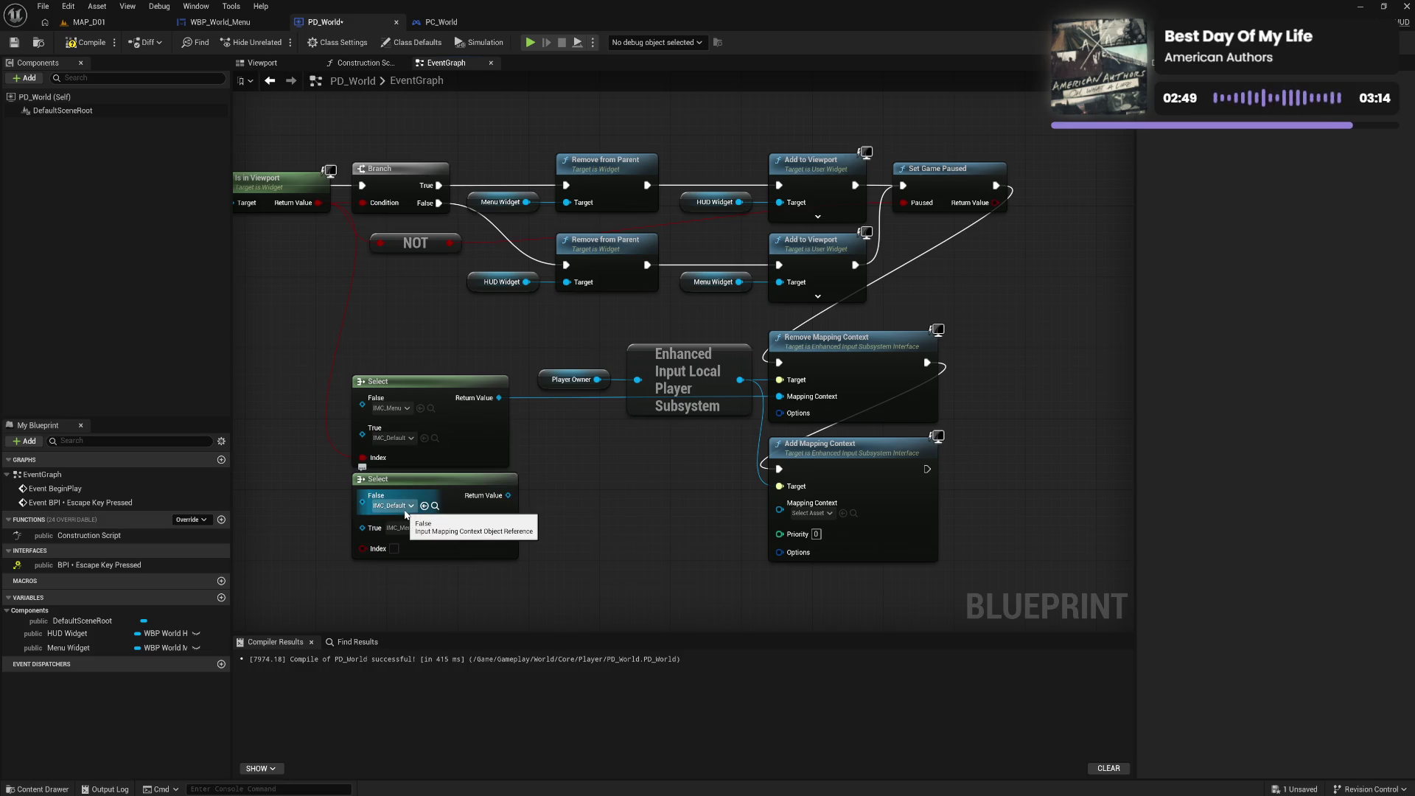
# Drive the lower Select's Index from Is in Viewport, feed it into Add Mapping Context, compile, and switch to MAP_D01
pyautogui.moveTo(429, 486); pyautogui.dragTo(429, 496)
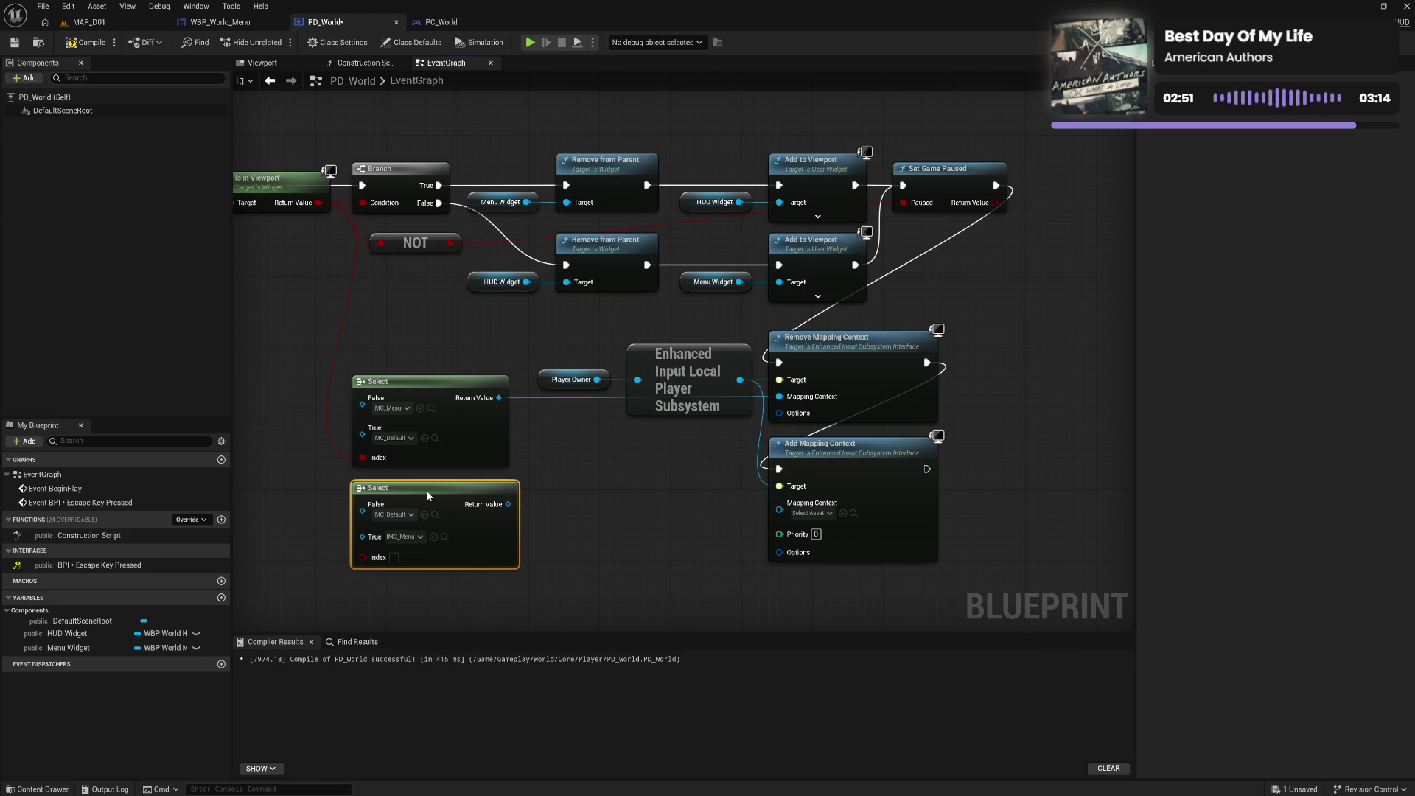
pyautogui.moveTo(316, 203); pyautogui.dragTo(364, 557)
pyautogui.moveTo(508, 504)
pyautogui.mouseDown()
pyautogui.moveTo(604, 520)
pyautogui.moveTo(779, 502)
pyautogui.mouseUp()
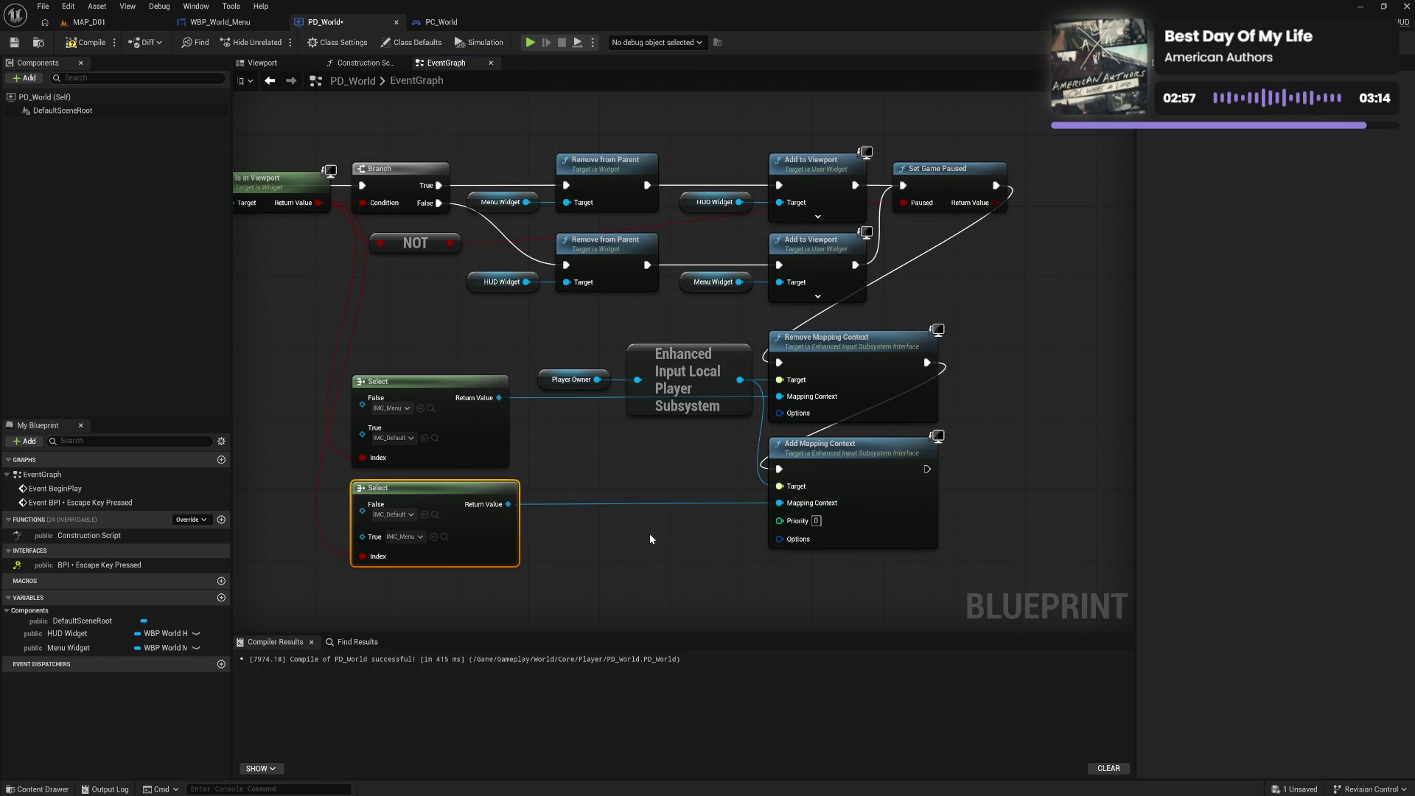
pyautogui.click(592, 457)
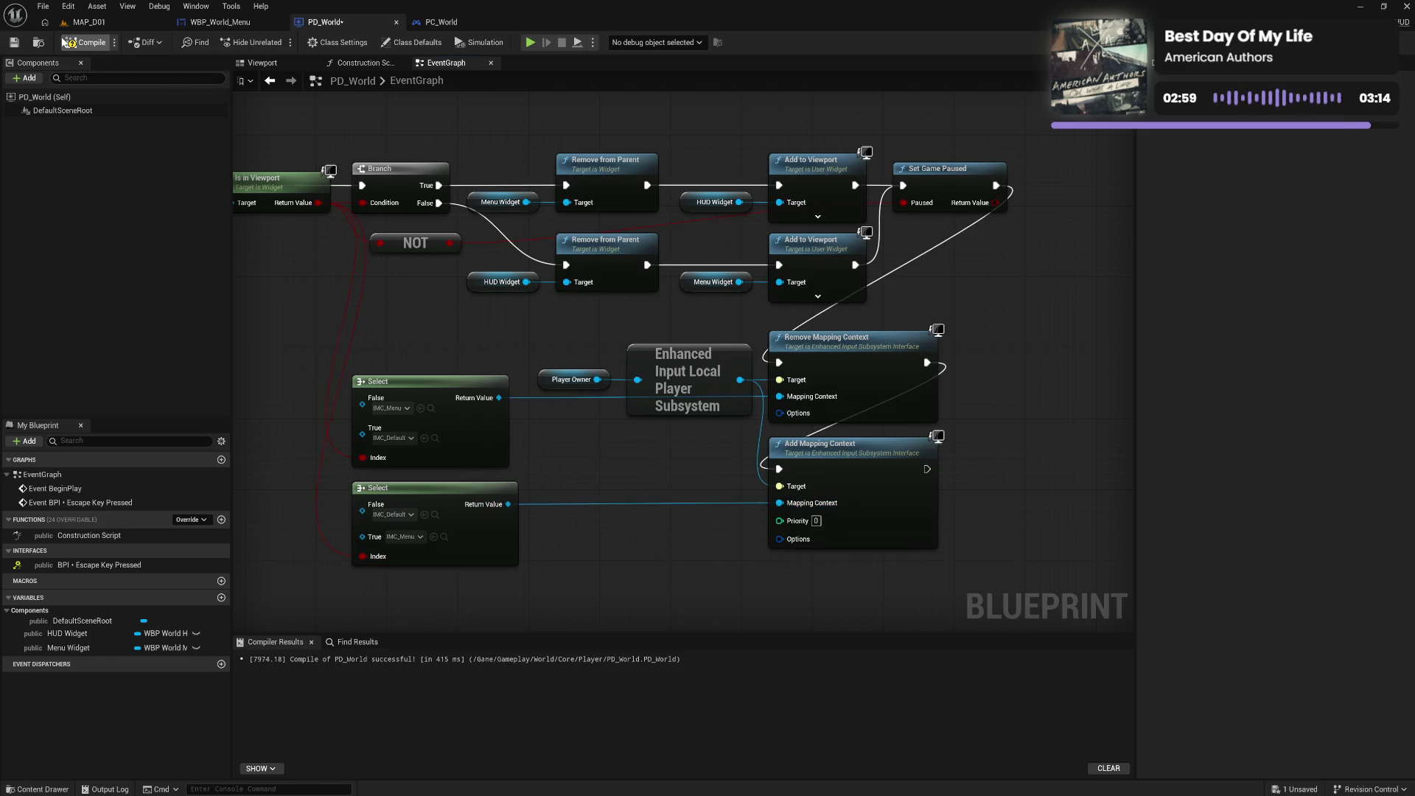
pyautogui.click(86, 42)
pyautogui.click(114, 25)
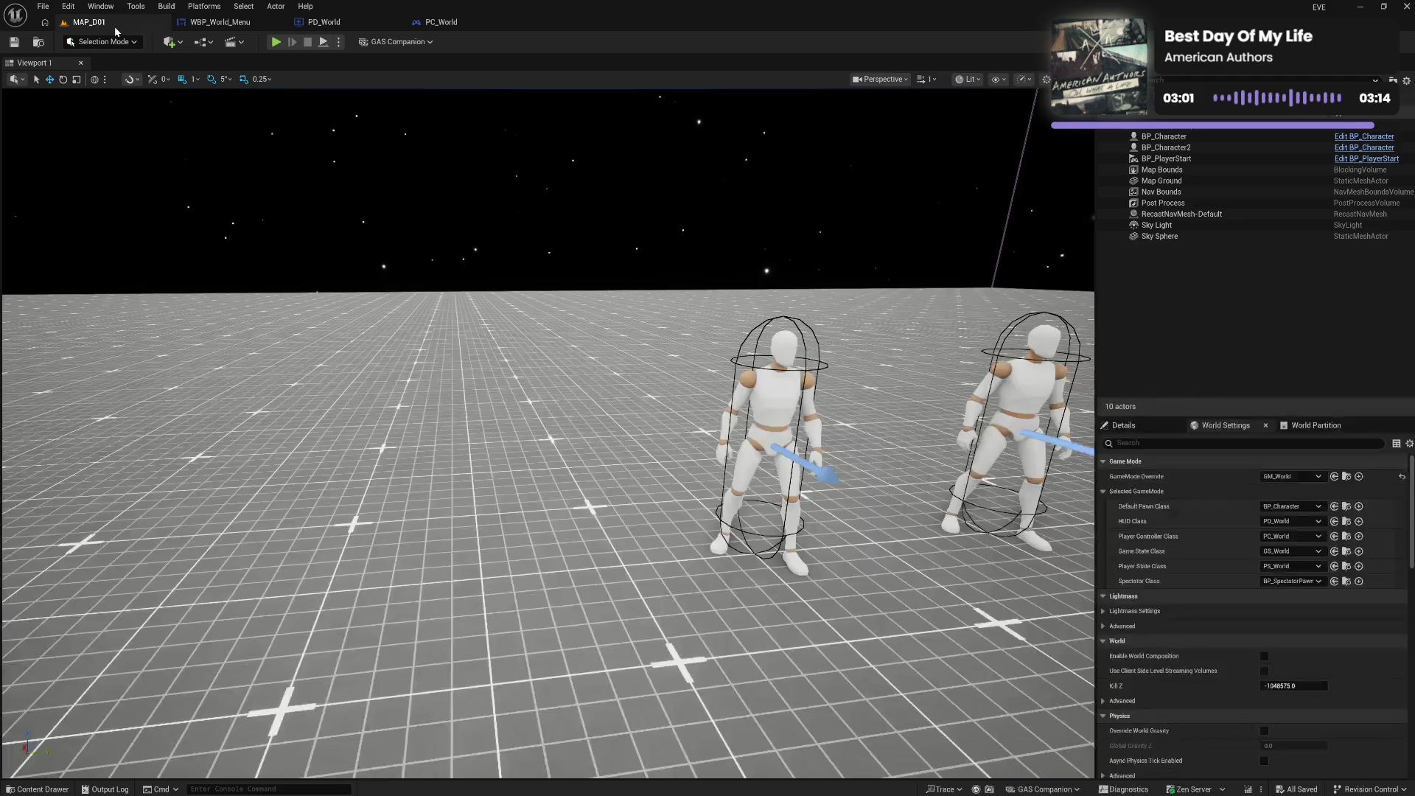
# Run two play sessions, opening the in-game menu with Tab and closing it with Escape
pyautogui.click(278, 42)
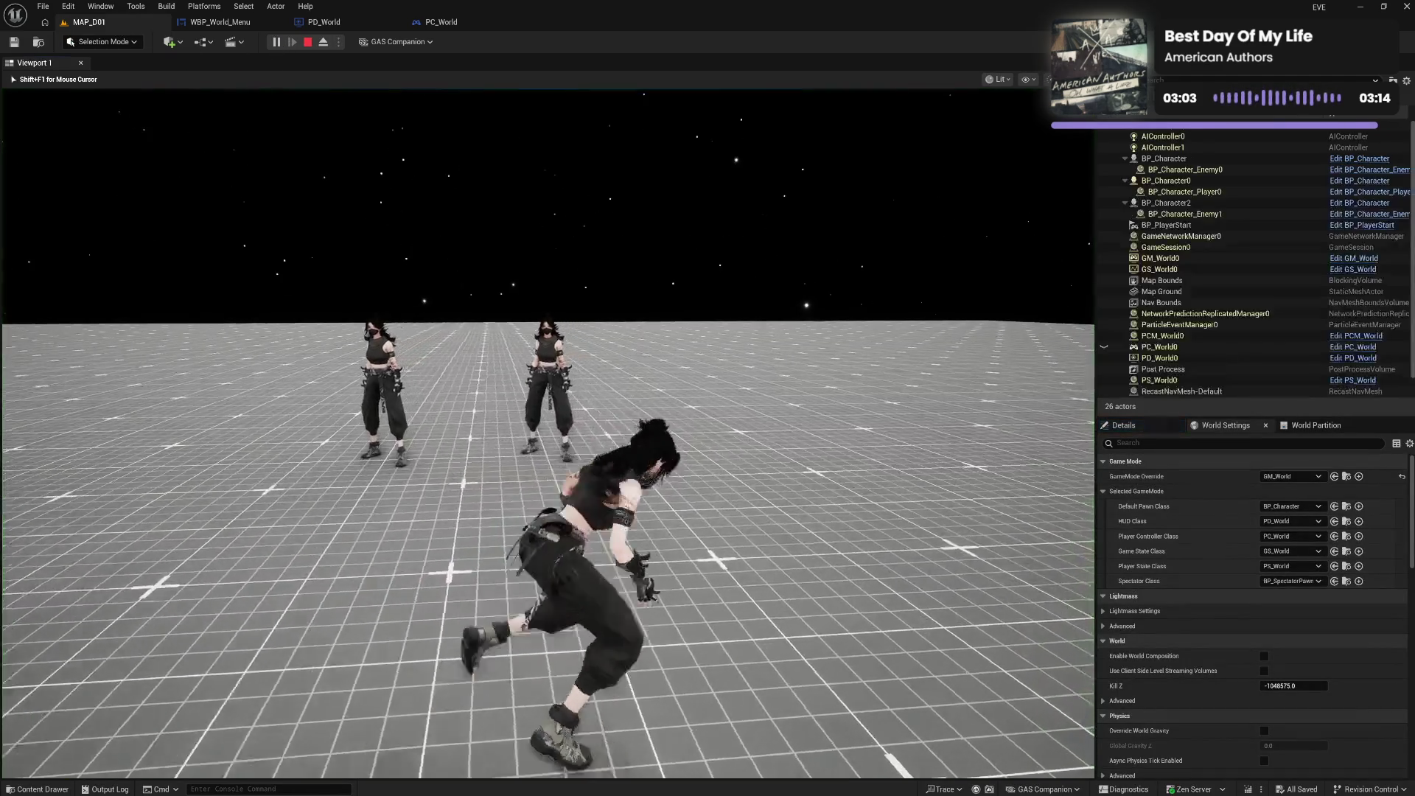
pyautogui.press('Tab')
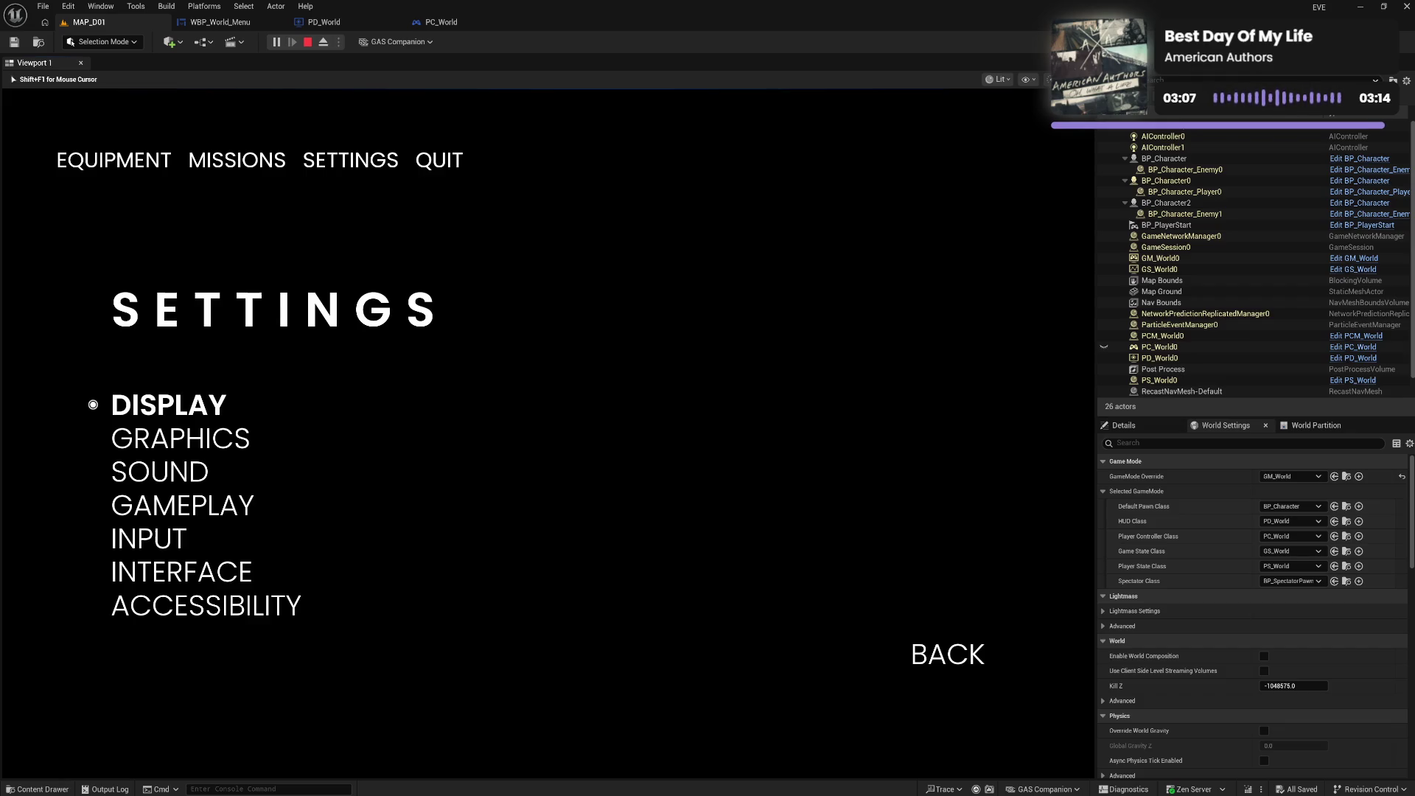
pyautogui.press('Escape')
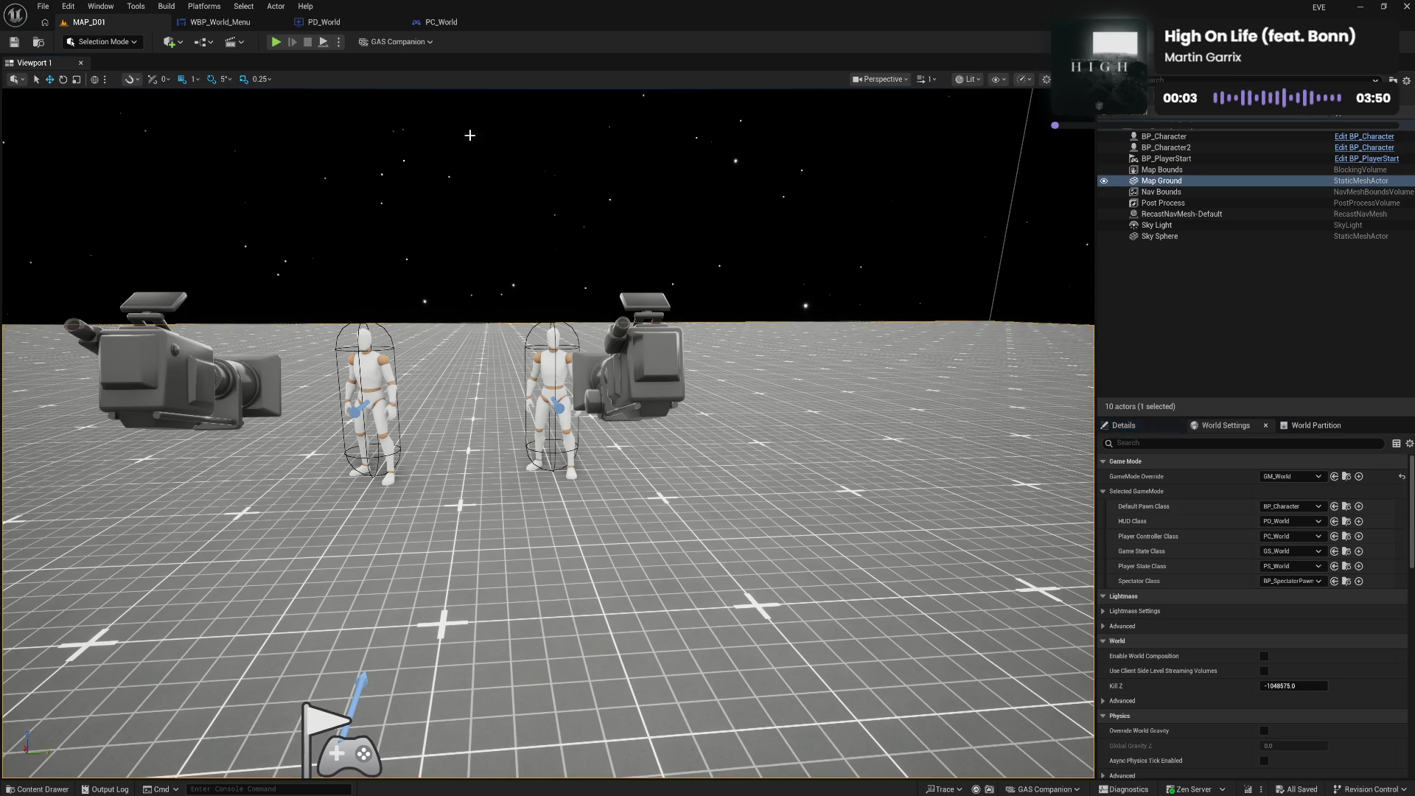
pyautogui.click(276, 42)
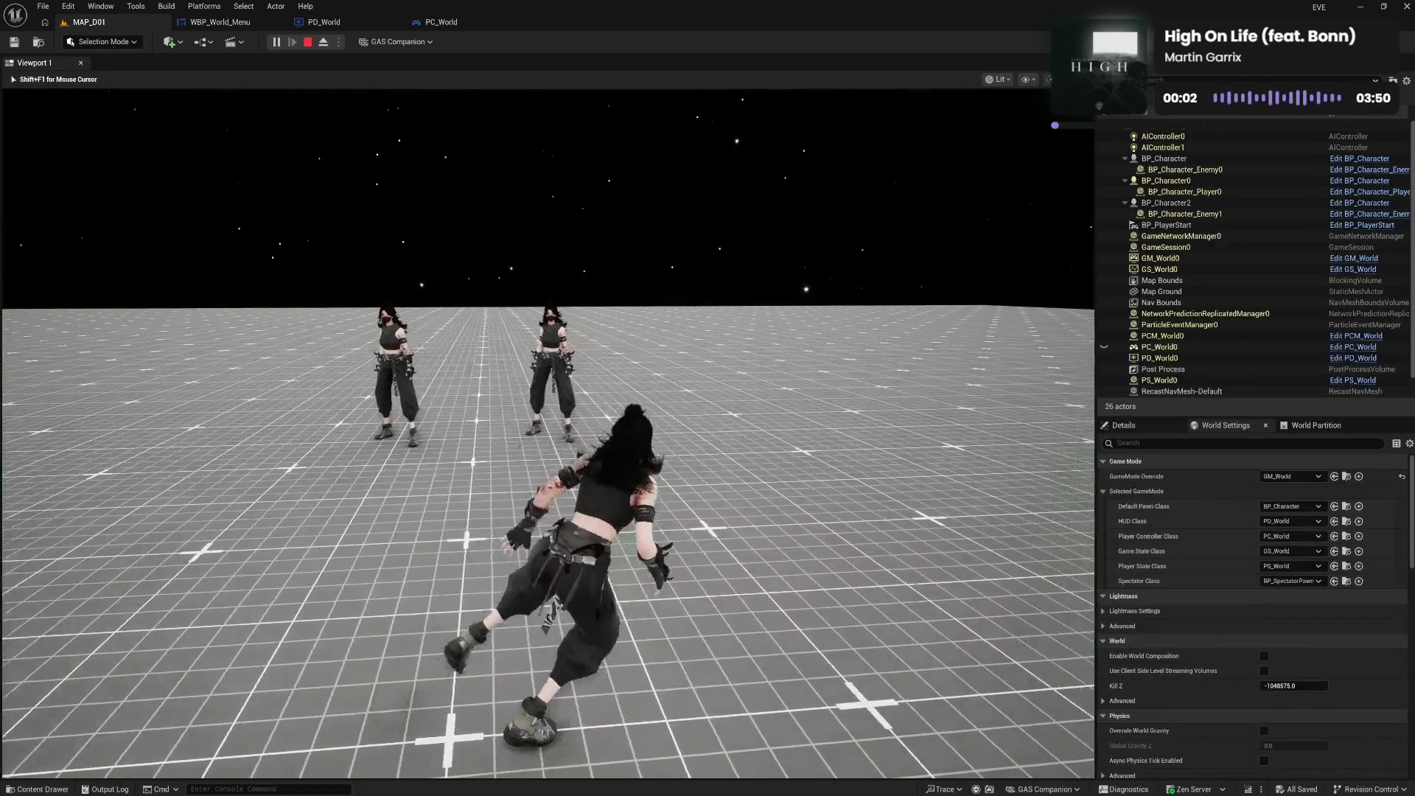
pyautogui.press('Tab')
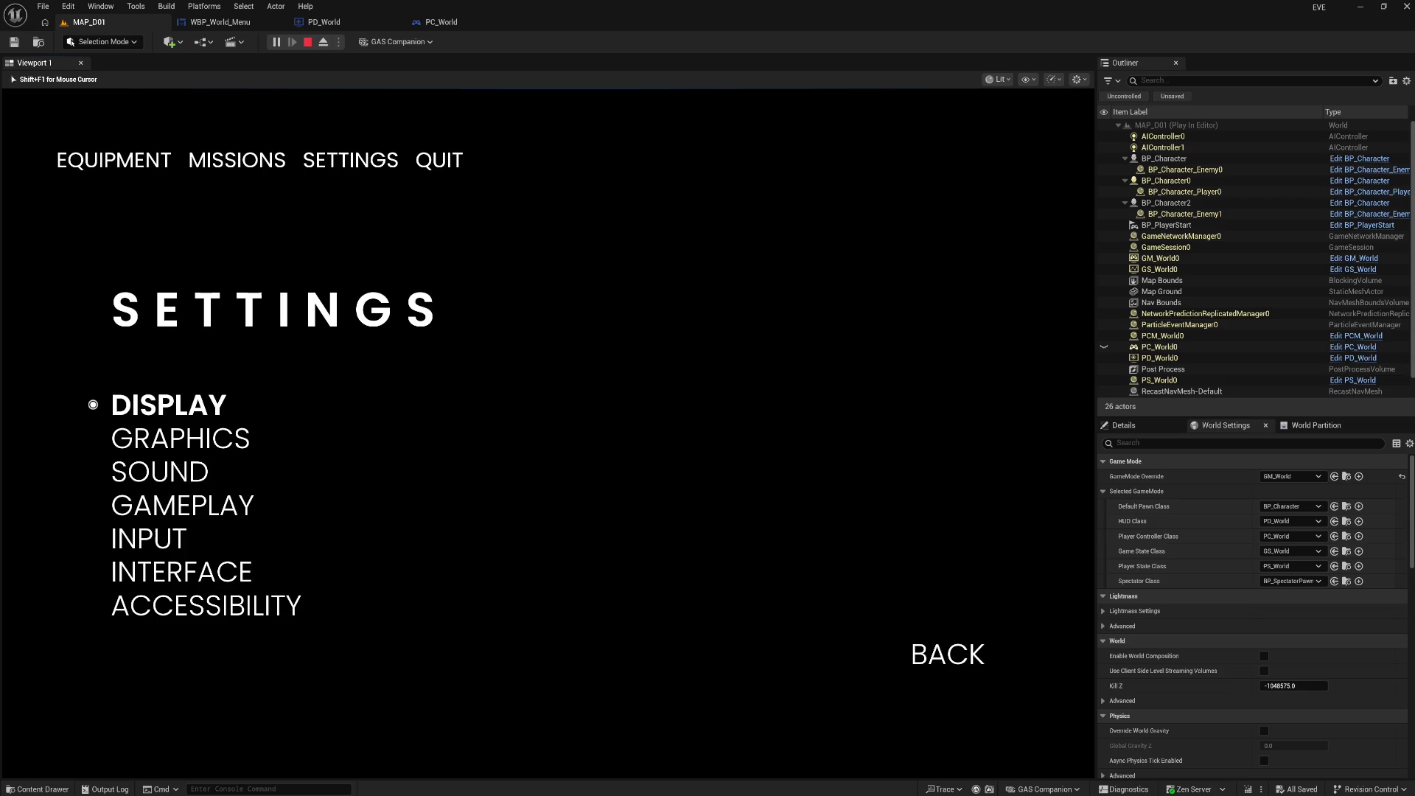
pyautogui.press('Escape')
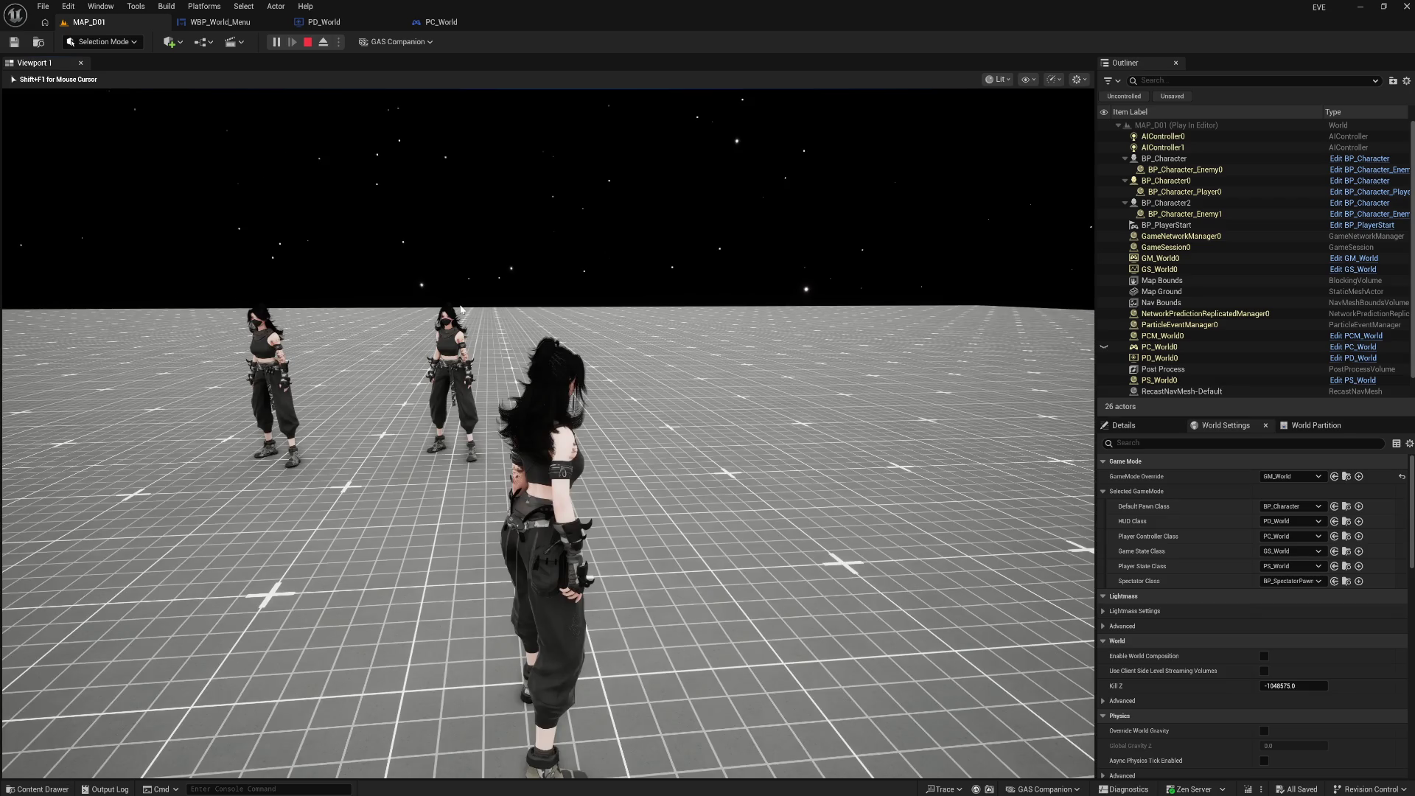
pyautogui.press('Escape')
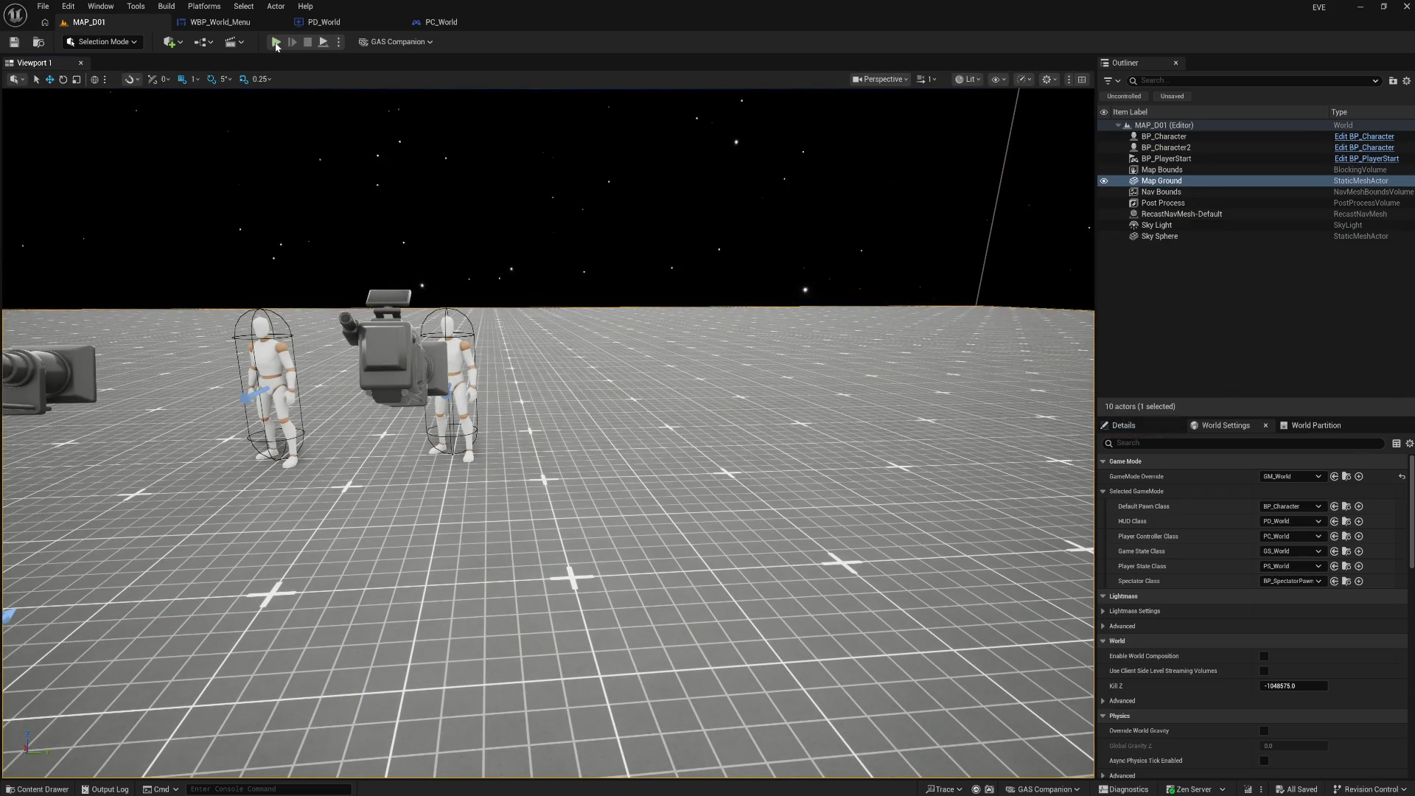
# Play once more, toggling the menu open and closed with Tab, then return to the PD_World graph
pyautogui.click(276, 42)
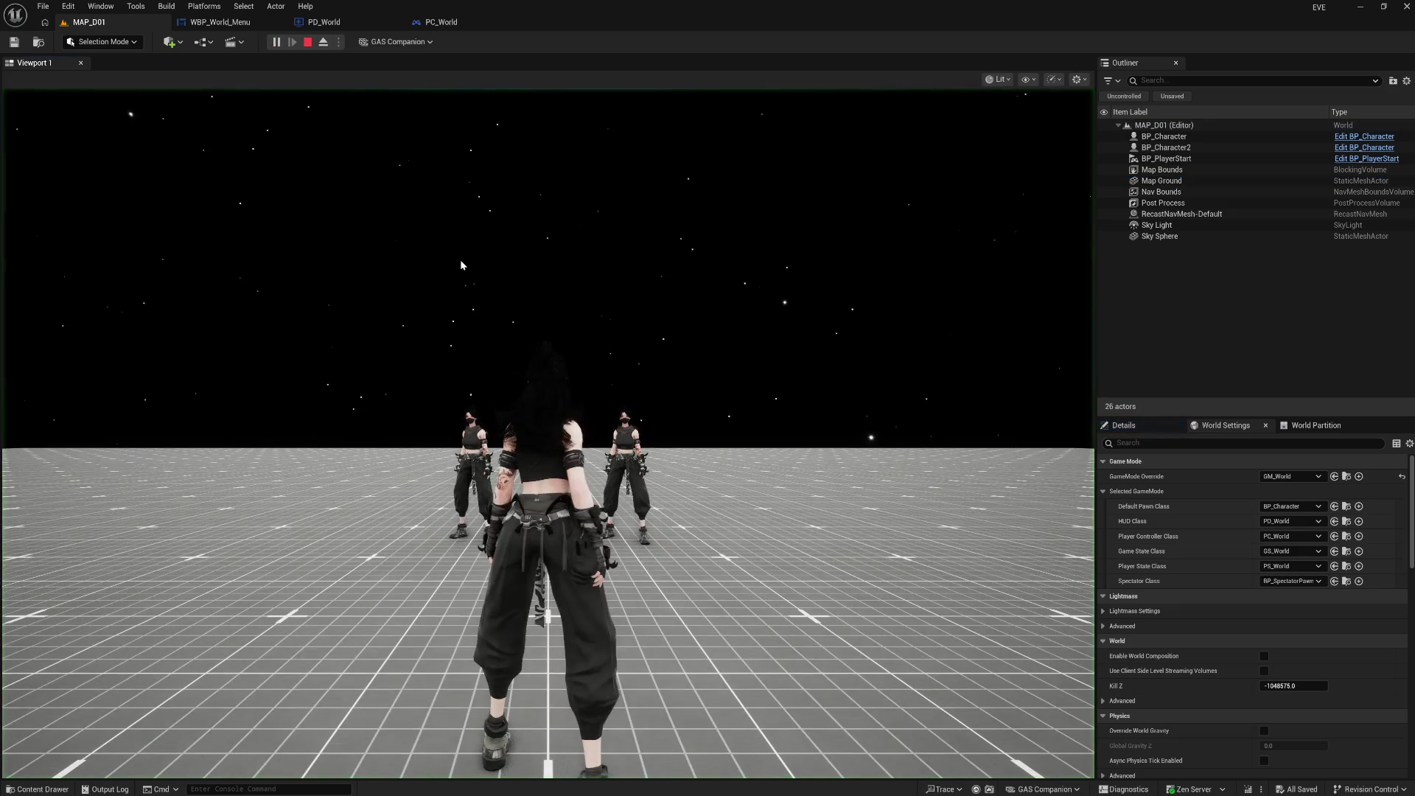
pyautogui.press('Tab')
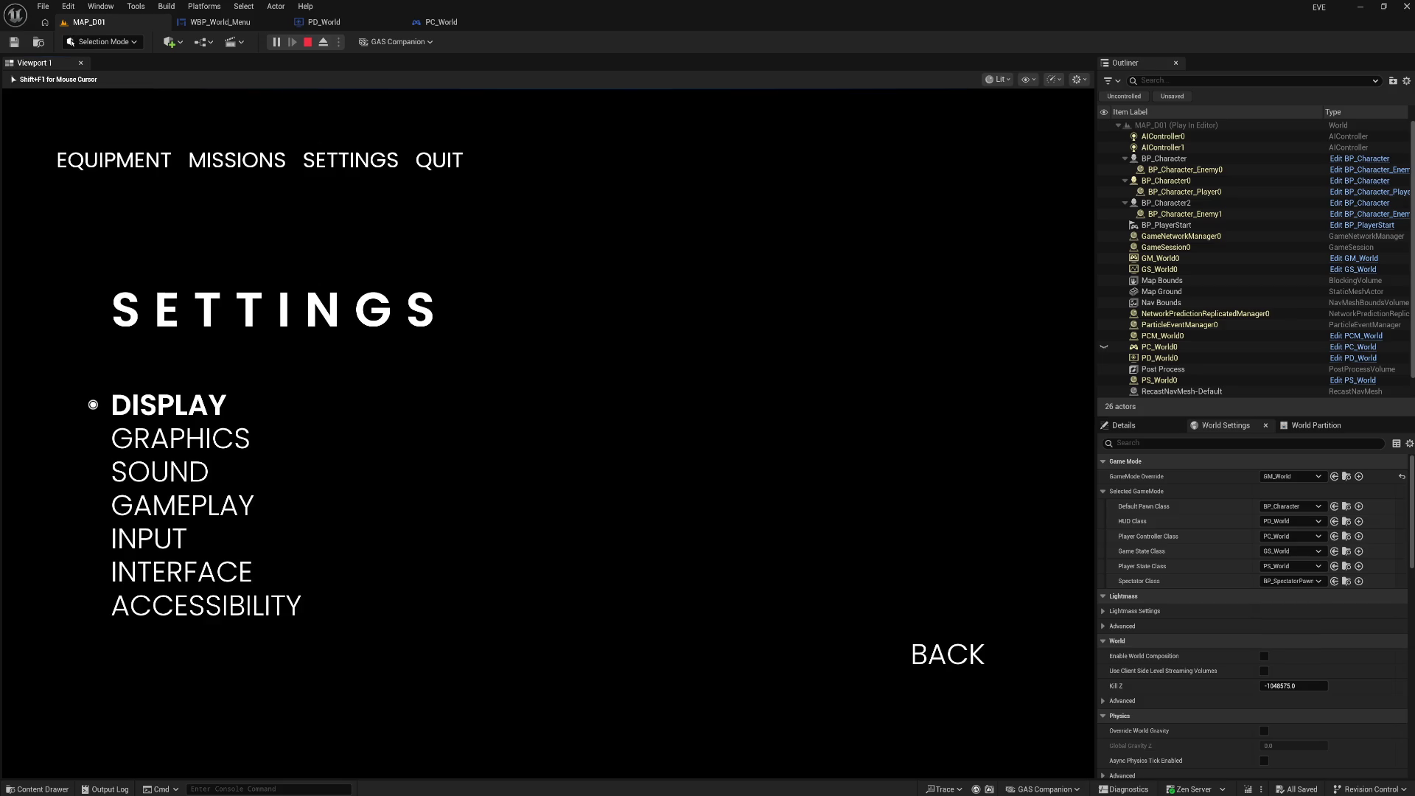
pyautogui.press('Tab')
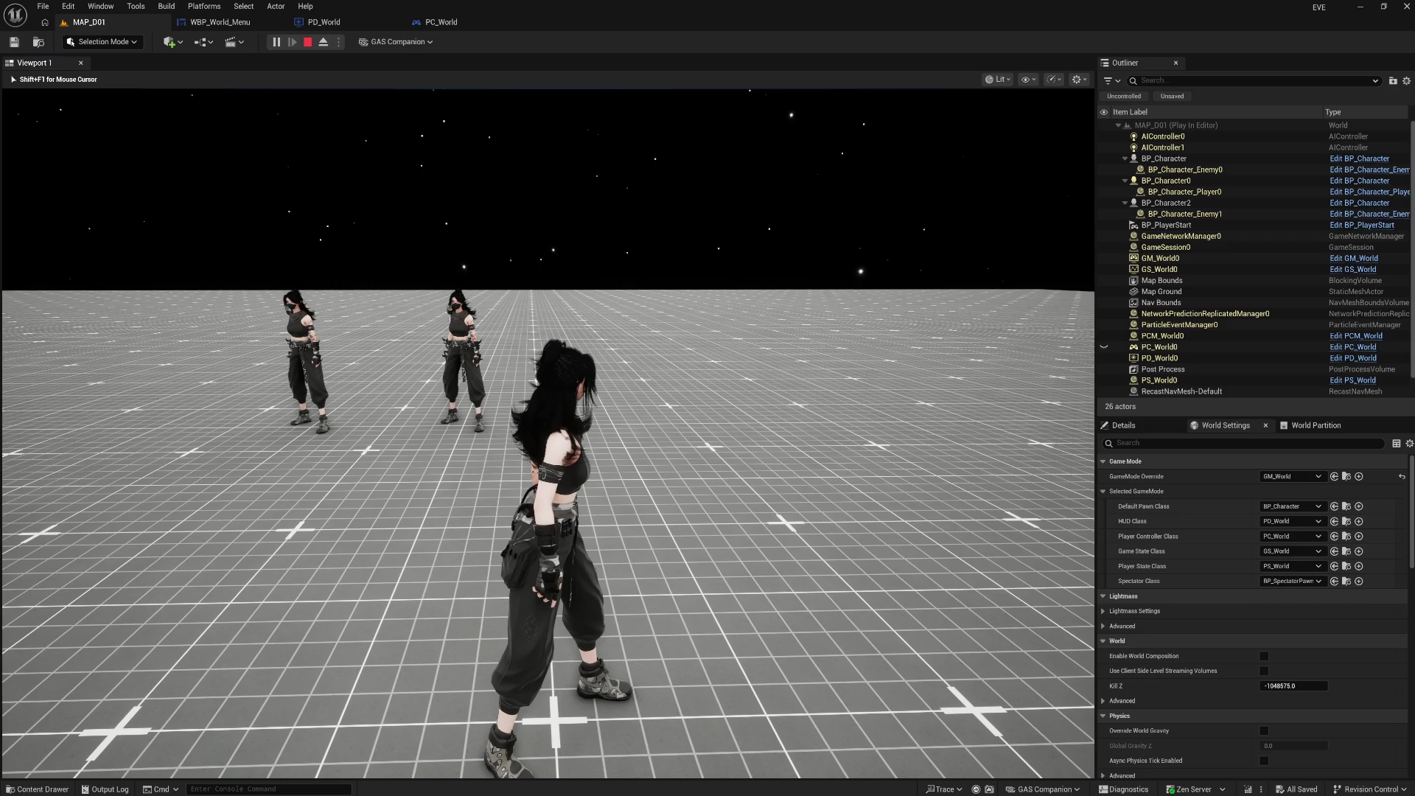
pyautogui.press('Escape')
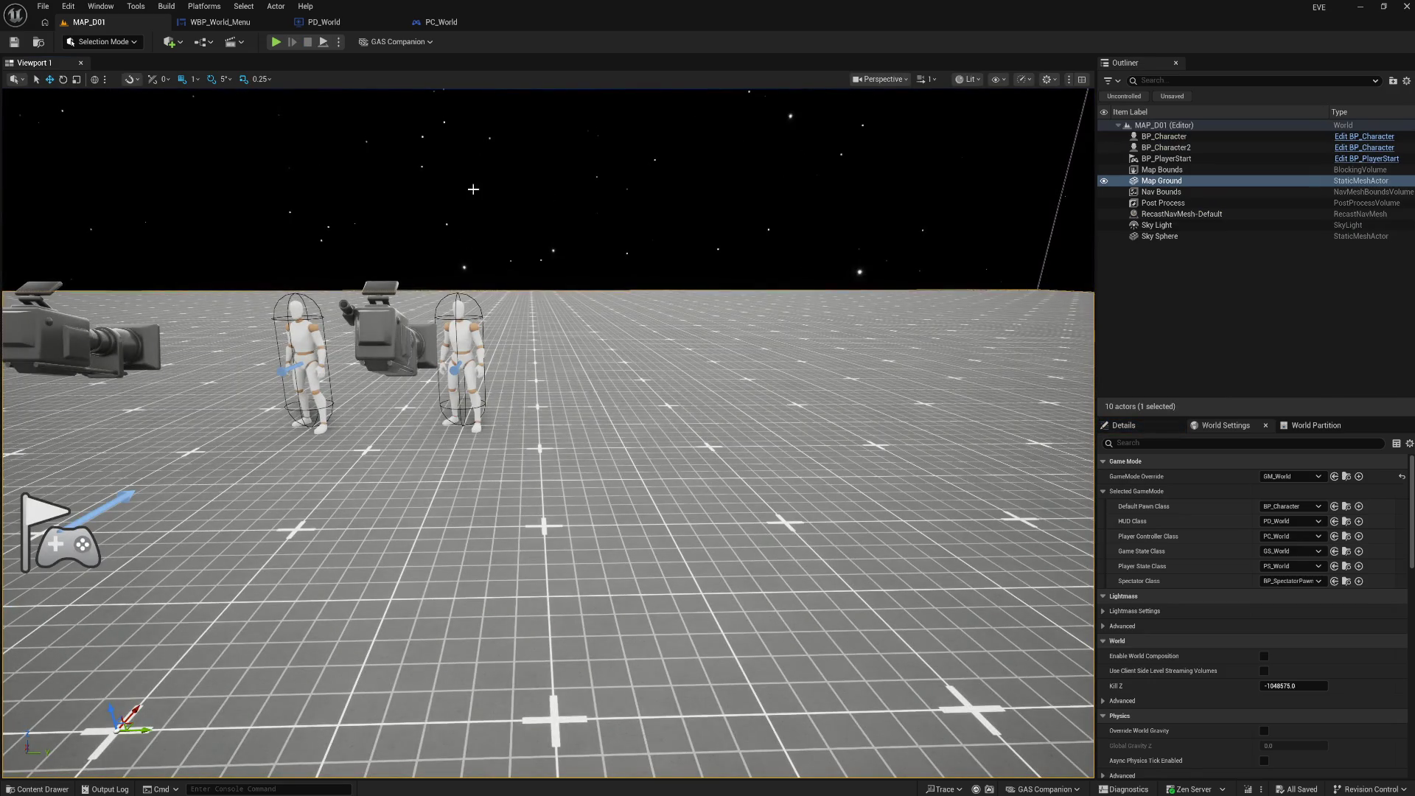
pyautogui.click(357, 30)
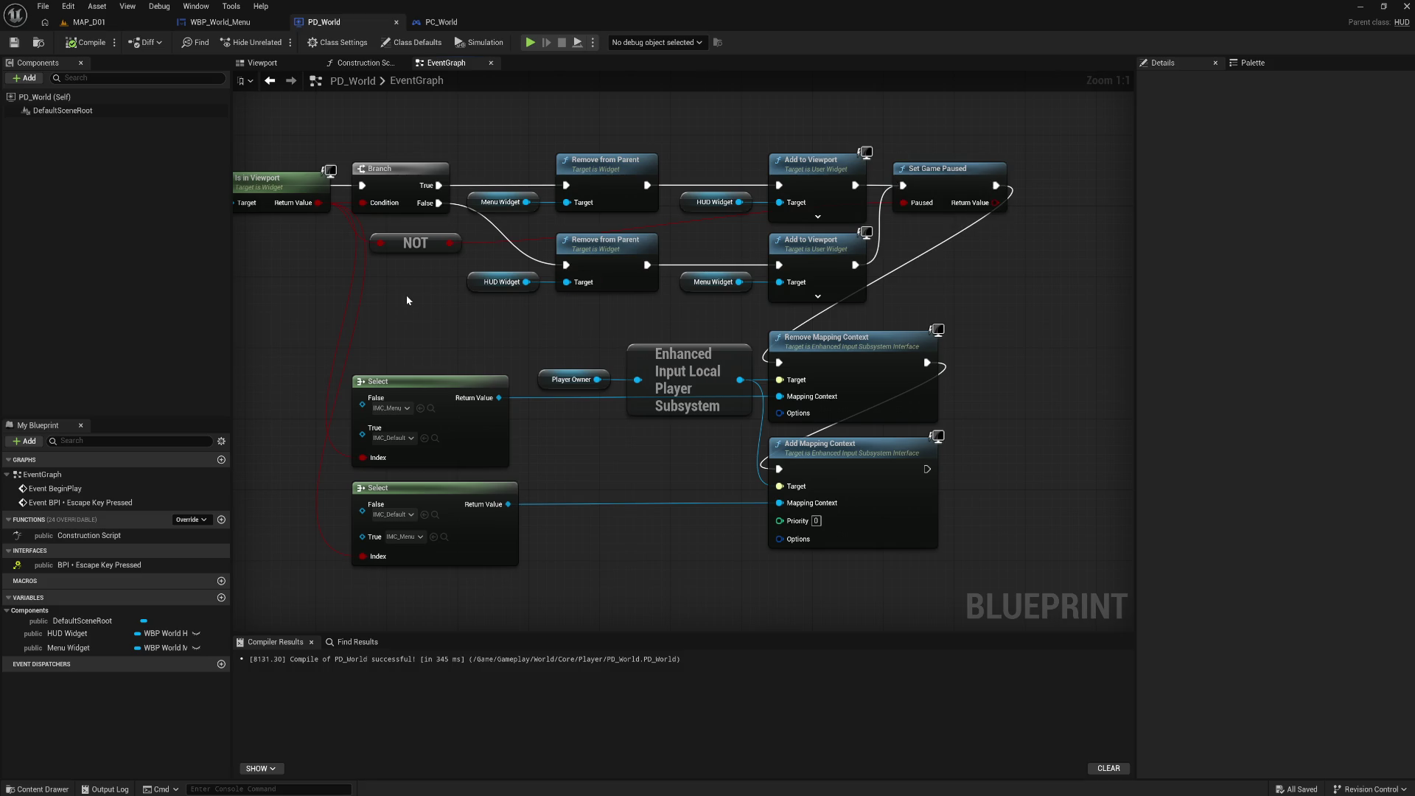
# Place a Flip Flop node from a 'flip' search just below the Is in Viewport check
pyautogui.moveTo(406, 295); pyautogui.dragTo(525, 292)
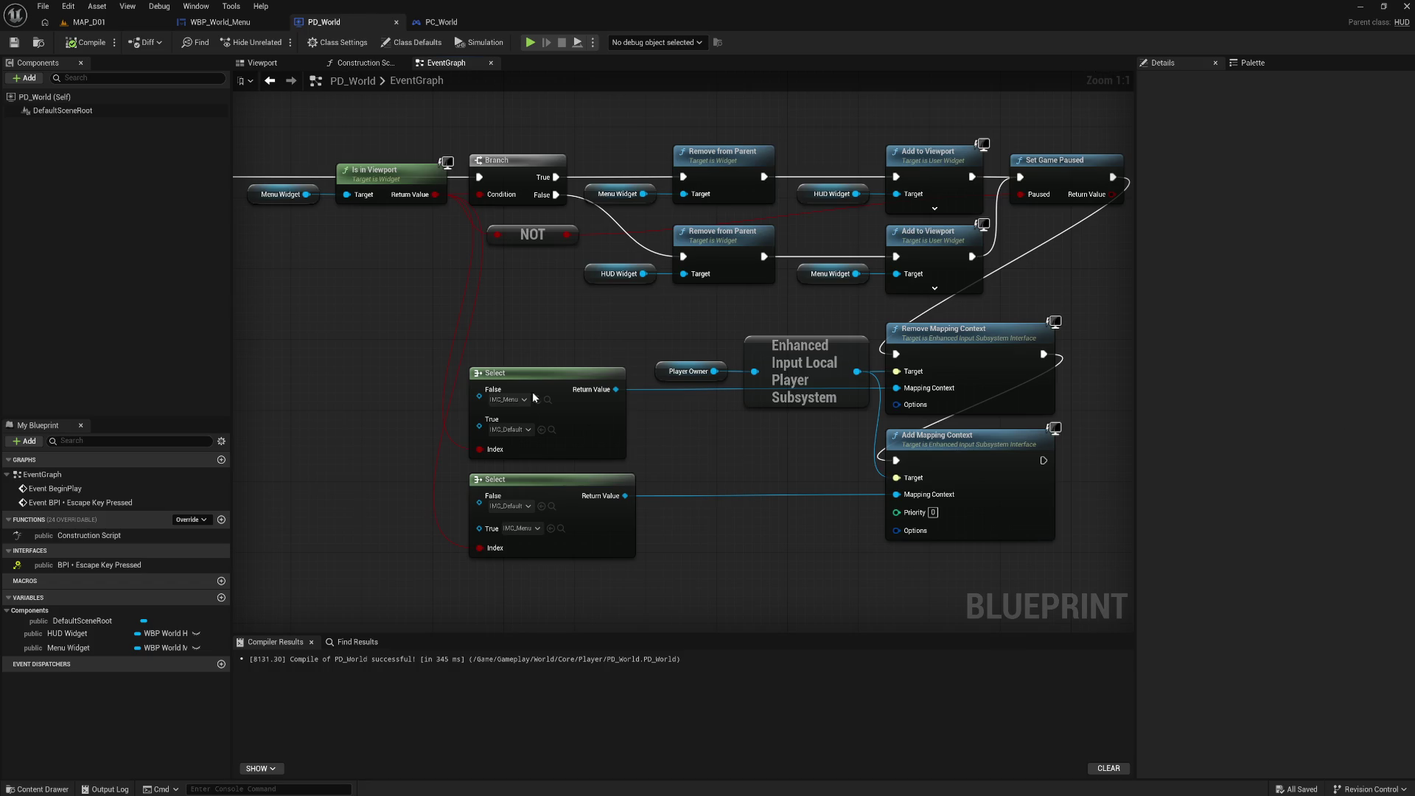
pyautogui.moveTo(381, 327); pyautogui.dragTo(654, 356)
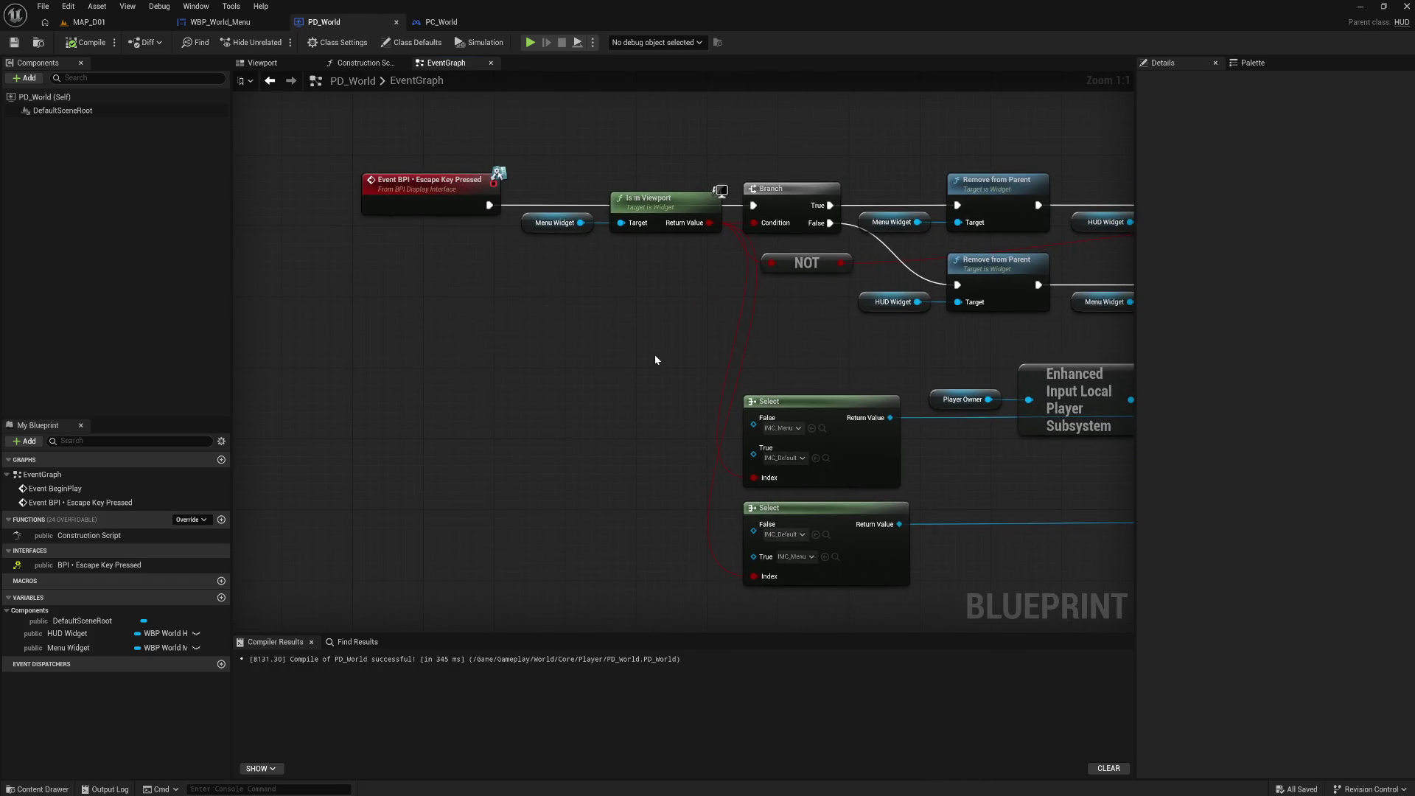
pyautogui.rightClick(585, 306)
pyautogui.write('f')
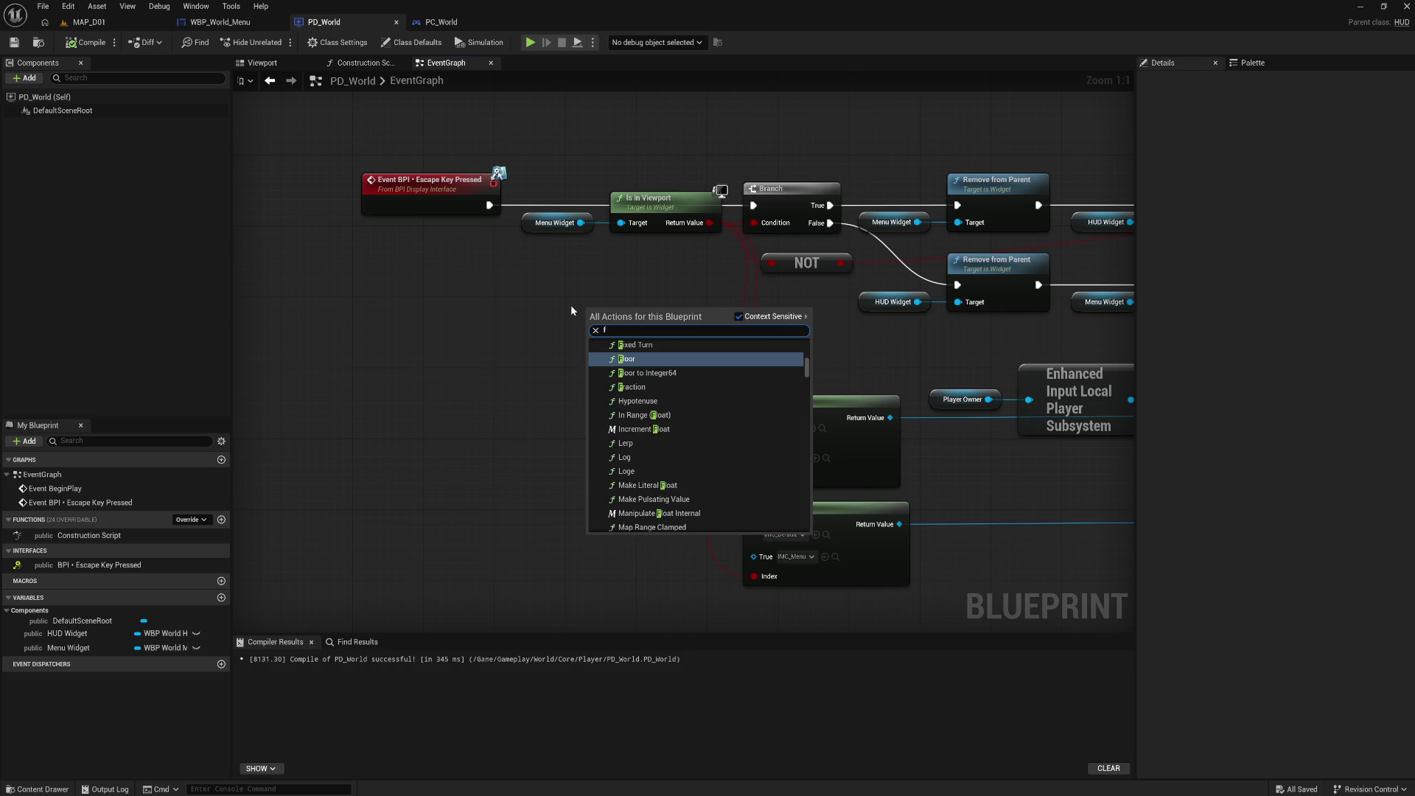
pyautogui.write('lip')
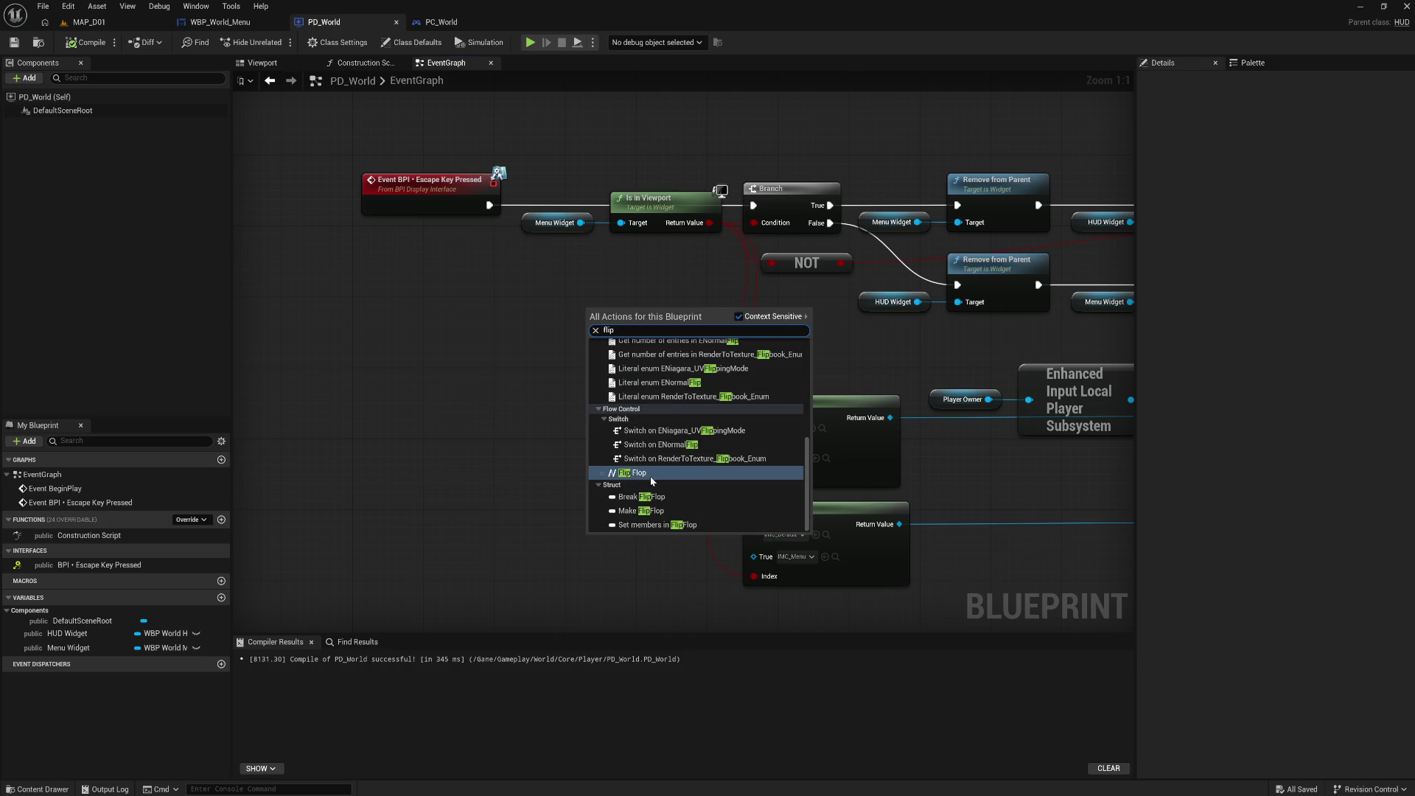
pyautogui.click(652, 478)
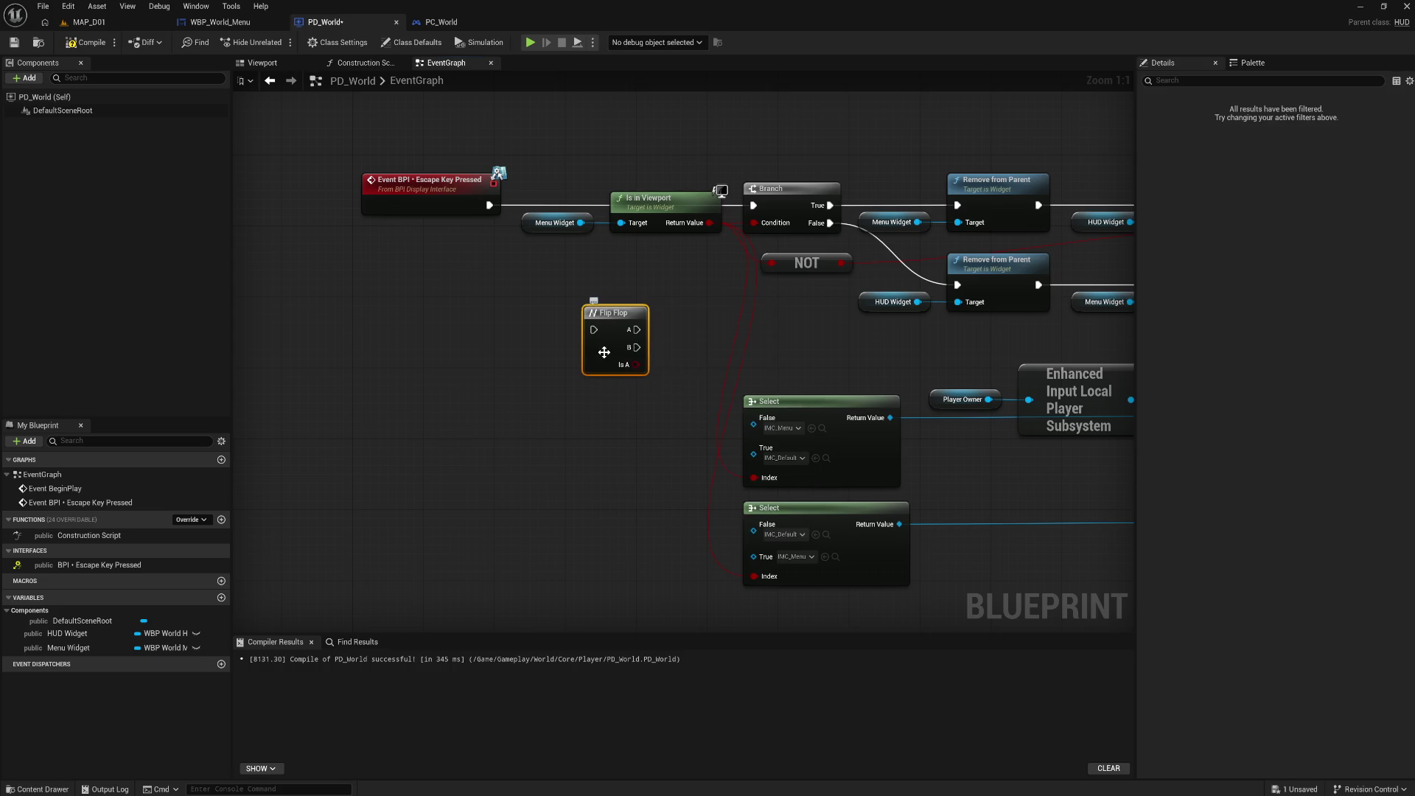
pyautogui.moveTo(604, 352); pyautogui.dragTo(621, 334)
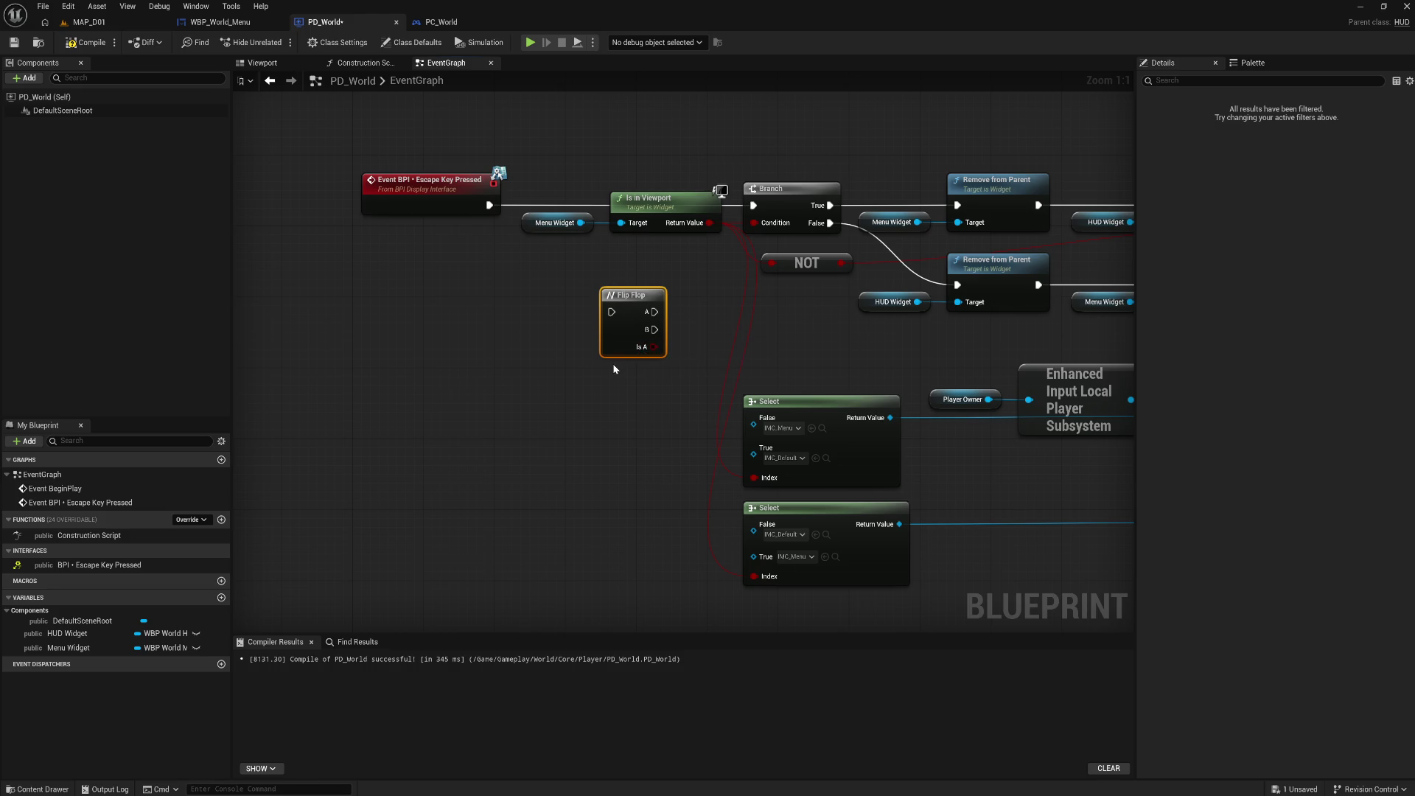
pyautogui.moveTo(608, 369); pyautogui.dragTo(453, 366)
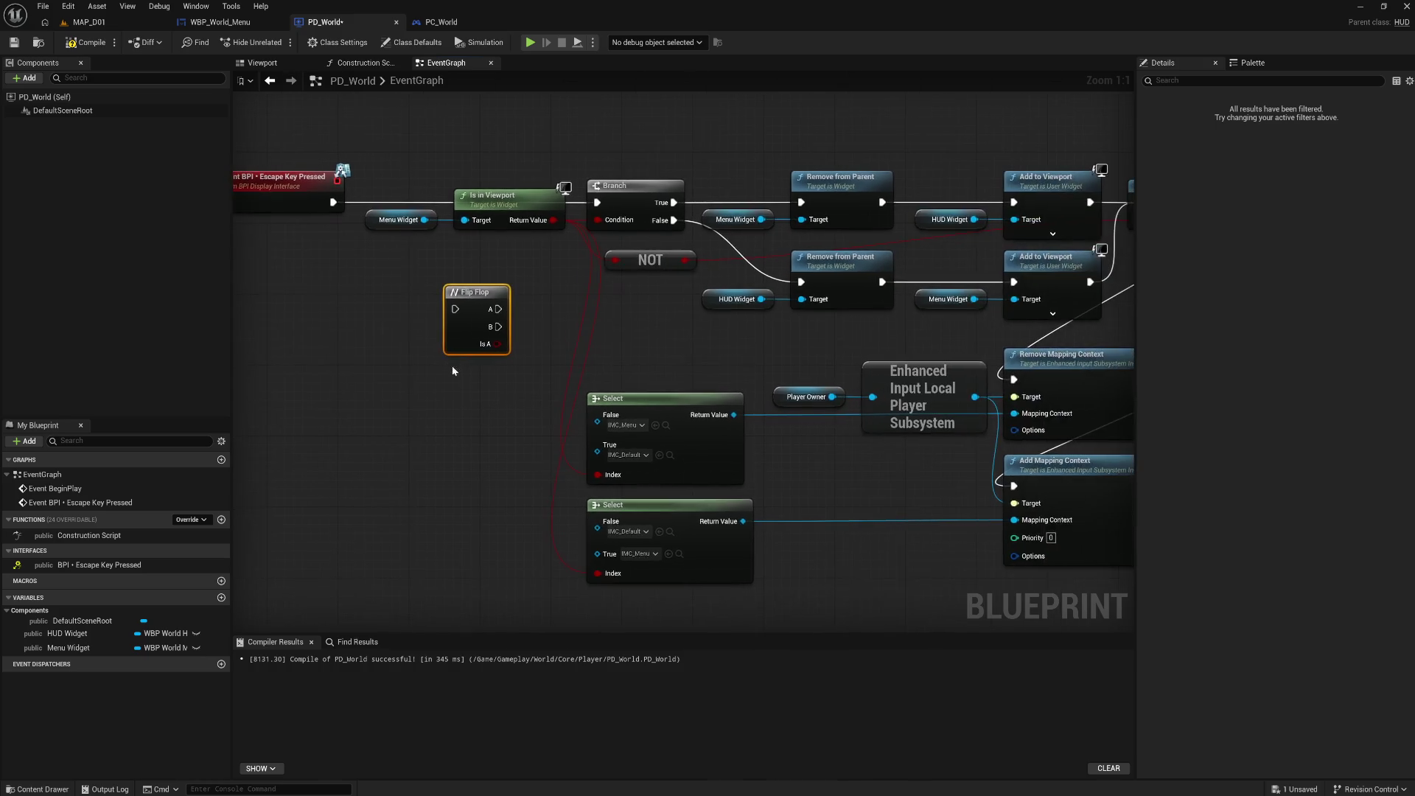
pyautogui.moveTo(641, 338); pyautogui.dragTo(590, 328)
pyautogui.moveTo(679, 340); pyautogui.dragTo(627, 339)
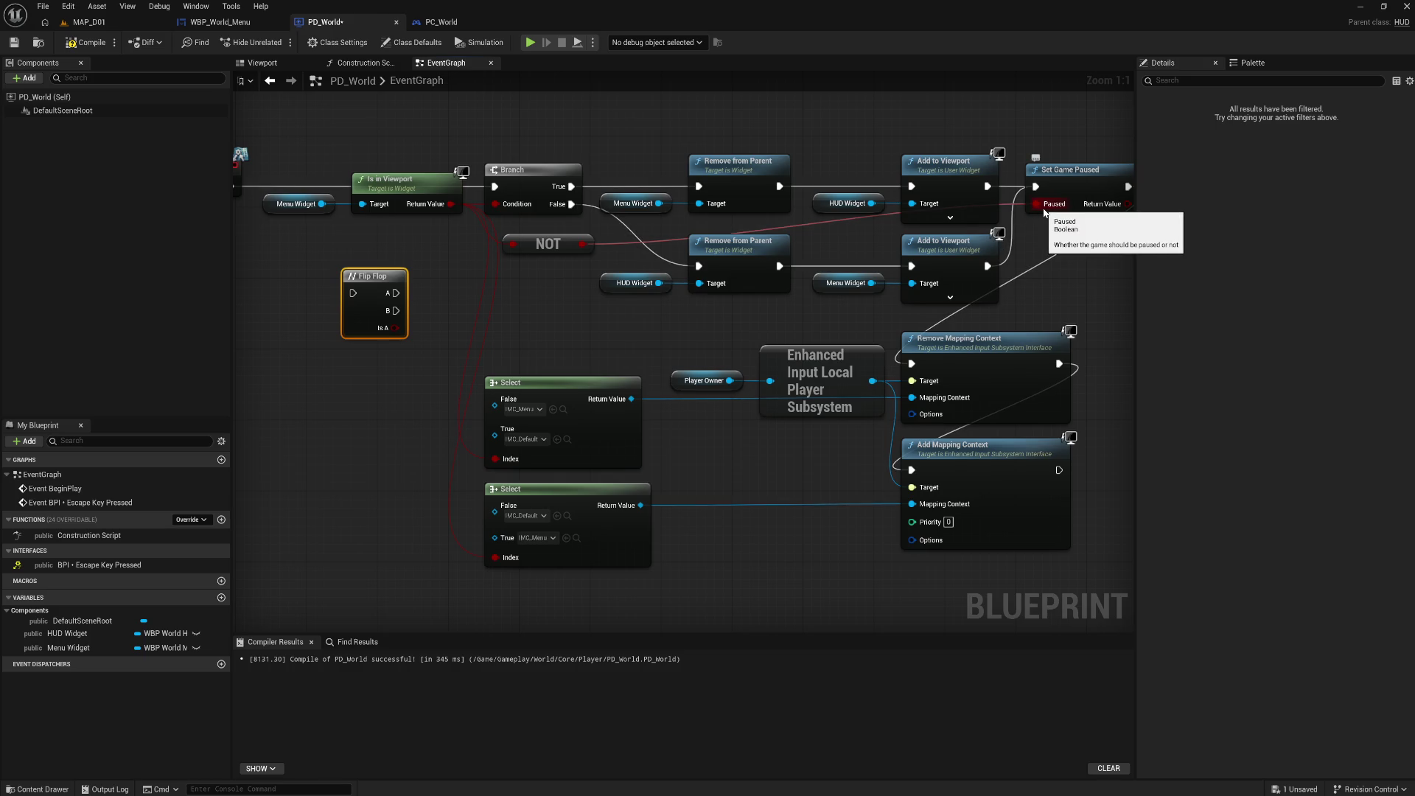
pyautogui.moveTo(1078, 178); pyautogui.dragTo(888, 174)
# Duplicate Set Game Paused and wire the copy into Remove Mapping Context
pyautogui.click(888, 174)
pyautogui.hotkey('ctrl', 'c')
pyautogui.hotkey('ctrl', 'v')
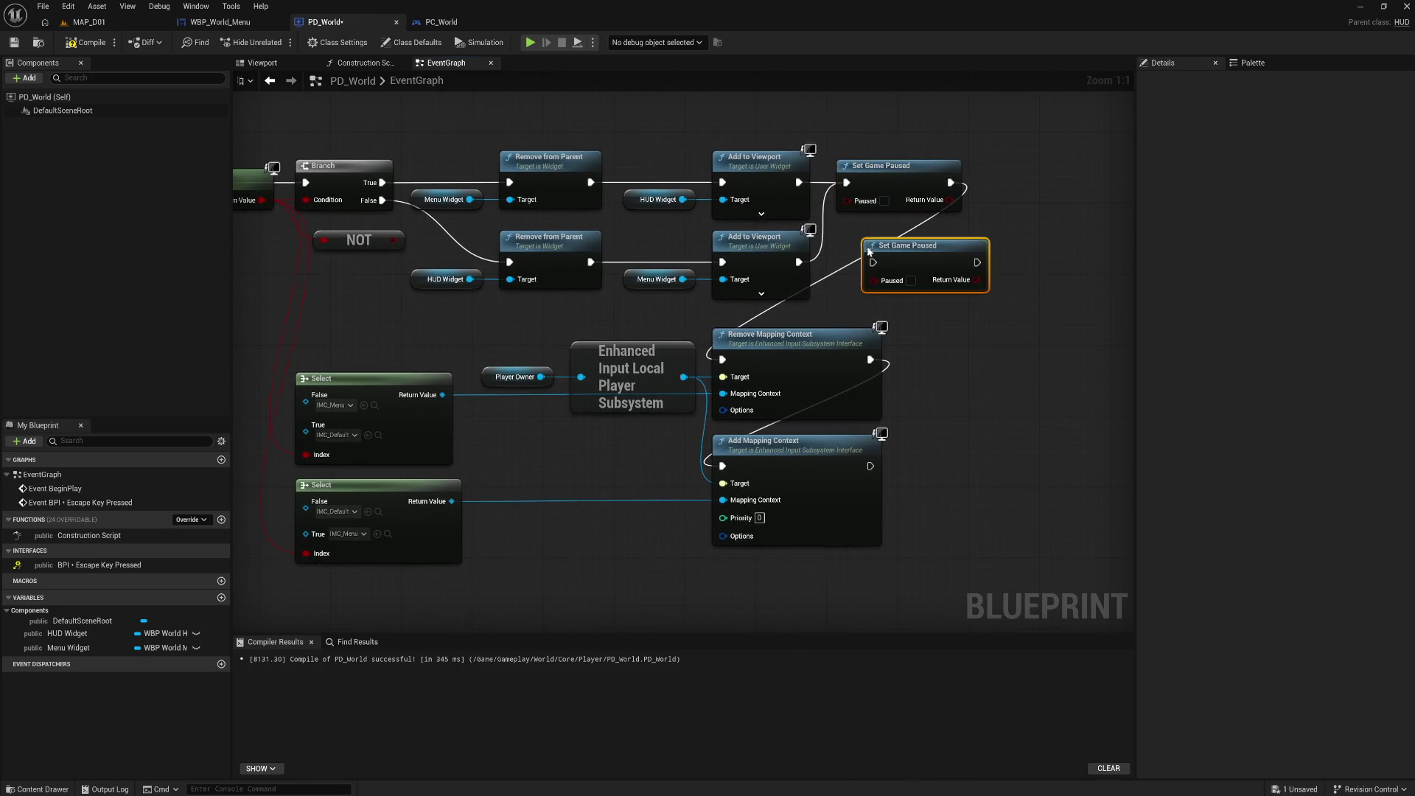
pyautogui.moveTo(895, 249); pyautogui.dragTo(847, 262)
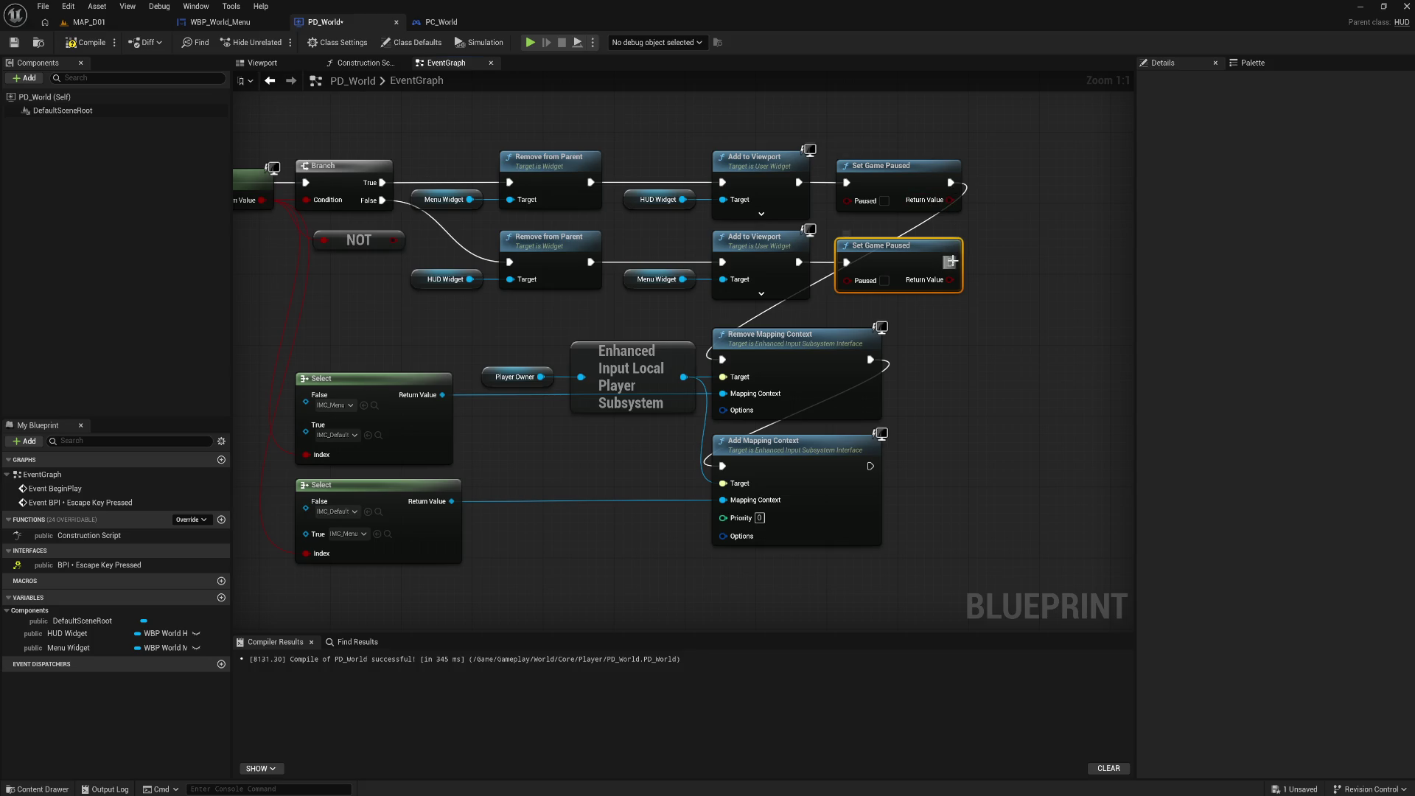
pyautogui.moveTo(951, 262)
pyautogui.mouseDown()
pyautogui.moveTo(782, 348)
pyautogui.moveTo(722, 359)
pyautogui.mouseUp()
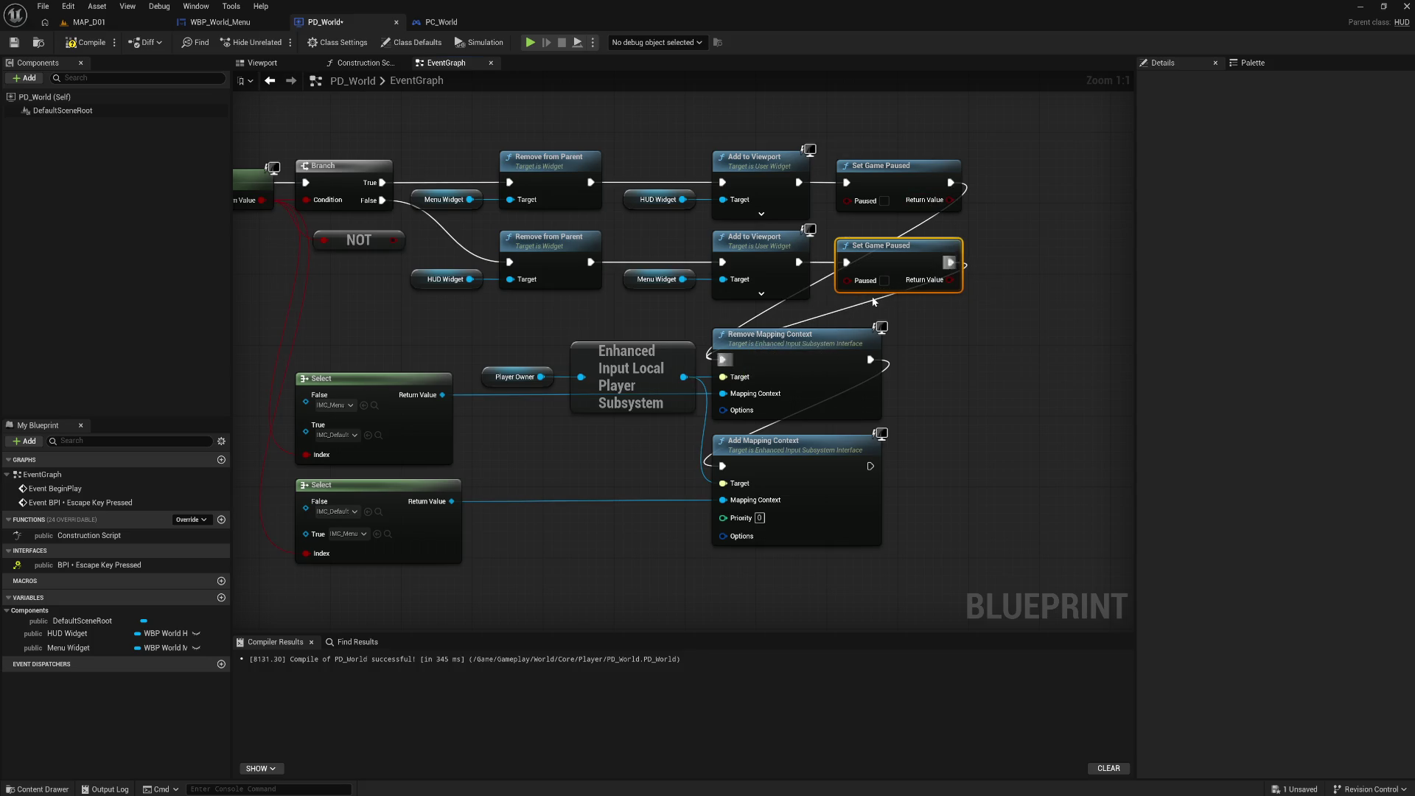
pyautogui.click(690, 303)
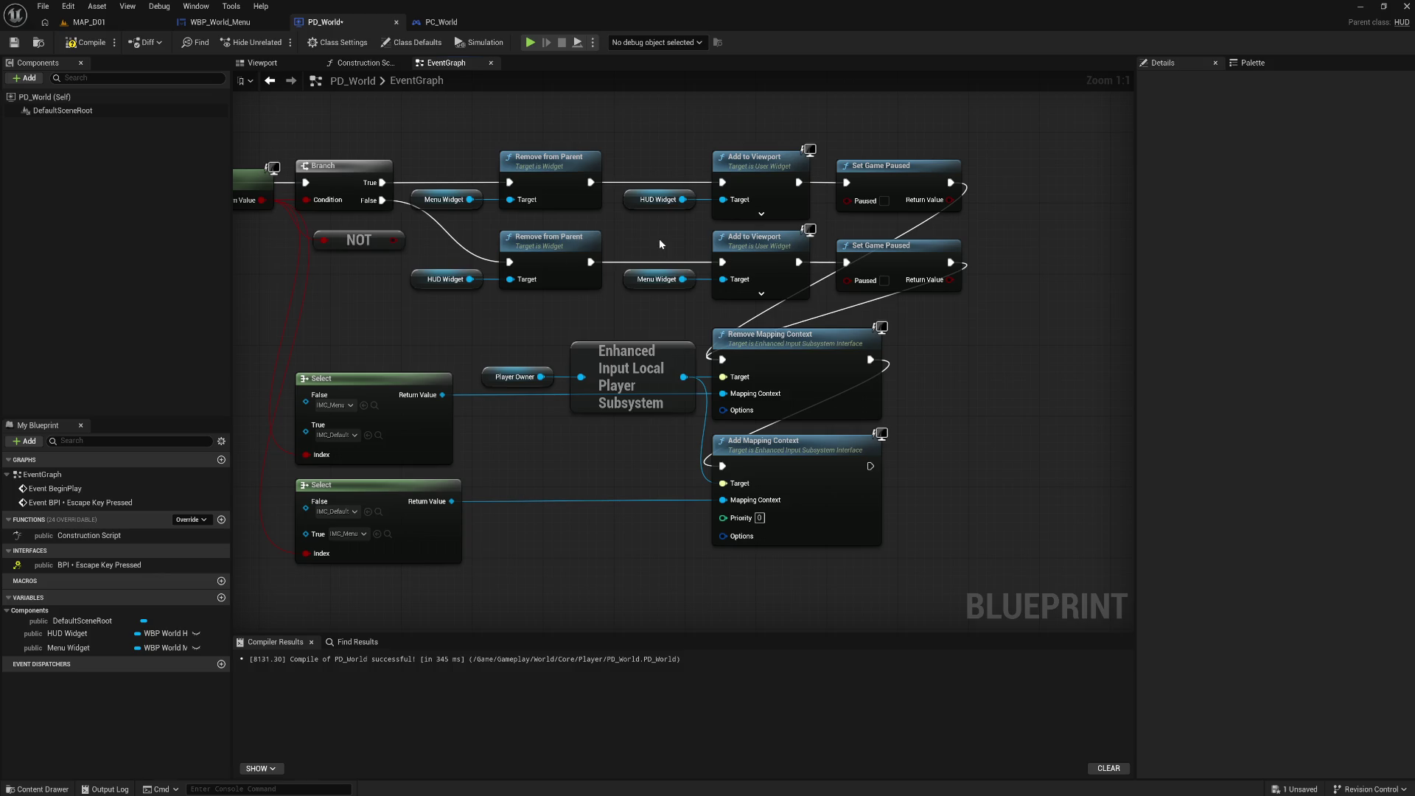
# Tick Paused on the second Set Game Paused and compile PD_World
pyautogui.moveTo(659, 237); pyautogui.dragTo(741, 306)
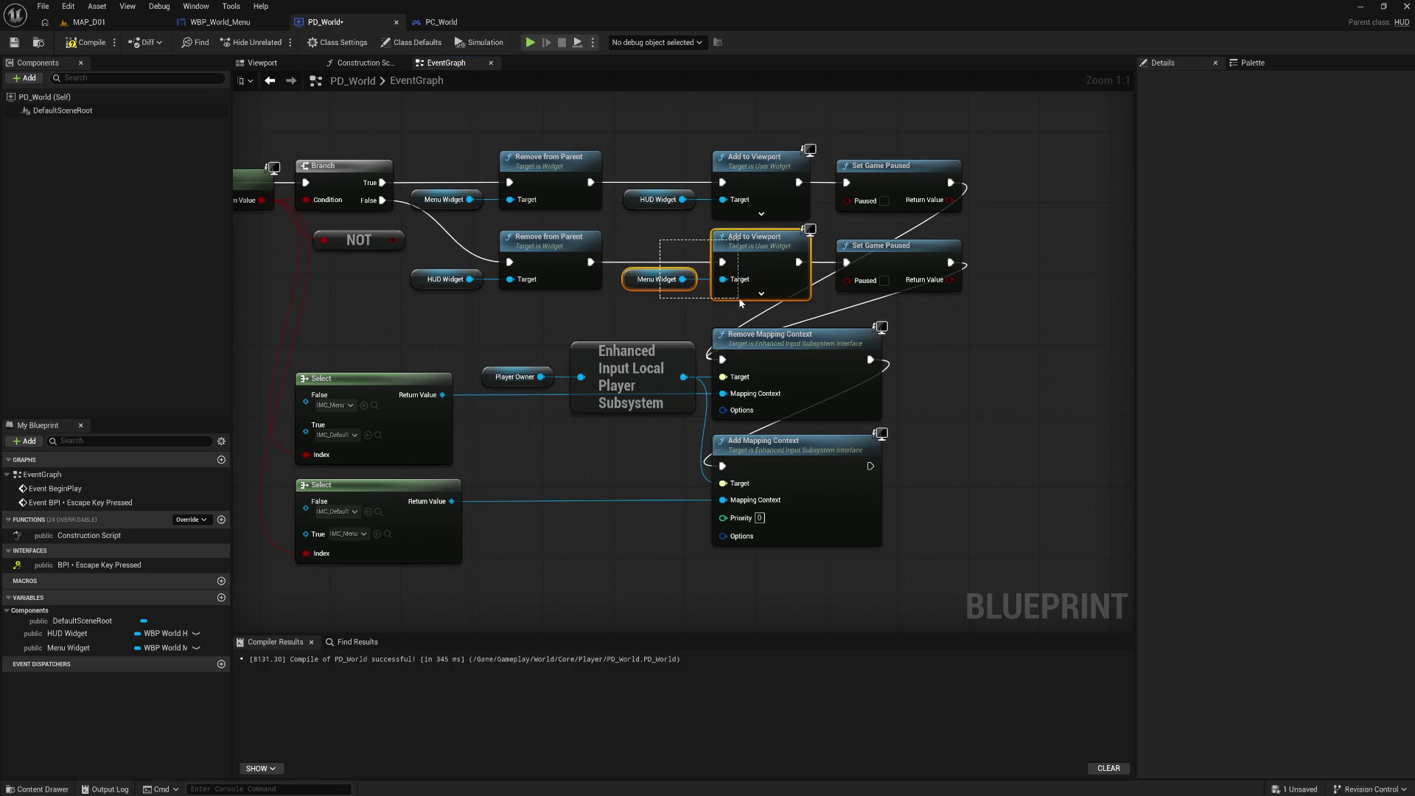
pyautogui.click(916, 319)
pyautogui.click(885, 281)
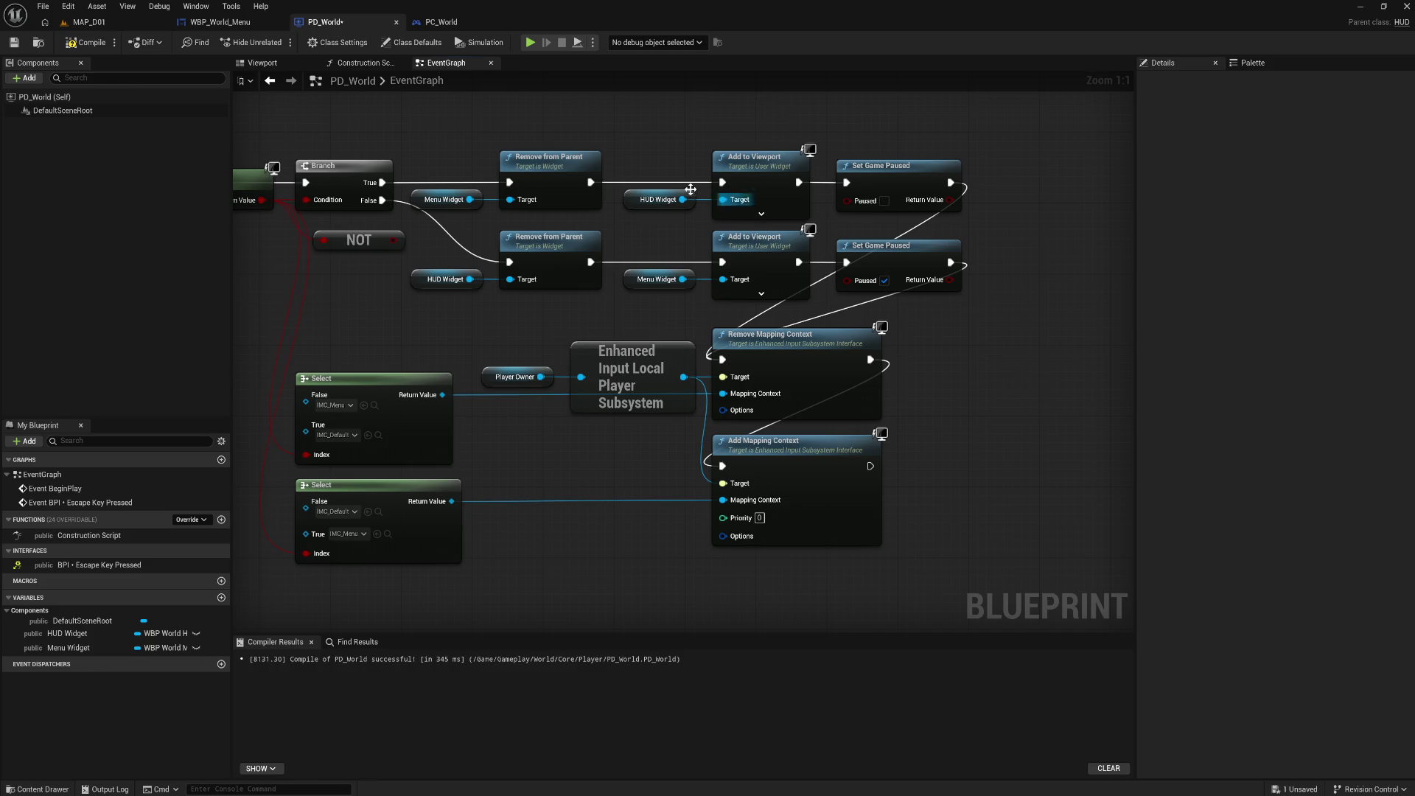
pyautogui.moveTo(690, 190); pyautogui.dragTo(730, 214)
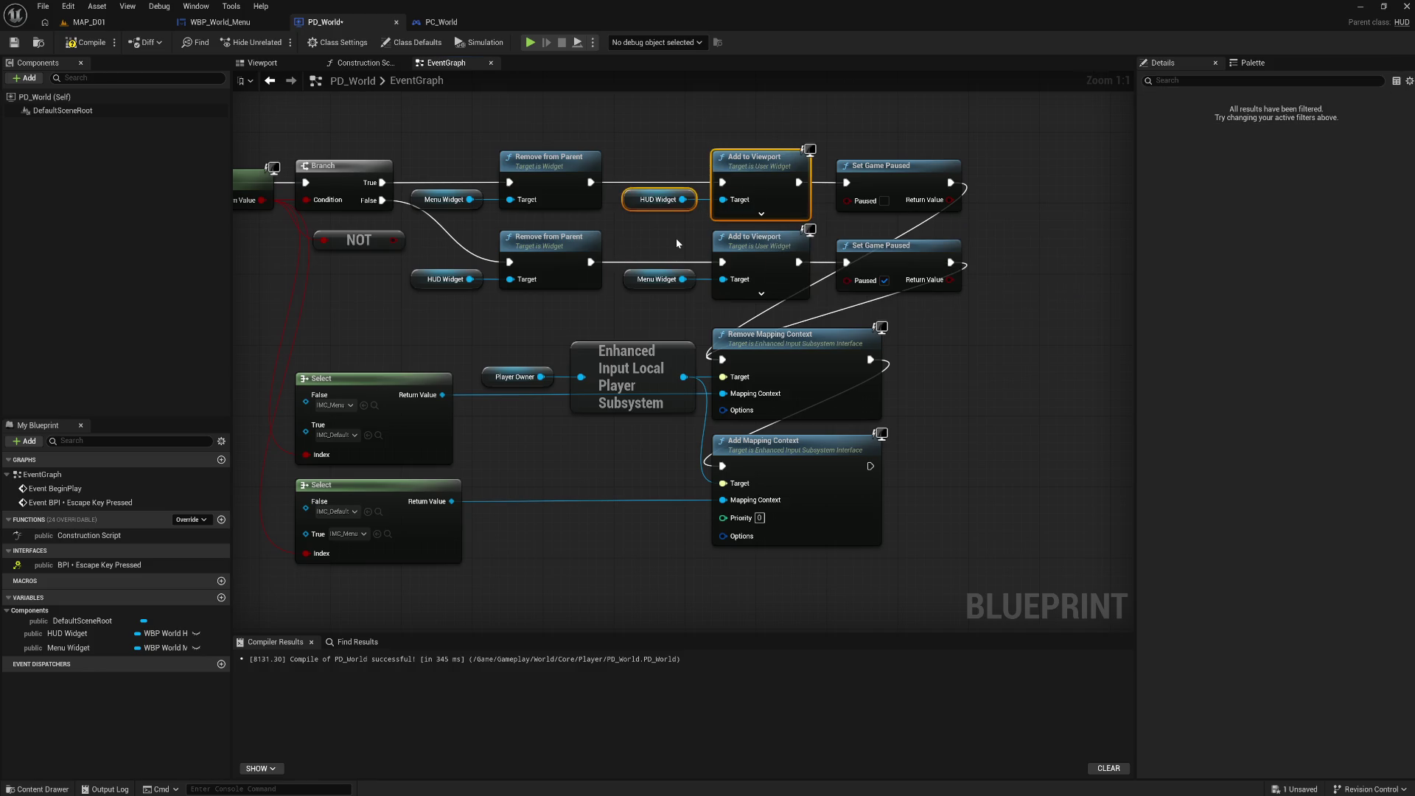
pyautogui.click(869, 217)
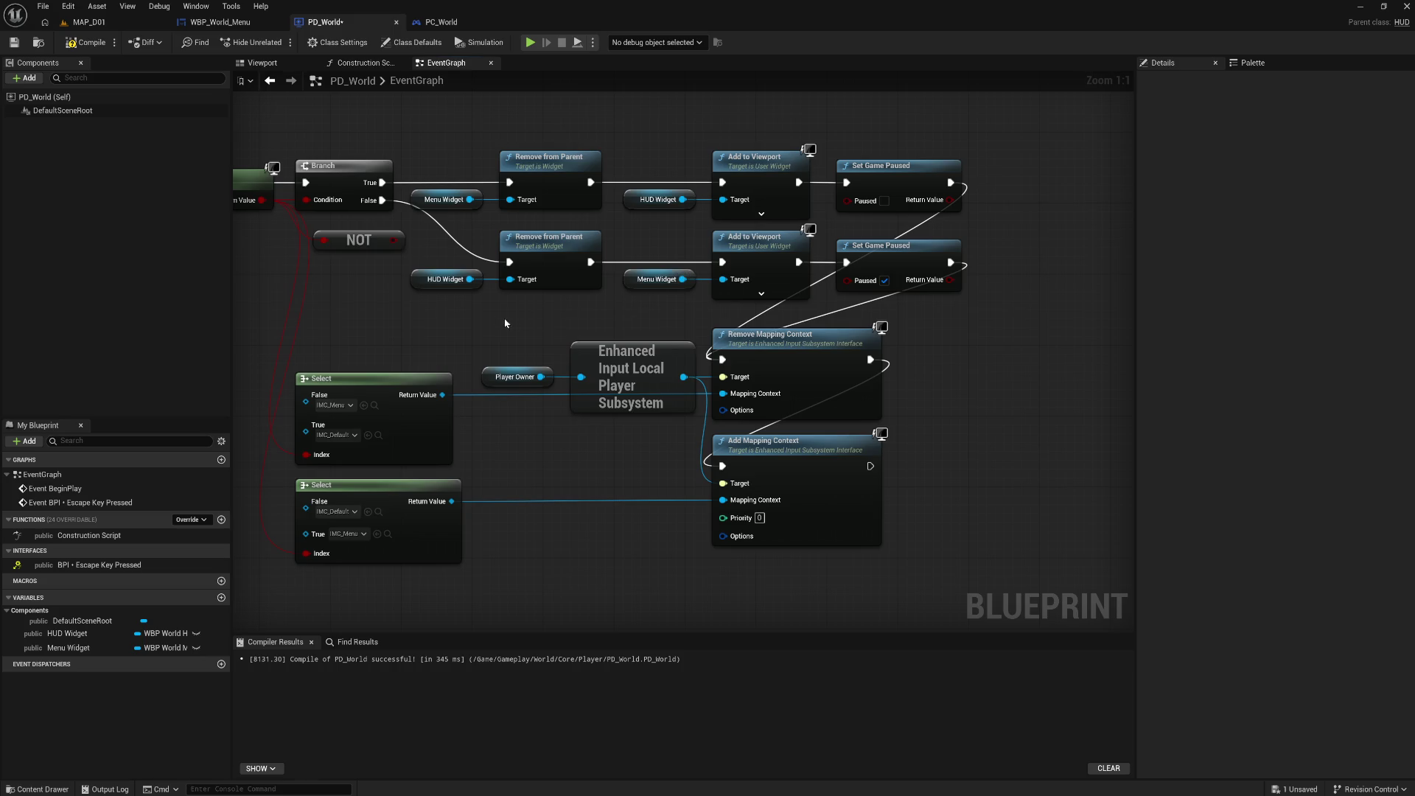
pyautogui.click(88, 43)
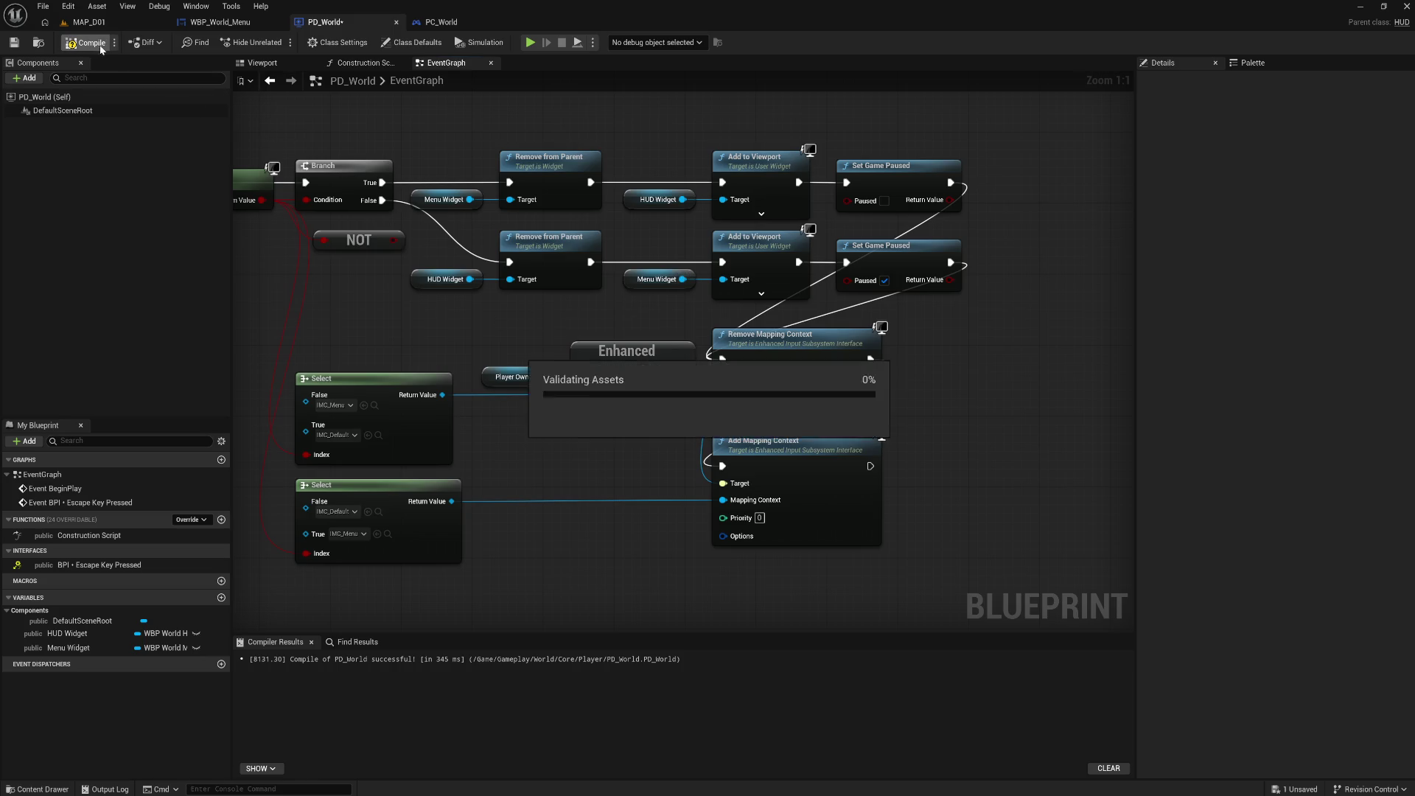
# Play MAP_D01 twice, bringing up the in-game Settings menu each run, then return to PD_World
pyautogui.click(104, 25)
pyautogui.click(278, 42)
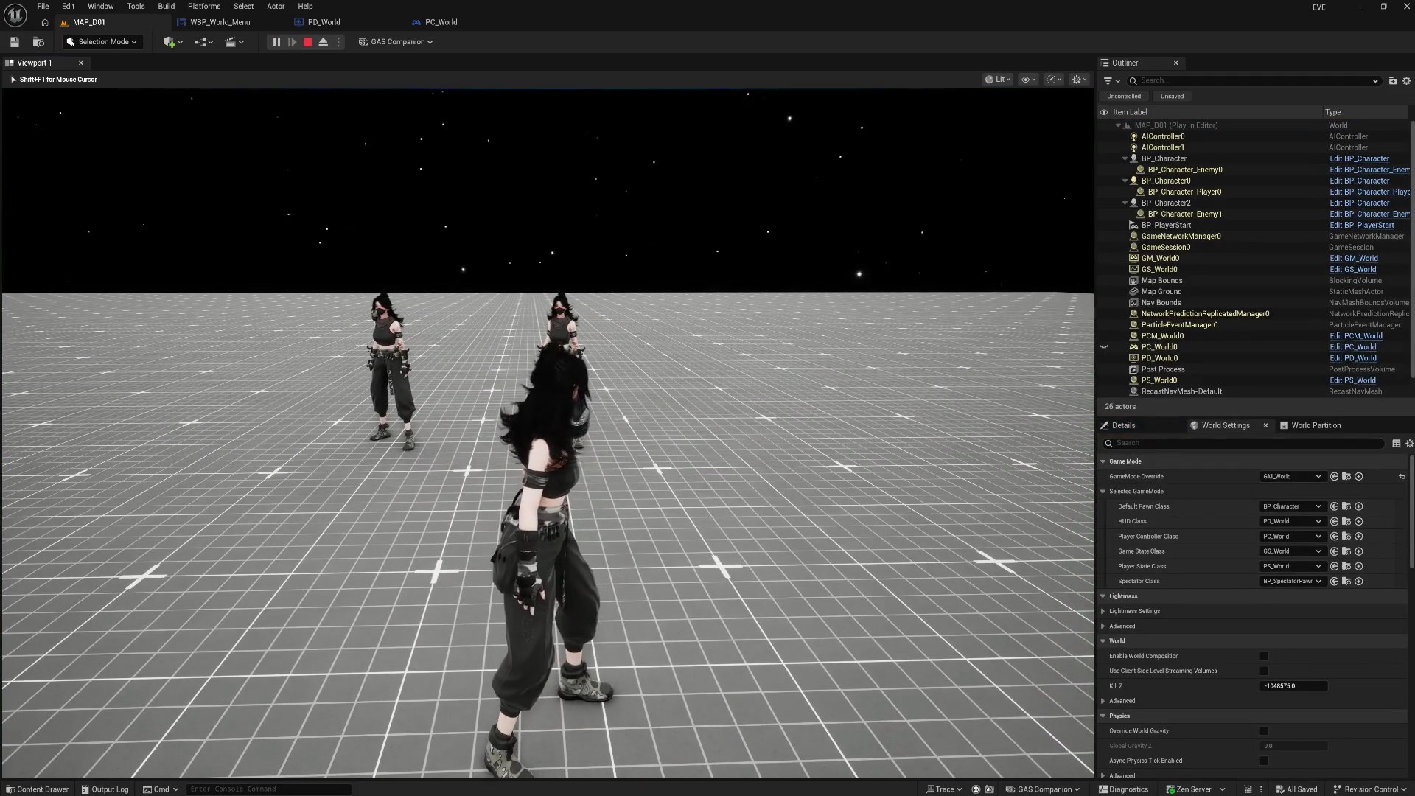
pyautogui.press('Escape')
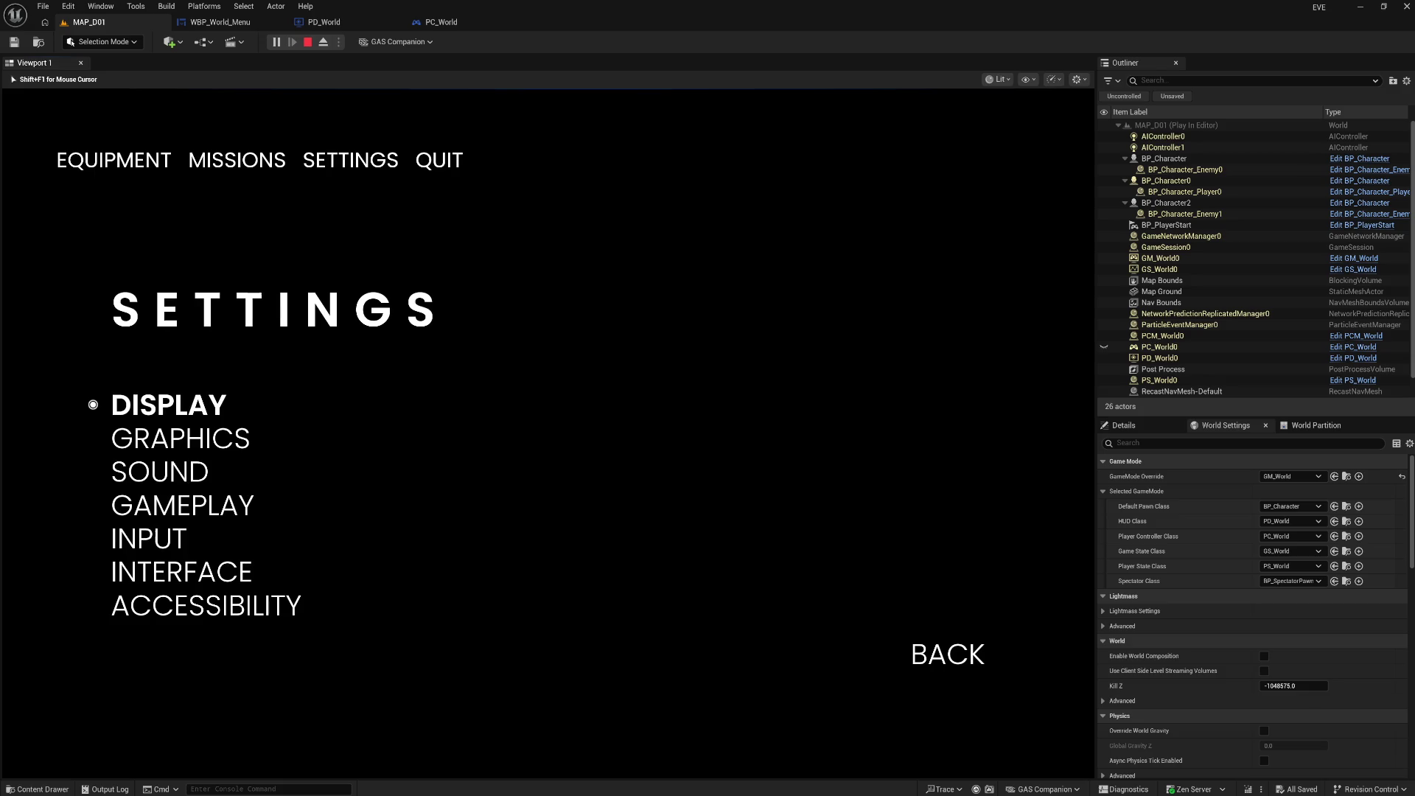
pyautogui.press('Escape')
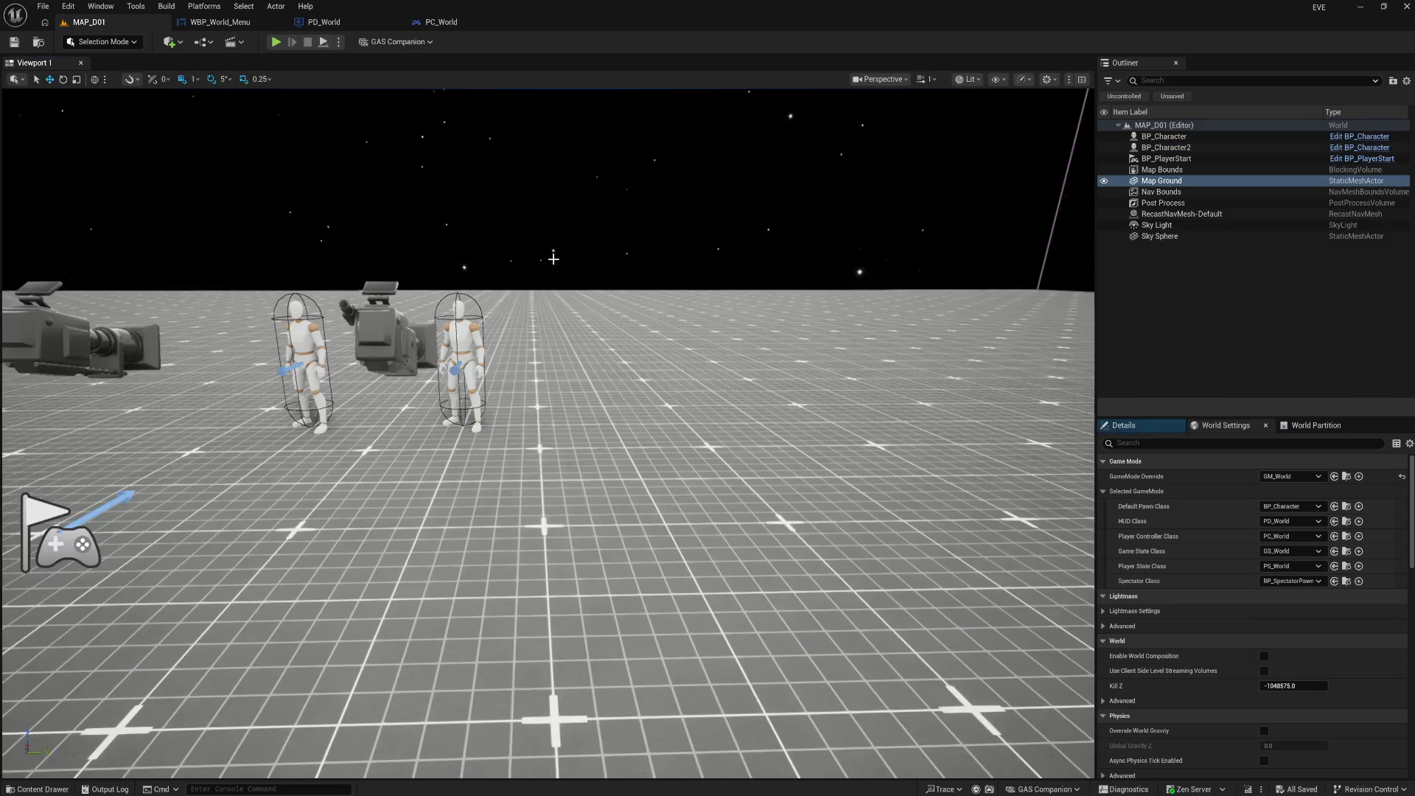
pyautogui.click(276, 42)
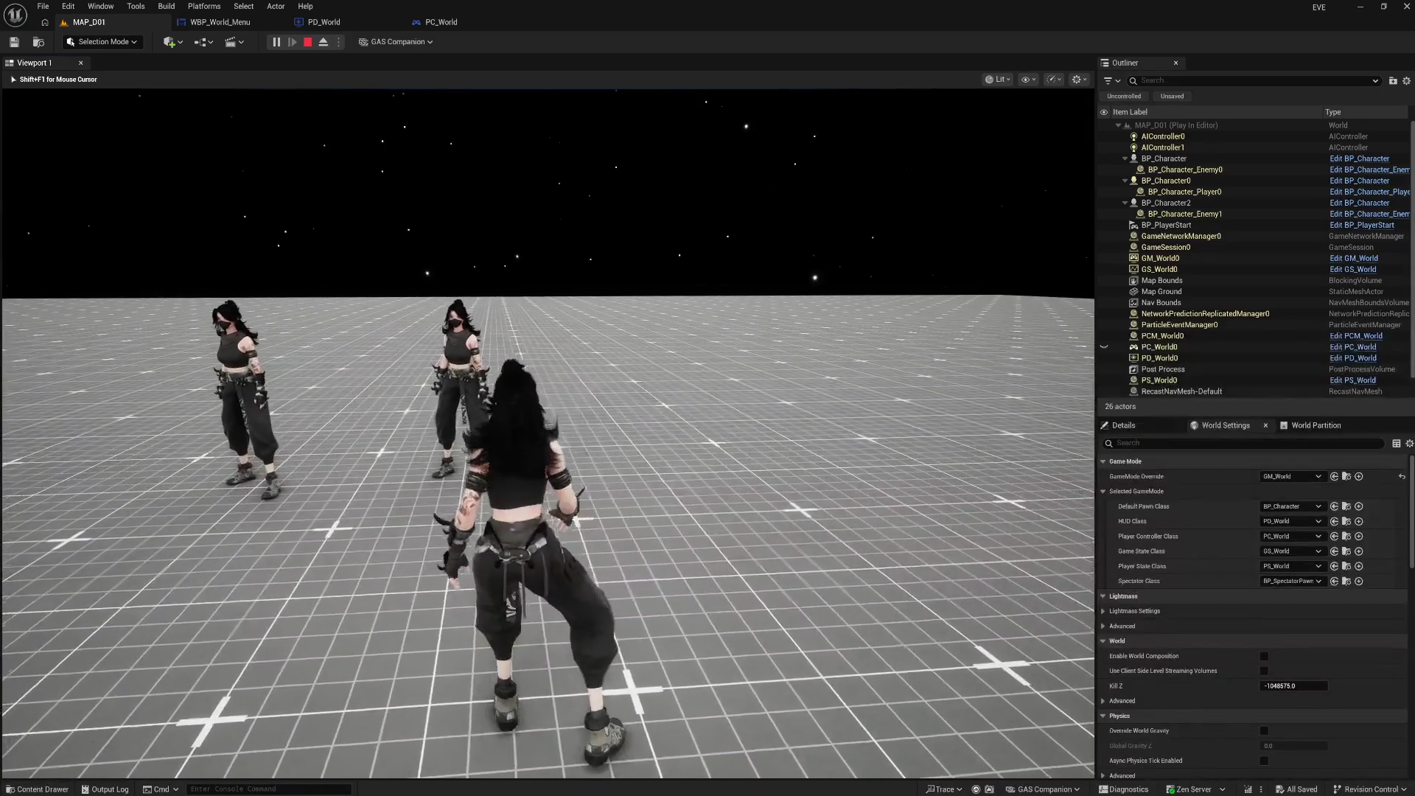
pyautogui.press('Tab')
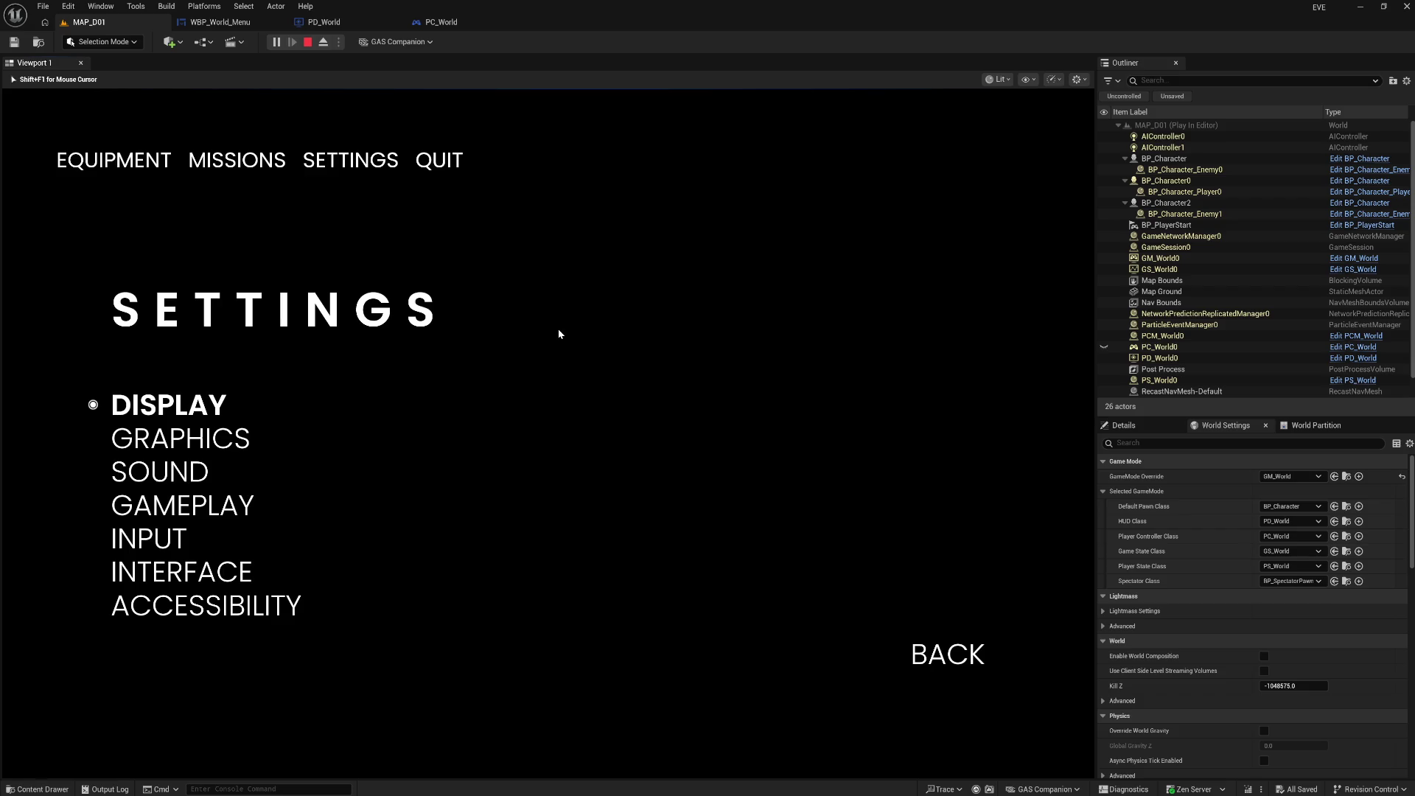
pyautogui.press('Escape')
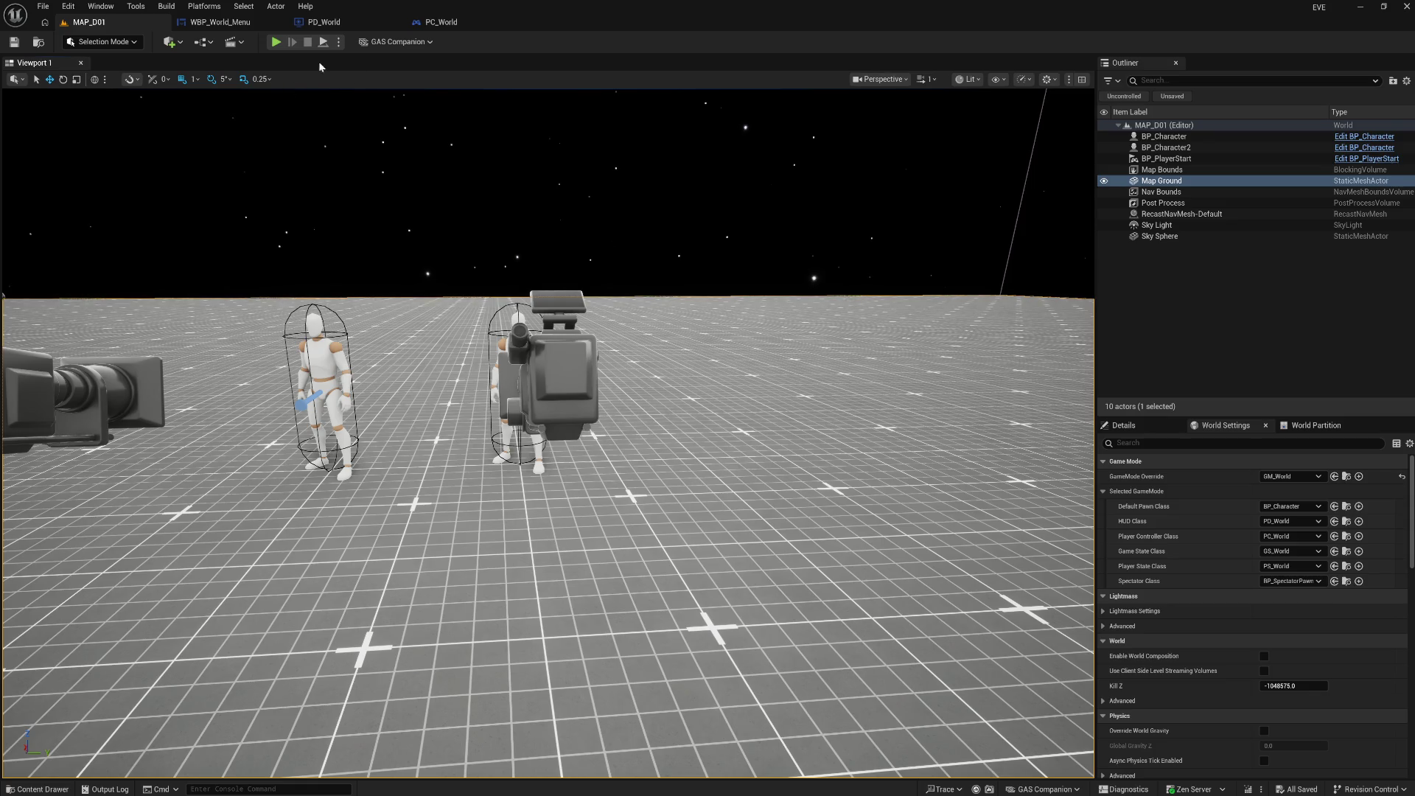
pyautogui.click(362, 22)
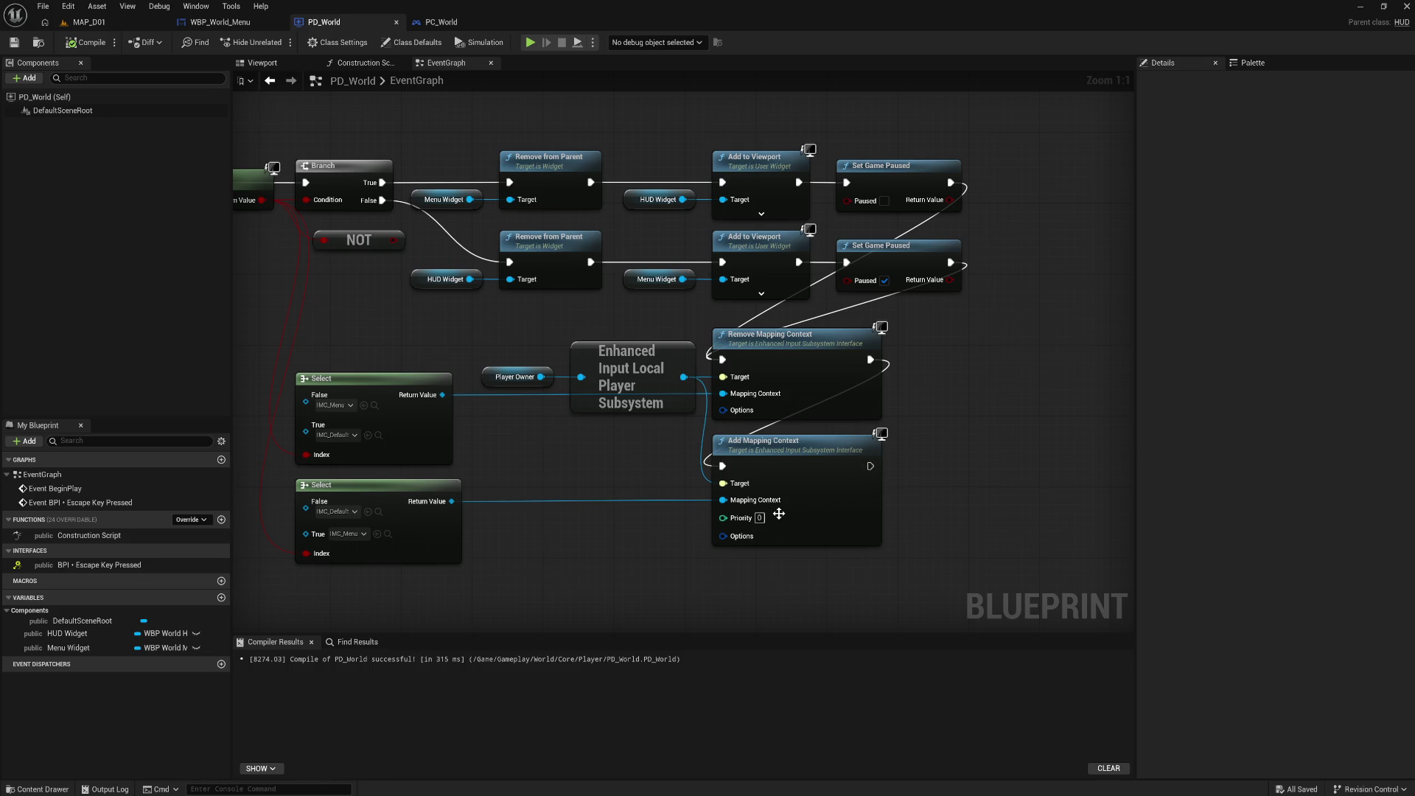
# Add a Set Input Mode UI Only node and wire its exec from the pausing Set Game Paused
pyautogui.rightClick(938, 440)
pyautogui.write('input mode')
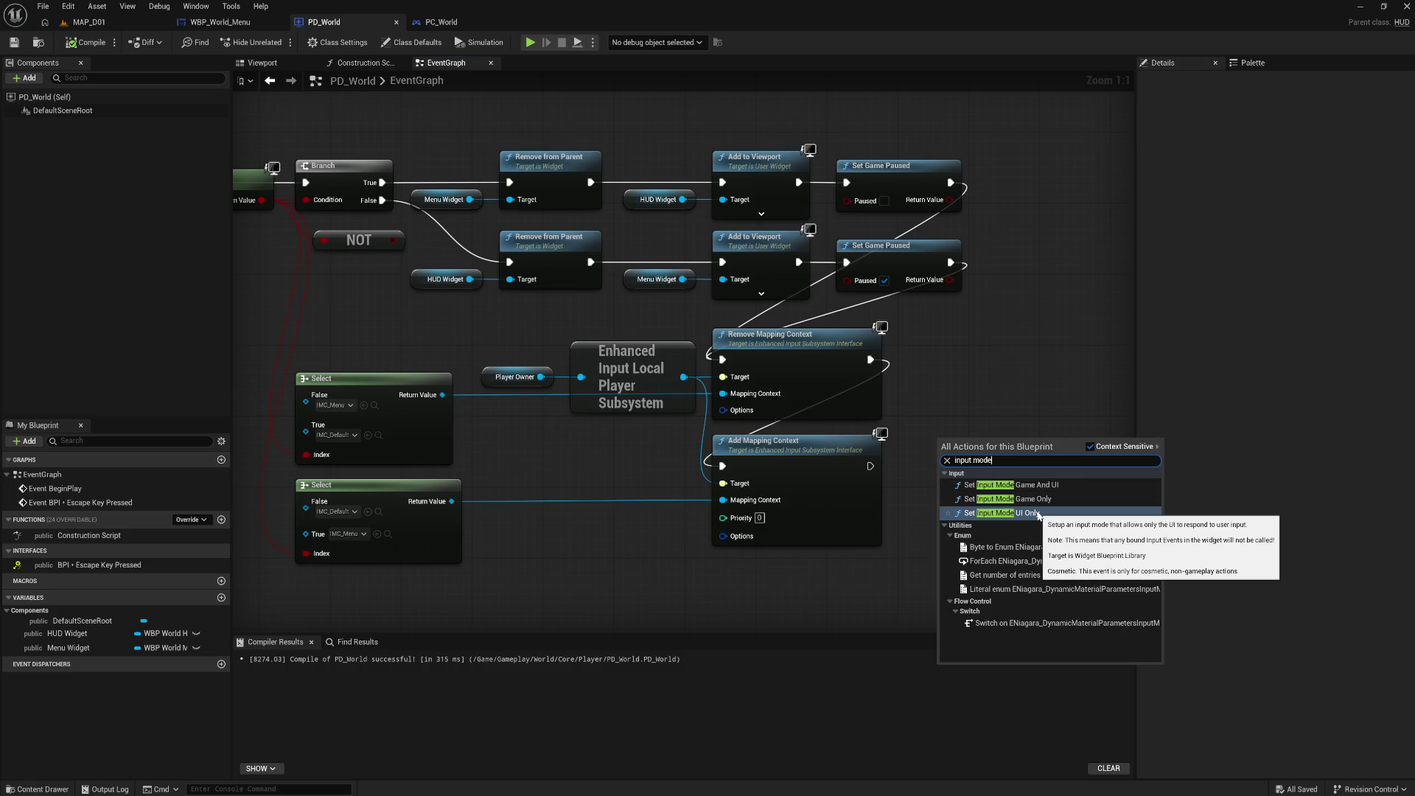
pyautogui.click(1039, 514)
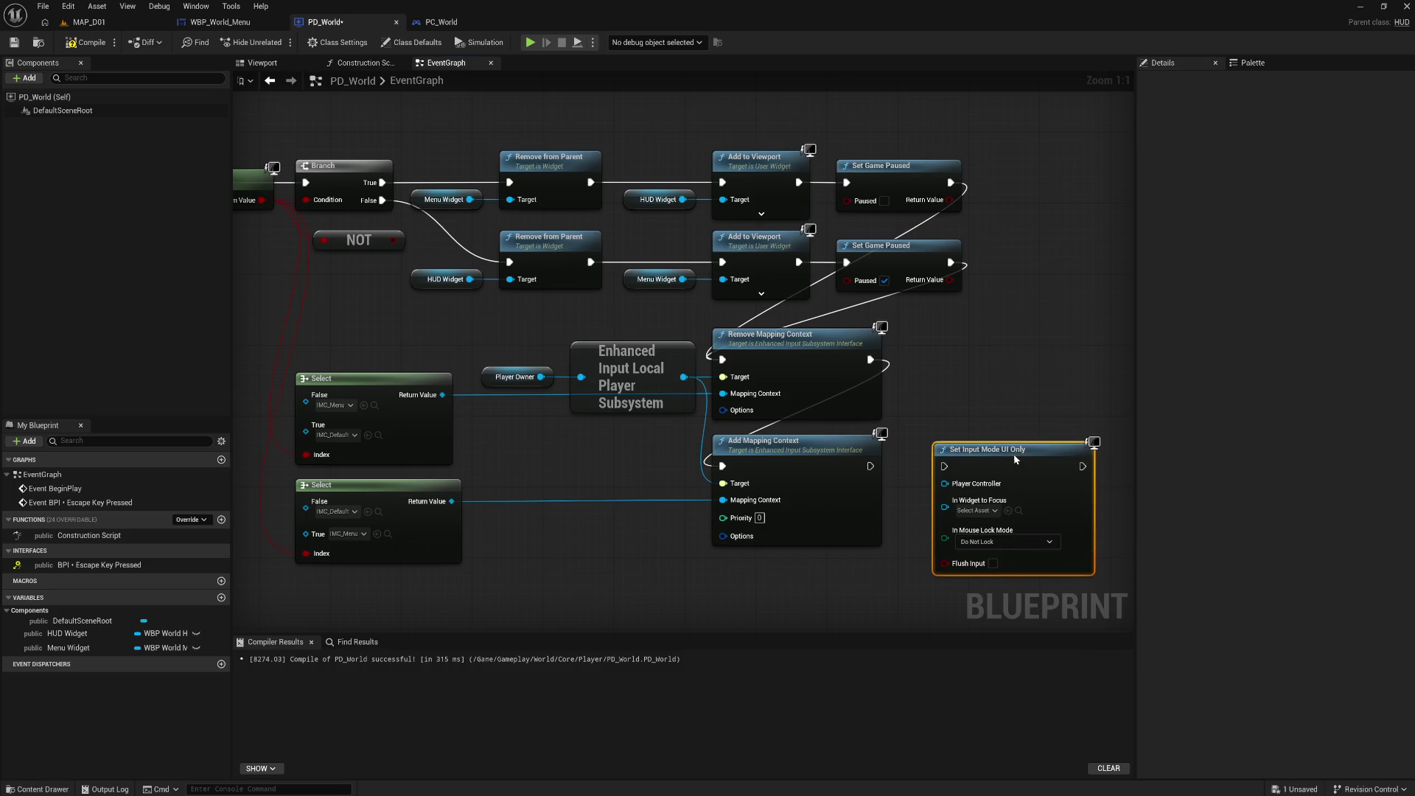
pyautogui.moveTo(1017, 459); pyautogui.dragTo(1026, 459)
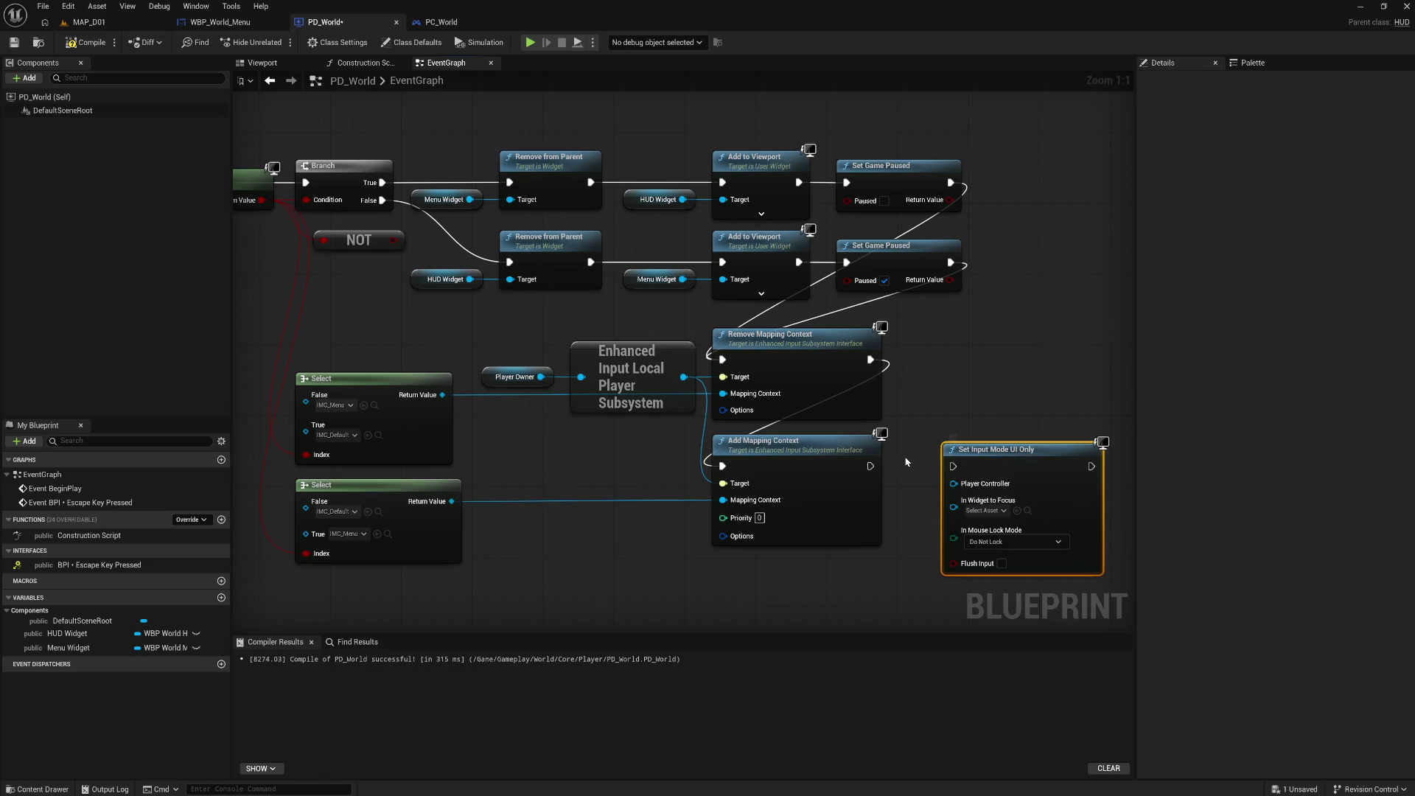
pyautogui.moveTo(657, 472)
pyautogui.mouseDown()
pyautogui.moveTo(809, 418)
pyautogui.moveTo(604, 476)
pyautogui.mouseUp()
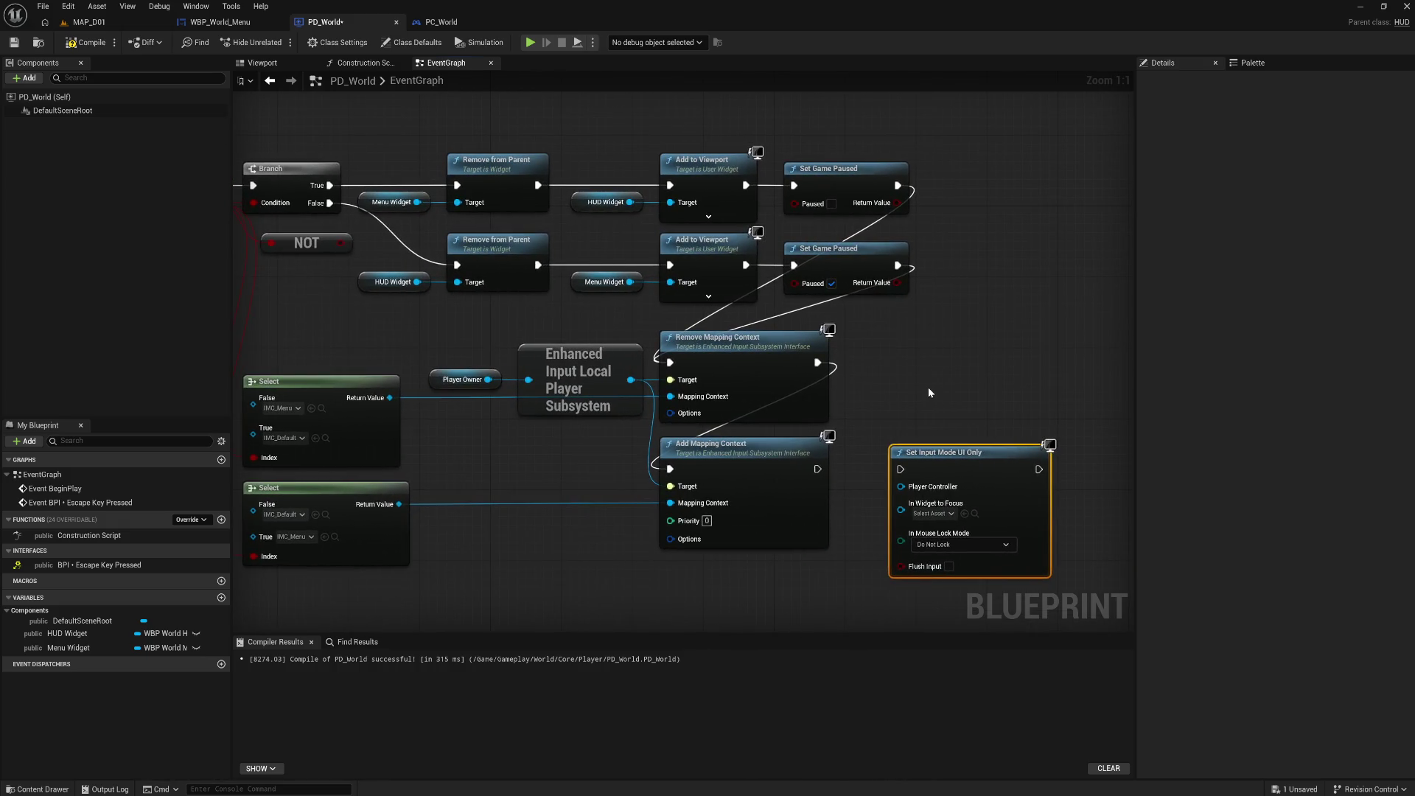
pyautogui.moveTo(966, 455)
pyautogui.mouseDown()
pyautogui.moveTo(1001, 246)
pyautogui.moveTo(1000, 261)
pyautogui.mouseUp()
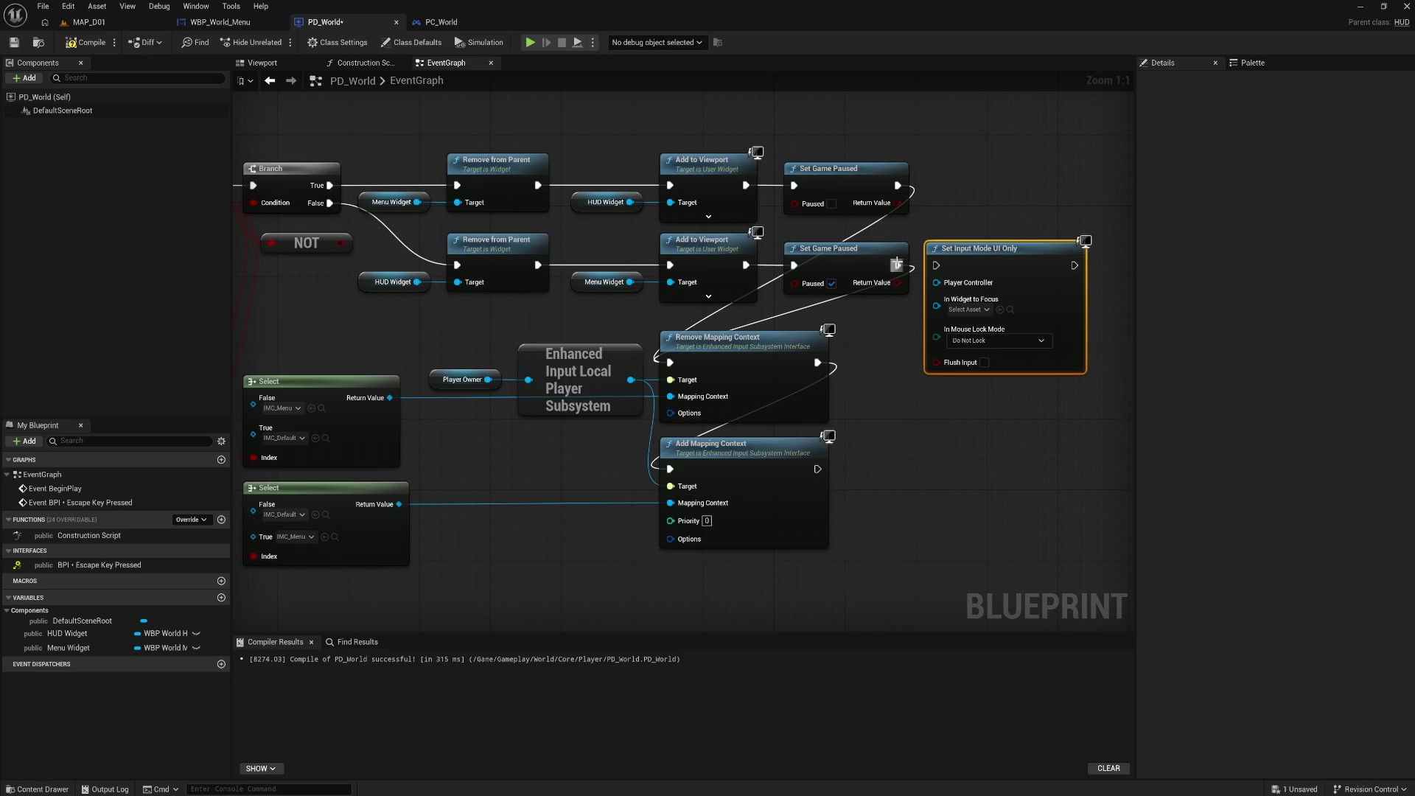
pyautogui.moveTo(897, 263); pyautogui.dragTo(939, 267)
pyautogui.moveTo(1075, 265)
pyautogui.mouseDown()
pyautogui.moveTo(1091, 295)
pyautogui.moveTo(690, 369)
pyautogui.mouseUp()
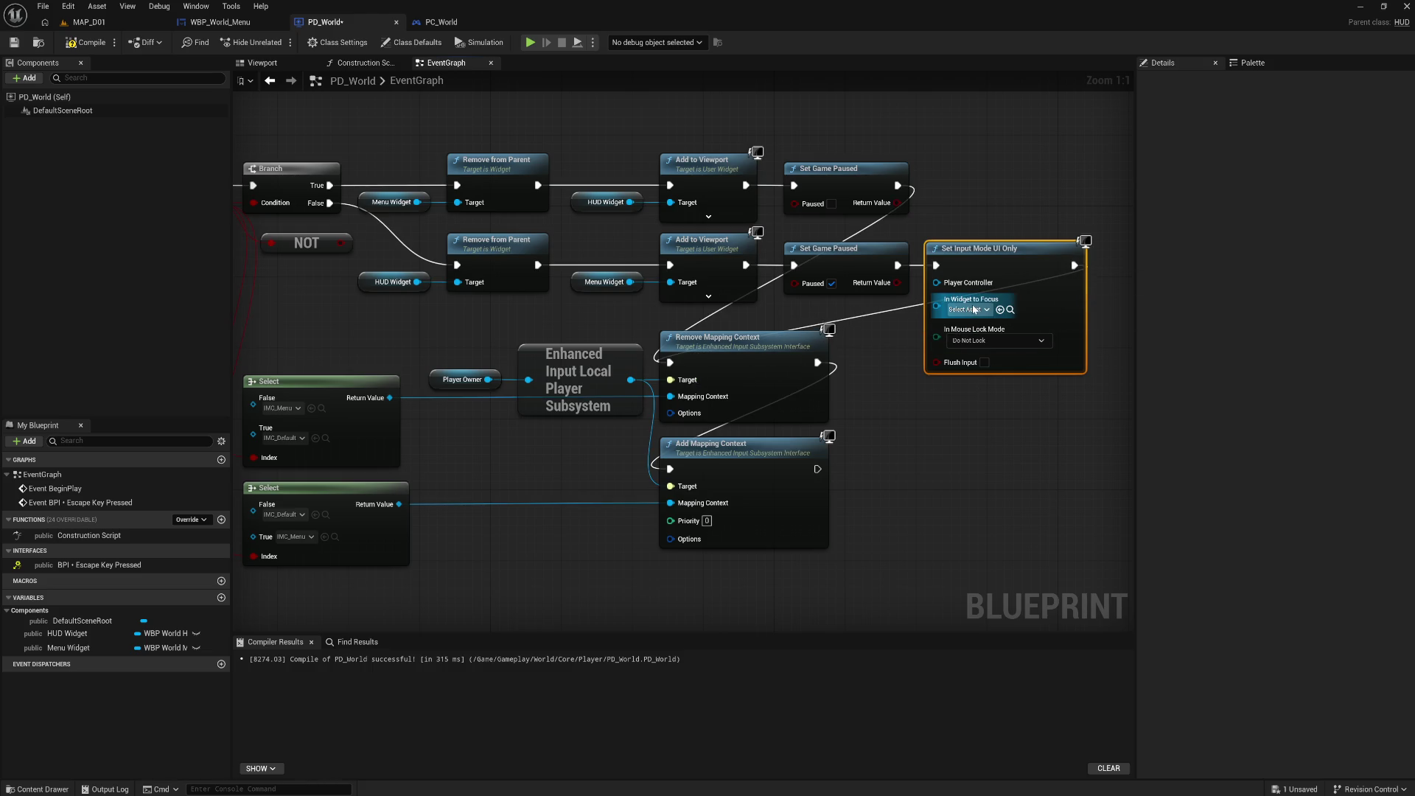
# Connect a copied Menu Widget getter to In Widget to Focus
pyautogui.click(605, 282)
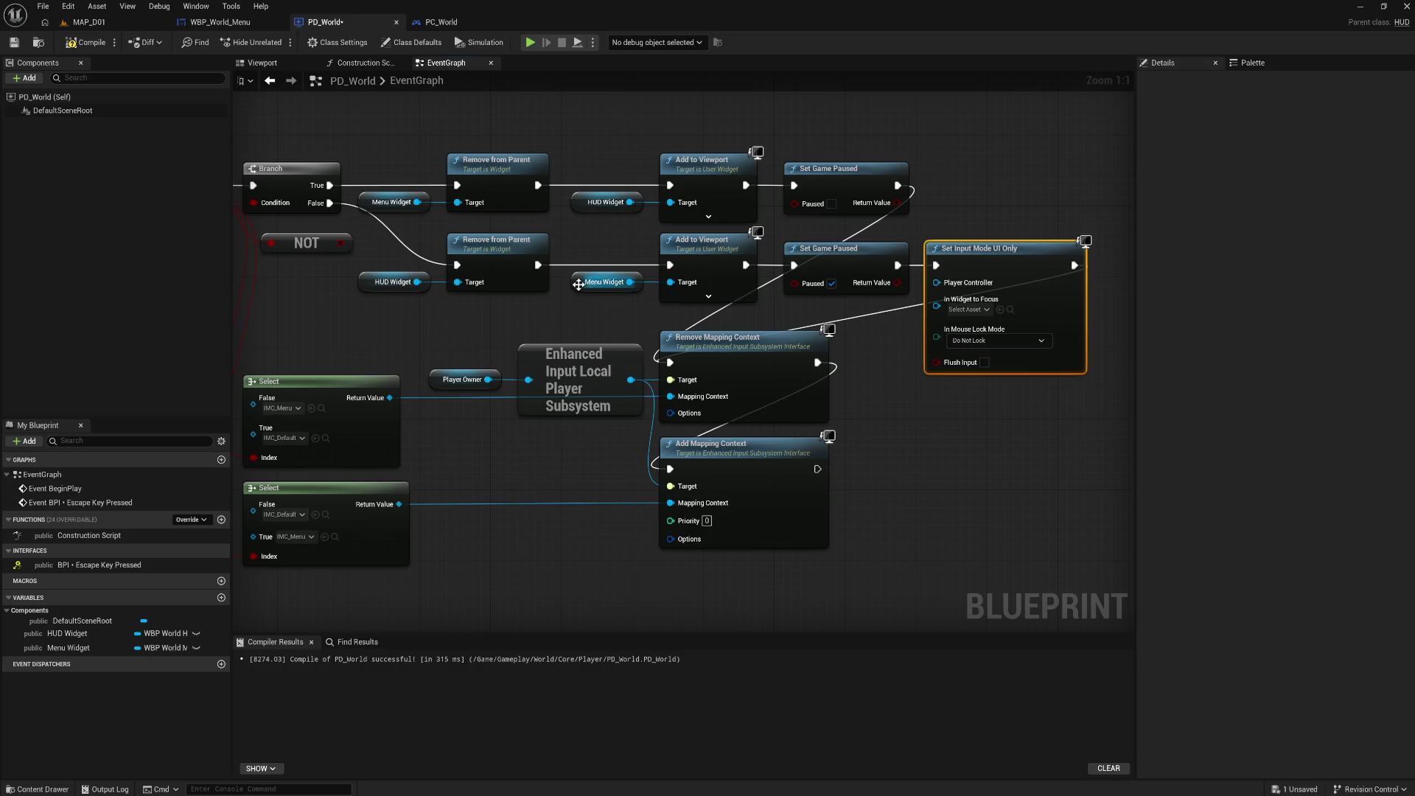
pyautogui.hotkey('ctrl', 'c')
pyautogui.hotkey('ctrl', 'v')
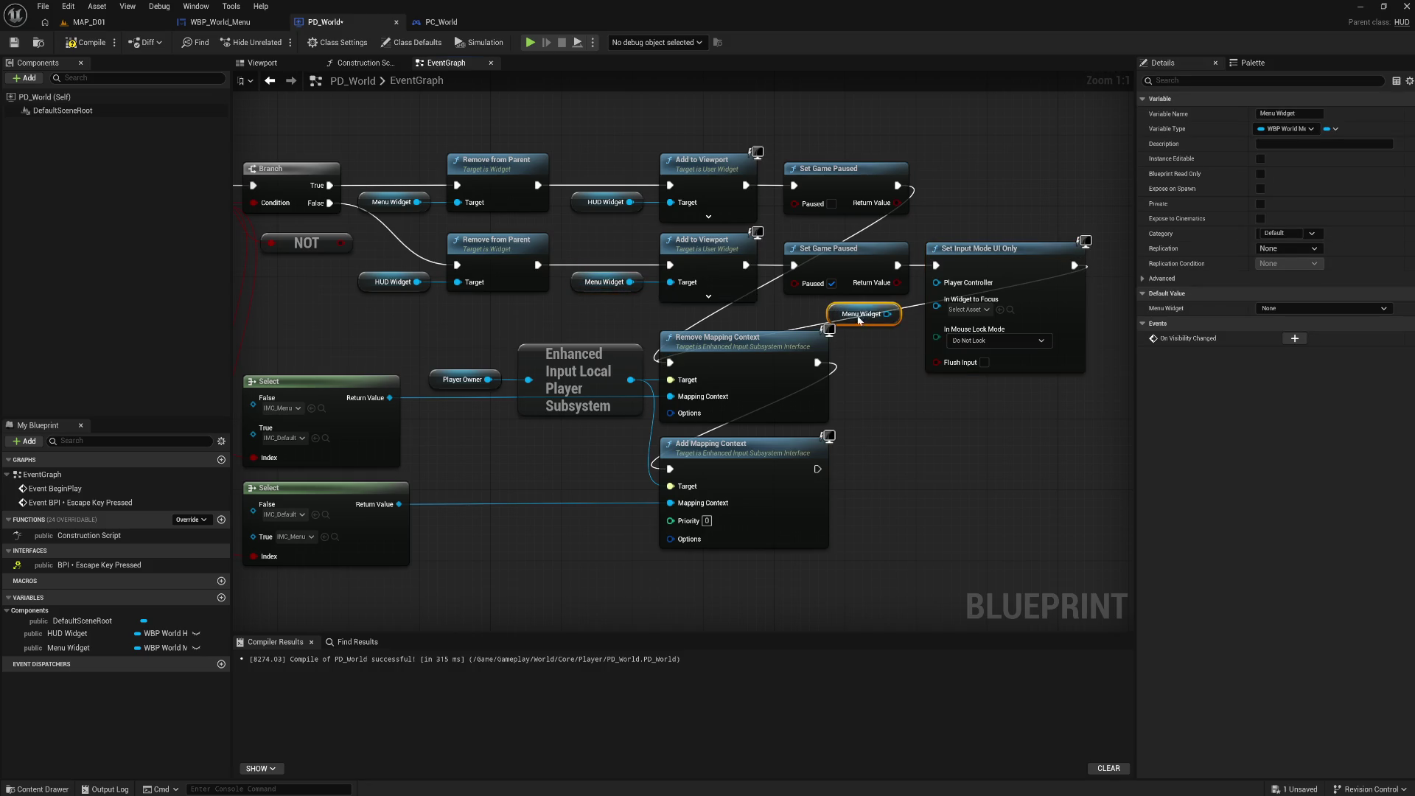
pyautogui.moveTo(887, 314); pyautogui.dragTo(936, 299)
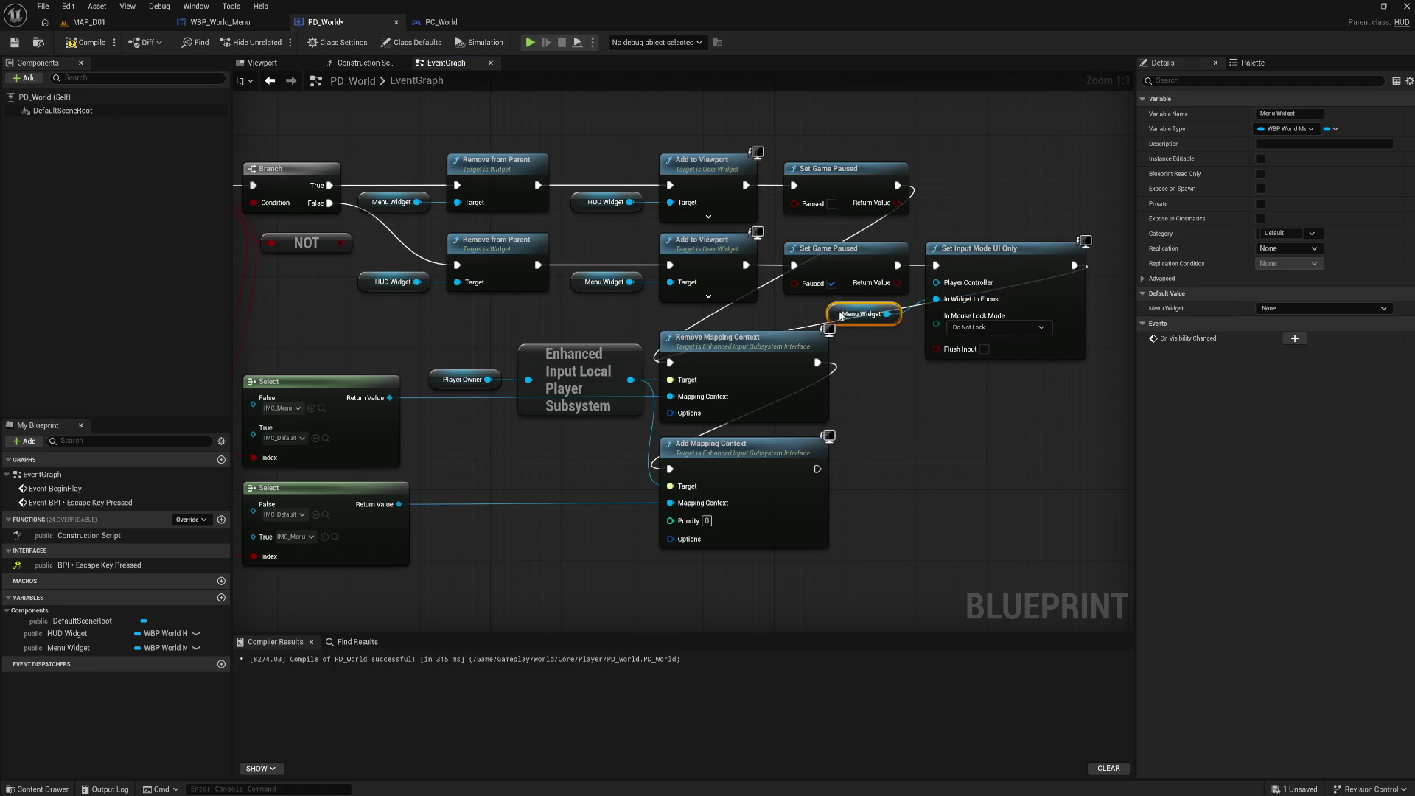
pyautogui.moveTo(867, 304); pyautogui.dragTo(875, 304)
pyautogui.click(1009, 261)
pyautogui.moveTo(1008, 261)
pyautogui.mouseDown()
pyautogui.moveTo(891, 279)
pyautogui.moveTo(970, 281)
pyautogui.mouseUp()
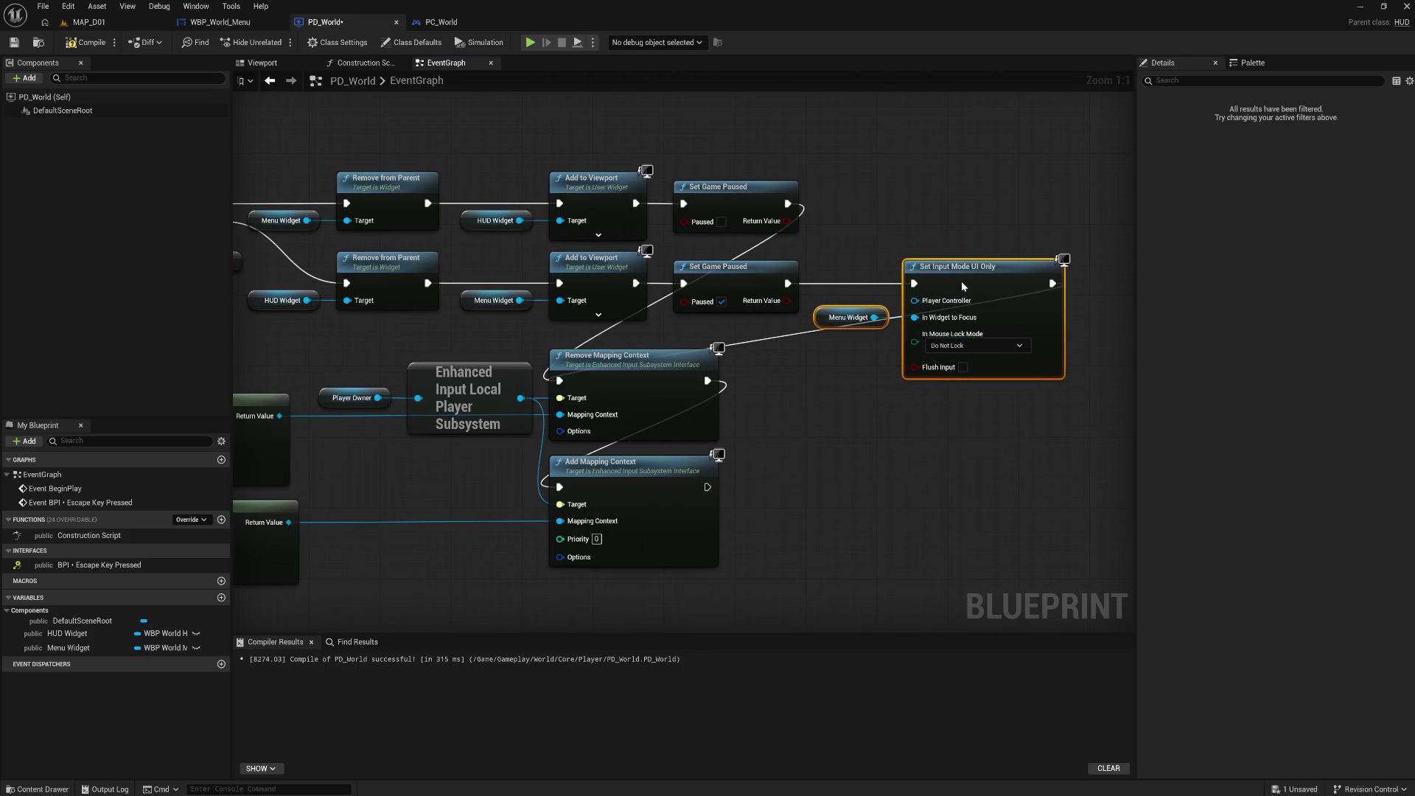
# Wire a Player Owner getter into Set Input Mode UI Only's Player Controller
pyautogui.rightClick(811, 394)
pyautogui.click(353, 398)
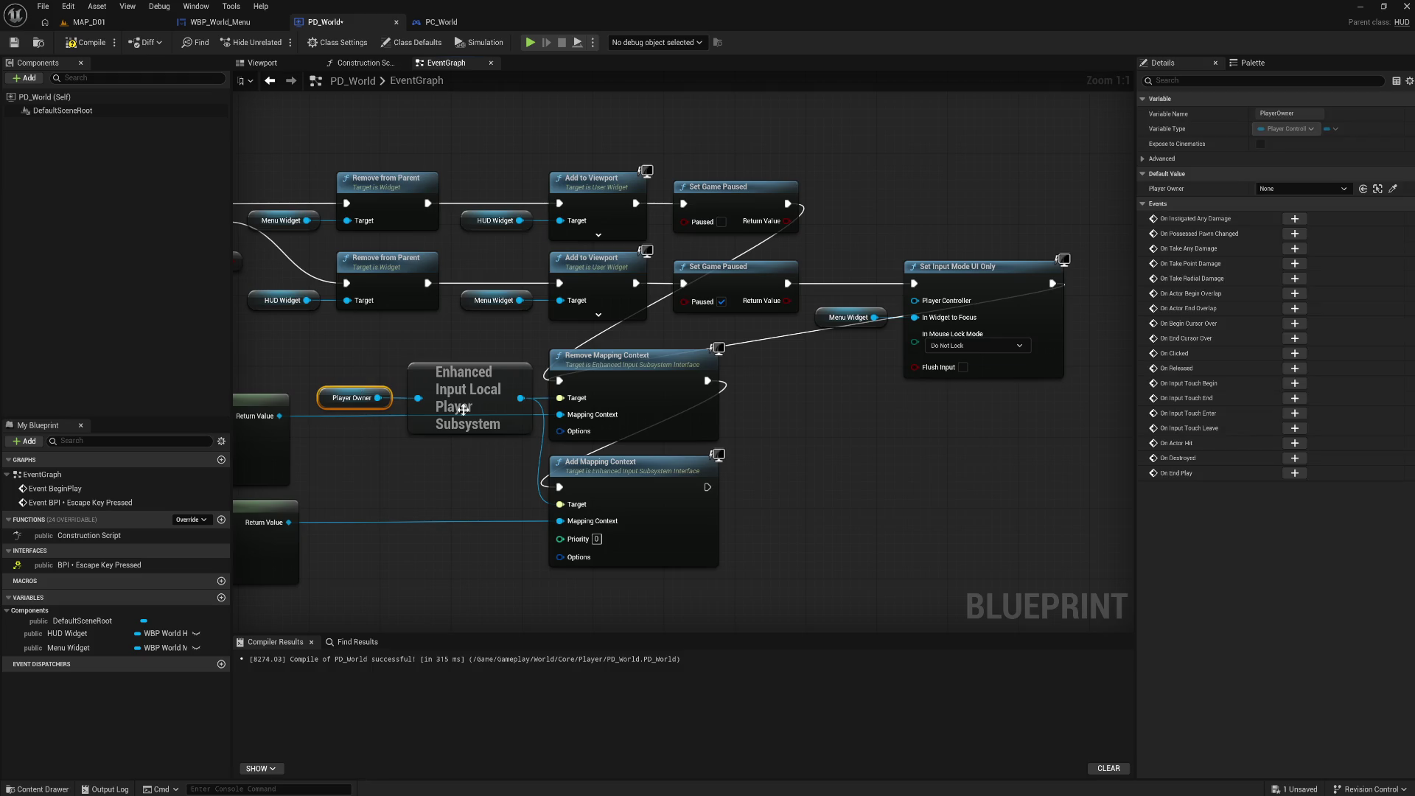
pyautogui.hotkey('ctrl', 'c')
pyautogui.hotkey('ctrl', 'v')
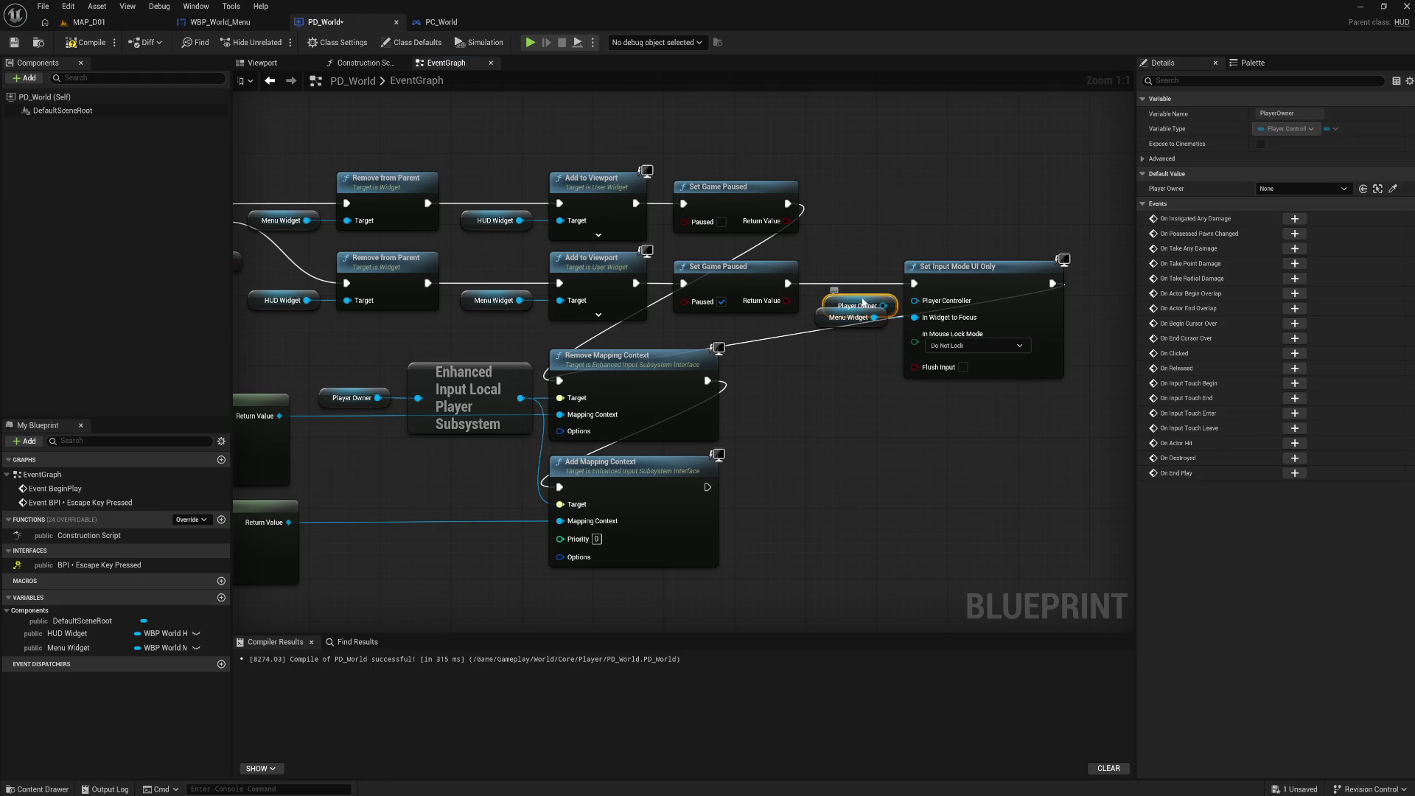
pyautogui.moveTo(876, 300); pyautogui.dragTo(915, 300)
pyautogui.moveTo(811, 289); pyautogui.dragTo(996, 384)
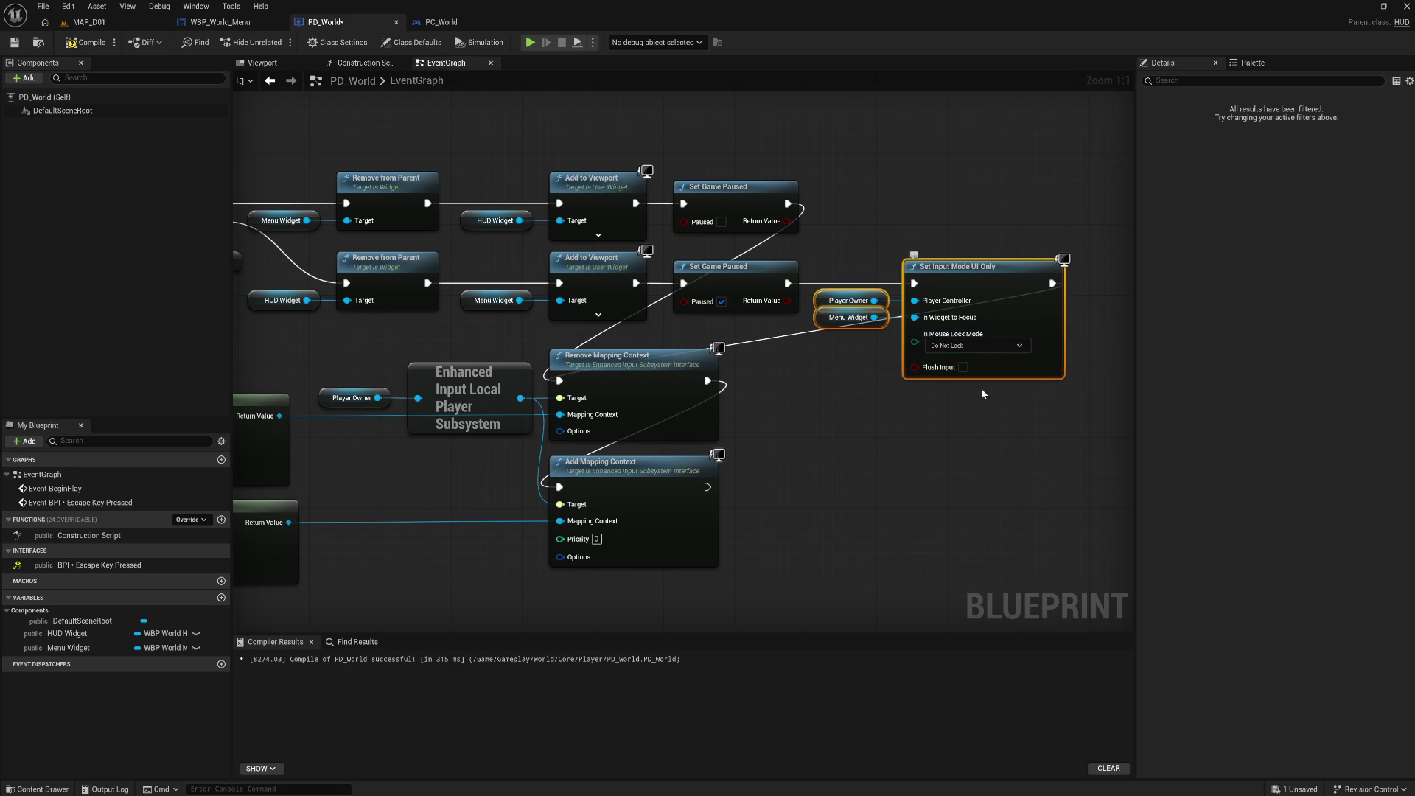
# Add a Set Input Mode Game Only node above the UI Only node
pyautogui.rightClick(892, 215)
pyautogui.write('input mode')
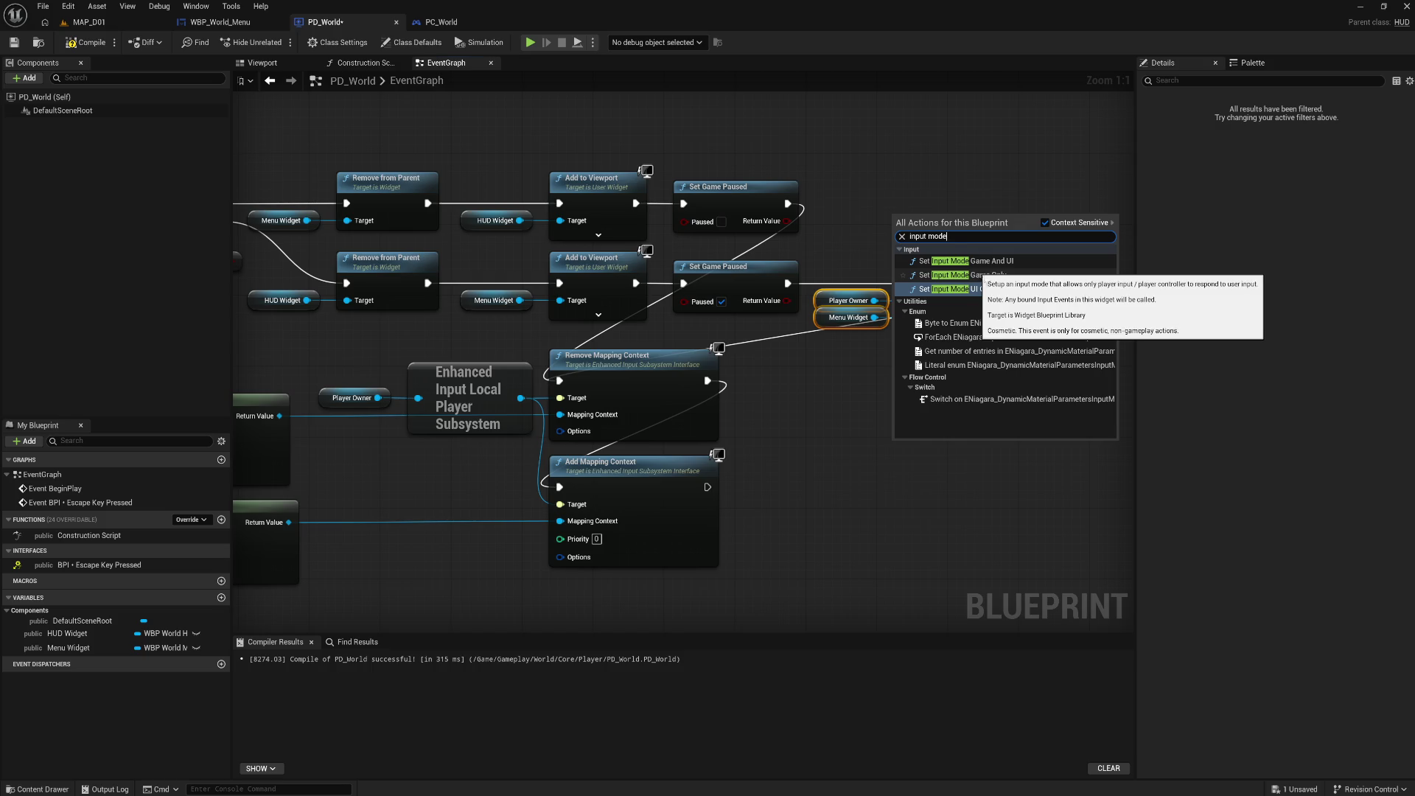
pyautogui.click(979, 275)
pyautogui.moveTo(954, 229)
pyautogui.mouseDown()
pyautogui.moveTo(945, 194)
pyautogui.moveTo(867, 202)
pyautogui.moveTo(970, 202)
pyautogui.moveTo(726, 343)
pyautogui.moveTo(559, 383)
pyautogui.mouseUp()
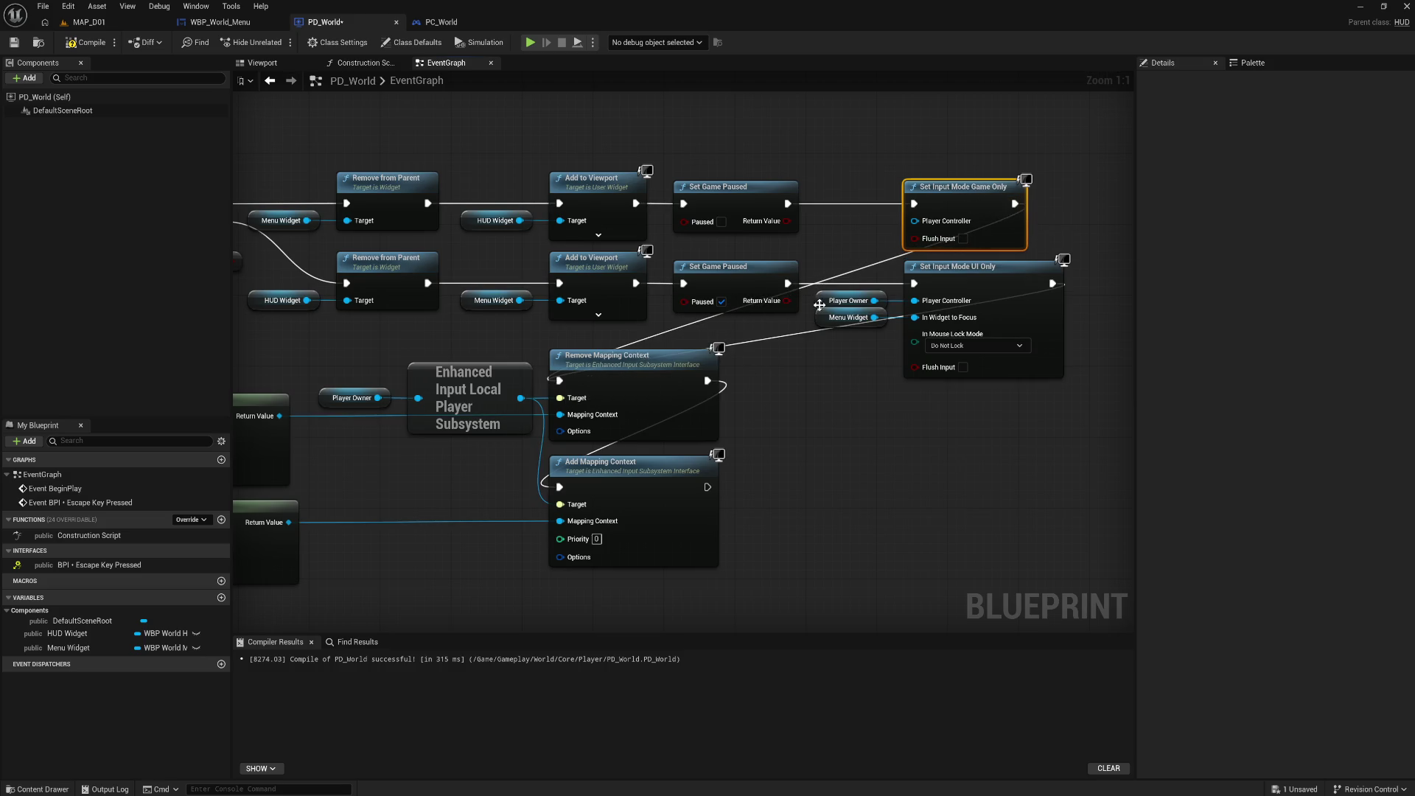
# Feed another Player Owner into the Game Only controller and keep mouse lock mode Do Not Lock
pyautogui.click(829, 297)
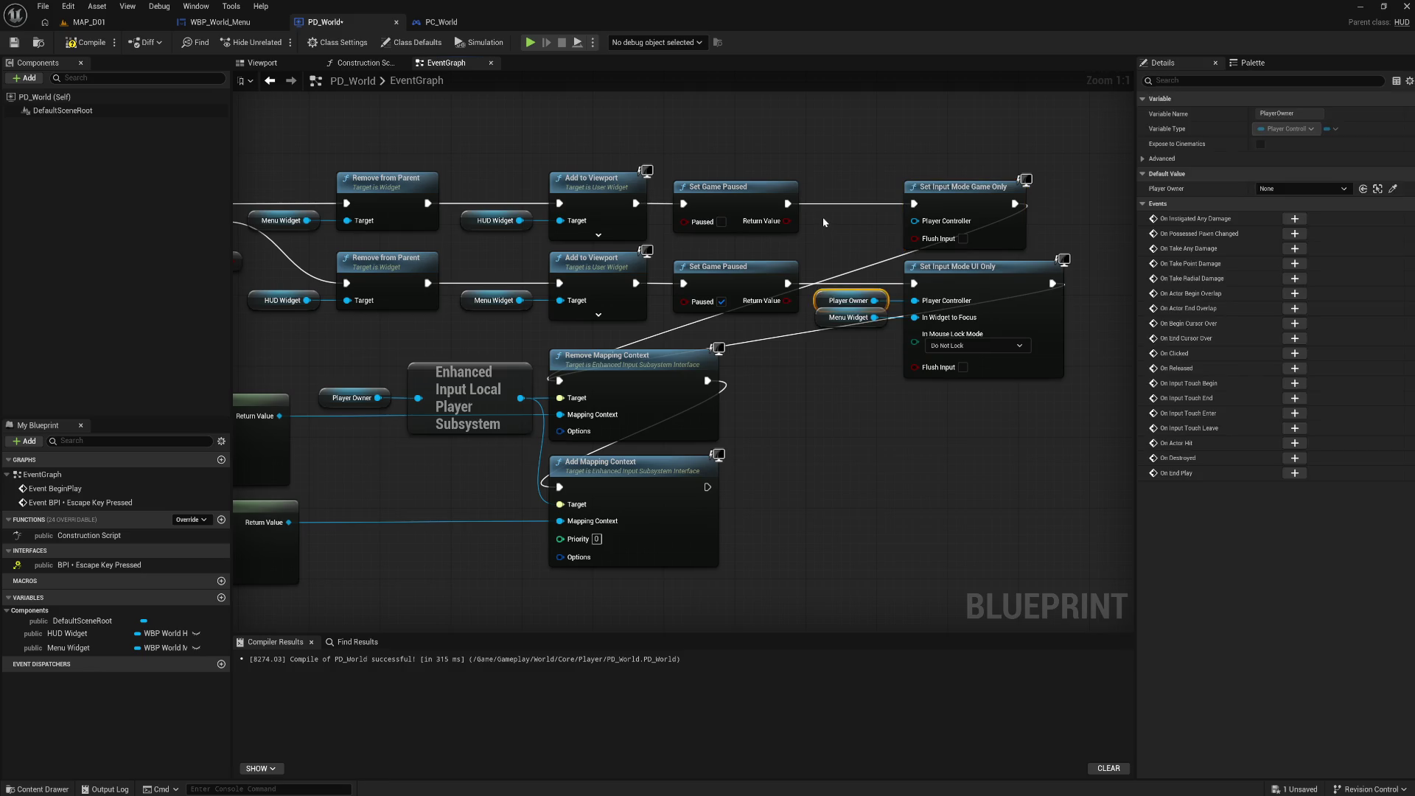
pyautogui.hotkey('ctrl', 'w')
pyautogui.moveTo(874, 226)
pyautogui.mouseDown()
pyautogui.moveTo(915, 221)
pyautogui.moveTo(838, 233)
pyautogui.mouseUp()
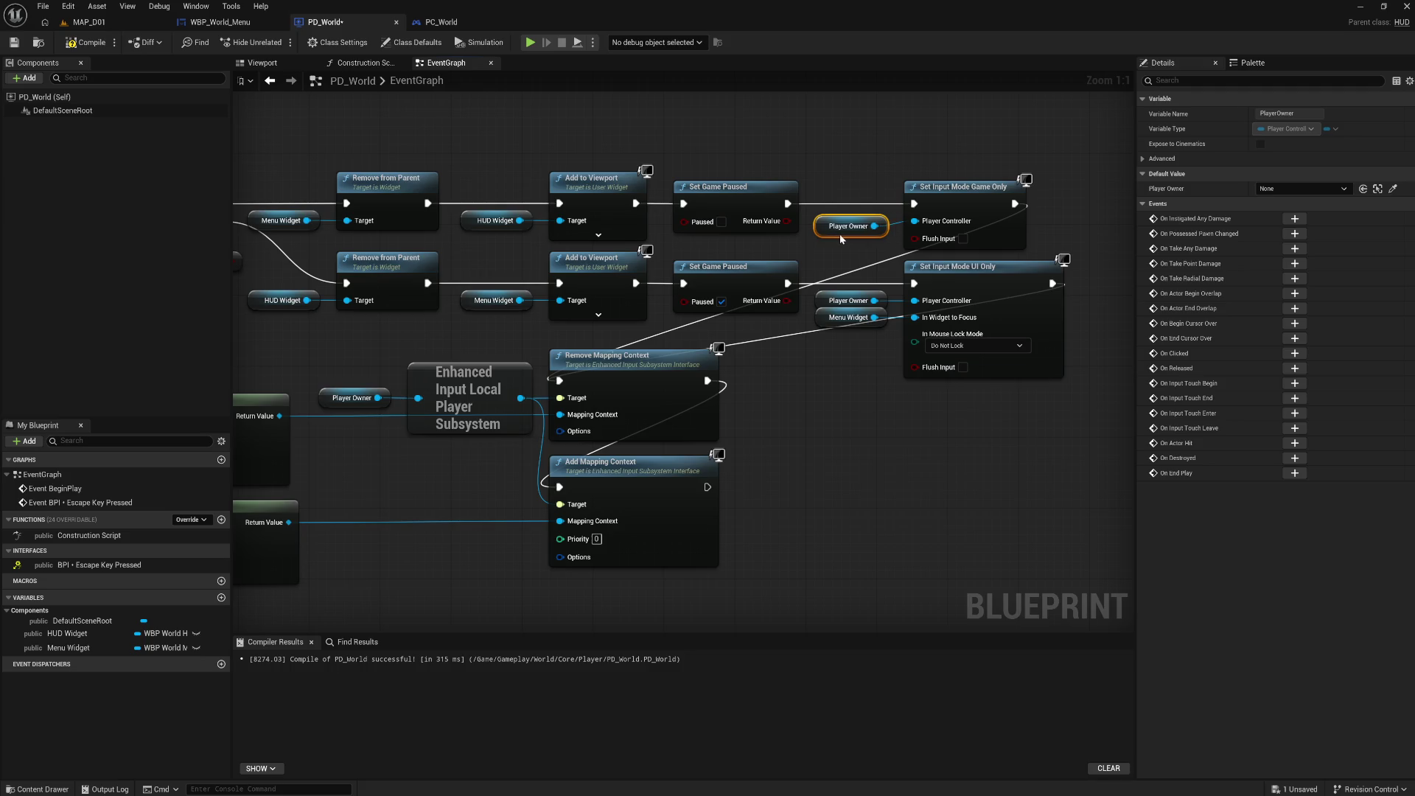
pyautogui.keyDown('ctrl'); pyautogui.click(954, 202); pyautogui.keyUp('ctrl')
pyautogui.press('q')
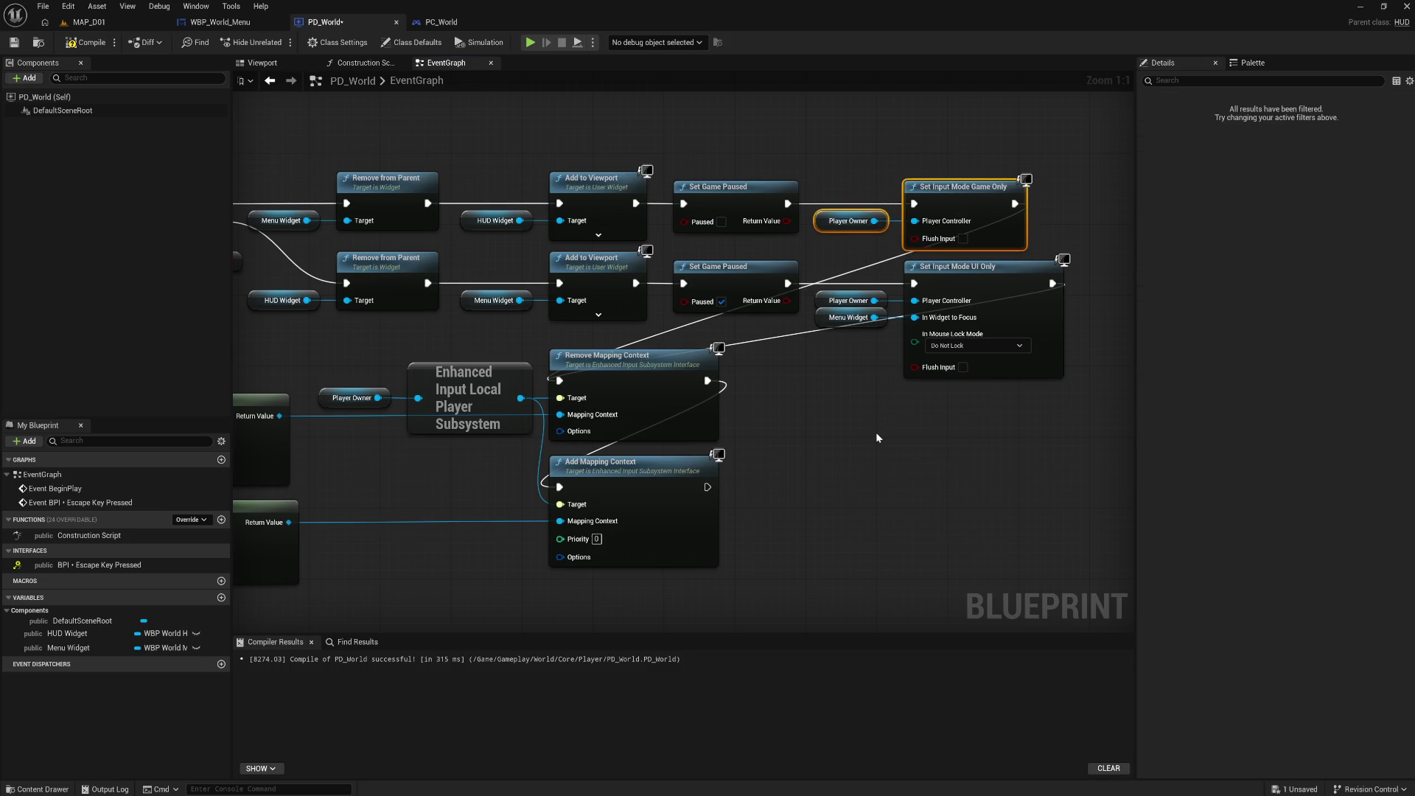
pyautogui.click(876, 432)
pyautogui.click(975, 345)
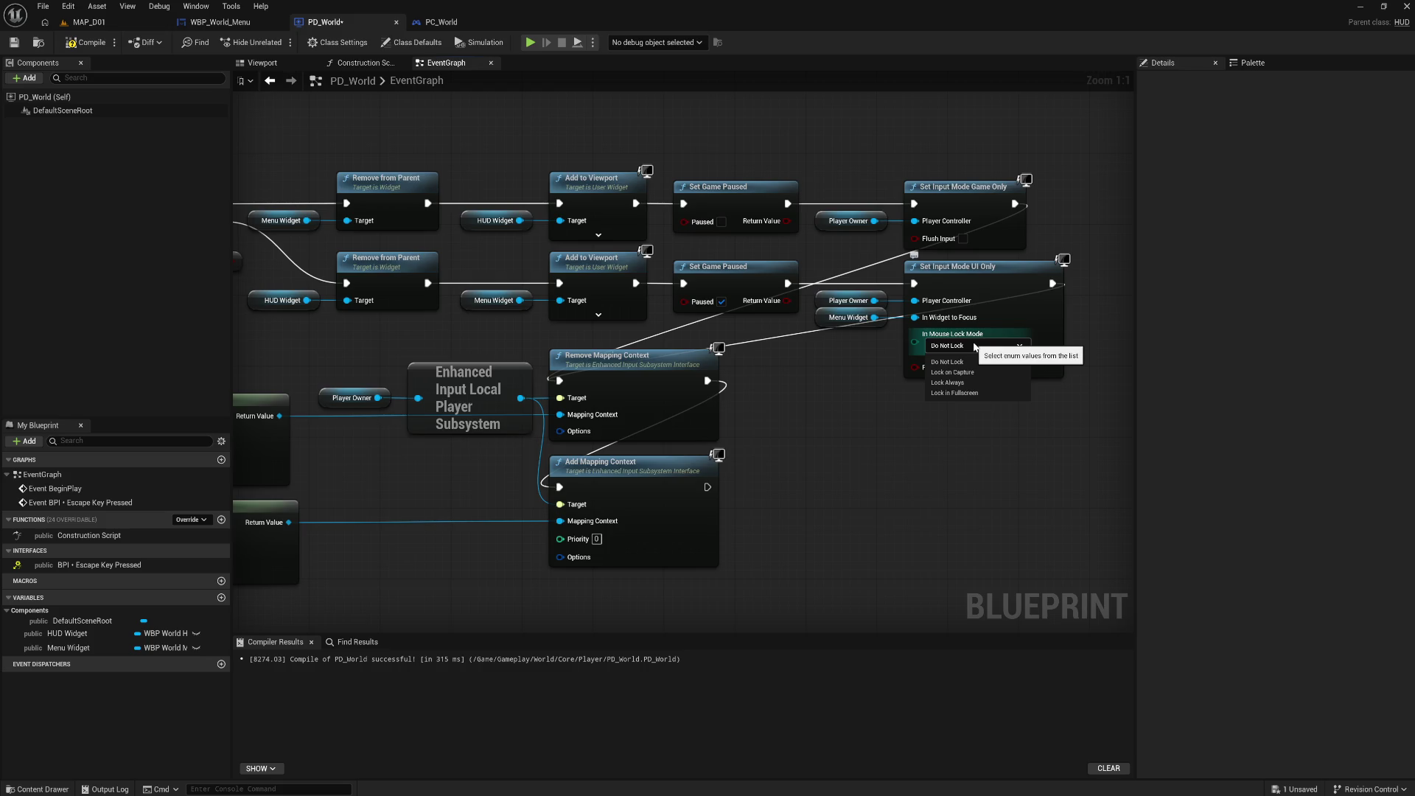
pyautogui.click(947, 362)
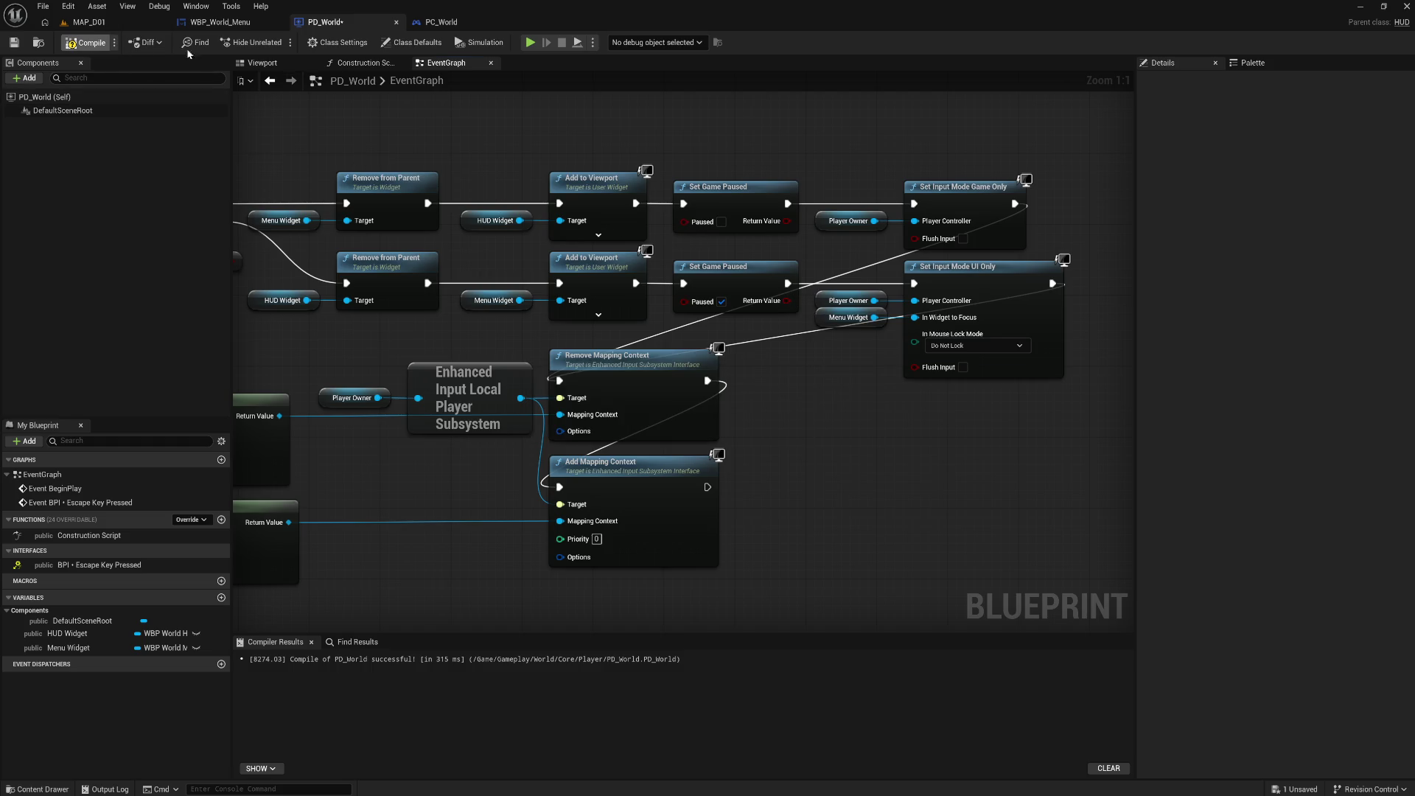
# Play MAP_D01, open the menu, and cycle through INPUT, INTERFACE, ACCESSIBILITY and back to DISPLAY
pyautogui.click(89, 22)
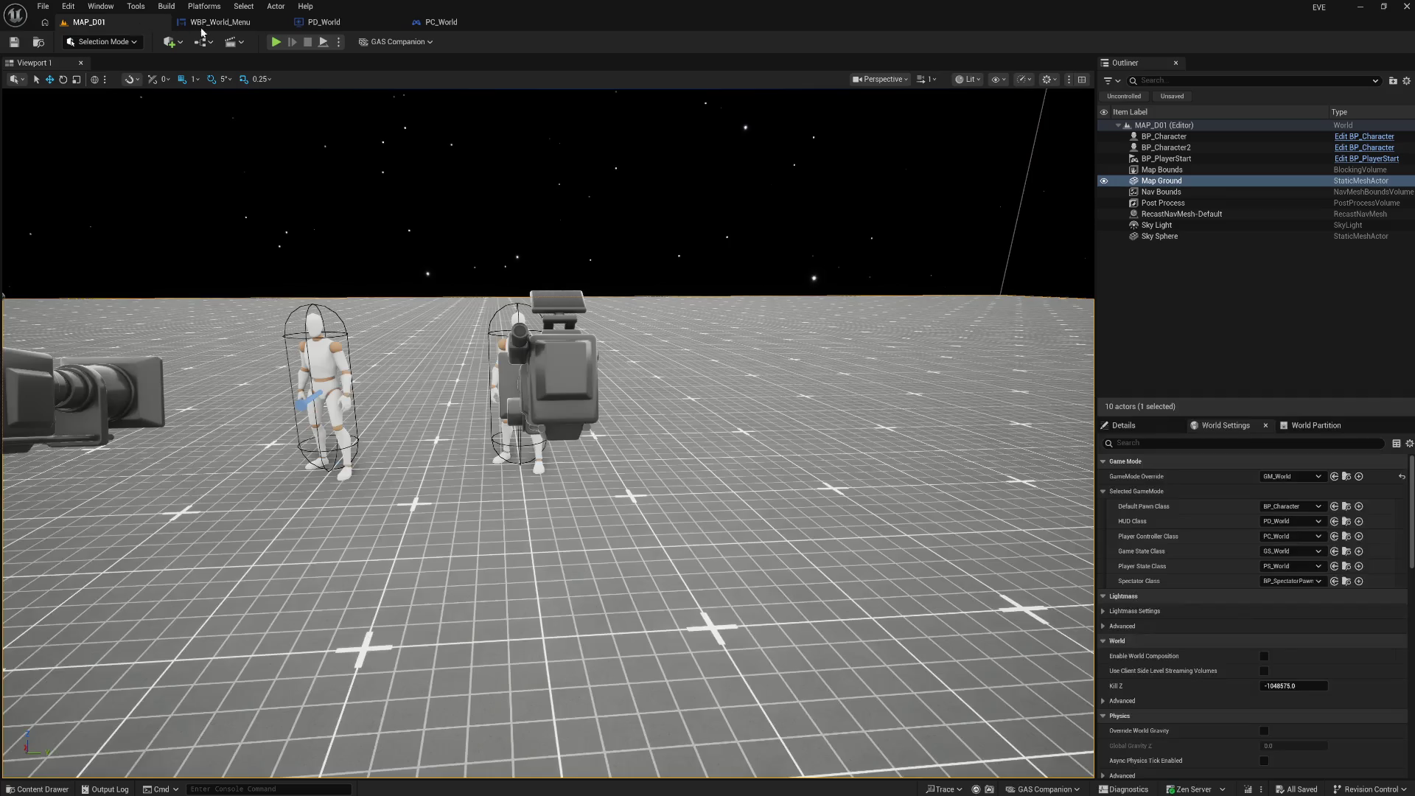
pyautogui.click(276, 42)
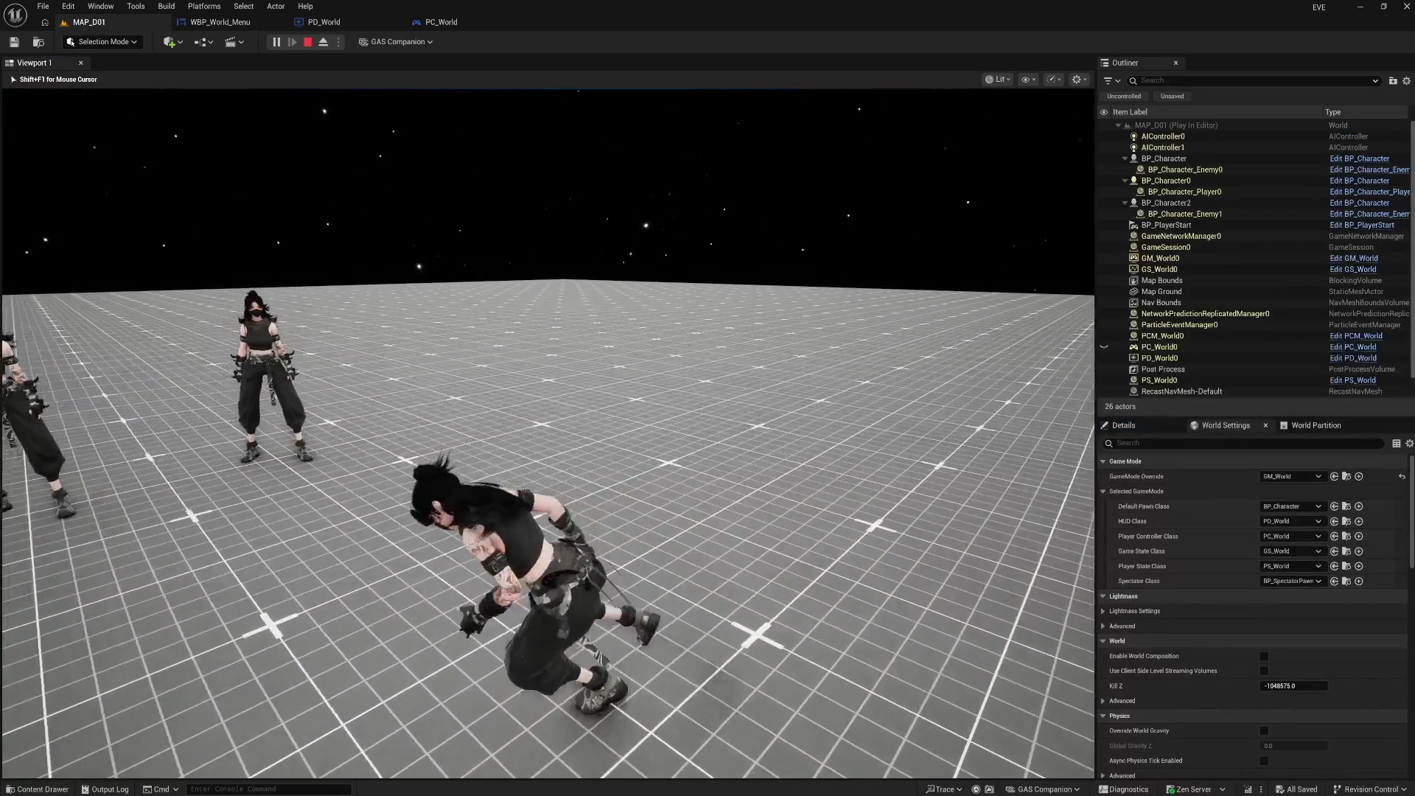
pyautogui.press('Tab')
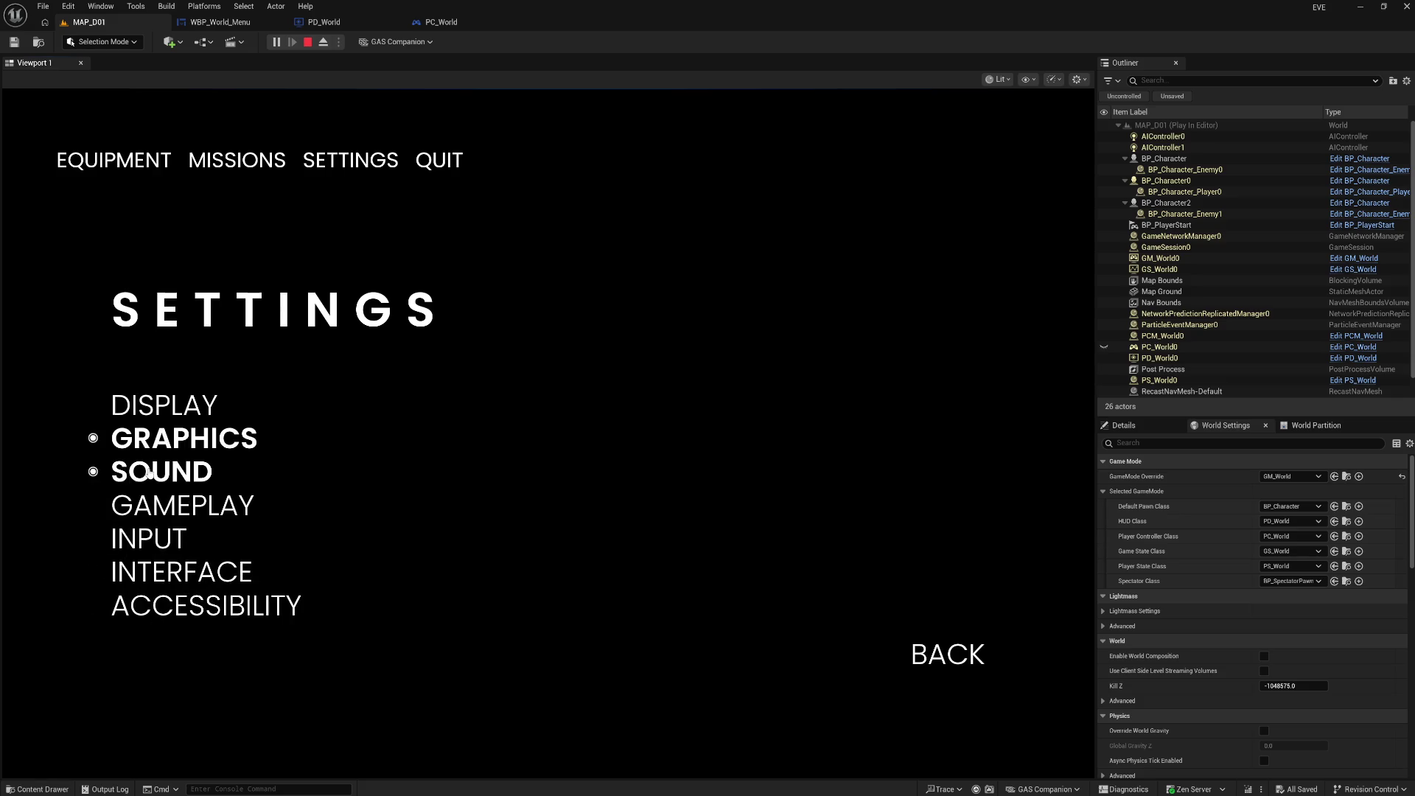
pyautogui.click(153, 545)
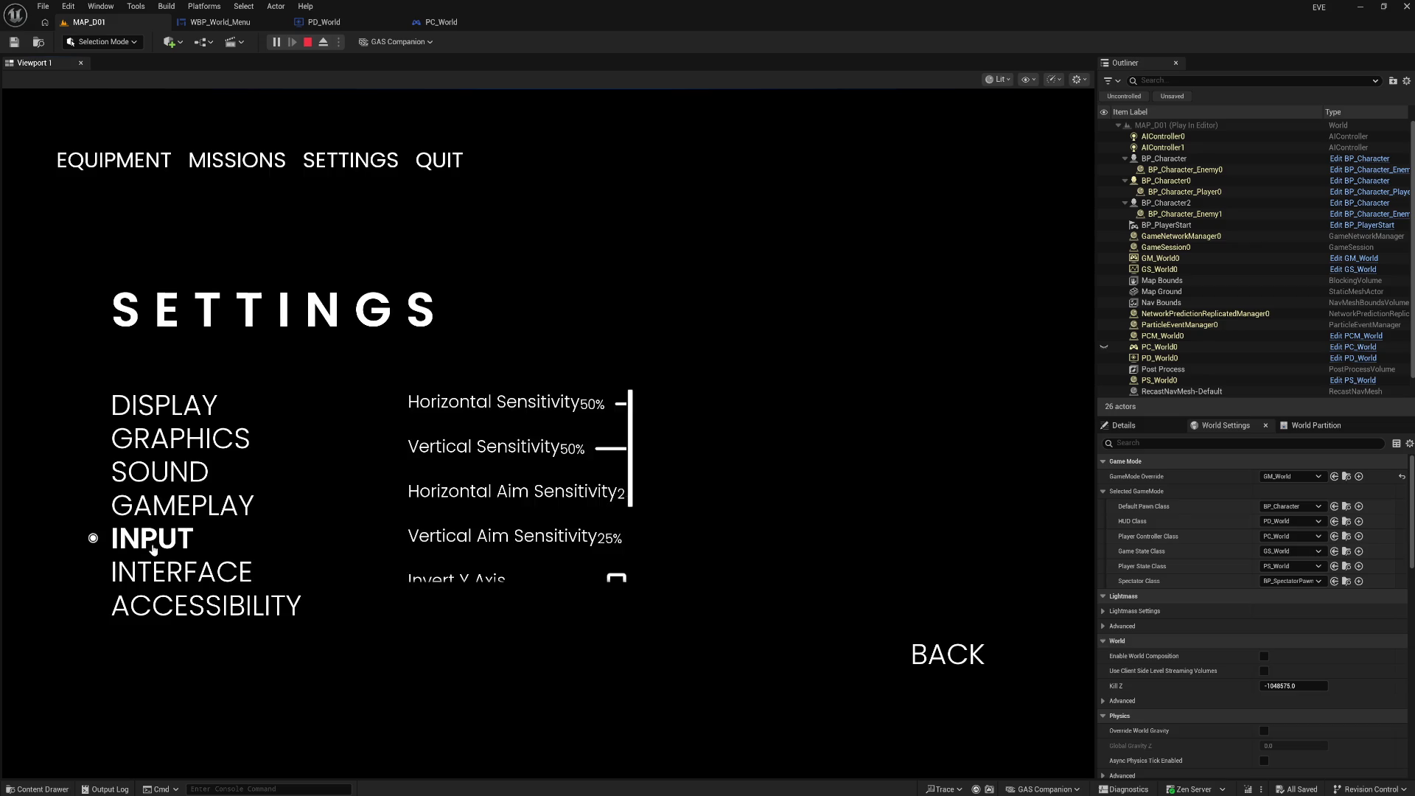
pyautogui.click(170, 573)
pyautogui.click(194, 609)
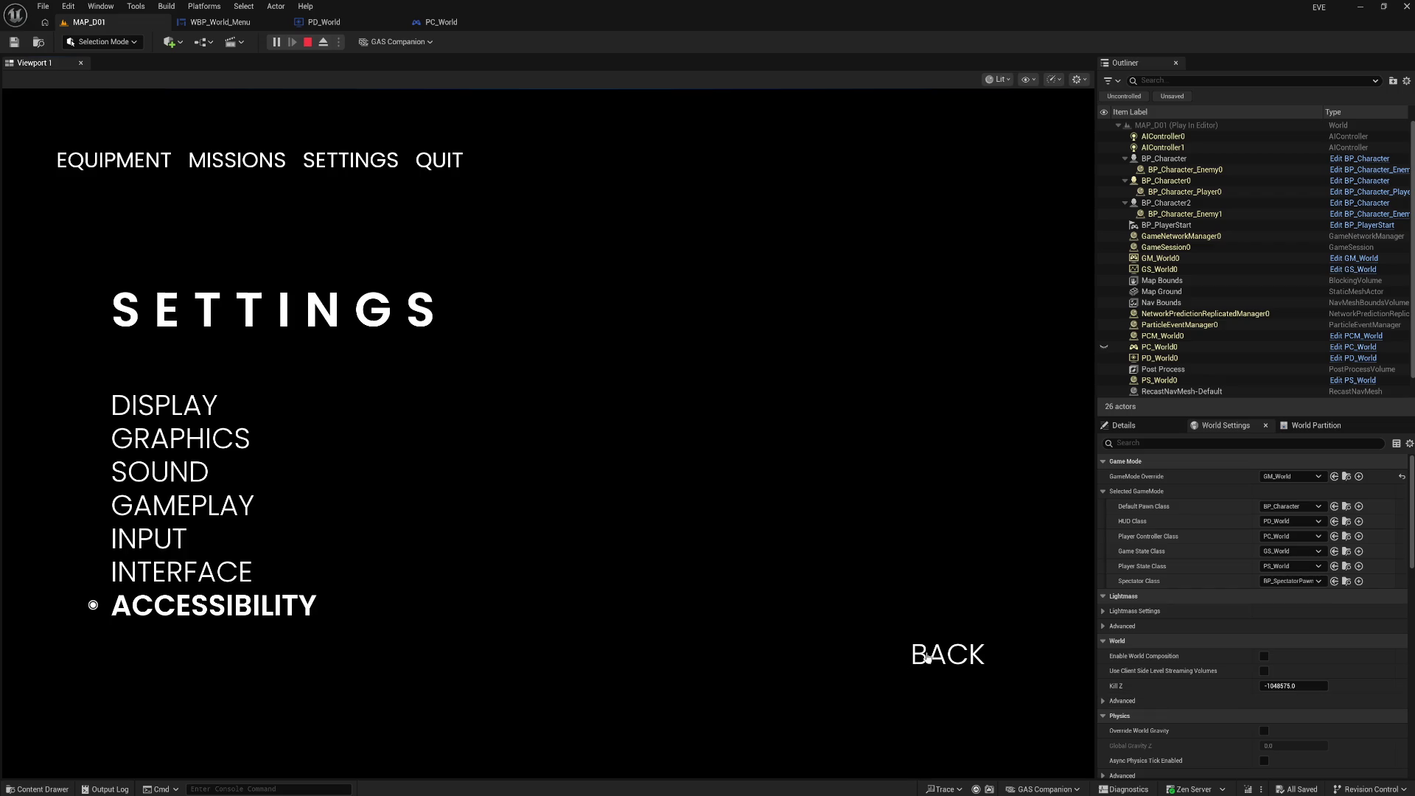
pyautogui.press('Down')
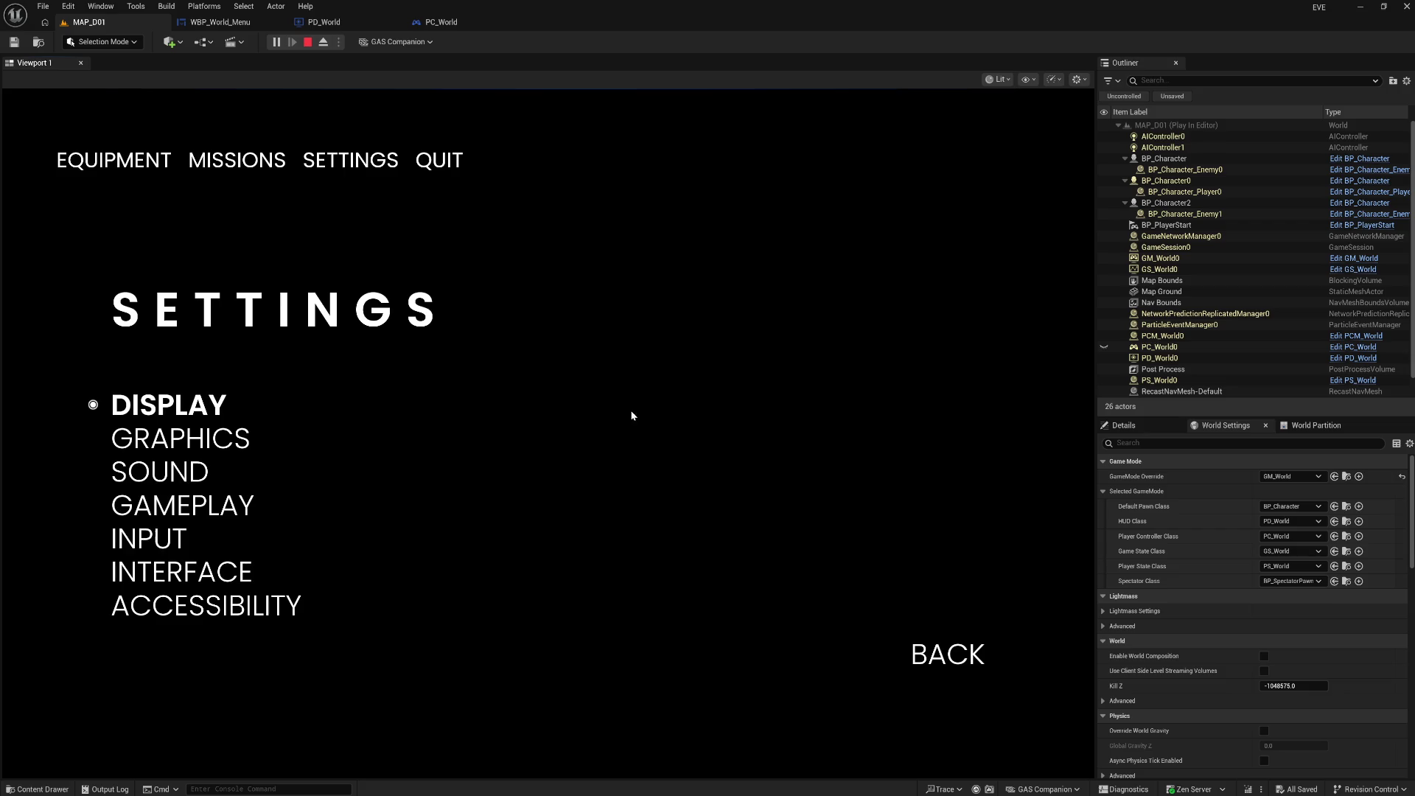
pyautogui.press('Escape')
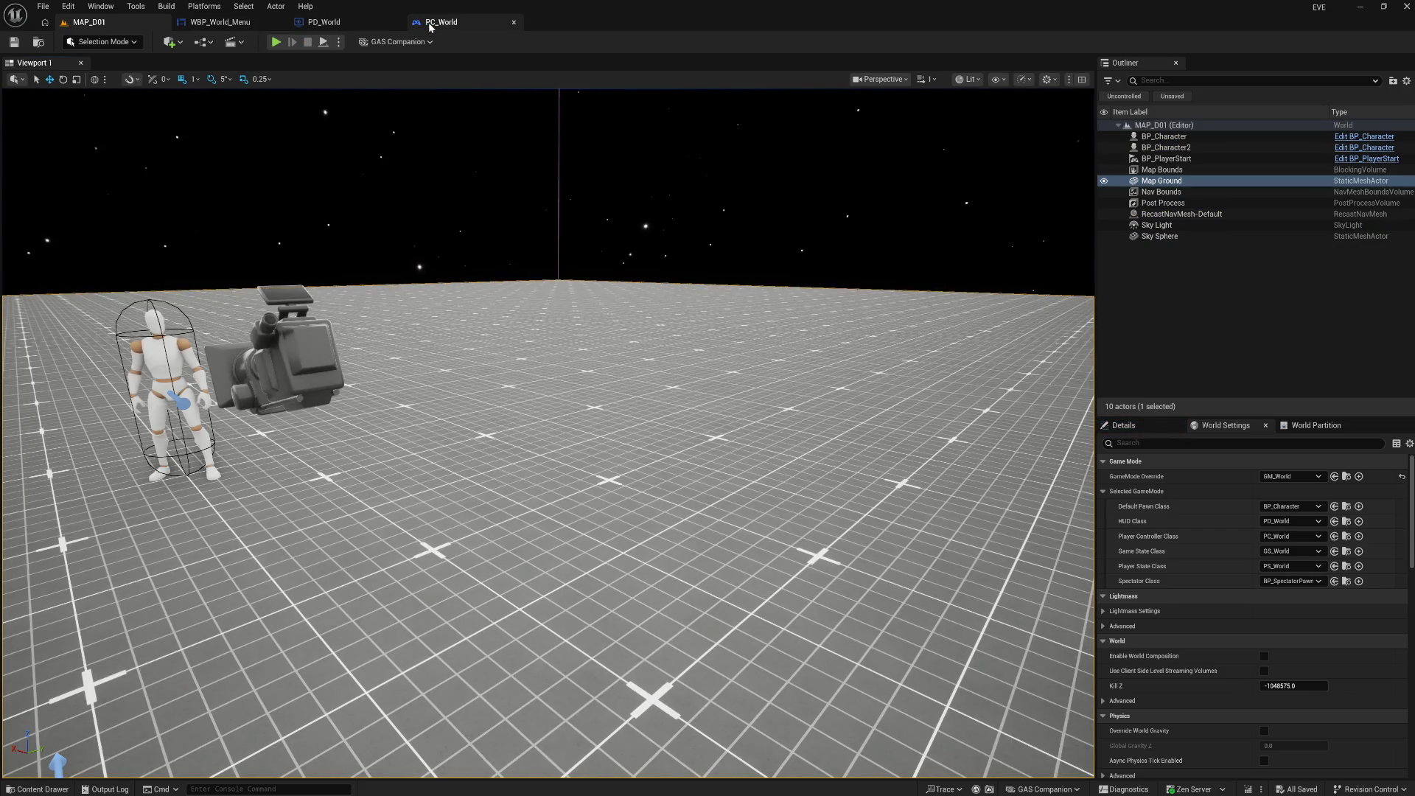
# Open WBP_World_Menu, then go back to the PD_World graph
pyautogui.click(221, 22)
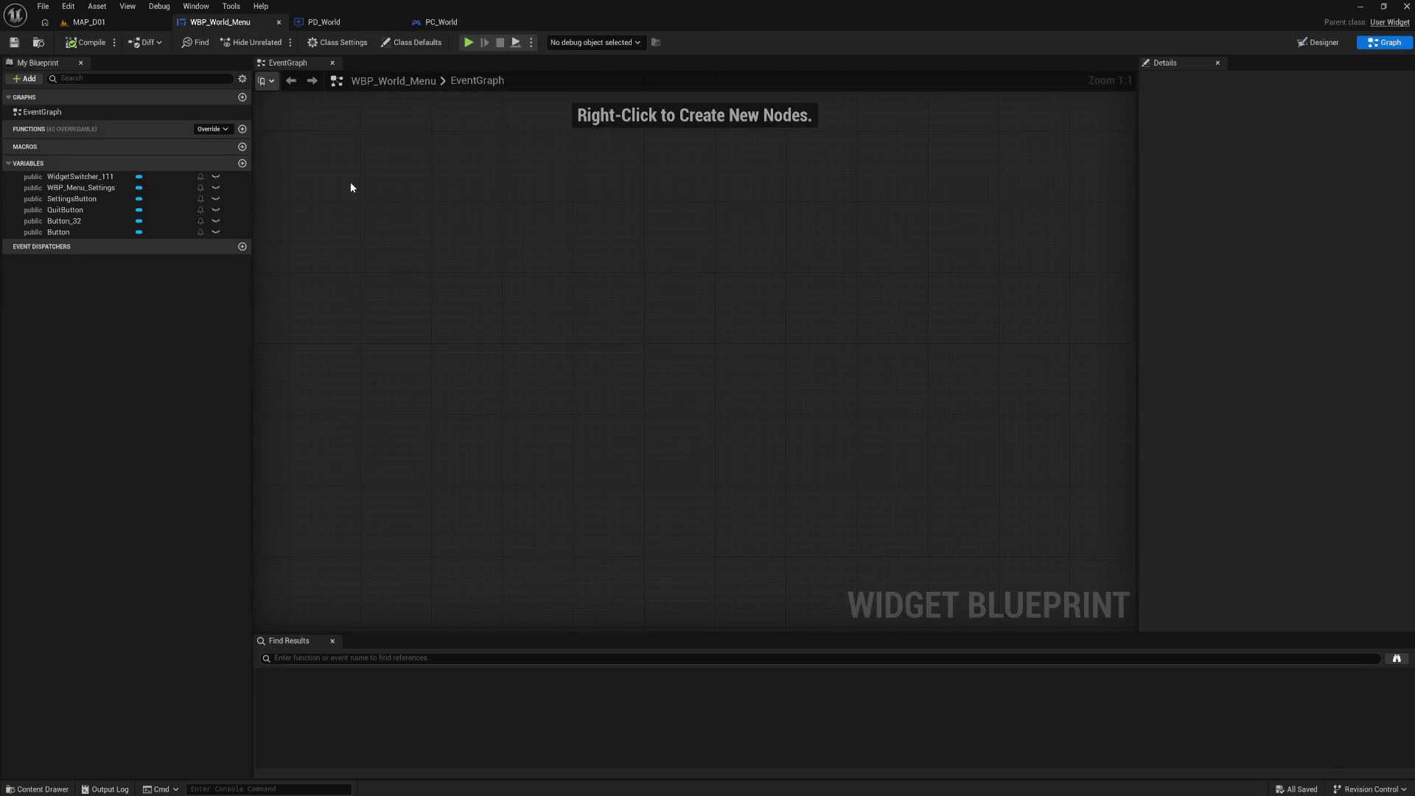
pyautogui.click(324, 22)
pyautogui.moveTo(370, 140)
pyautogui.mouseDown()
pyautogui.moveTo(523, 131)
pyautogui.moveTo(735, 154)
pyautogui.mouseUp()
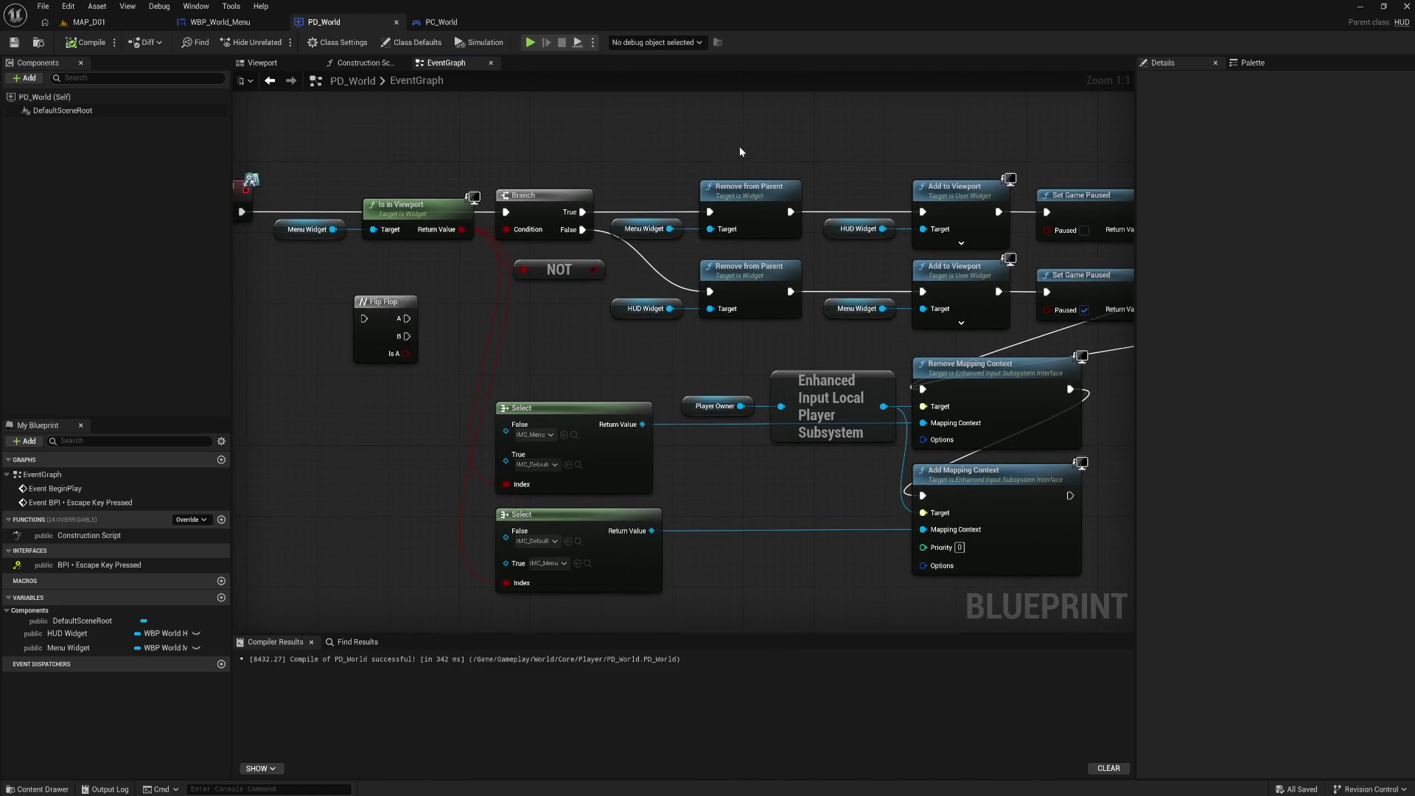
# Pan the graph from Escape Key Pressed across Set Game Paused to the Set Input Mode nodes
pyautogui.moveTo(591, 298); pyautogui.dragTo(736, 290)
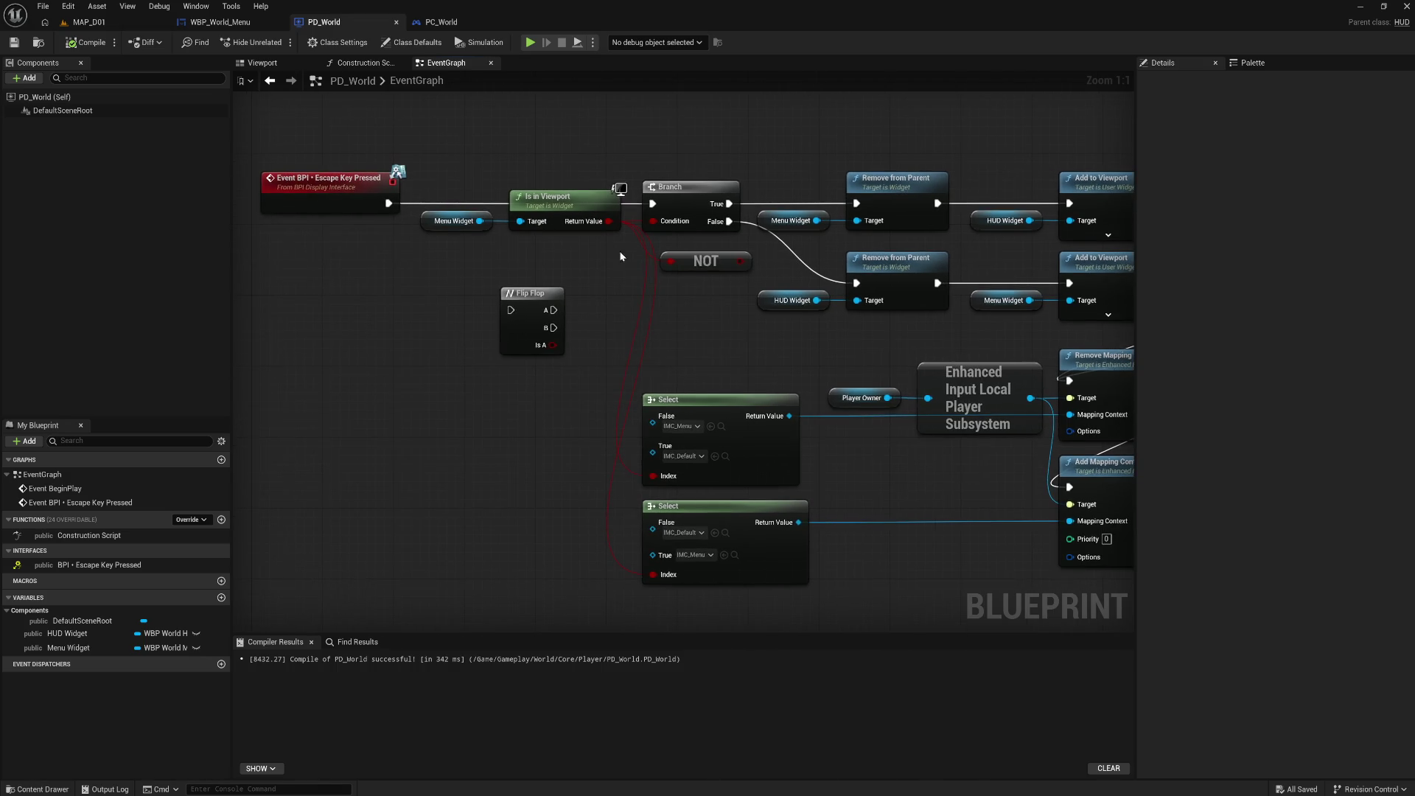
pyautogui.moveTo(765, 374); pyautogui.dragTo(483, 358)
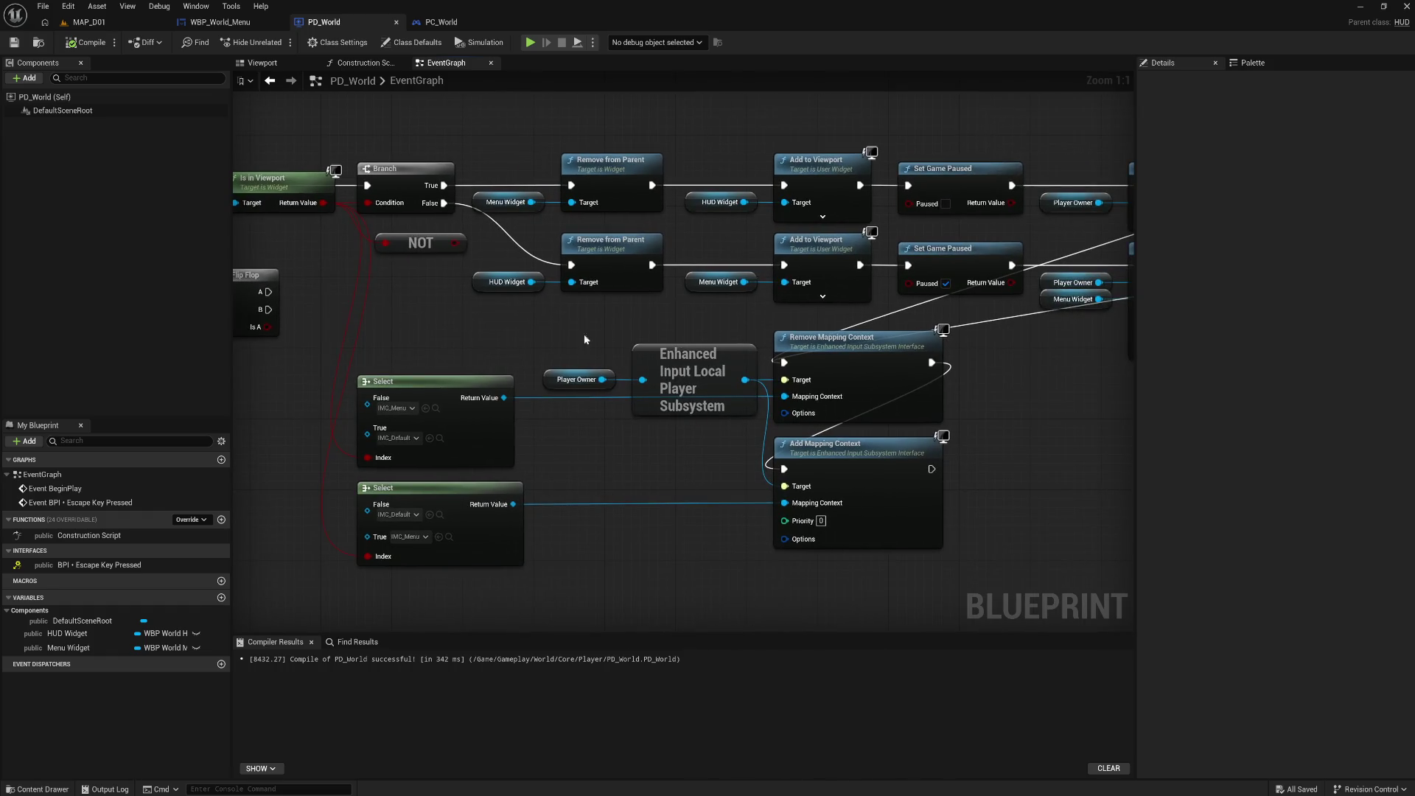
pyautogui.moveTo(584, 335)
pyautogui.mouseDown()
pyautogui.moveTo(358, 317)
pyautogui.moveTo(455, 299)
pyautogui.mouseUp()
pyautogui.moveTo(833, 464)
pyautogui.mouseDown()
pyautogui.moveTo(946, 432)
pyautogui.moveTo(694, 453)
pyautogui.mouseUp()
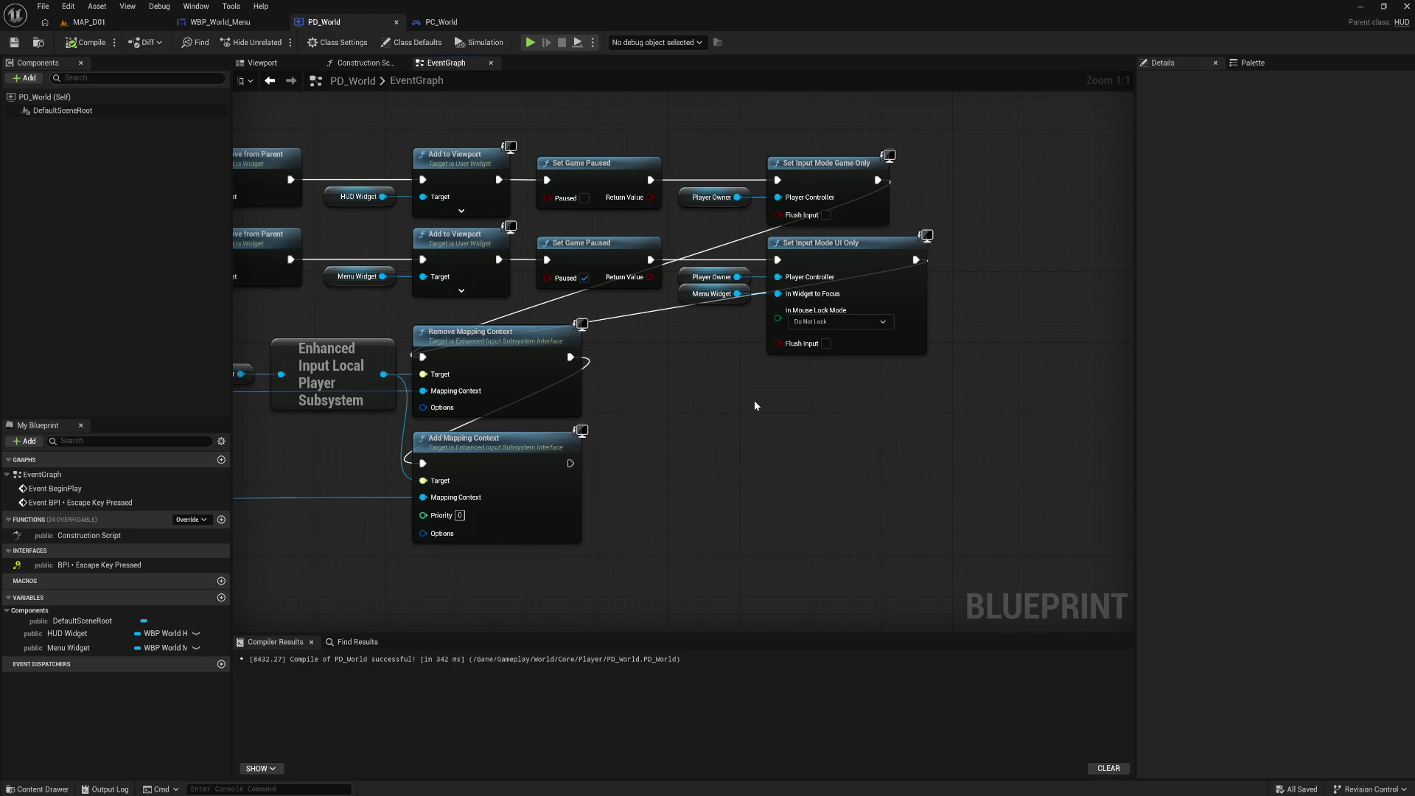
# Add a Set Input Mode Game And UI node with Hide Cursor During Capture unchecked
pyautogui.rightClick(755, 404)
pyautogui.write('set i')
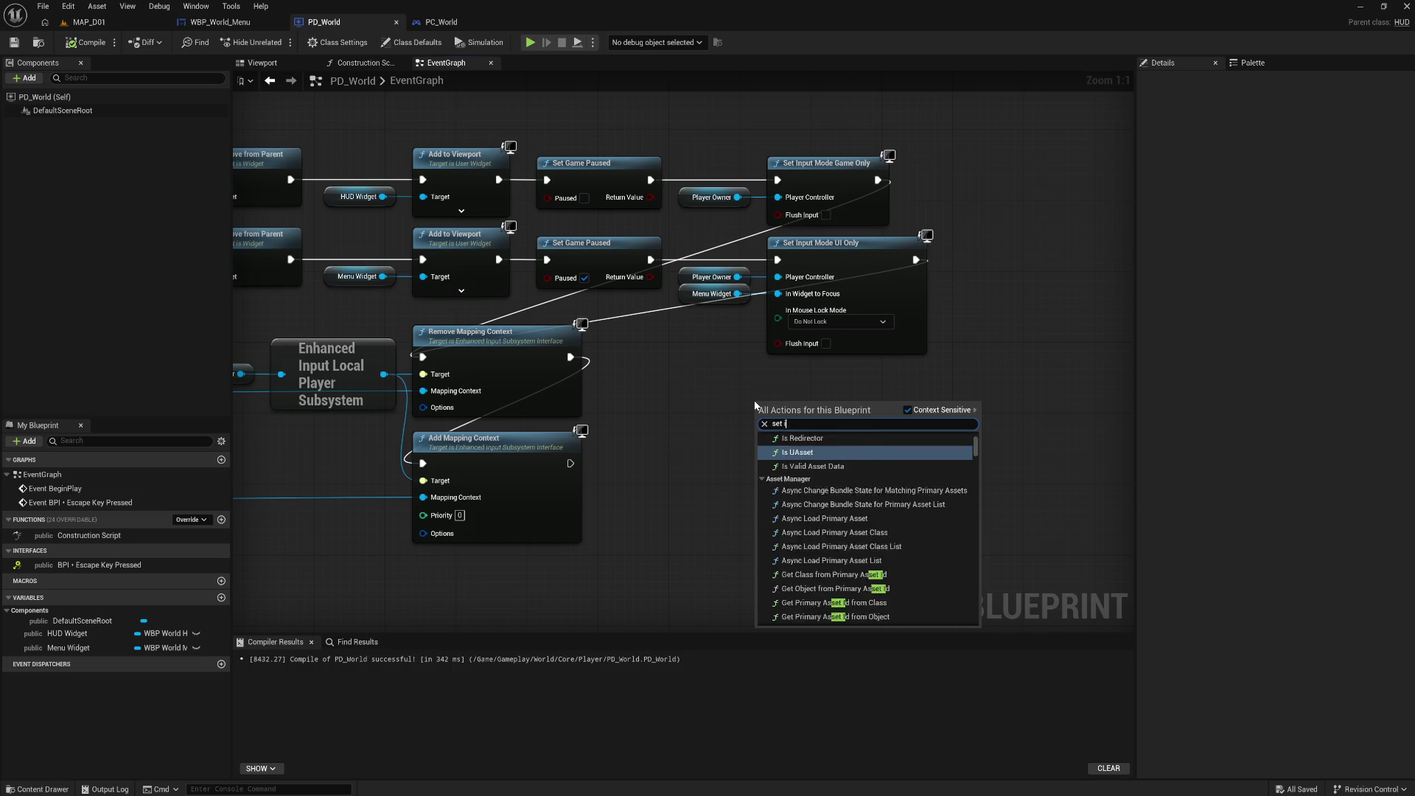
pyautogui.write('nput')
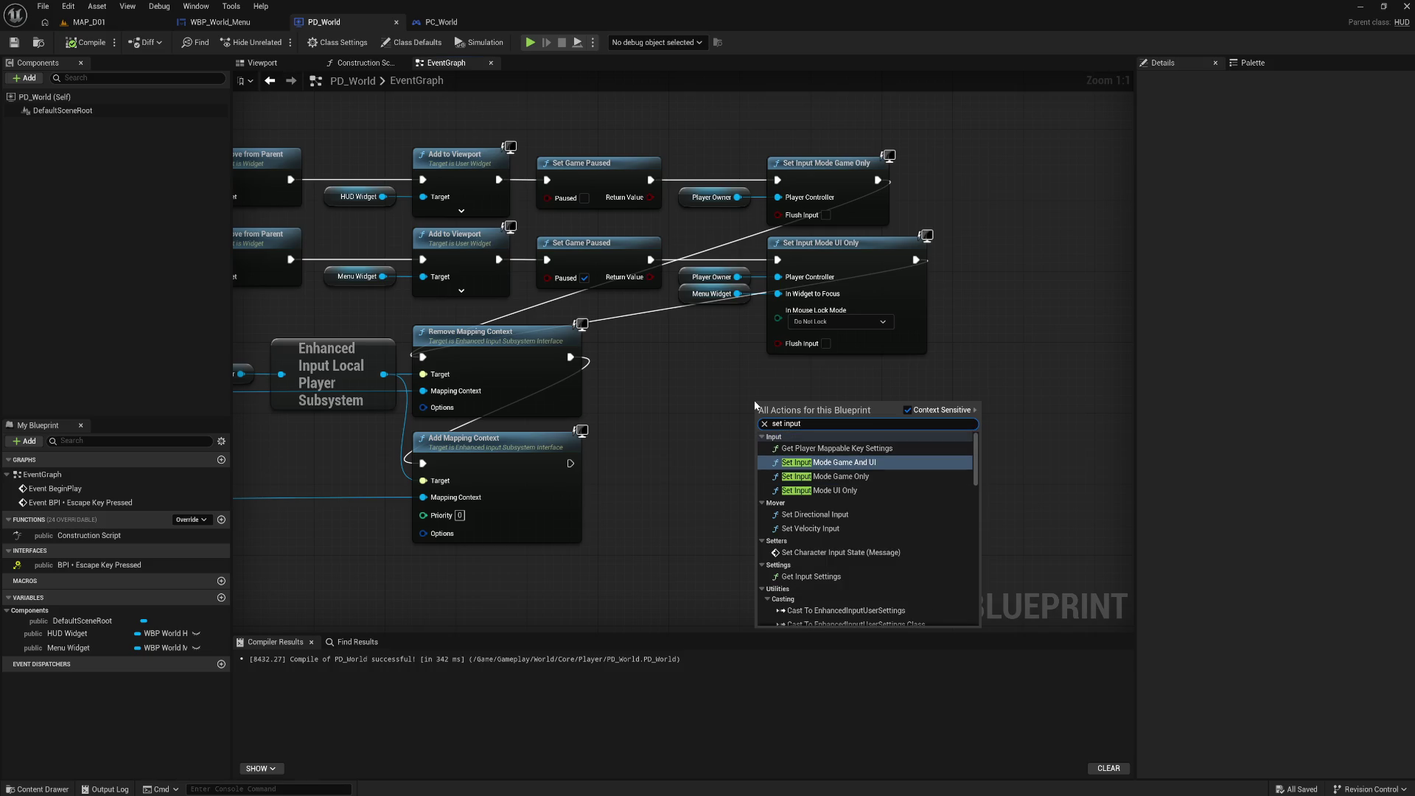
pyautogui.press('Return')
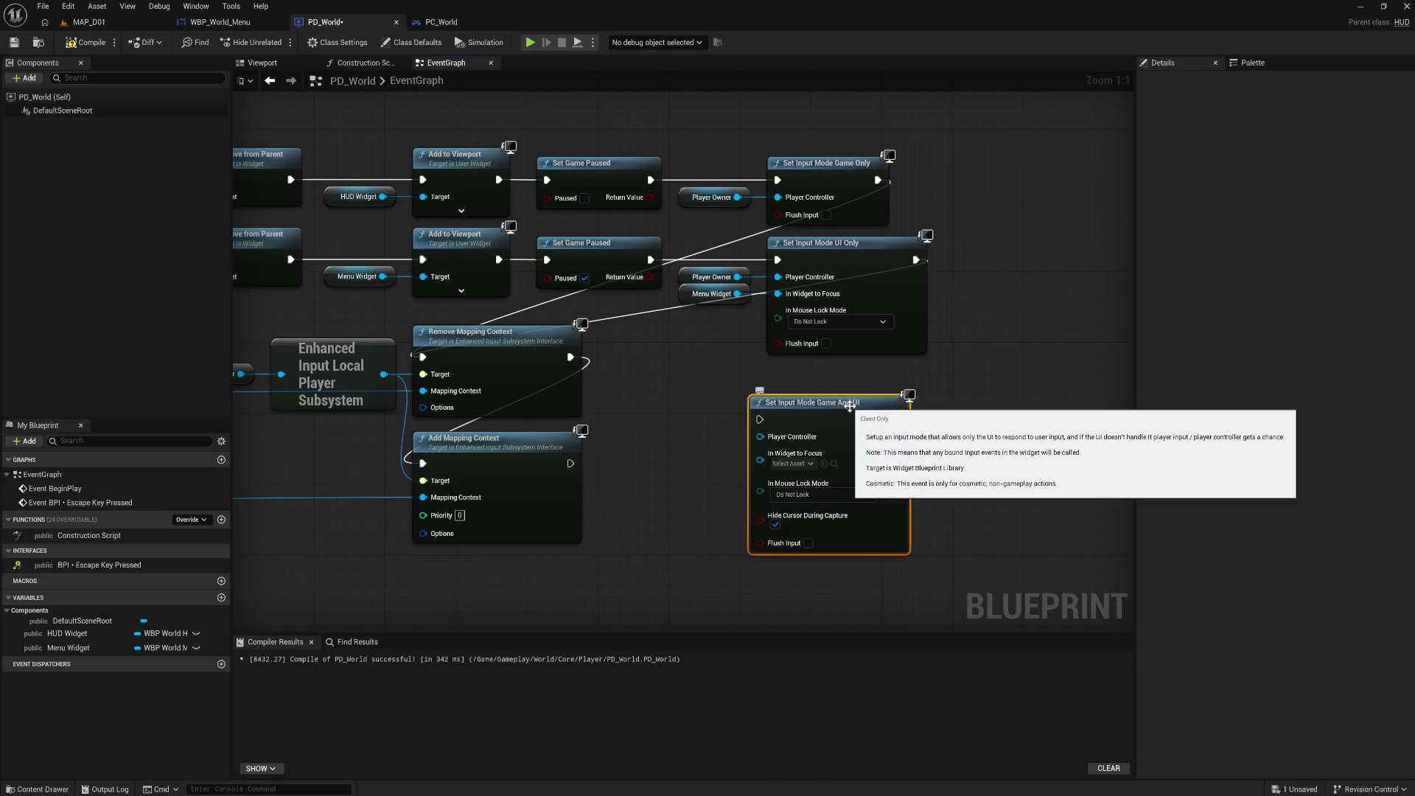
pyautogui.moveTo(861, 401); pyautogui.dragTo(865, 392)
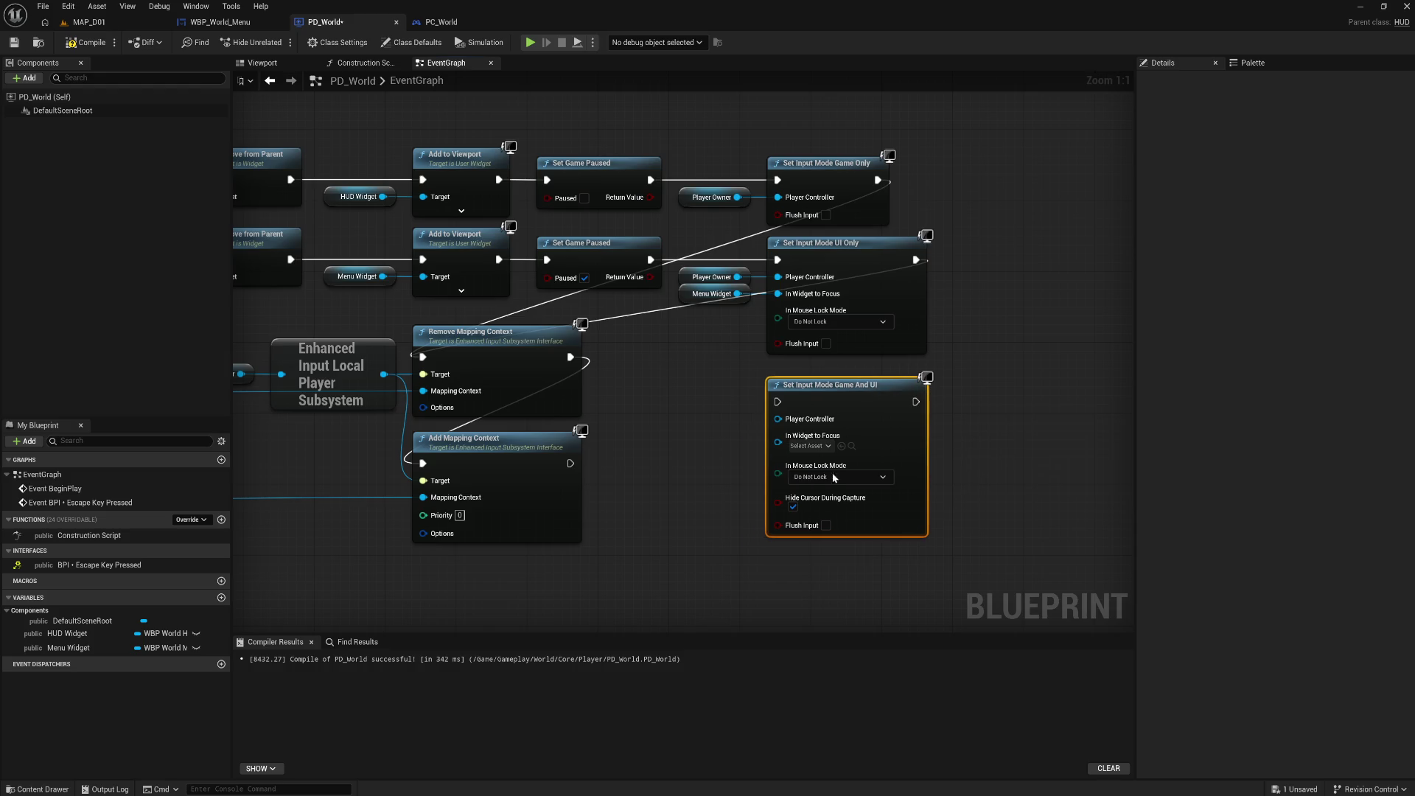
pyautogui.click(793, 507)
# Wire its exec, Player Owner controller and Menu Widget focus, then switch to MAP_D01
pyautogui.moveTo(838, 384); pyautogui.dragTo(836, 375)
pyautogui.moveTo(778, 259)
pyautogui.mouseDown()
pyautogui.moveTo(795, 392)
pyautogui.moveTo(778, 393)
pyautogui.mouseUp()
pyautogui.moveTo(916, 259)
pyautogui.mouseDown()
pyautogui.moveTo(944, 273)
pyautogui.moveTo(926, 293)
pyautogui.moveTo(916, 393)
pyautogui.mouseUp()
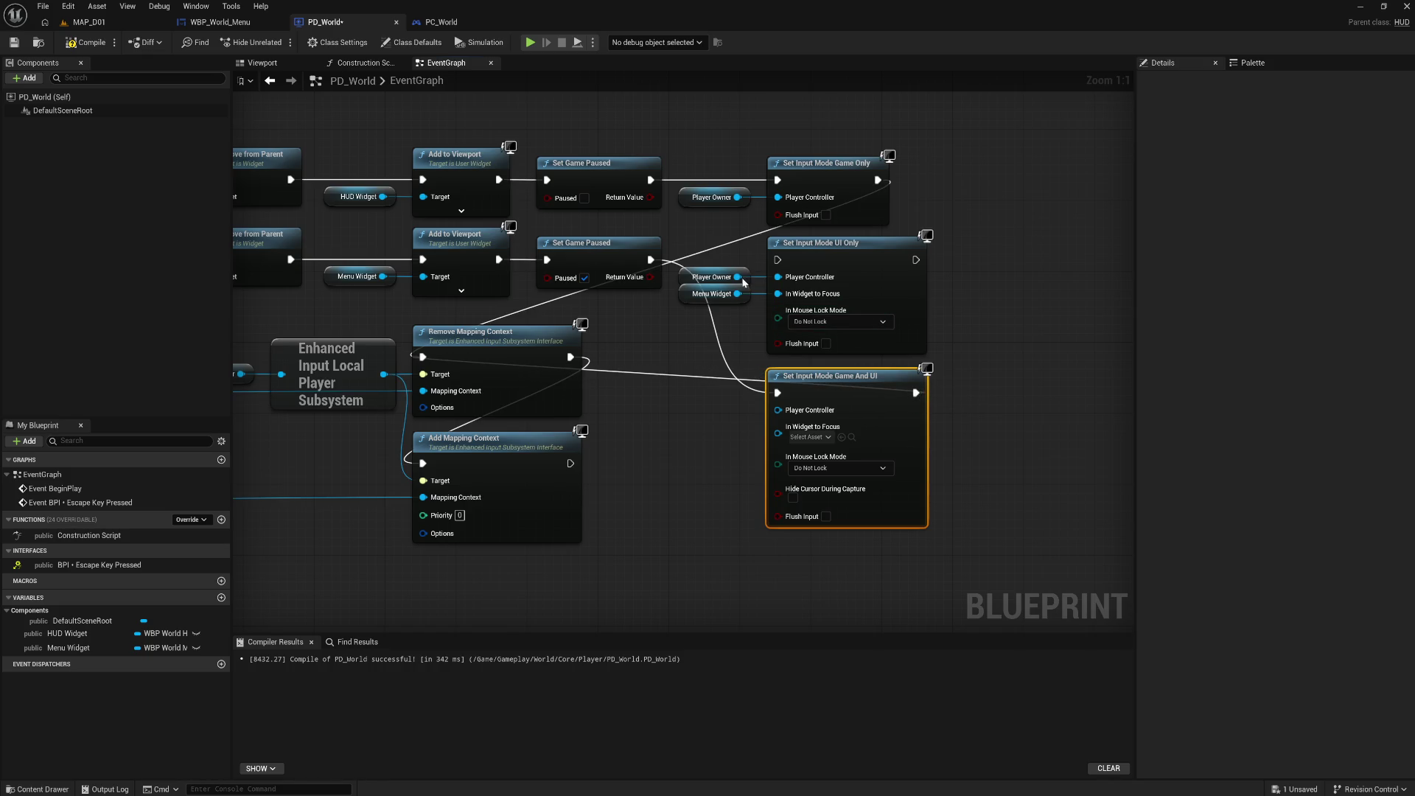
pyautogui.moveTo(737, 277); pyautogui.dragTo(778, 409)
pyautogui.moveTo(737, 294); pyautogui.dragTo(777, 433)
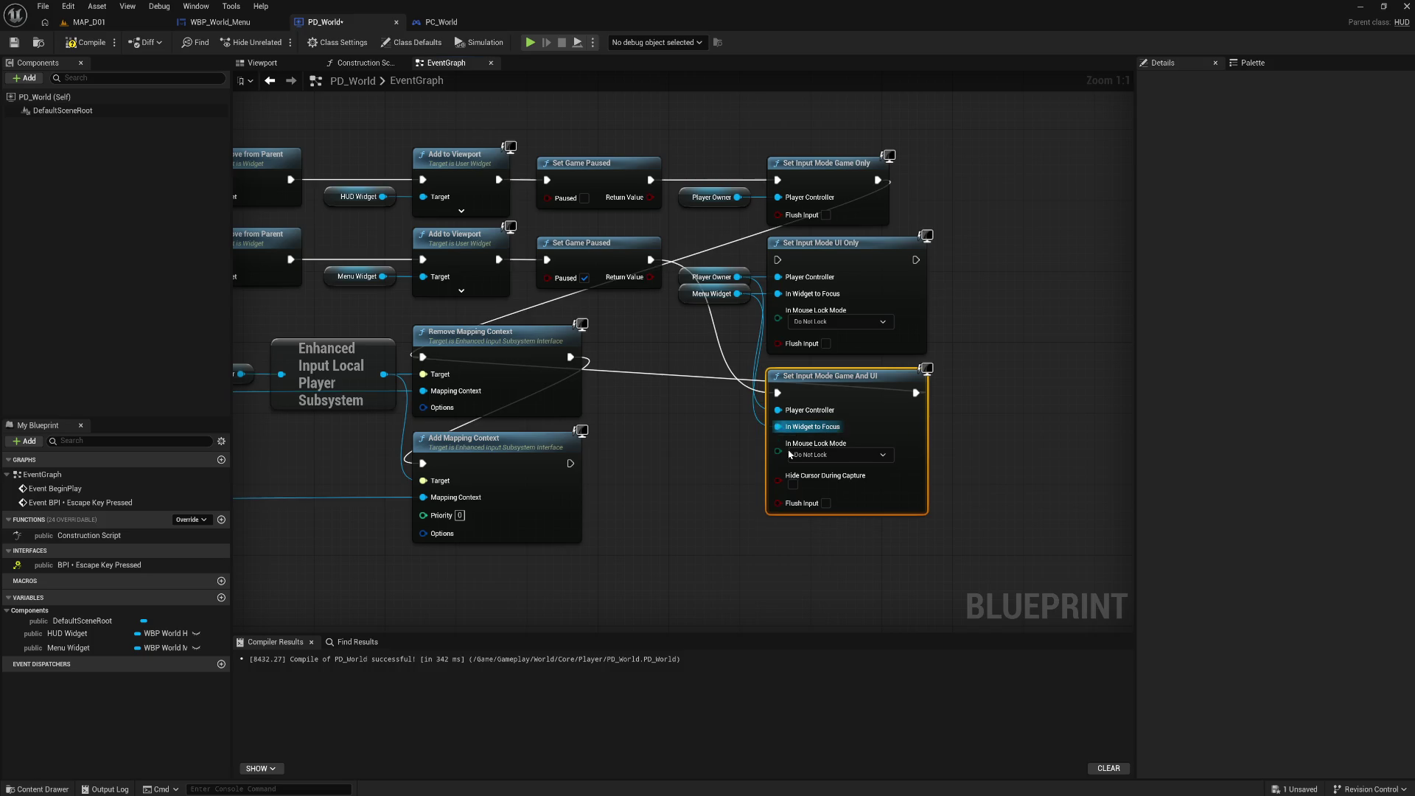
pyautogui.click(677, 477)
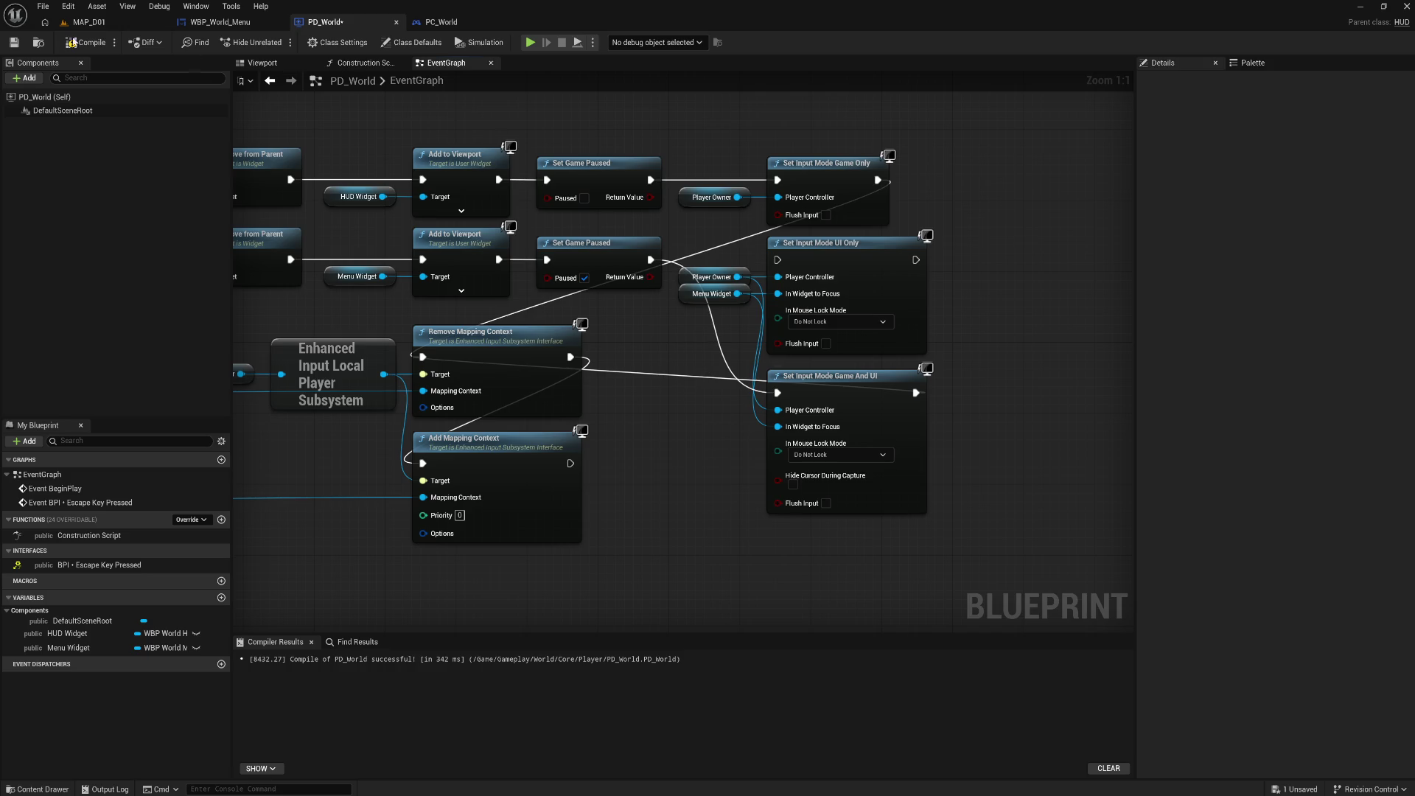
pyautogui.click(90, 22)
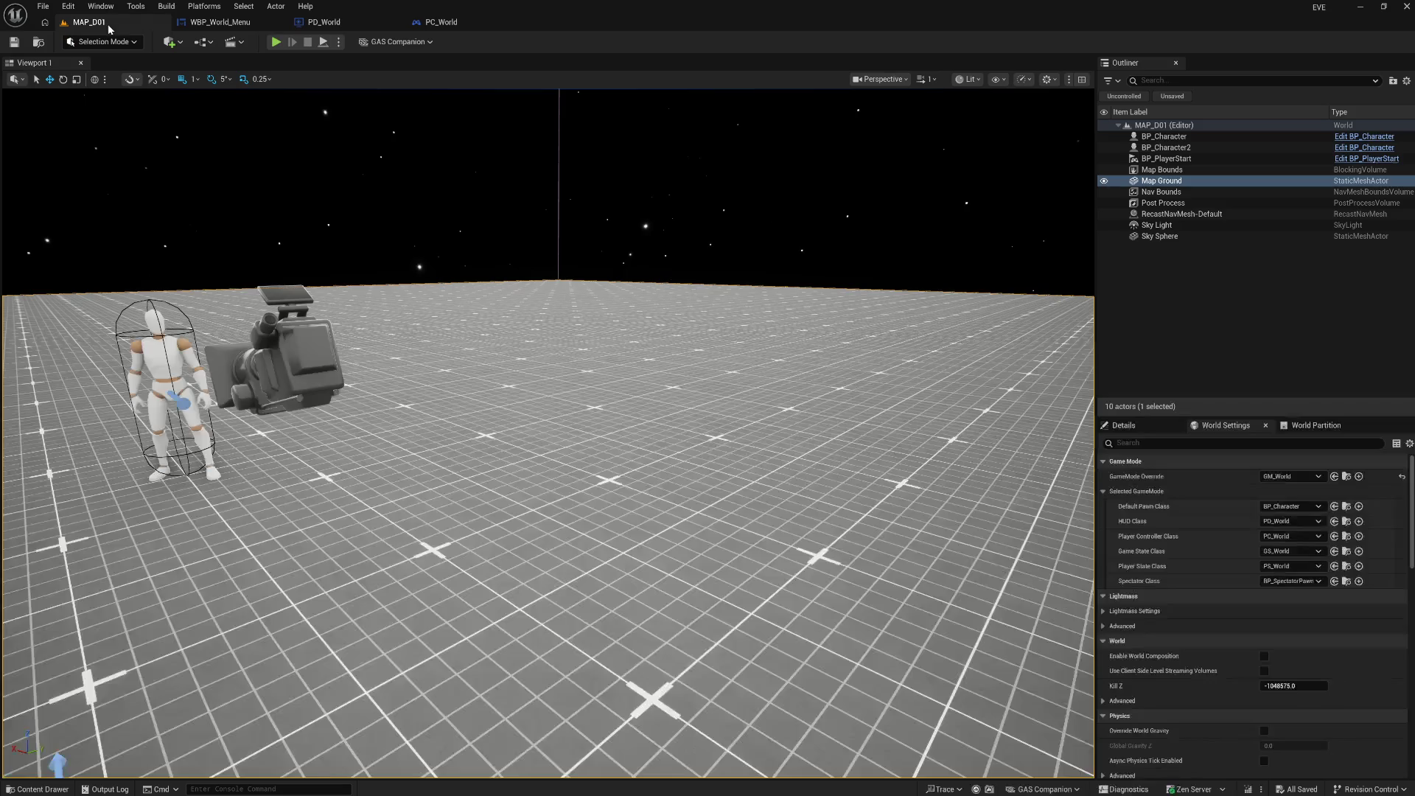
# Play-test MAP_D01, bring up the in-game Settings menu, then end the session
pyautogui.click(277, 42)
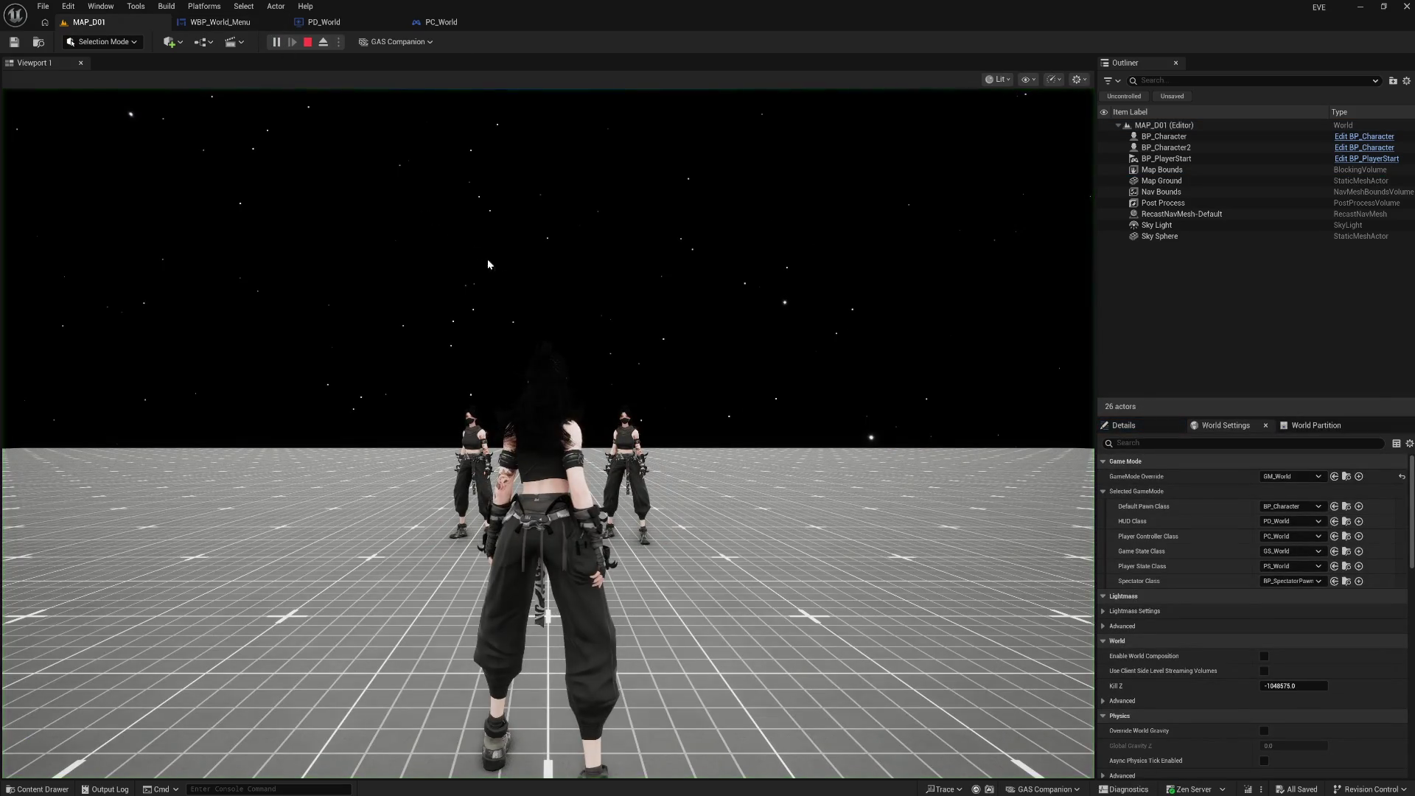
pyautogui.press('Tab')
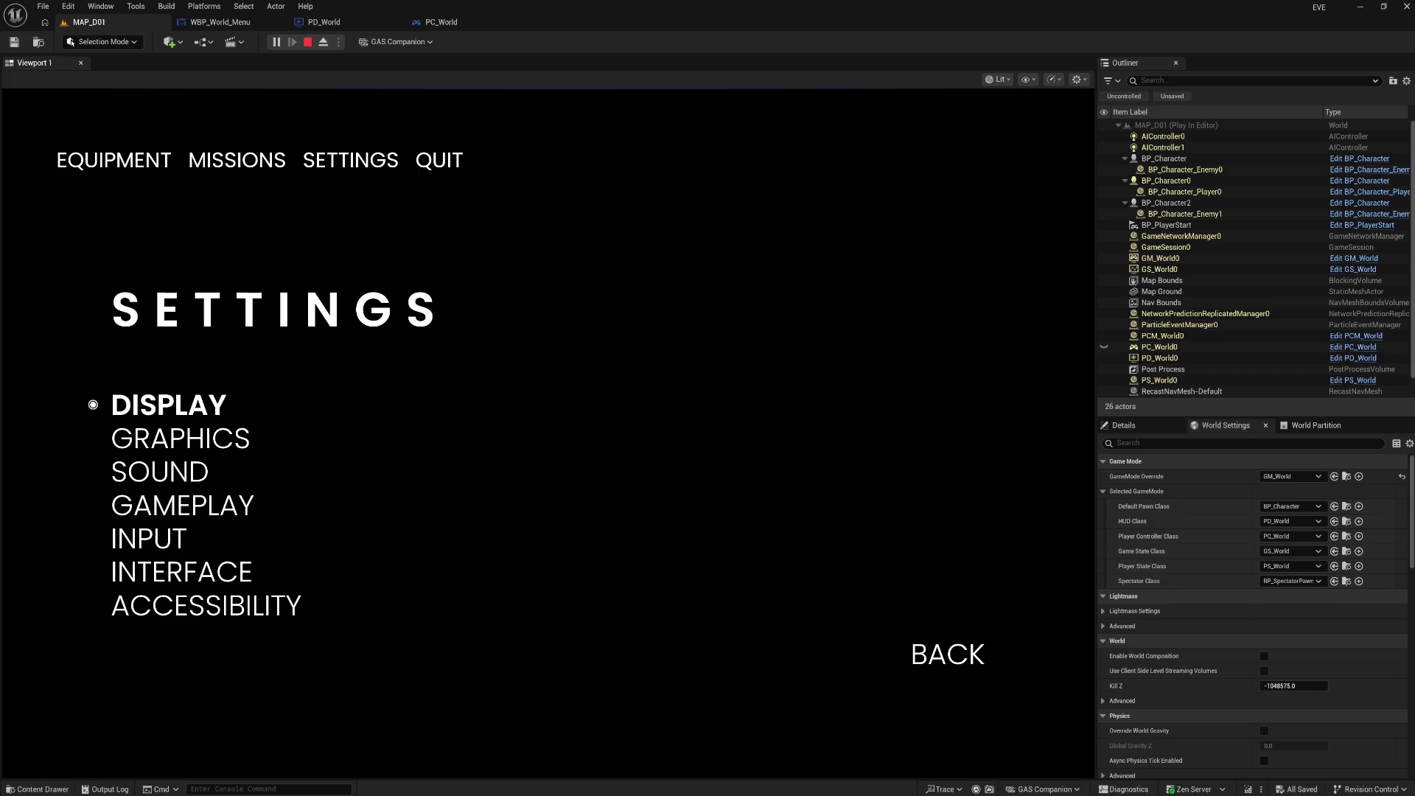
pyautogui.press('Escape')
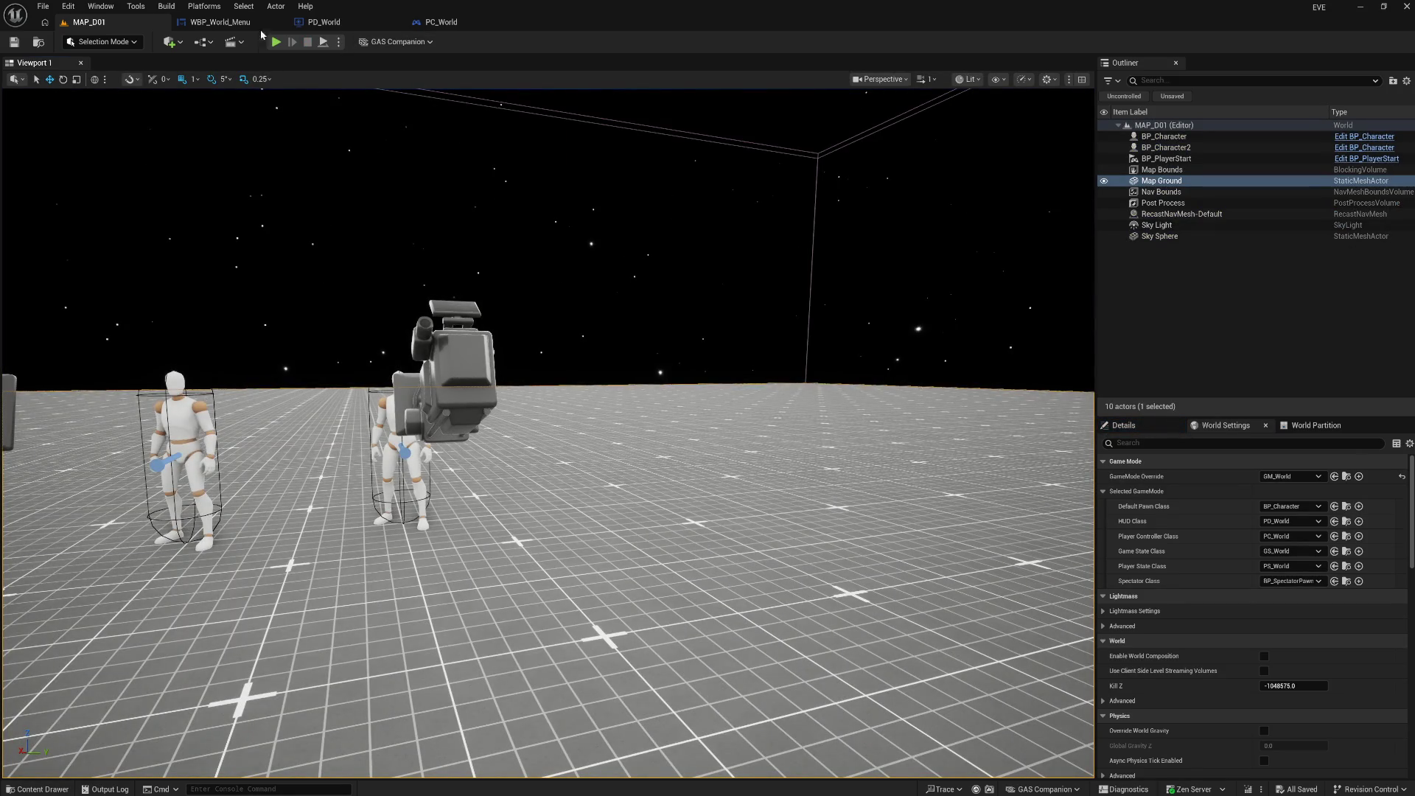
# Return to PD_World's event graph and center the Escape Key Pressed and input-mode nodes
pyautogui.click(319, 22)
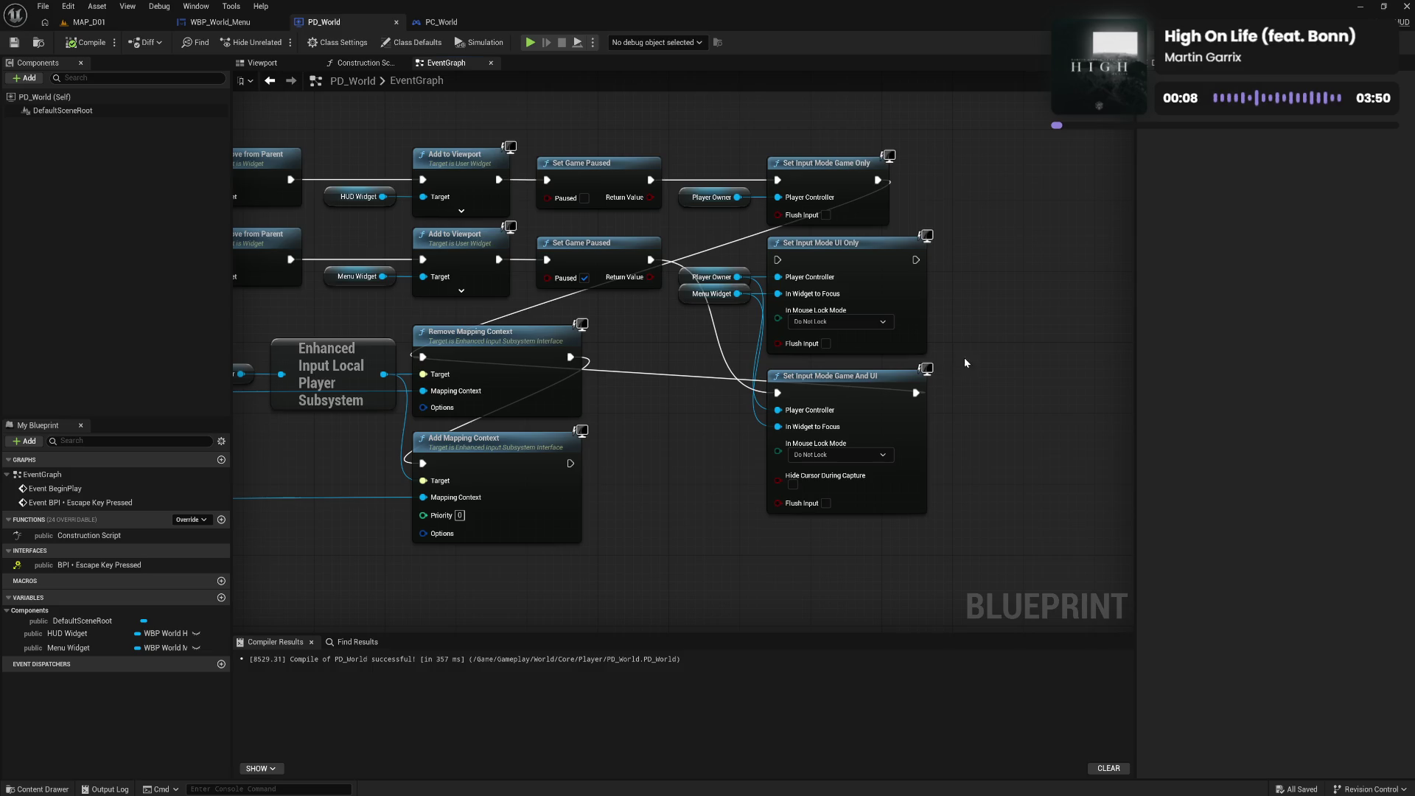
pyautogui.scroll(-3, 923, 460)
pyautogui.moveTo(738, 477); pyautogui.dragTo(848, 471)
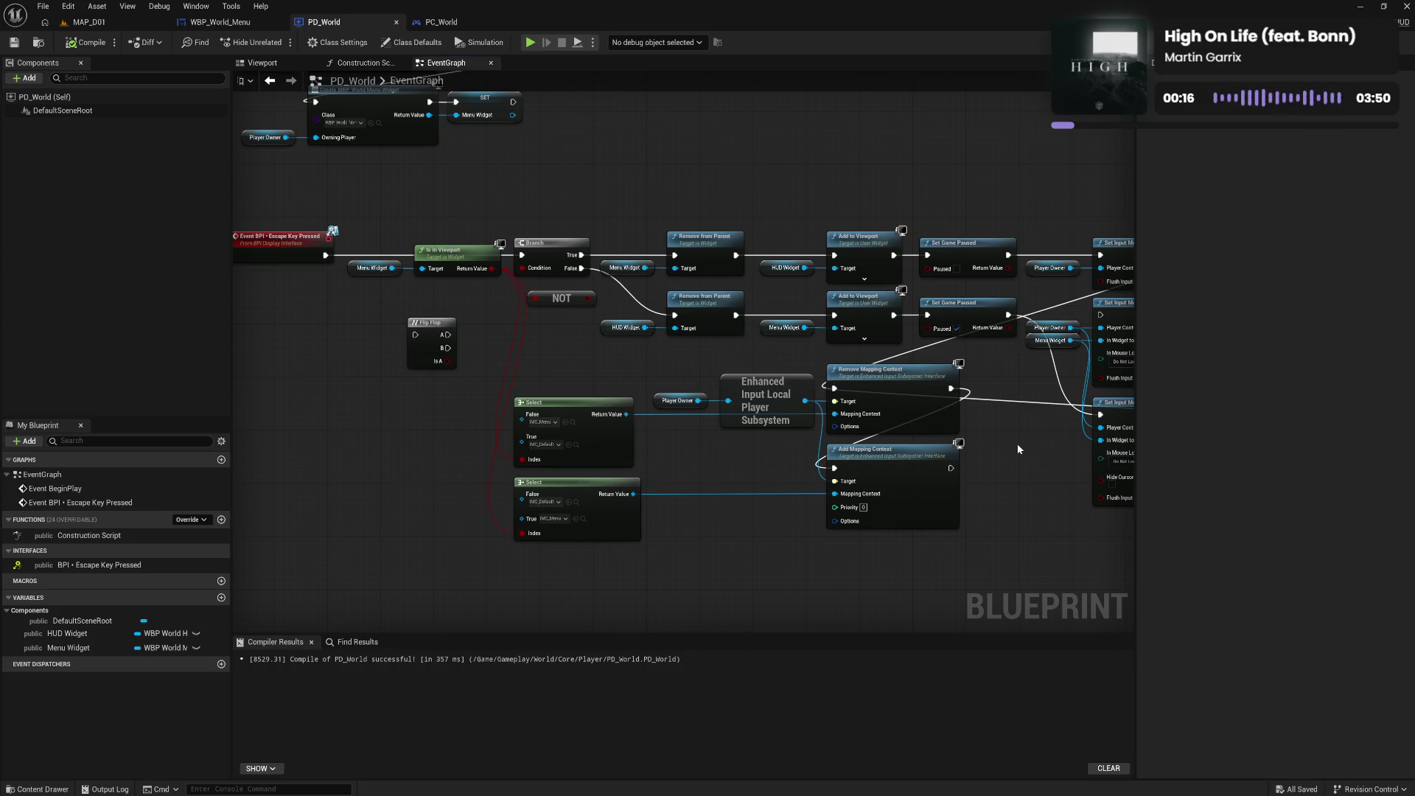
pyautogui.moveTo(1017, 443); pyautogui.dragTo(920, 463)
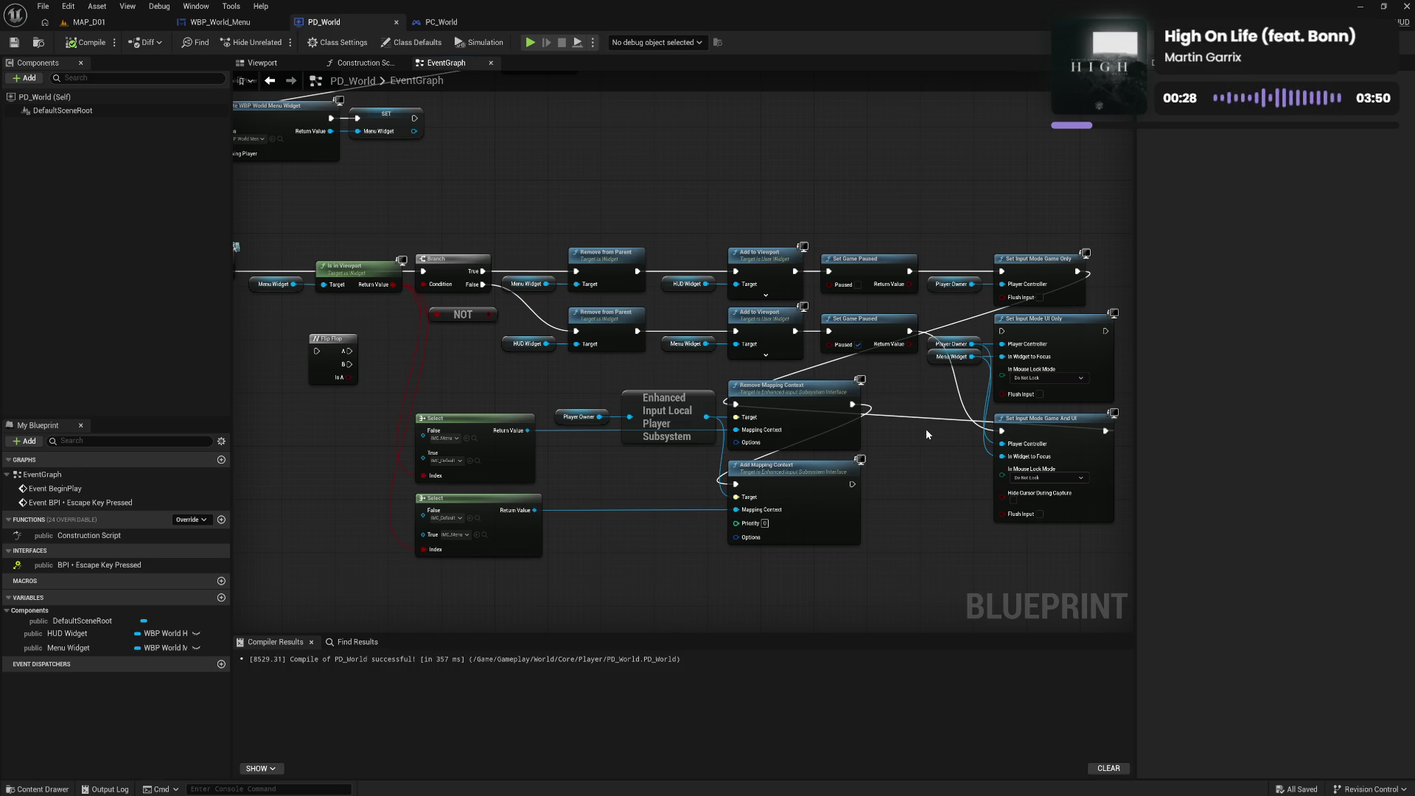
pyautogui.moveTo(927, 433); pyautogui.dragTo(853, 456)
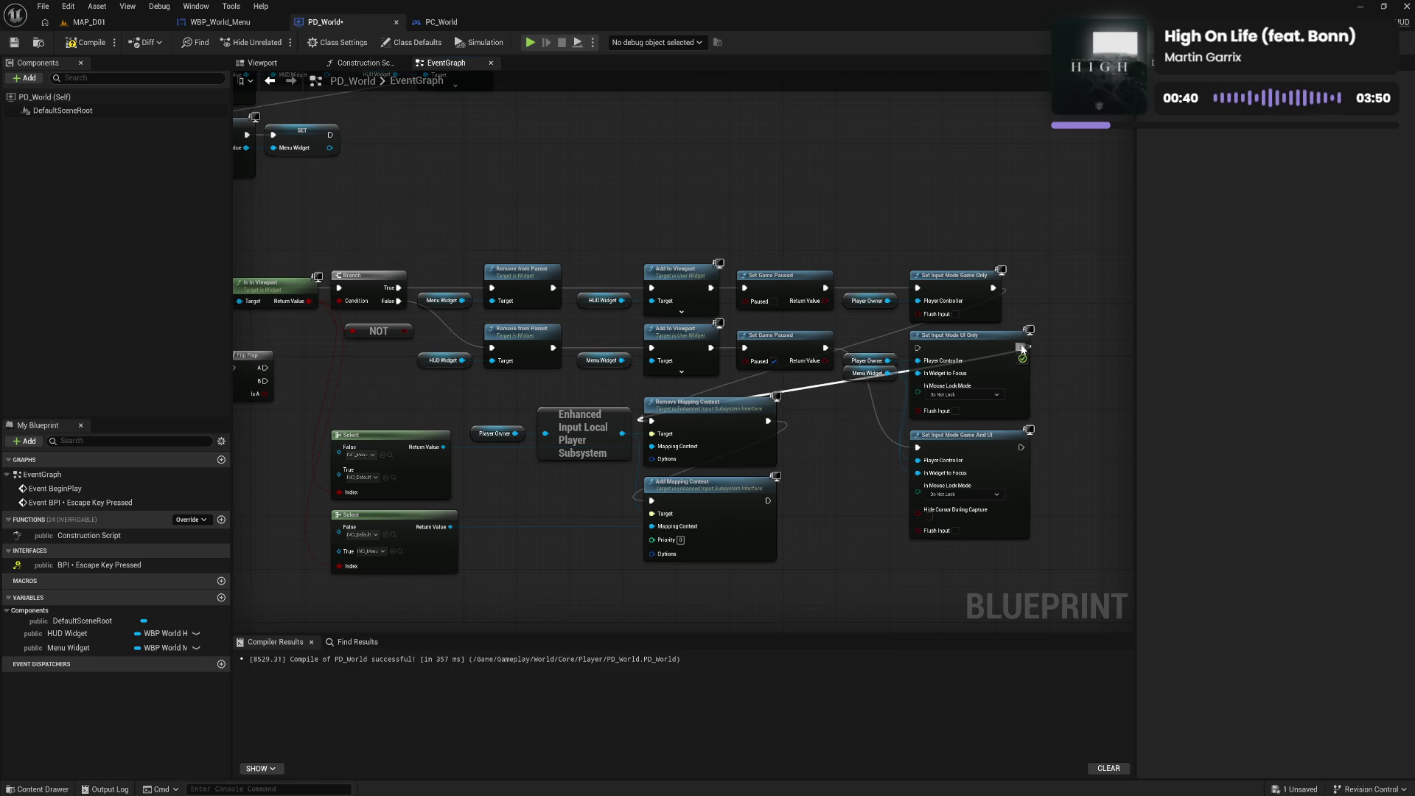
# Delete the Set Input Mode Game And UI node from the Escape handler
pyautogui.moveTo(918, 447)
pyautogui.mouseDown()
pyautogui.moveTo(930, 361)
pyautogui.moveTo(918, 347)
pyautogui.mouseUp()
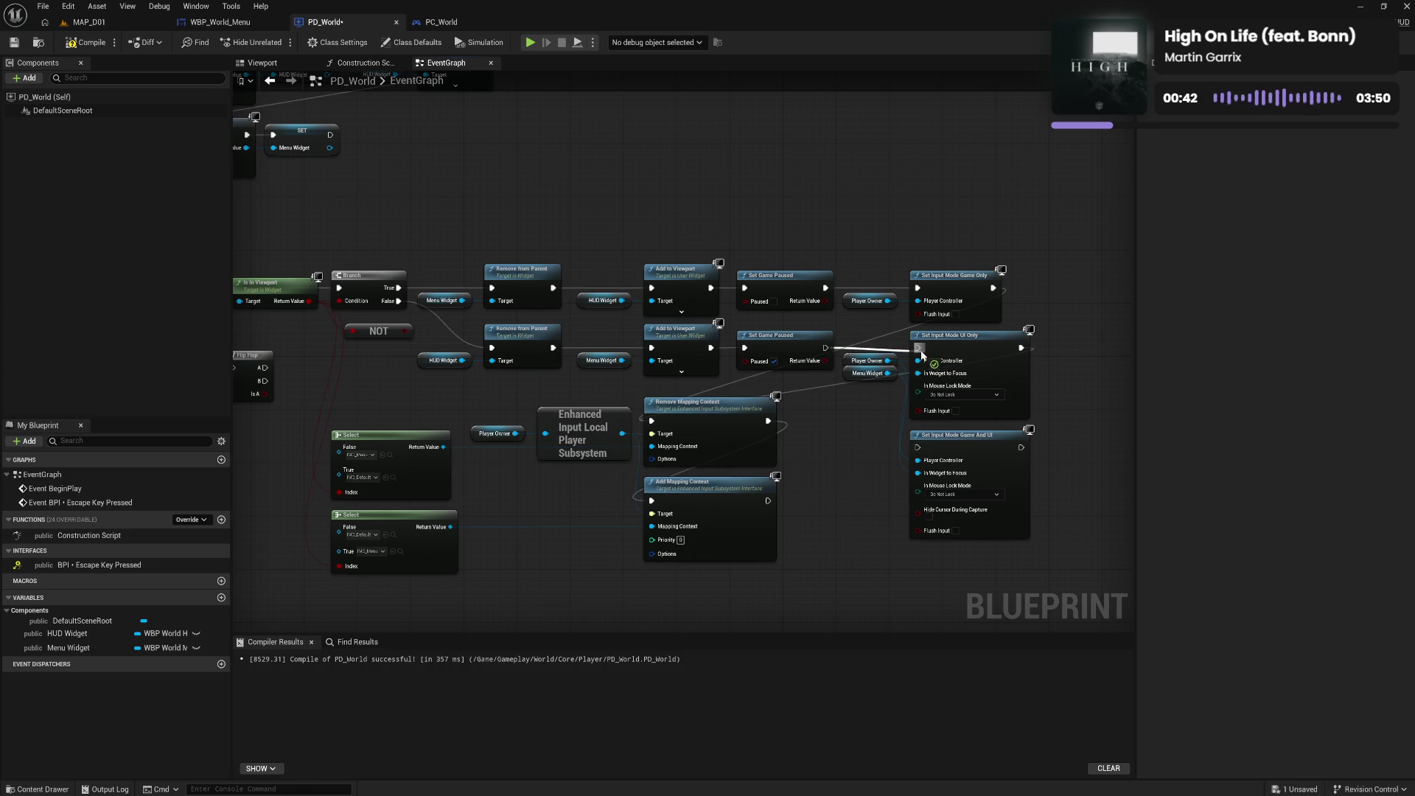
pyautogui.click(915, 451)
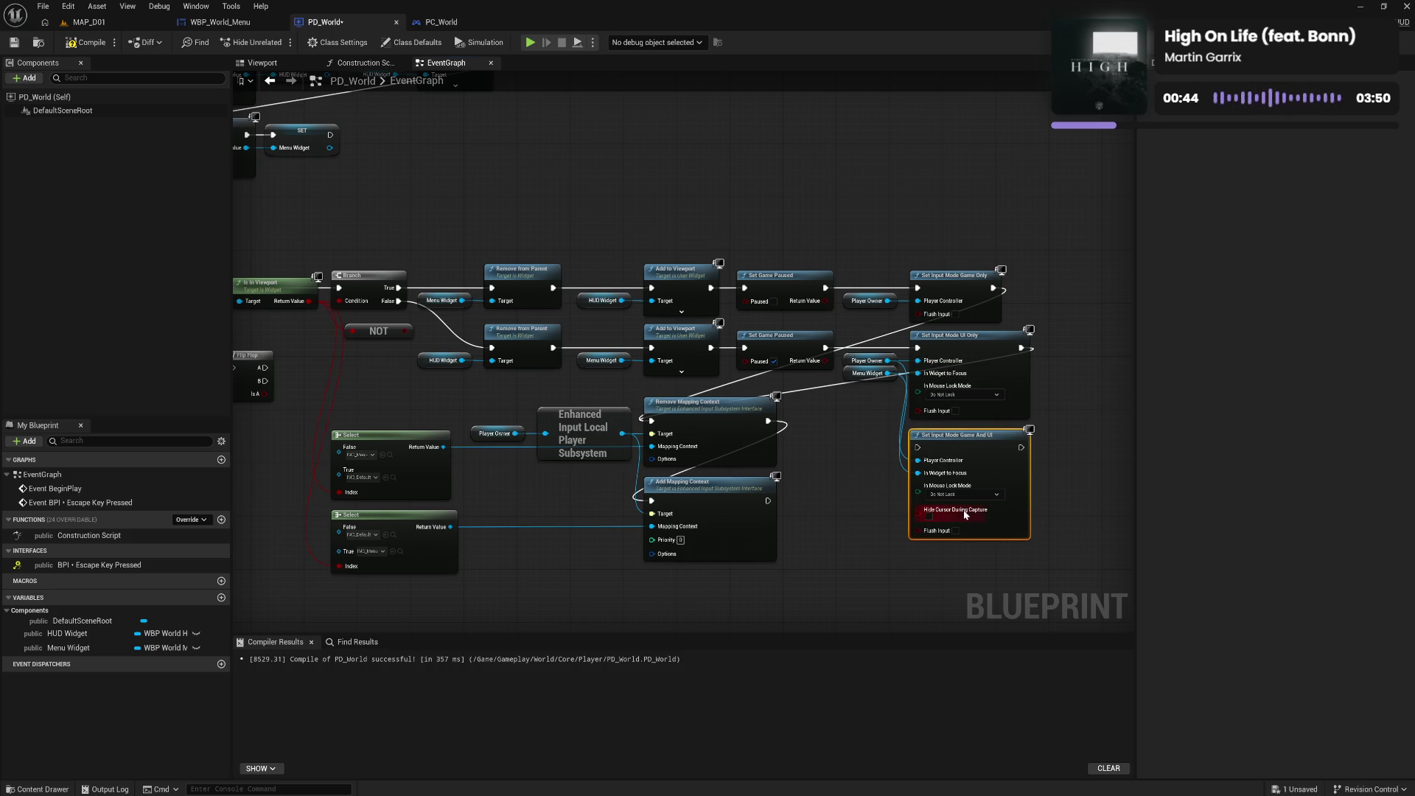
pyautogui.press('Delete')
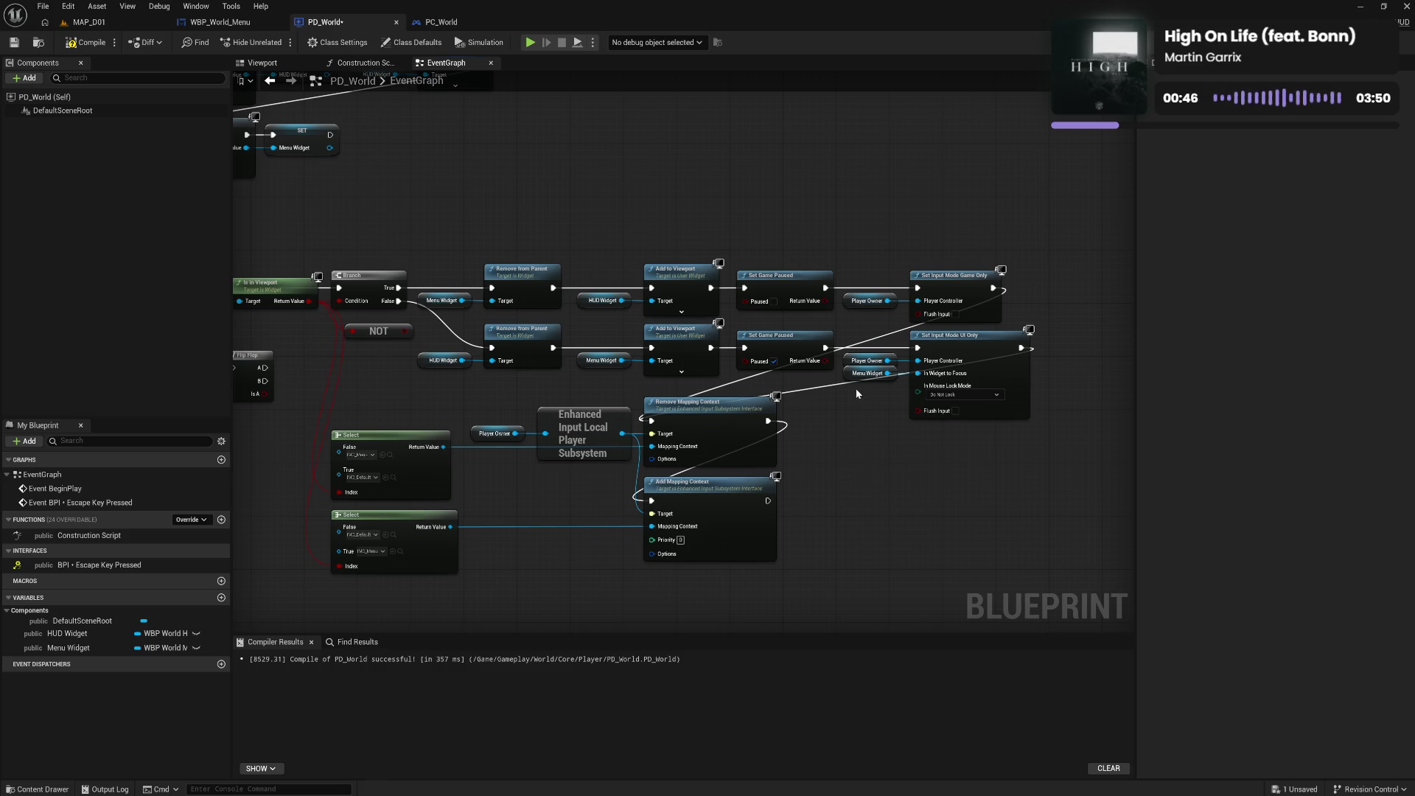
# Add a Player Owner SET Show Mouse Cursor (true) node running after Set Input Mode UI Only
pyautogui.click(867, 361)
pyautogui.hotkey('ctrl', 'c')
pyautogui.hotkey('ctrl', 'v')
pyautogui.moveTo(894, 477); pyautogui.dragTo(924, 480)
pyautogui.write('mo')
pyautogui.press('BackSpace')
pyautogui.press('BackSpace')
pyautogui.write('curso')
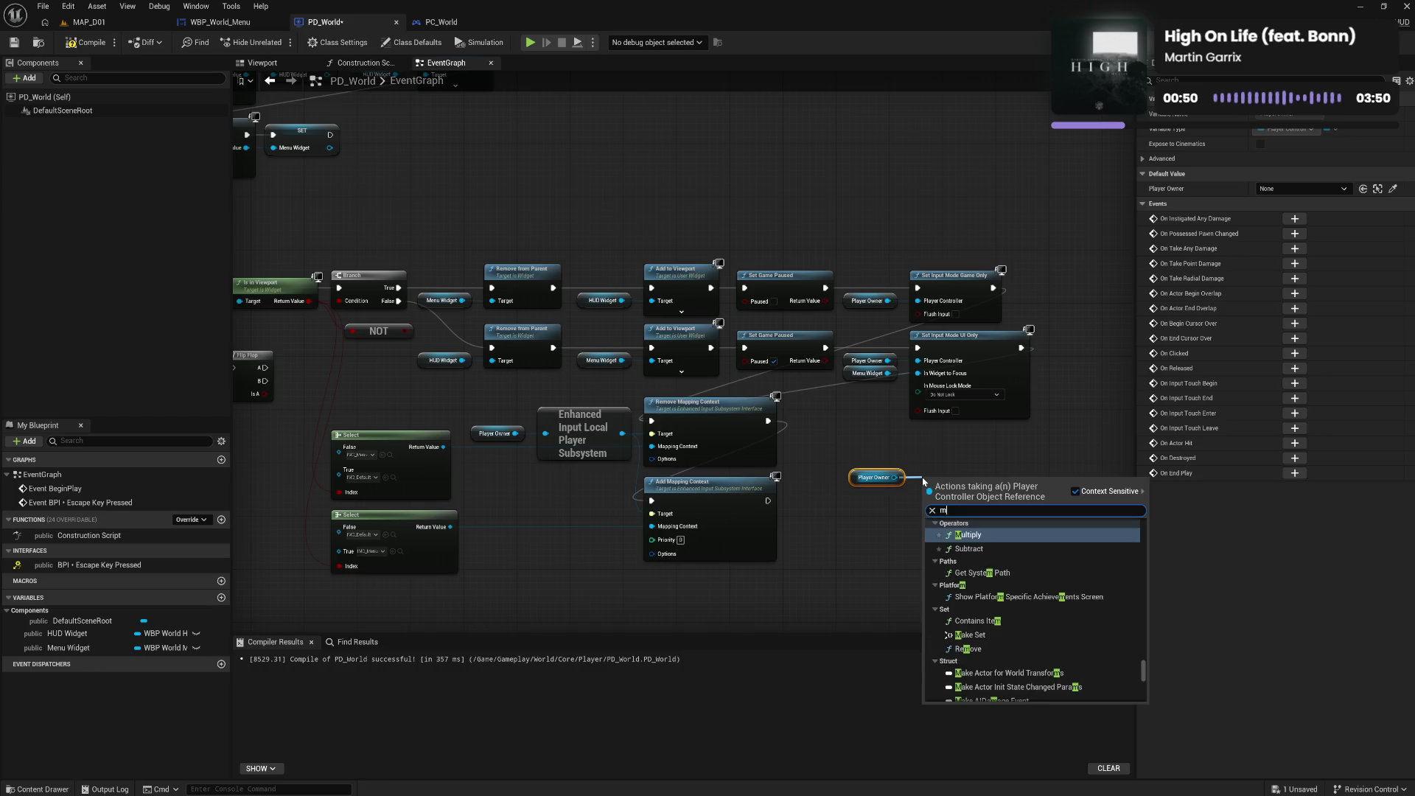
pyautogui.click(988, 701)
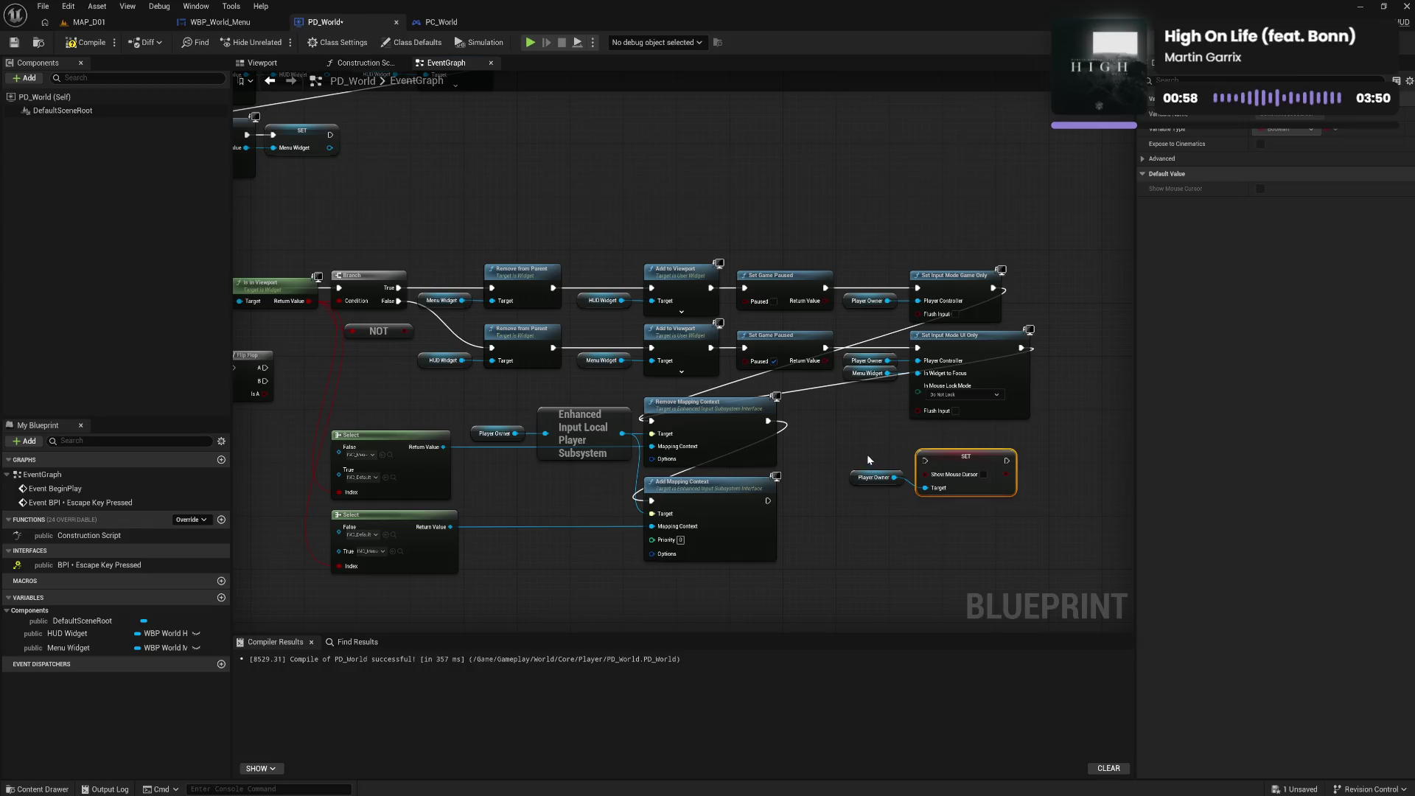
pyautogui.click(982, 474)
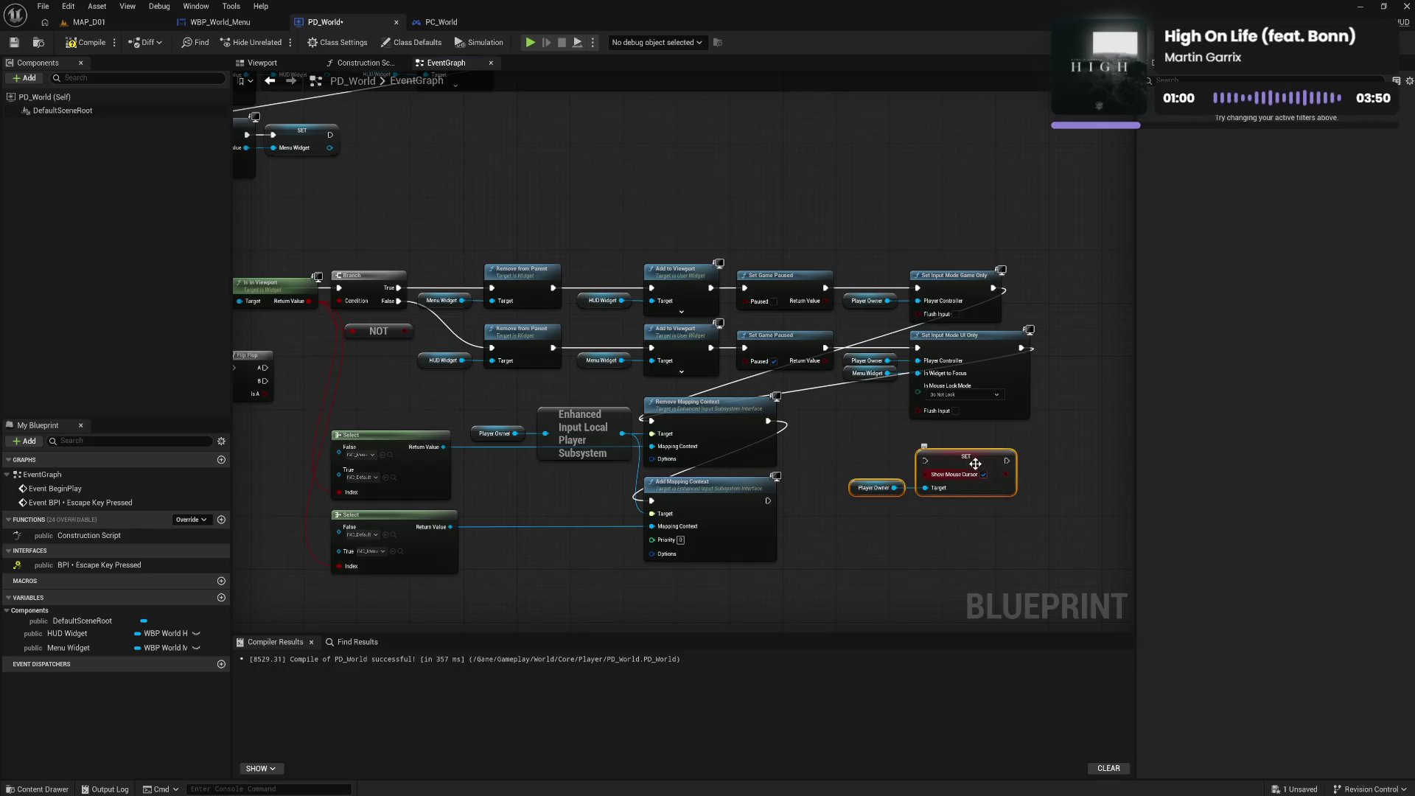
pyautogui.moveTo(975, 463)
pyautogui.mouseDown()
pyautogui.moveTo(1147, 361)
pyautogui.moveTo(1064, 342)
pyautogui.moveTo(1118, 335)
pyautogui.mouseUp()
pyautogui.moveTo(925, 346); pyautogui.dragTo(1097, 340)
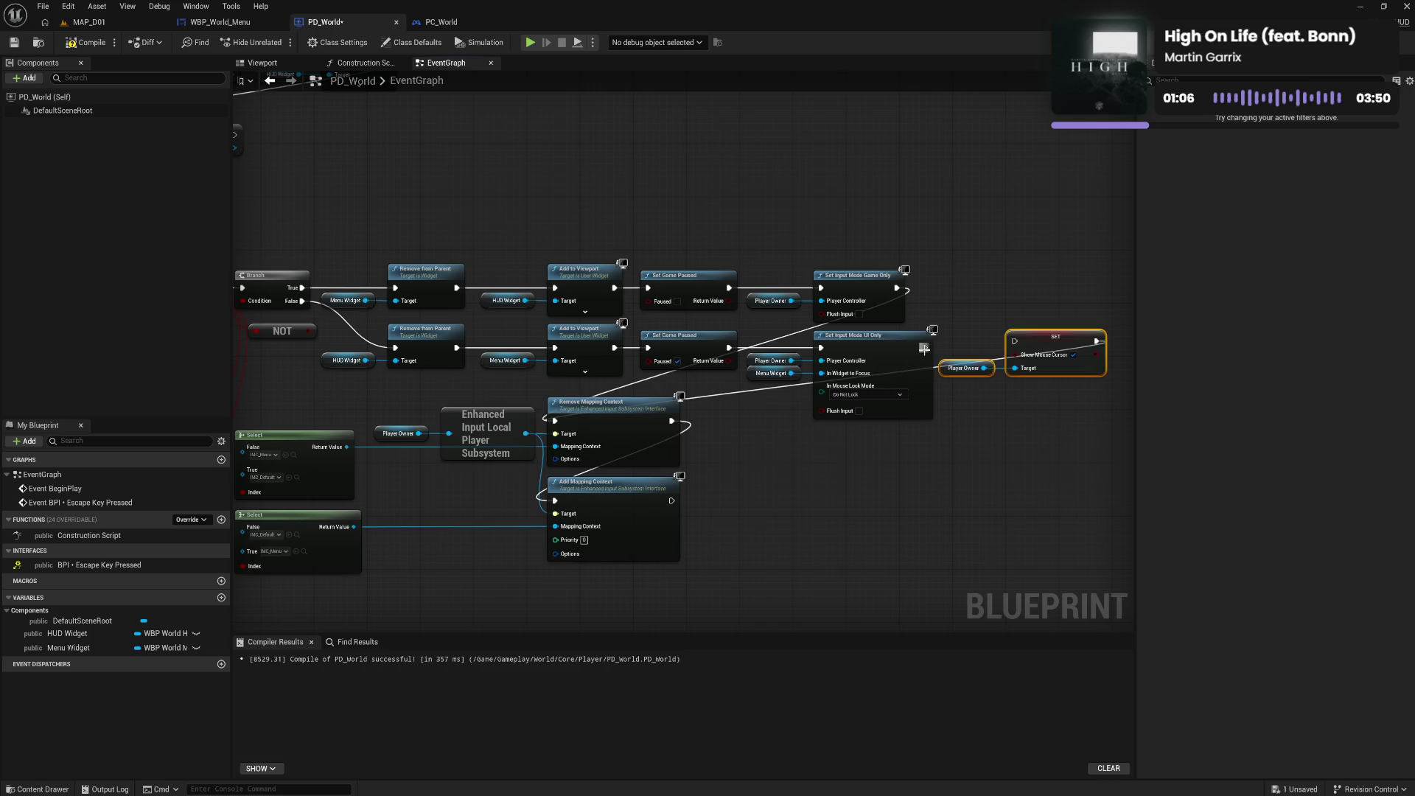
# Duplicate the Show Mouse Cursor nodes and run them after Game Only, before Remove Mapping Context
pyautogui.hotkey('ctrl', 'c')
pyautogui.hotkey('ctrl', 'v')
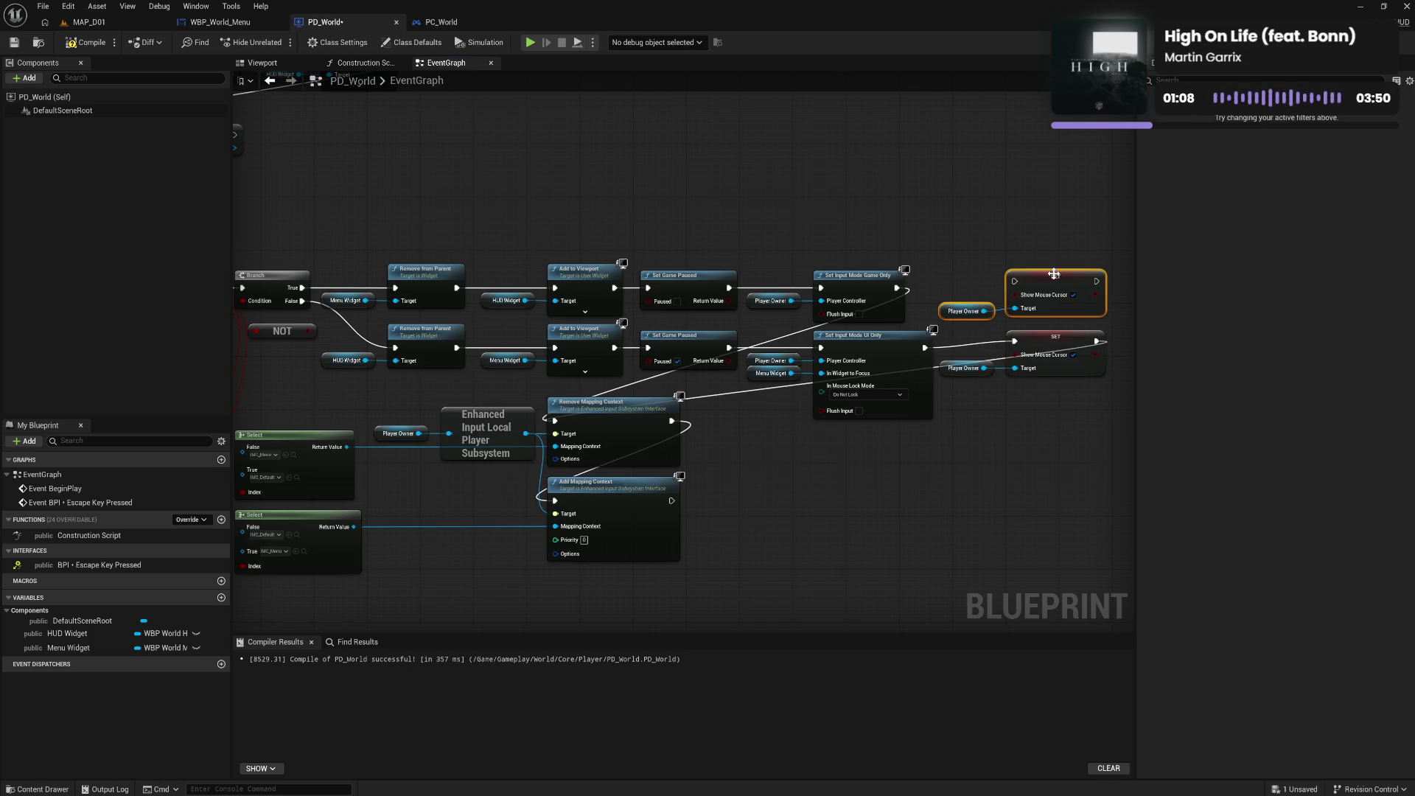
pyautogui.moveTo(1054, 274); pyautogui.dragTo(1035, 267)
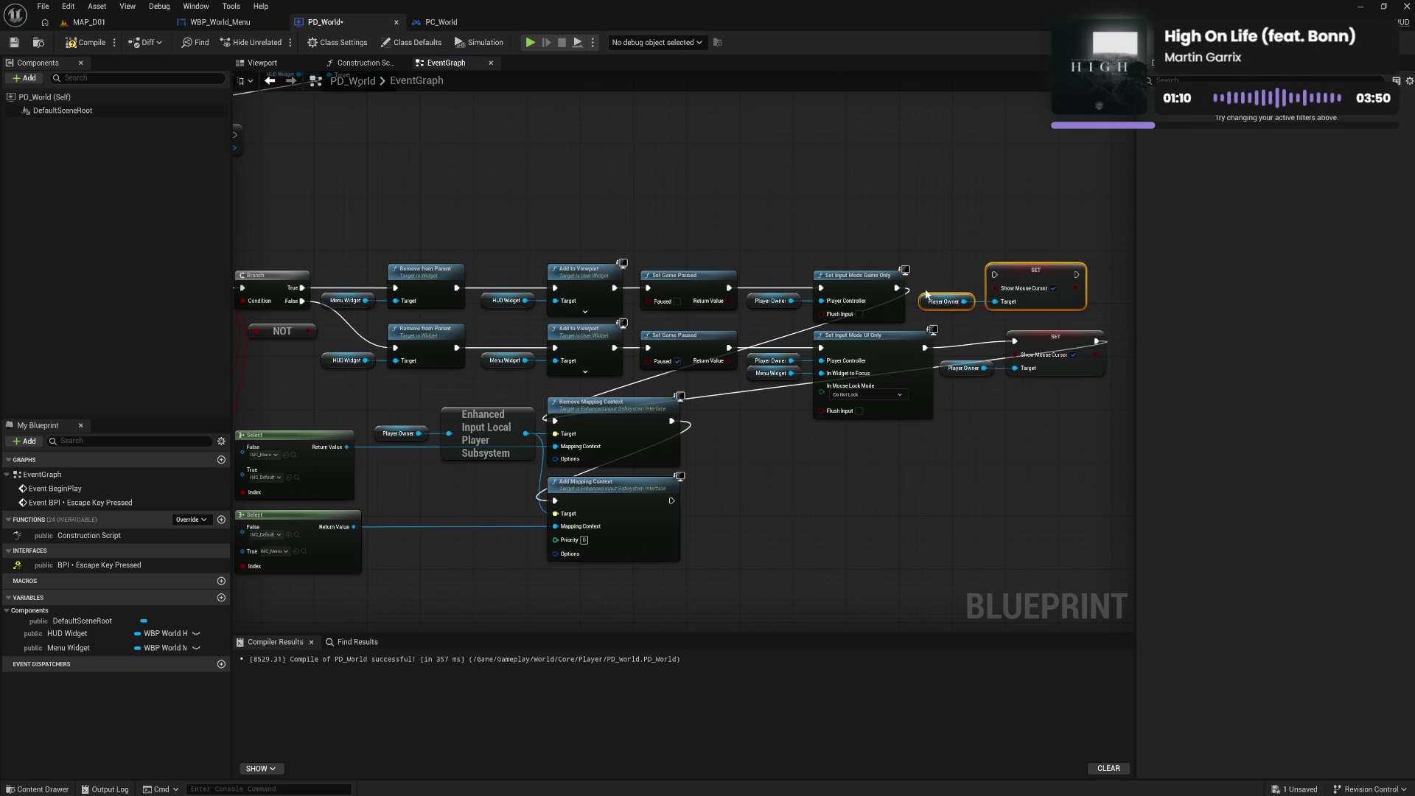
pyautogui.moveTo(898, 289); pyautogui.dragTo(1077, 274)
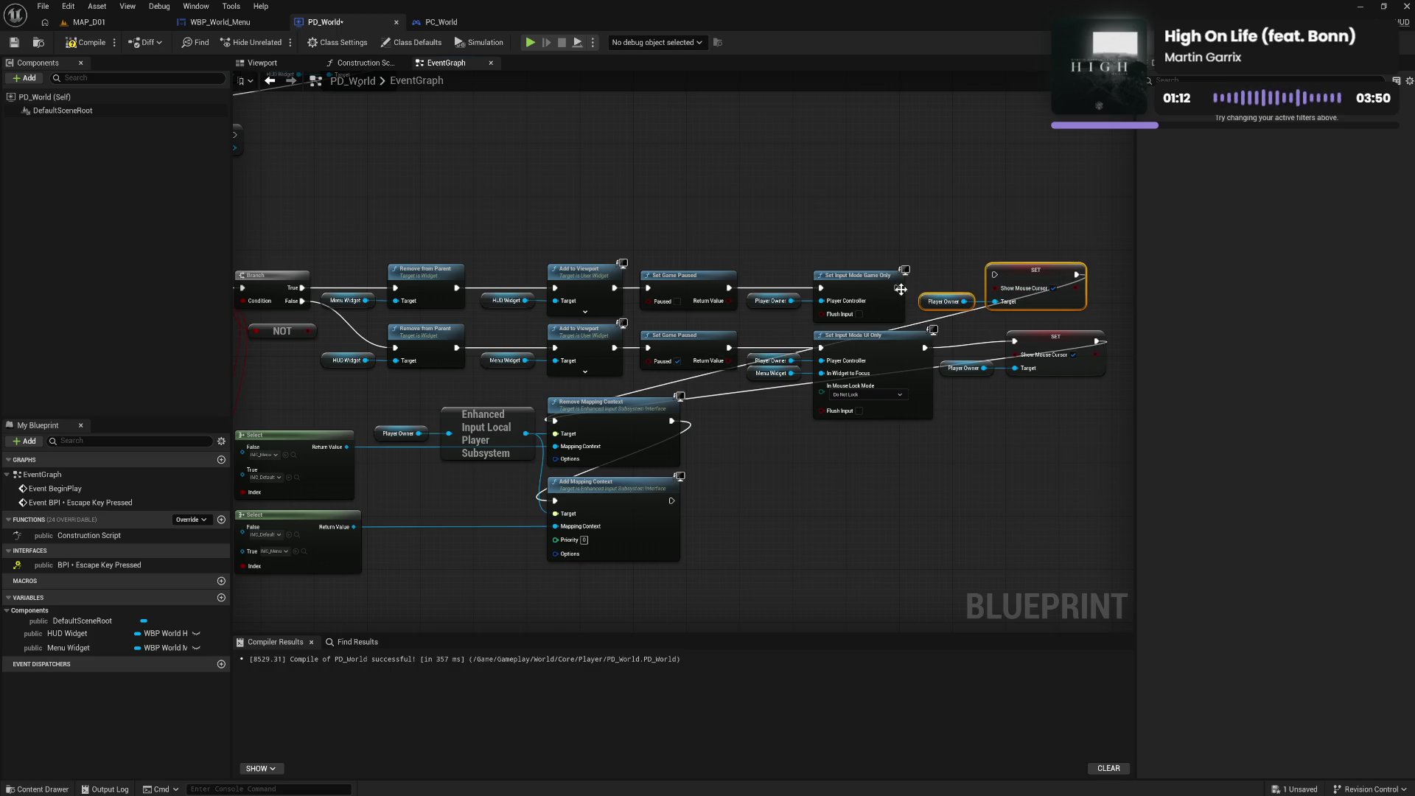
pyautogui.moveTo(897, 288); pyautogui.dragTo(995, 275)
# Compile and save PD_World, then start a MAP_D01 play test
pyautogui.click(87, 42)
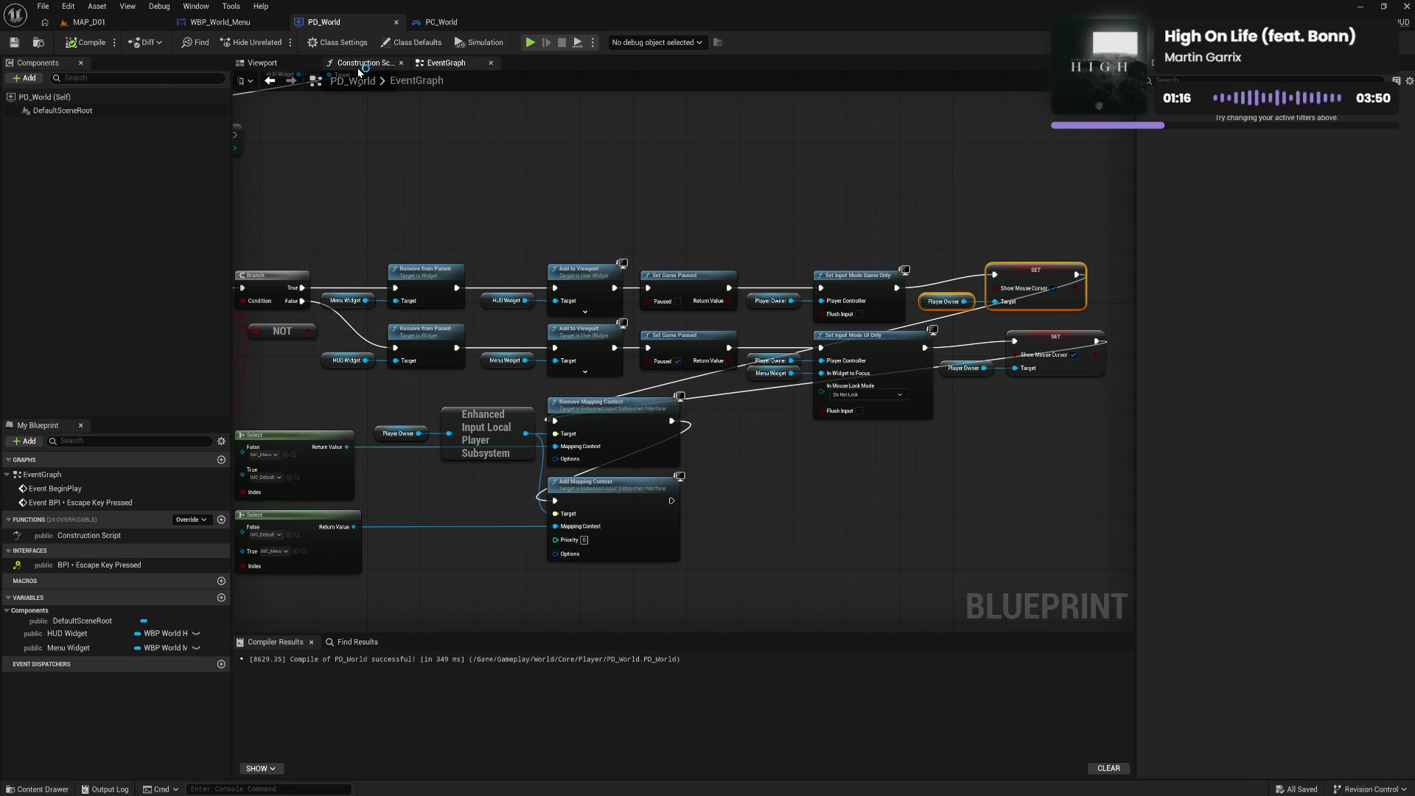
pyautogui.click(127, 28)
pyautogui.click(276, 43)
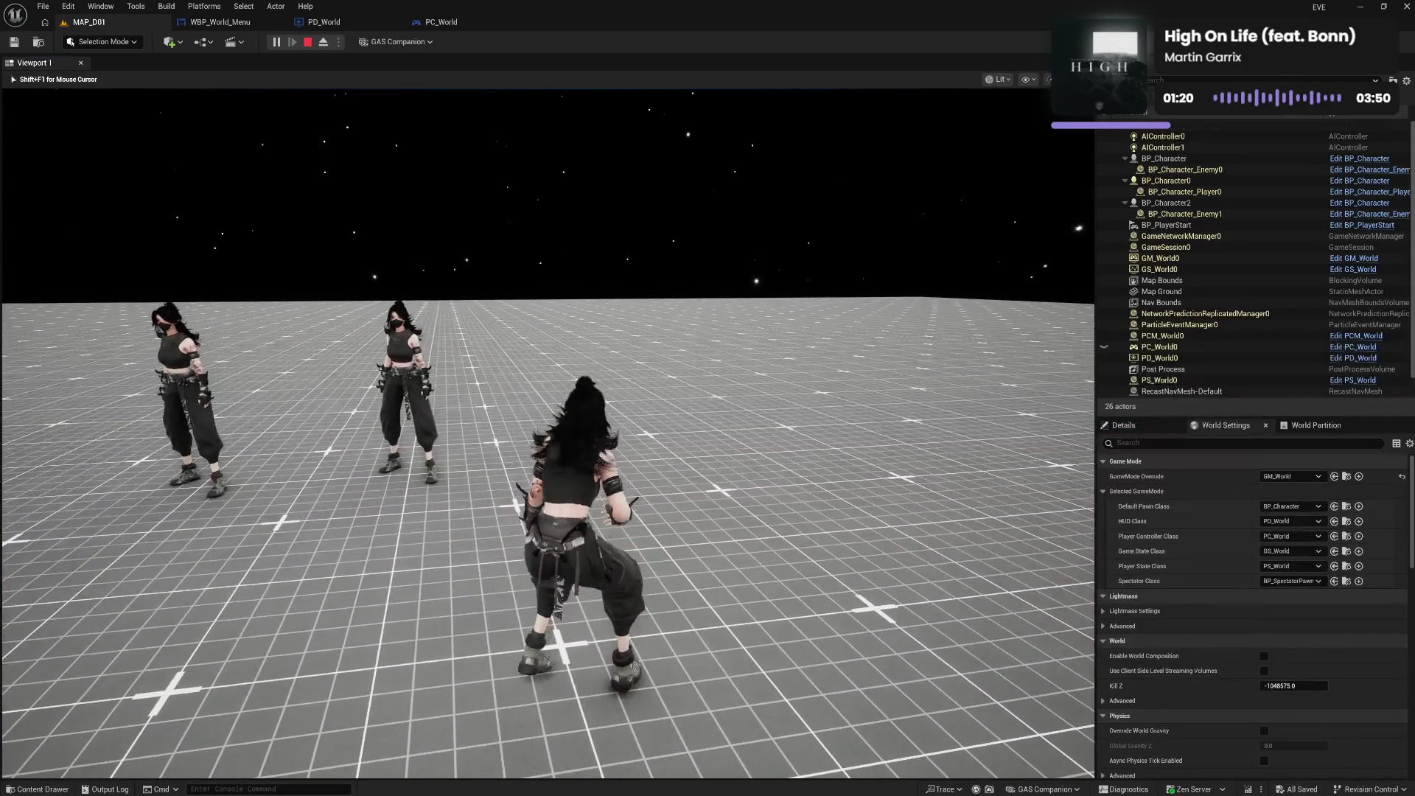
pyautogui.press('Tab')
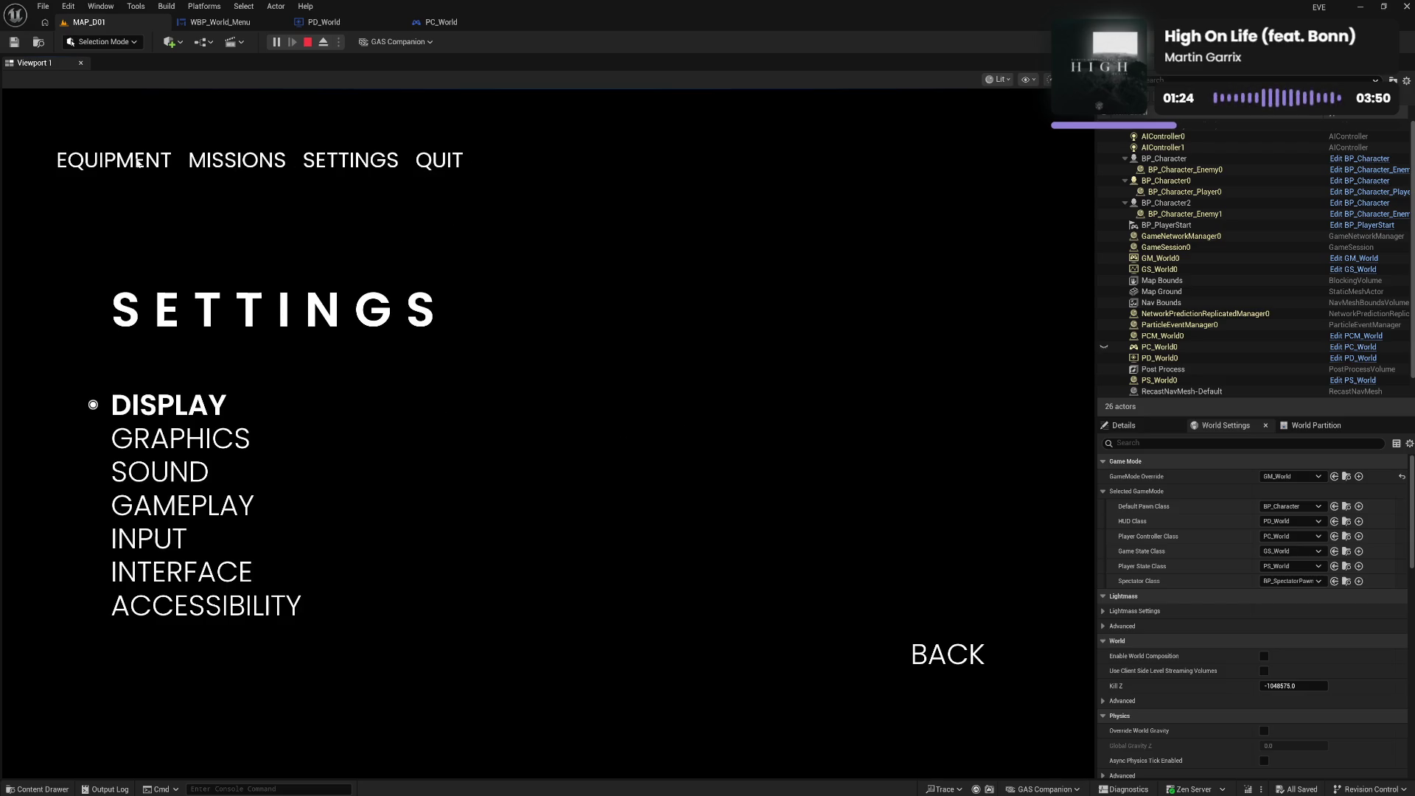
pyautogui.click(199, 609)
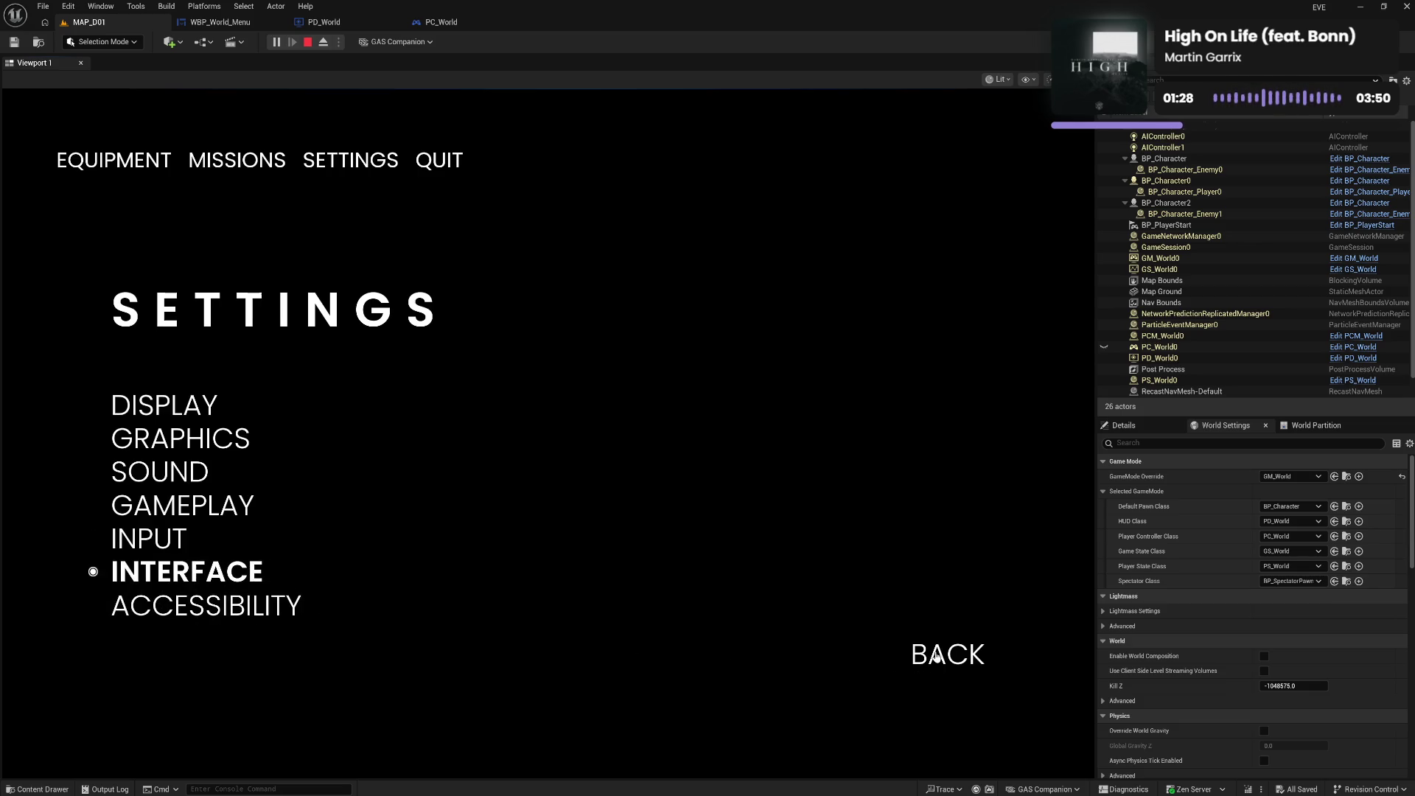
pyautogui.click(933, 654)
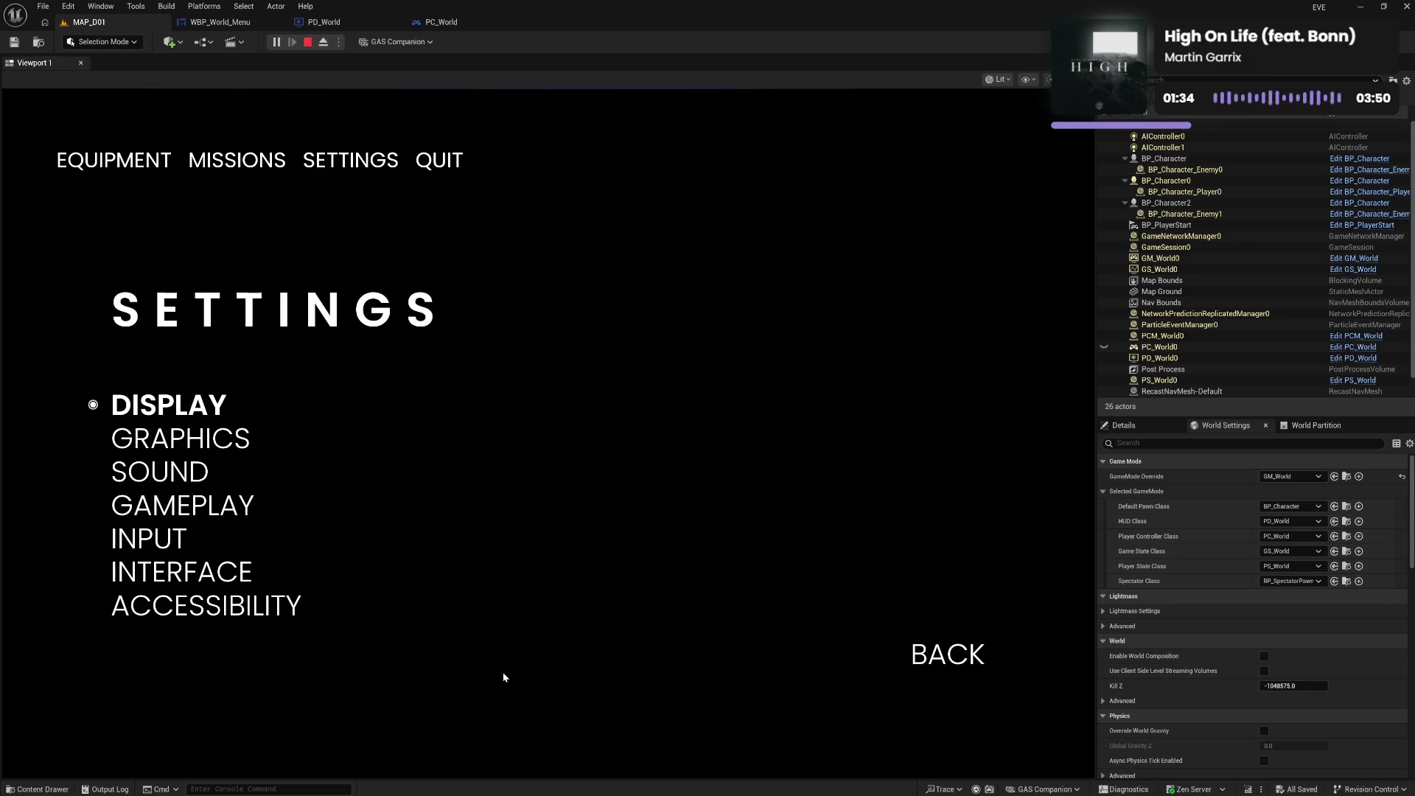
pyautogui.press('Escape')
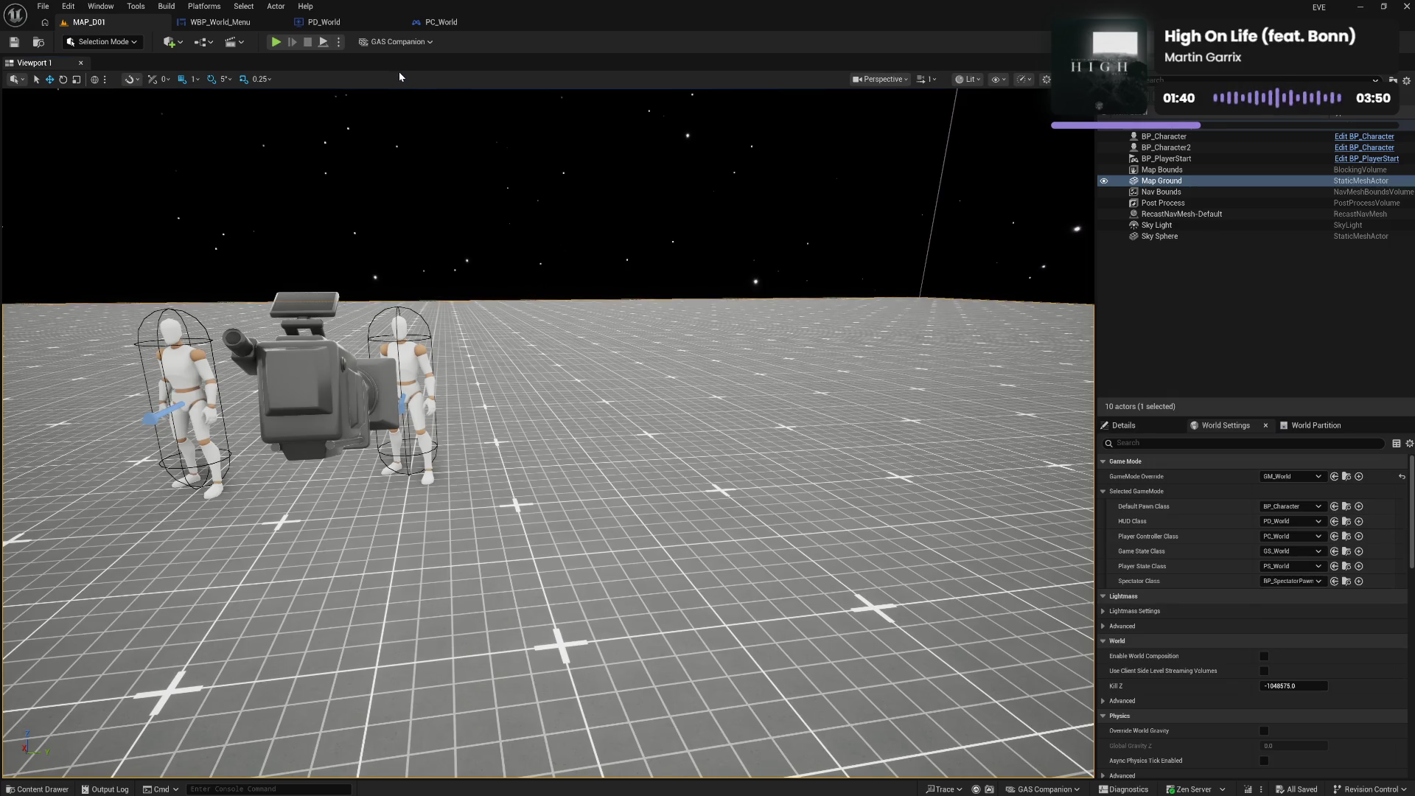
# Glance at PC_World, then nudge PD_World's Game Only Show Mouse Cursor nodes slightly
pyautogui.click(450, 23)
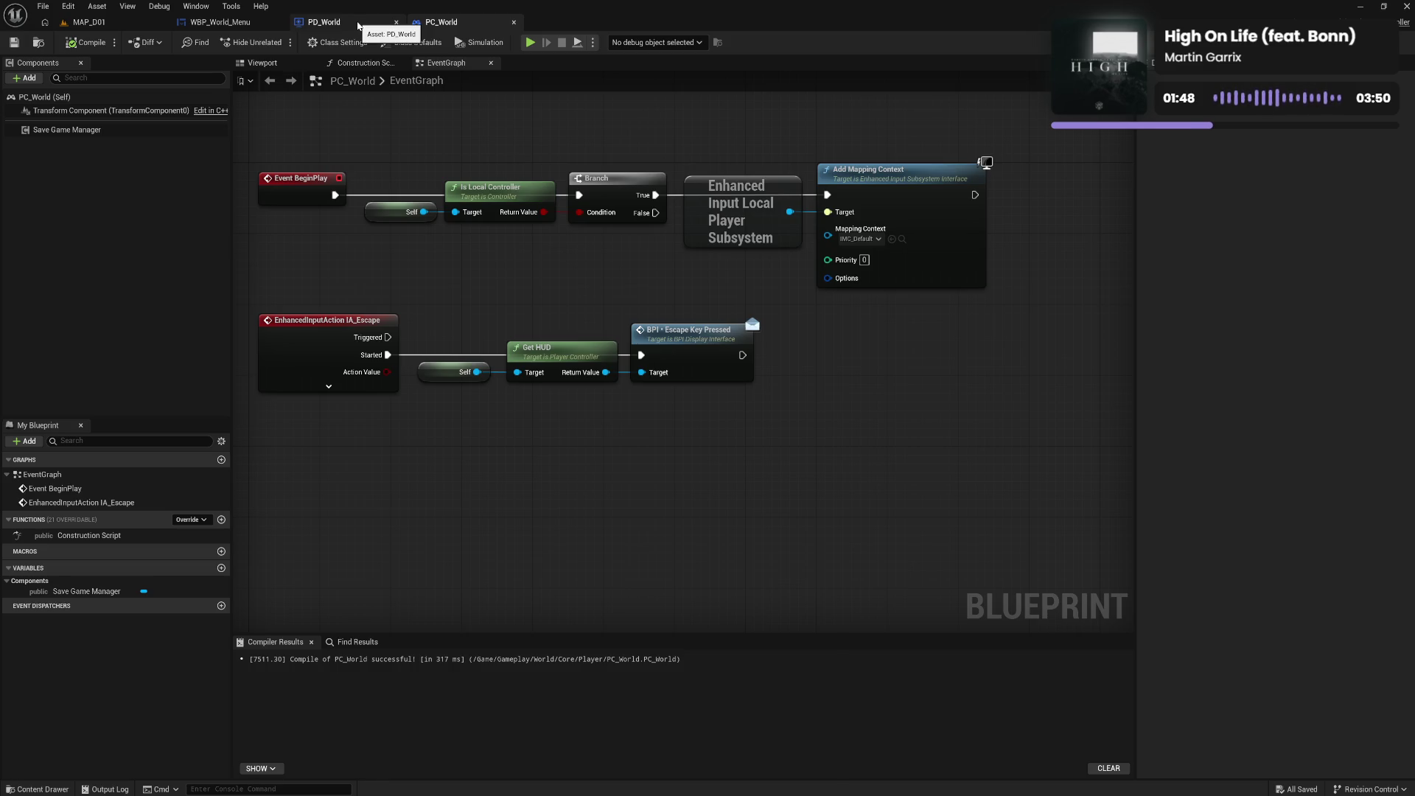
pyautogui.click(359, 26)
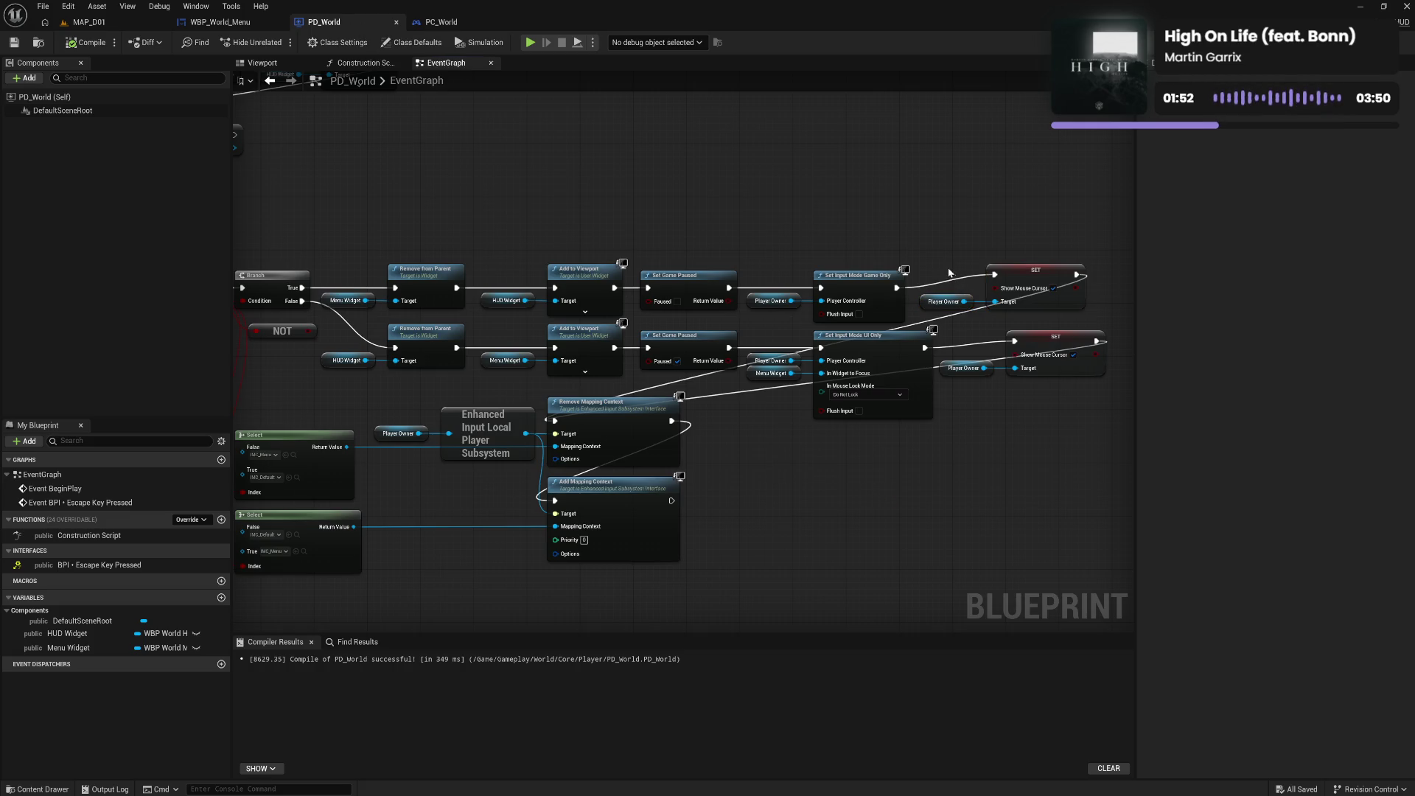
pyautogui.moveTo(947, 268); pyautogui.dragTo(1084, 319)
pyautogui.moveTo(1024, 273); pyautogui.dragTo(1024, 284)
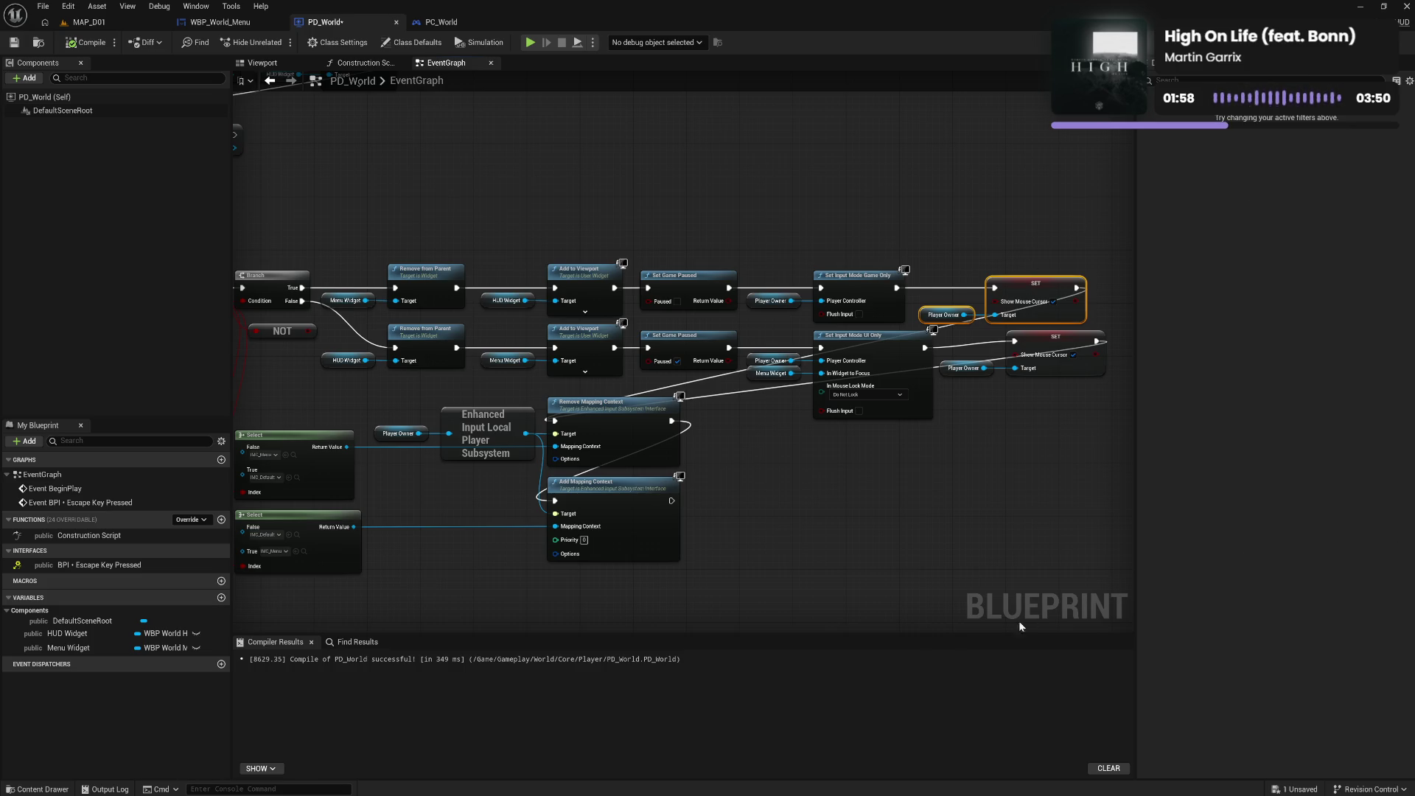
pyautogui.moveTo(792, 549); pyautogui.dragTo(952, 522)
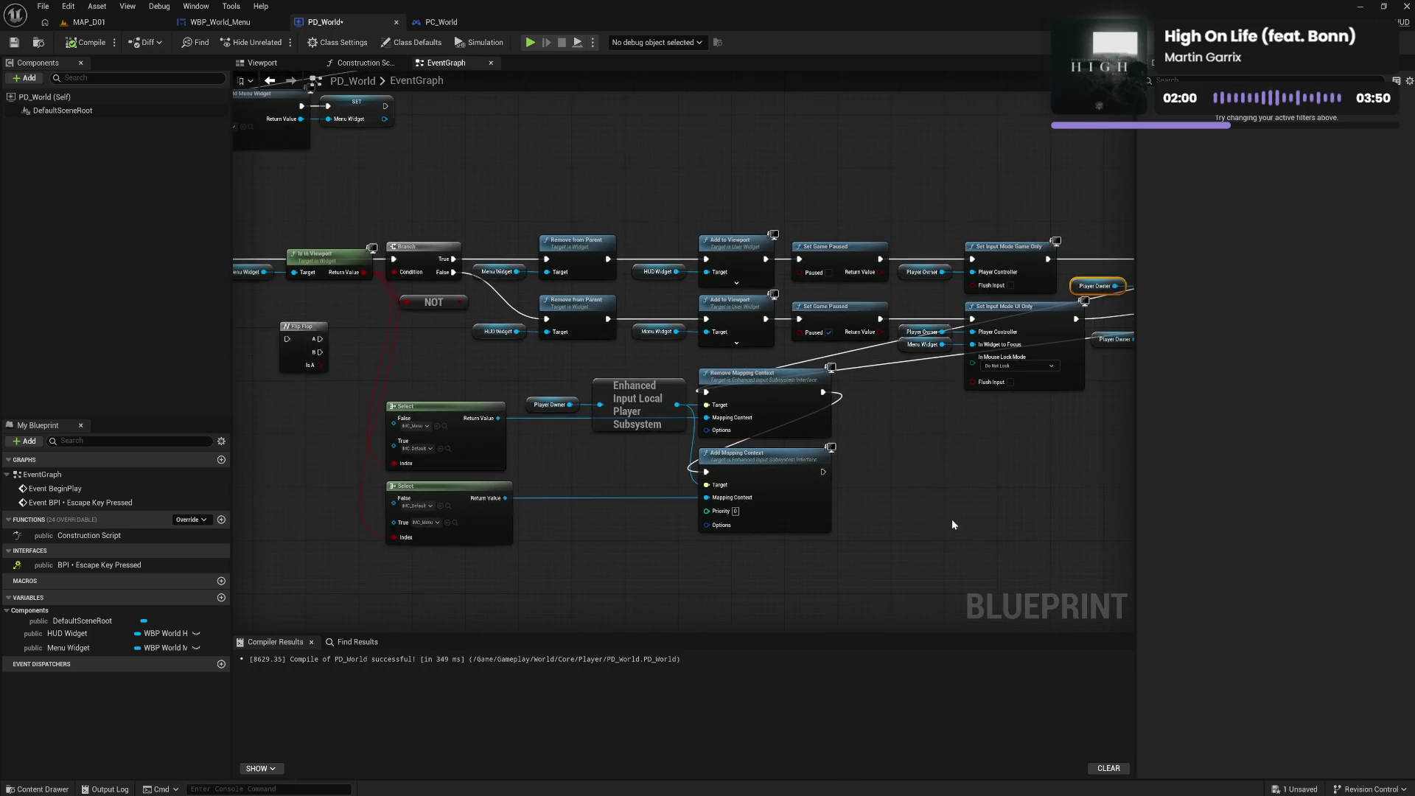
pyautogui.press('super')
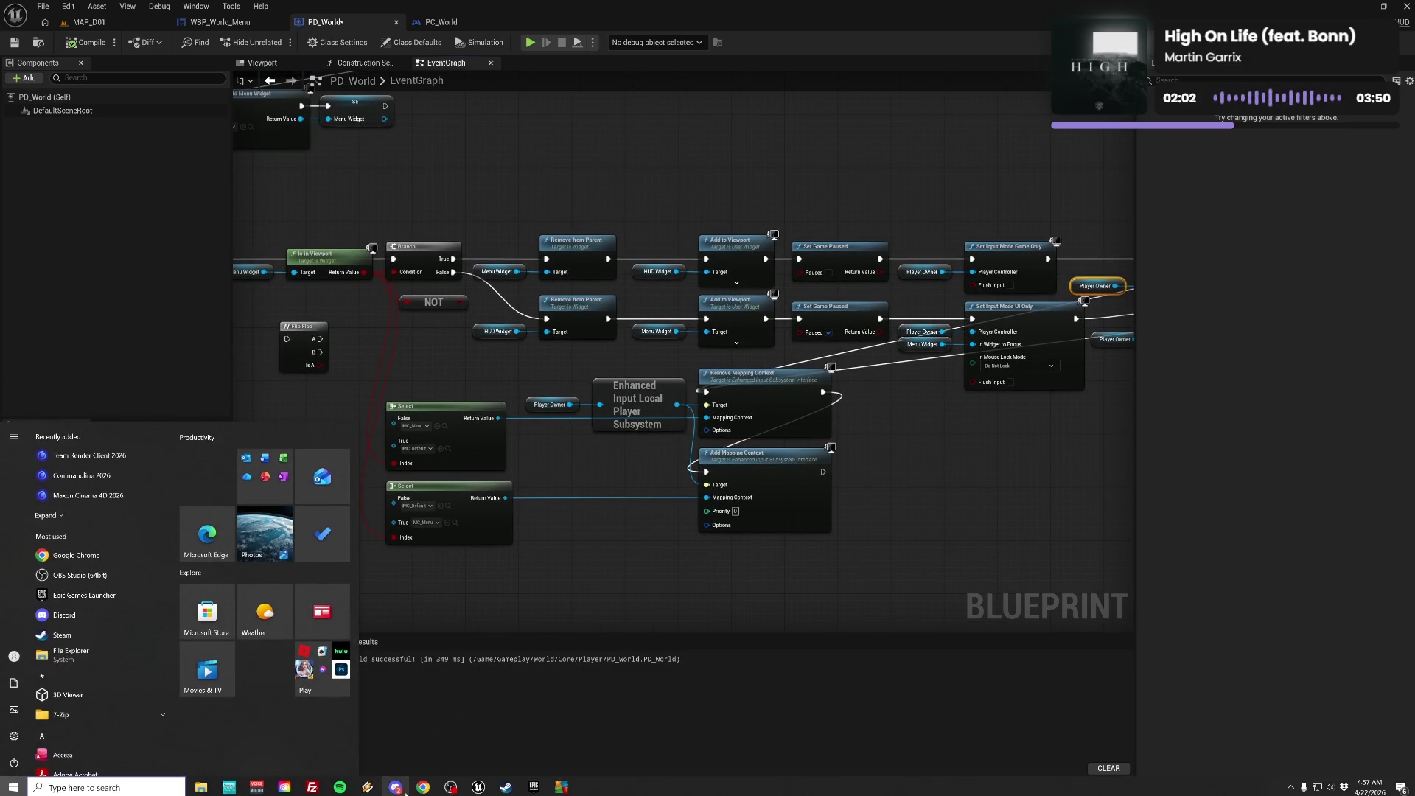
# Launch a Google Chrome window and move it onto the other screen
pyautogui.click(423, 787)
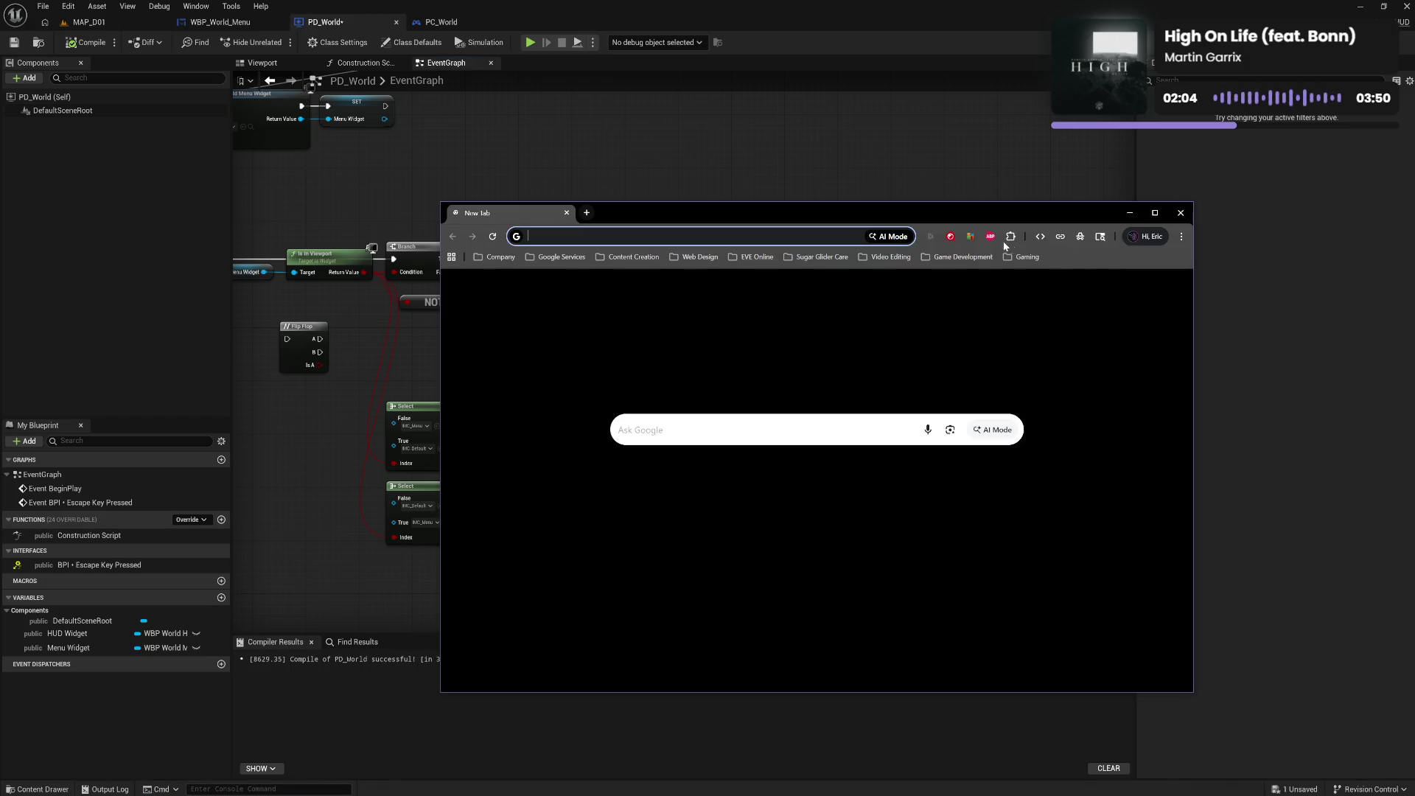
pyautogui.moveTo(945, 216); pyautogui.dragTo(1414, 221)
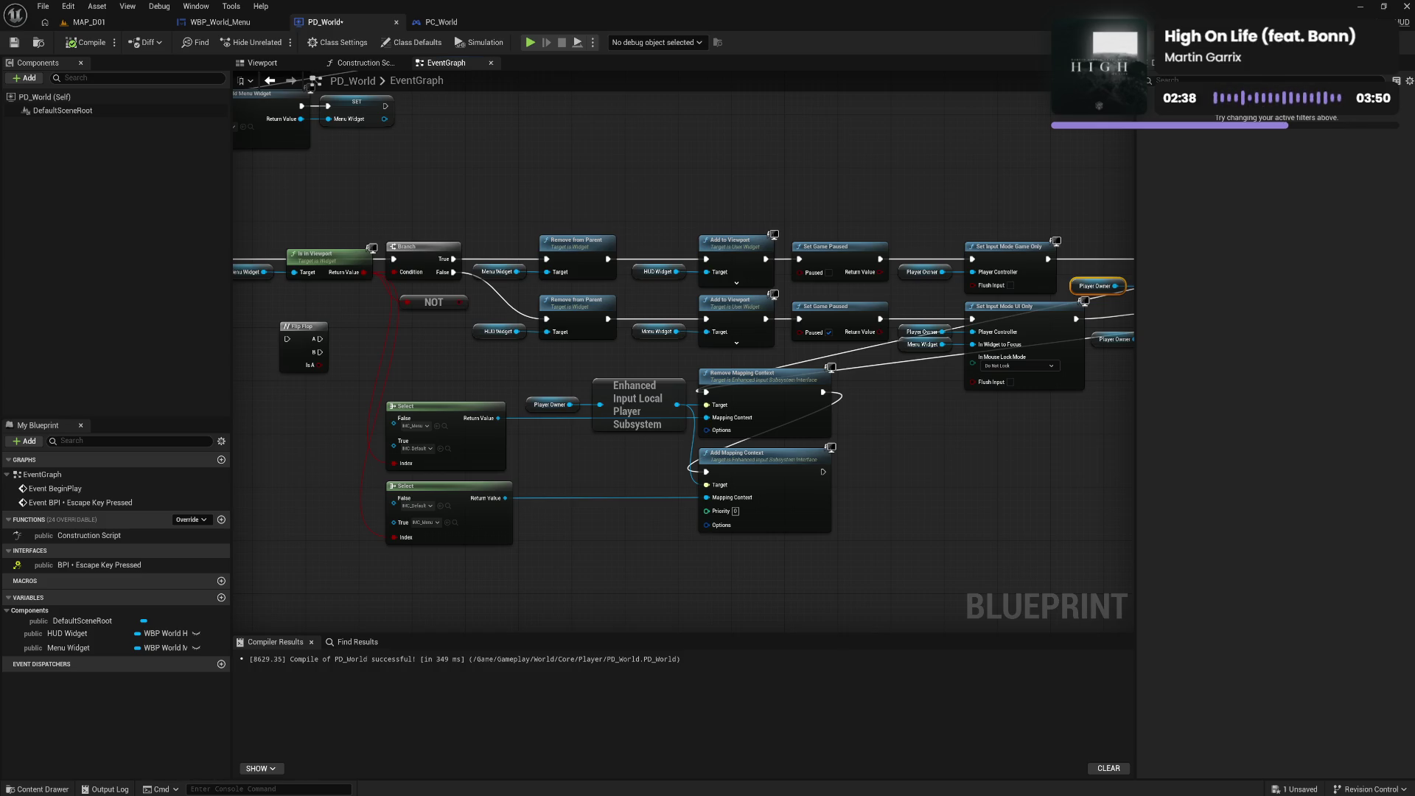
# Switch to the PC_World graph and save the modified blueprint with Save Content
pyautogui.click(442, 21)
pyautogui.click(305, 359)
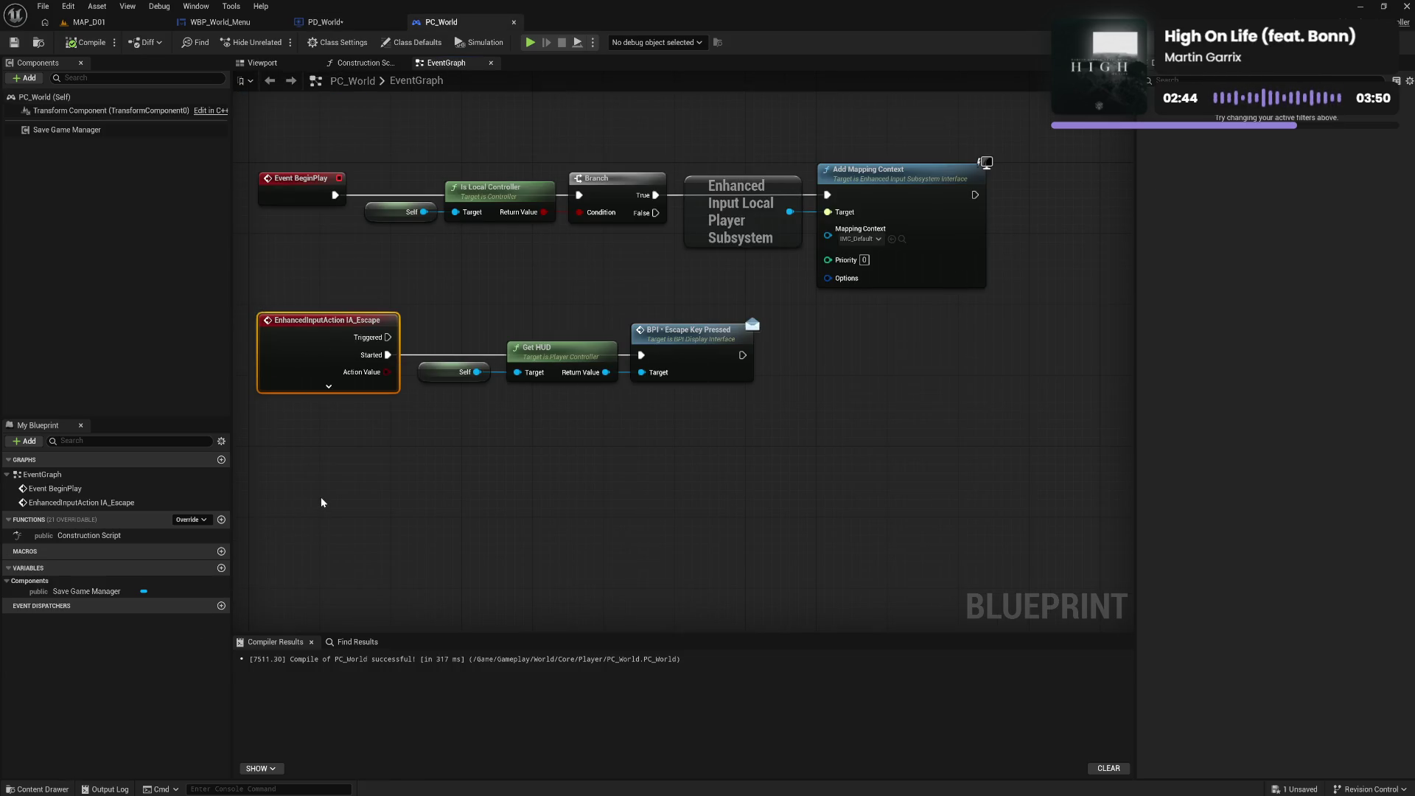
pyautogui.click(19, 790)
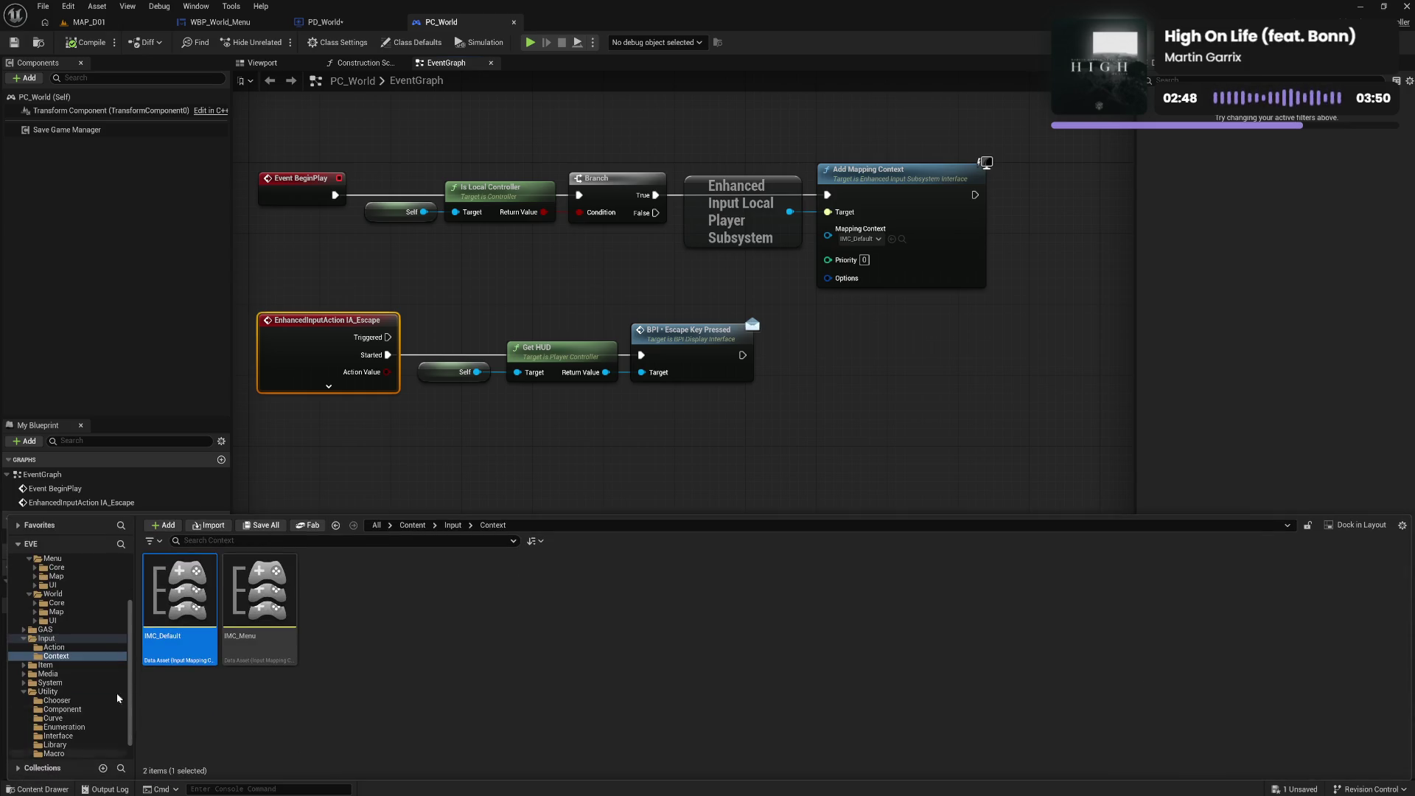
pyautogui.hotkey('ctrl', 'shift', 's')
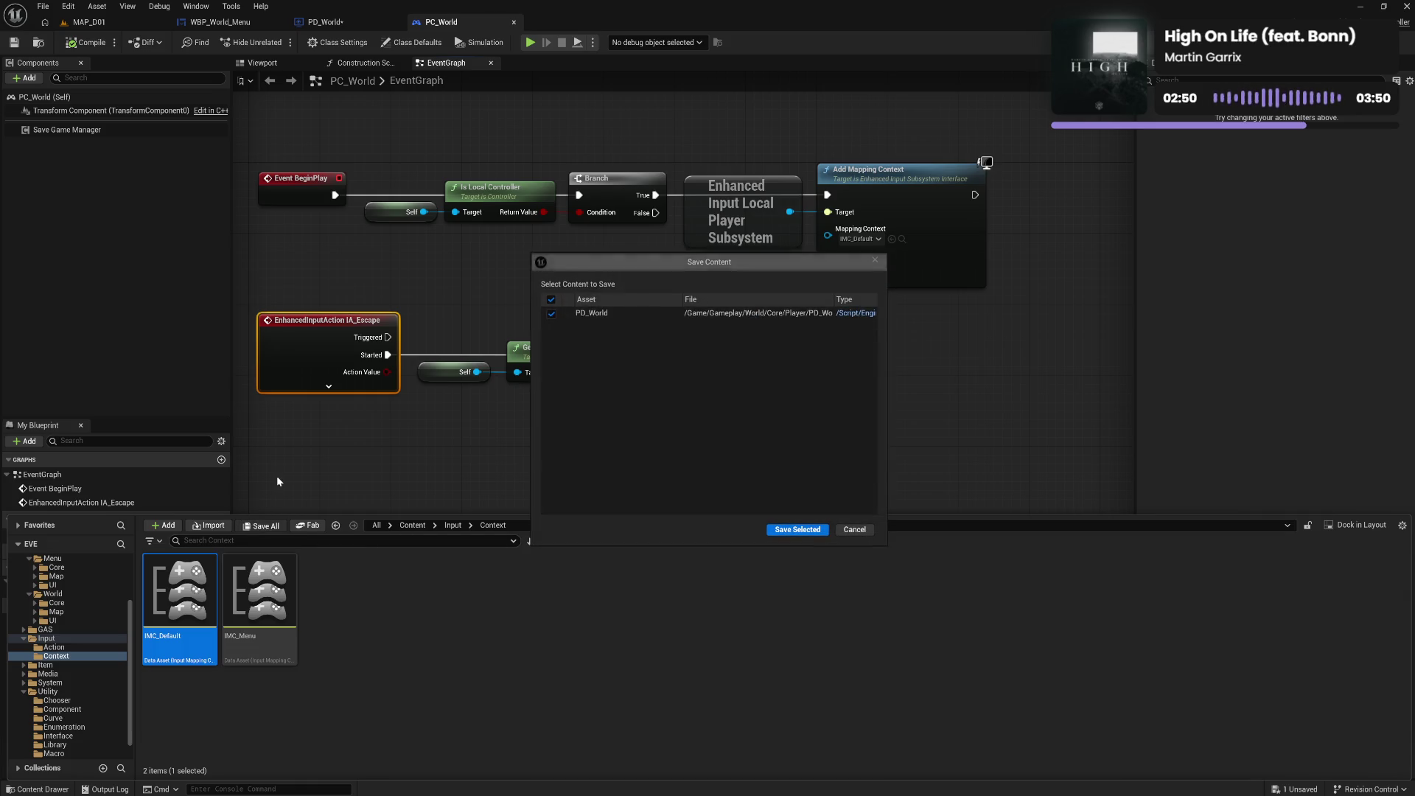
pyautogui.click(794, 525)
pyautogui.click(448, 457)
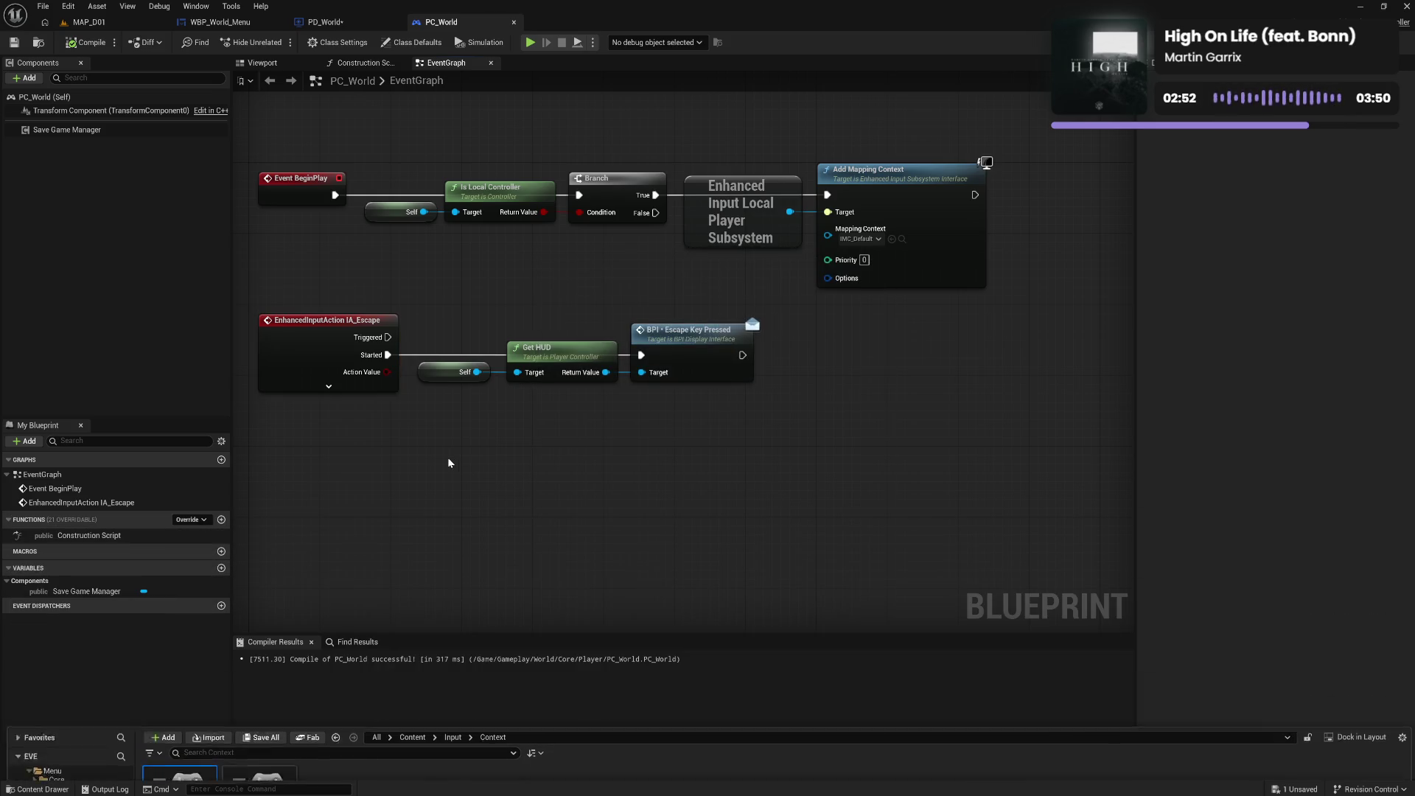
# List the IA_ input action assets in the Content Drawer's Input > Action folder
pyautogui.click(112, 508)
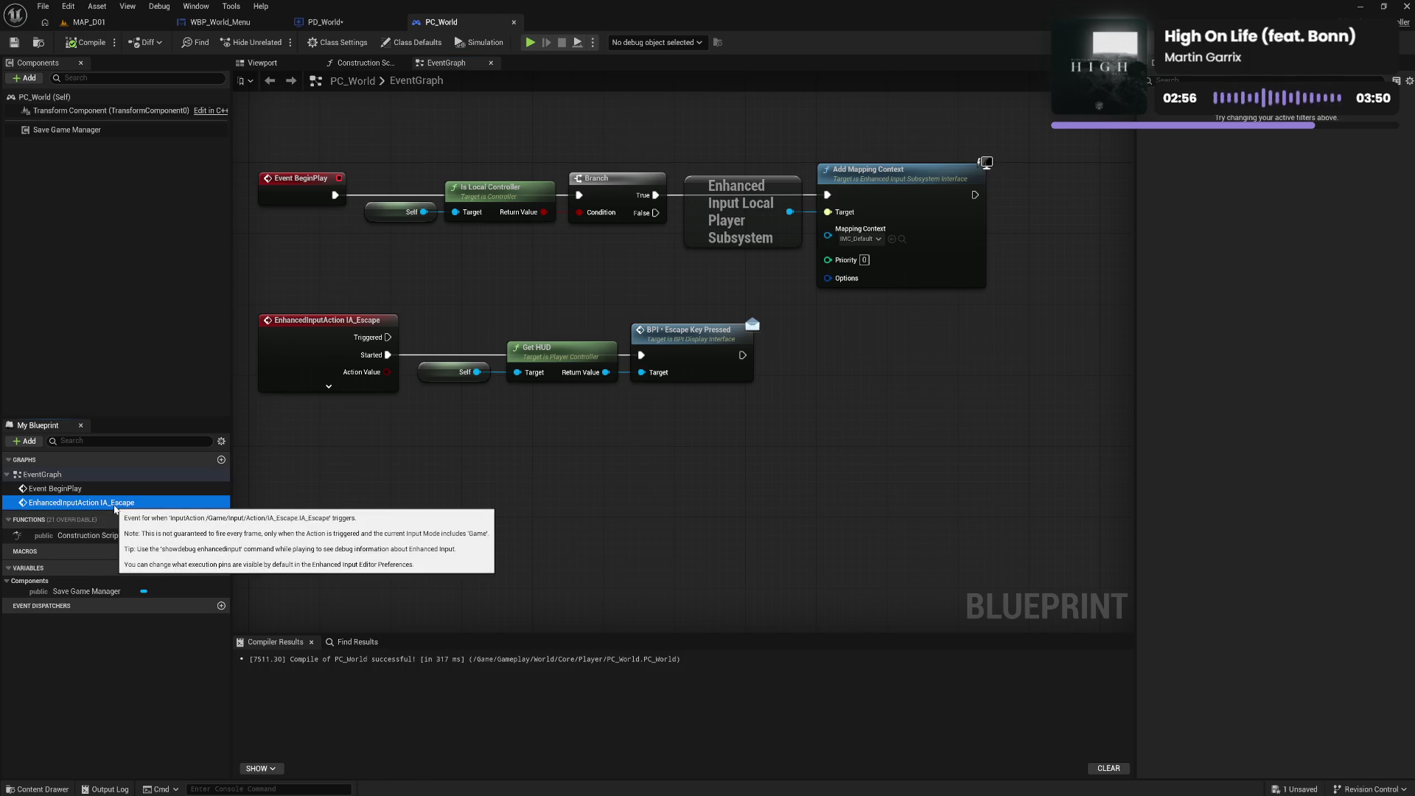
pyautogui.click(41, 789)
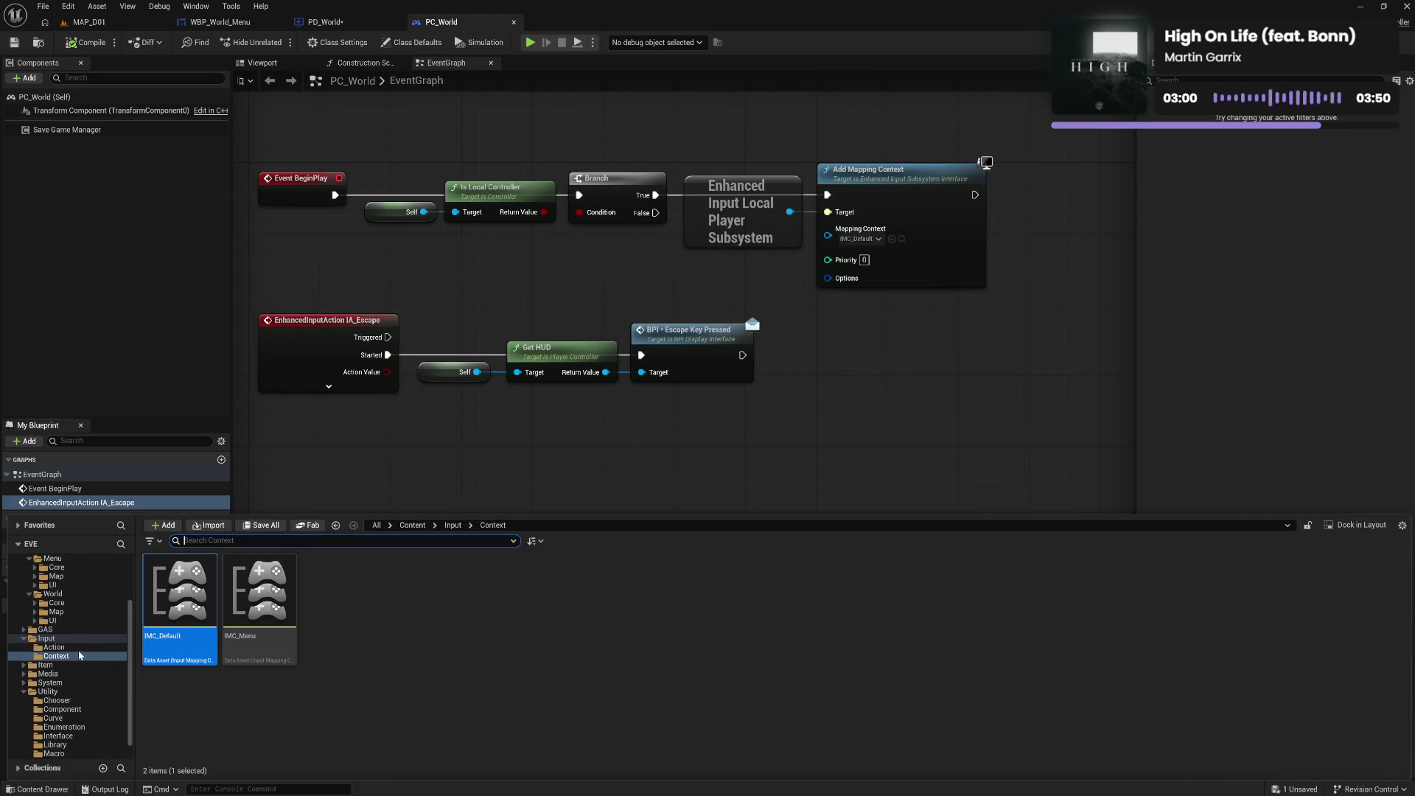
pyautogui.click(81, 648)
pyautogui.scroll(-1, 576, 709)
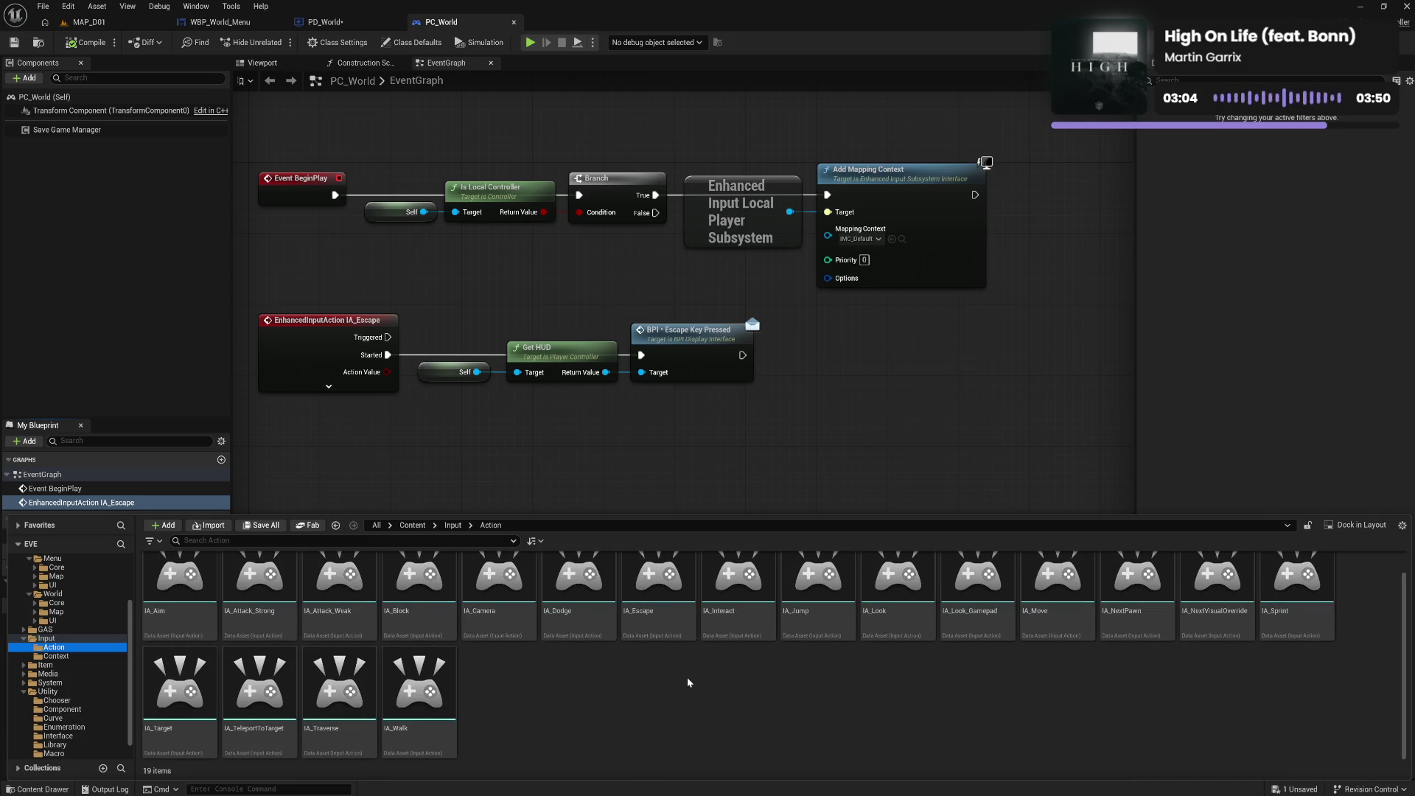
# Enable Trigger when Paused on IA_Escape, save the asset, and go back to MAP_D01
pyautogui.doubleClick(665, 623)
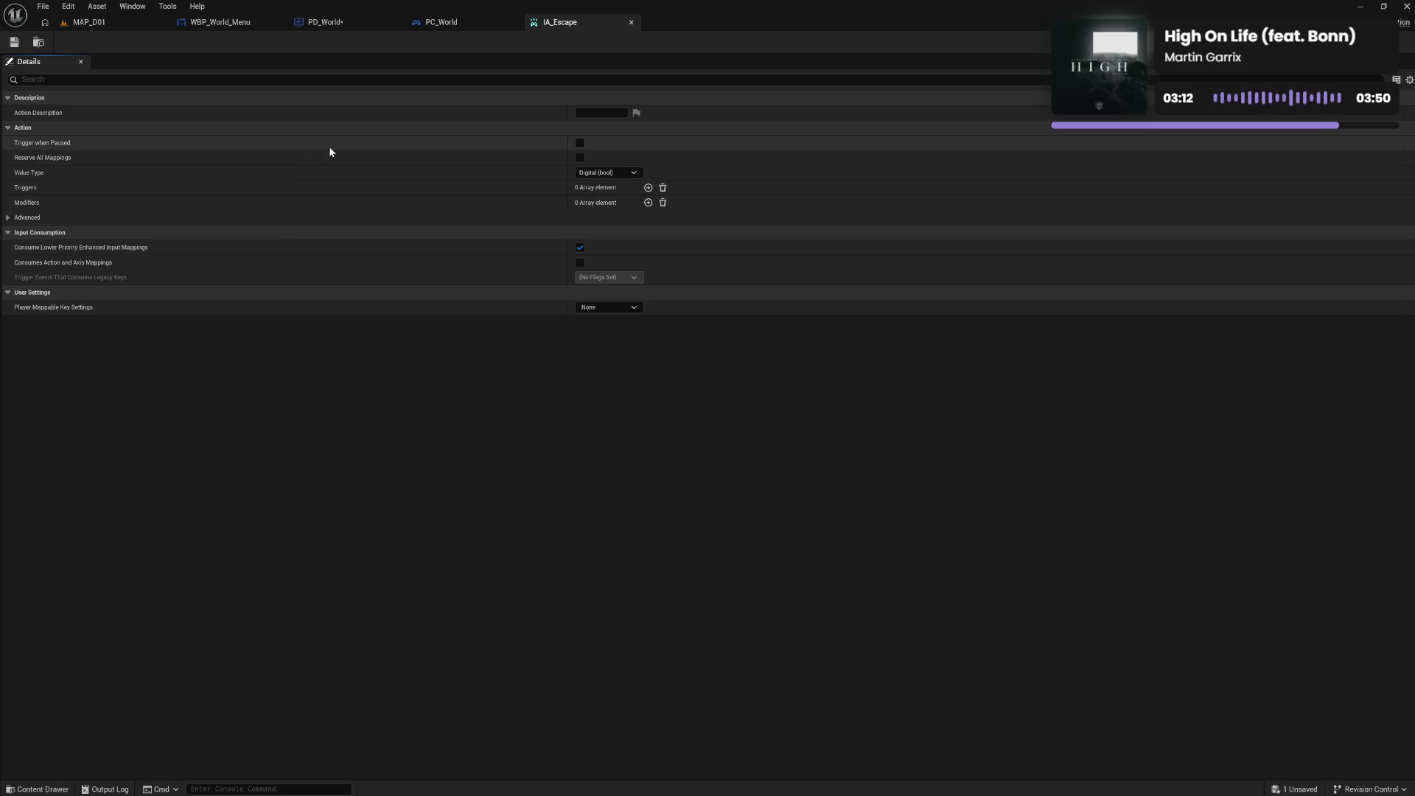
pyautogui.click(581, 143)
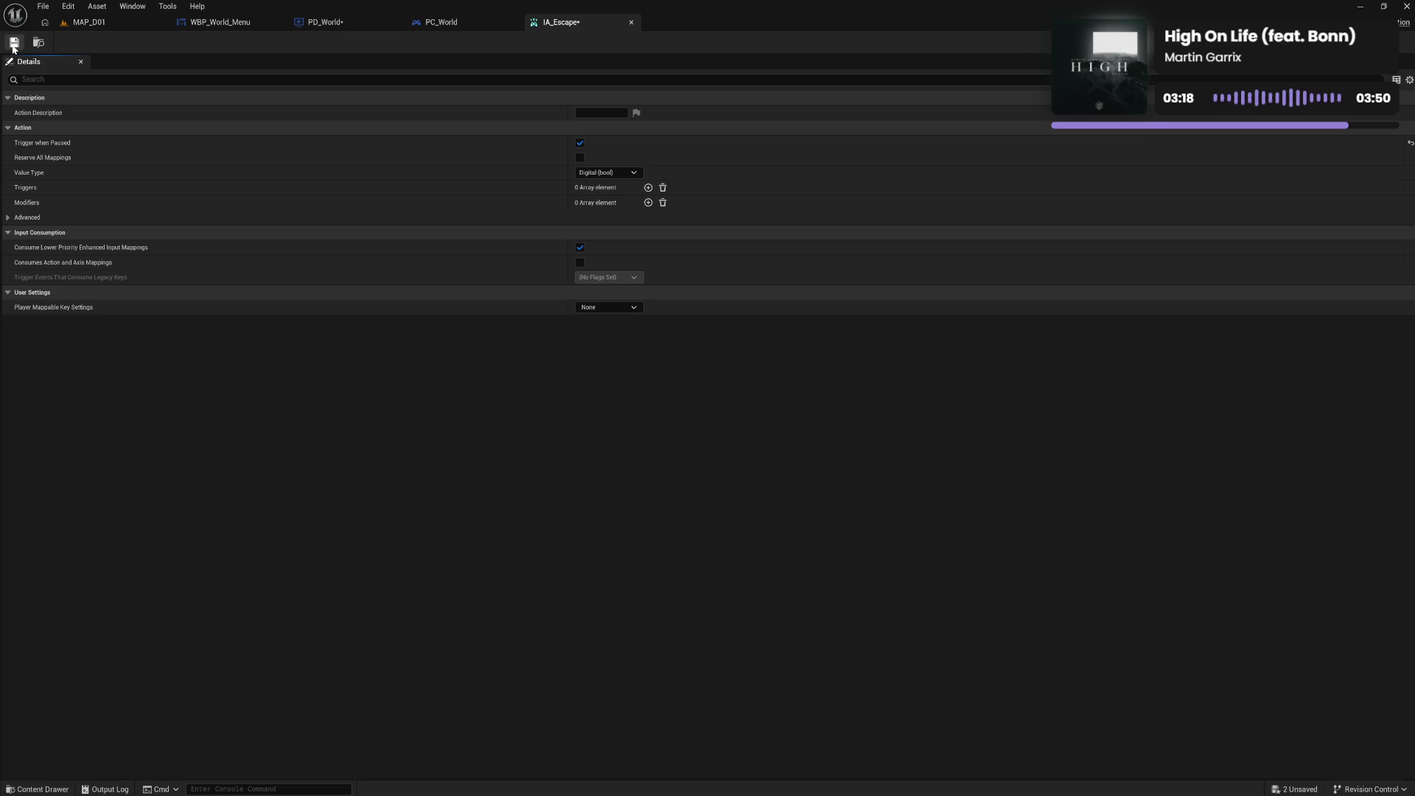
pyautogui.click(13, 46)
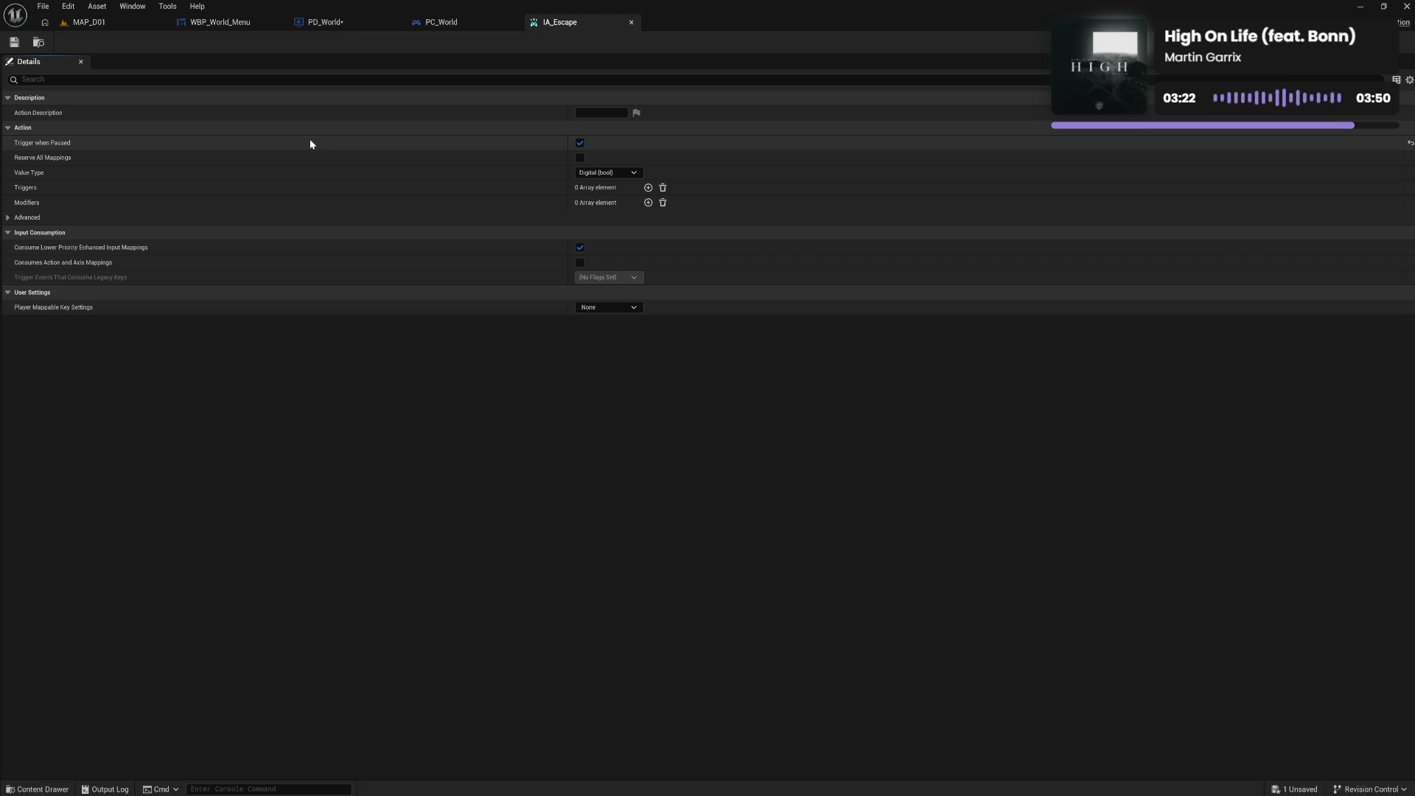
pyautogui.click(122, 23)
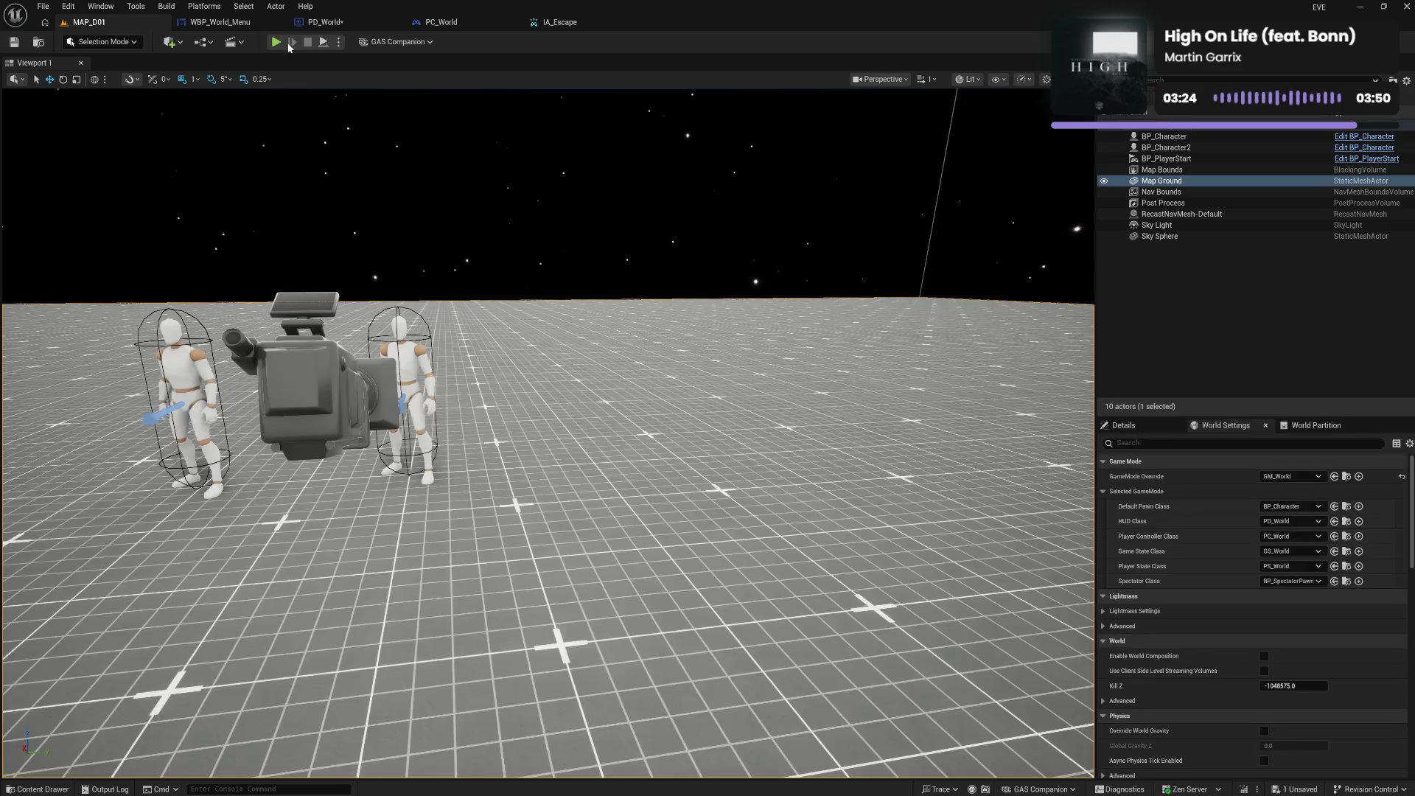
# Play MAP_D01 to confirm Escape shows the Settings pause menu, then save PD_World
pyautogui.click(278, 43)
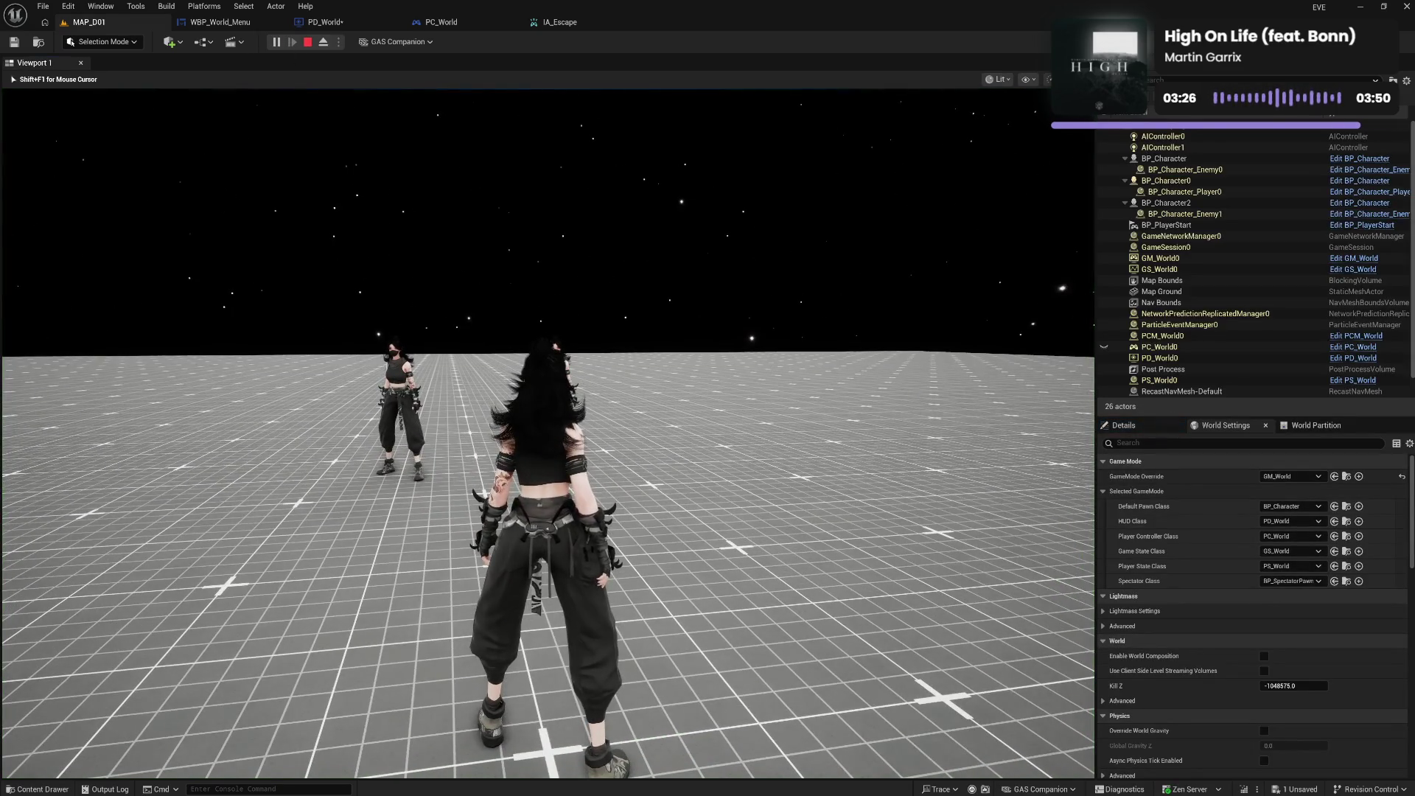
pyautogui.press('Escape')
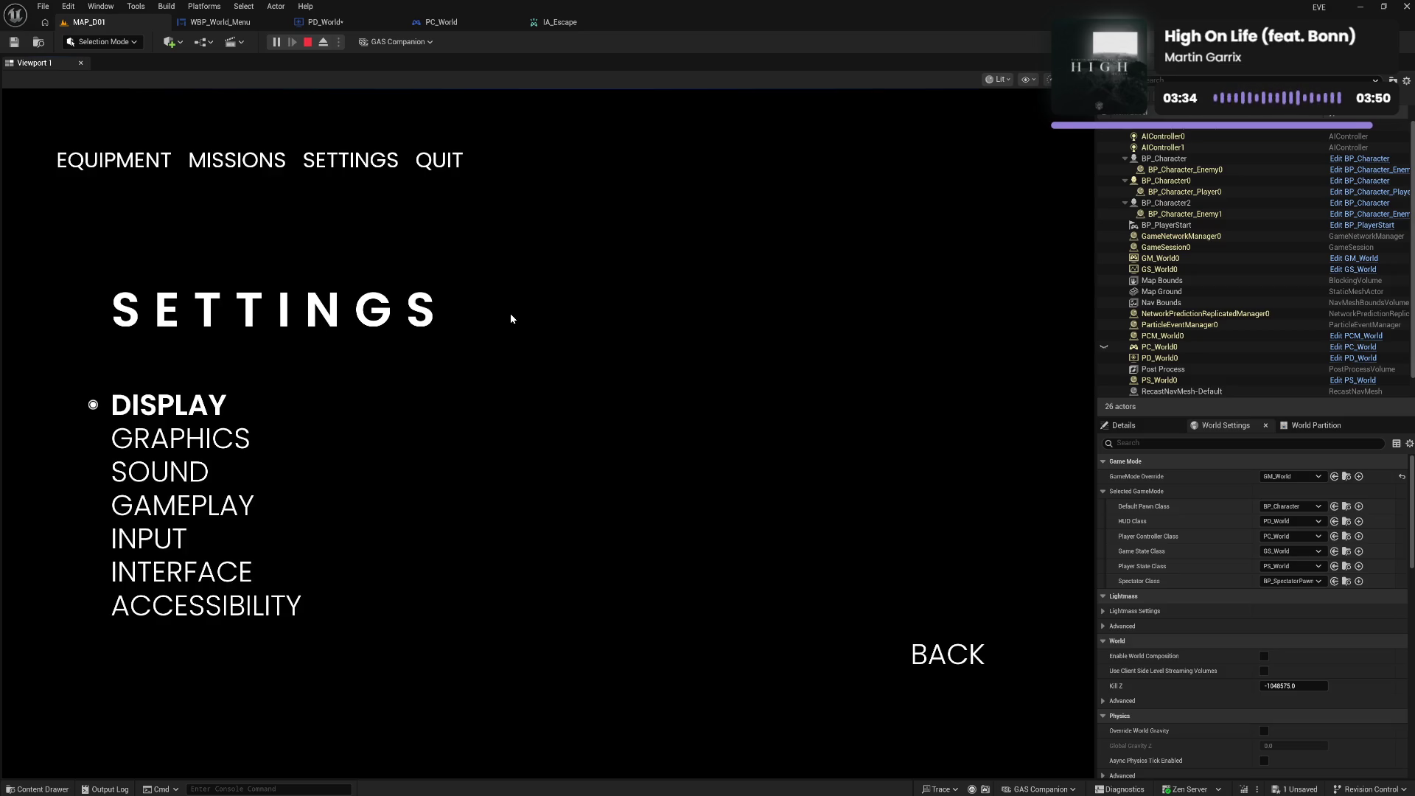
pyautogui.press('Escape')
pyautogui.click(331, 25)
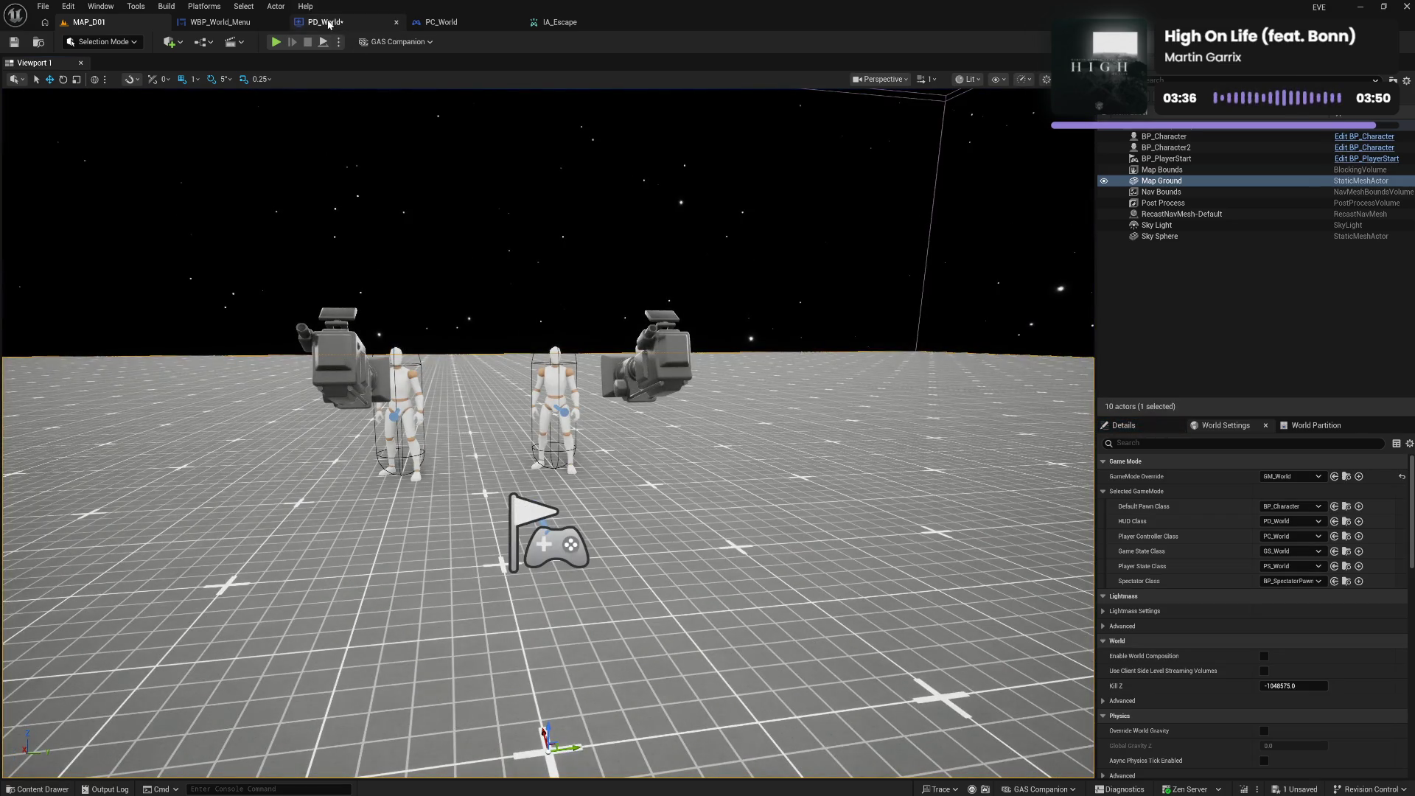
pyautogui.hotkey('ctrl', 's')
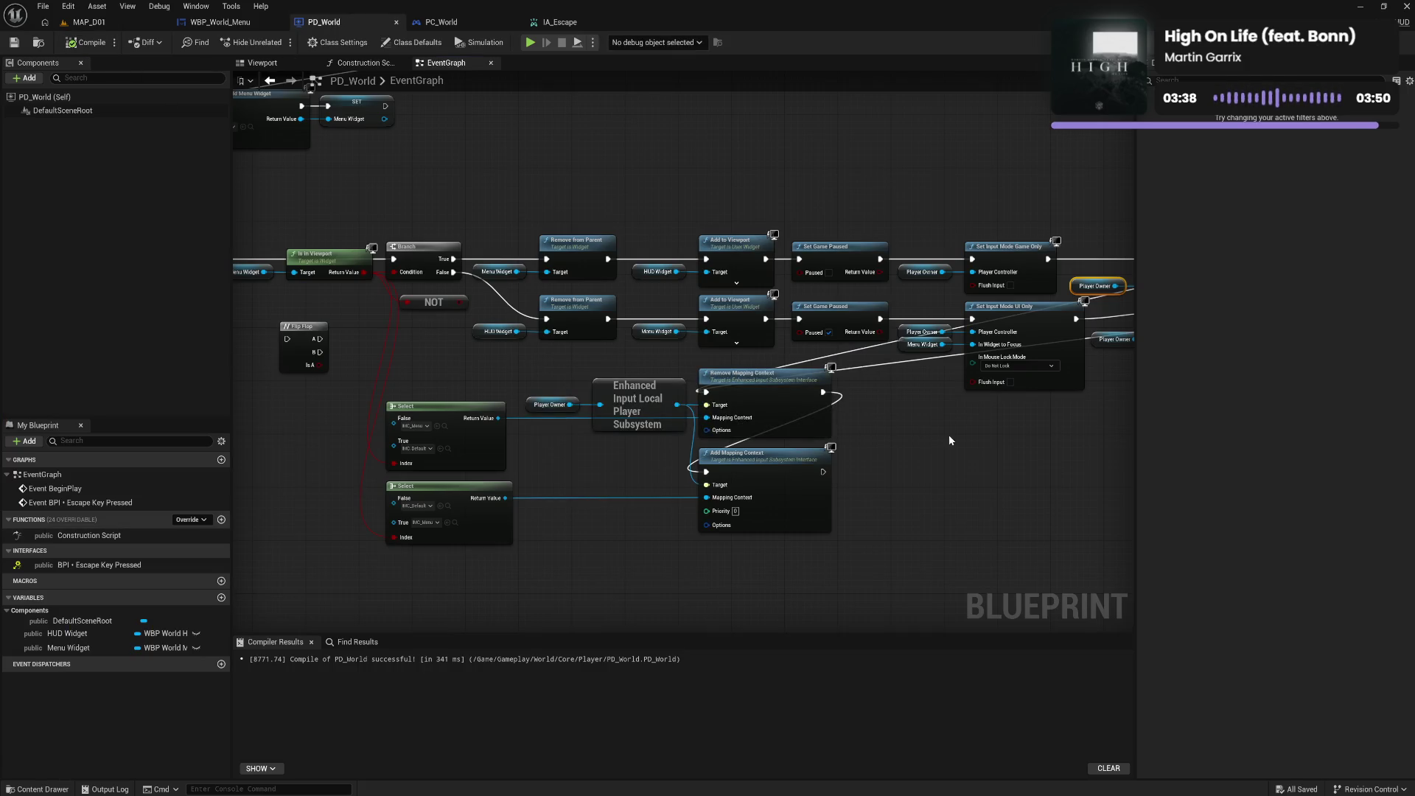
pyautogui.moveTo(966, 448); pyautogui.dragTo(774, 458)
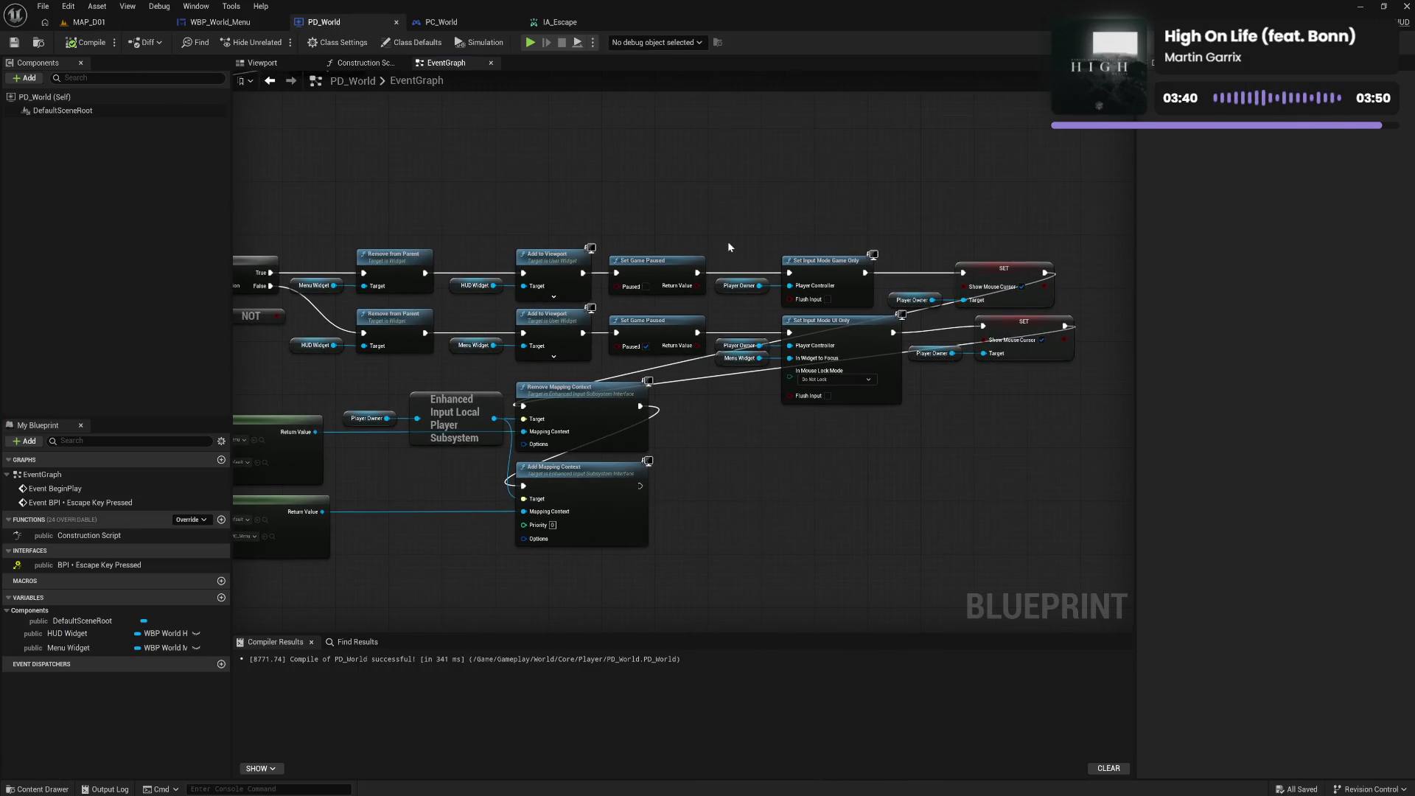
pyautogui.click(587, 22)
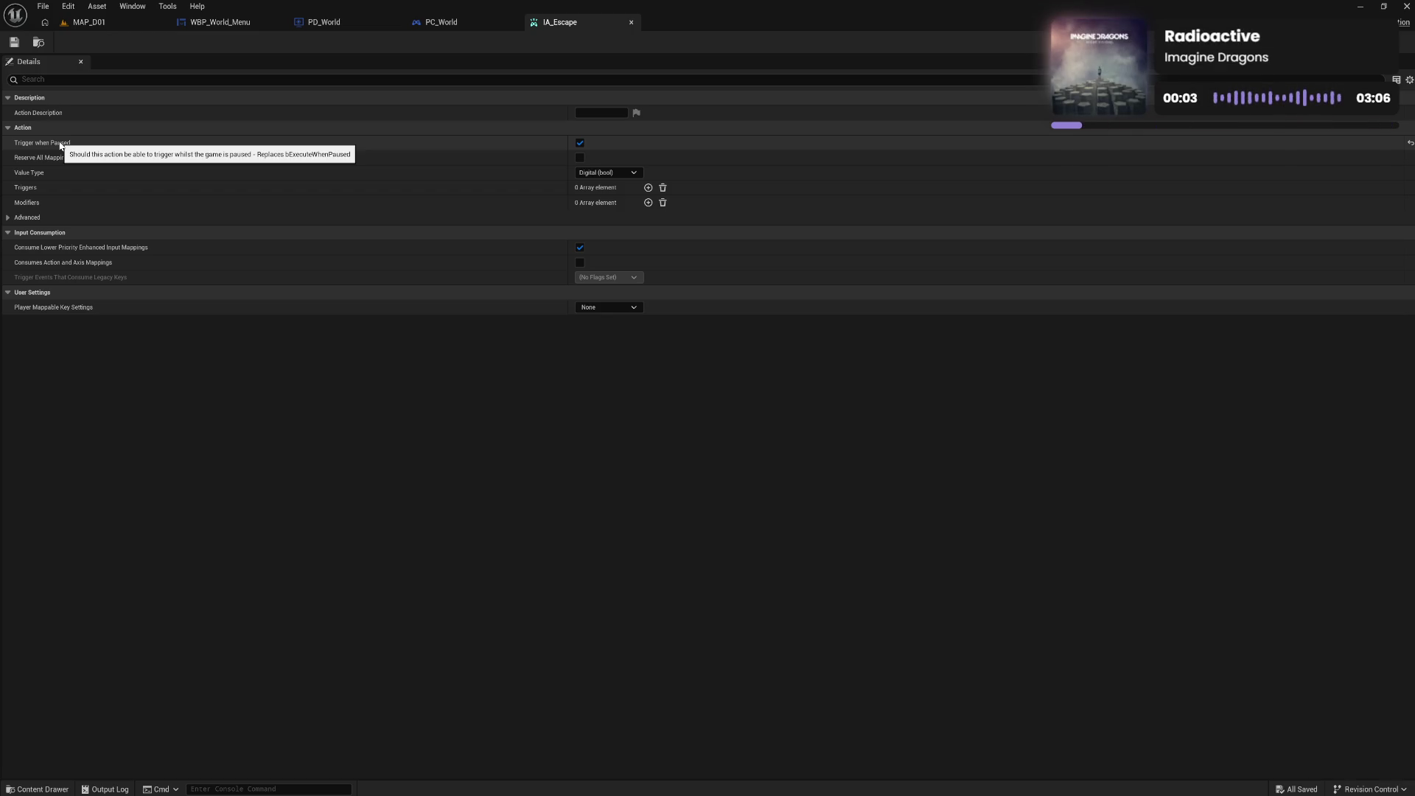
pyautogui.click(418, 25)
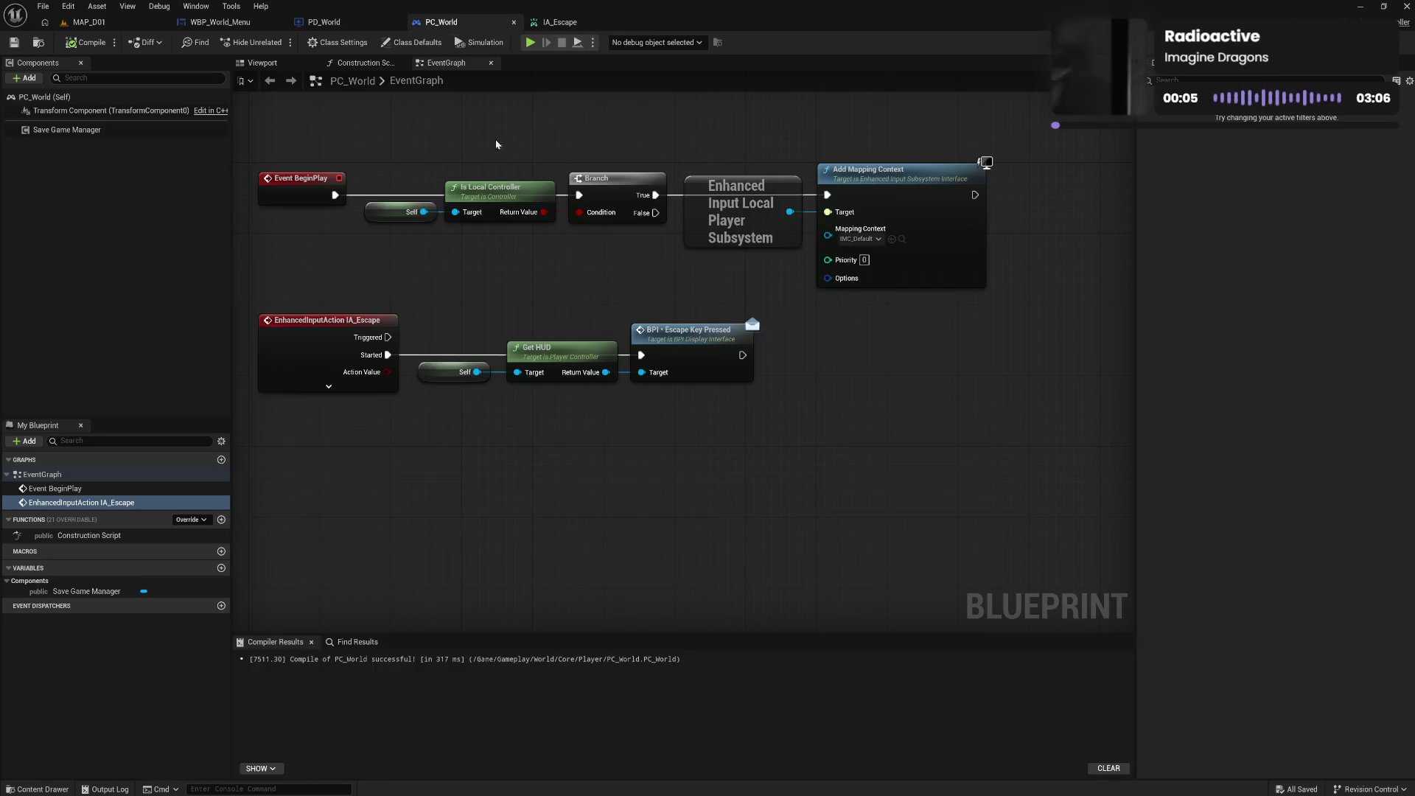
pyautogui.click(329, 386)
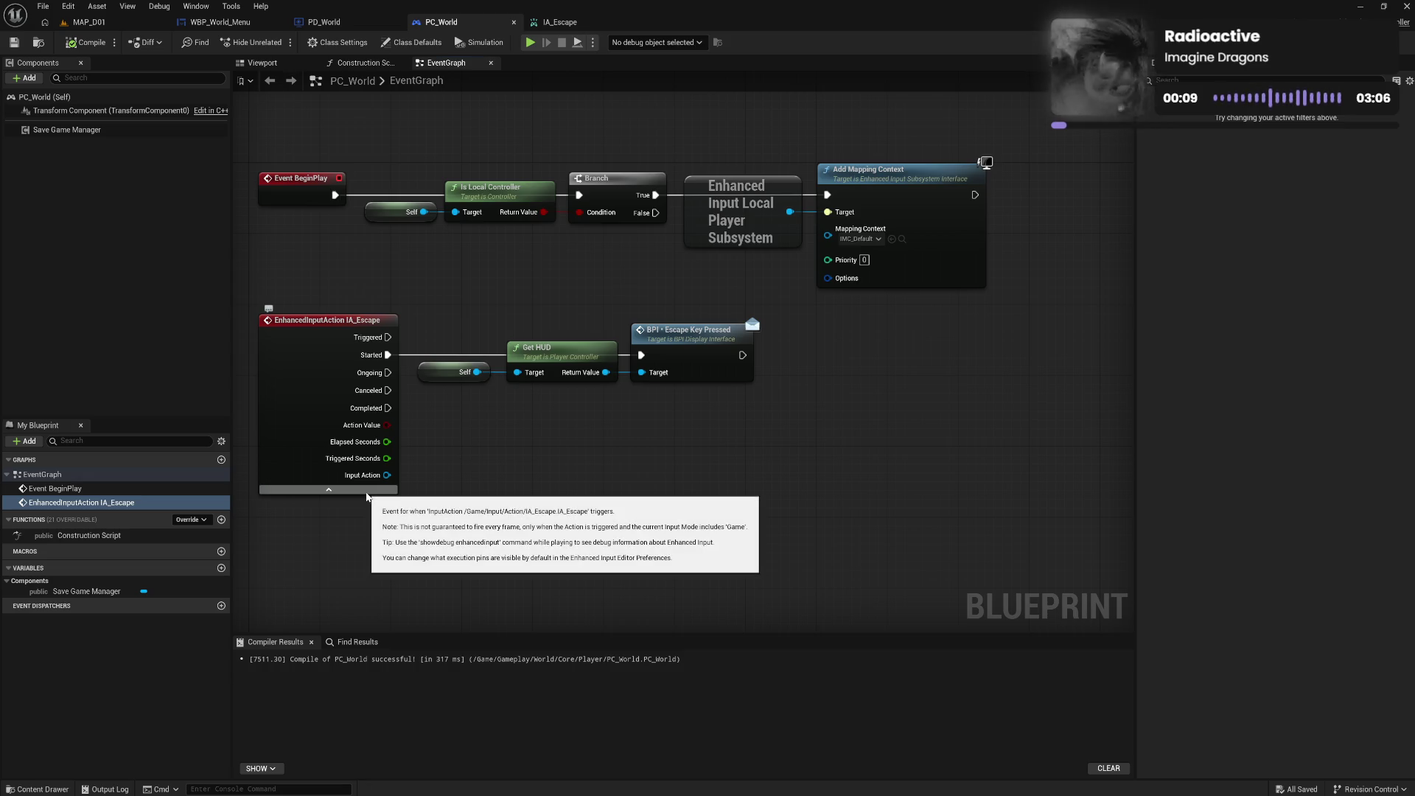
pyautogui.moveTo(387, 474); pyautogui.dragTo(481, 473)
pyautogui.write('paus')
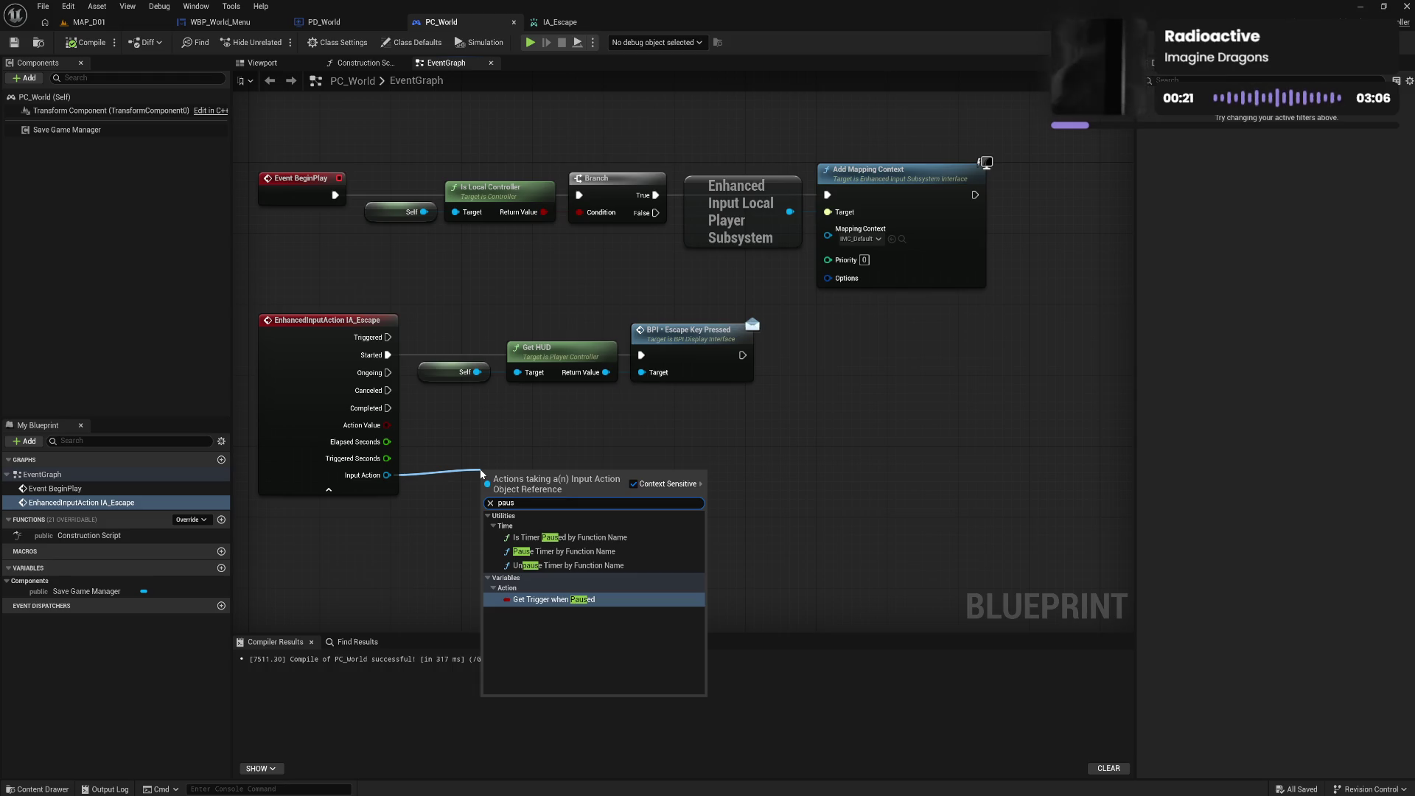
pyautogui.click(493, 414)
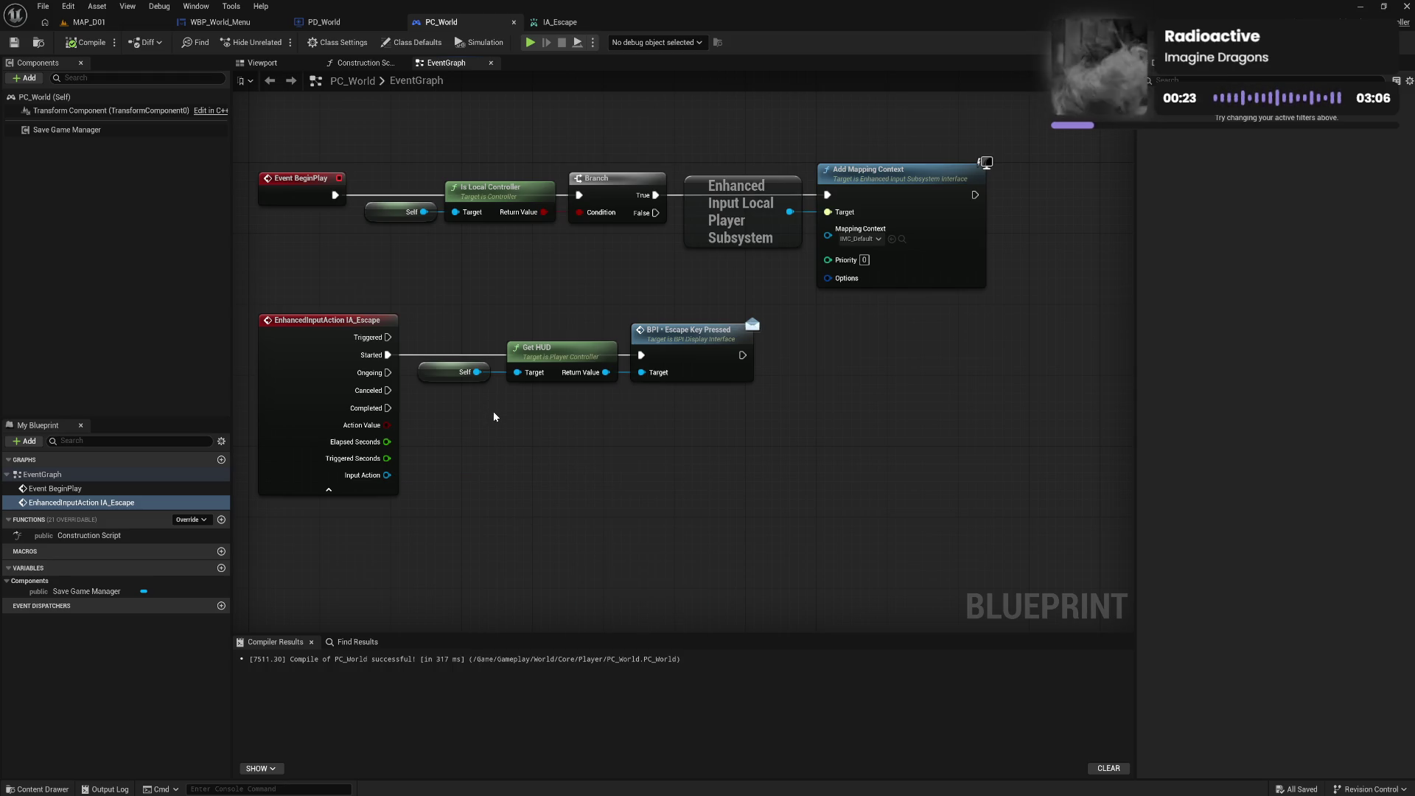
pyautogui.click(329, 489)
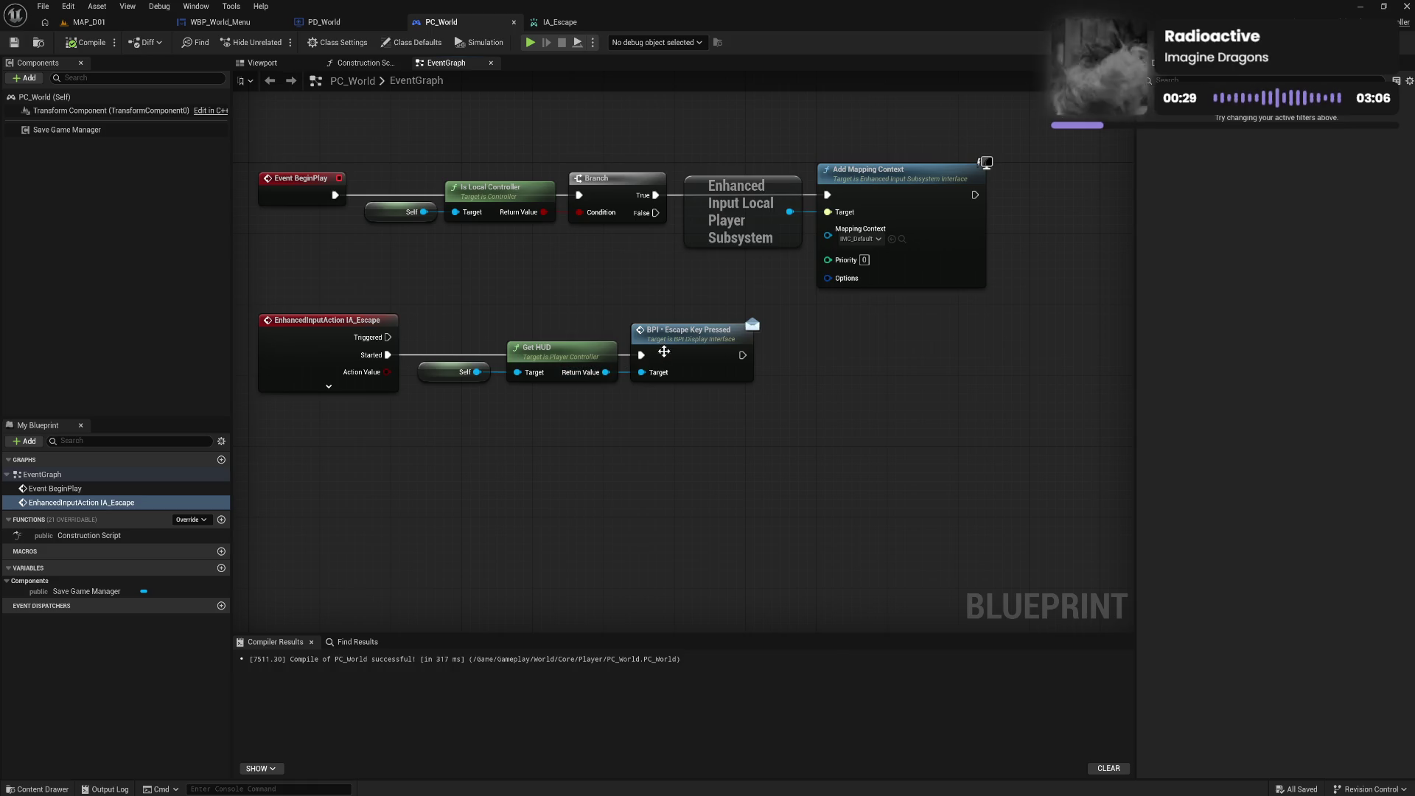
pyautogui.click(335, 24)
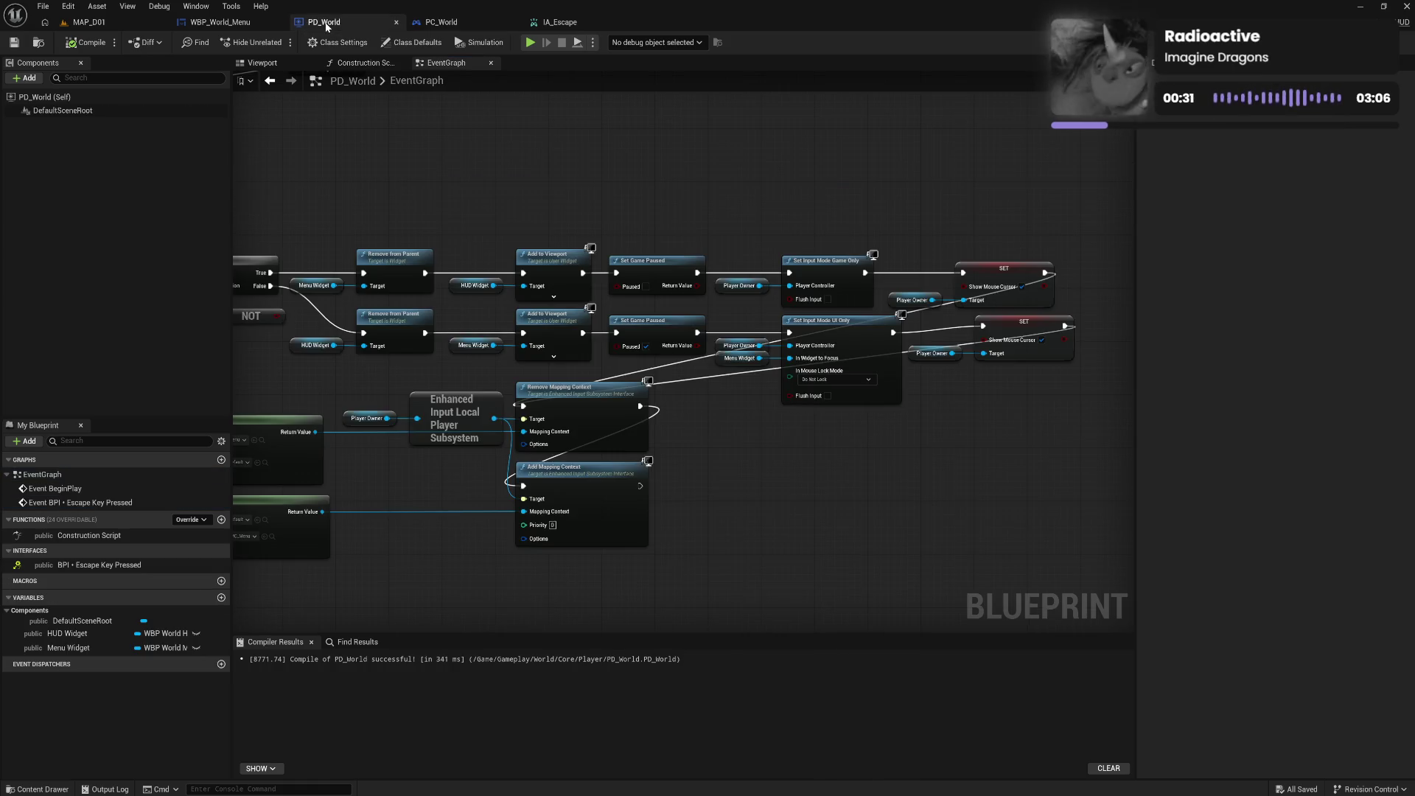
# Add a Print String after Event BPI Escape Key Pressed, compile PD_World, and play MAP_D01
pyautogui.rightClick(768, 501)
pyautogui.write('print')
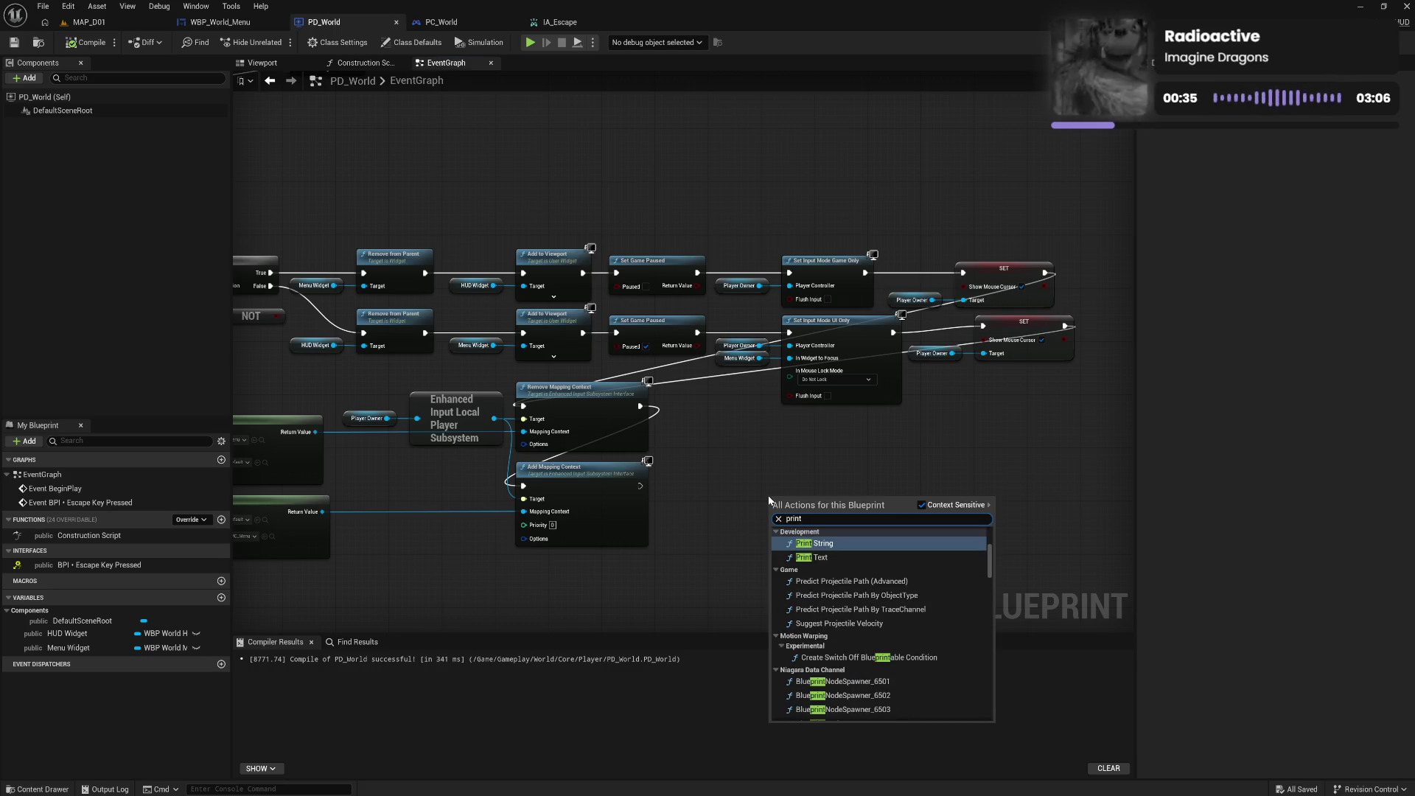
pyautogui.click(815, 543)
pyautogui.moveTo(819, 519)
pyautogui.mouseDown()
pyautogui.moveTo(419, 373)
pyautogui.moveTo(498, 339)
pyautogui.mouseUp()
pyautogui.moveTo(521, 272)
pyautogui.mouseDown()
pyautogui.moveTo(454, 344)
pyautogui.moveTo(717, 273)
pyautogui.mouseUp()
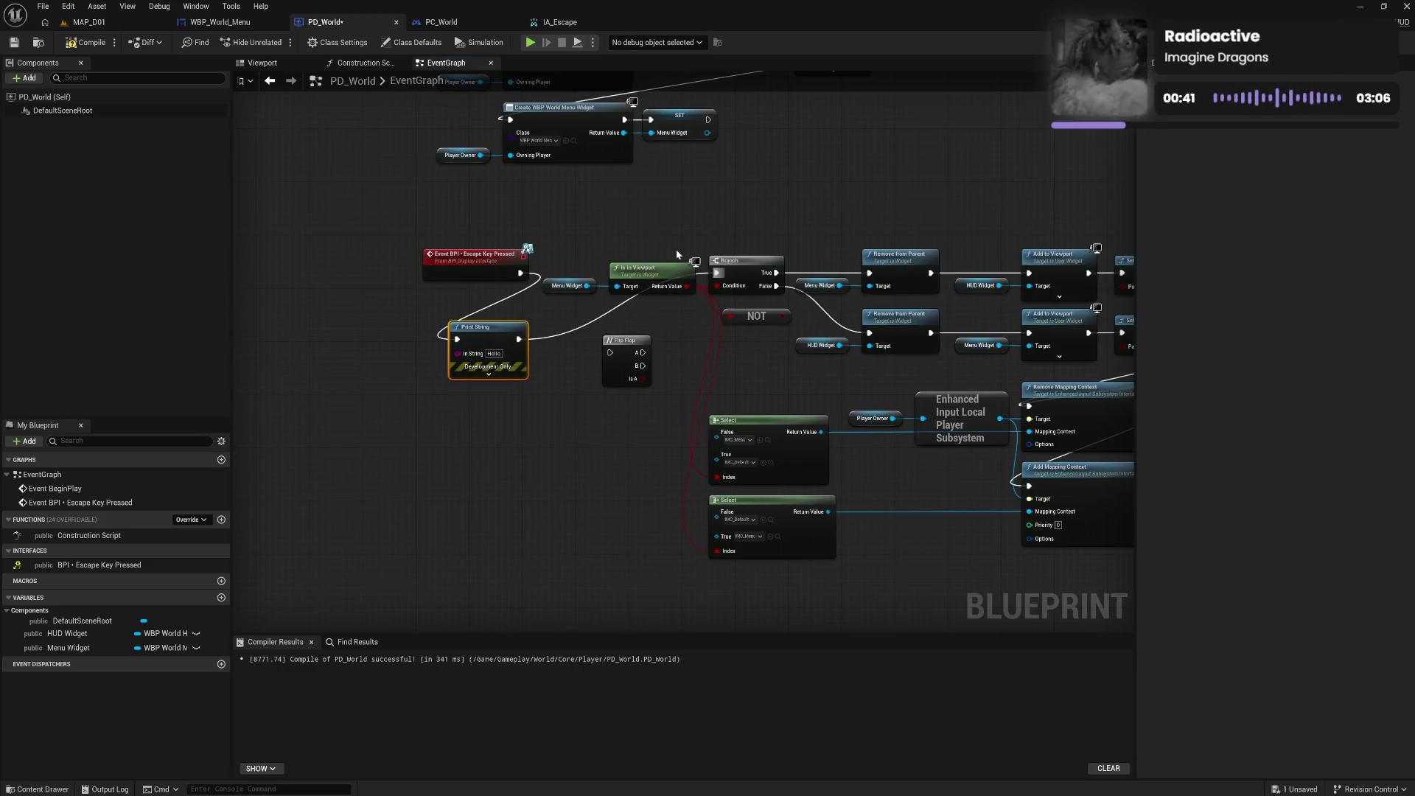
pyautogui.click(88, 42)
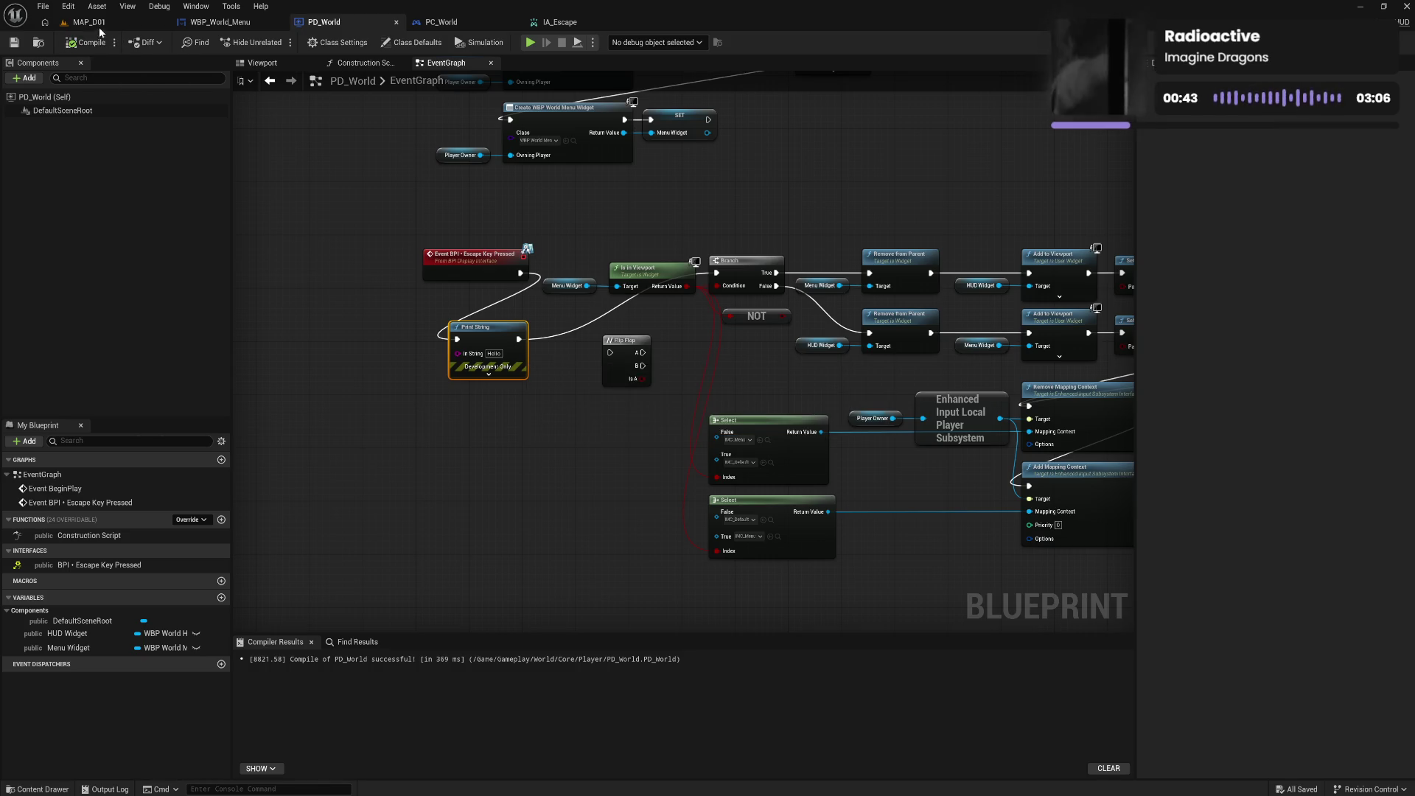
pyautogui.click(92, 22)
pyautogui.click(272, 44)
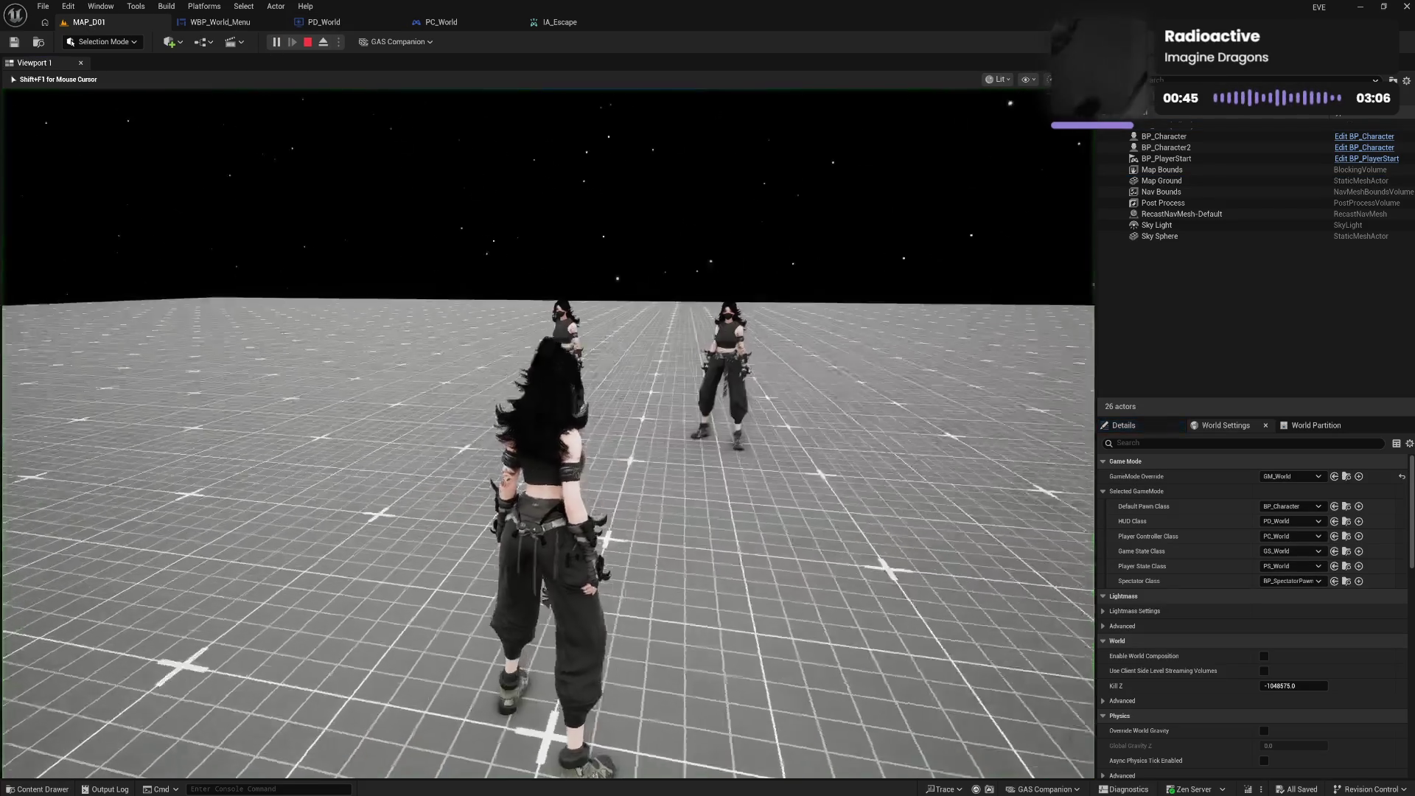
# Check the pause menu and 'Hello' printout in play, end the session, and go to PC_World
pyautogui.press('Escape')
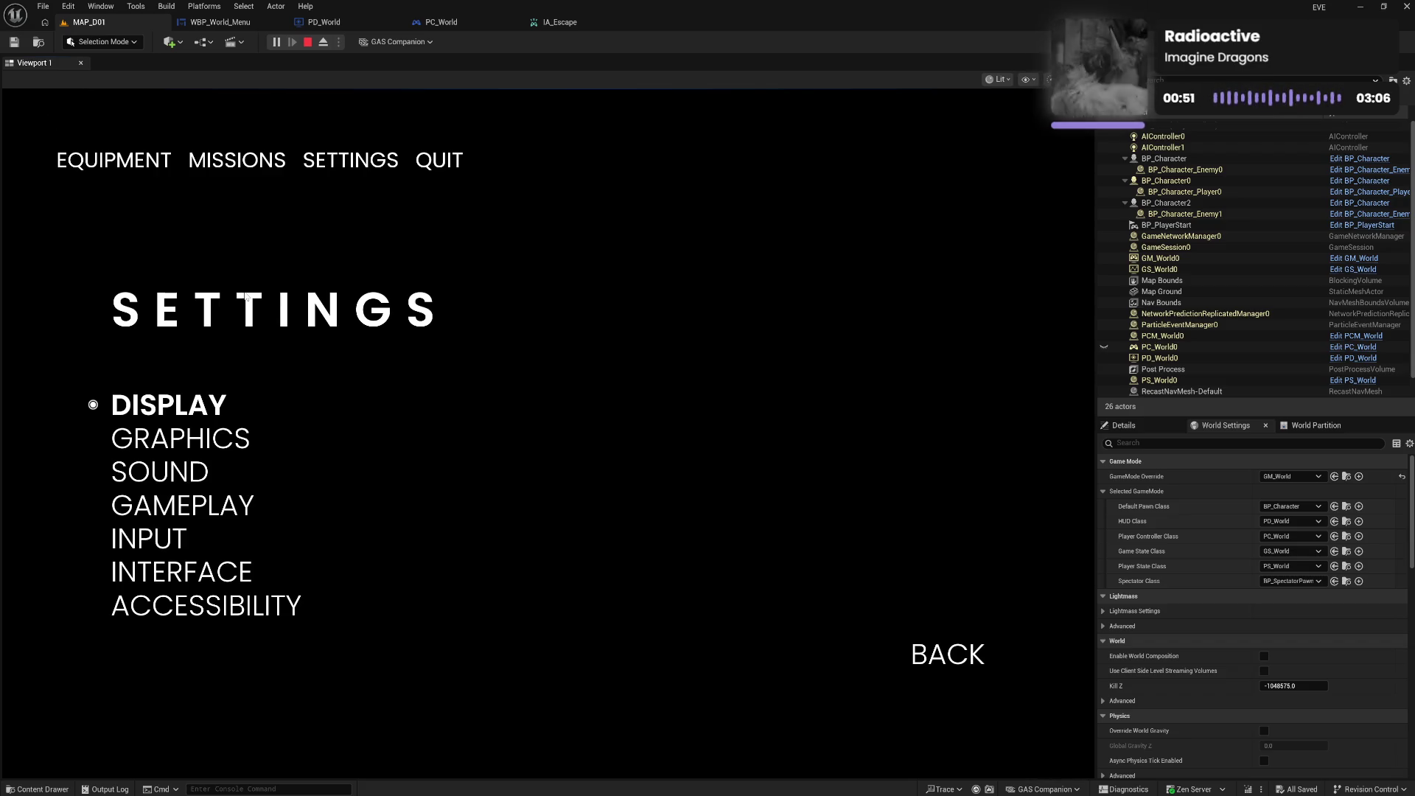
pyautogui.press('Escape')
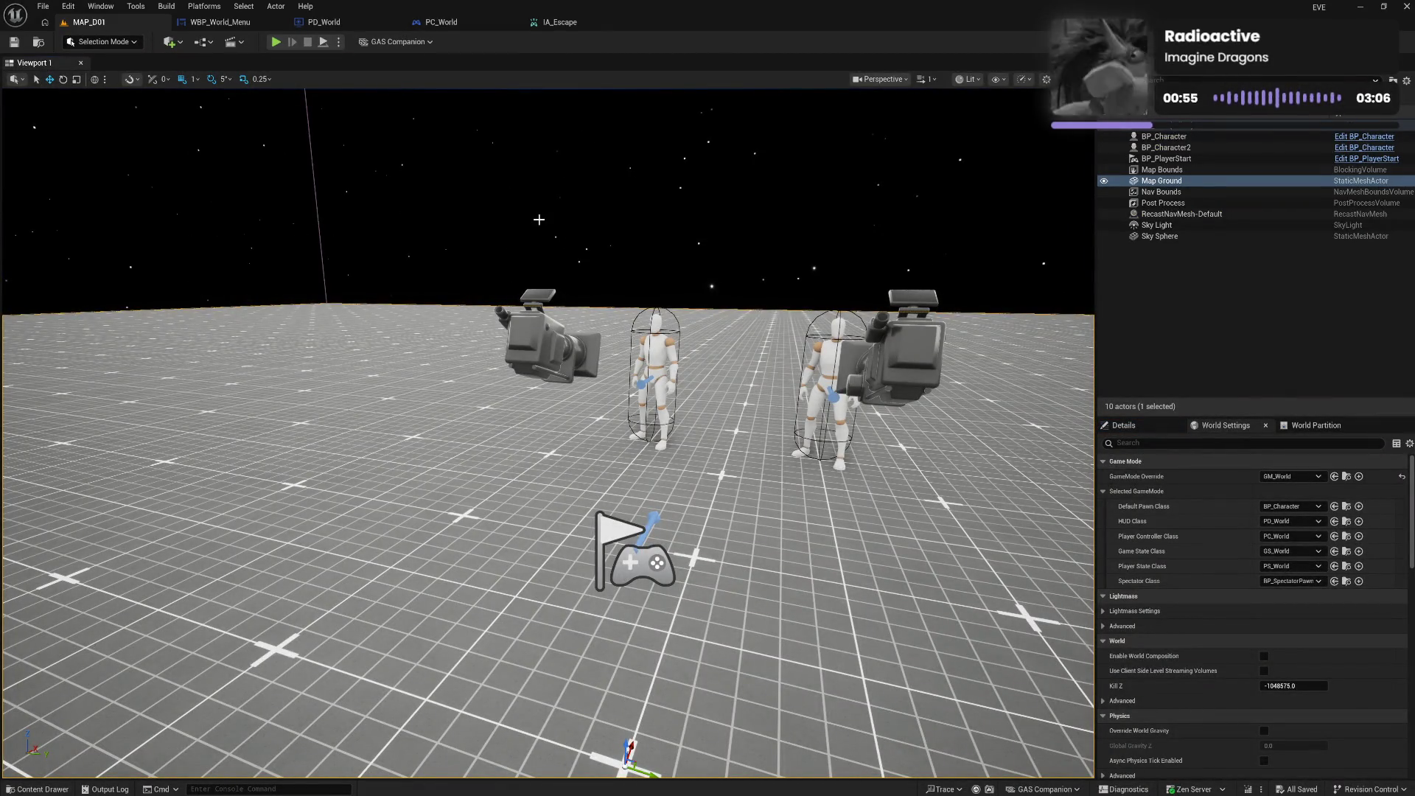
pyautogui.click(441, 22)
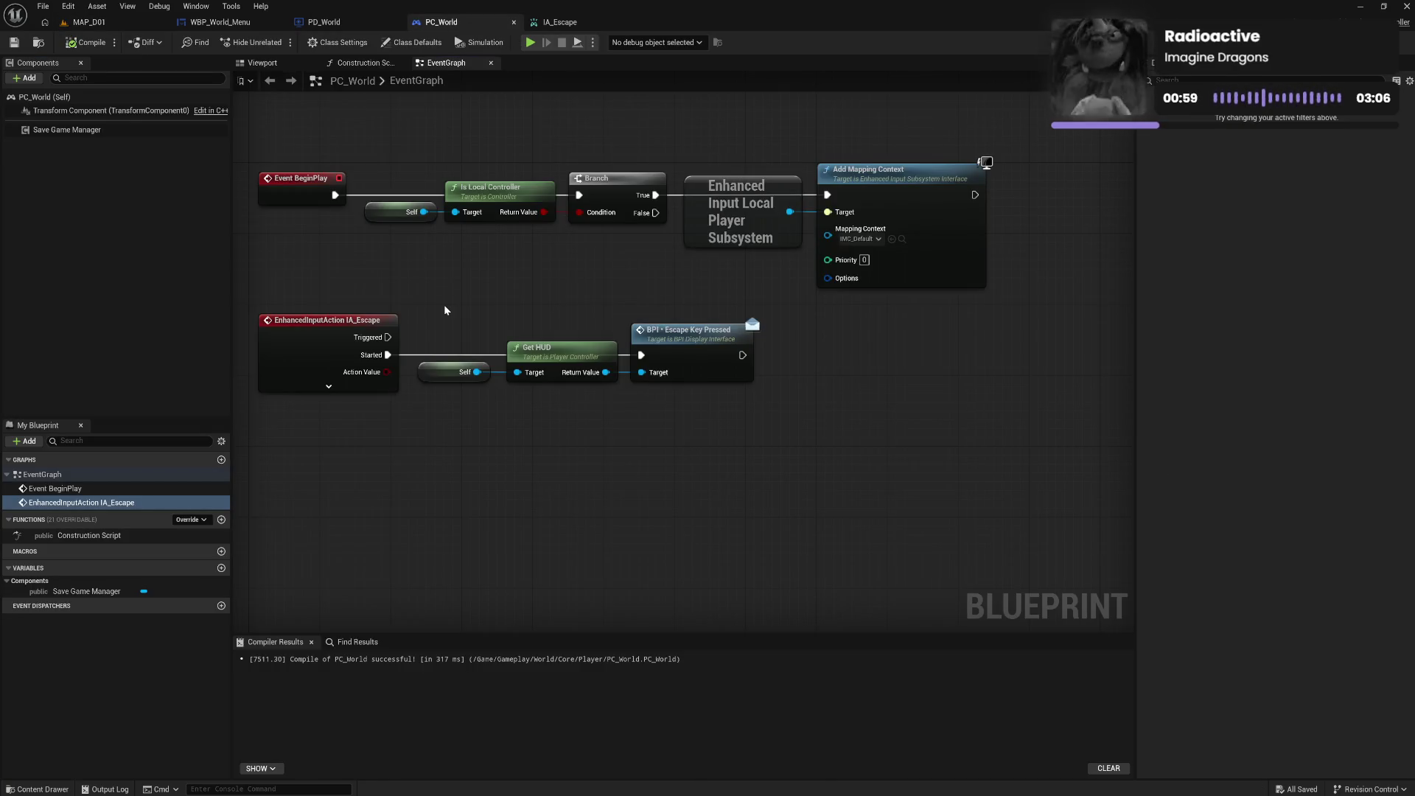
# Insert a Print String reading 'derp' between Escape Started and BPI Escape Key Pressed, then compile
pyautogui.rightClick(443, 427)
pyautogui.write('p')
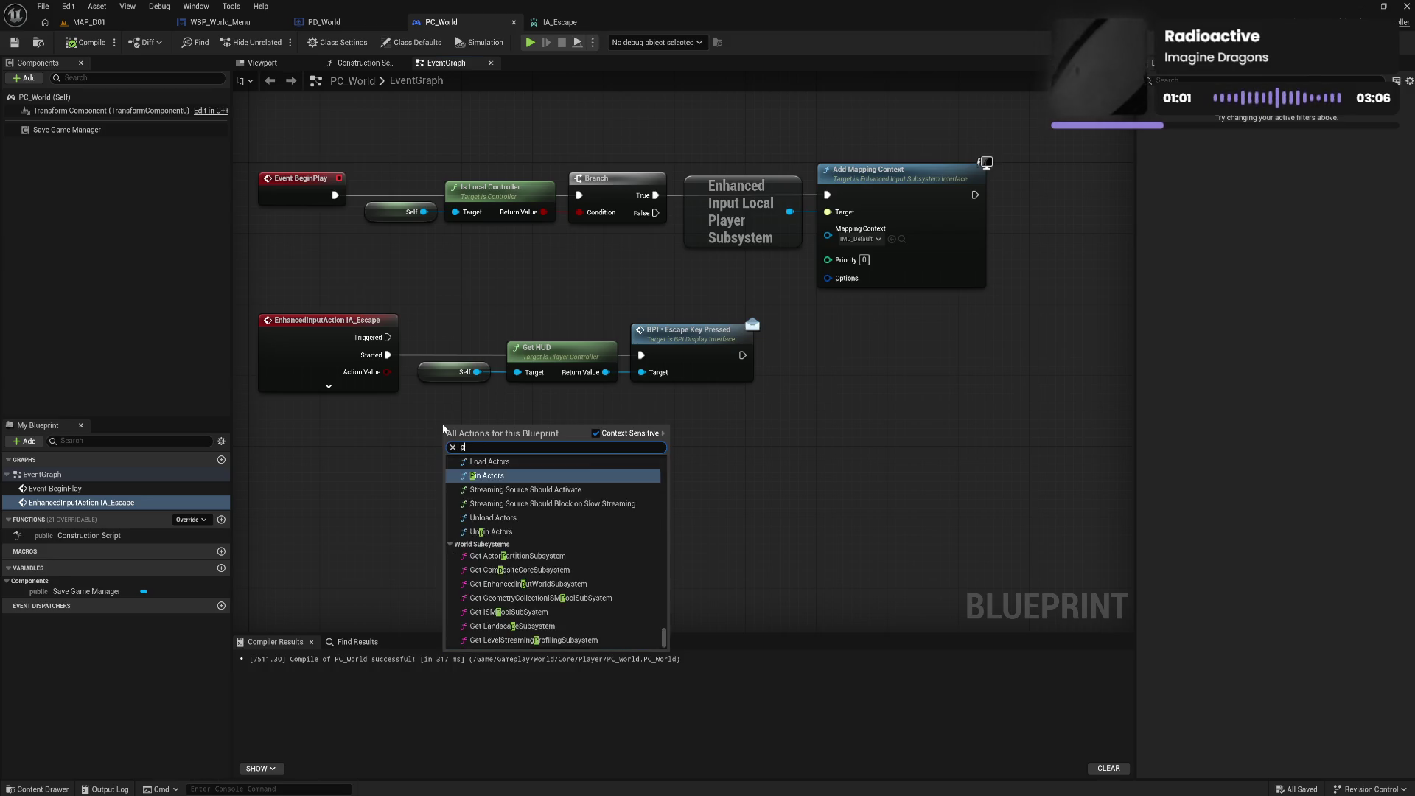
pyautogui.write('rint')
pyautogui.press('Return')
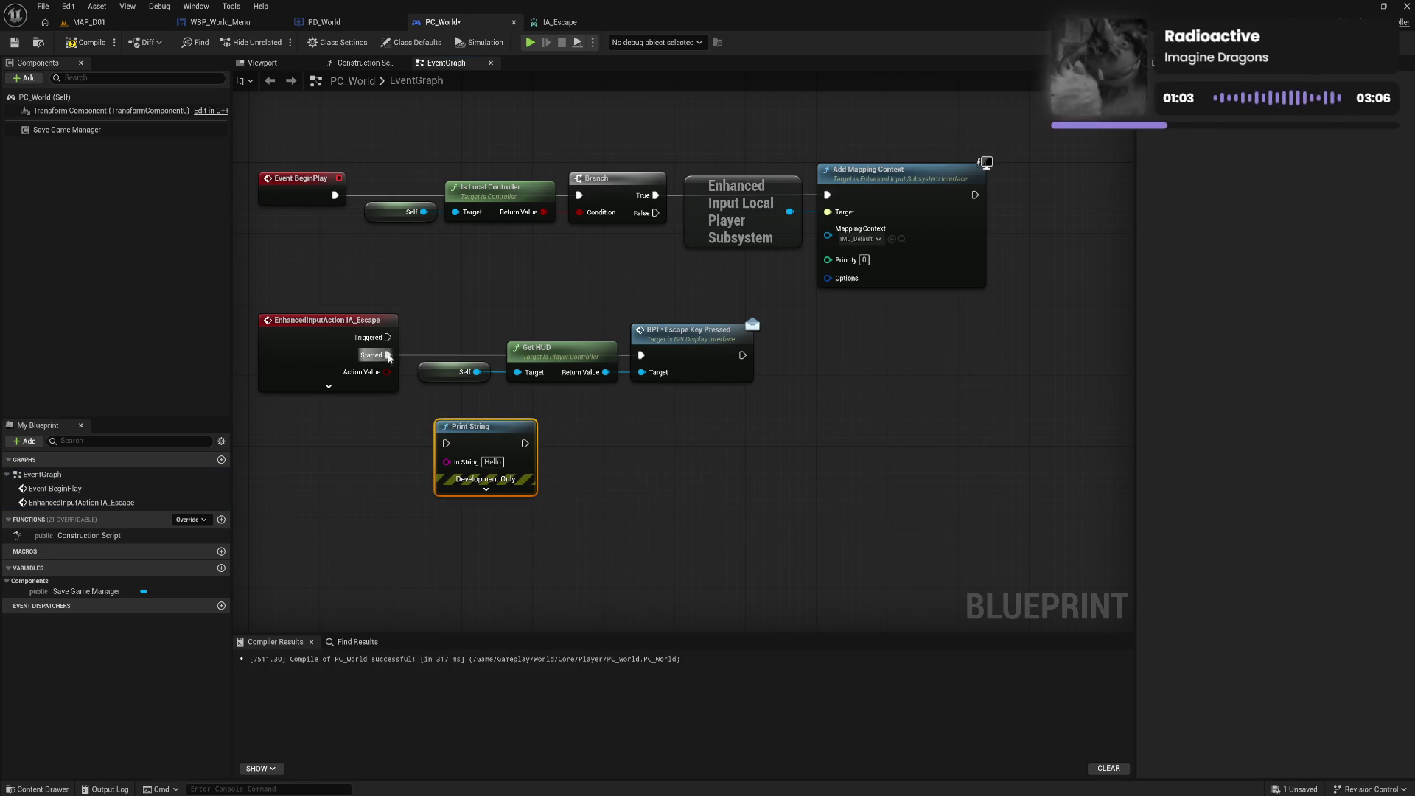
pyautogui.moveTo(389, 357)
pyautogui.mouseDown()
pyautogui.moveTo(446, 443)
pyautogui.moveTo(641, 357)
pyautogui.mouseUp()
pyautogui.click(492, 461)
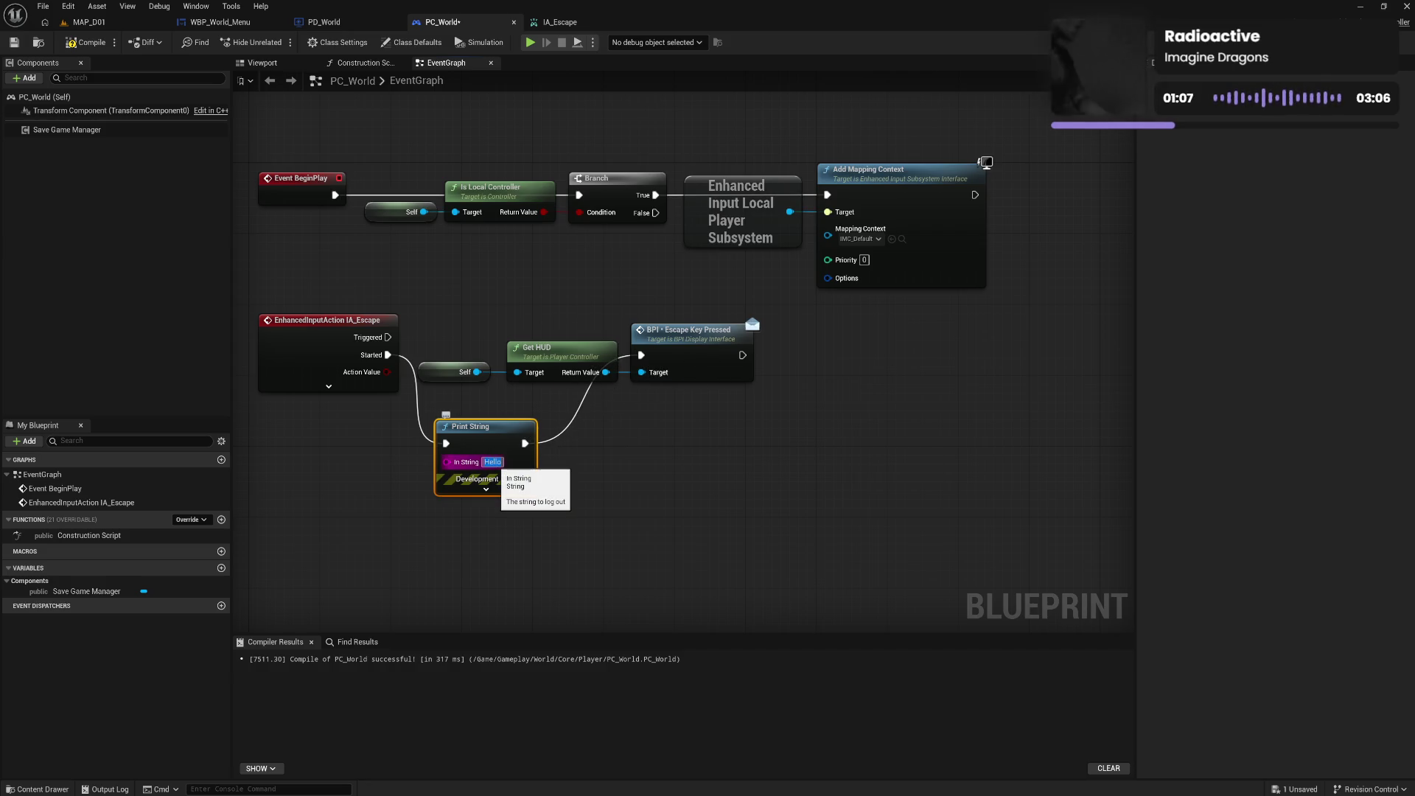
pyautogui.write('derp')
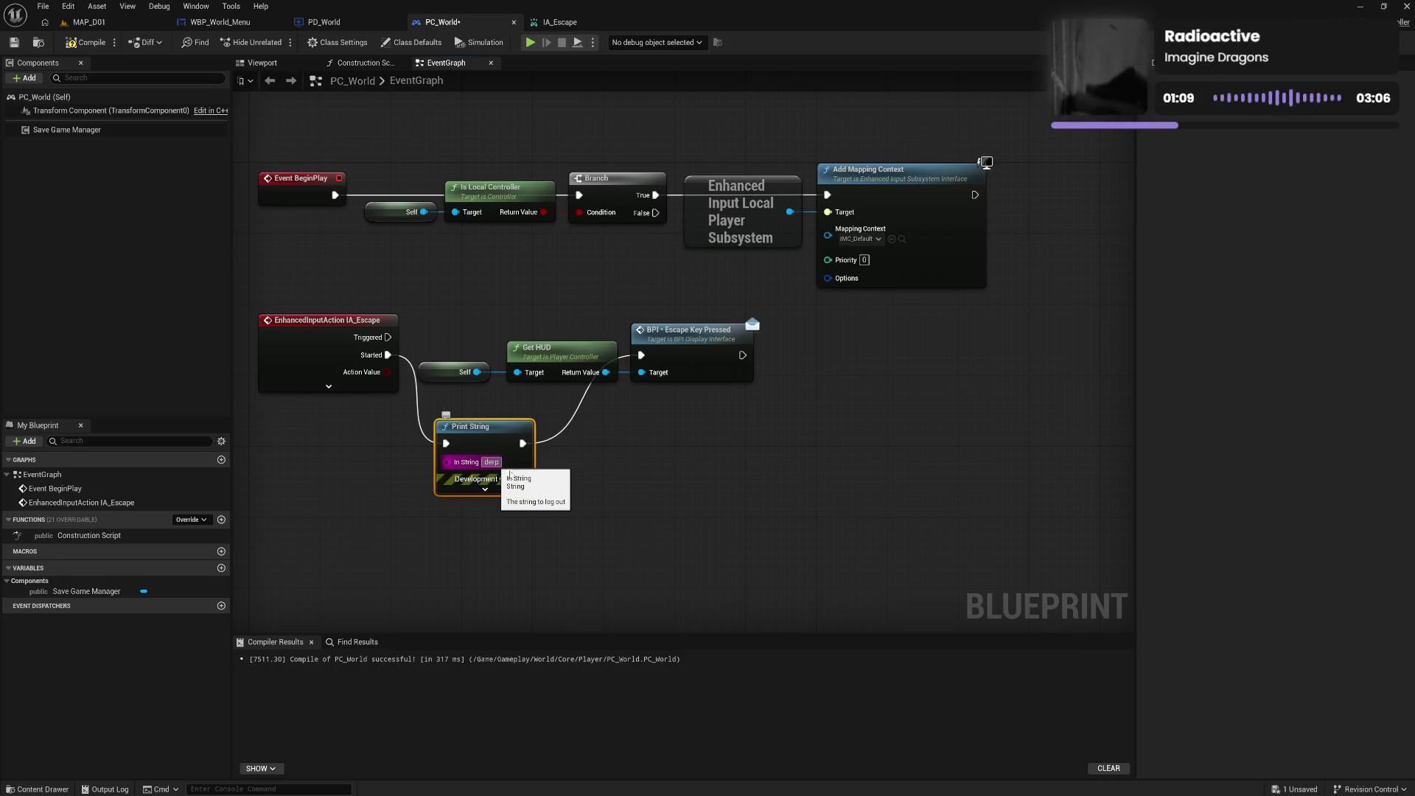
pyautogui.click(586, 466)
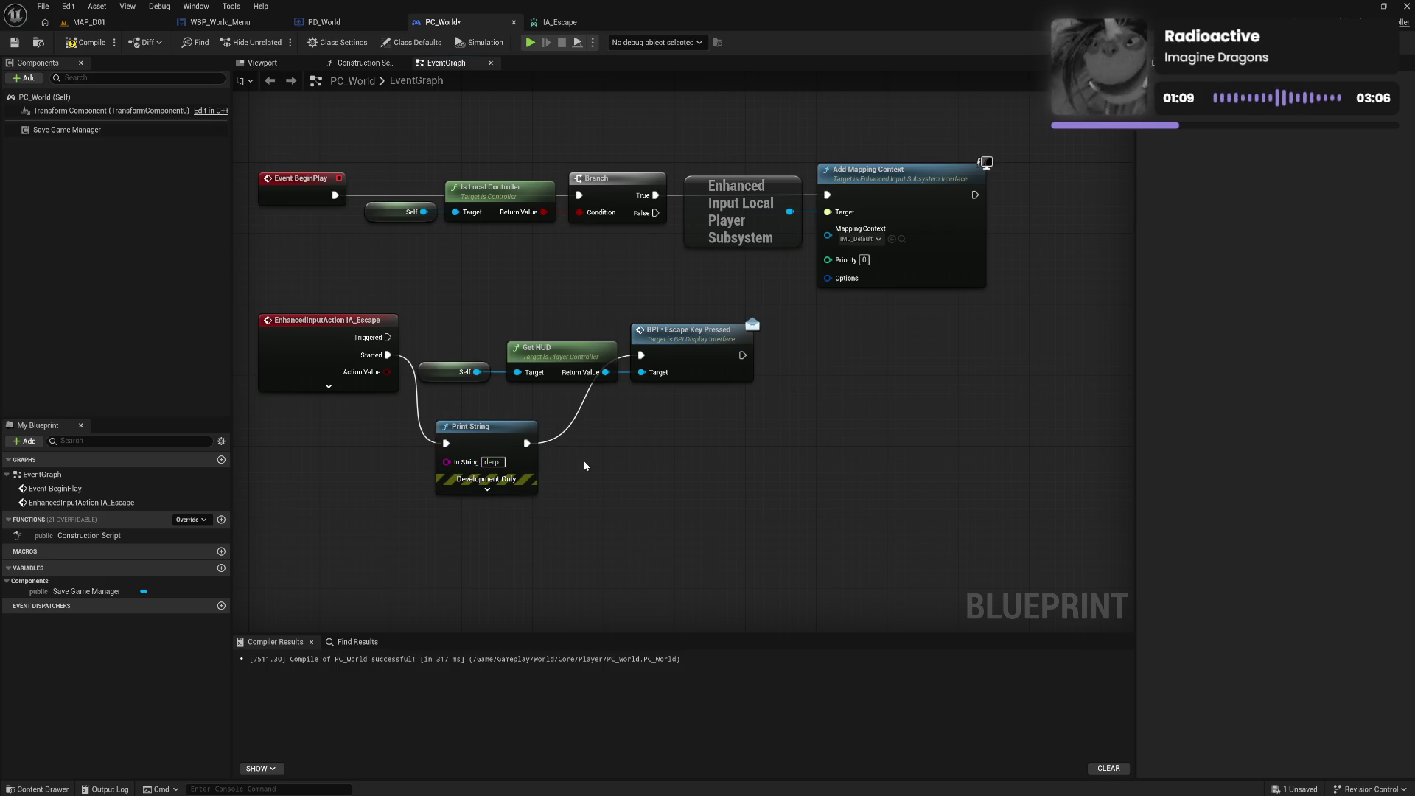
pyautogui.click(87, 42)
pyautogui.click(89, 22)
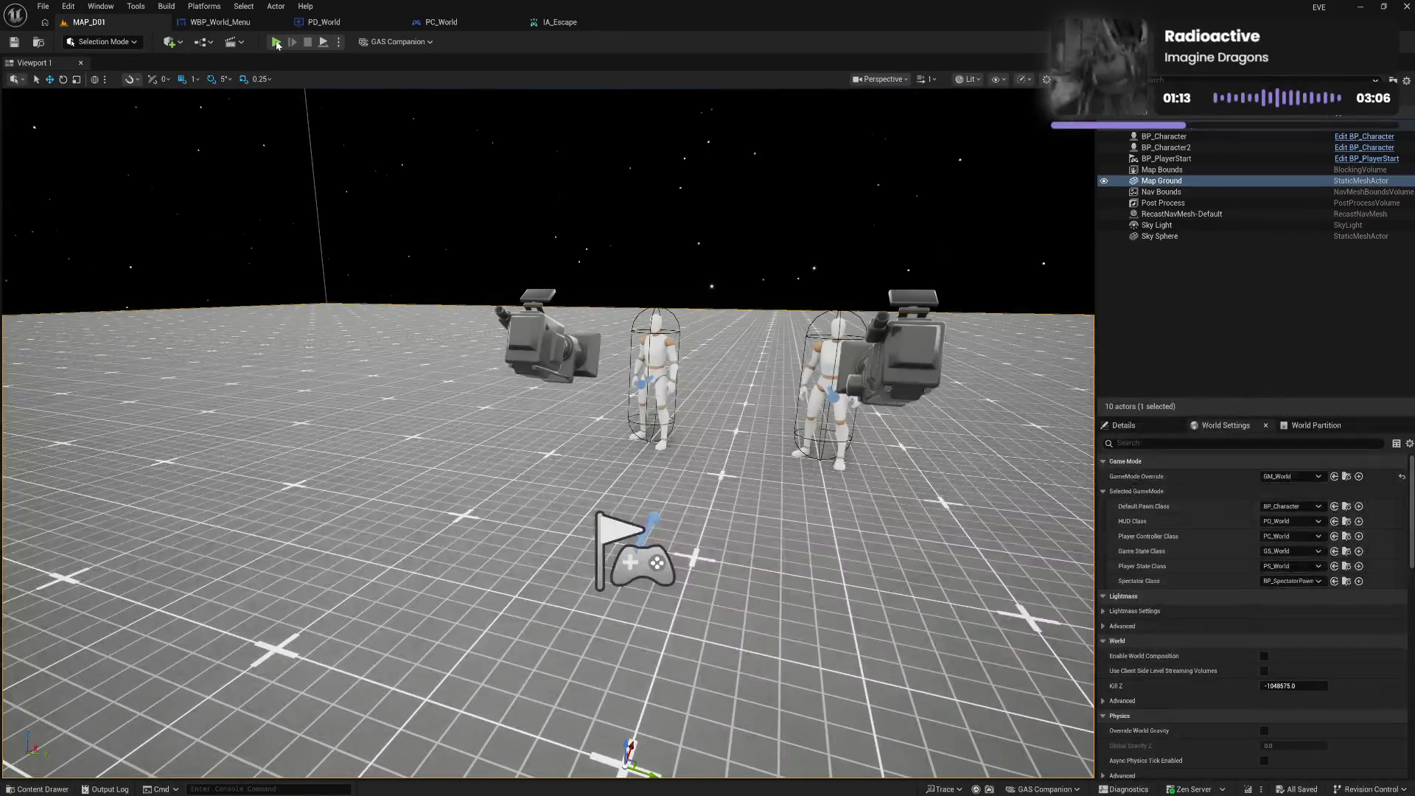
pyautogui.hotkey('alt', 'p')
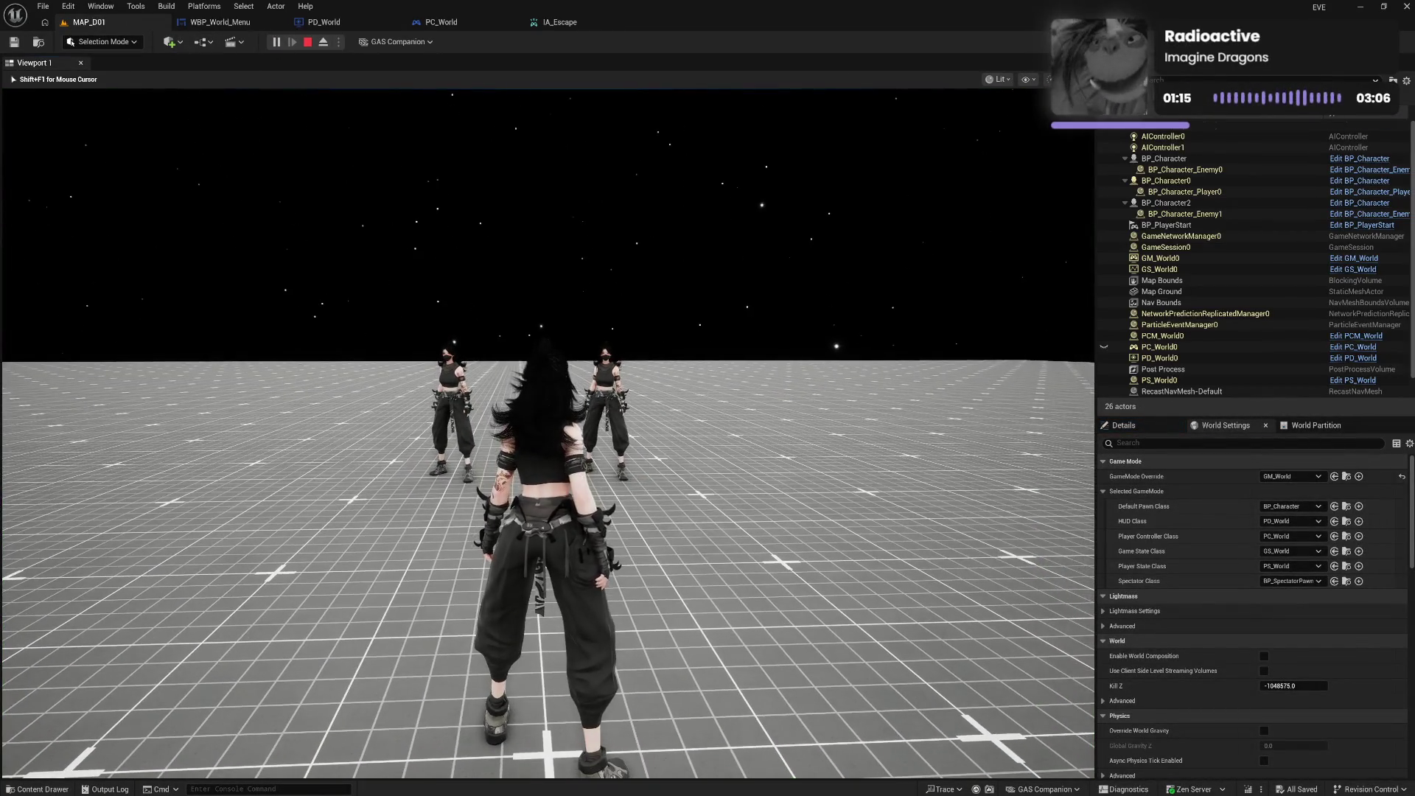
pyautogui.press('Escape')
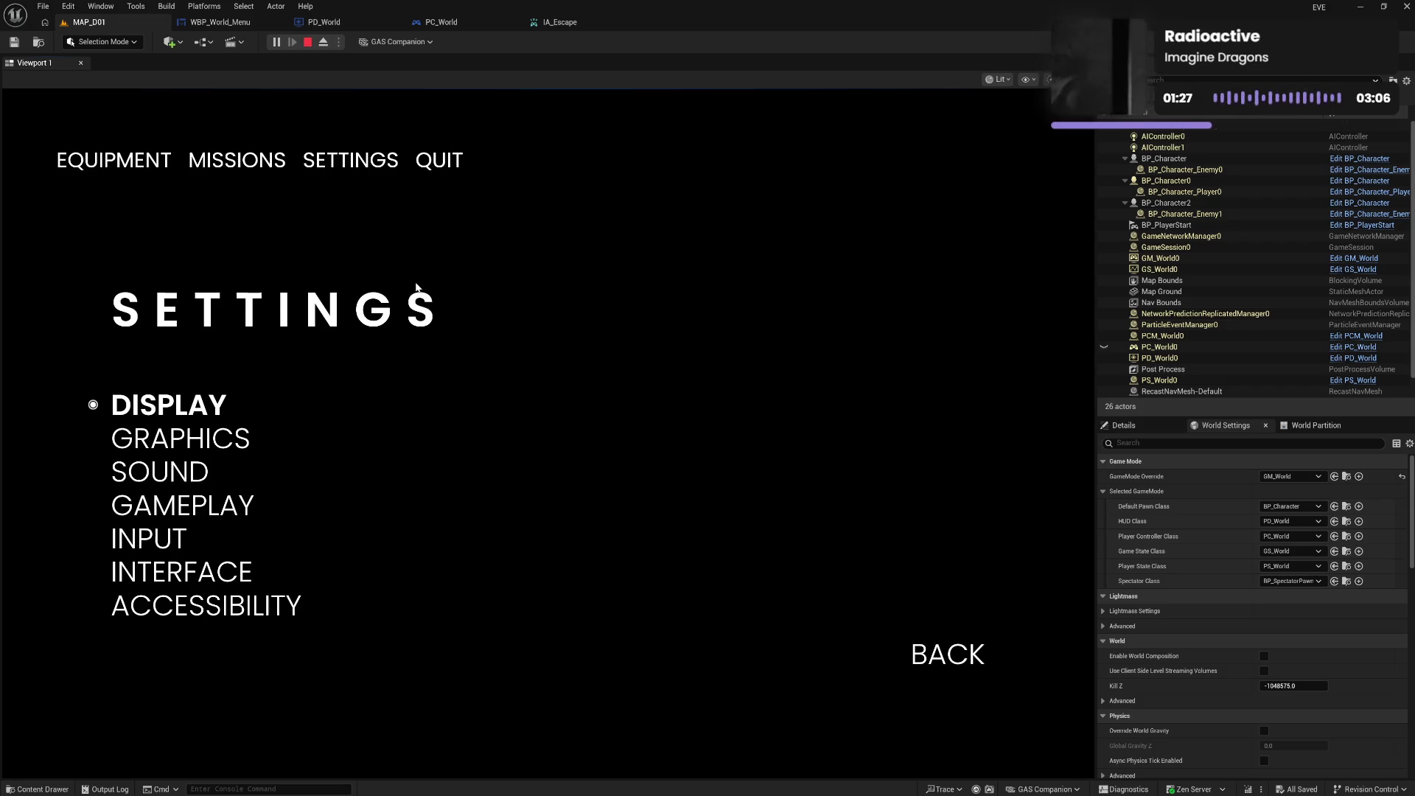
pyautogui.press('Escape')
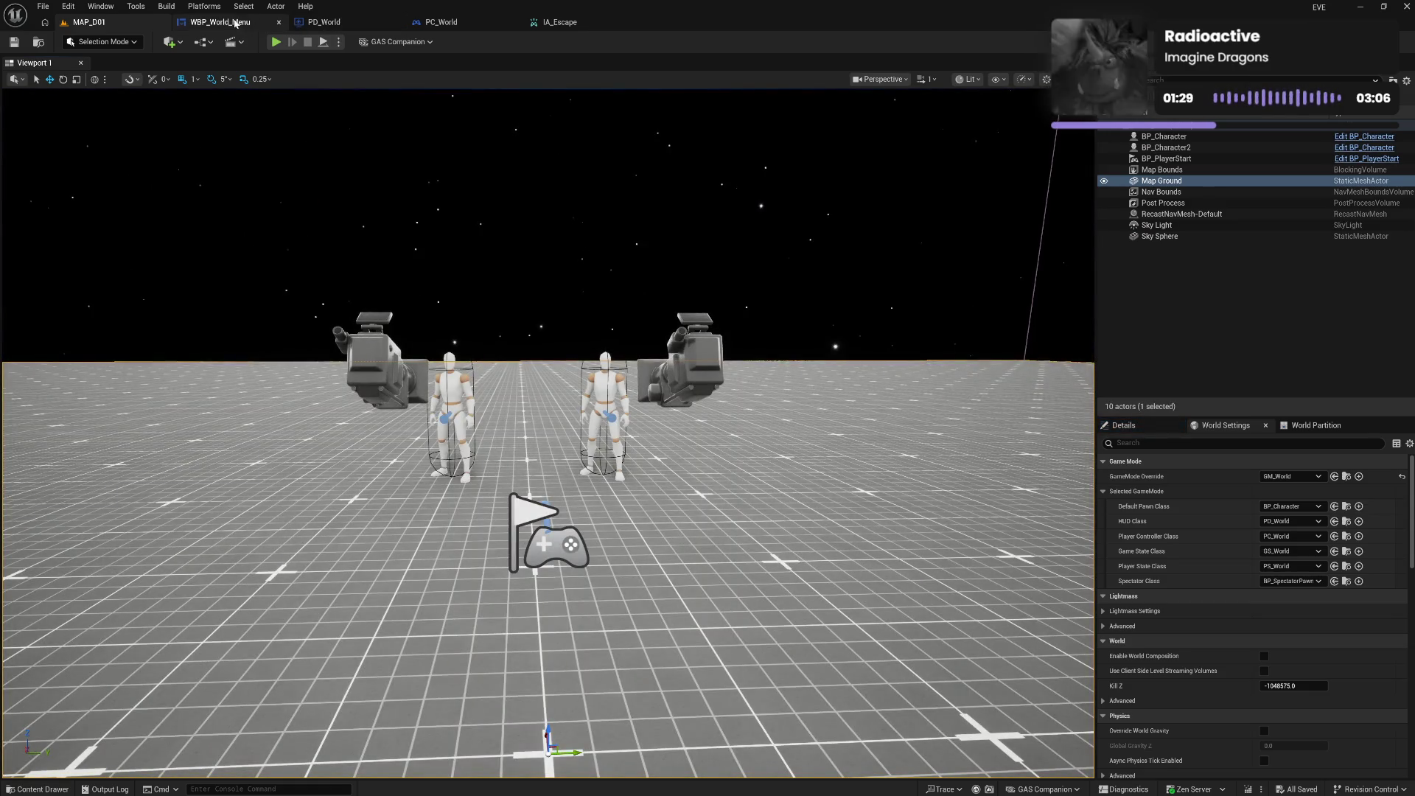
pyautogui.click(236, 23)
# Bypass Set Game Paused so Add to Viewport feeds Set Input Mode UI Only, and chain it after Add Mapping Context
pyautogui.click(333, 24)
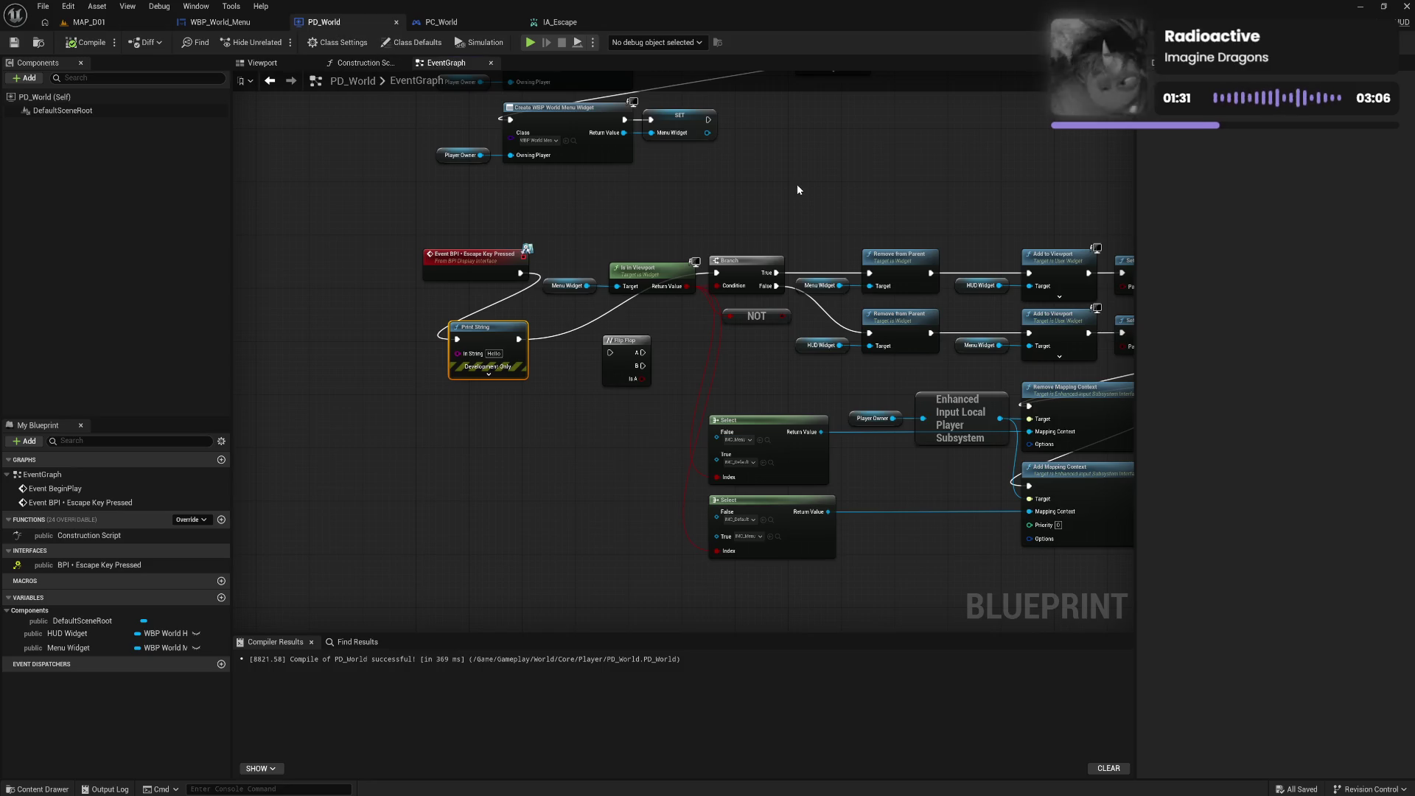
pyautogui.moveTo(798, 190); pyautogui.dragTo(509, 145)
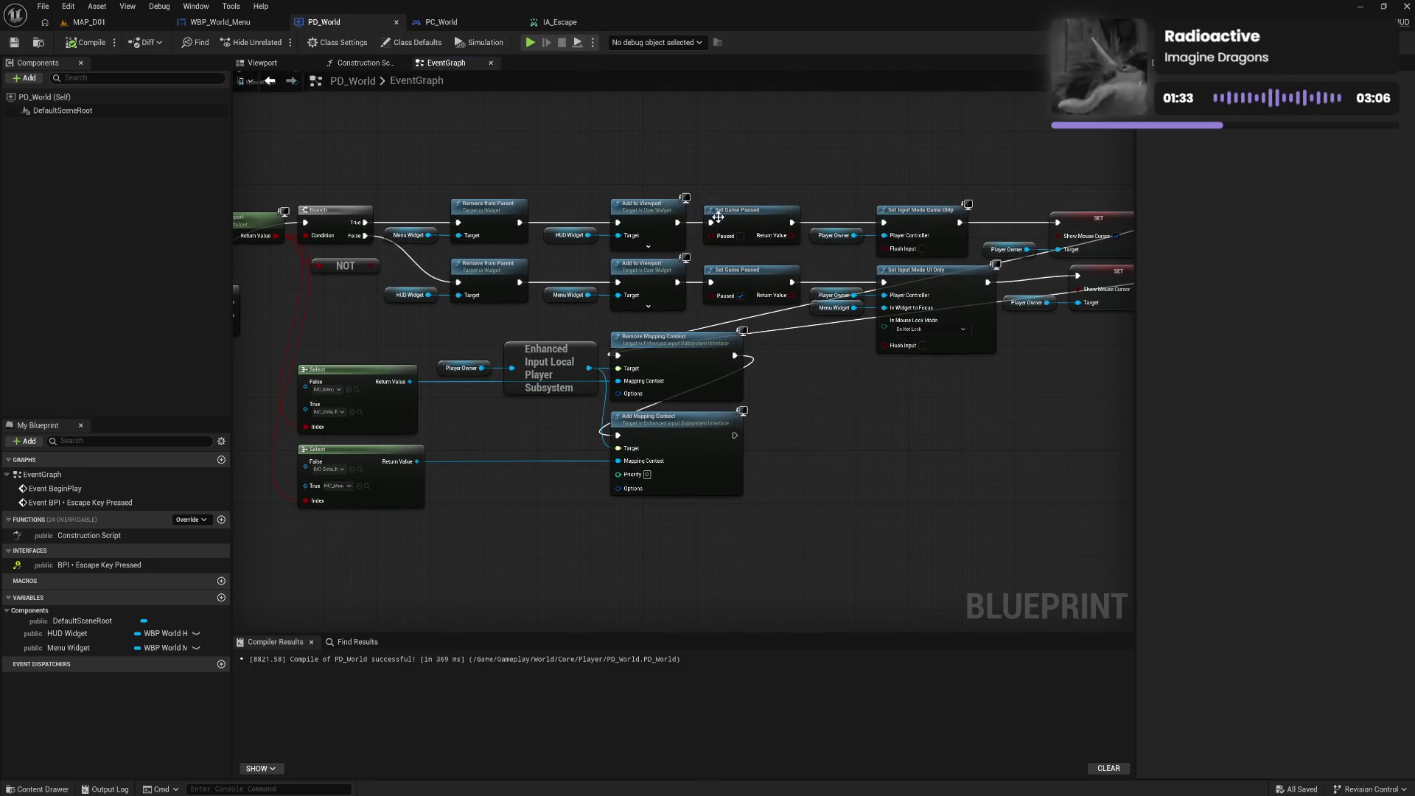
pyautogui.moveTo(678, 221); pyautogui.dragTo(885, 224)
pyautogui.moveTo(677, 283)
pyautogui.mouseDown()
pyautogui.moveTo(900, 281)
pyautogui.moveTo(884, 282)
pyautogui.mouseUp()
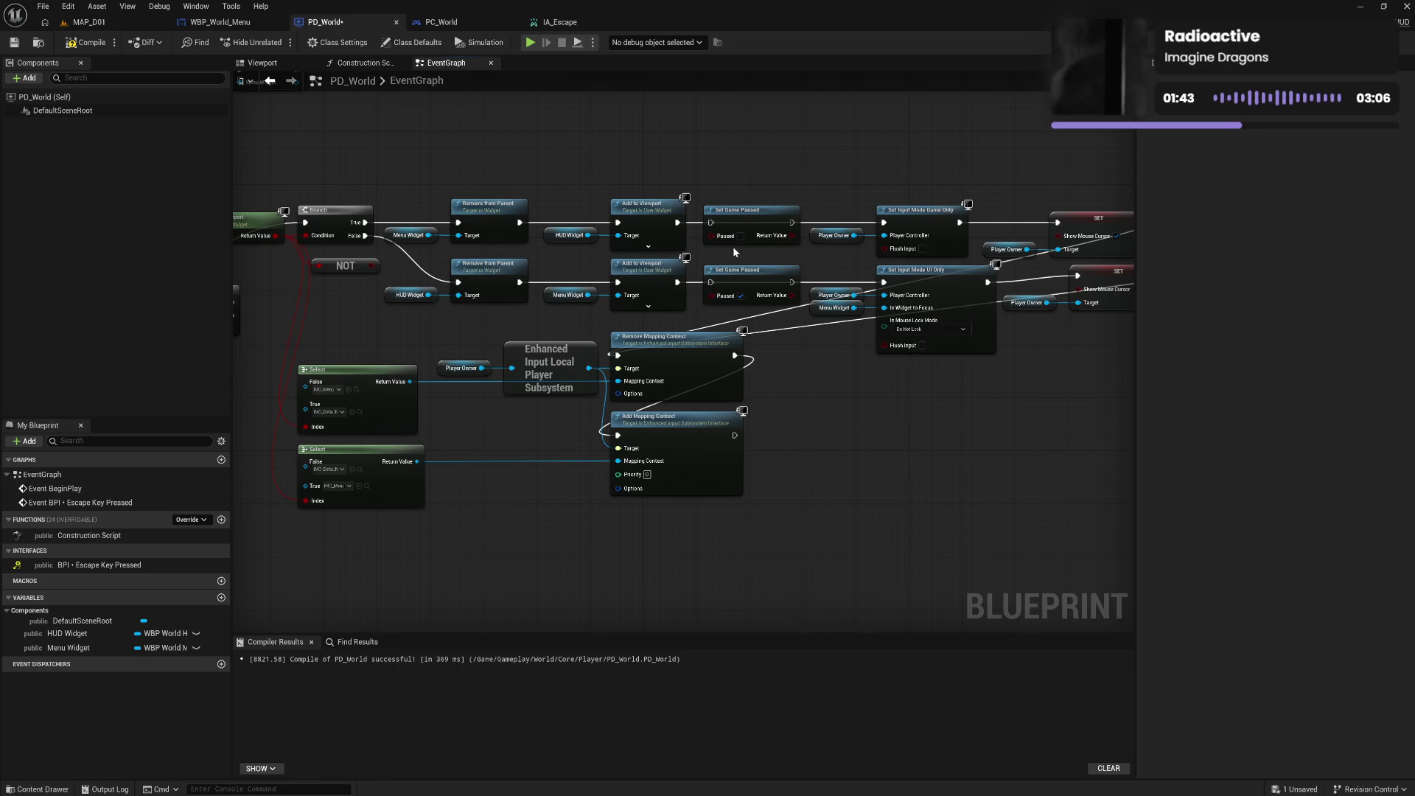
pyautogui.moveTo(739, 222)
pyautogui.mouseDown()
pyautogui.moveTo(479, 547)
pyautogui.moveTo(580, 565)
pyautogui.mouseUp()
pyautogui.moveTo(735, 435)
pyautogui.mouseDown()
pyautogui.moveTo(641, 553)
pyautogui.moveTo(555, 563)
pyautogui.mouseUp()
pyautogui.click(507, 537)
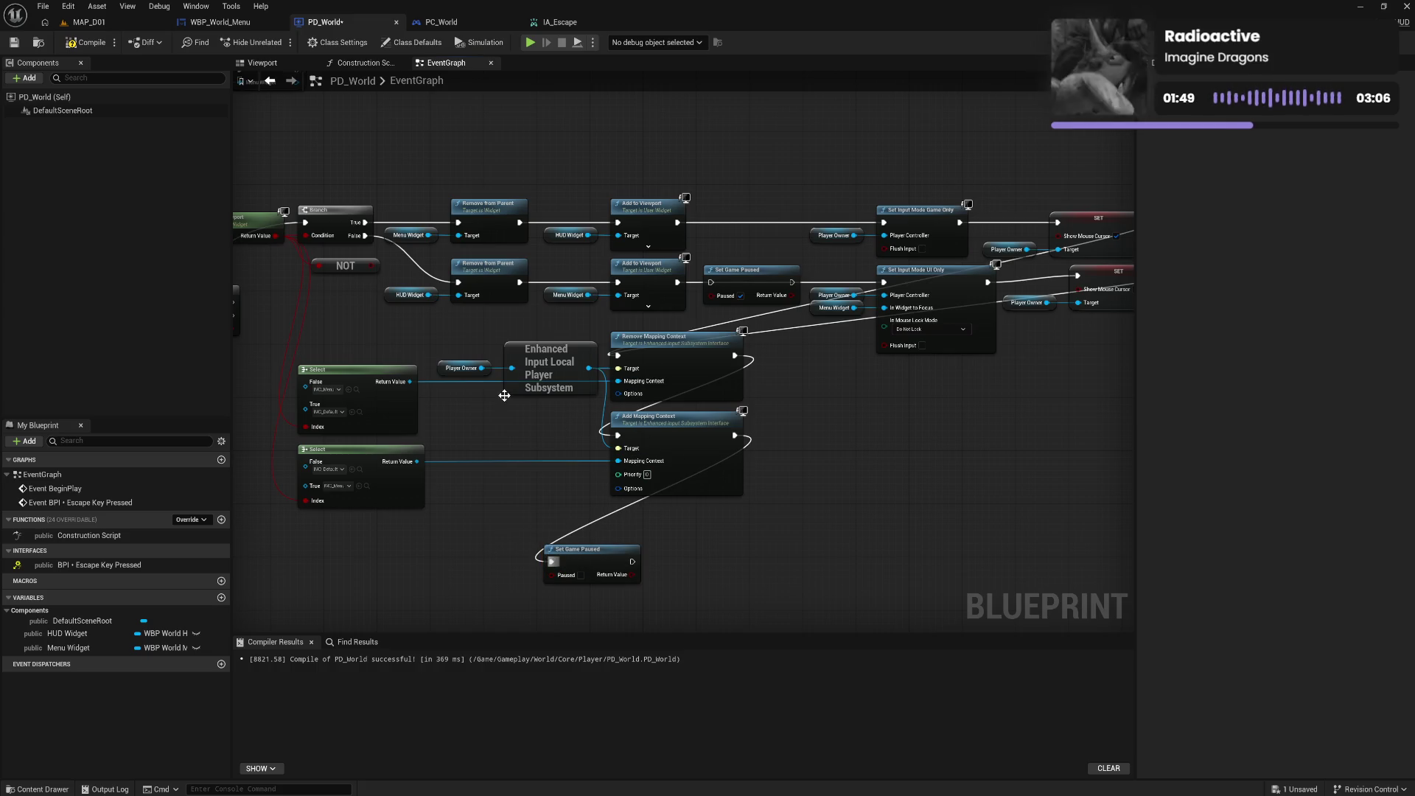
# Feed the NOT result into Set Game Paused's Paused input and compile PD_World
pyautogui.moveTo(546, 436)
pyautogui.mouseDown()
pyautogui.moveTo(608, 367)
pyautogui.moveTo(701, 337)
pyautogui.mouseUp()
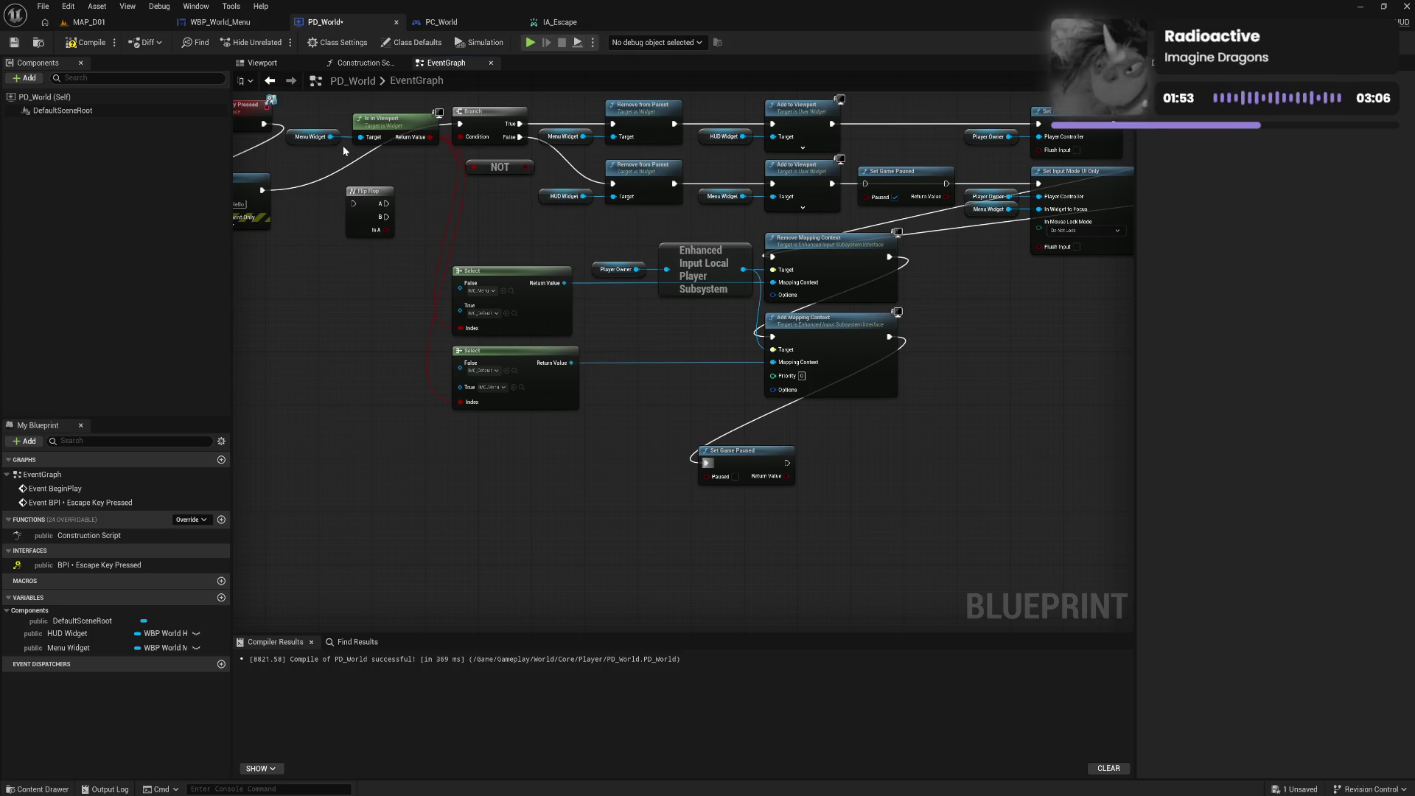
pyautogui.moveTo(418, 143)
pyautogui.mouseDown()
pyautogui.moveTo(707, 402)
pyautogui.moveTo(609, 384)
pyautogui.moveTo(718, 480)
pyautogui.mouseUp()
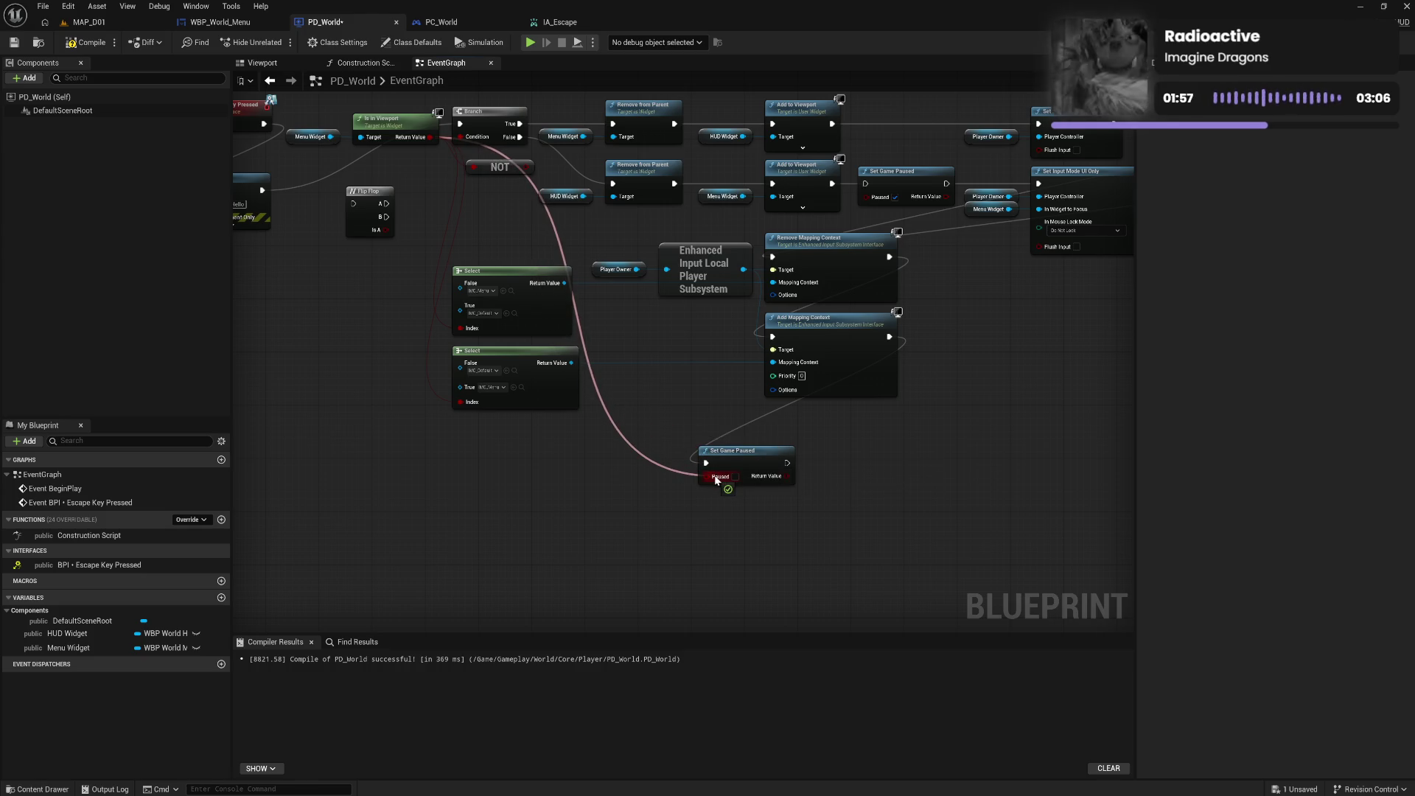
pyautogui.moveTo(716, 479); pyautogui.dragTo(717, 478)
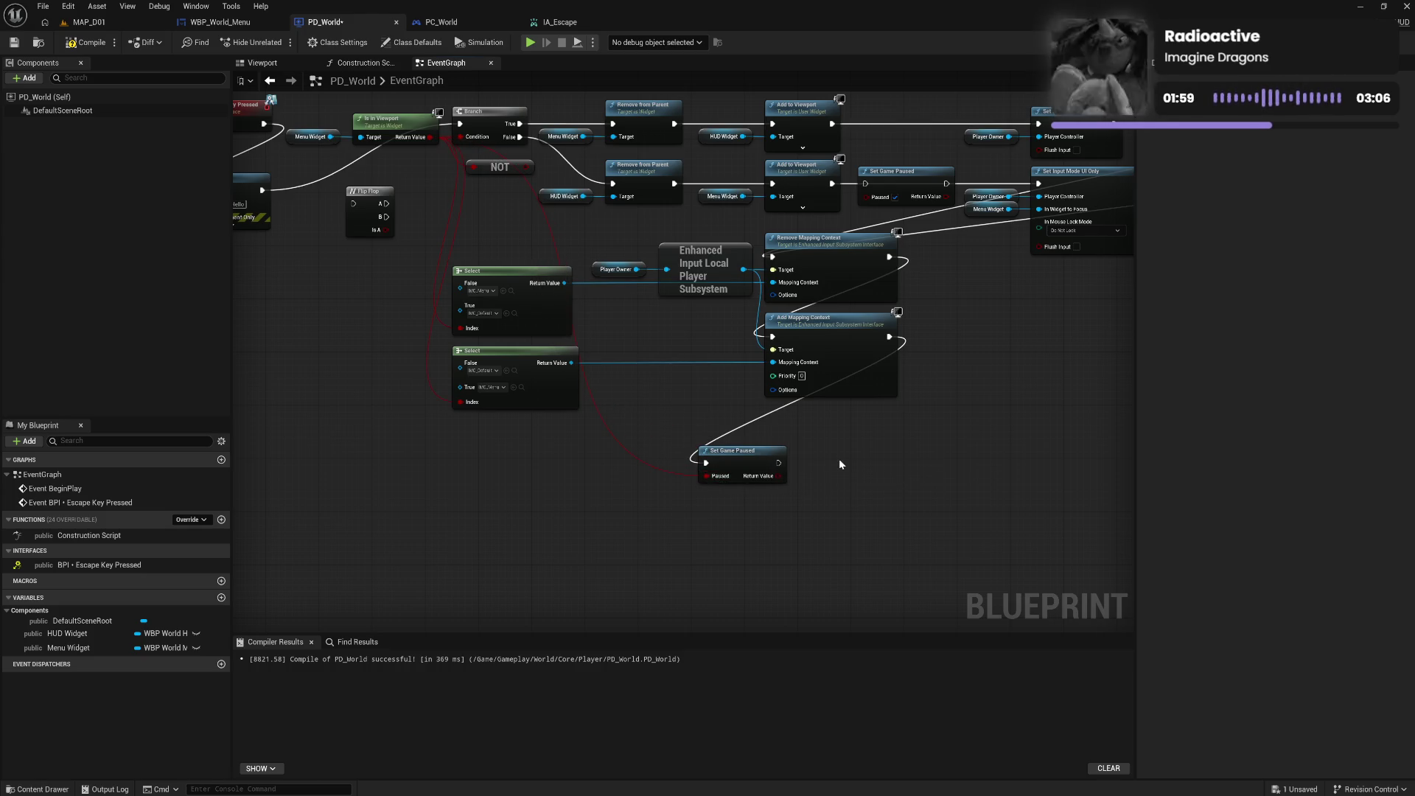
pyautogui.click(91, 45)
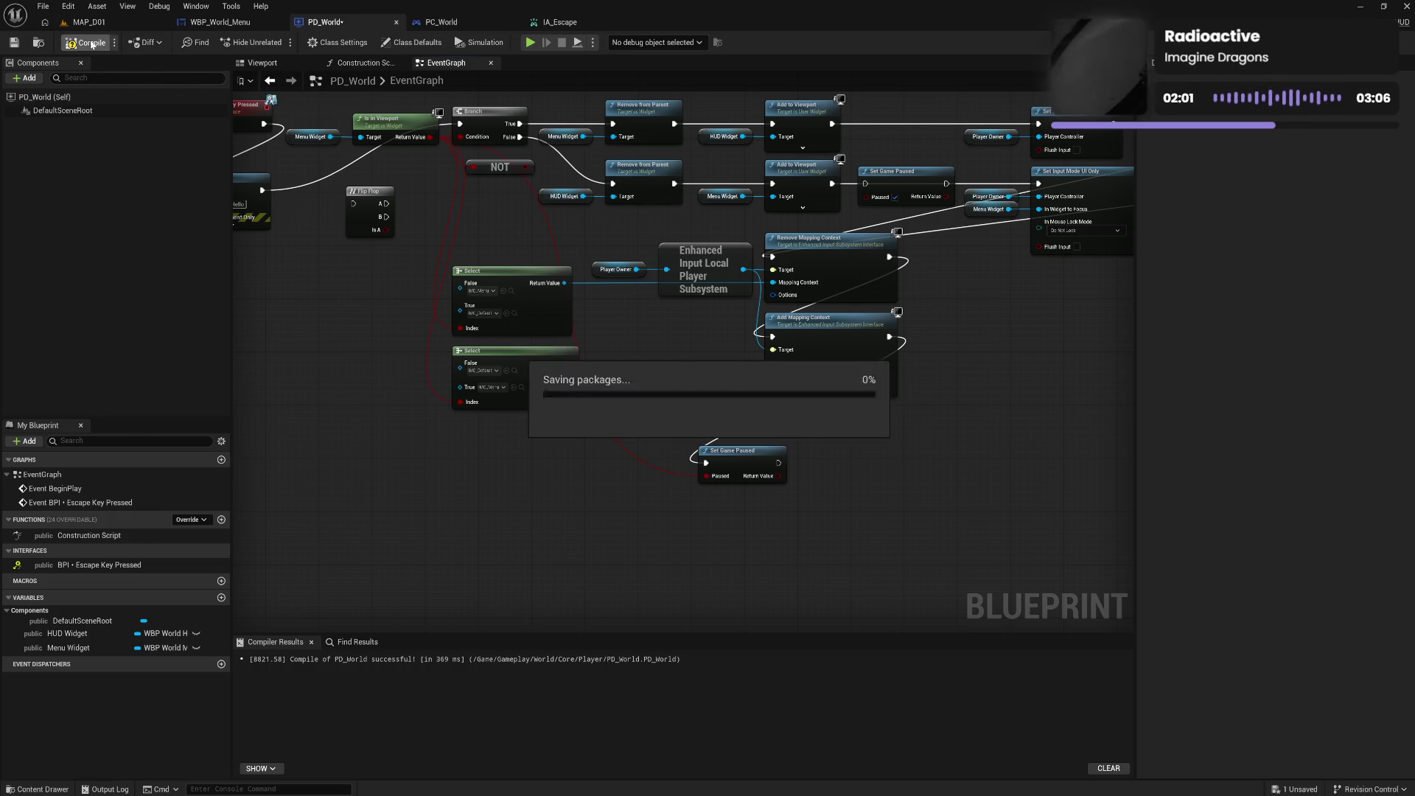
pyautogui.click(87, 23)
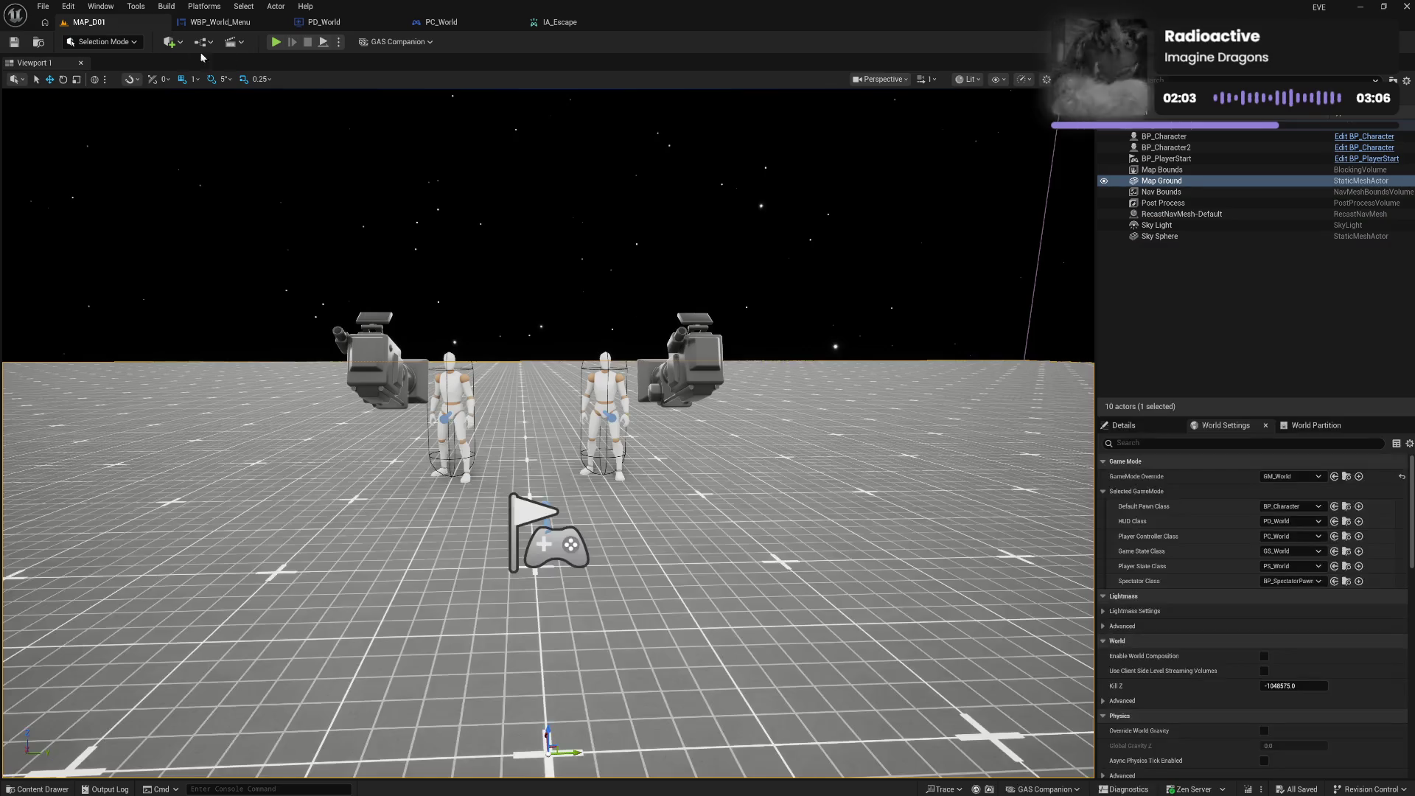
pyautogui.click(276, 43)
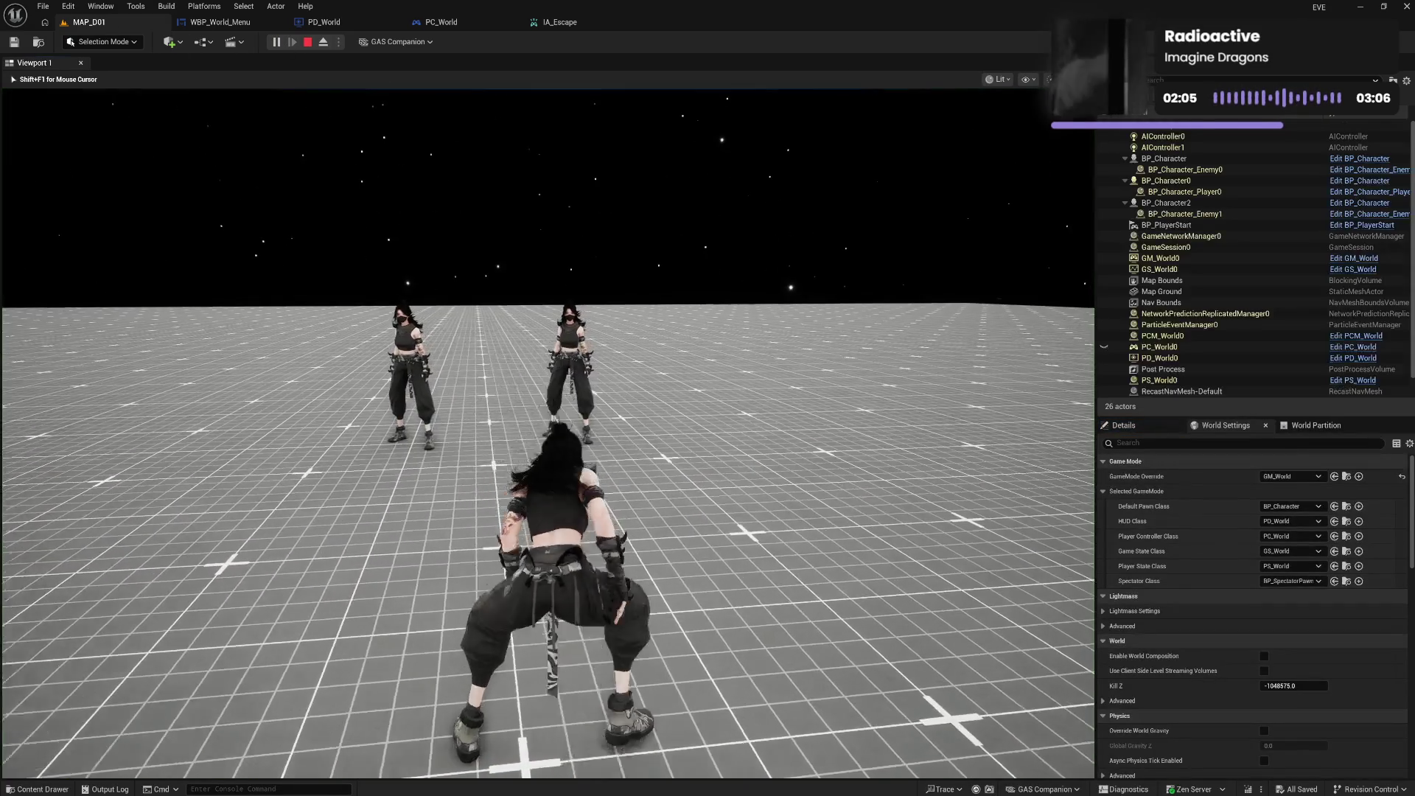
pyautogui.press('Escape')
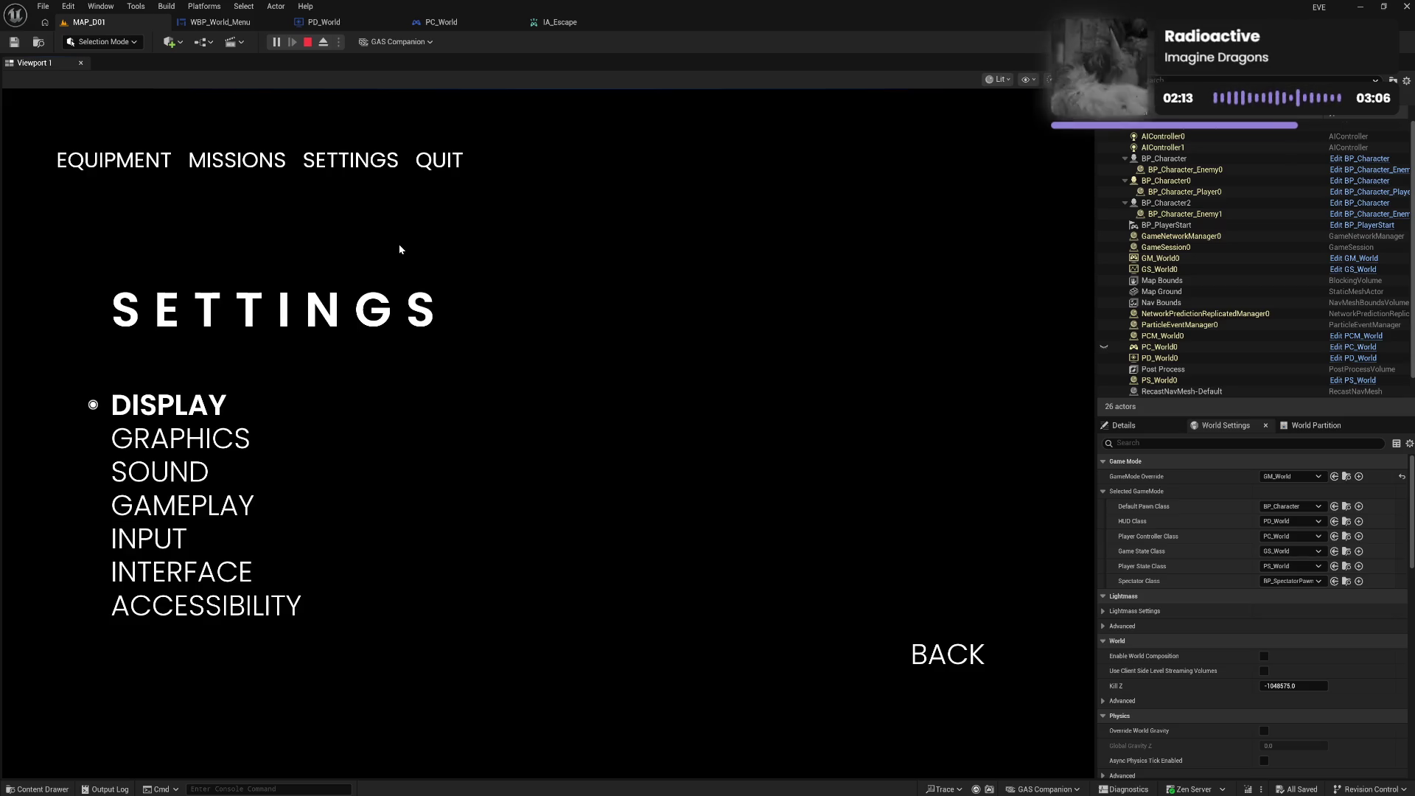
pyautogui.press('Escape')
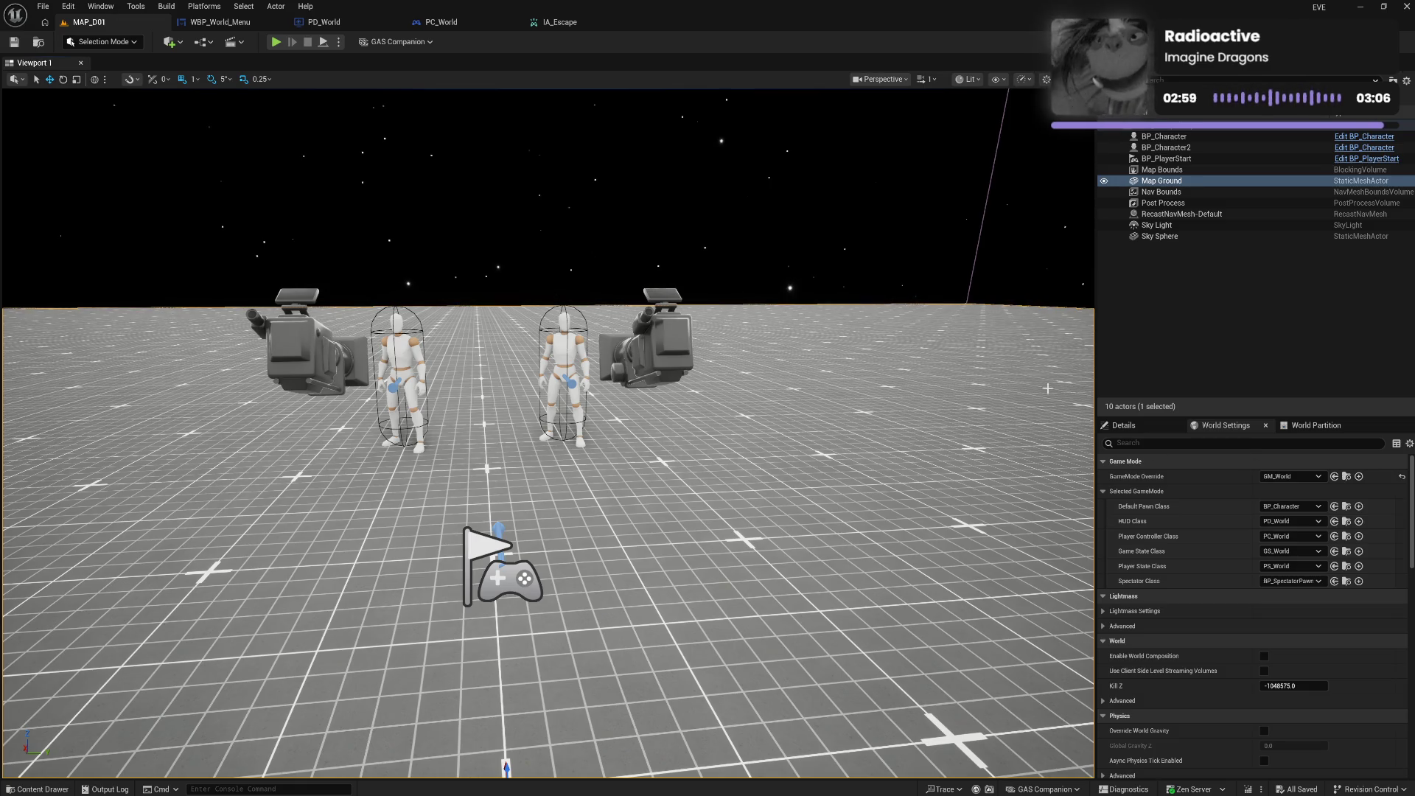
pyautogui.click(321, 23)
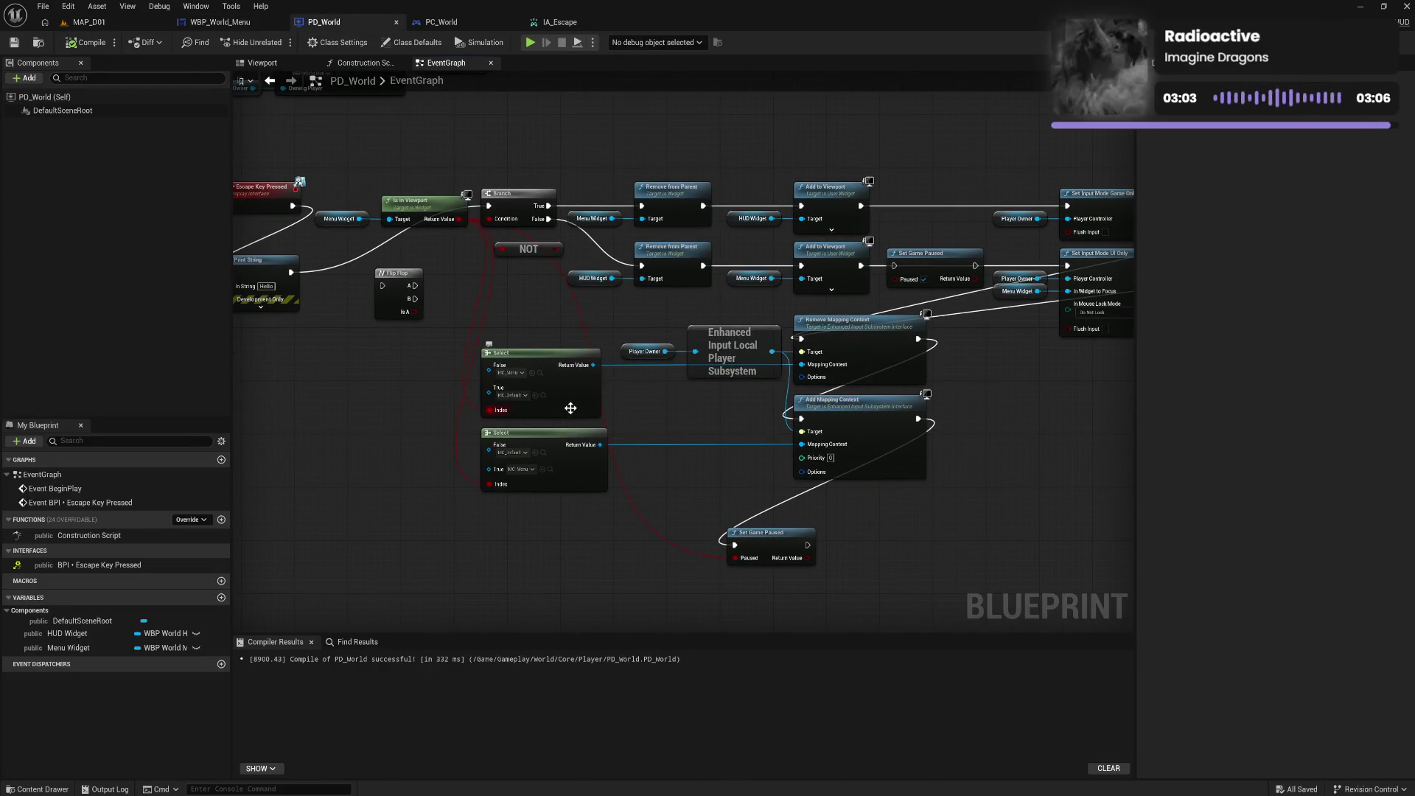
# Move the spare unconnected Set Game Paused node above the PD_World node rows
pyautogui.moveTo(667, 413)
pyautogui.mouseDown()
pyautogui.moveTo(754, 422)
pyautogui.moveTo(692, 416)
pyautogui.mouseUp()
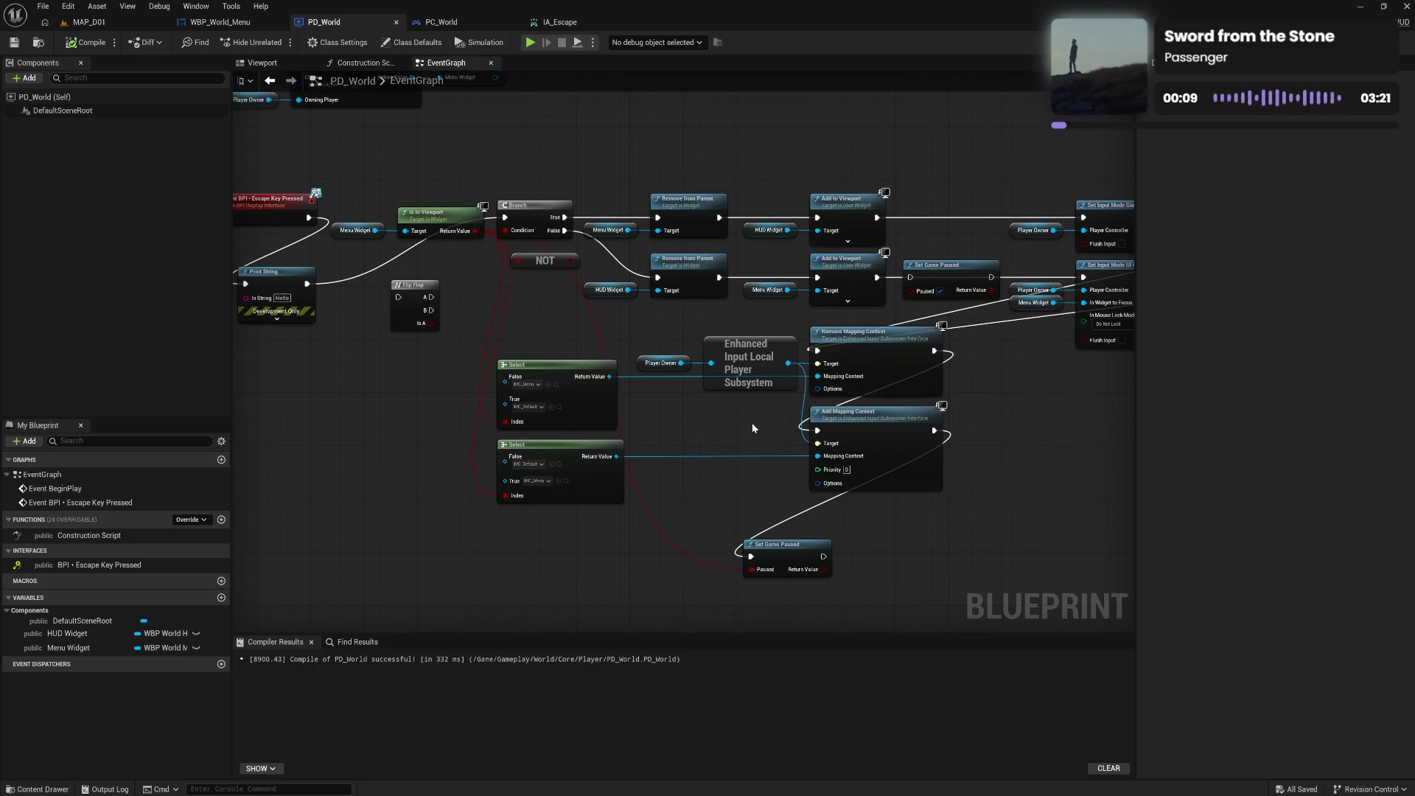
pyautogui.moveTo(746, 425); pyautogui.dragTo(737, 407)
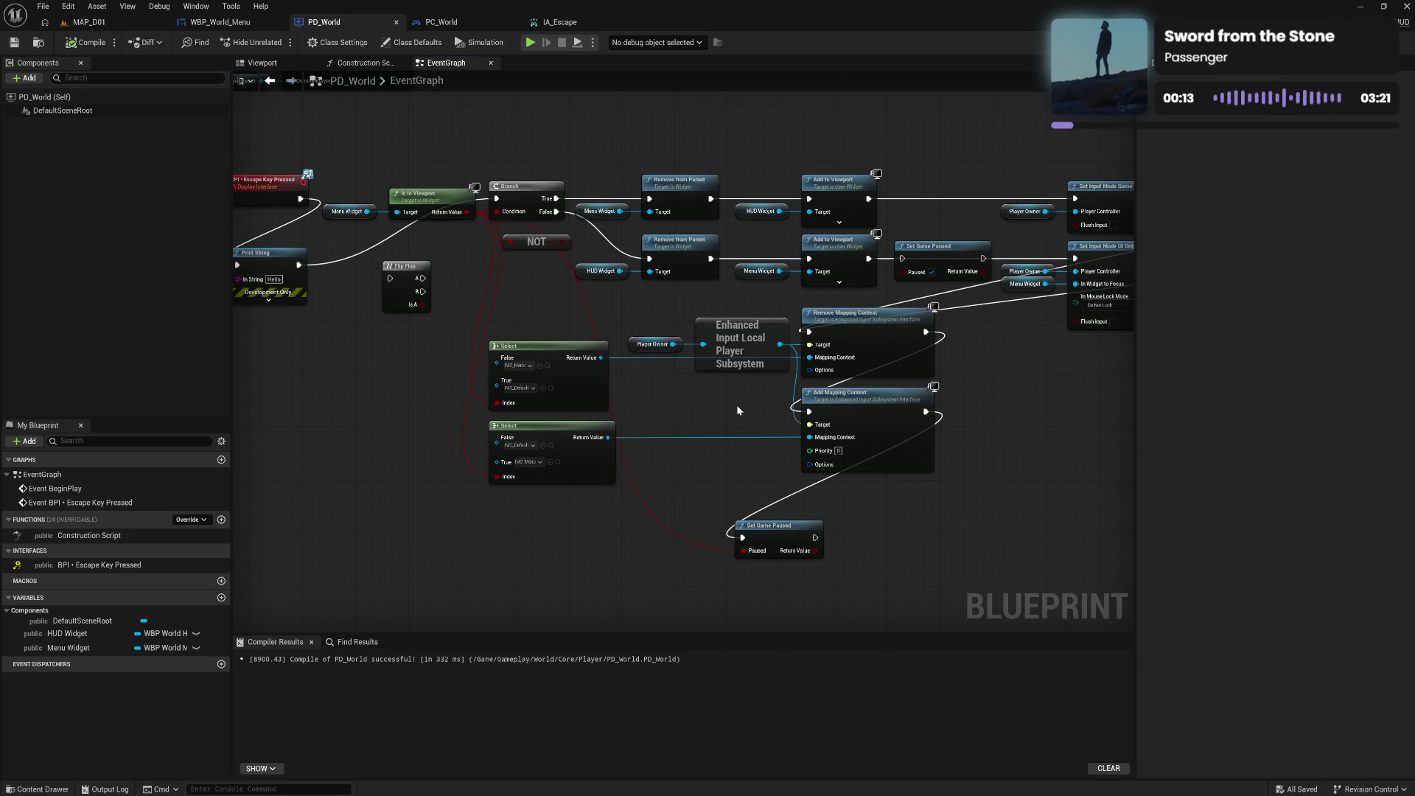
pyautogui.moveTo(741, 404); pyautogui.dragTo(707, 433)
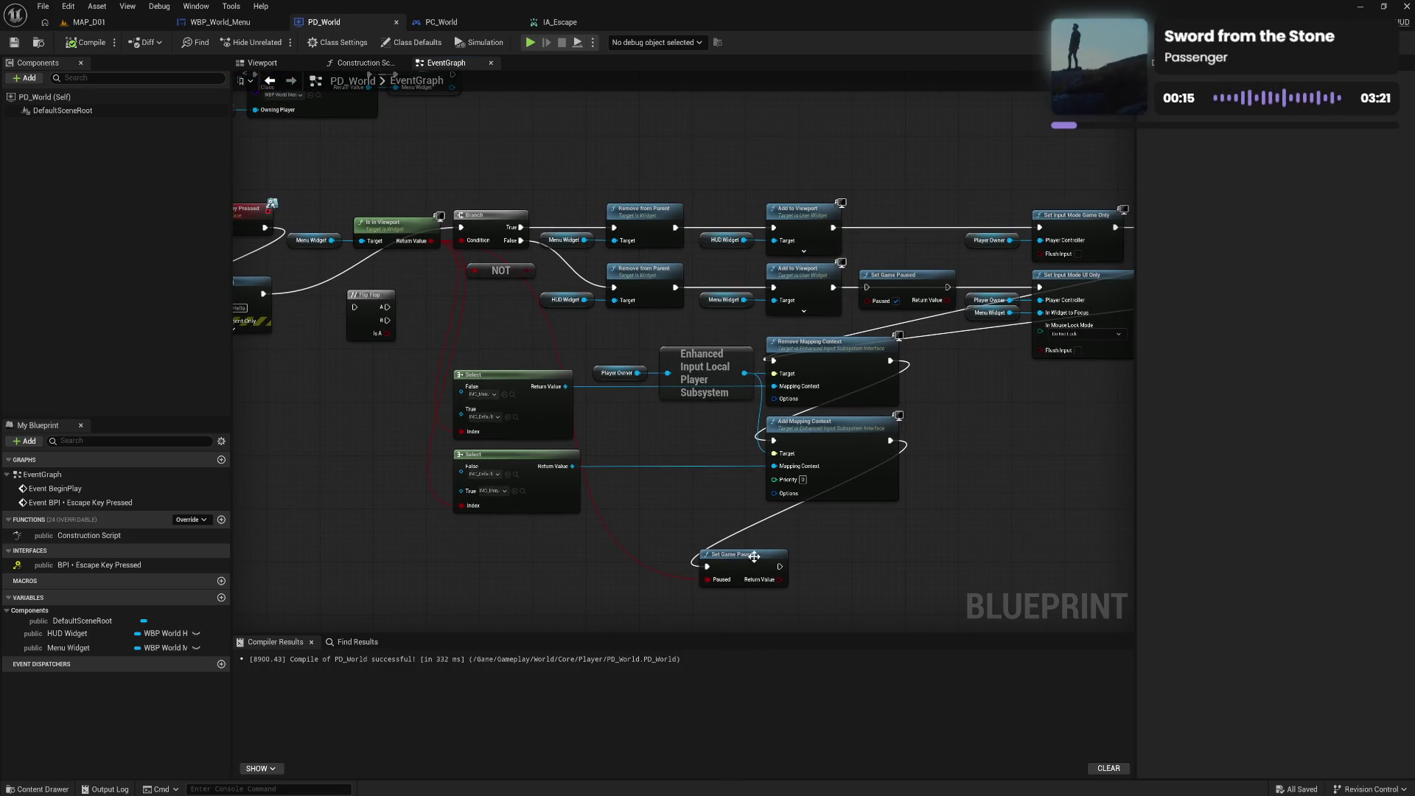
pyautogui.moveTo(741, 566)
pyautogui.mouseDown()
pyautogui.moveTo(774, 560)
pyautogui.moveTo(806, 528)
pyautogui.mouseUp()
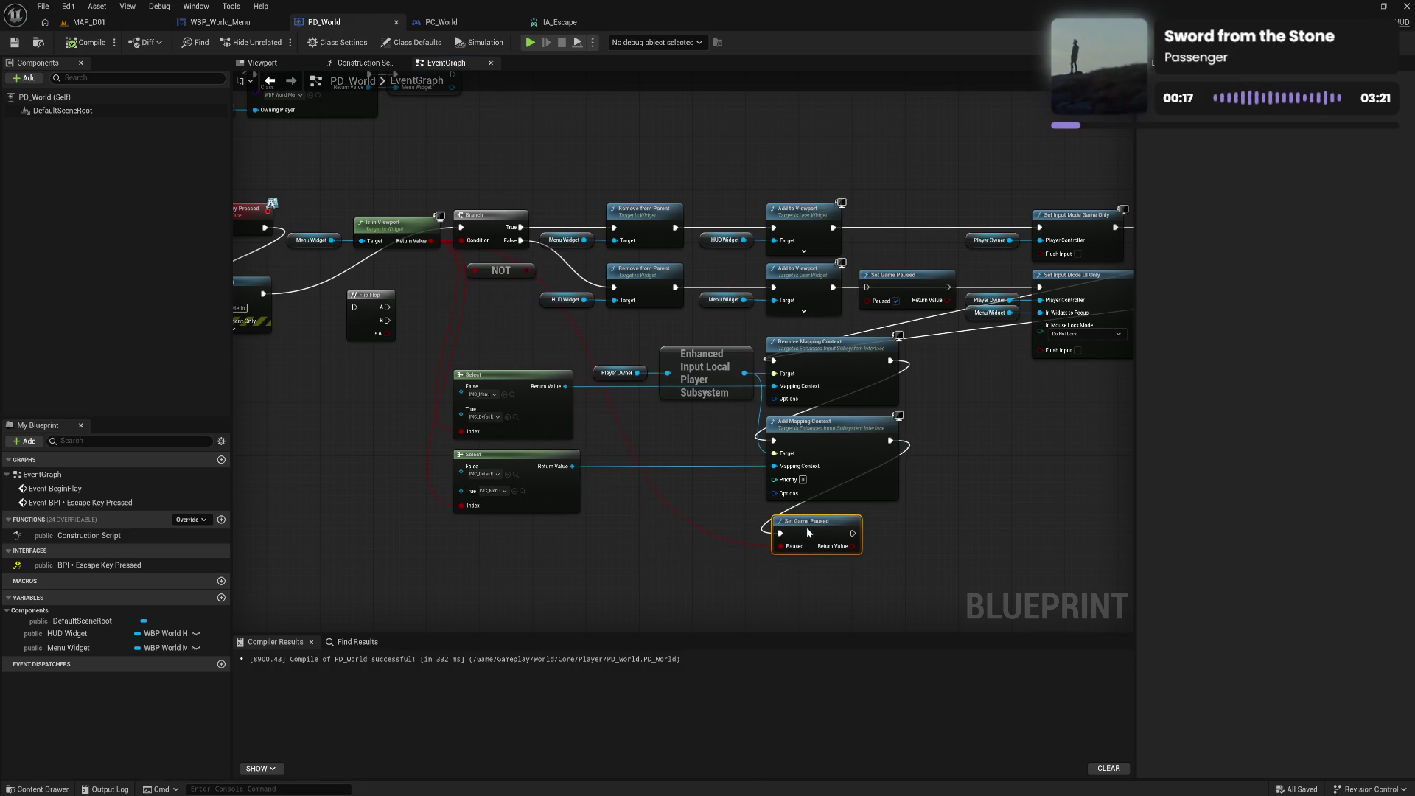
pyautogui.moveTo(984, 491); pyautogui.dragTo(886, 519)
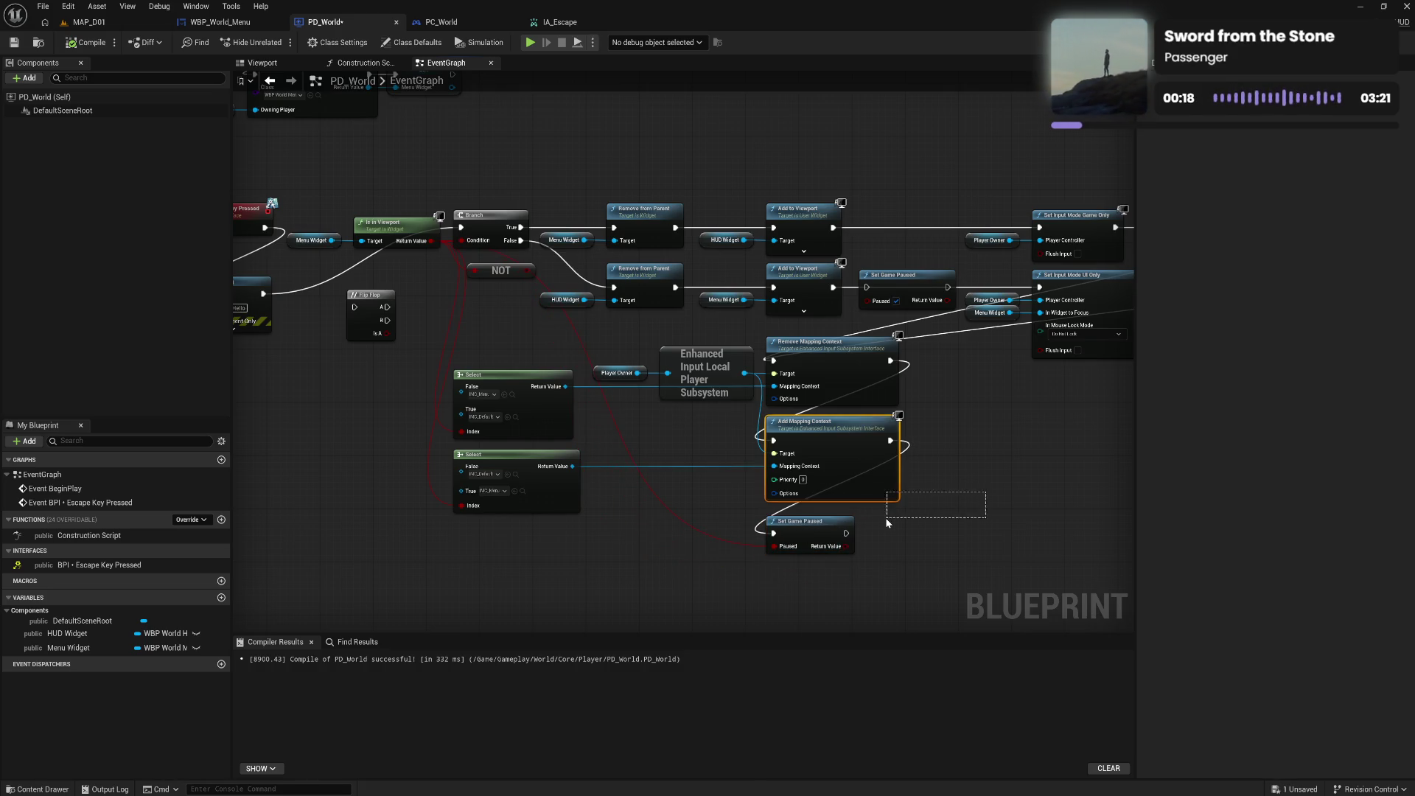
pyautogui.click(1003, 472)
pyautogui.moveTo(1014, 464)
pyautogui.mouseDown()
pyautogui.moveTo(873, 515)
pyautogui.moveTo(887, 493)
pyautogui.mouseUp()
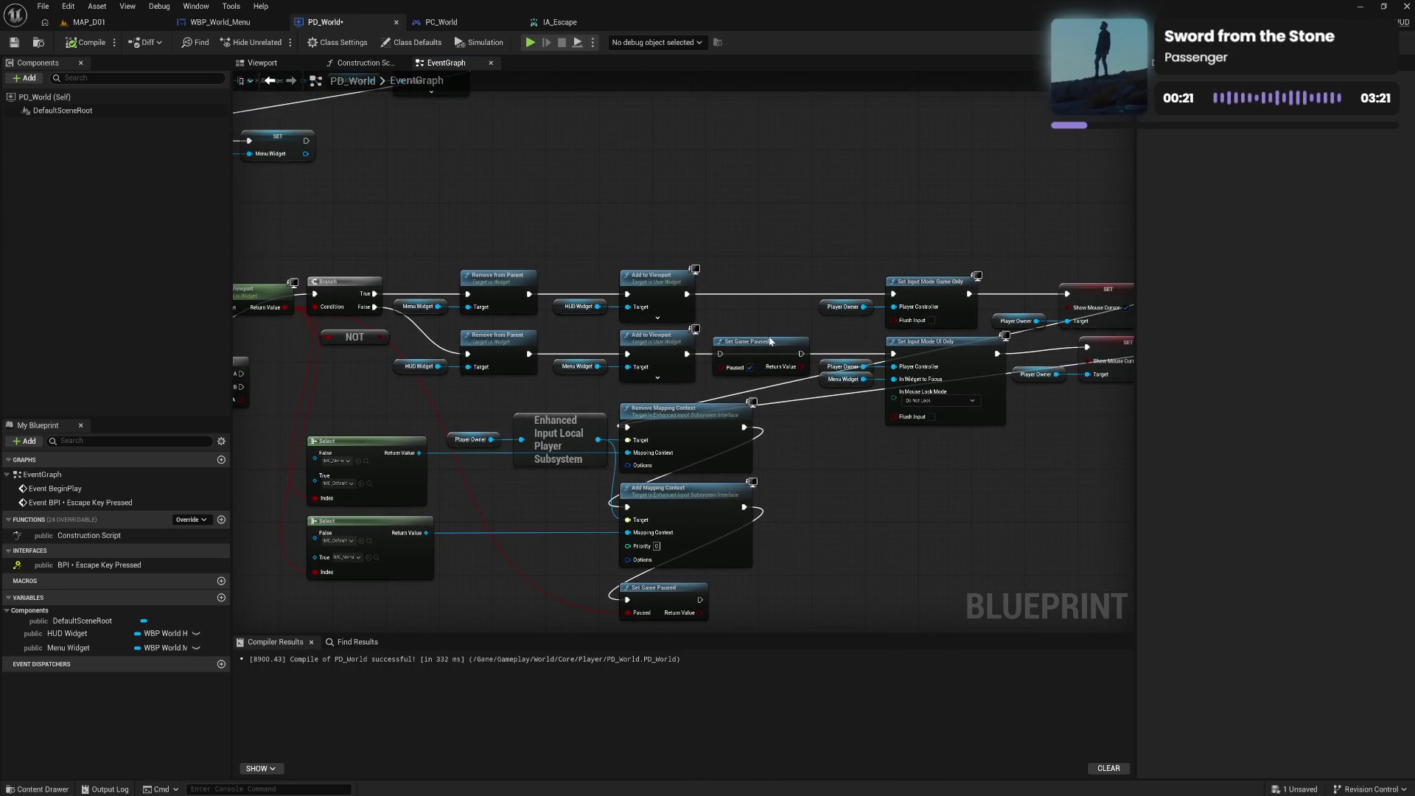
pyautogui.moveTo(770, 344); pyautogui.dragTo(748, 209)
pyautogui.click(808, 530)
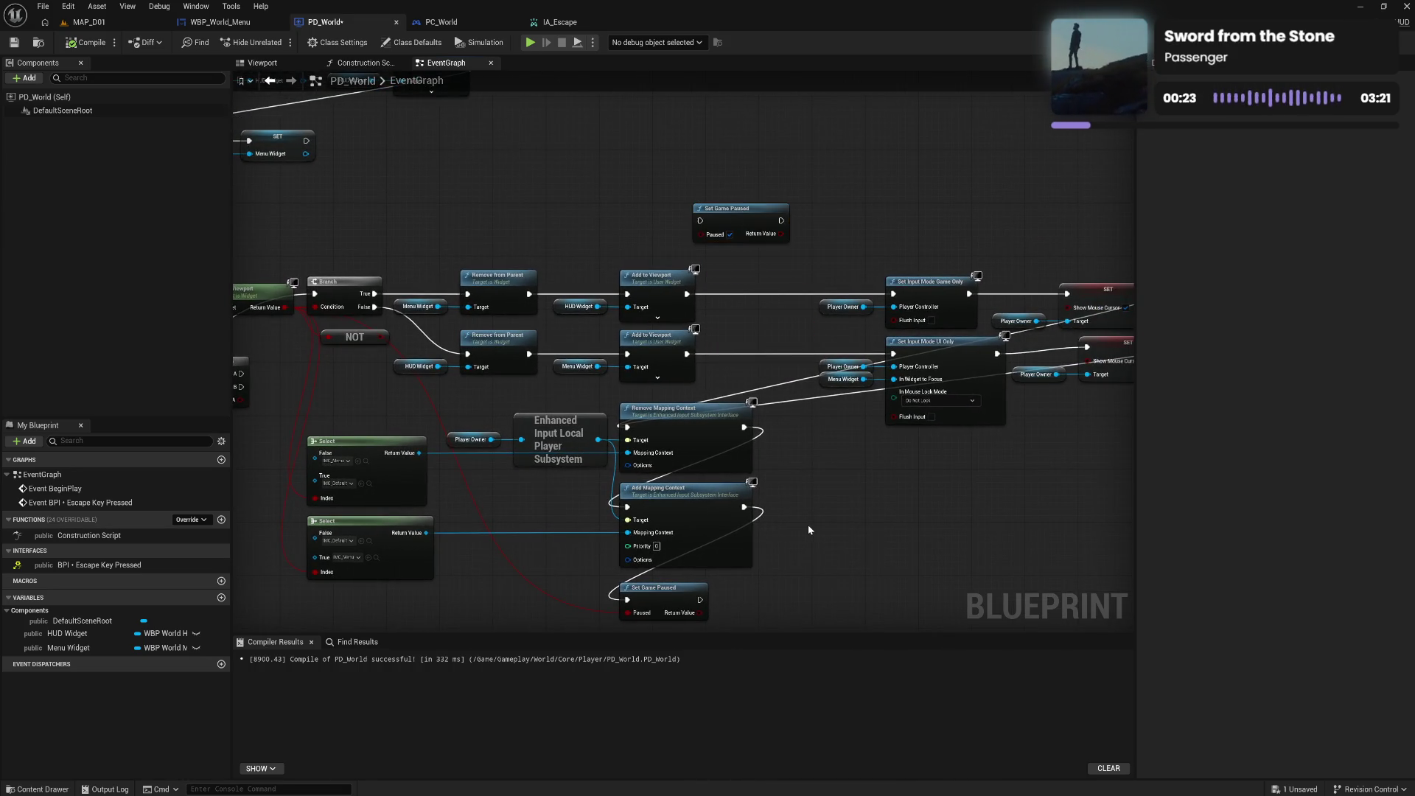
pyautogui.moveTo(809, 530)
pyautogui.mouseDown()
pyautogui.moveTo(844, 446)
pyautogui.moveTo(995, 413)
pyautogui.moveTo(934, 443)
pyautogui.moveTo(860, 443)
pyautogui.moveTo(935, 450)
pyautogui.mouseUp()
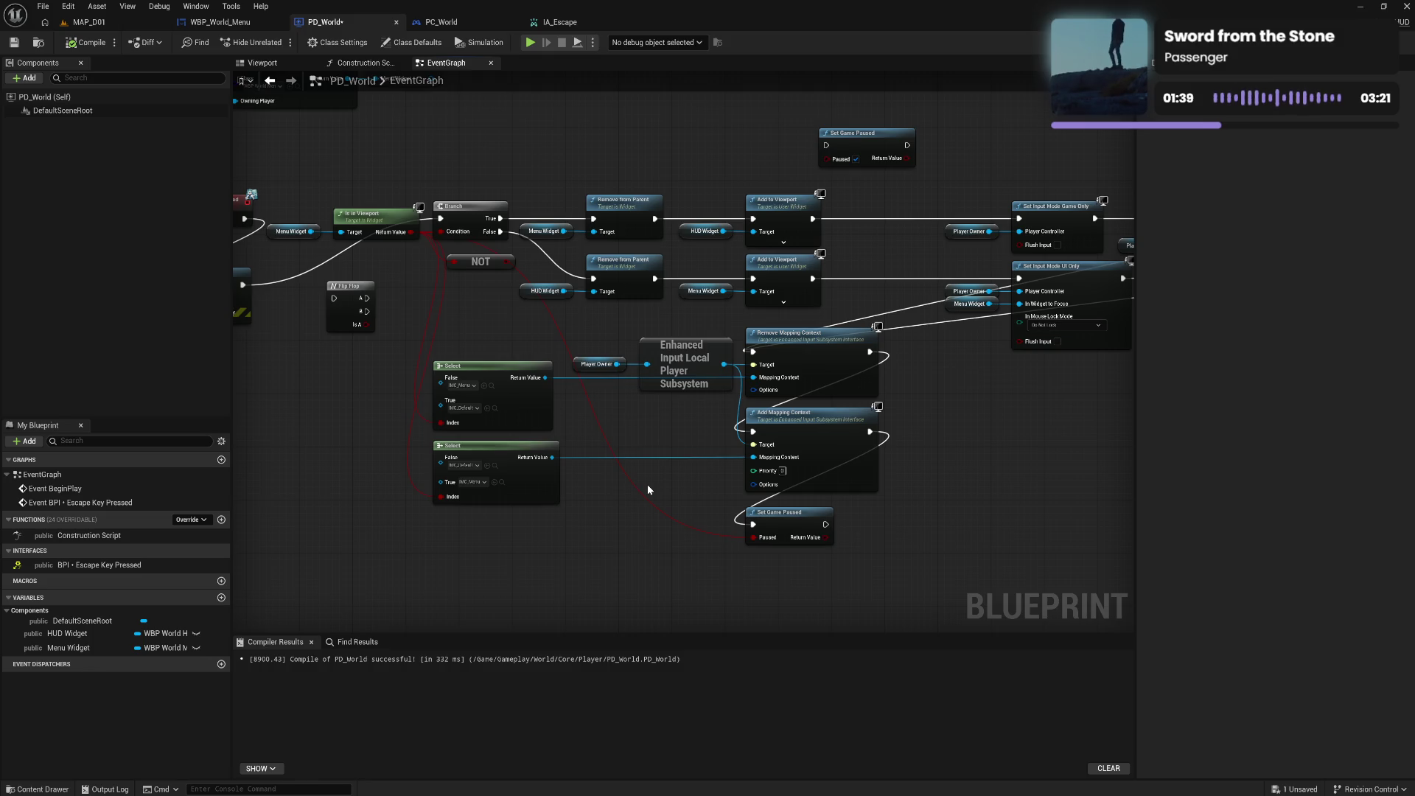
pyautogui.moveTo(961, 441); pyautogui.dragTo(814, 459)
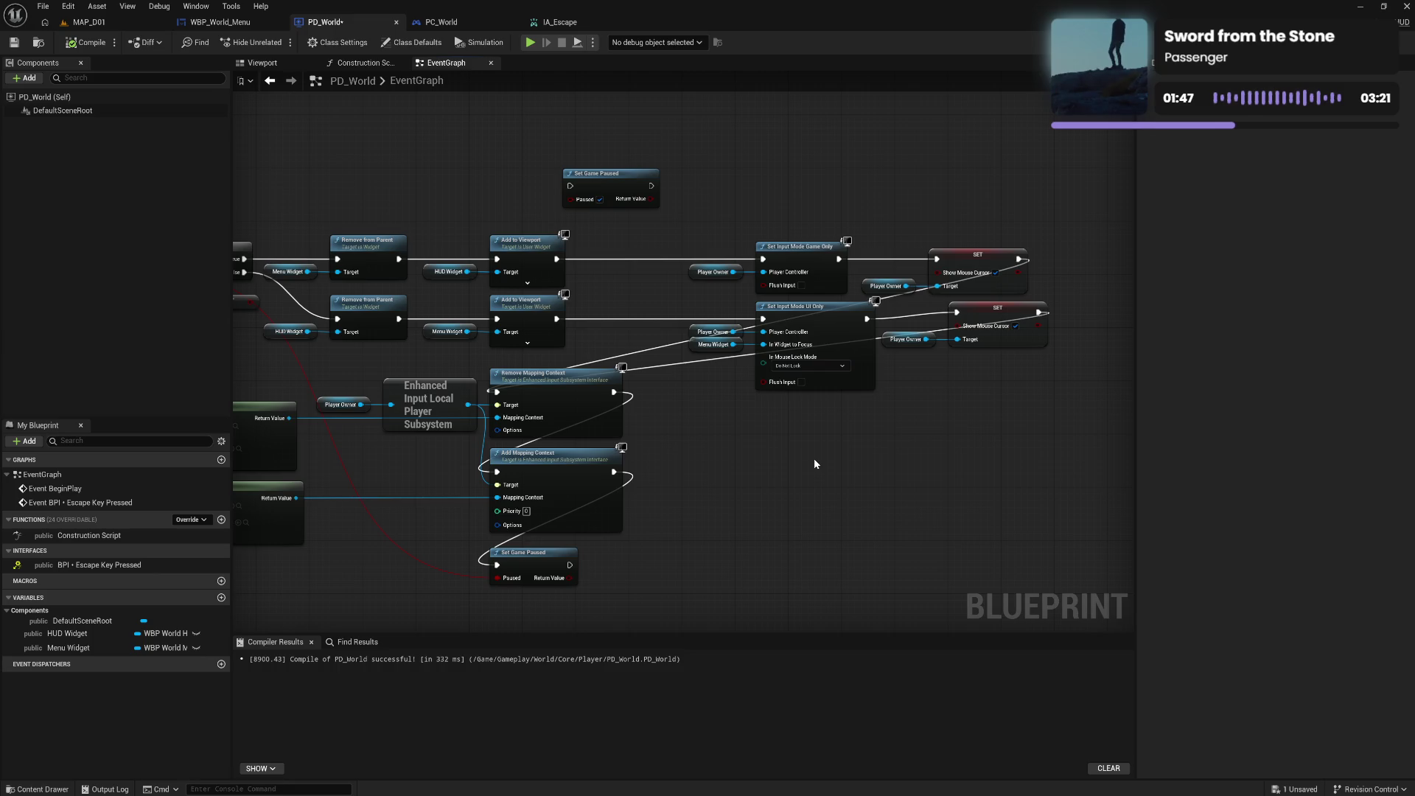
pyautogui.moveTo(683, 441); pyautogui.dragTo(927, 432)
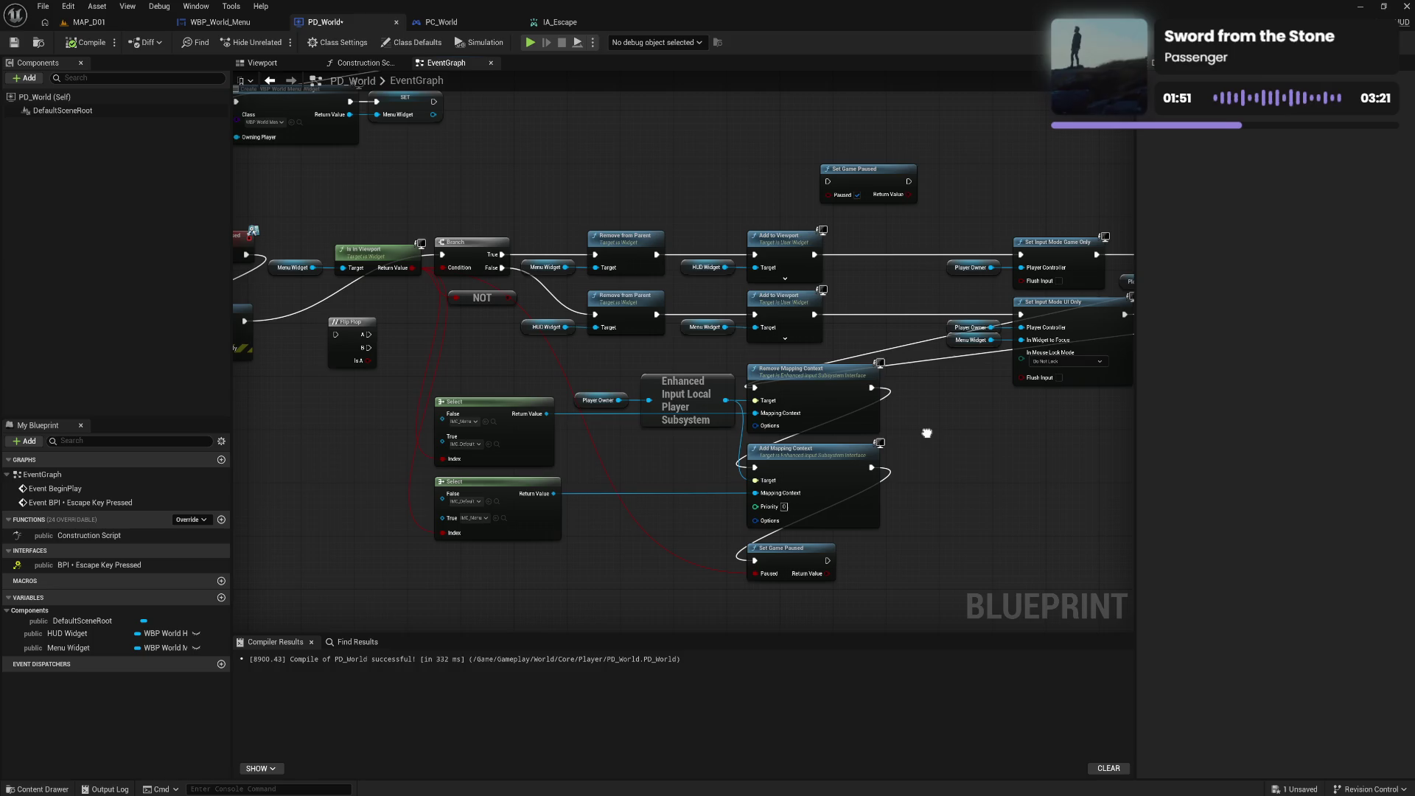
pyautogui.moveTo(927, 432)
pyautogui.mouseDown()
pyautogui.moveTo(979, 417)
pyautogui.moveTo(761, 416)
pyautogui.mouseUp()
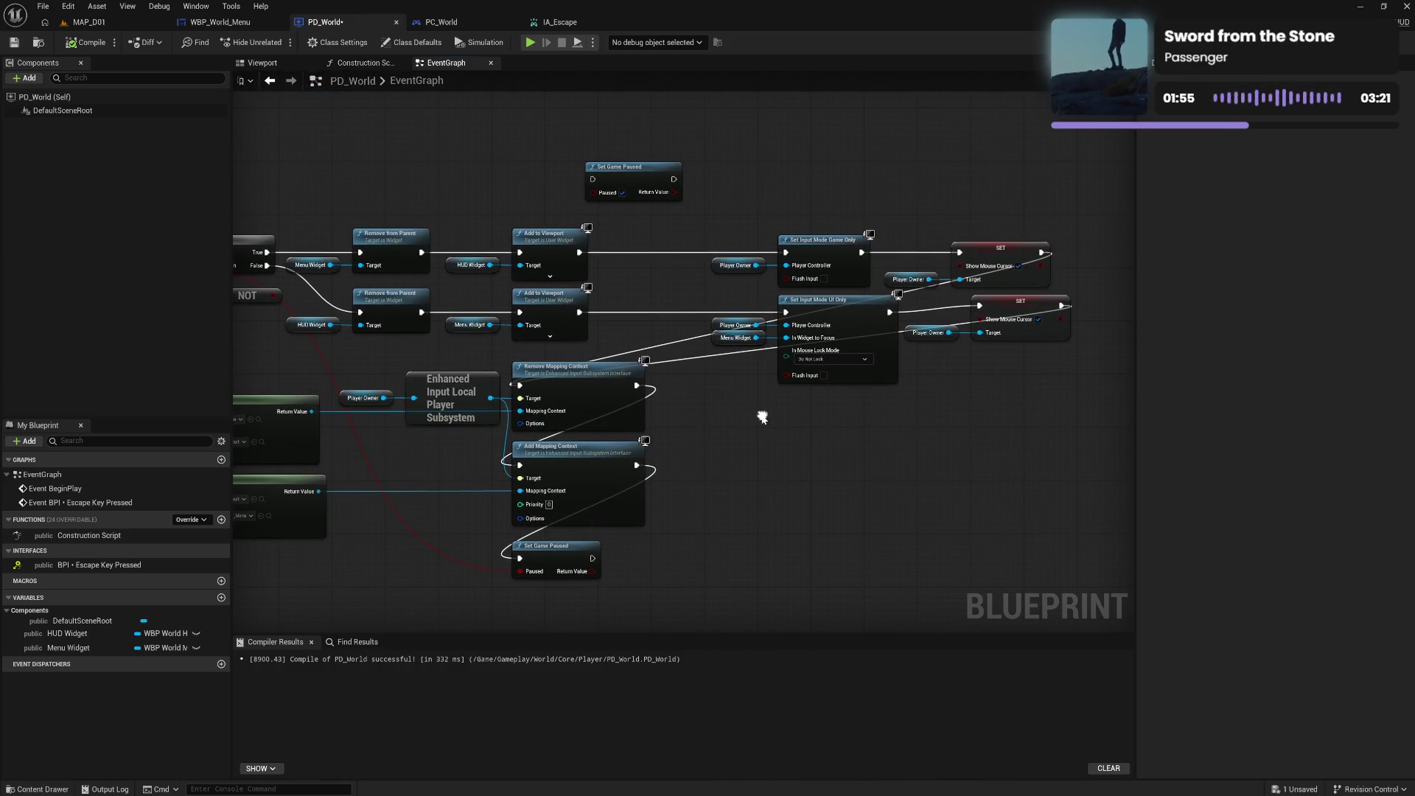
pyautogui.moveTo(677, 362); pyautogui.dragTo(886, 375)
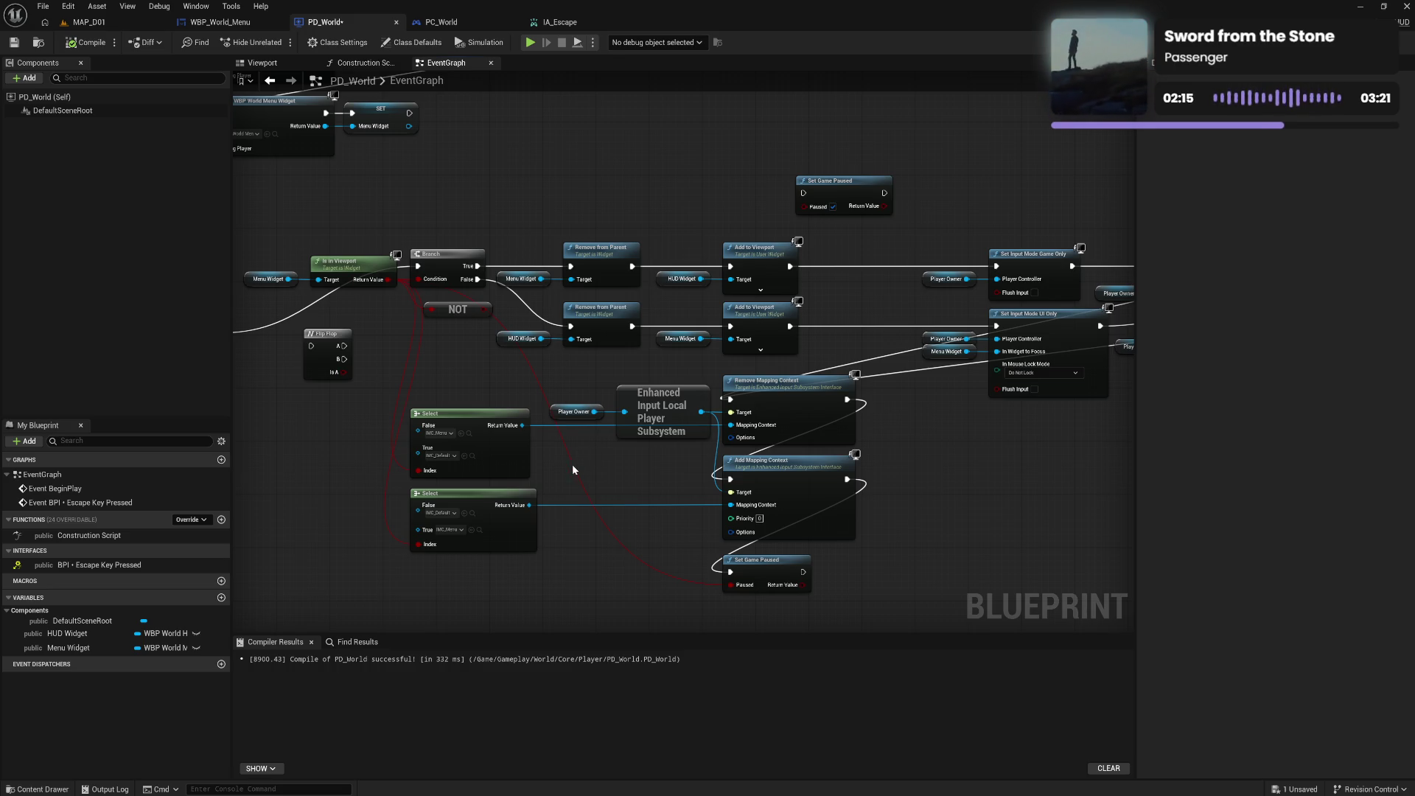
# Set the first Select's True option to IMC_Menu and False to IMC_Default
pyautogui.click(446, 455)
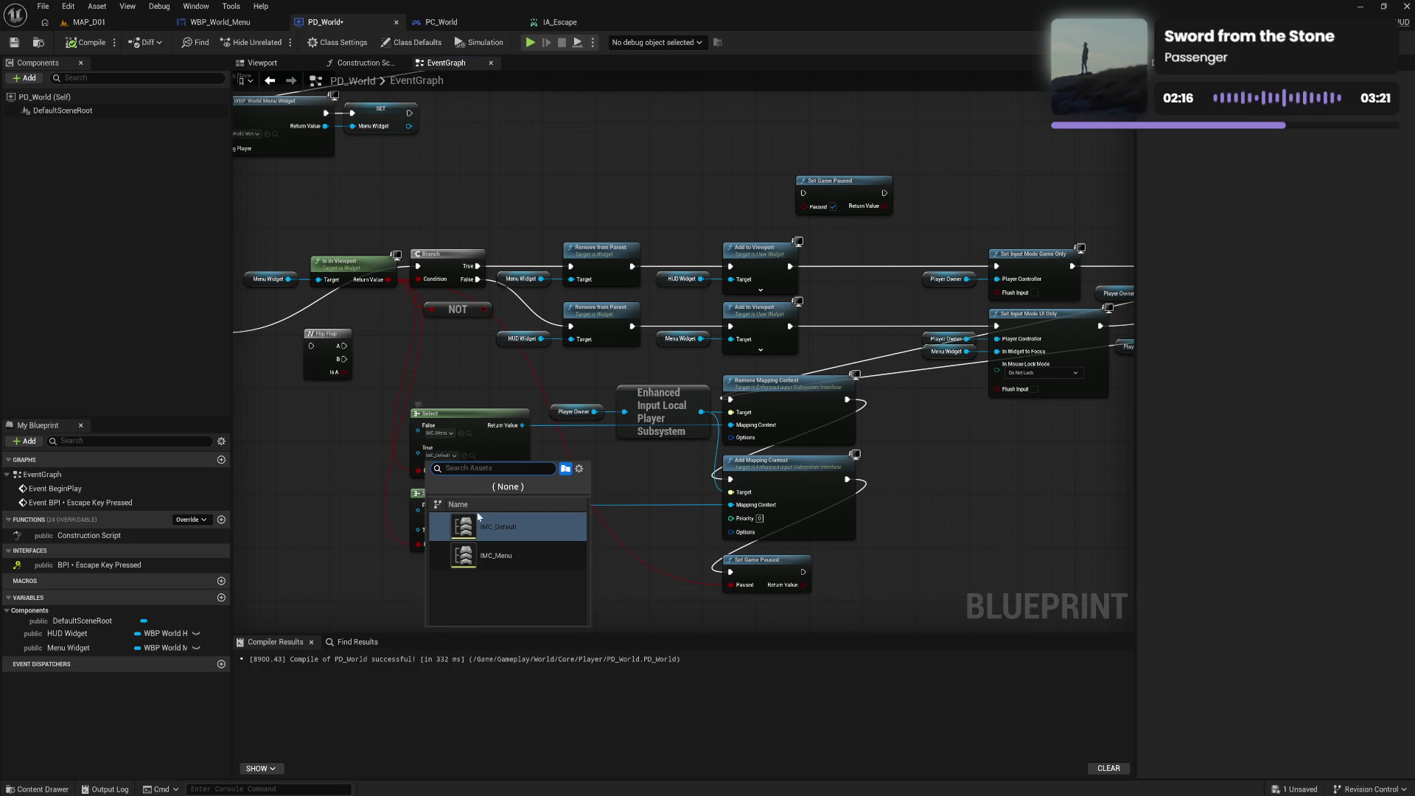
pyautogui.click(498, 554)
pyautogui.click(446, 434)
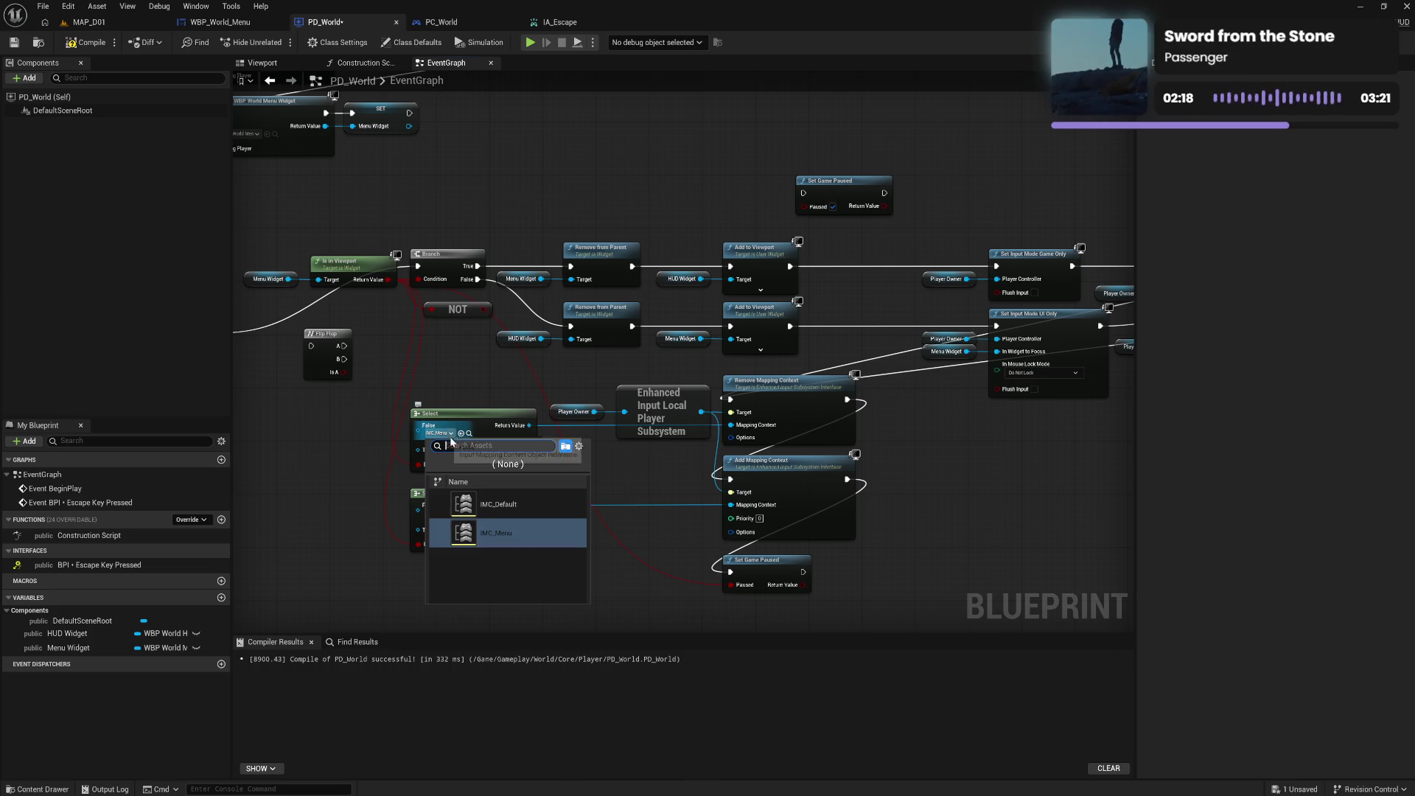
pyautogui.click(488, 506)
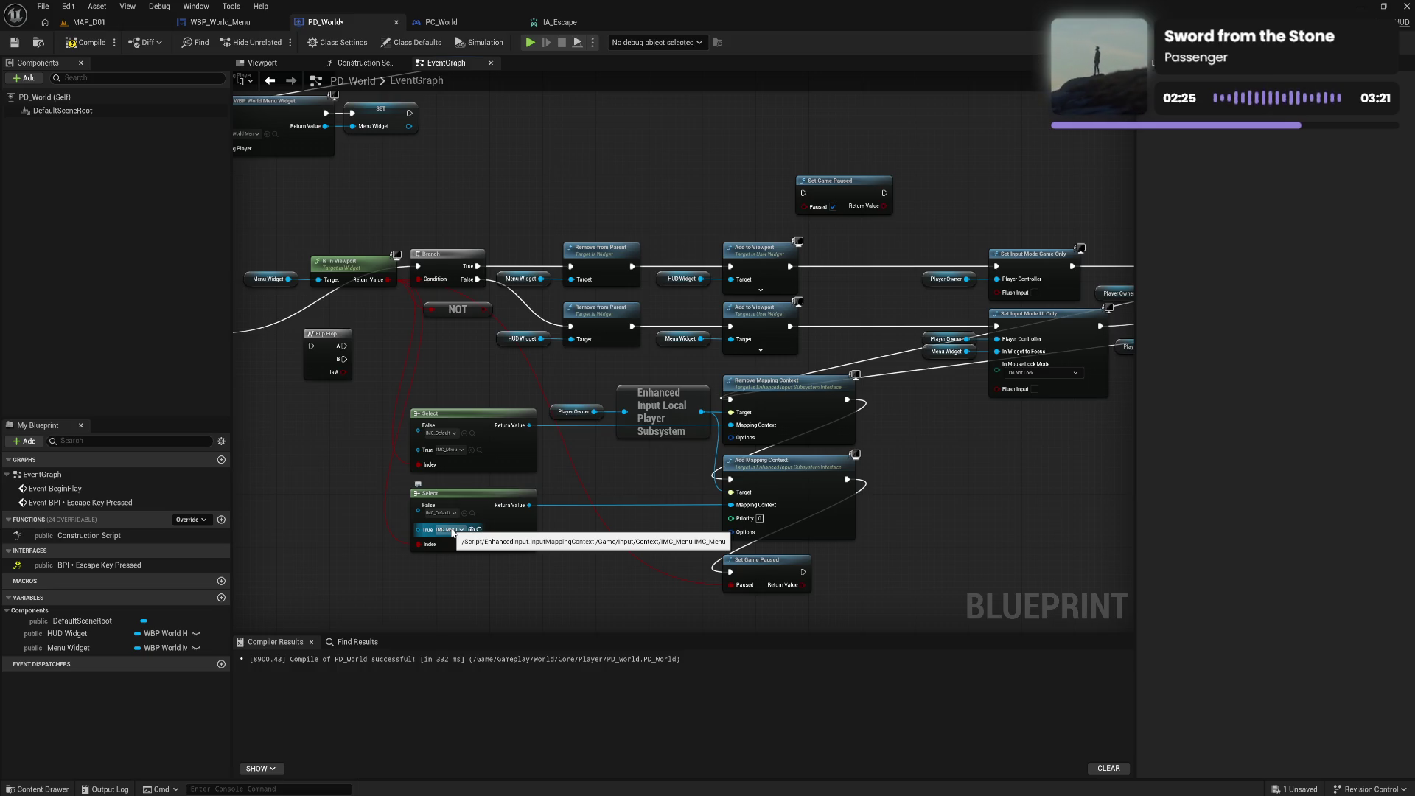
# Set the second Select's True option to IMC_Default and False to IMC_Menu
pyautogui.click(452, 530)
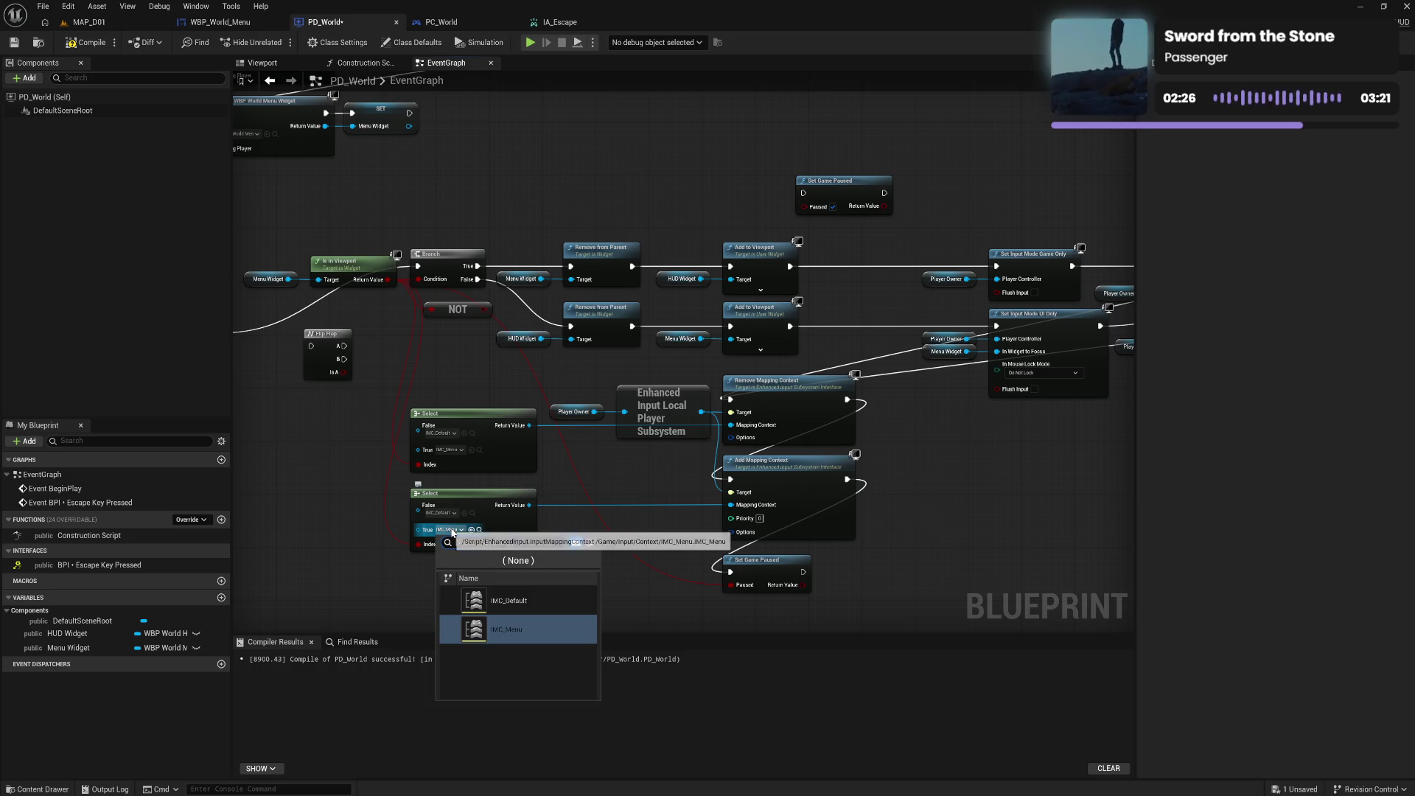
pyautogui.click(520, 599)
pyautogui.click(444, 513)
pyautogui.click(496, 603)
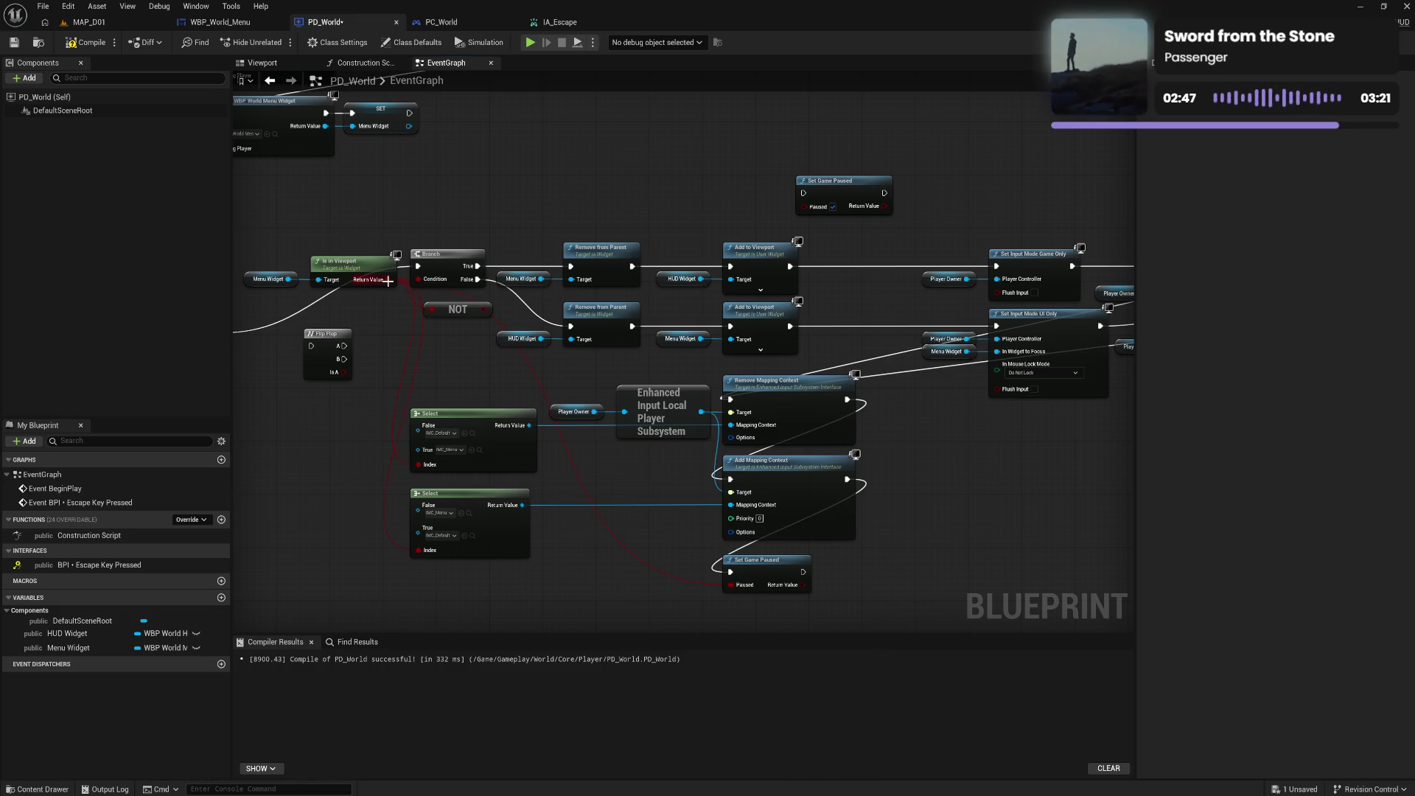
# Add a NOT Boolean node inverting Is in Viewport's Return Value beside Set Game Paused
pyautogui.moveTo(387, 281); pyautogui.dragTo(610, 567)
pyautogui.write('no')
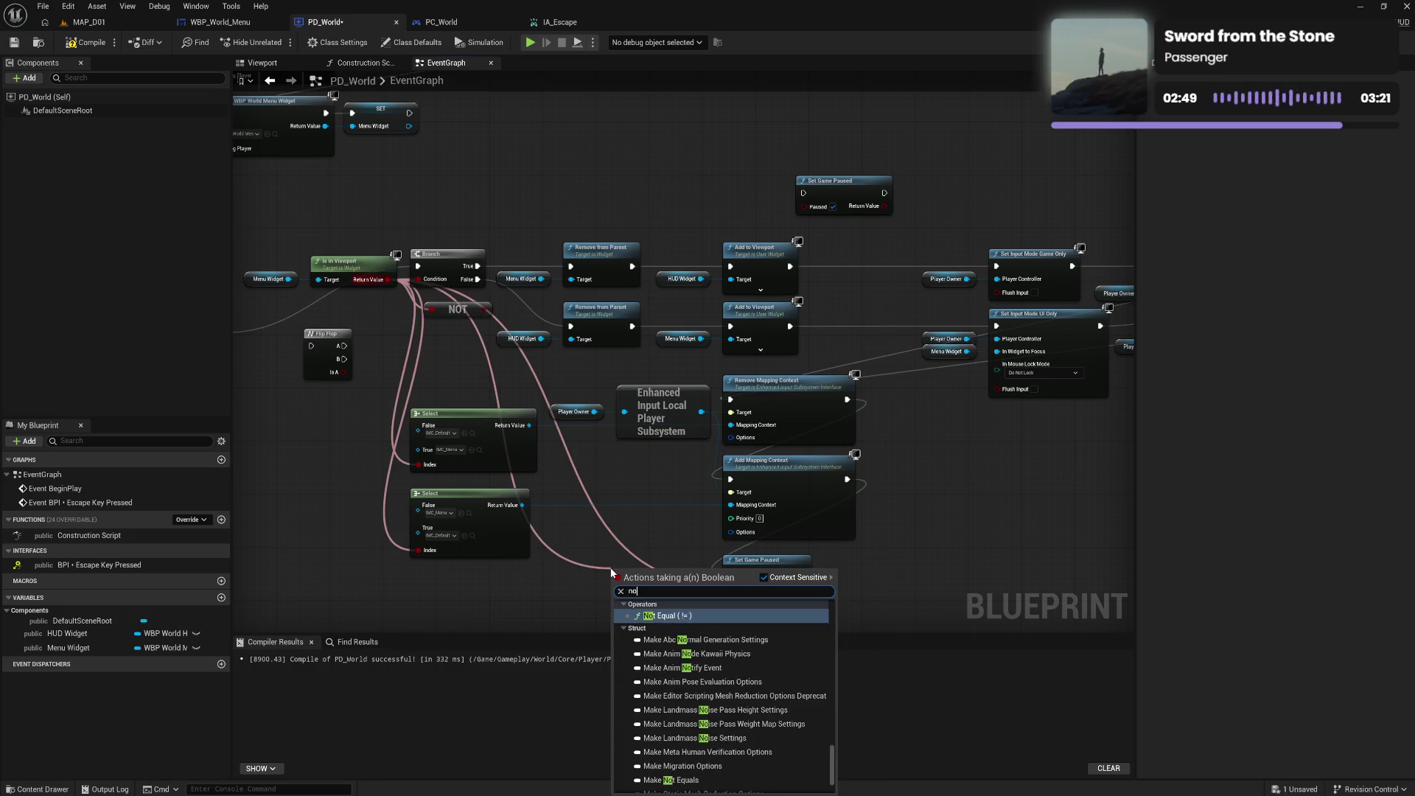
pyautogui.write('t b')
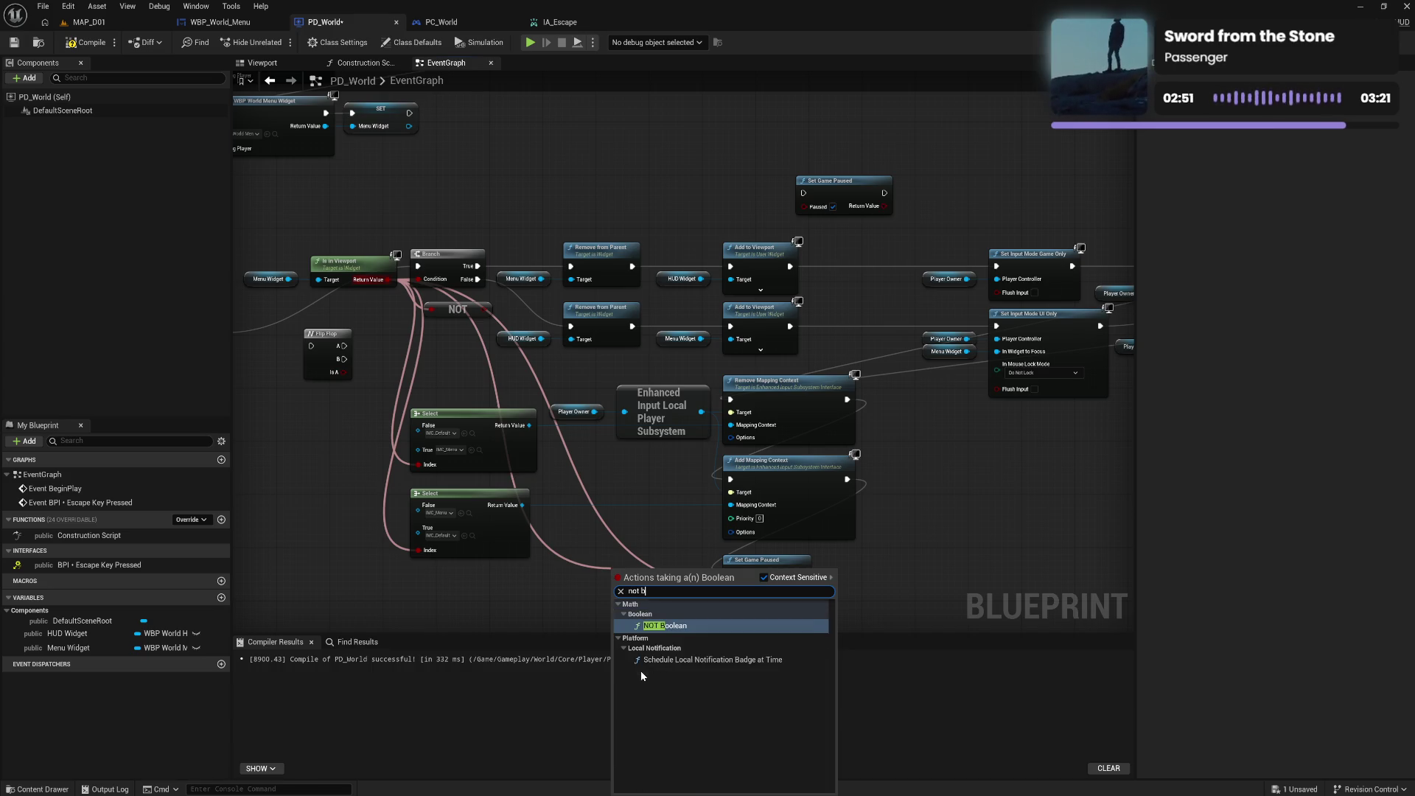
pyautogui.click(660, 627)
pyautogui.moveTo(643, 582); pyautogui.dragTo(700, 588)
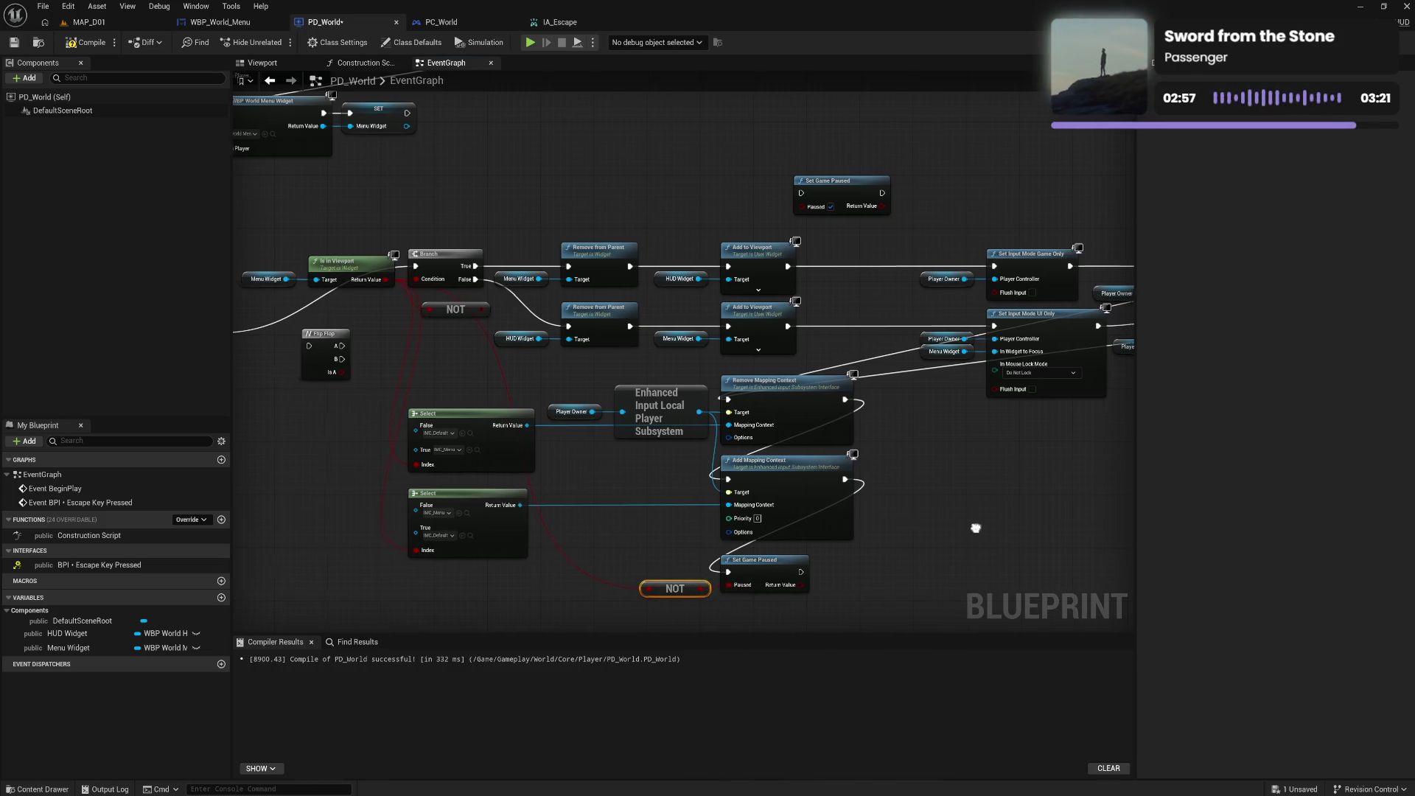
pyautogui.moveTo(954, 472); pyautogui.dragTo(828, 480)
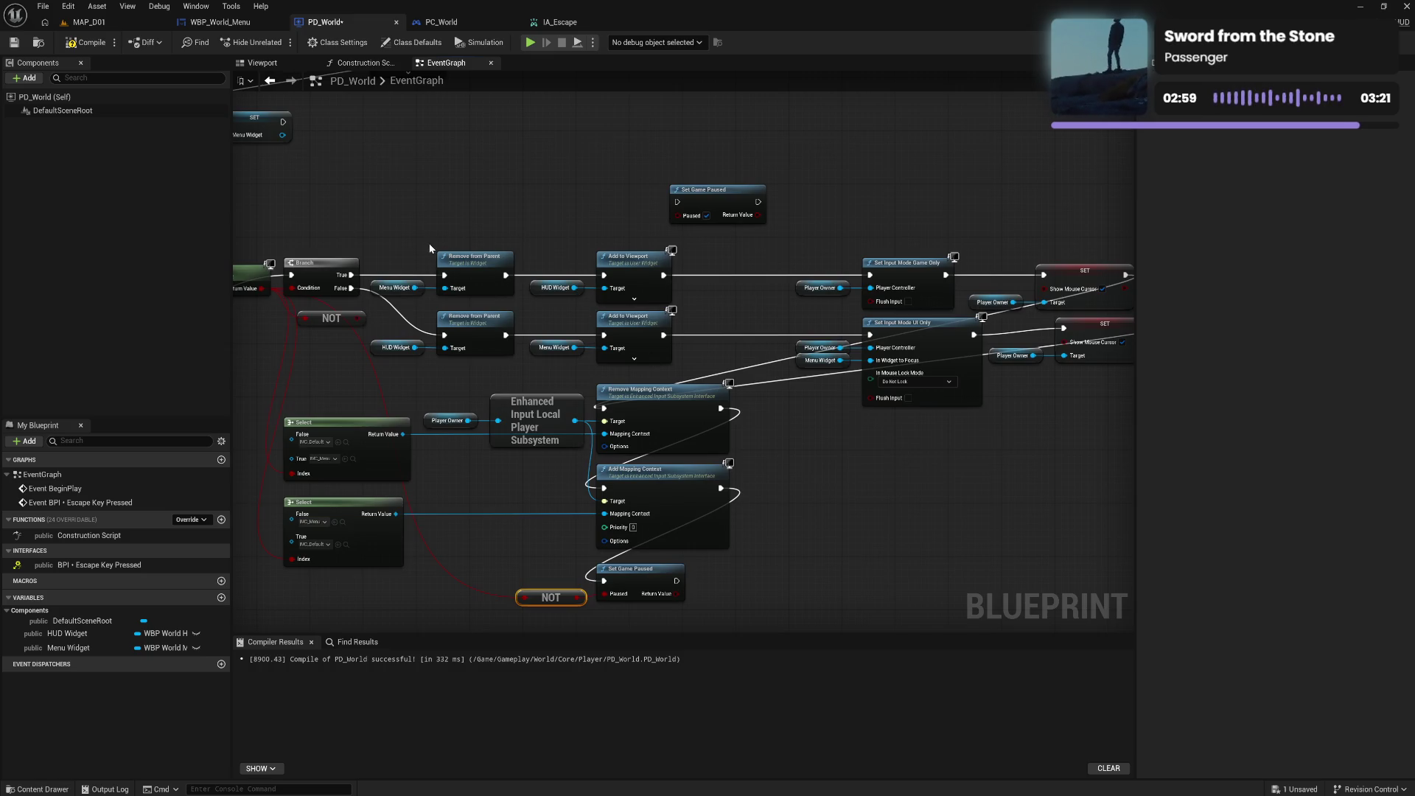
pyautogui.moveTo(402, 254)
pyautogui.mouseDown()
pyautogui.moveTo(649, 296)
pyautogui.moveTo(720, 281)
pyautogui.moveTo(632, 286)
pyautogui.mouseUp()
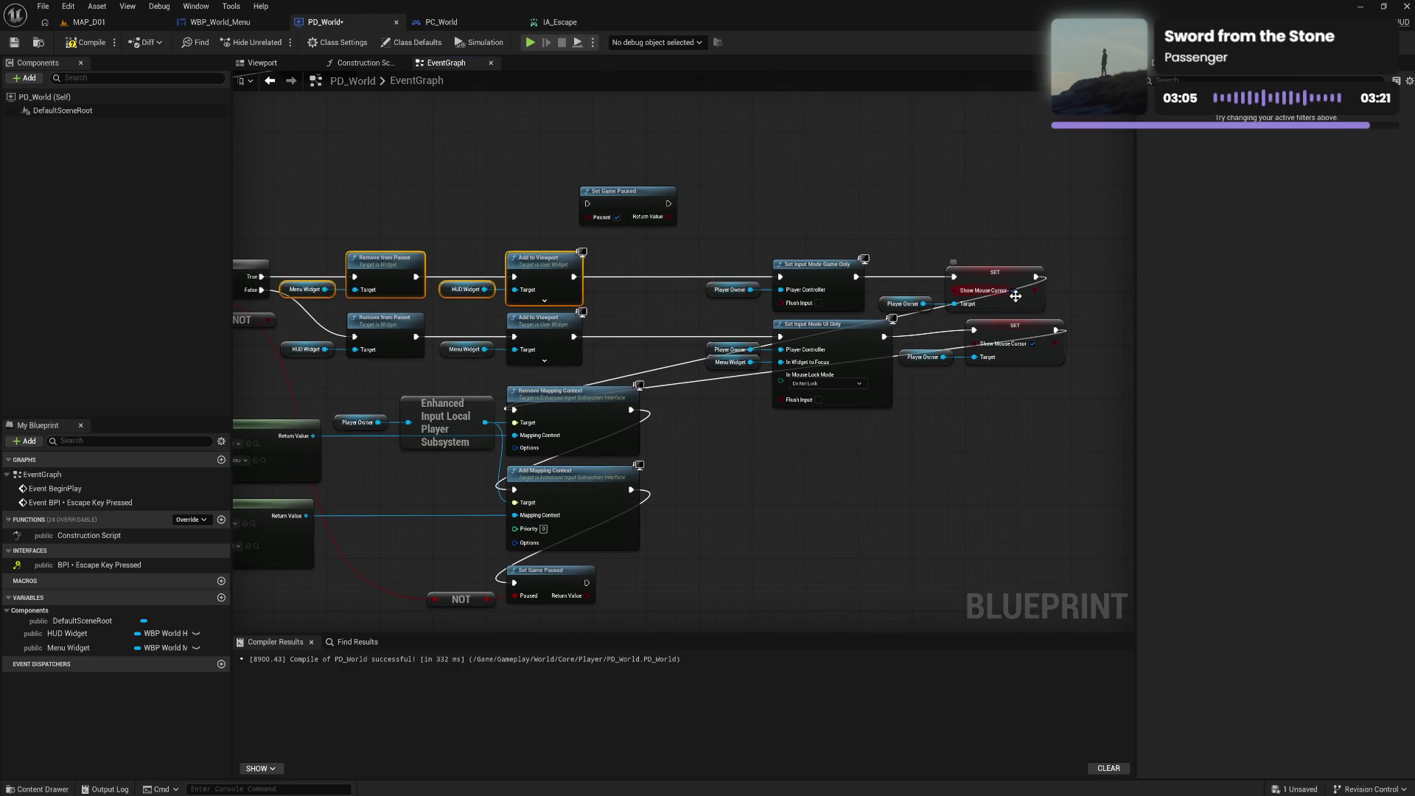
# Play-test MAP_D01, open the pause menu, browse Input, Sound, Graphics and Display settings, then stop
pyautogui.click(104, 22)
pyautogui.click(275, 42)
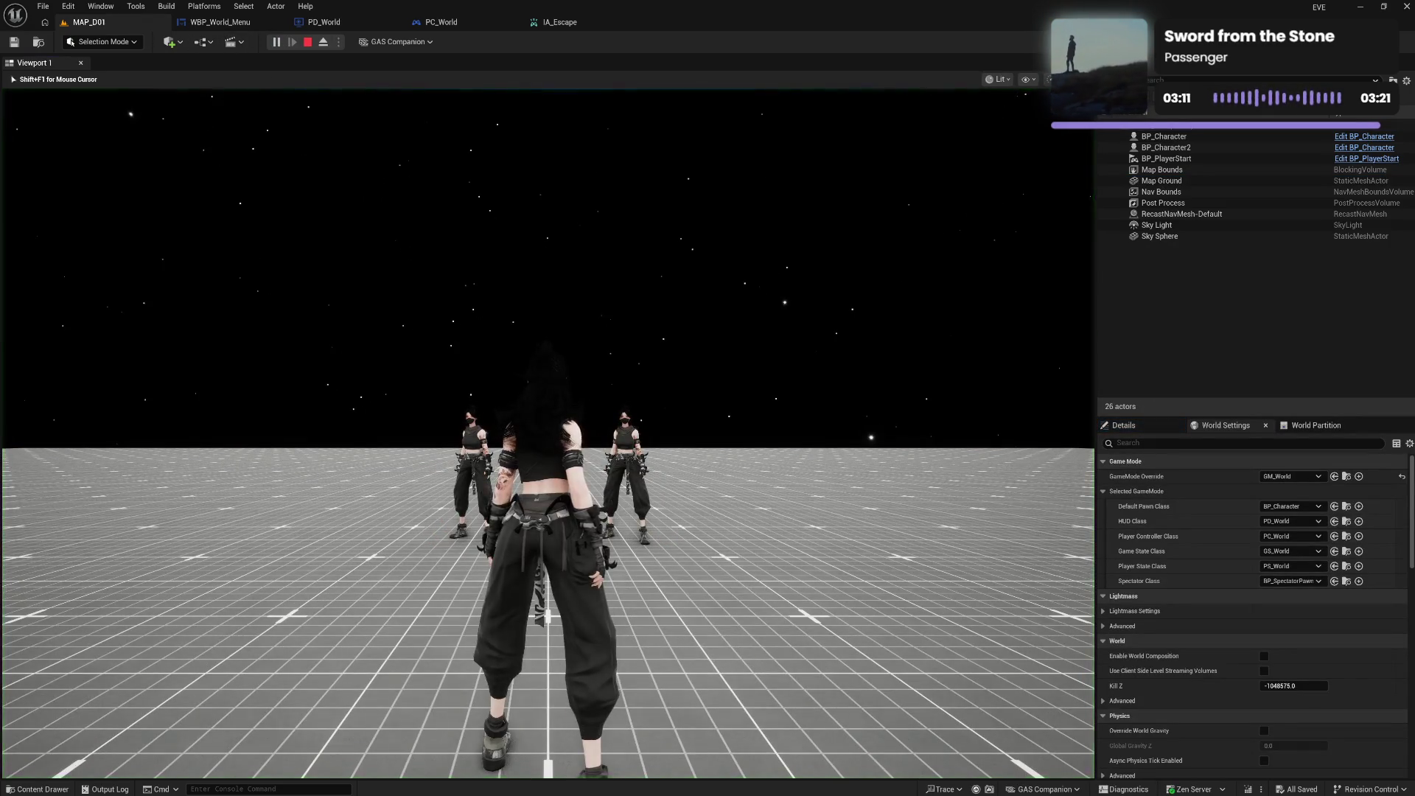
pyautogui.press('Escape')
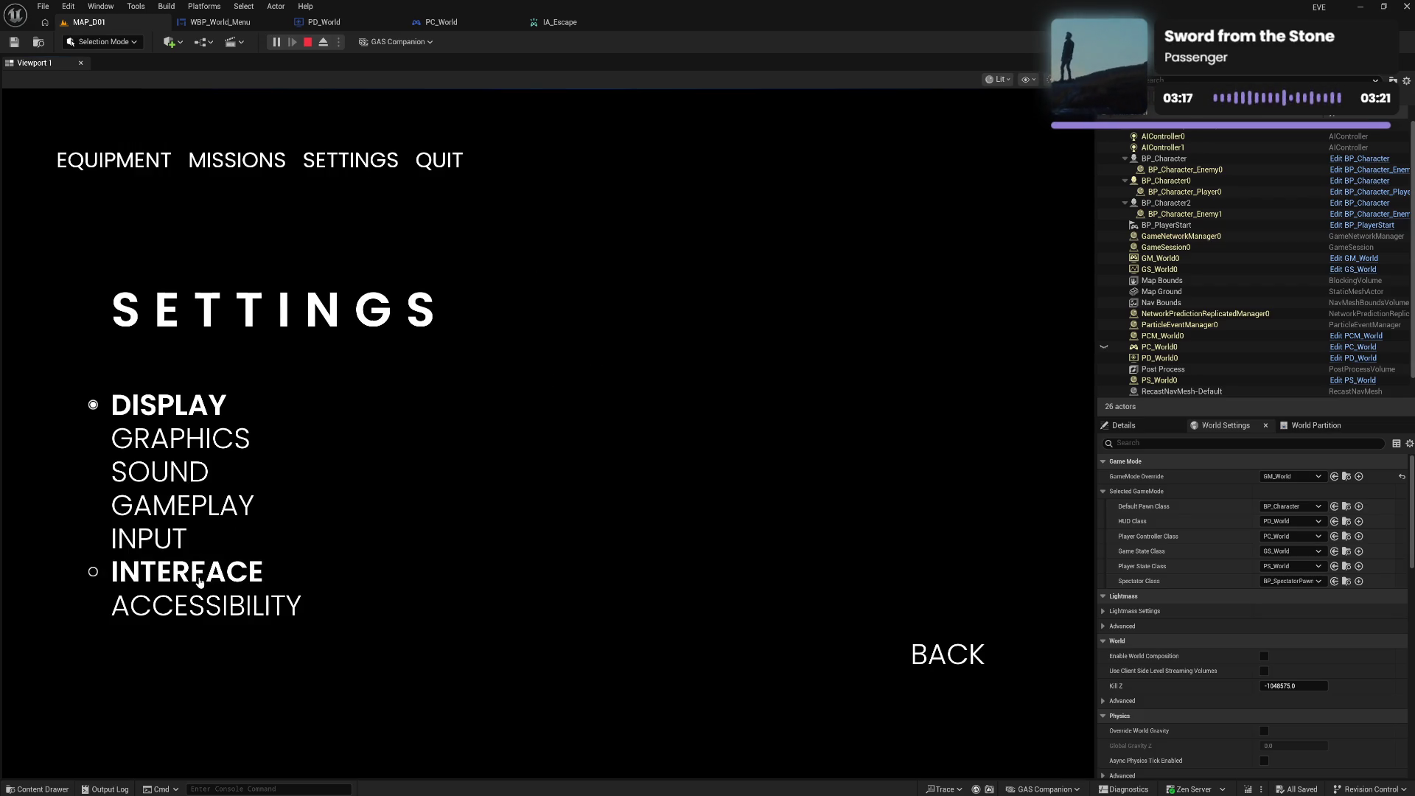
pyautogui.click(175, 529)
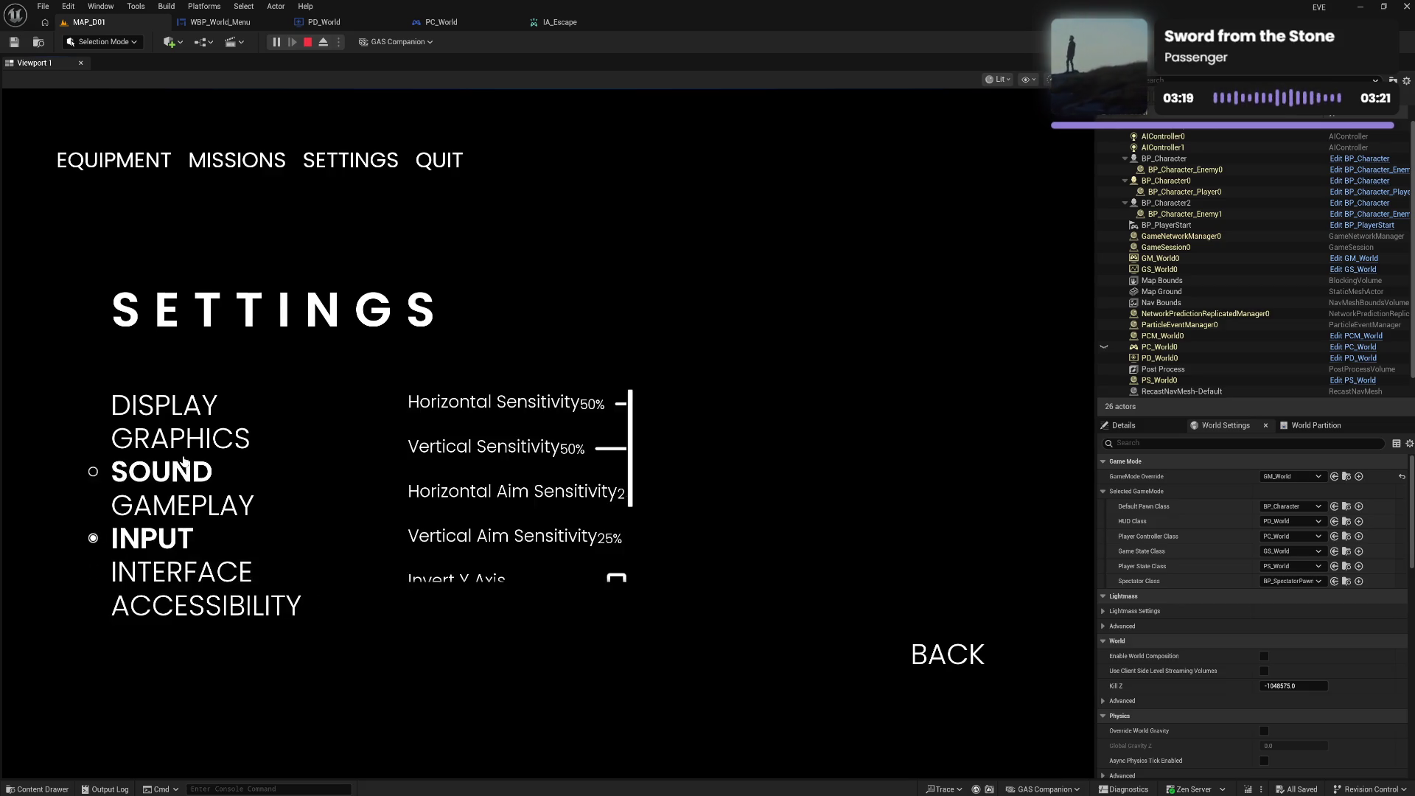
pyautogui.click(158, 470)
pyautogui.click(180, 439)
pyautogui.click(190, 403)
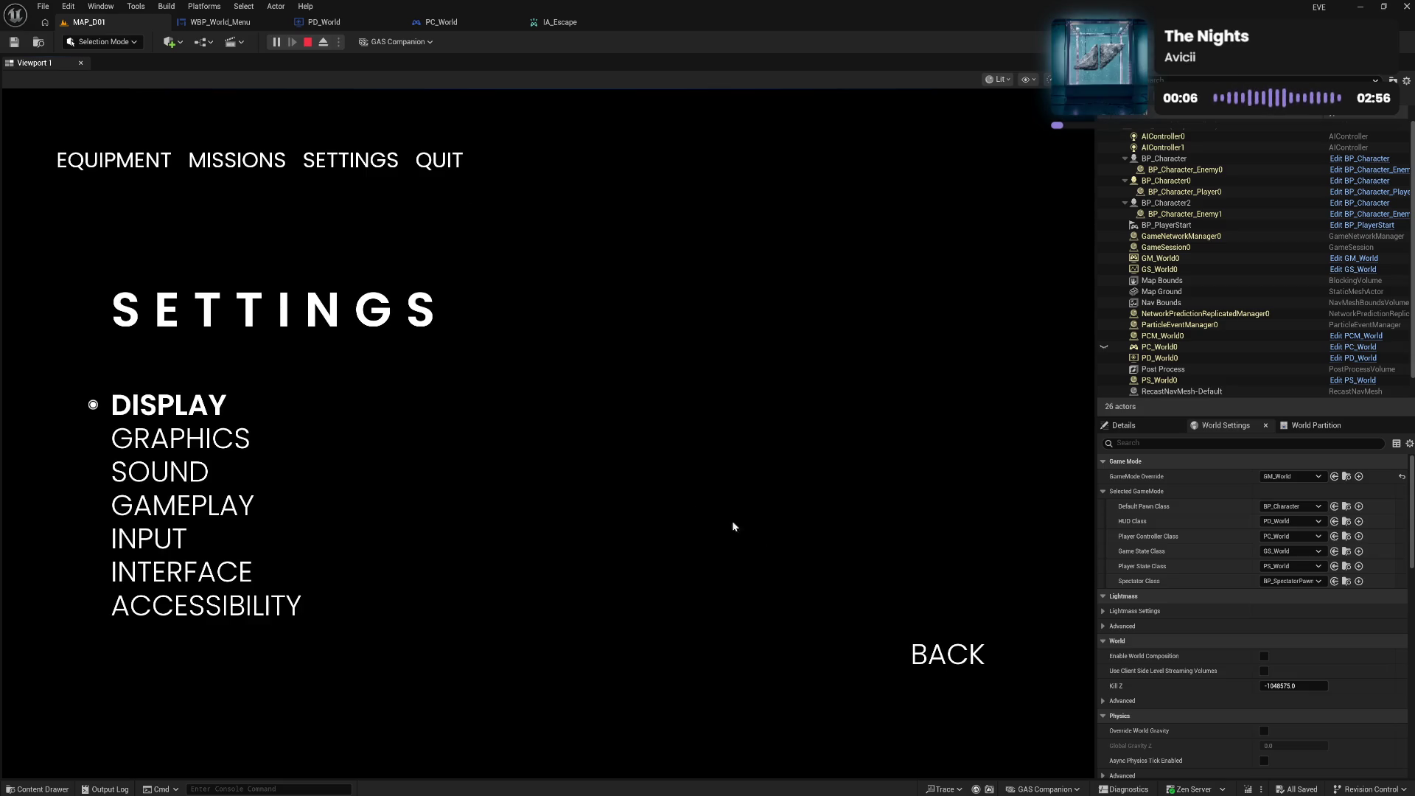
pyautogui.click(307, 42)
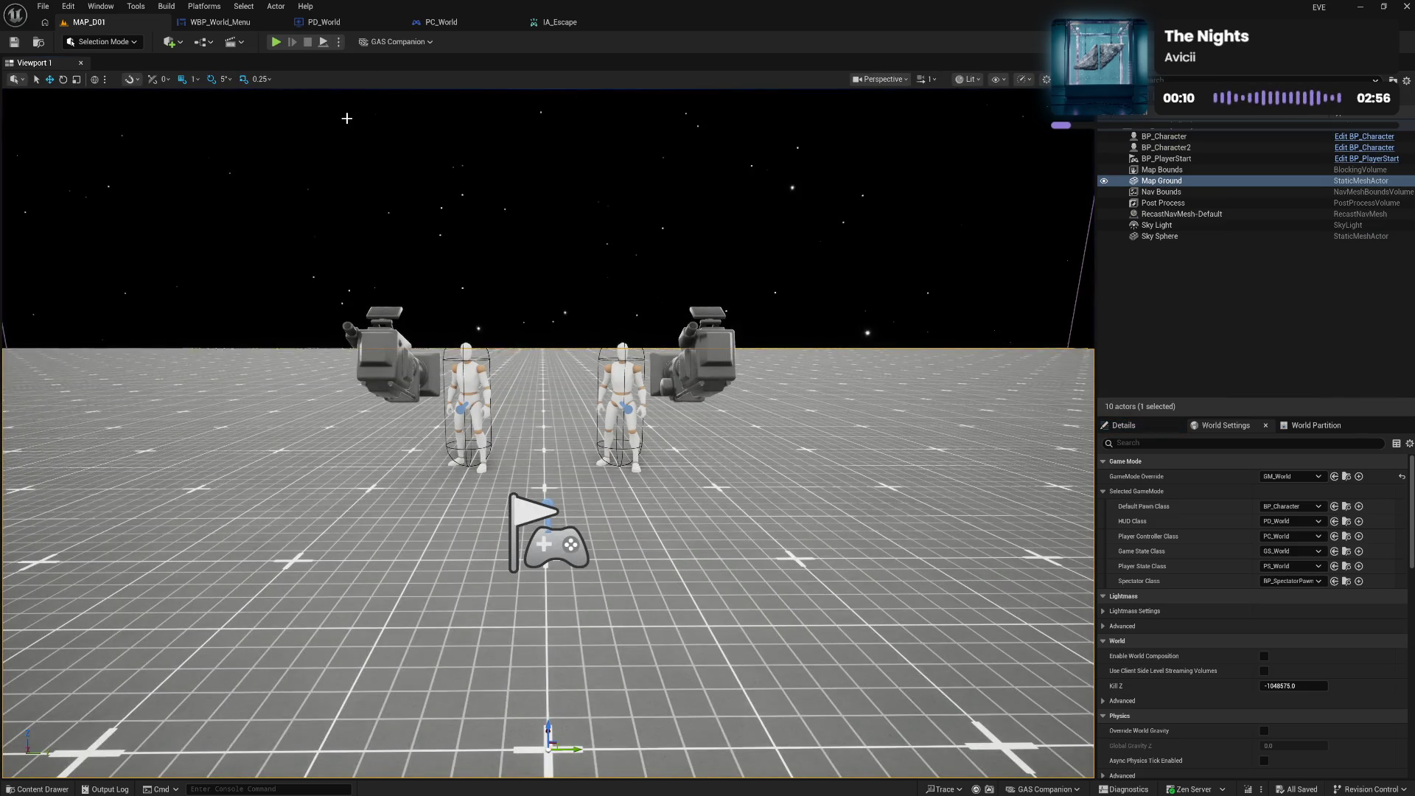
# In PC_World, add then delete a Make Modify Context Options node off the Options pin, and compile
pyautogui.click(441, 22)
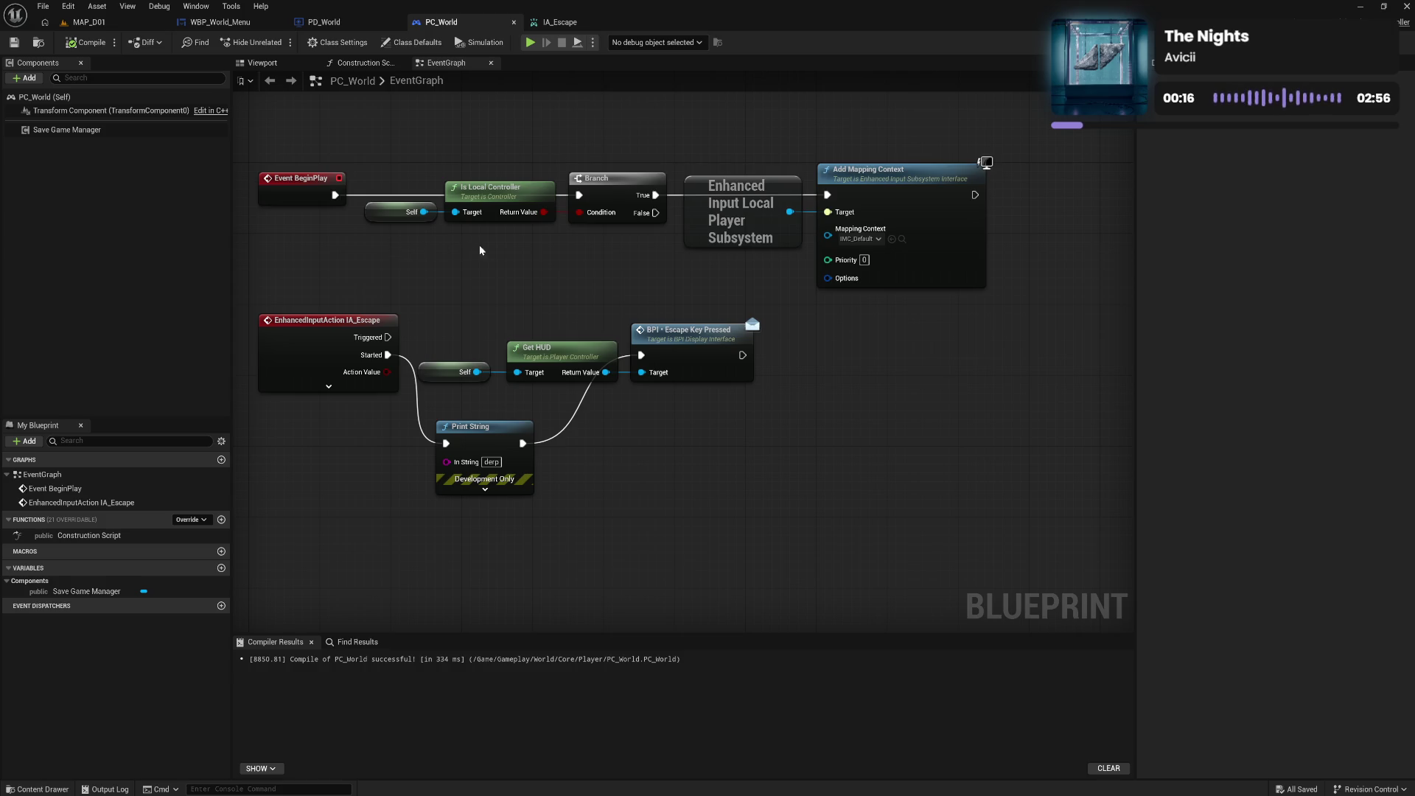
pyautogui.moveTo(828, 278); pyautogui.dragTo(844, 336)
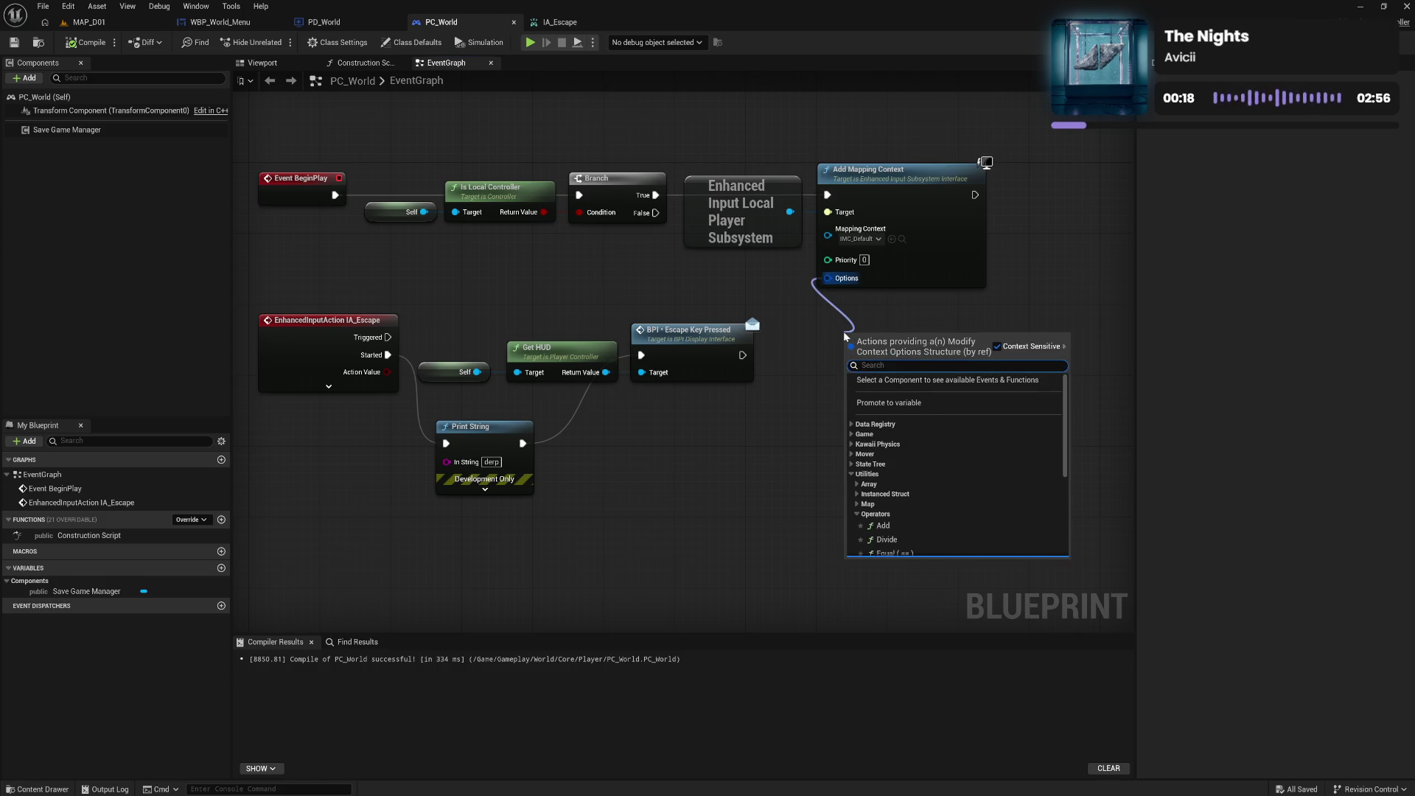
pyautogui.write('mak')
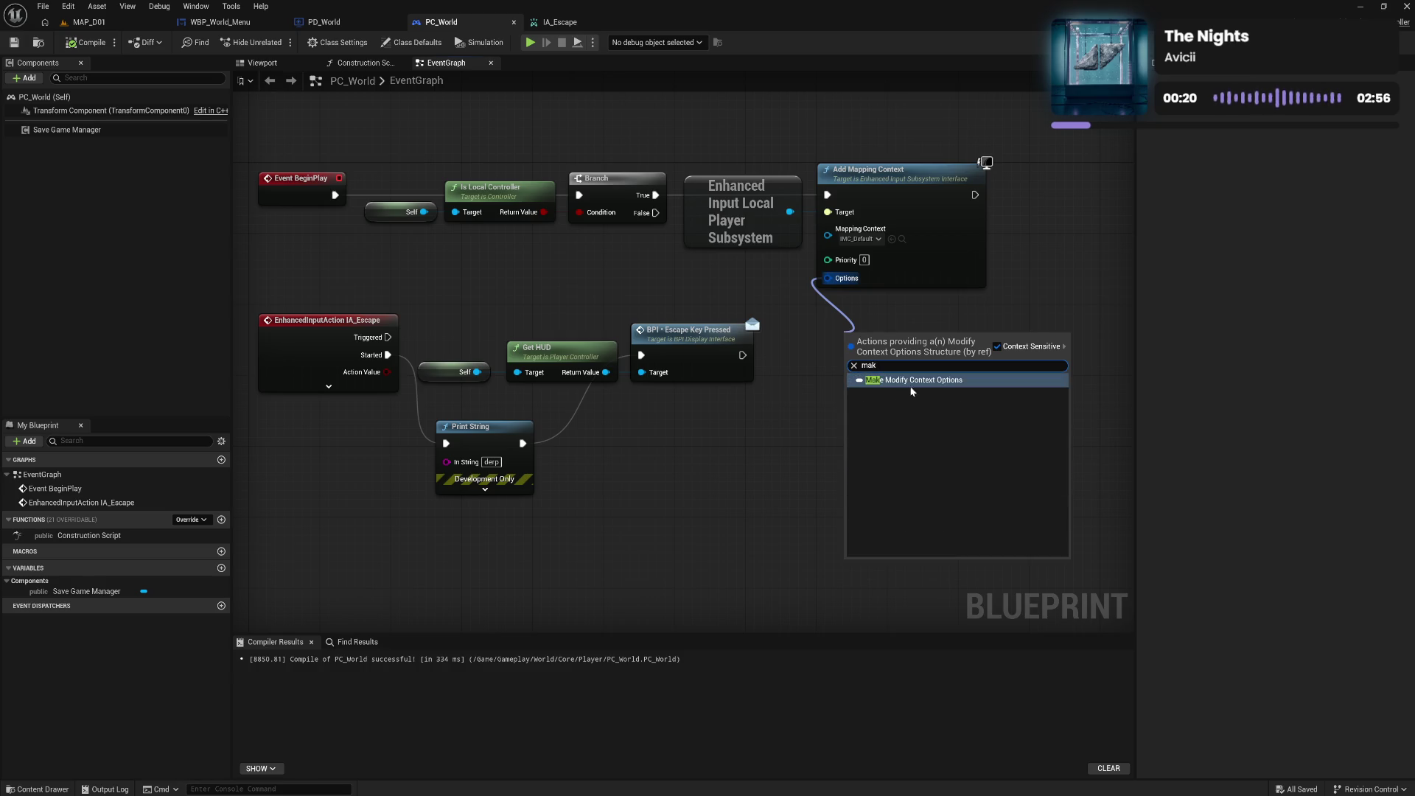
pyautogui.click(912, 382)
pyautogui.moveTo(920, 399); pyautogui.dragTo(941, 396)
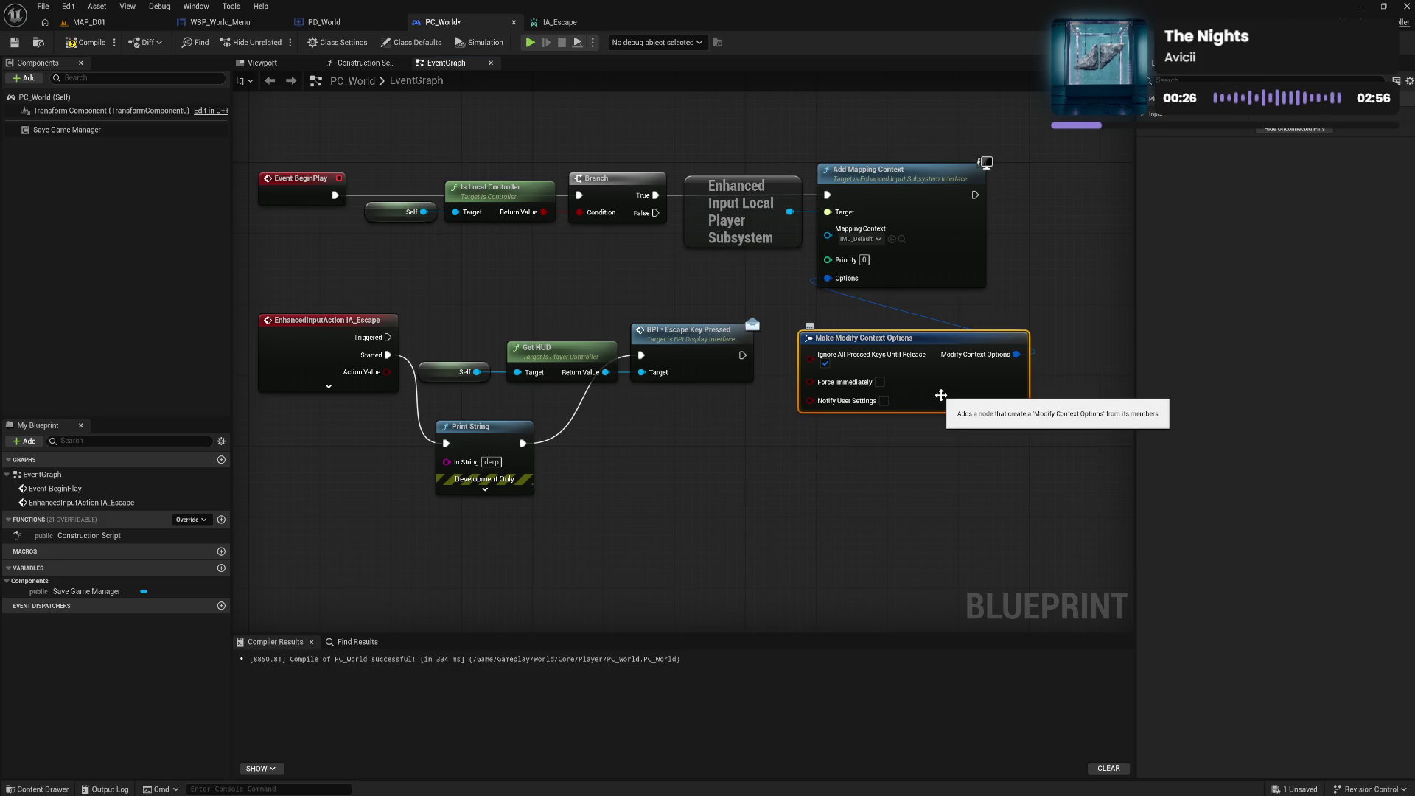
pyautogui.press('Delete')
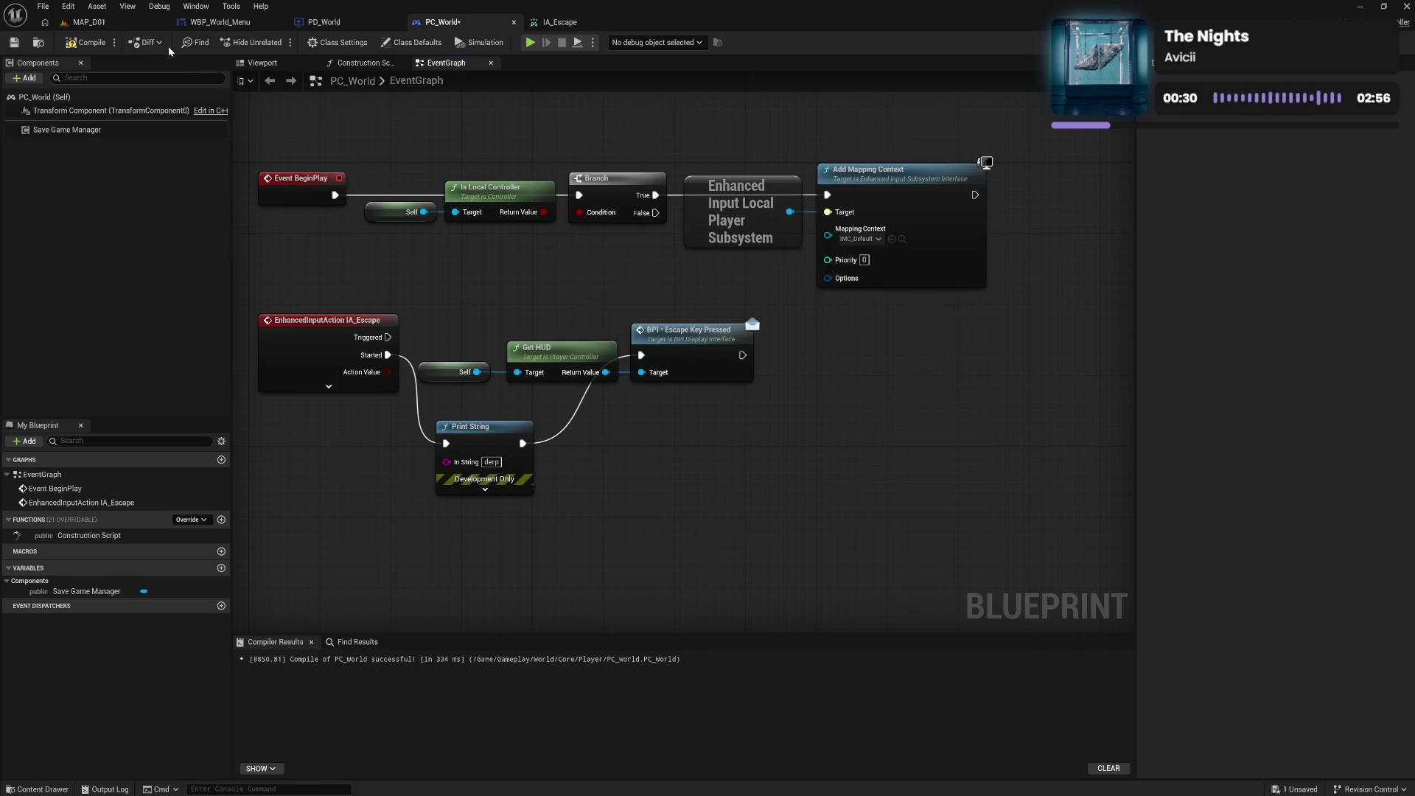
pyautogui.click(98, 42)
# Open the IMC_Default mapping context from the Content Drawer's Context folder
pyautogui.click(559, 22)
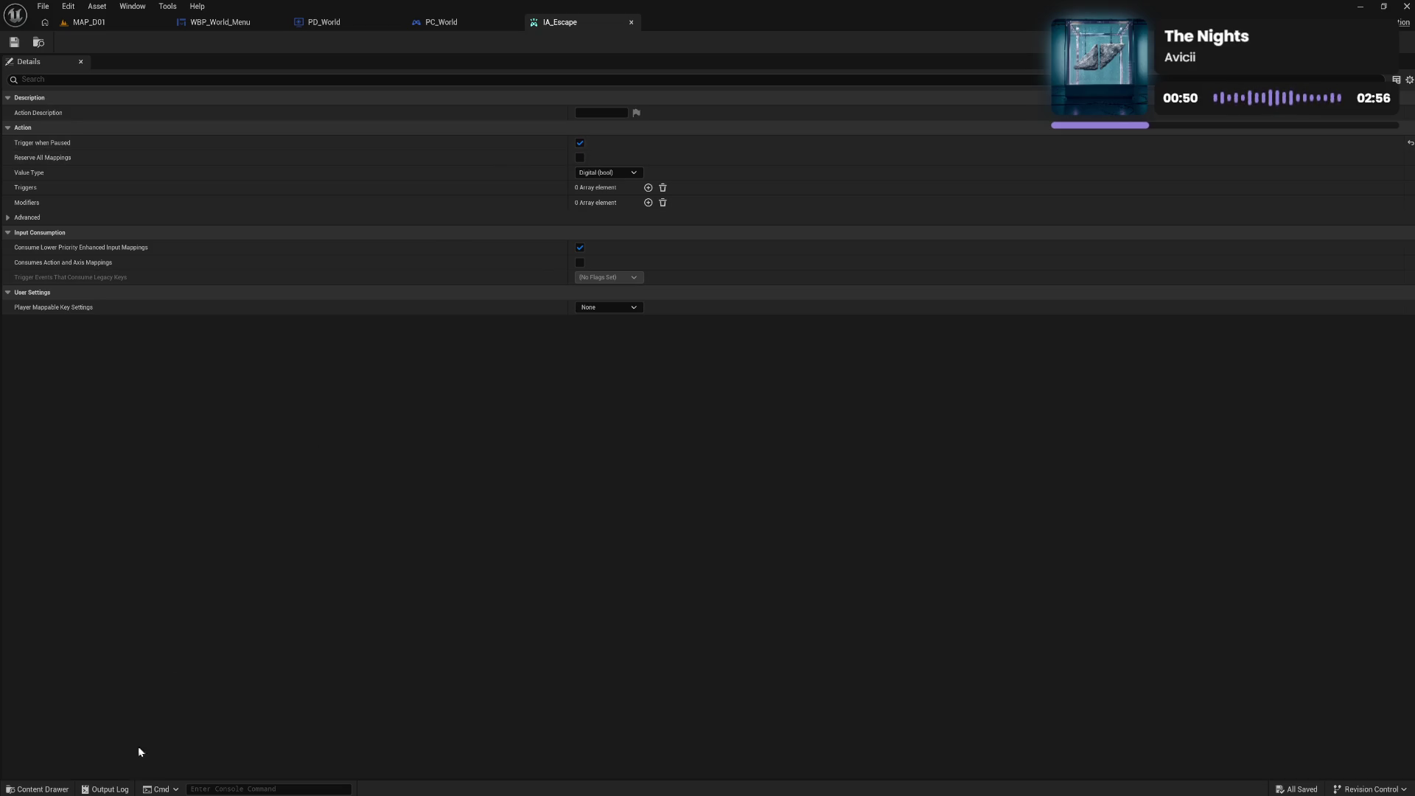
pyautogui.click(38, 789)
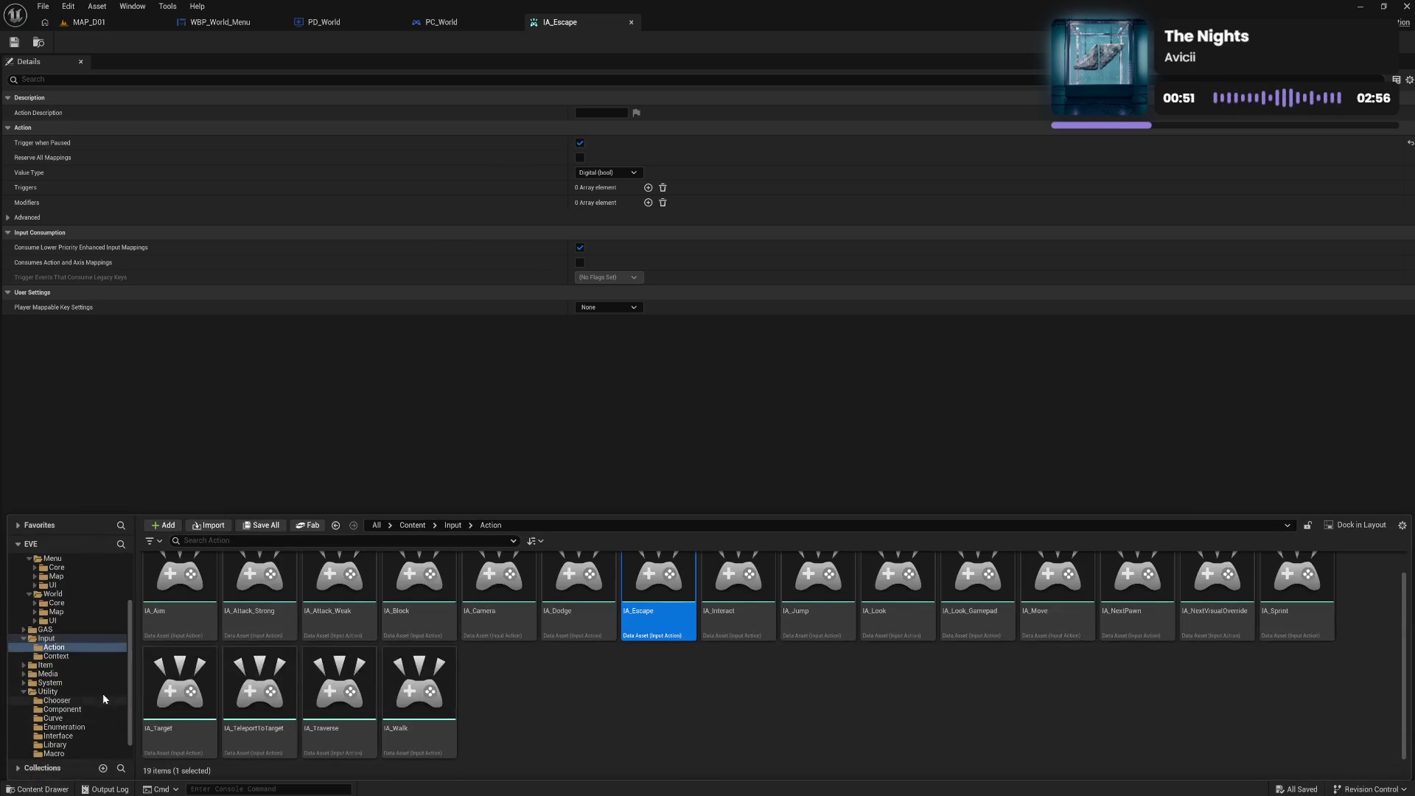
pyautogui.click(56, 656)
pyautogui.doubleClick(194, 643)
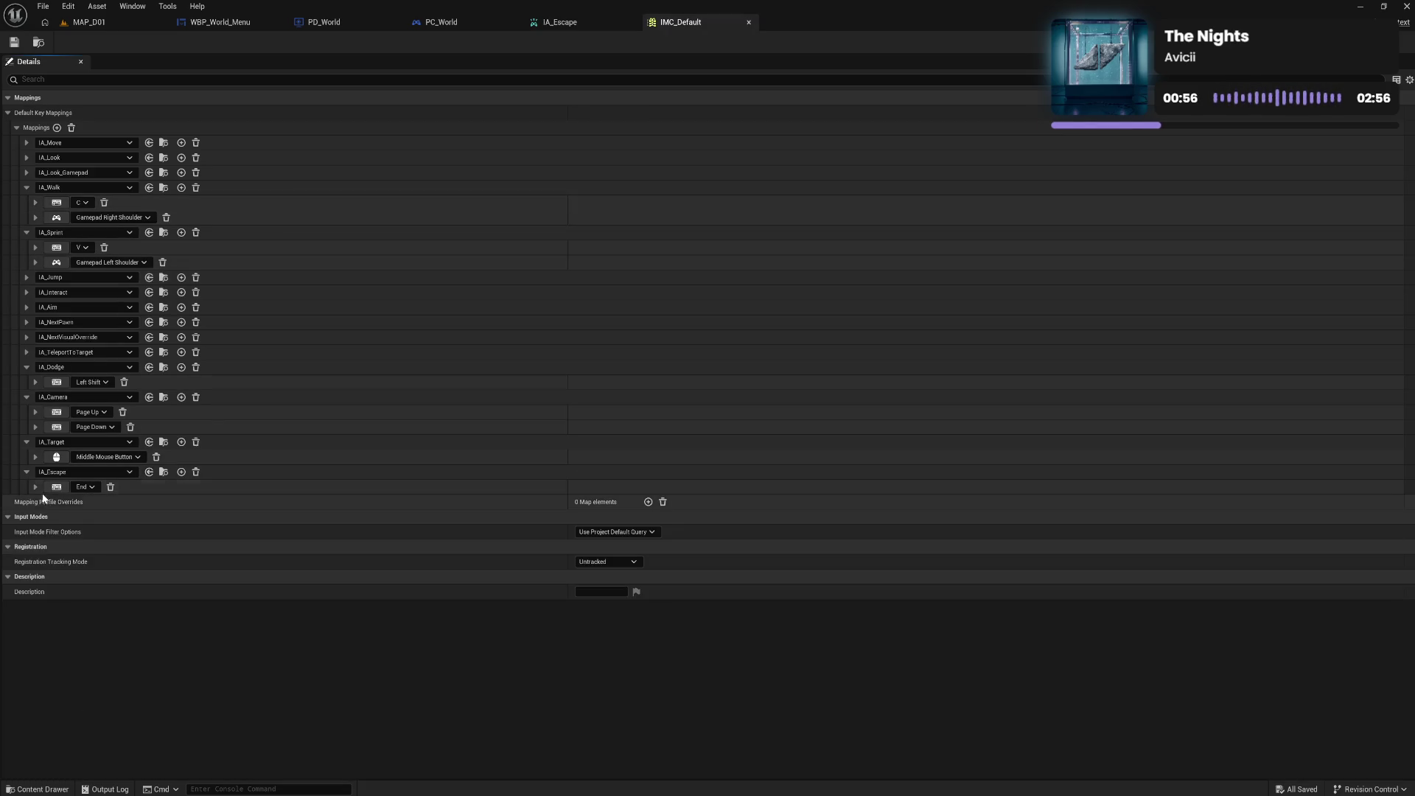
# Keep IA_Escape's End mapping on Inherit Settings from Action, collapse its details, and save IMC_Default
pyautogui.click(36, 487)
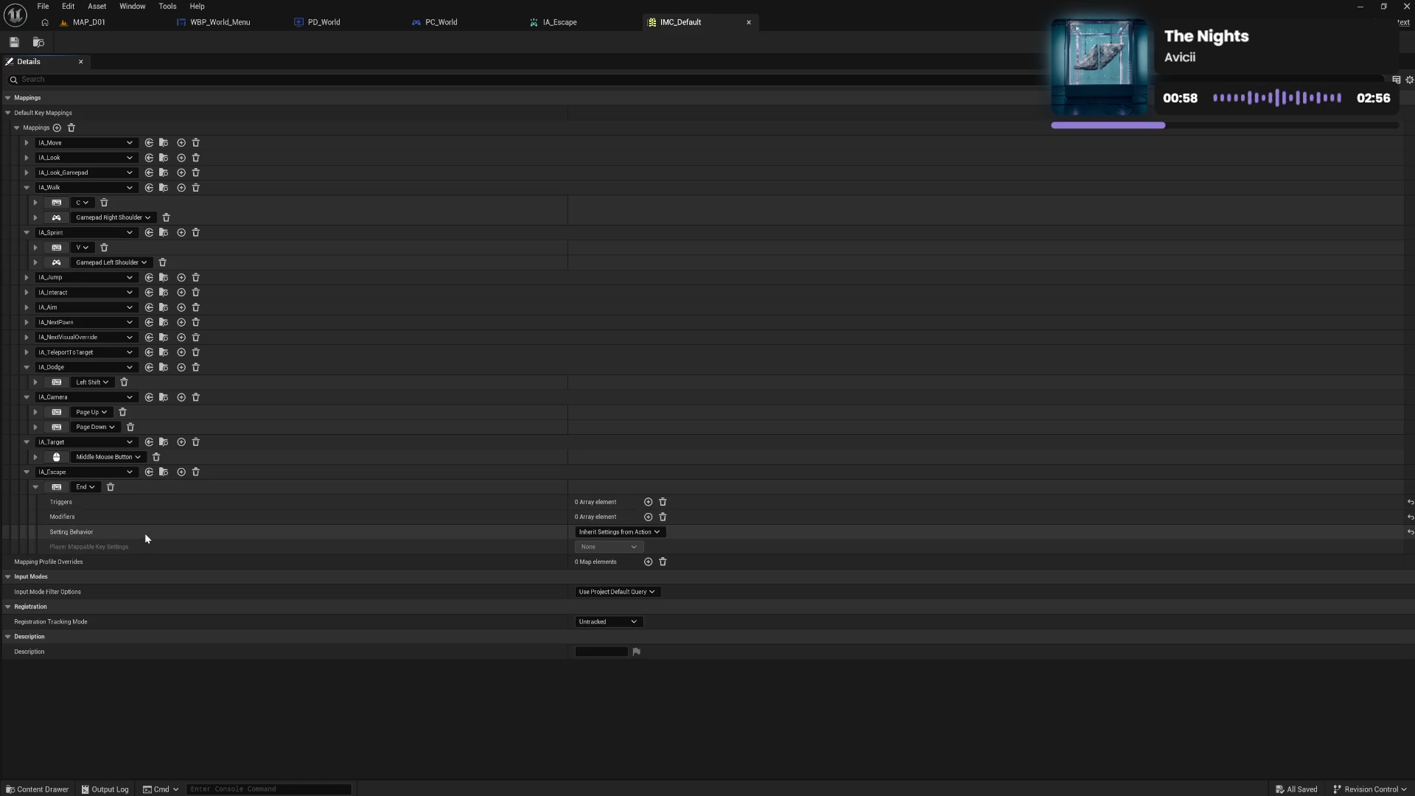
pyautogui.click(655, 532)
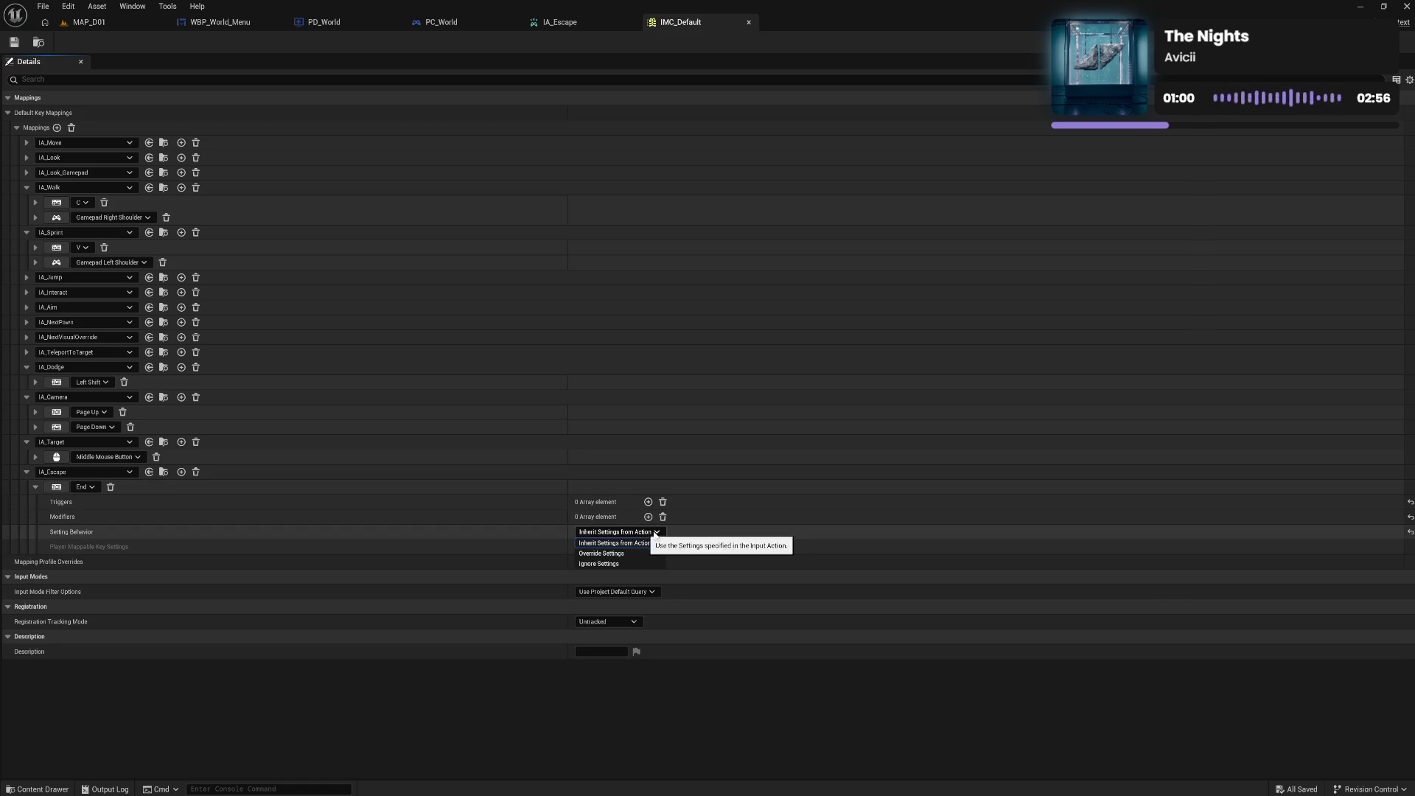
pyautogui.click(656, 536)
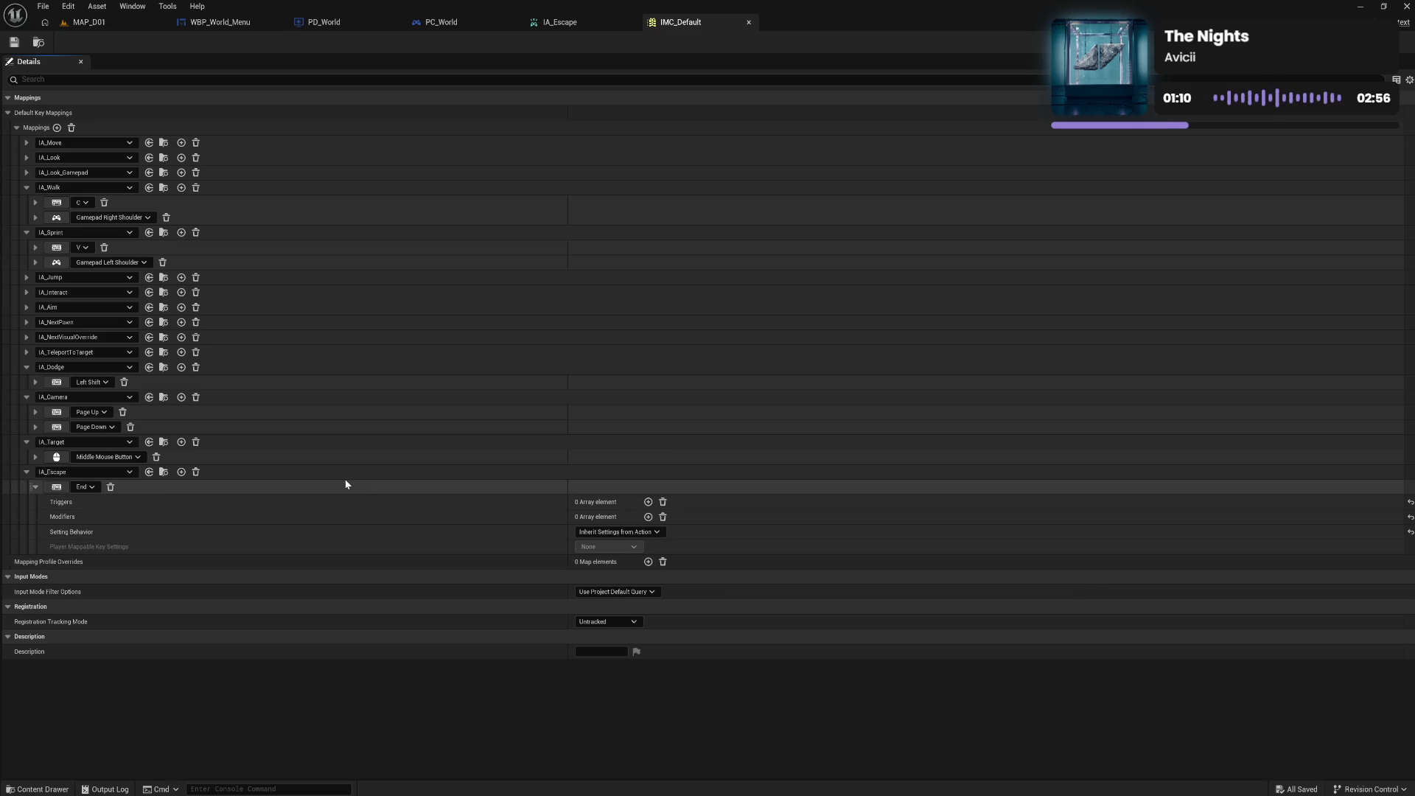
pyautogui.click(26, 472)
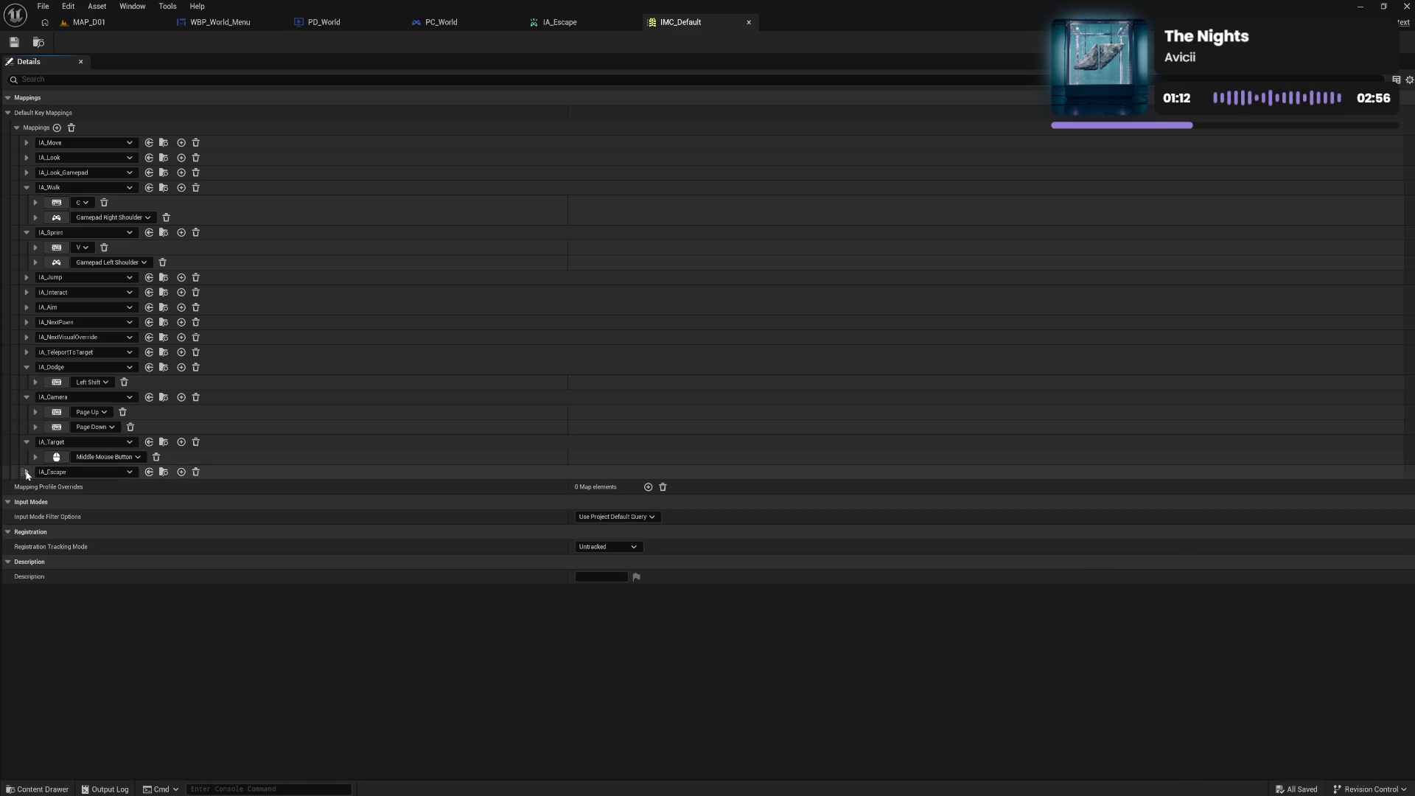
pyautogui.click(27, 473)
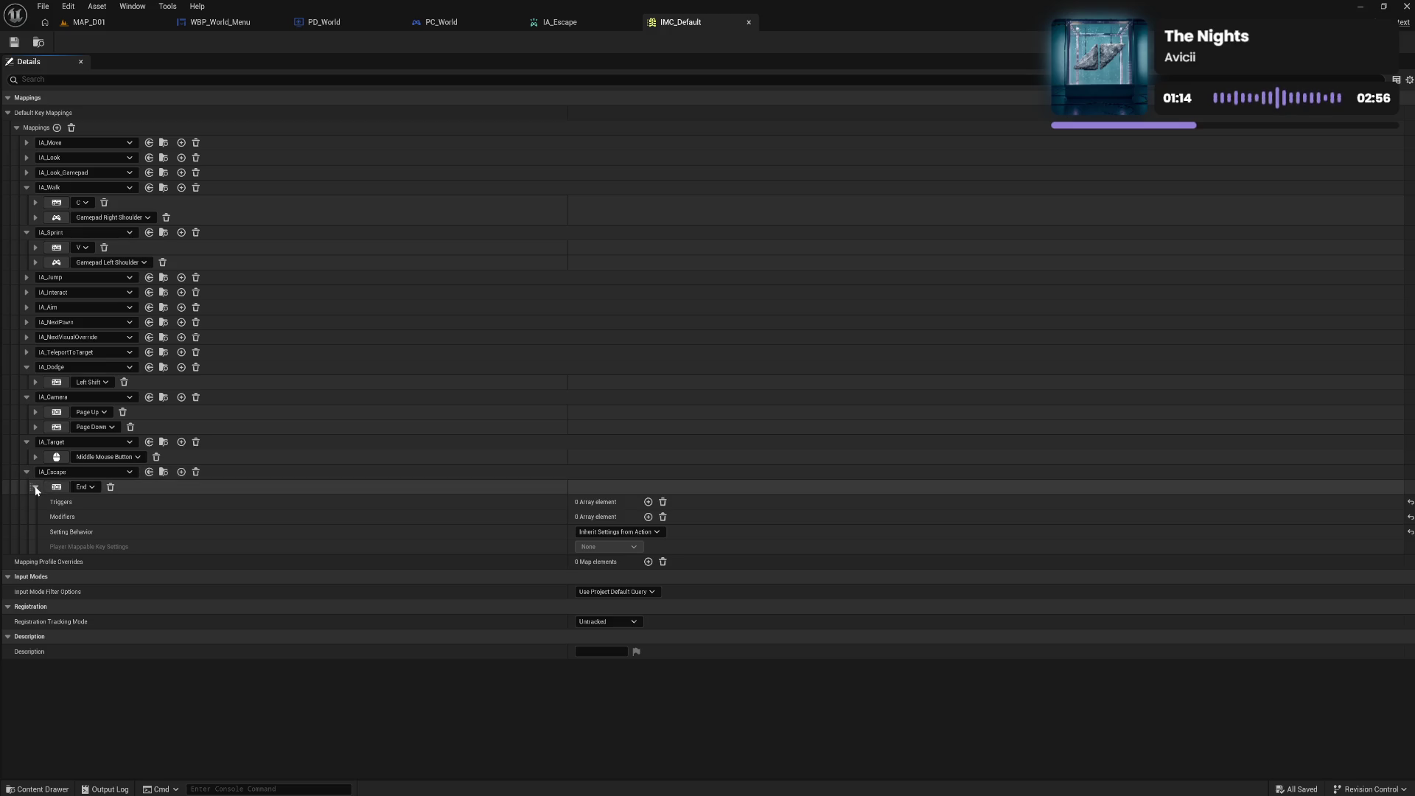
pyautogui.click(35, 487)
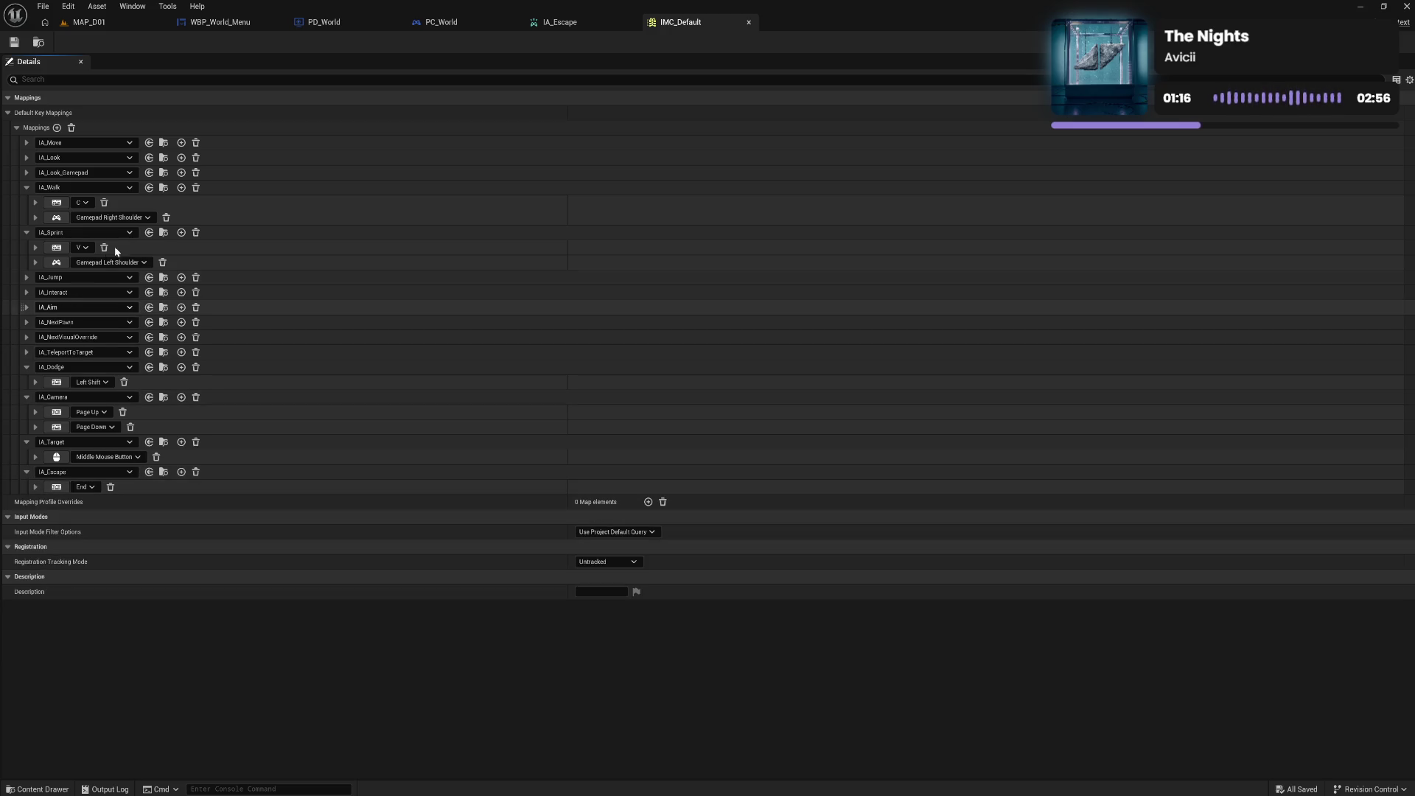
pyautogui.click(15, 43)
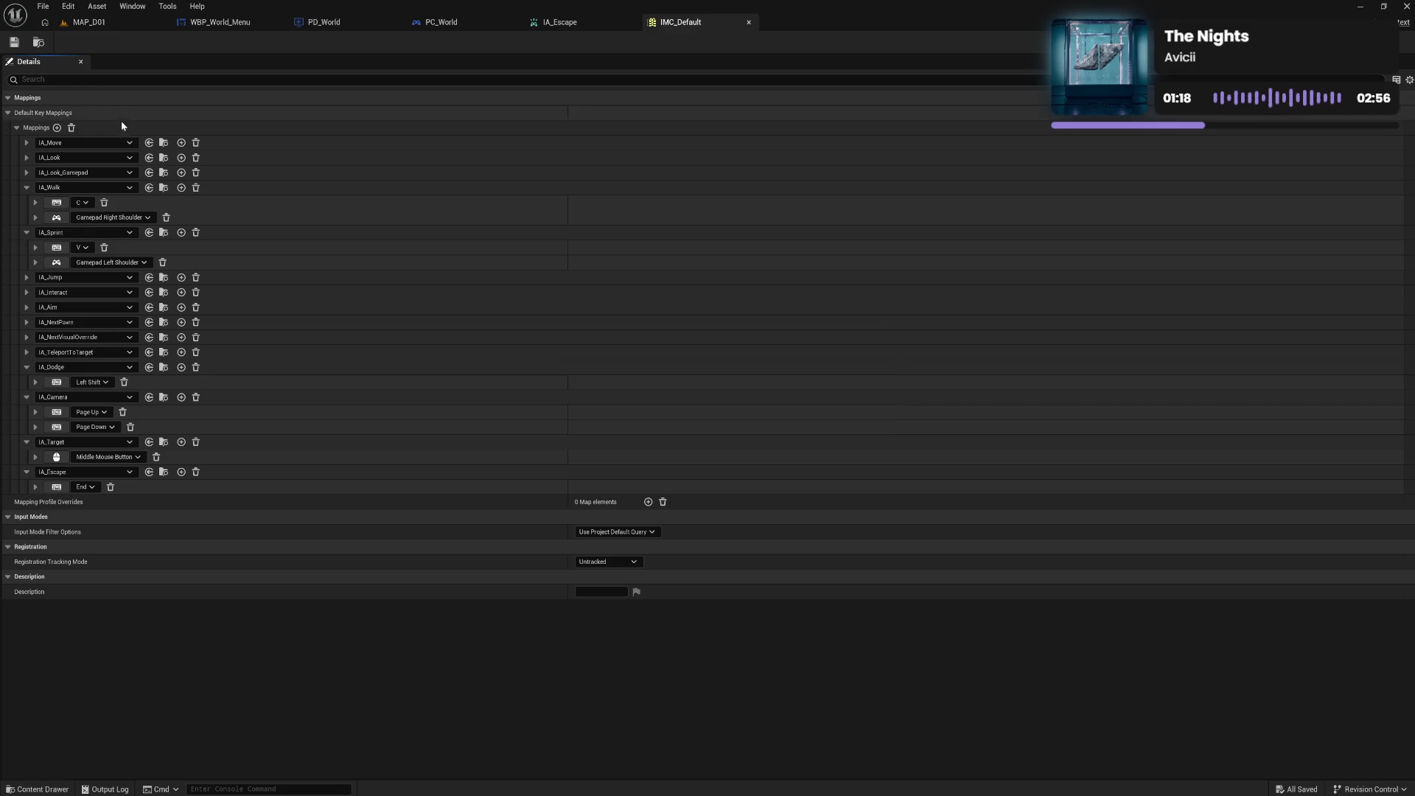
# Collapse the IA_Walk, IA_Sprint, IA_Dodge, IA_Camera and IA_Target mappings and save
pyautogui.click(27, 188)
pyautogui.click(27, 203)
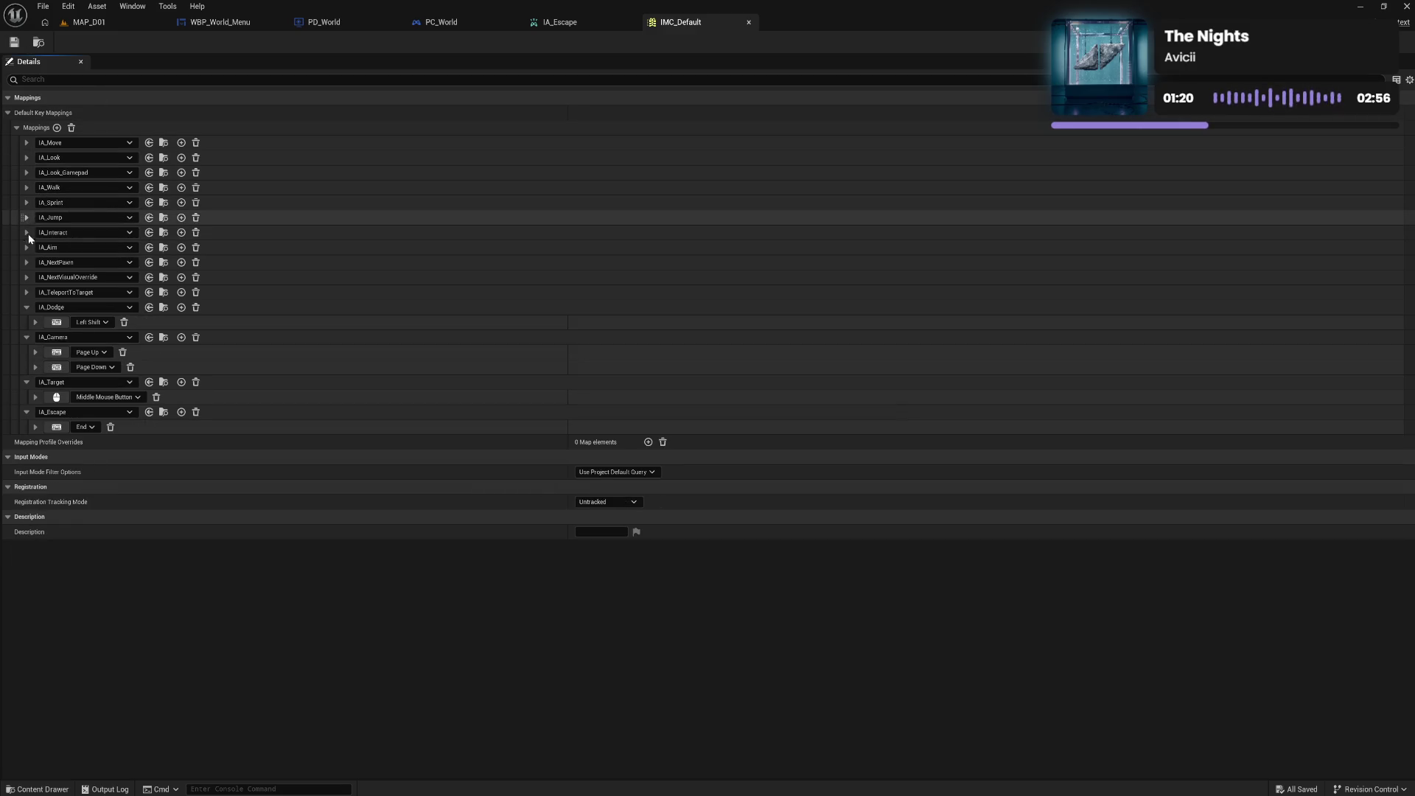
pyautogui.click(26, 308)
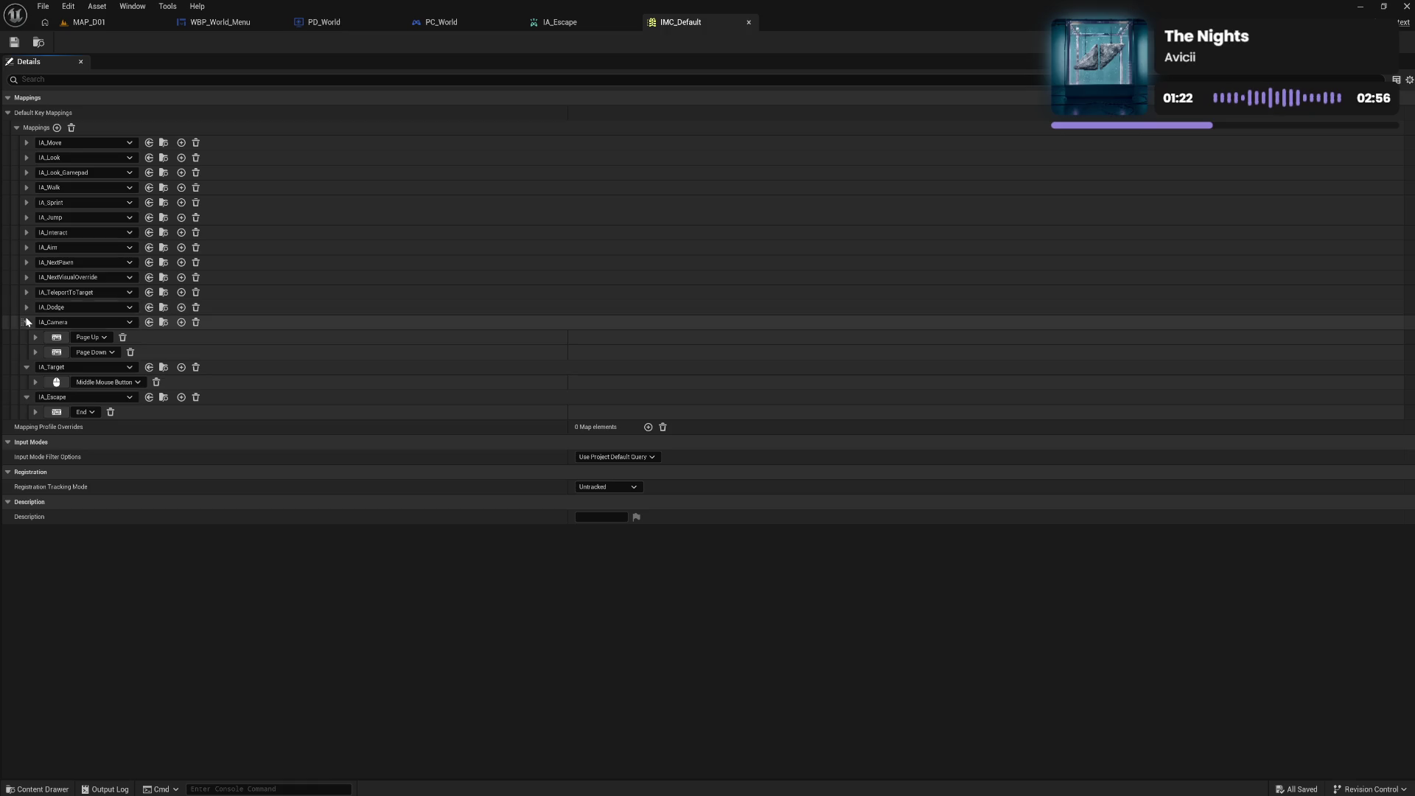
pyautogui.click(26, 323)
pyautogui.click(26, 337)
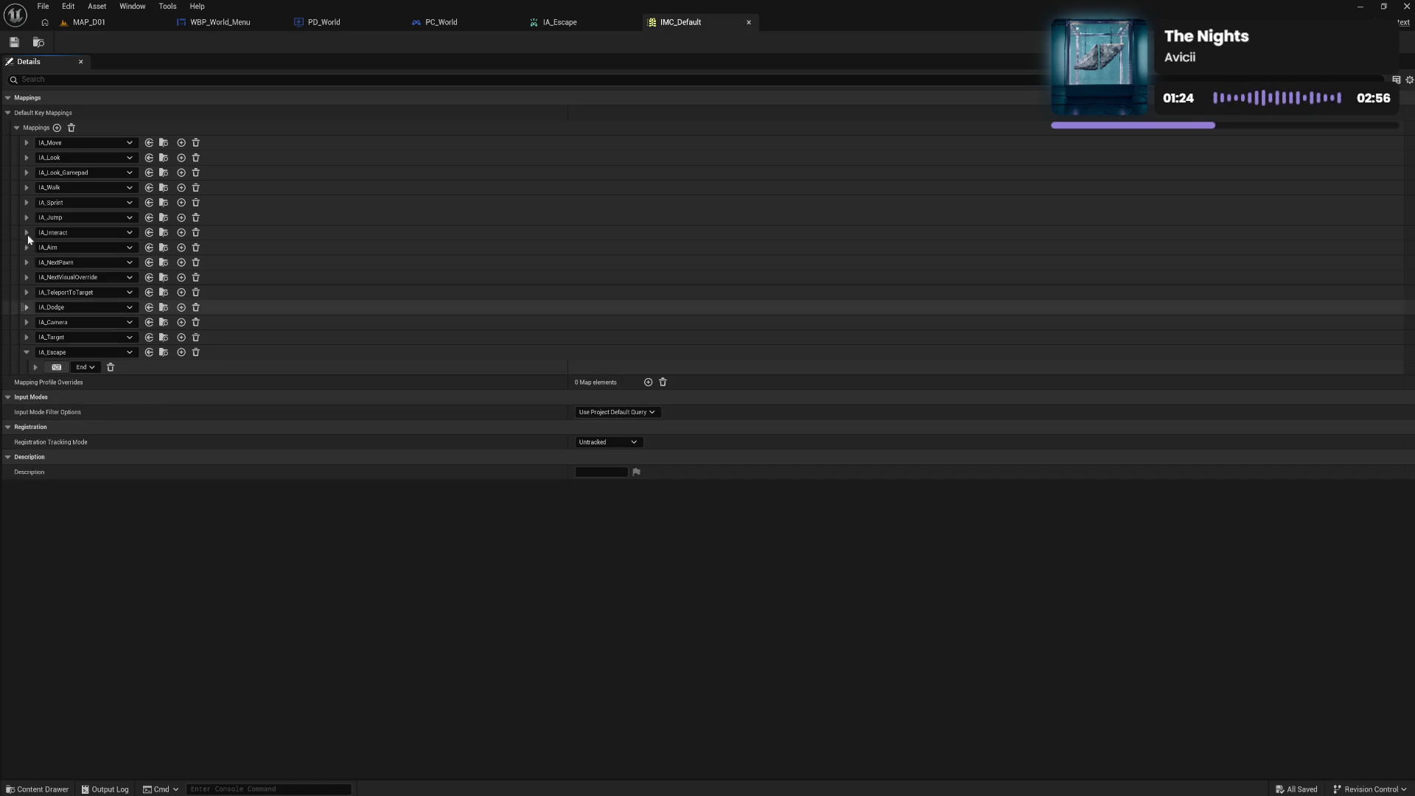
pyautogui.click(15, 43)
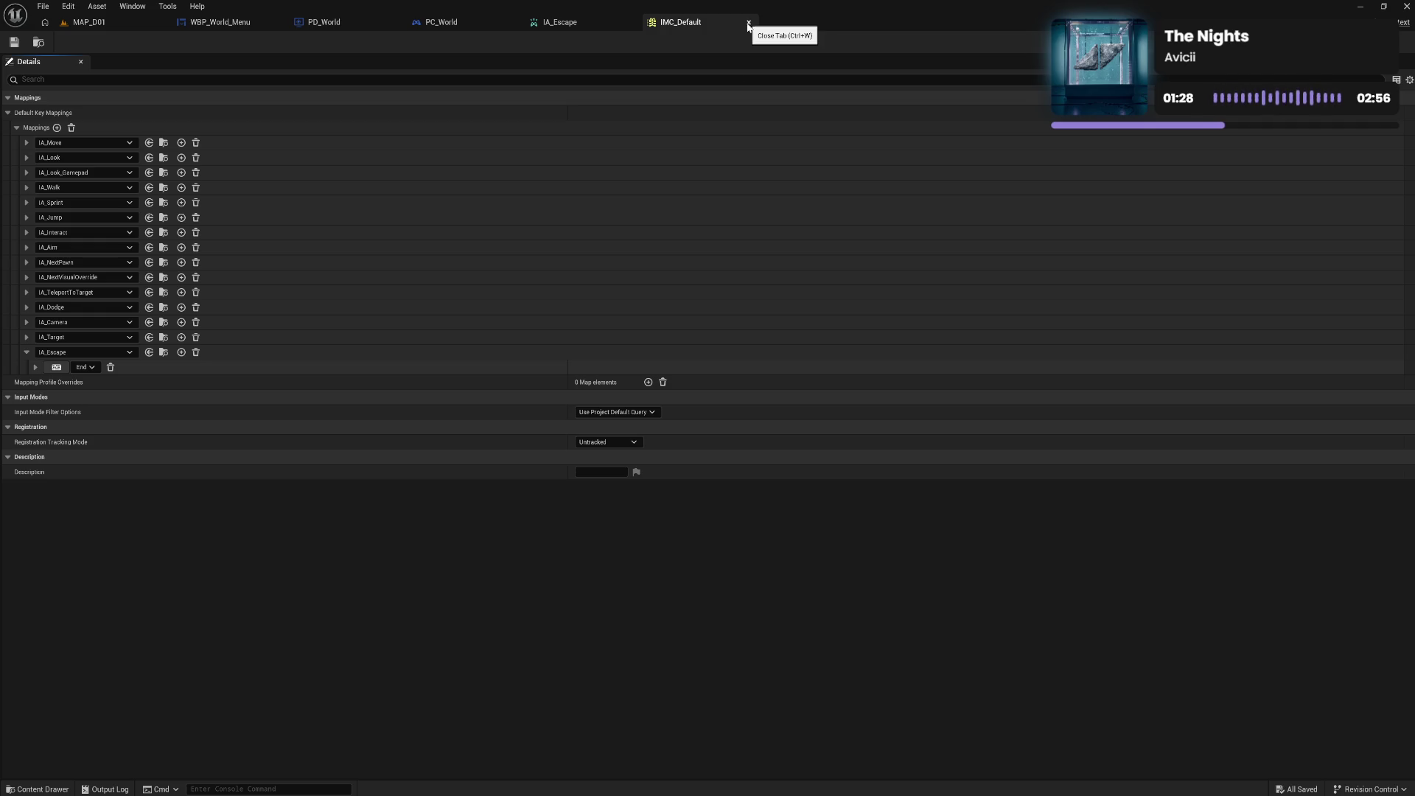
# Keep the project default filter query and Untracked registration tracking, then close IMC_Default
pyautogui.click(637, 412)
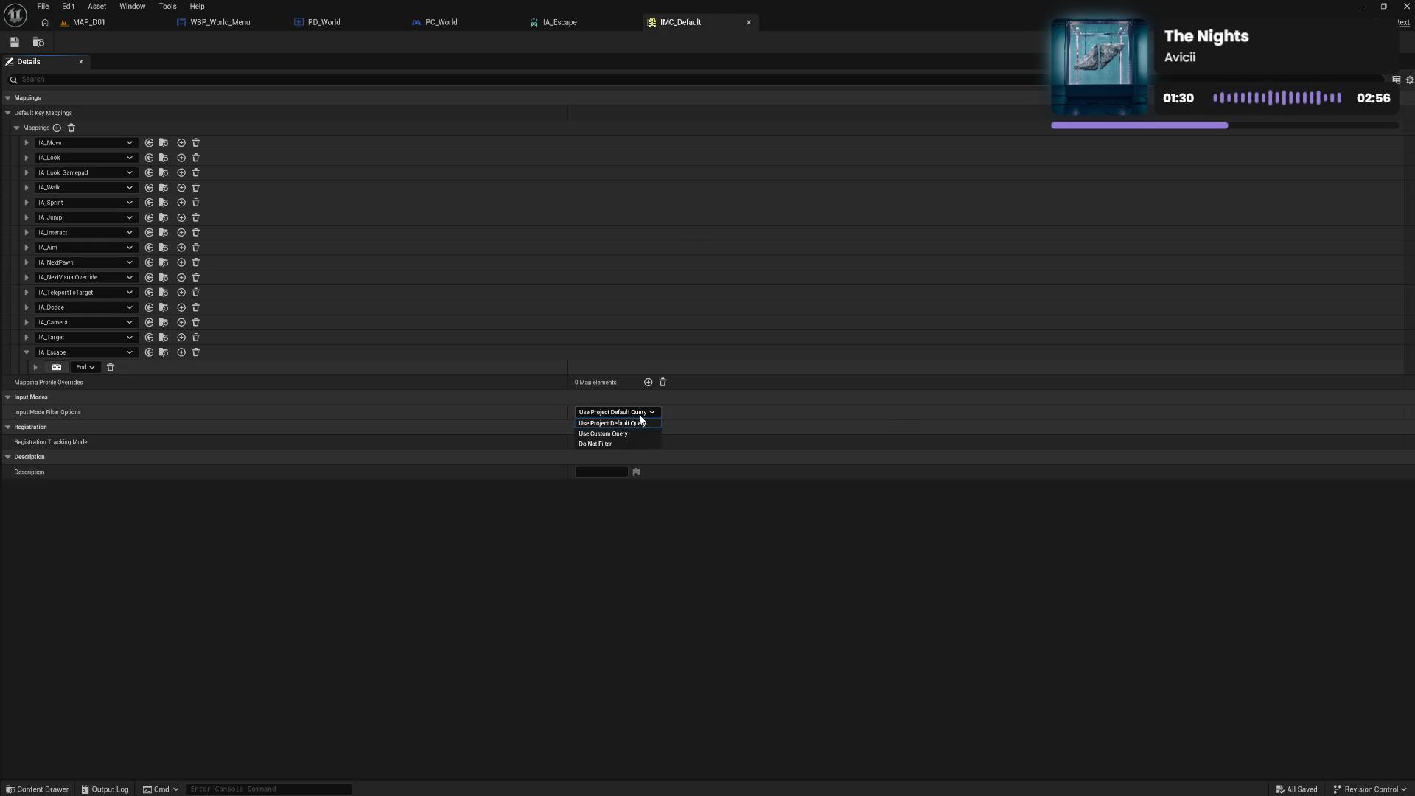
pyautogui.click(638, 423)
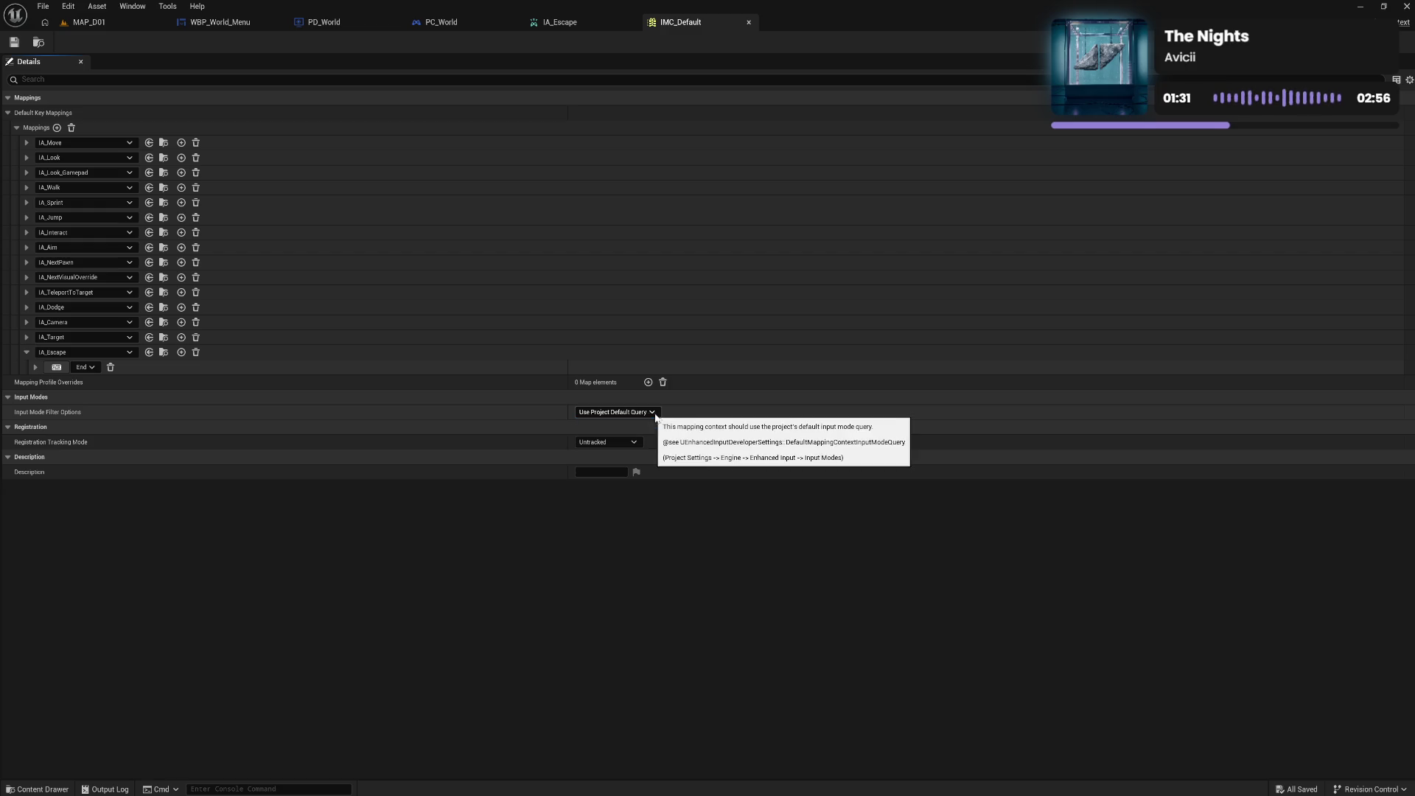
pyautogui.click(624, 444)
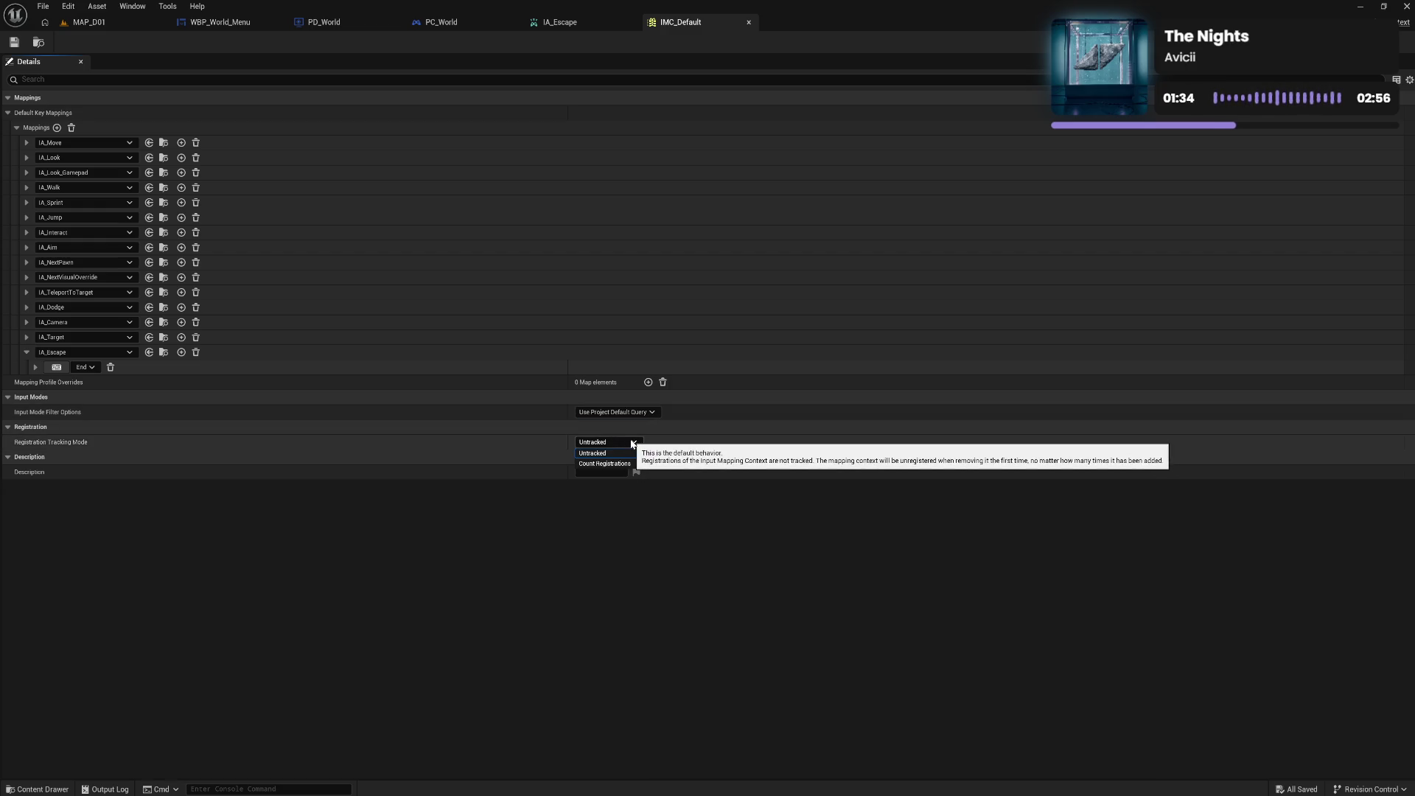
pyautogui.click(612, 452)
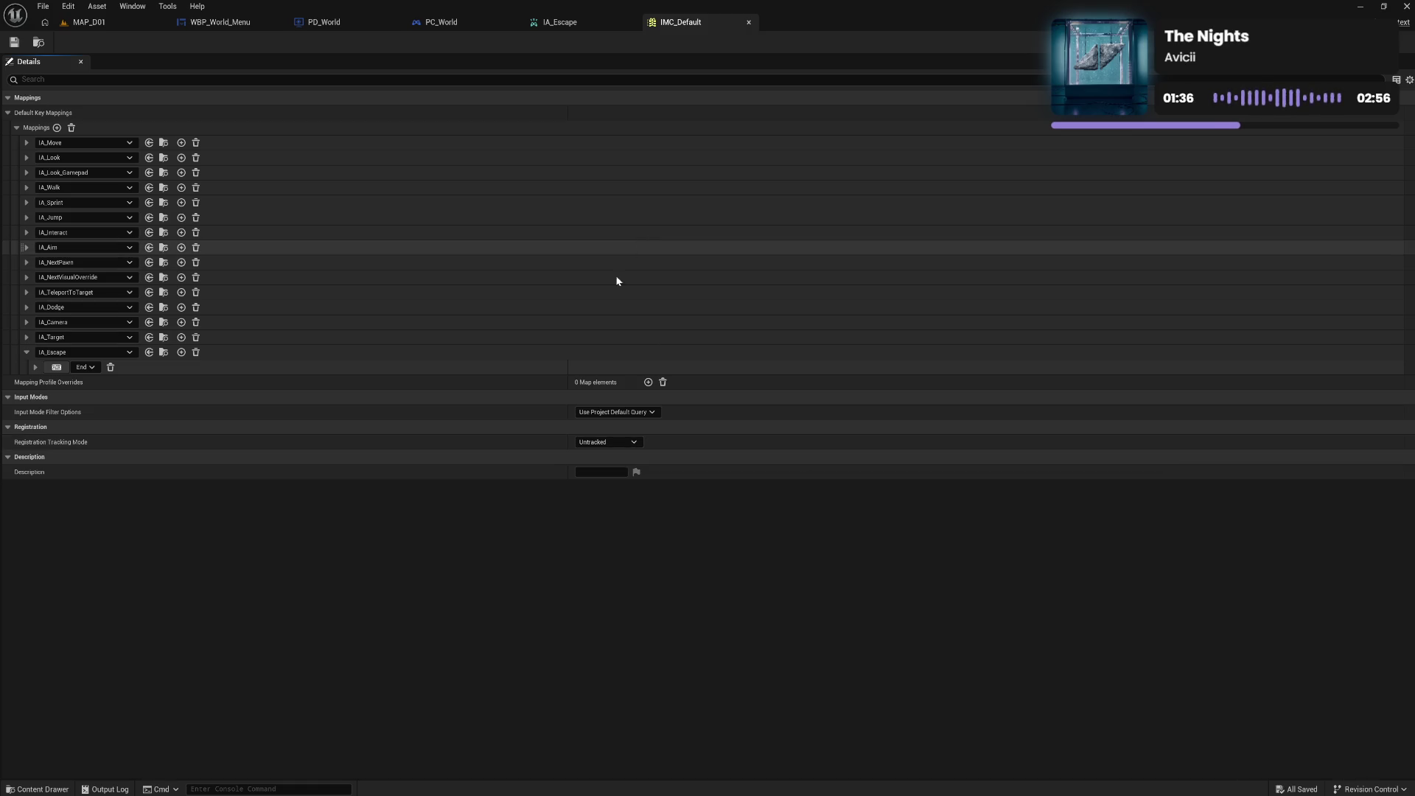
pyautogui.click(749, 25)
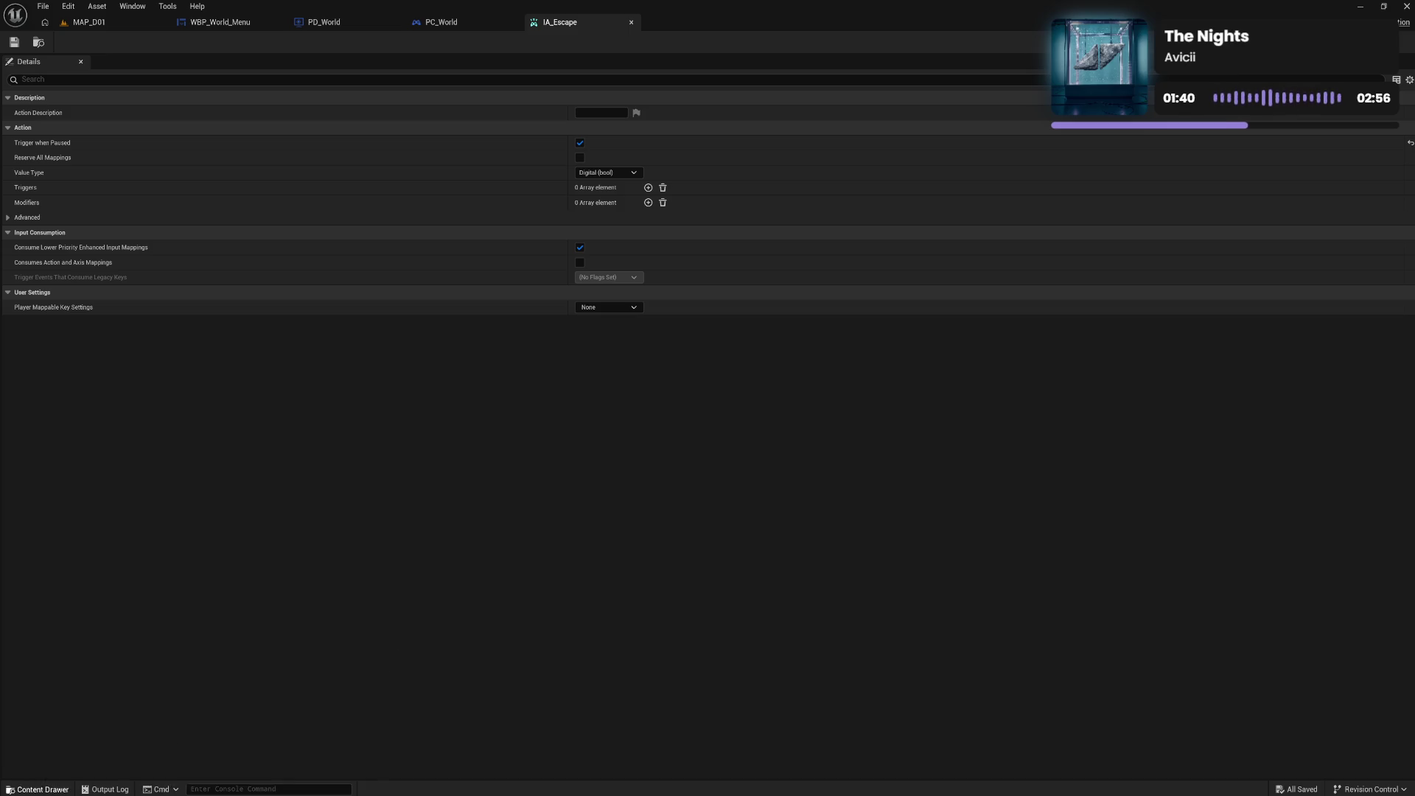
# Open the IMC_Menu mapping context from the Content Drawer to inspect it, then close it
pyautogui.click(31, 789)
pyautogui.click(295, 624)
pyautogui.doubleClick(299, 625)
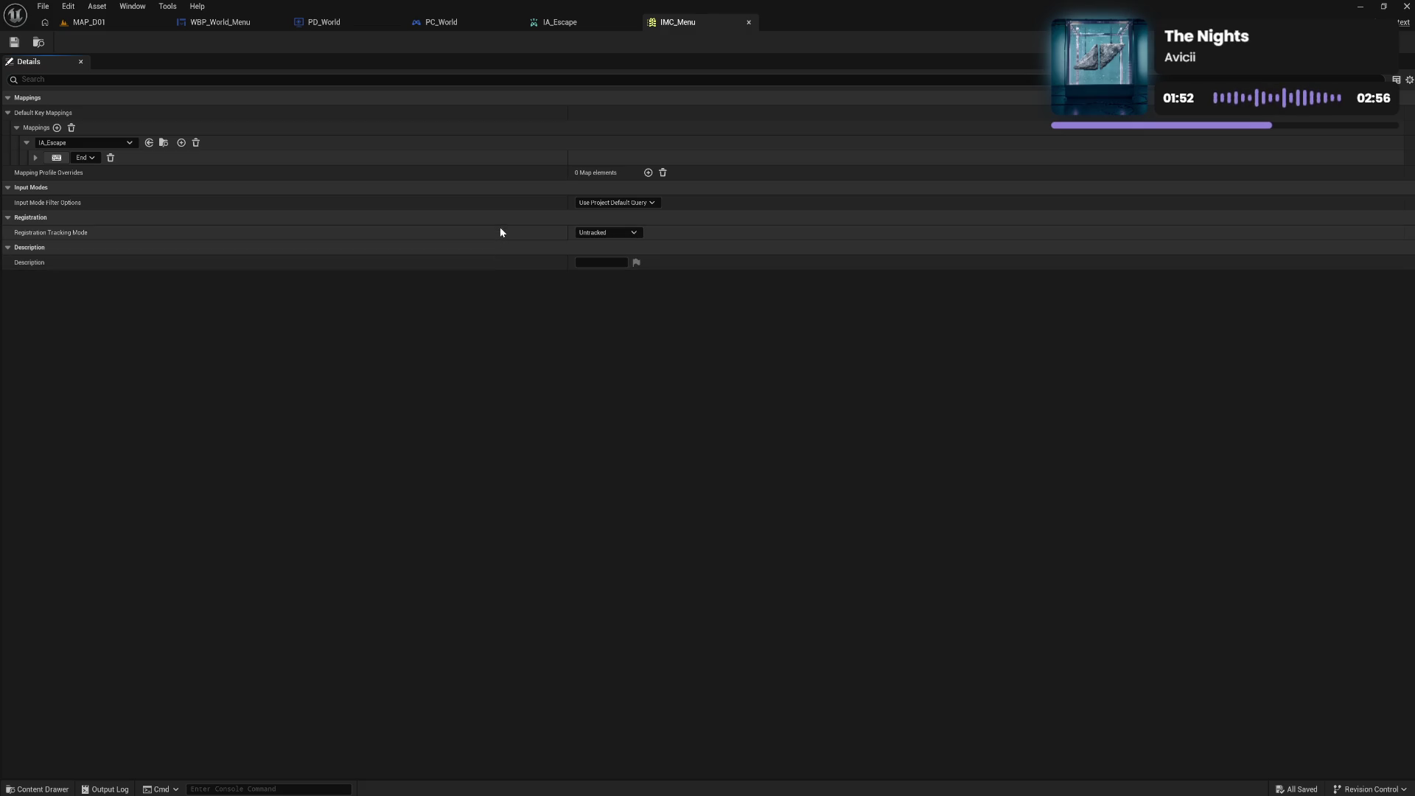
pyautogui.click(749, 22)
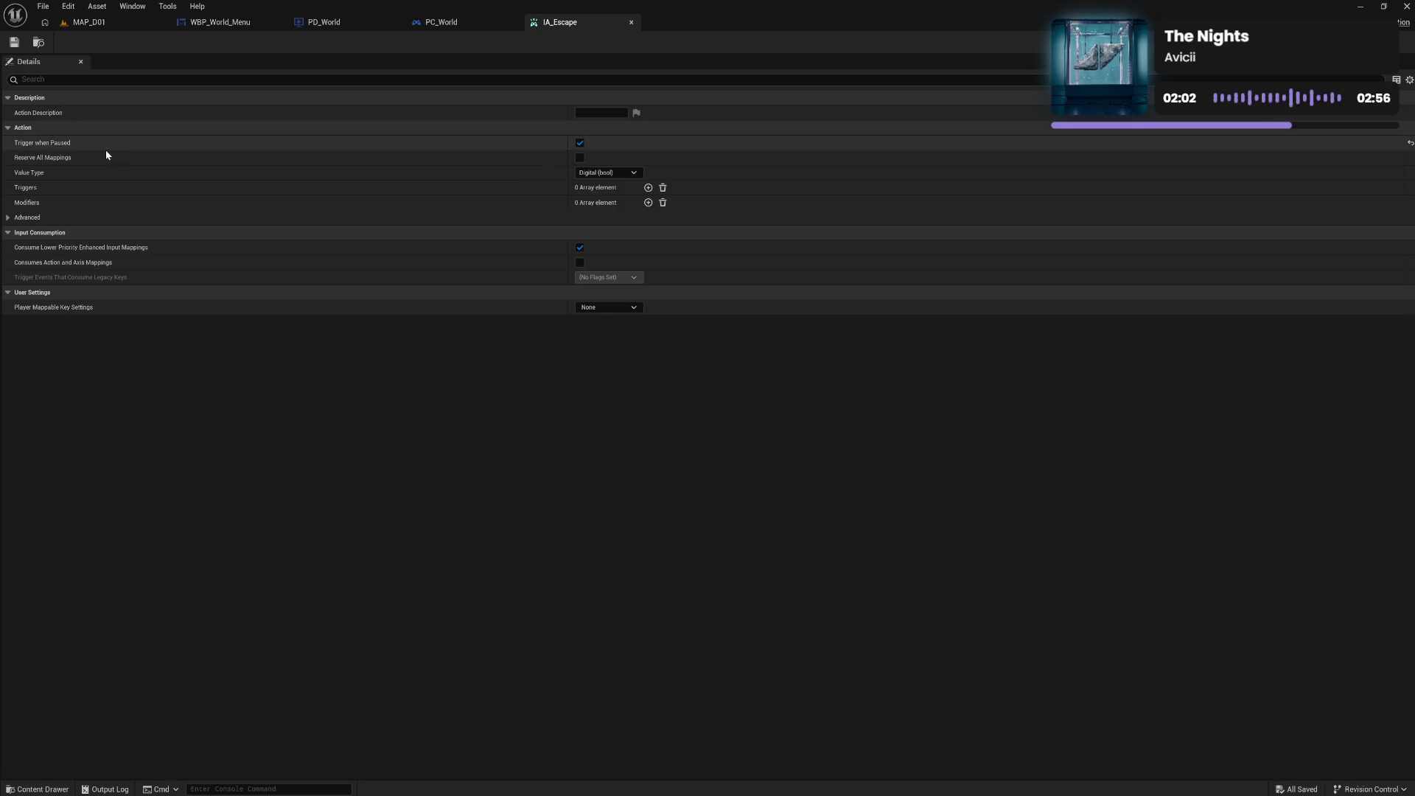
# Leave IA_Escape's Player Mappable Key Settings as None and close the IA_Escape asset
pyautogui.moveTo(65, 161)
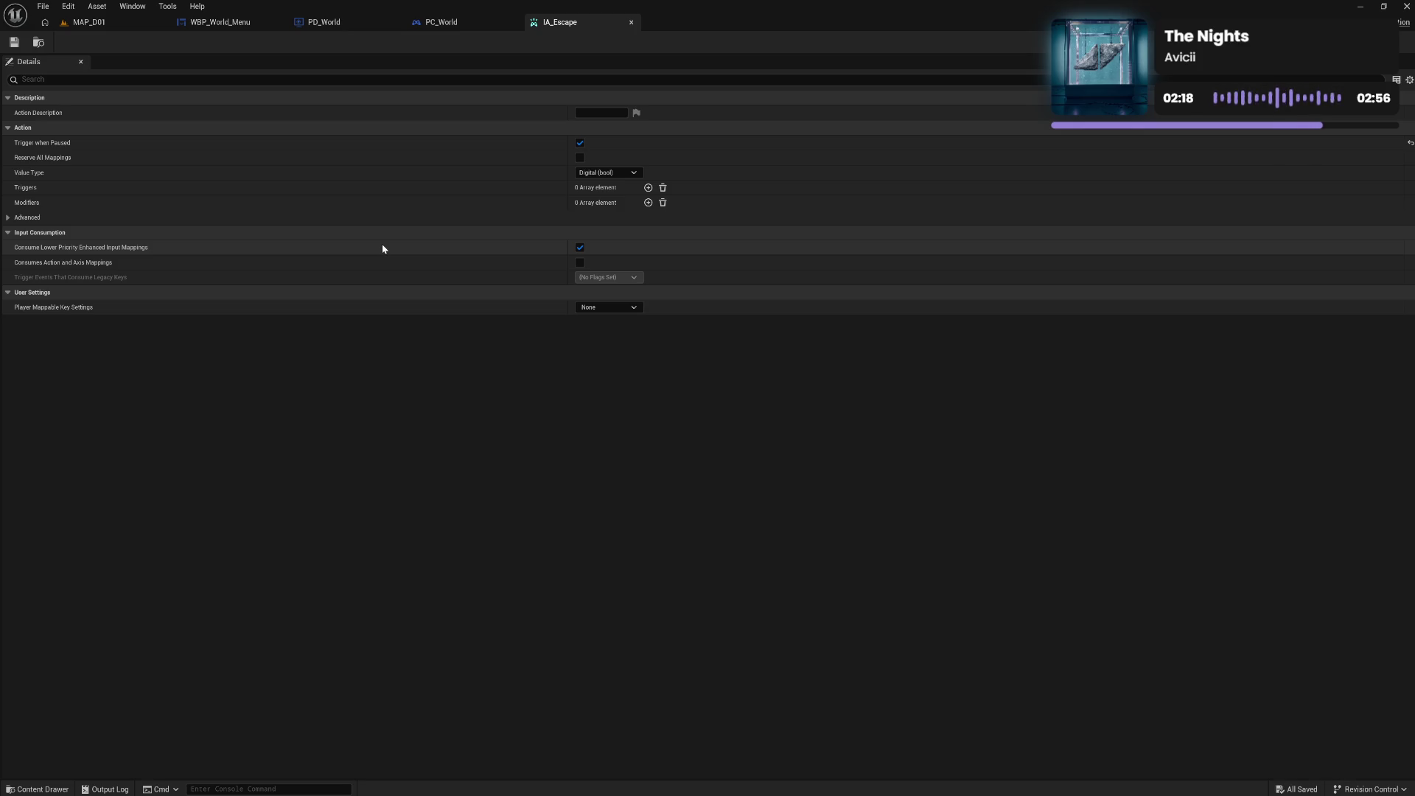
pyautogui.click(633, 309)
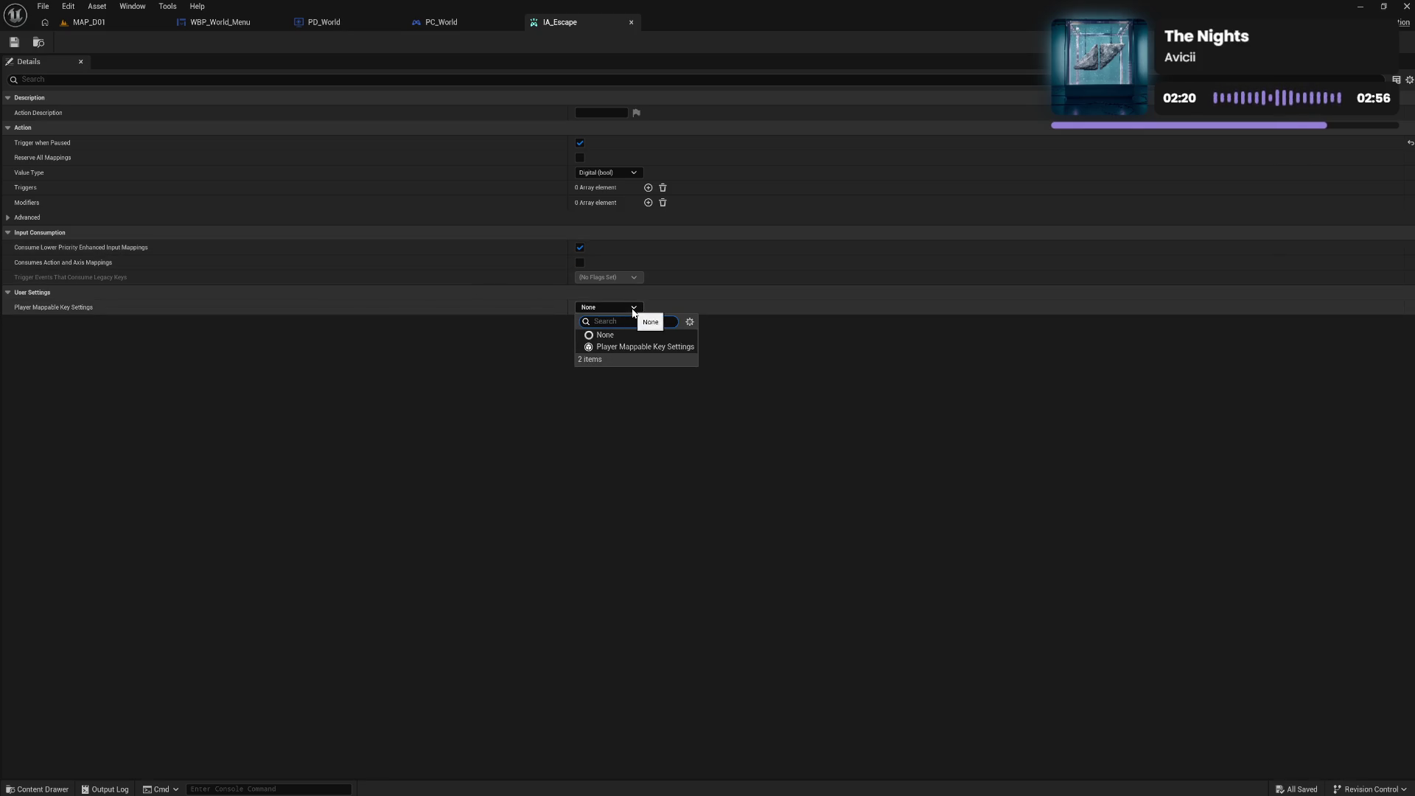
pyautogui.click(457, 353)
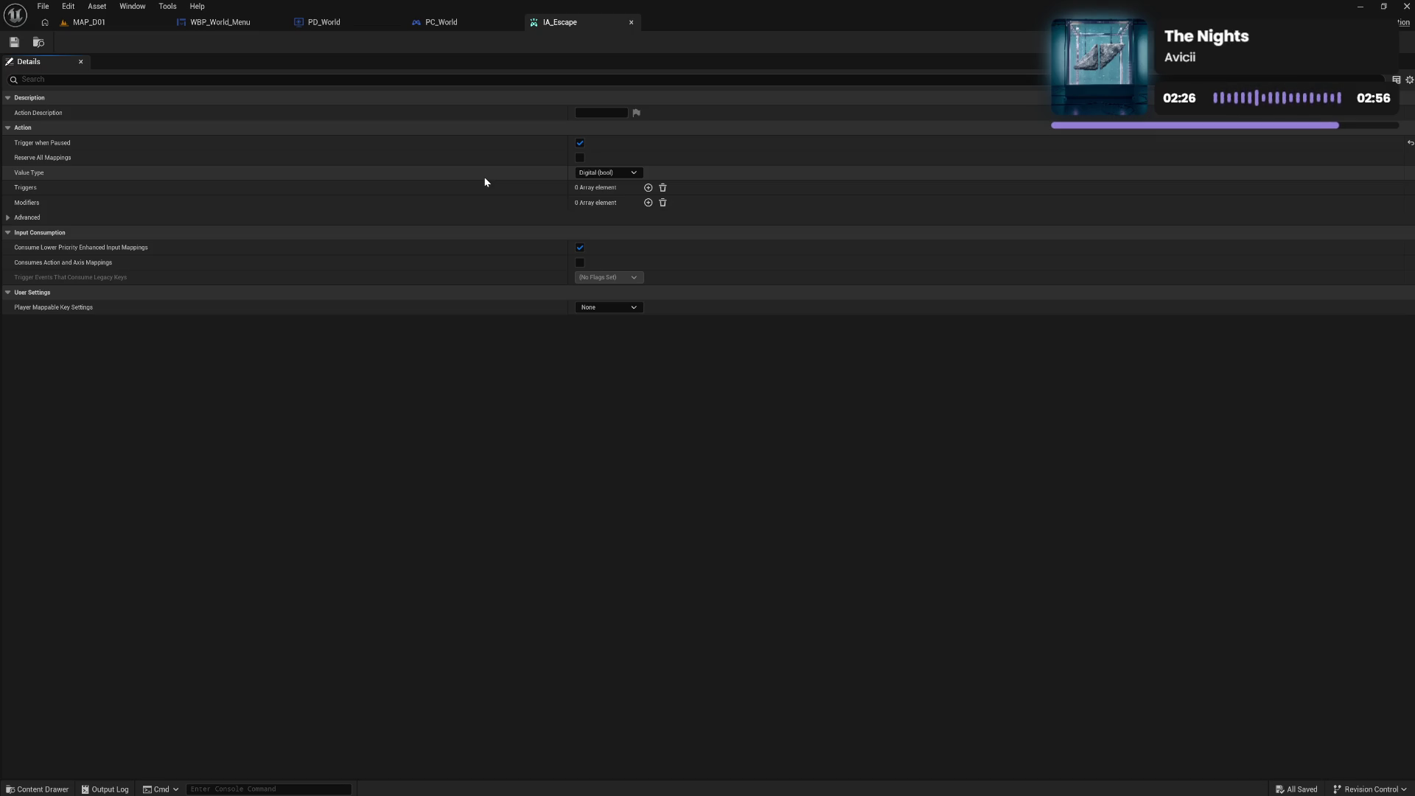
pyautogui.click(631, 23)
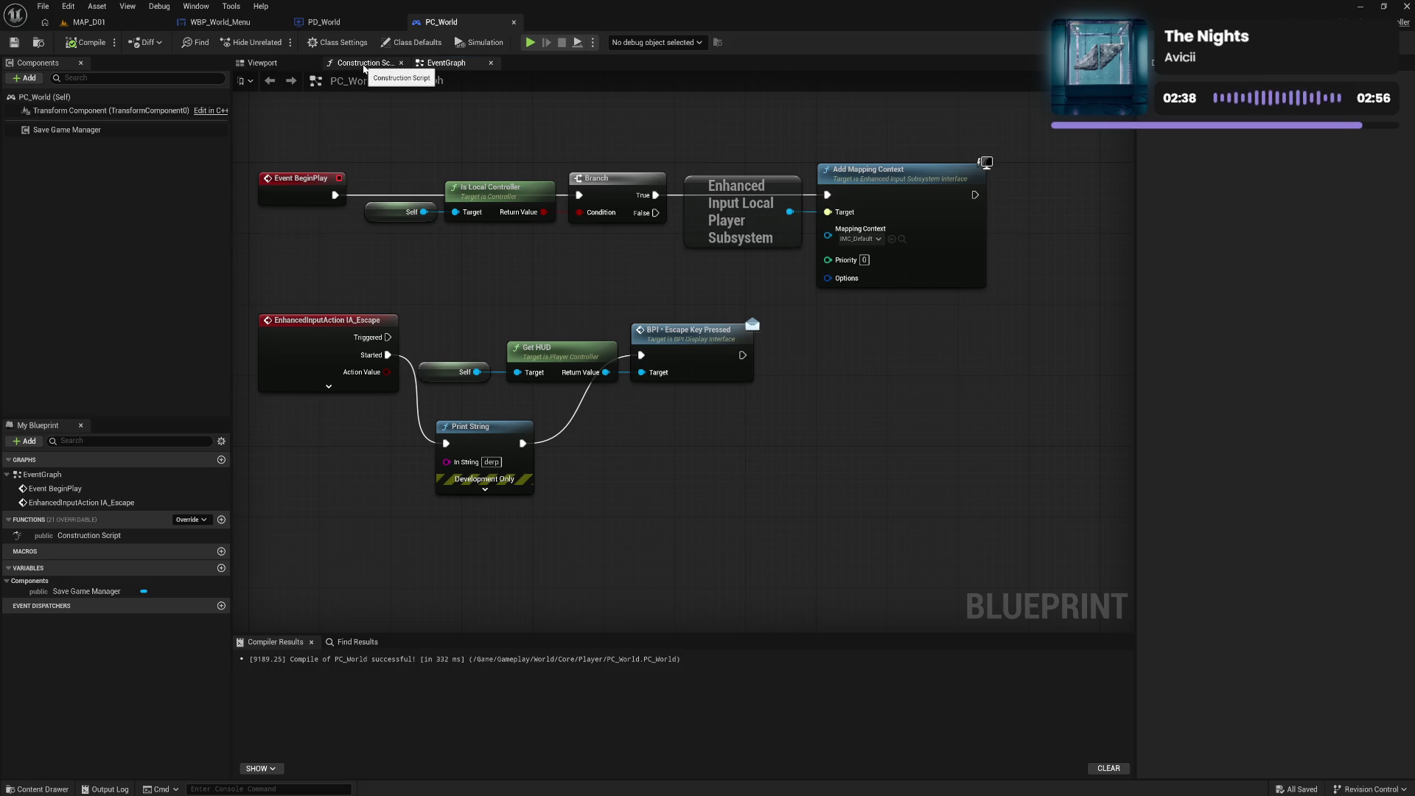
# In PD_World, add a Set Input Mode Game And UI node off Player Owner, below UI Only
pyautogui.click(220, 23)
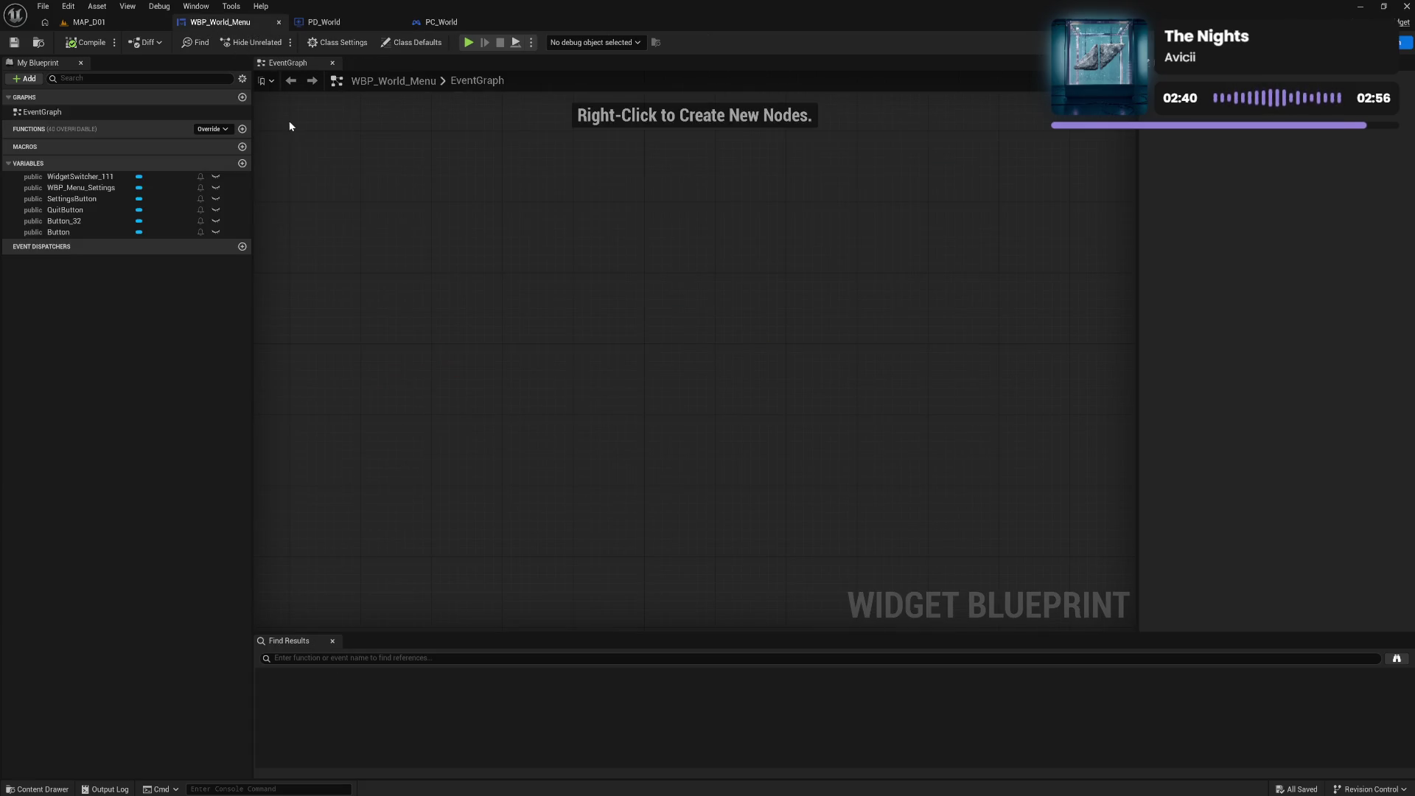
pyautogui.click(334, 23)
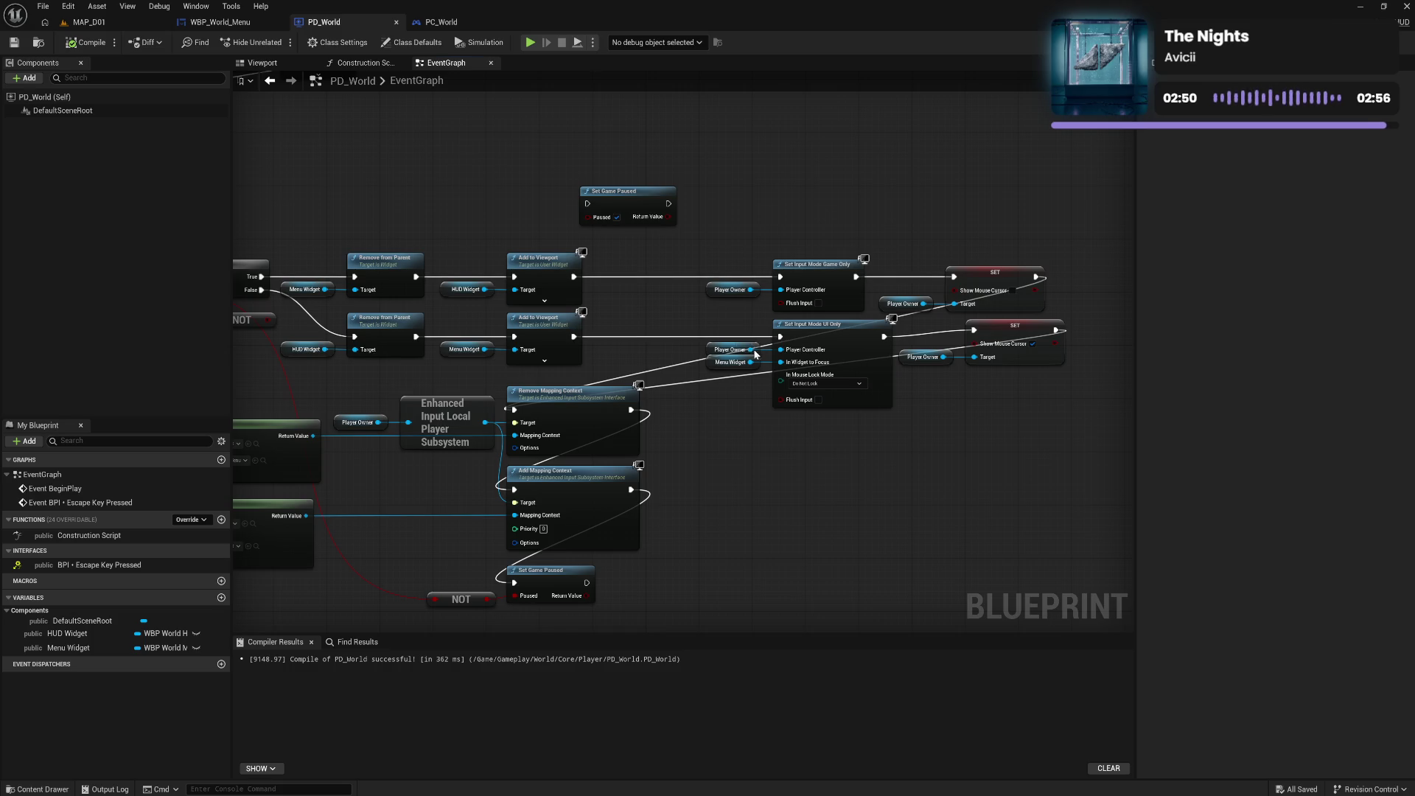
pyautogui.moveTo(750, 350); pyautogui.dragTo(809, 466)
pyautogui.write('s')
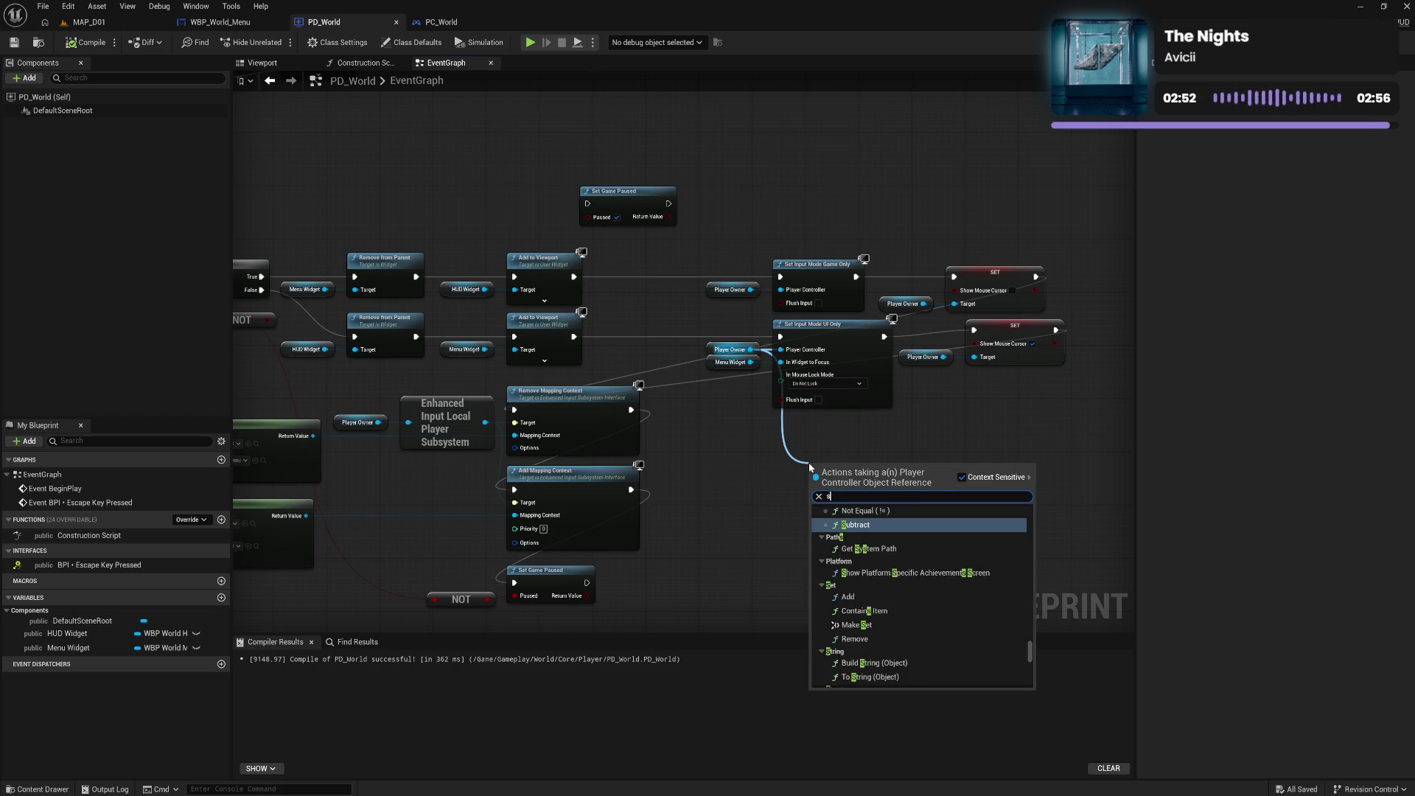
pyautogui.write('et input game')
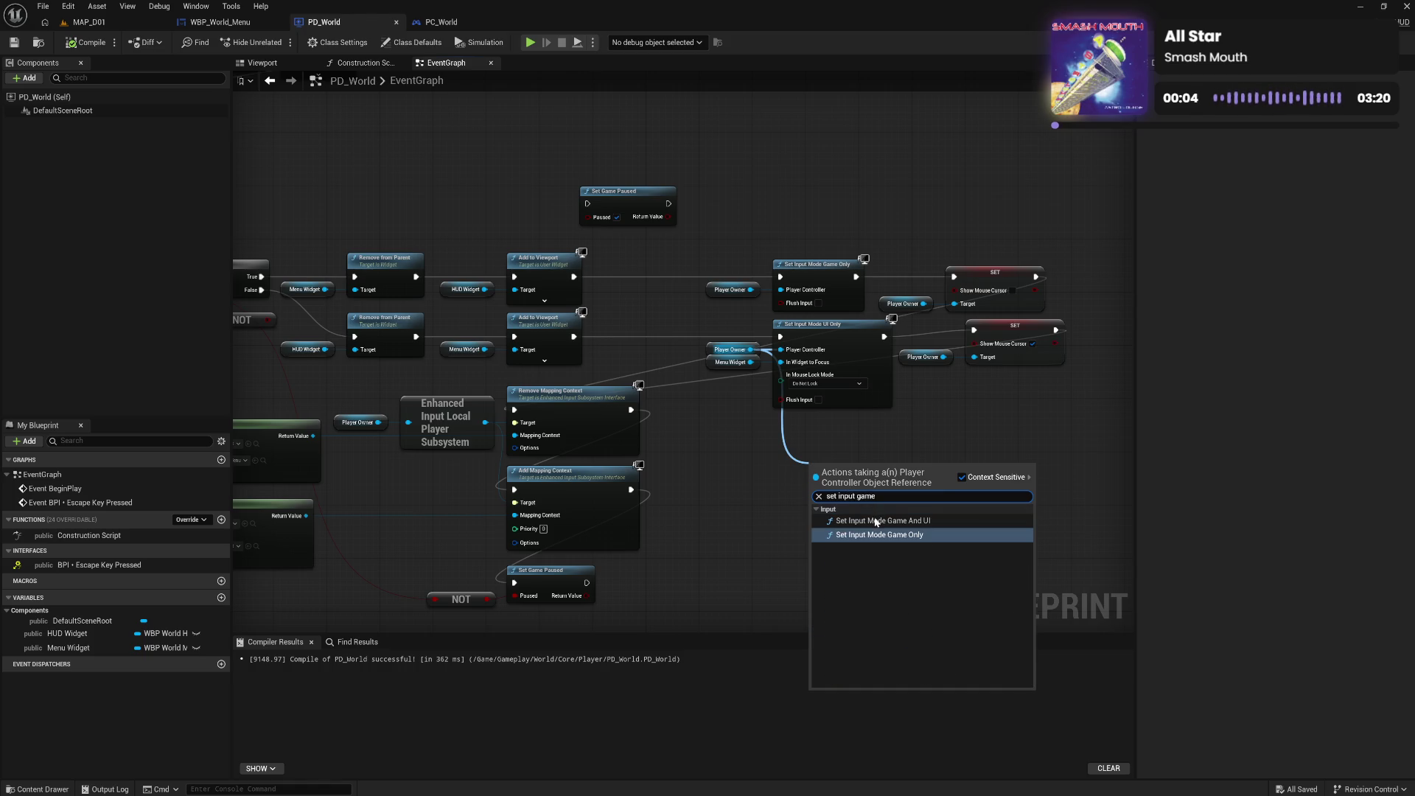
pyautogui.click(878, 521)
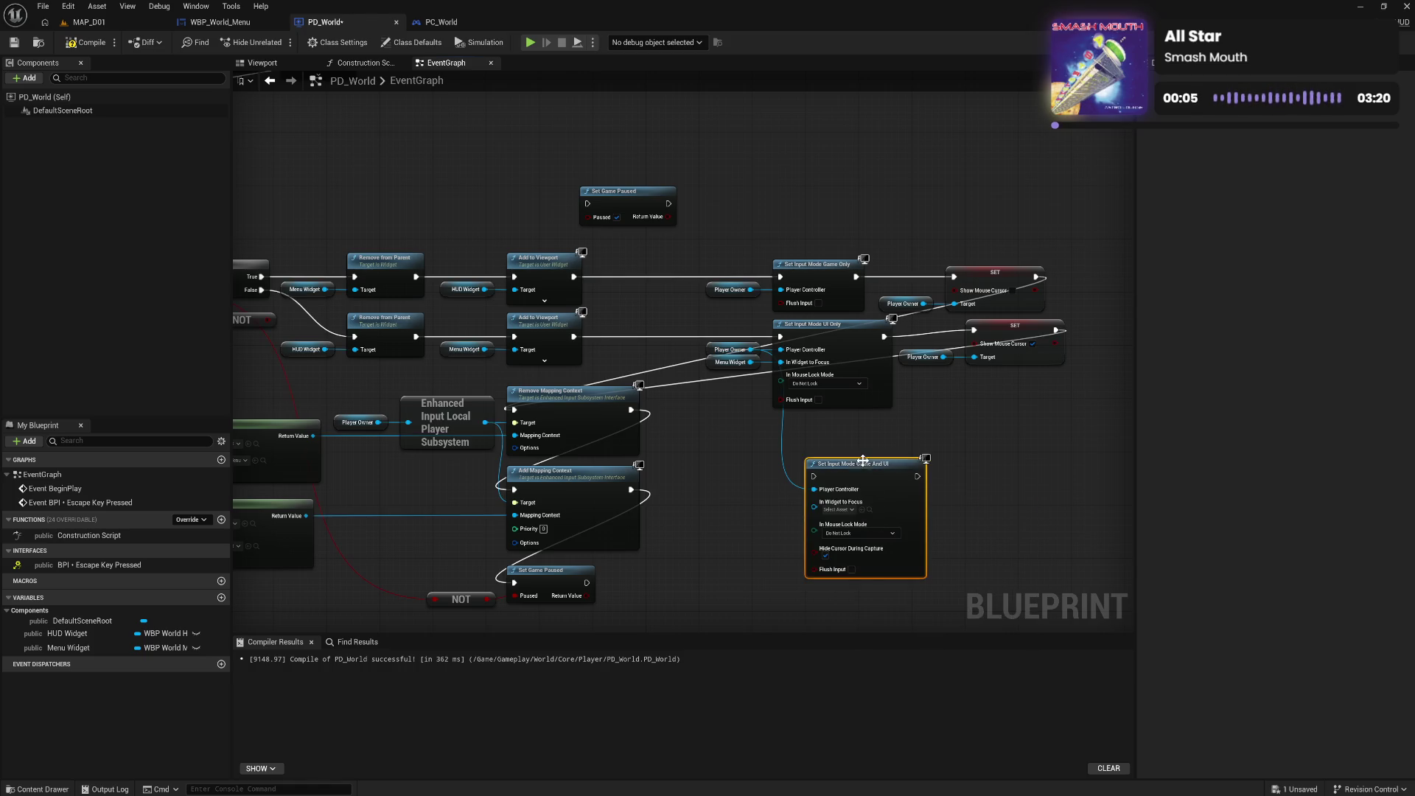
pyautogui.moveTo(842, 457); pyautogui.dragTo(808, 417)
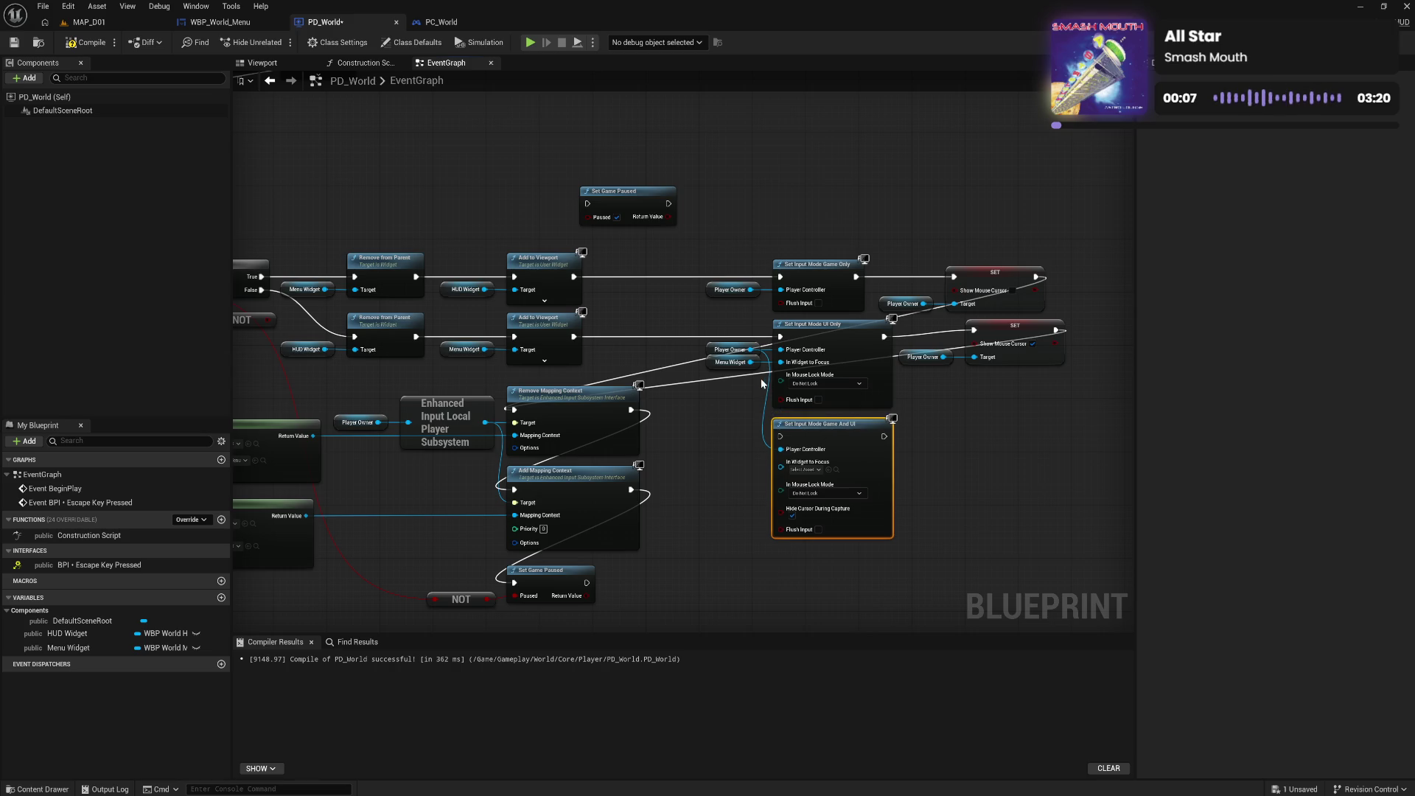
# Wire Menu Widget and the menu exec path into Game And UI, untick Hide Cursor, replacing UI Only's cursor link
pyautogui.moveTo(750, 363); pyautogui.dragTo(782, 462)
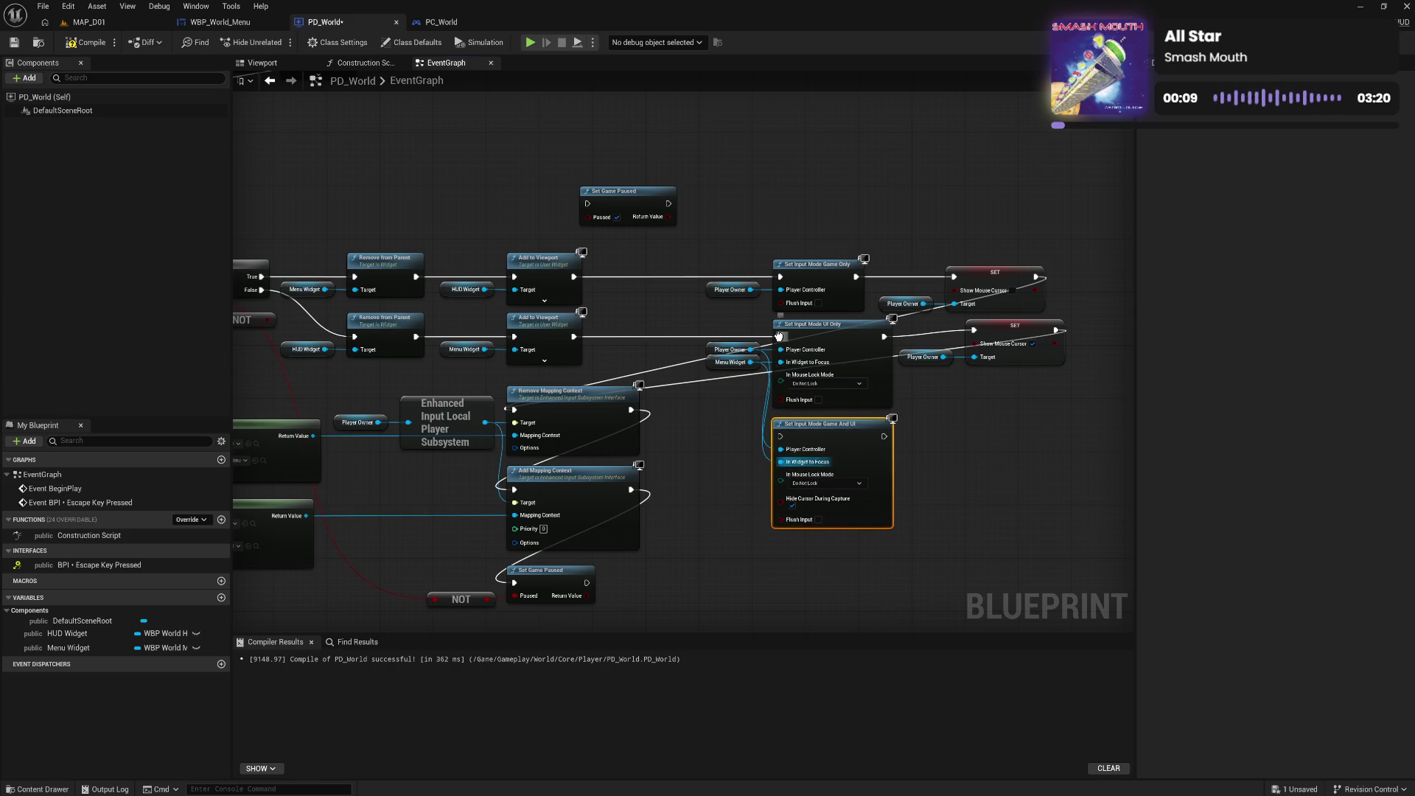
pyautogui.moveTo(779, 337); pyautogui.dragTo(780, 437)
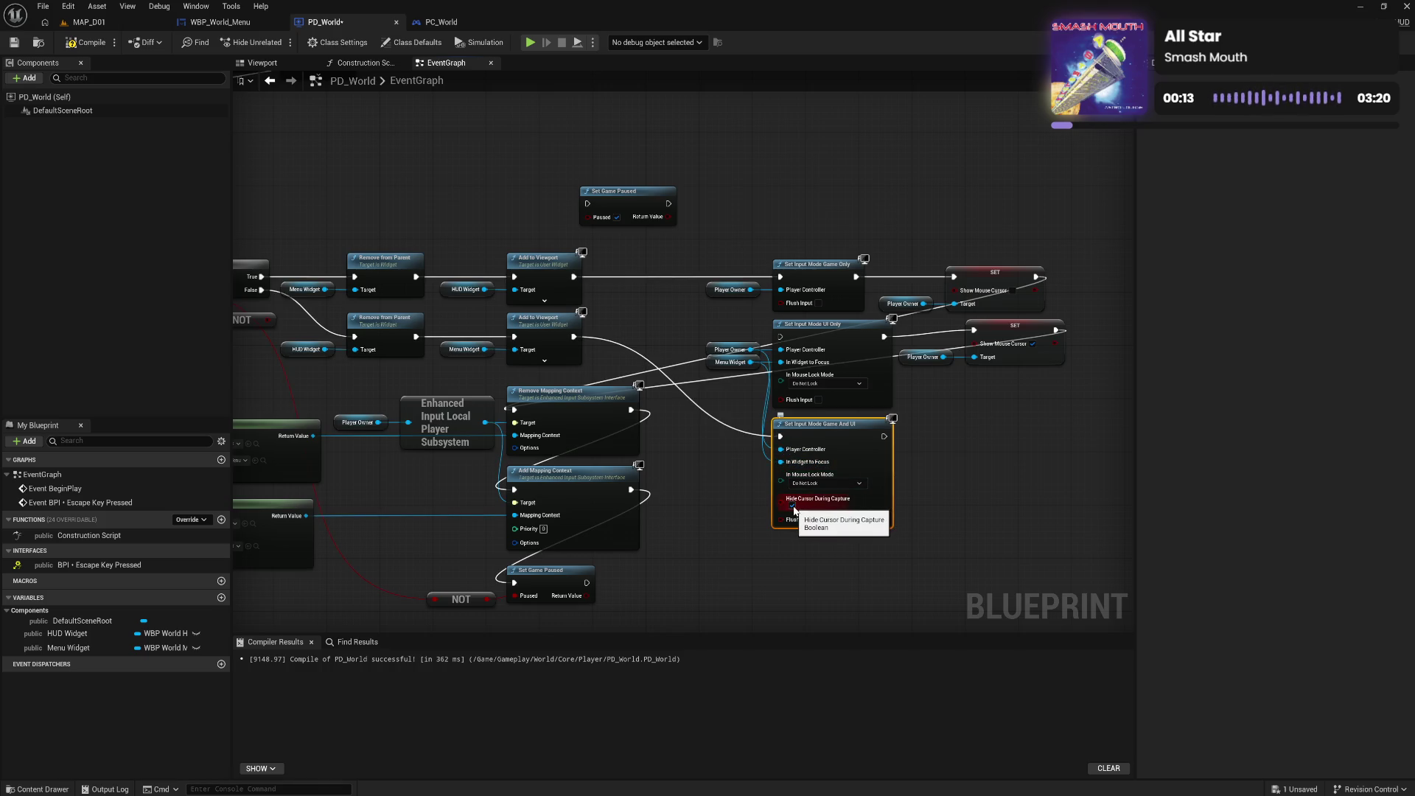
pyautogui.click(793, 508)
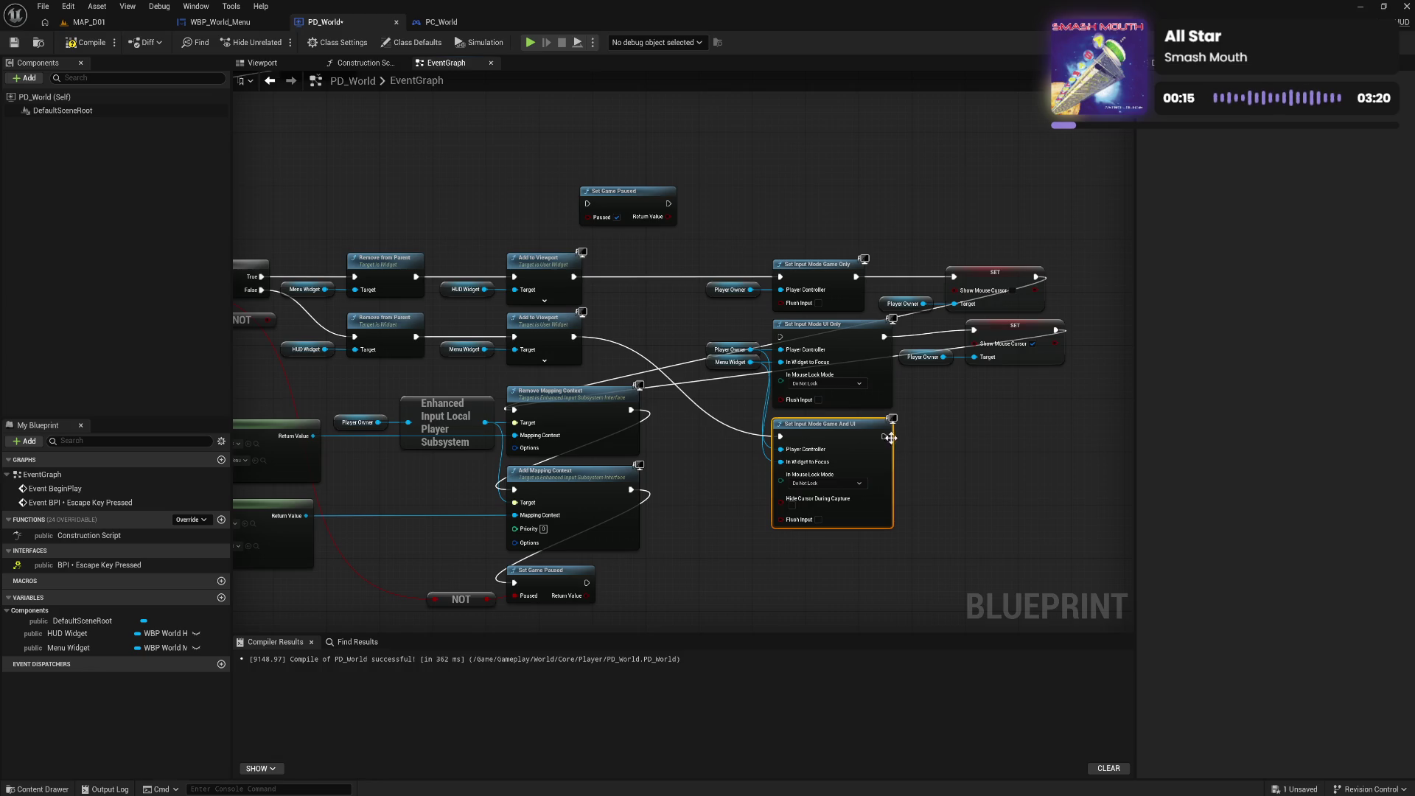
pyautogui.moveTo(883, 435)
pyautogui.mouseDown()
pyautogui.moveTo(980, 435)
pyautogui.moveTo(992, 352)
pyautogui.moveTo(974, 330)
pyautogui.mouseUp()
pyautogui.keyDown('alt'); pyautogui.click(886, 337); pyautogui.keyUp('alt')
# Compile PD_World and start a play test of MAP_D01
pyautogui.click(88, 42)
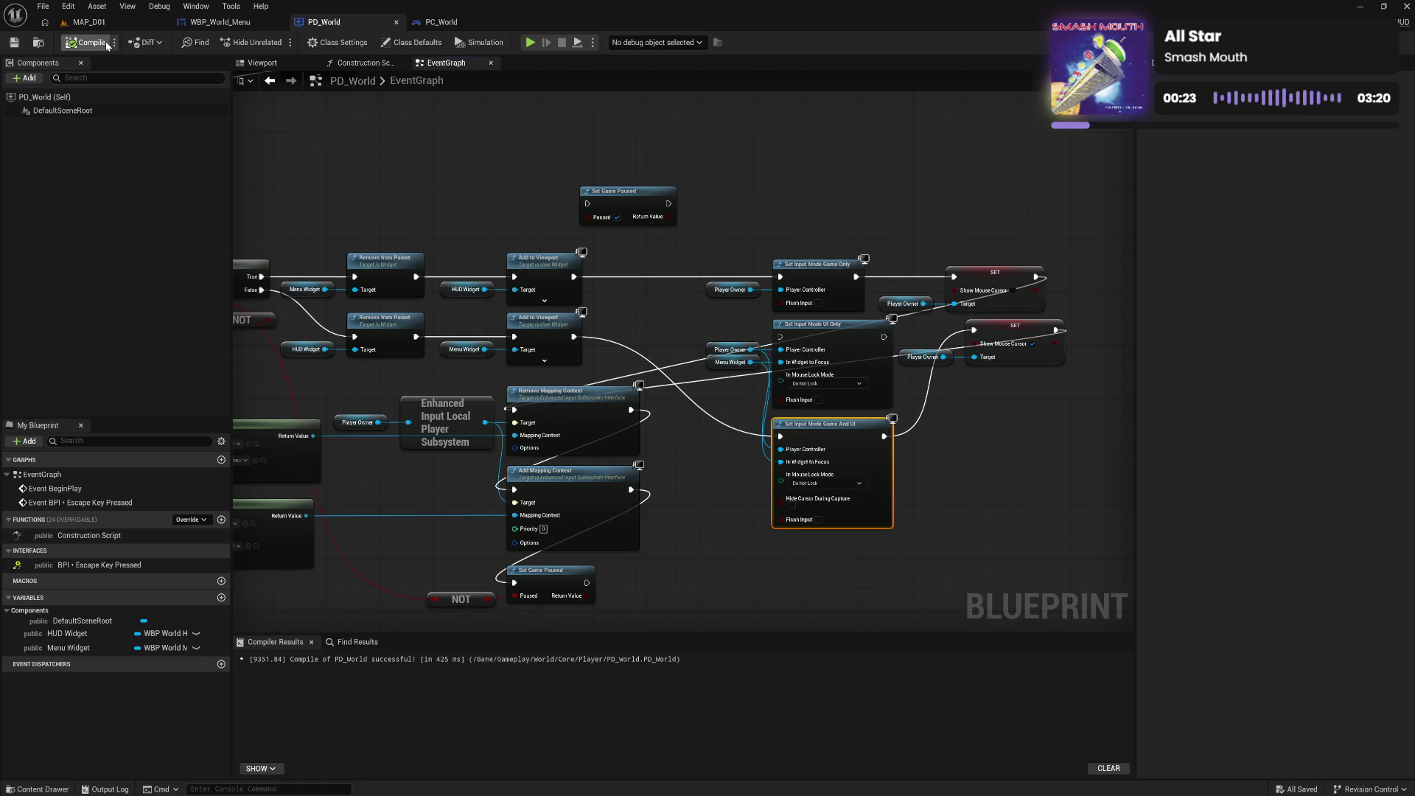
pyautogui.click(111, 24)
pyautogui.click(276, 42)
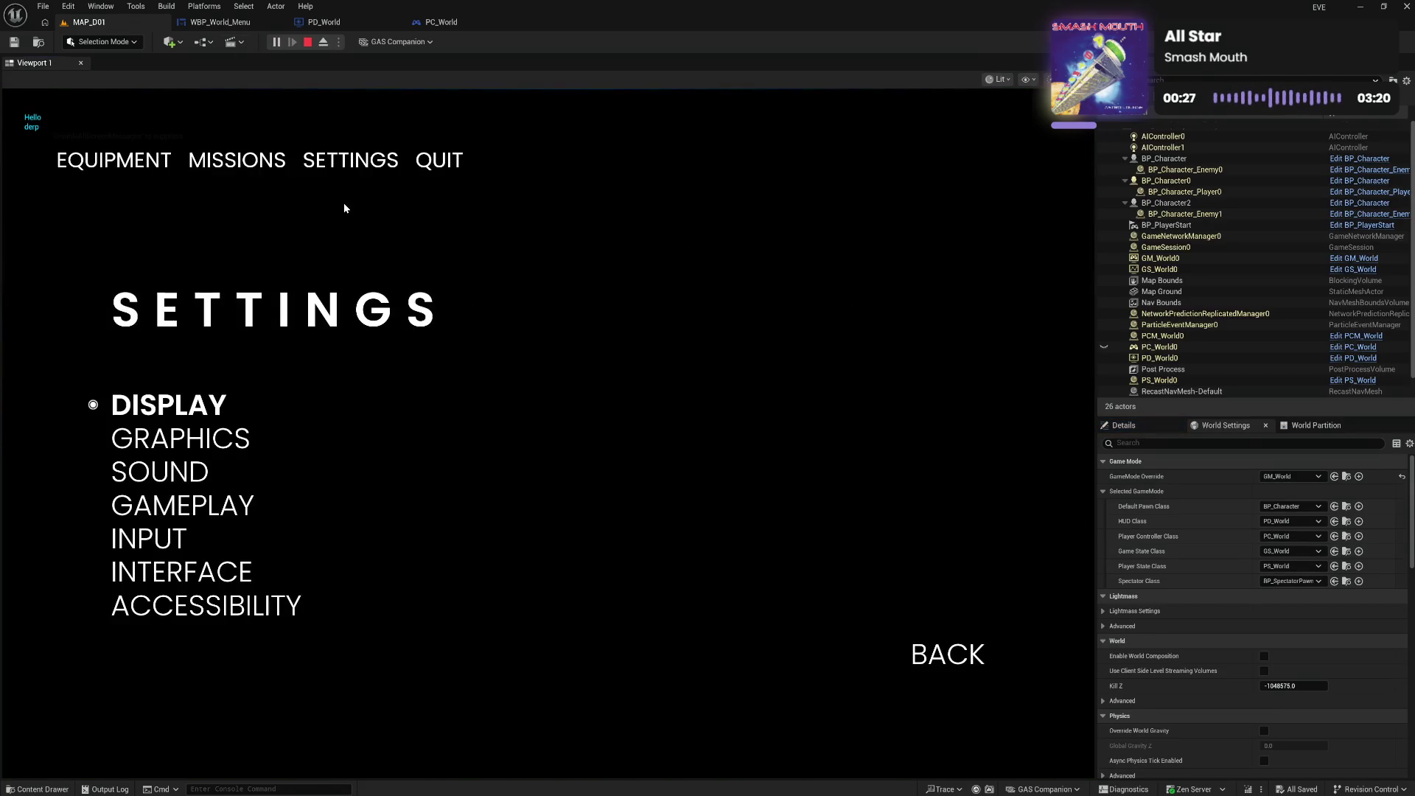
pyautogui.press('Tab')
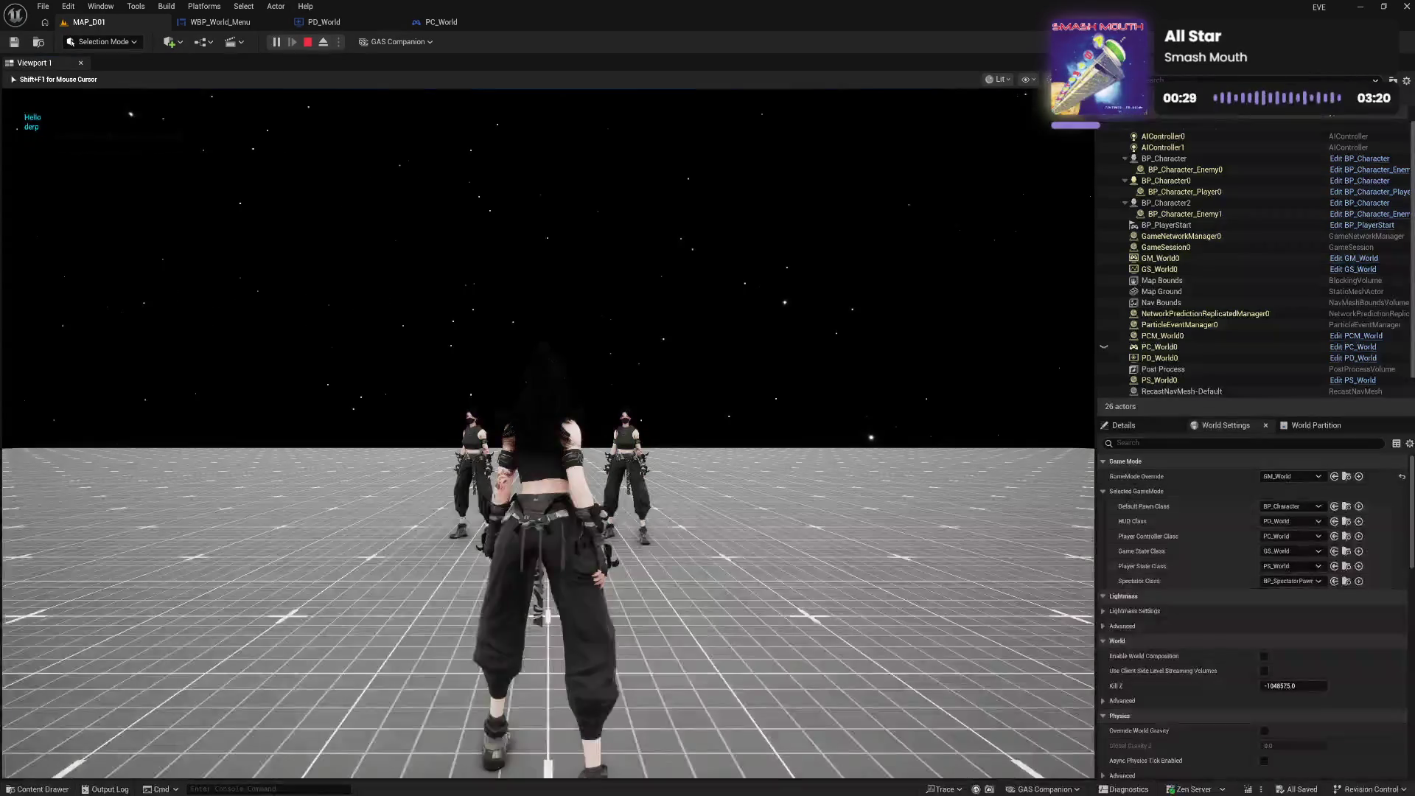
pyautogui.press('Tab')
pyautogui.press('Tab')
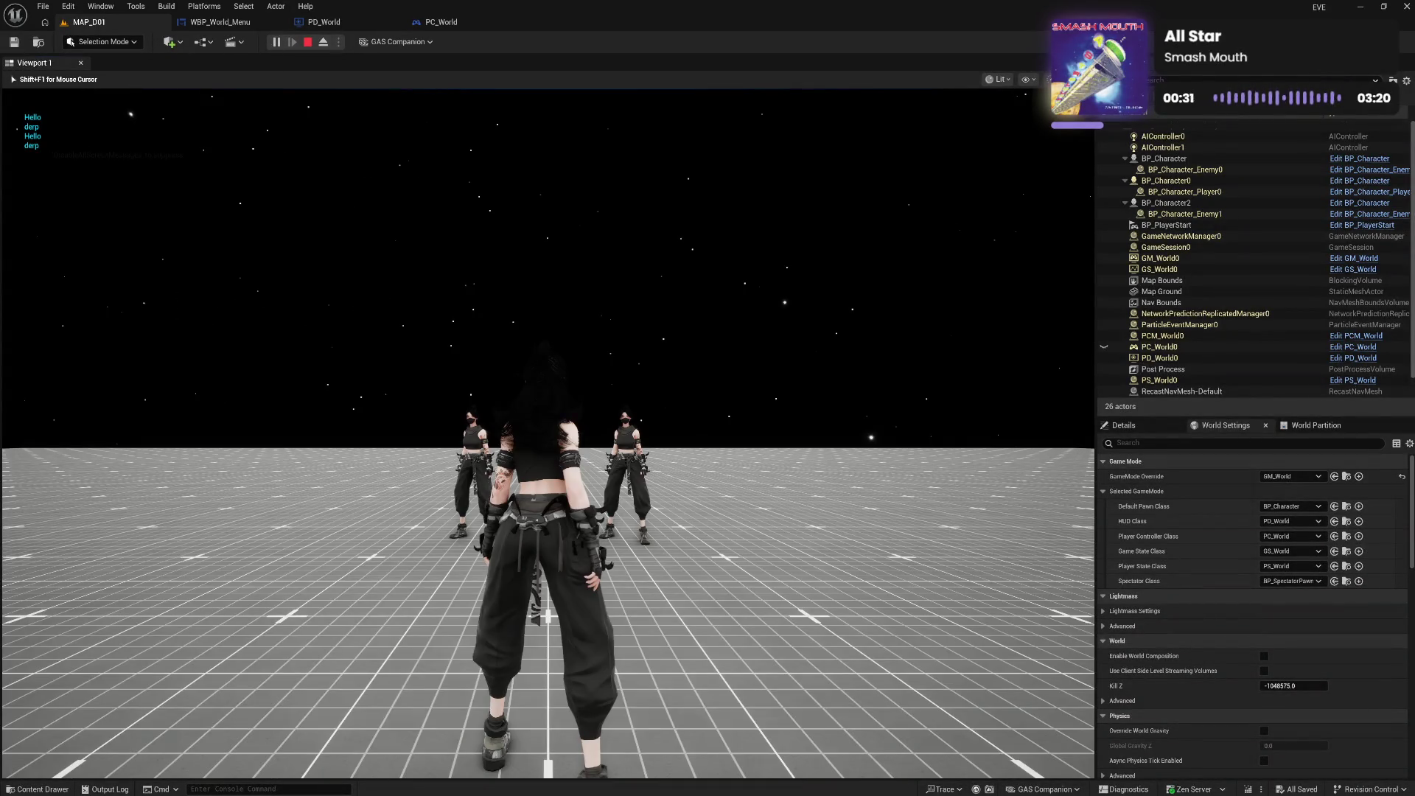
pyautogui.press('Tab')
pyautogui.press('Tab')
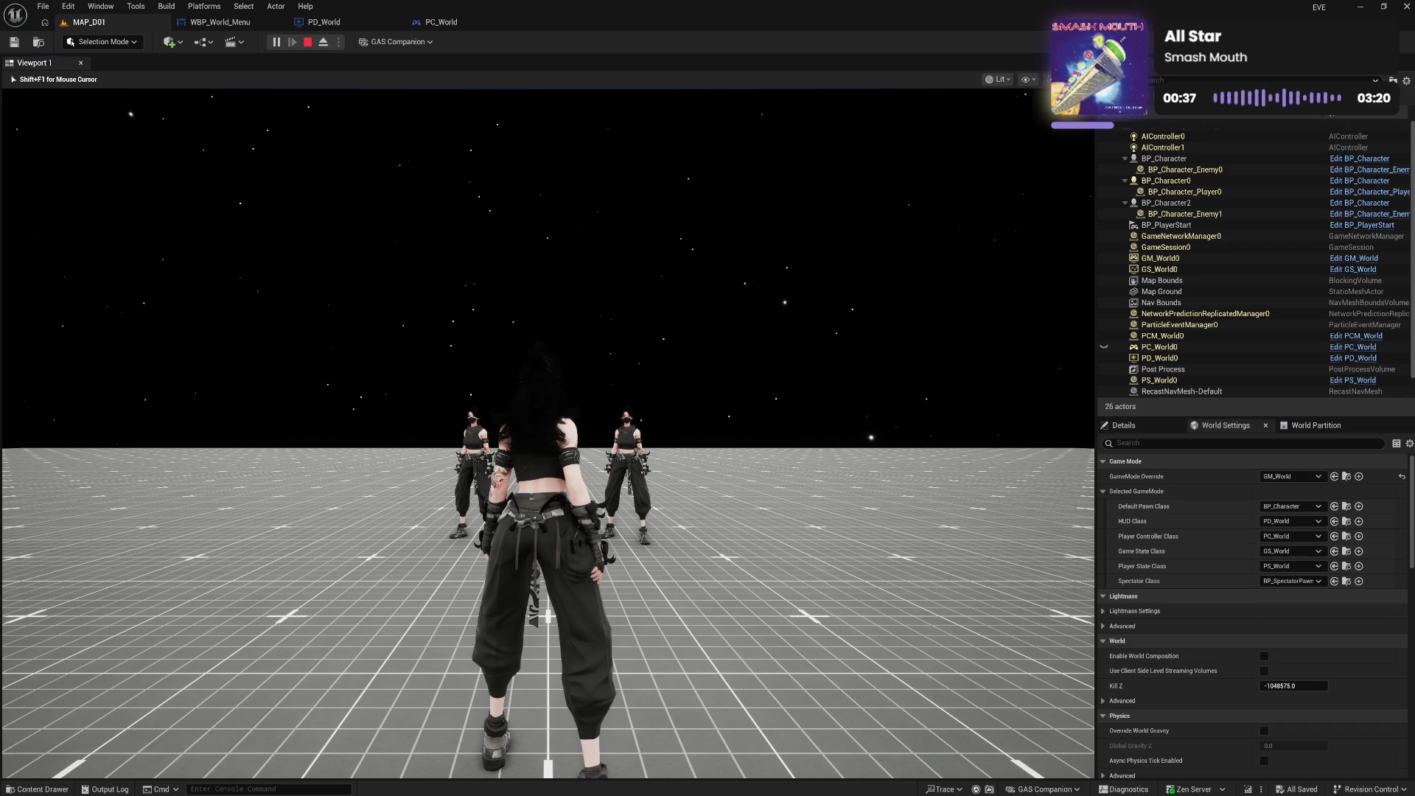
pyautogui.press('Escape')
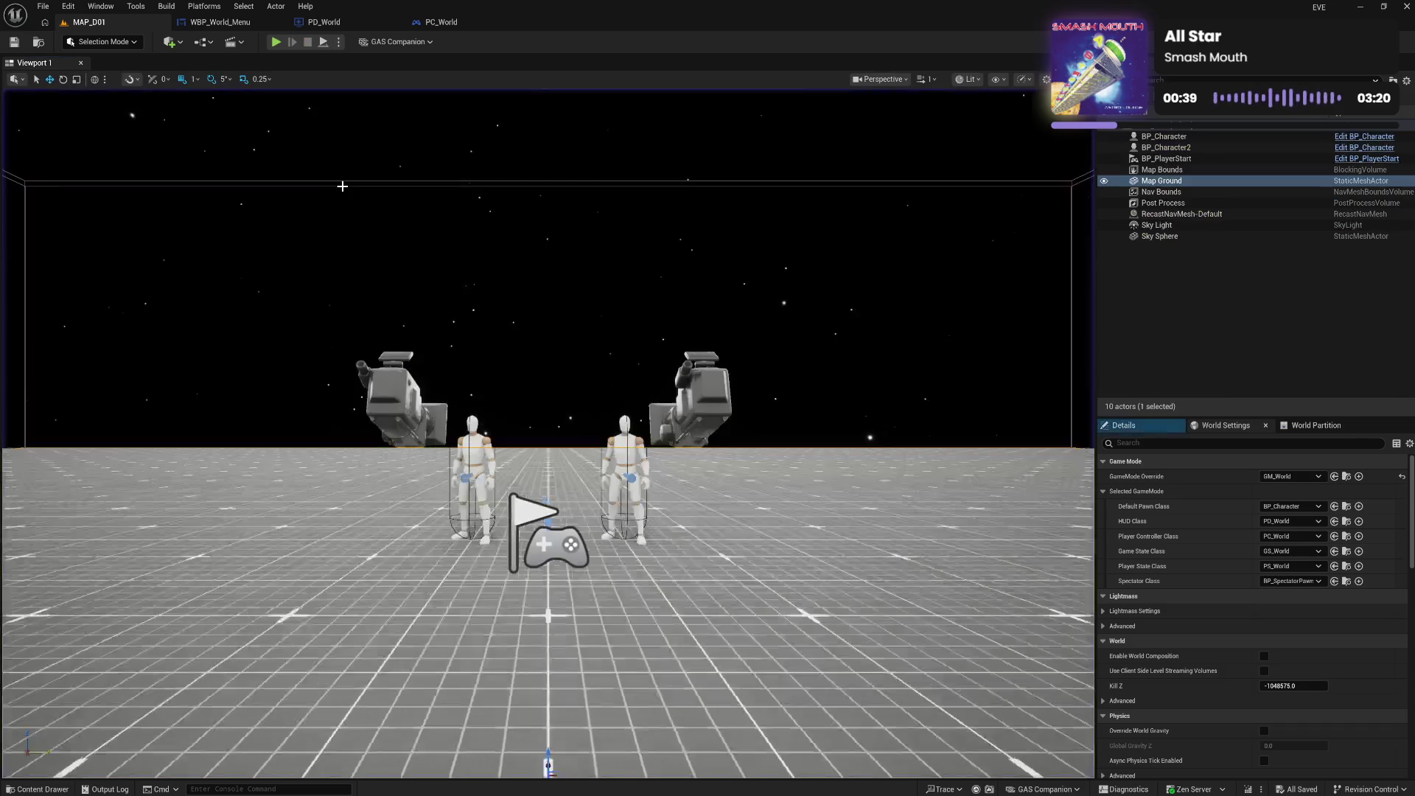
pyautogui.click(243, 23)
pyautogui.click(324, 22)
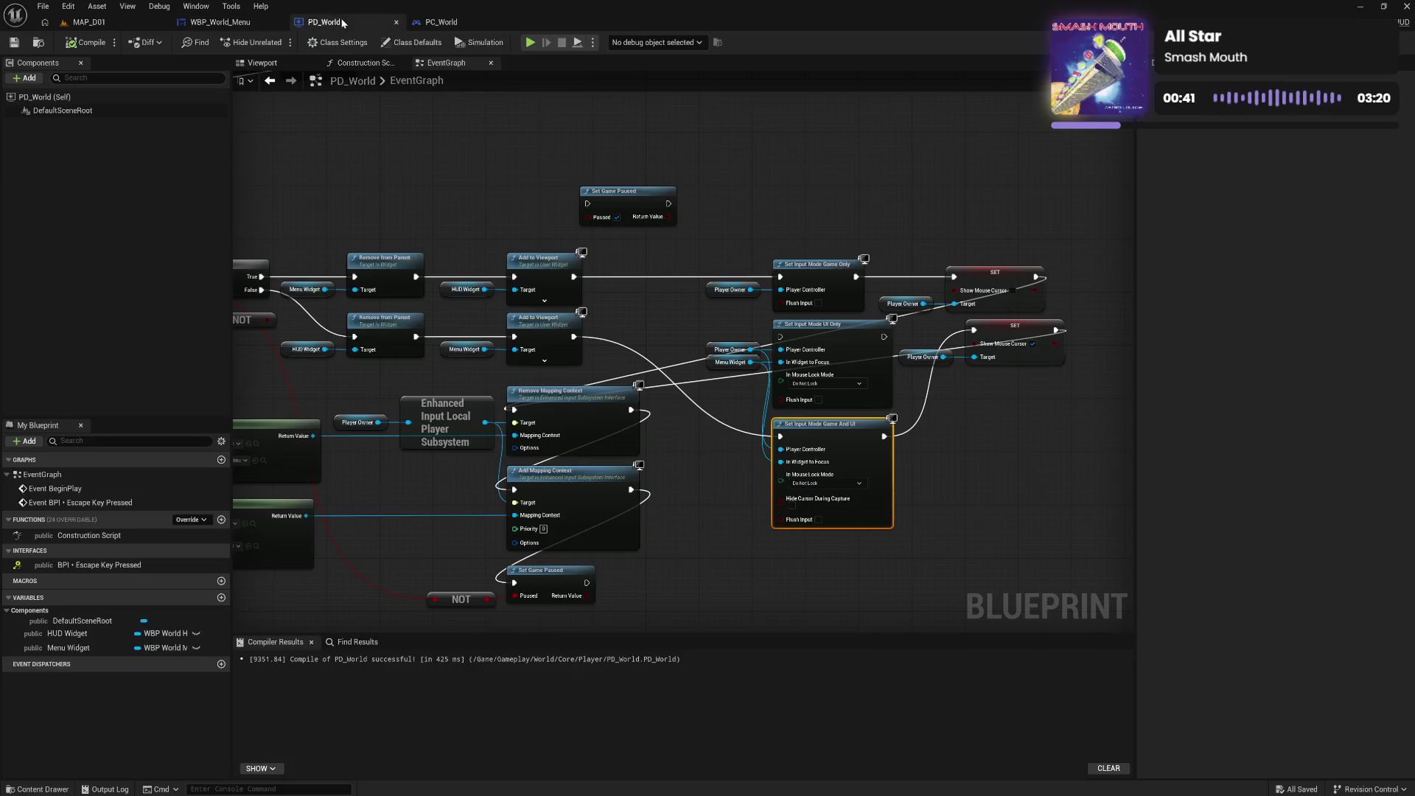
# In PD_World, connect the escape event straight to Branch, bypassing the debug Print String
pyautogui.click(712, 522)
pyautogui.moveTo(712, 522)
pyautogui.mouseDown()
pyautogui.moveTo(846, 378)
pyautogui.moveTo(787, 448)
pyautogui.mouseUp()
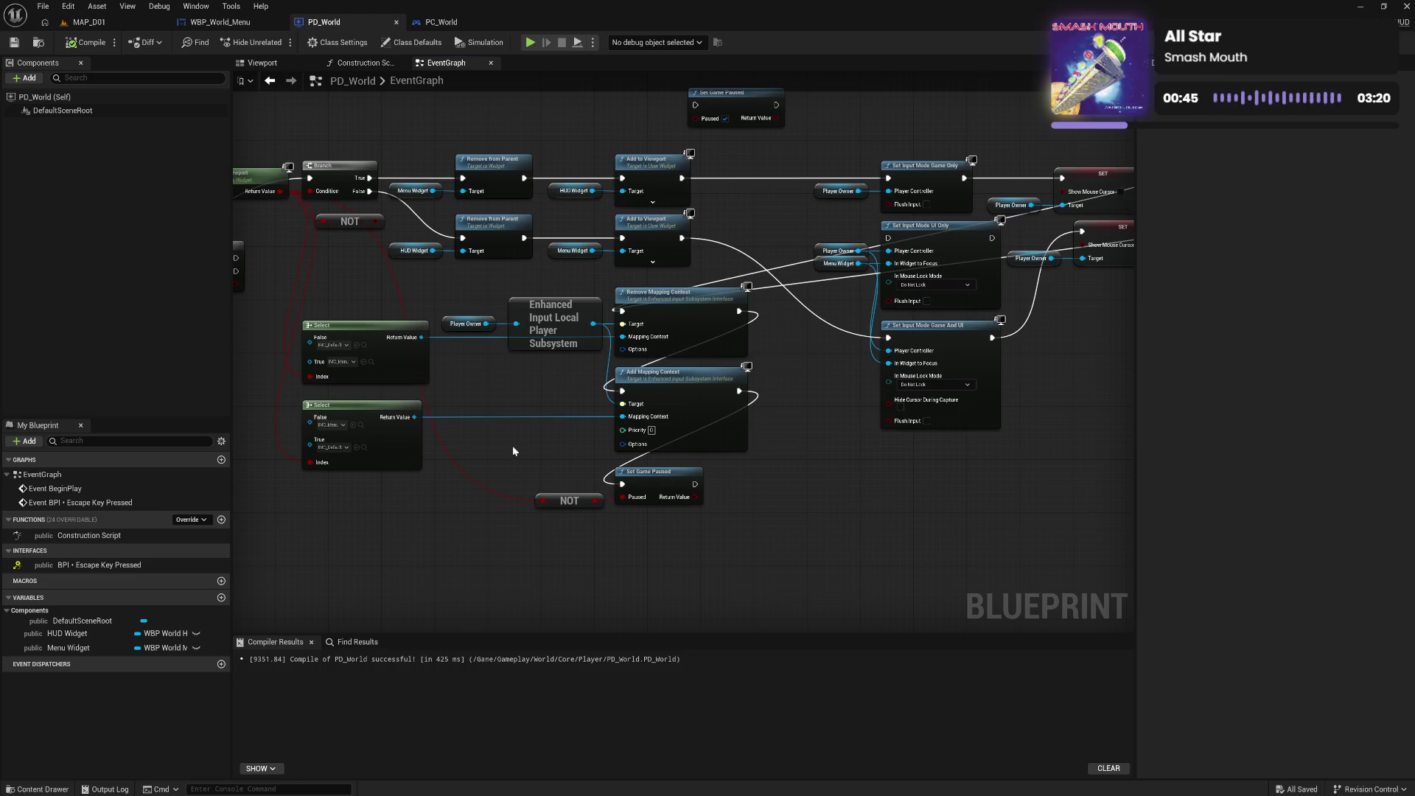
pyautogui.moveTo(512, 445); pyautogui.dragTo(652, 430)
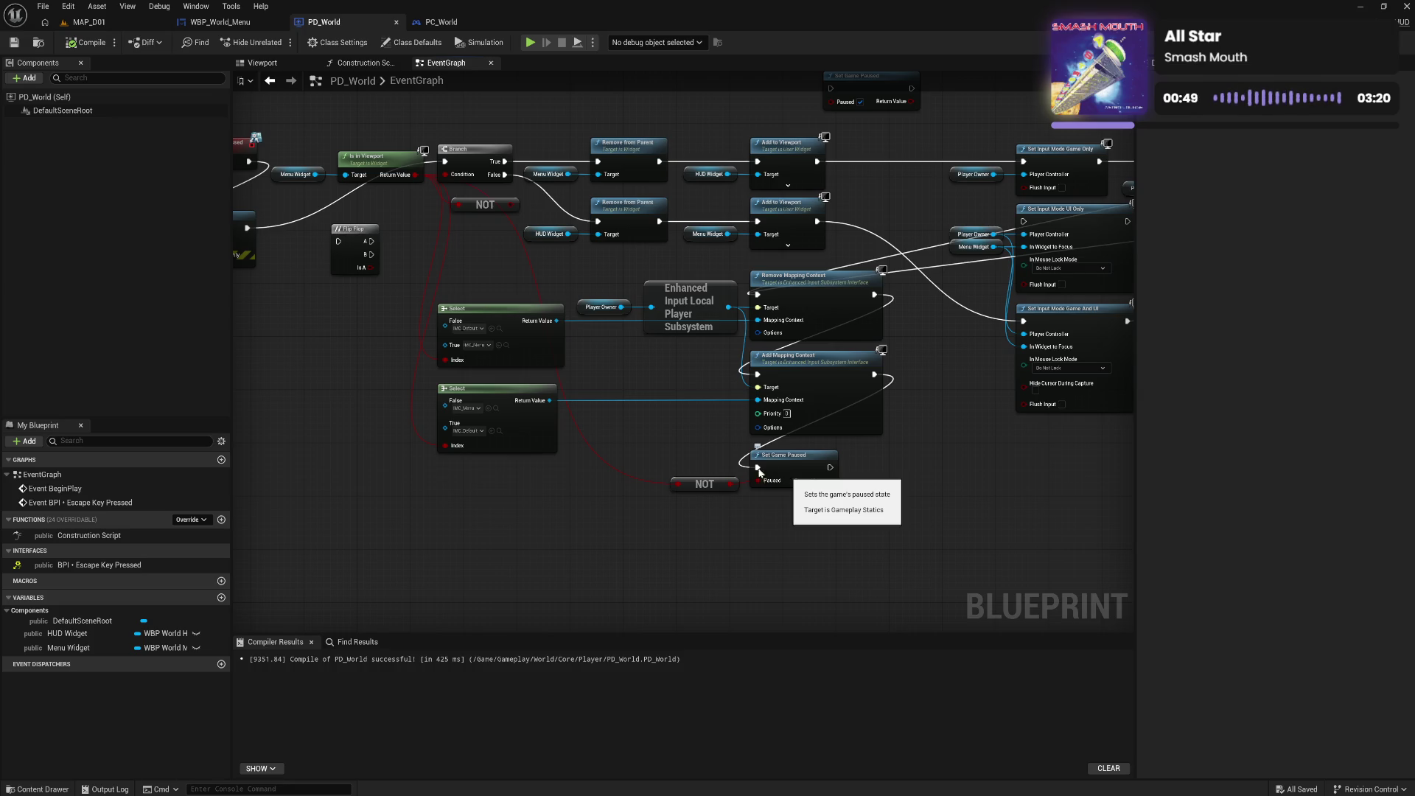
pyautogui.moveTo(658, 464); pyautogui.dragTo(806, 469)
pyautogui.moveTo(402, 168); pyautogui.dragTo(594, 166)
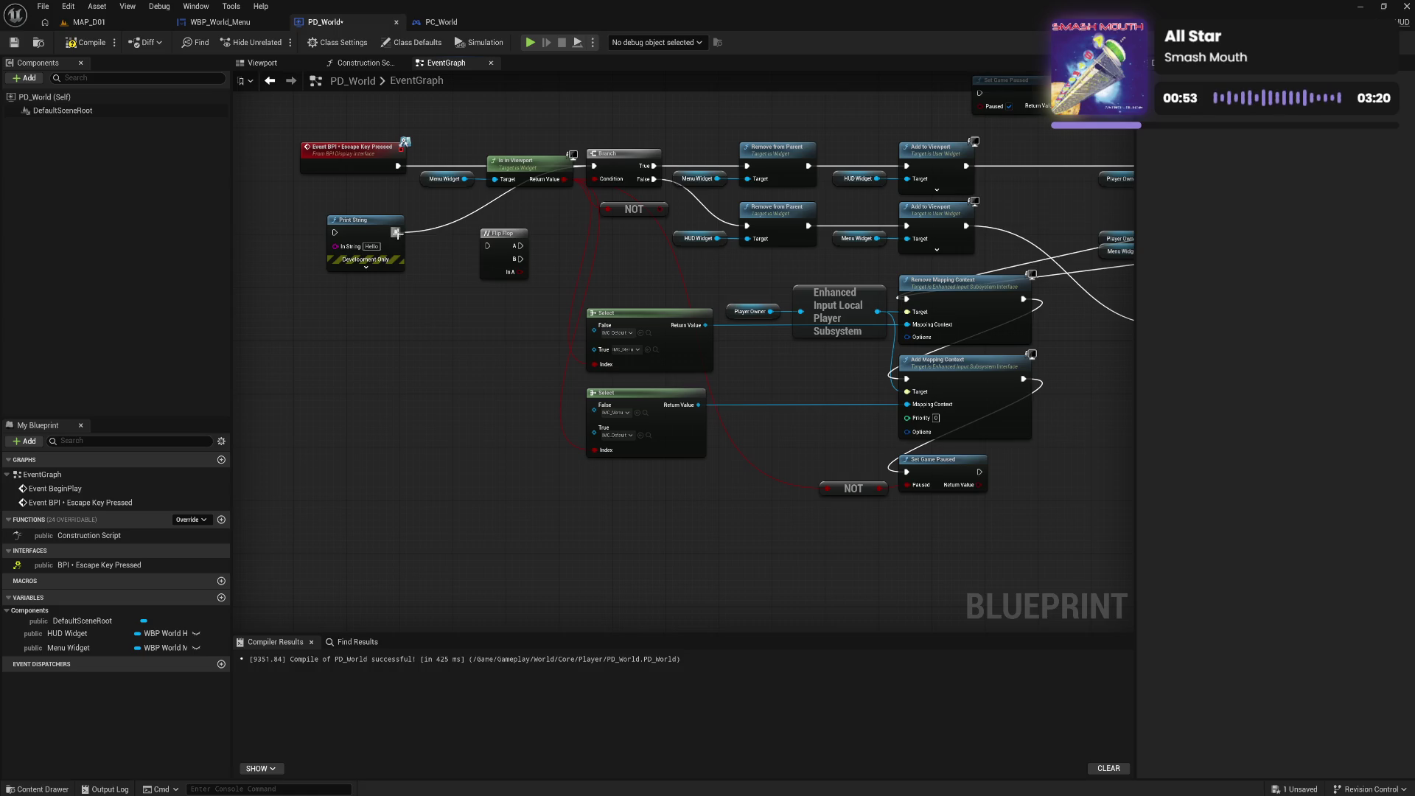
# Move Print String below Set Game Paused, feed it the Return Value, and compile PD_World
pyautogui.keyDown('alt'); pyautogui.click(397, 233); pyautogui.keyUp('alt')
pyautogui.moveTo(376, 233)
pyautogui.mouseDown()
pyautogui.moveTo(734, 476)
pyautogui.moveTo(973, 531)
pyautogui.moveTo(845, 472)
pyautogui.moveTo(765, 514)
pyautogui.mouseUp()
pyautogui.moveTo(808, 465); pyautogui.dragTo(765, 527)
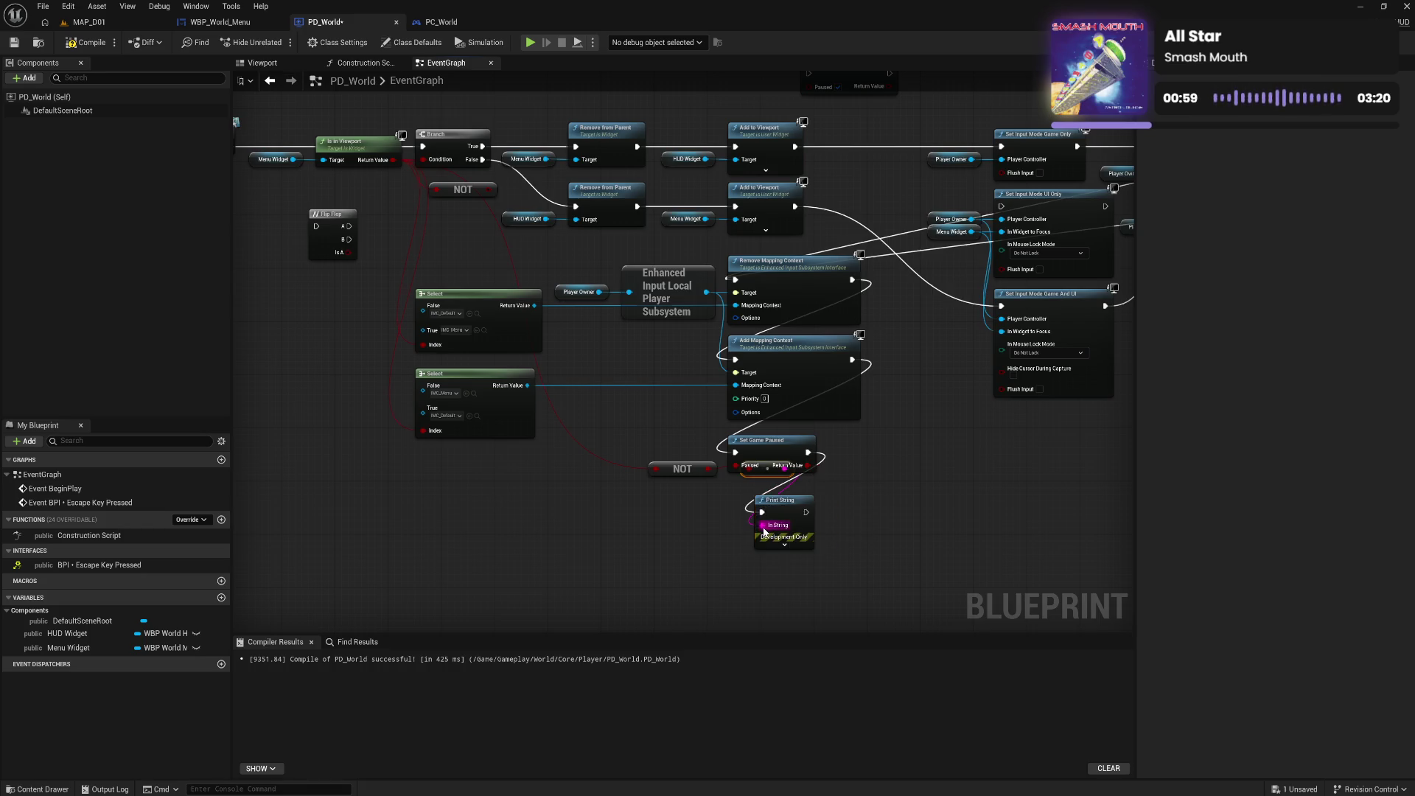
pyautogui.moveTo(767, 468); pyautogui.dragTo(747, 484)
pyautogui.moveTo(948, 458); pyautogui.dragTo(779, 478)
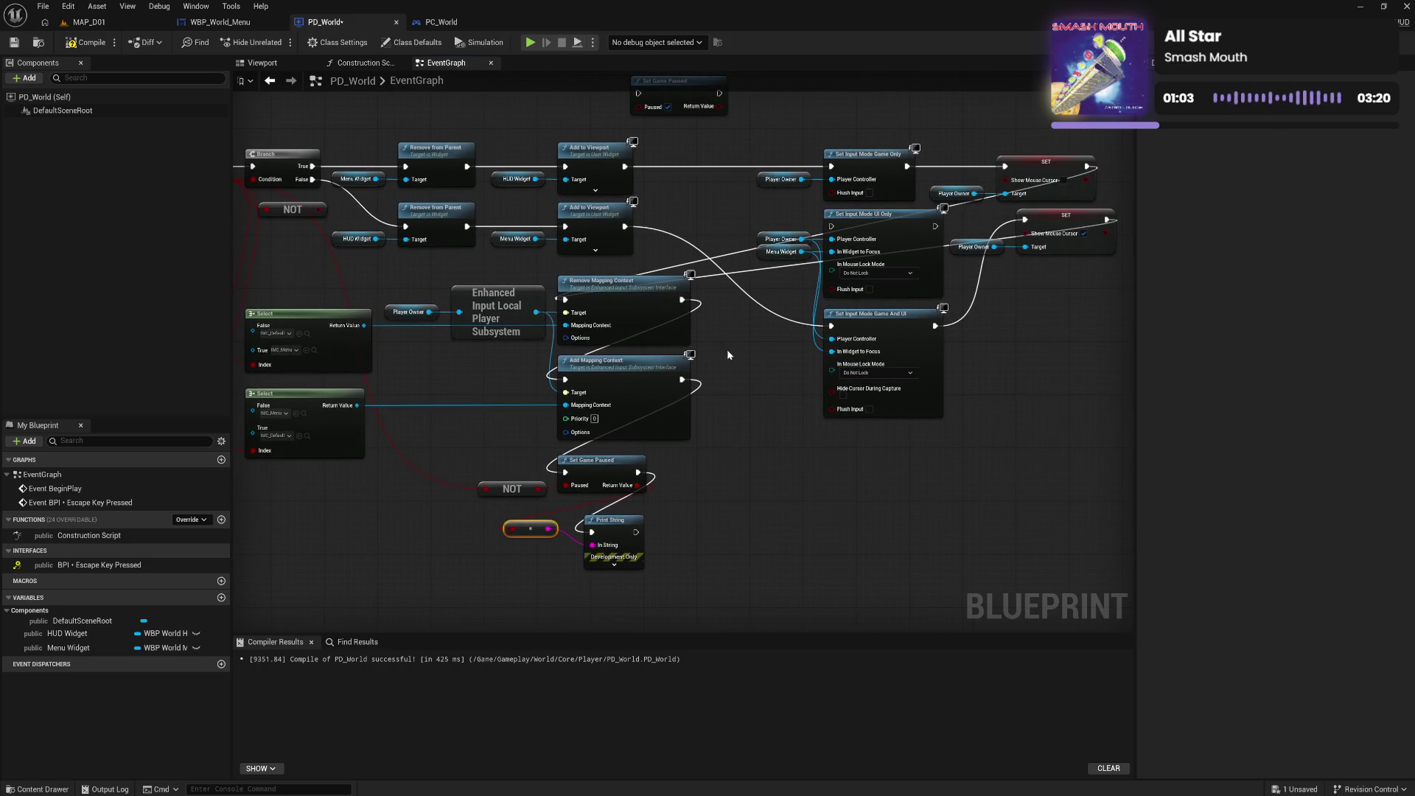
pyautogui.click(87, 42)
# In PC_World, wire Started directly to Escape Key Pressed, delete the Print String, compile, and play-test MAP_D01
pyautogui.click(450, 23)
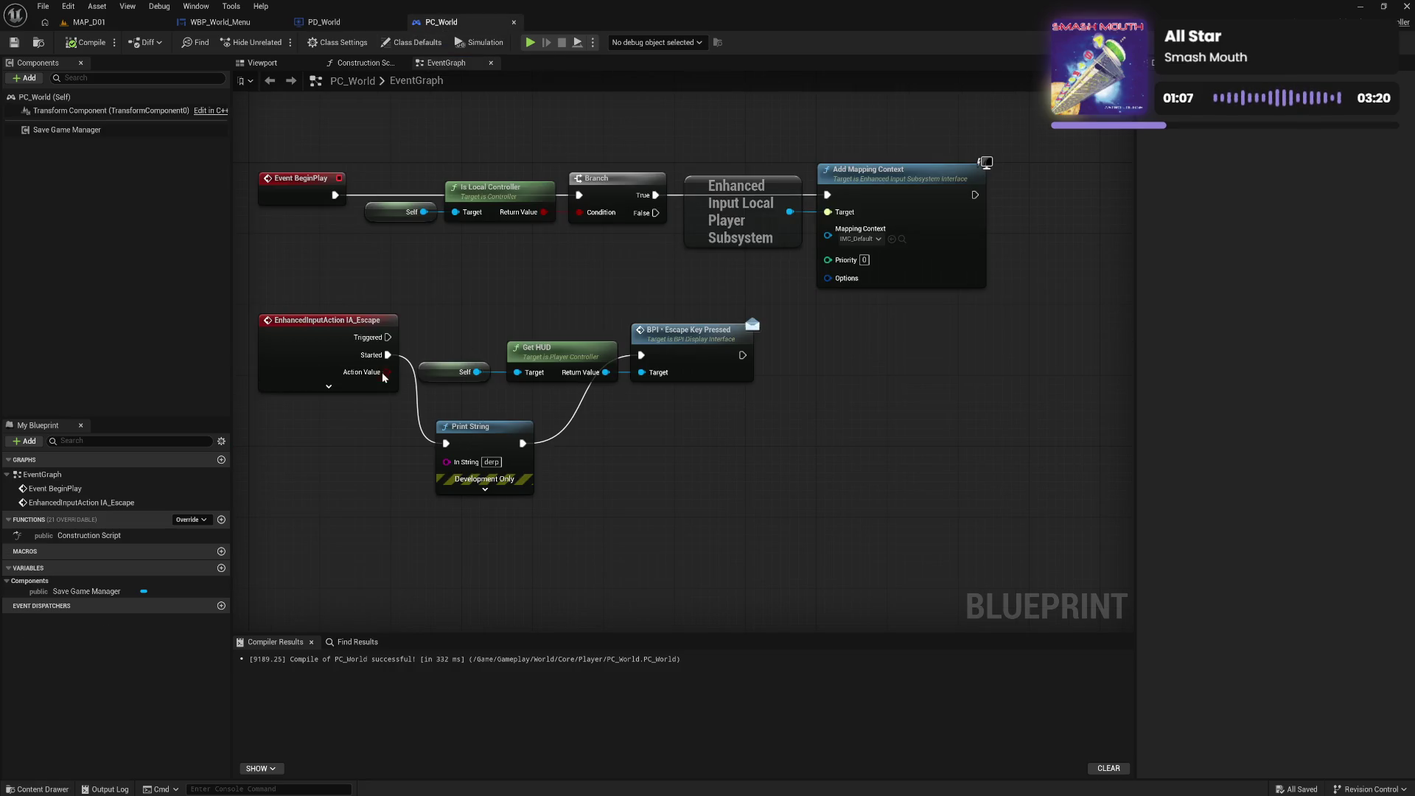
pyautogui.moveTo(388, 355); pyautogui.dragTo(641, 356)
pyautogui.click(486, 427)
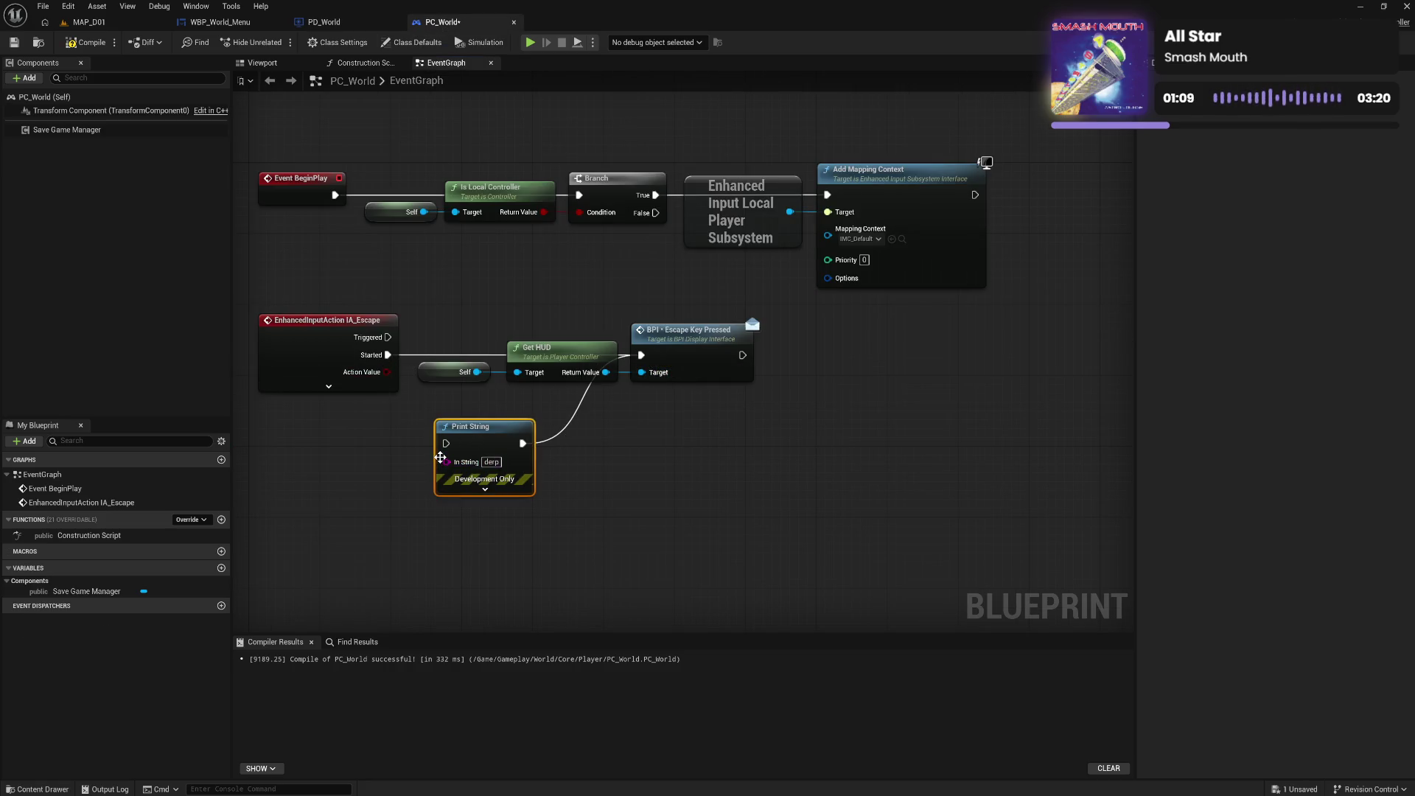
pyautogui.press('Delete')
pyautogui.click(91, 44)
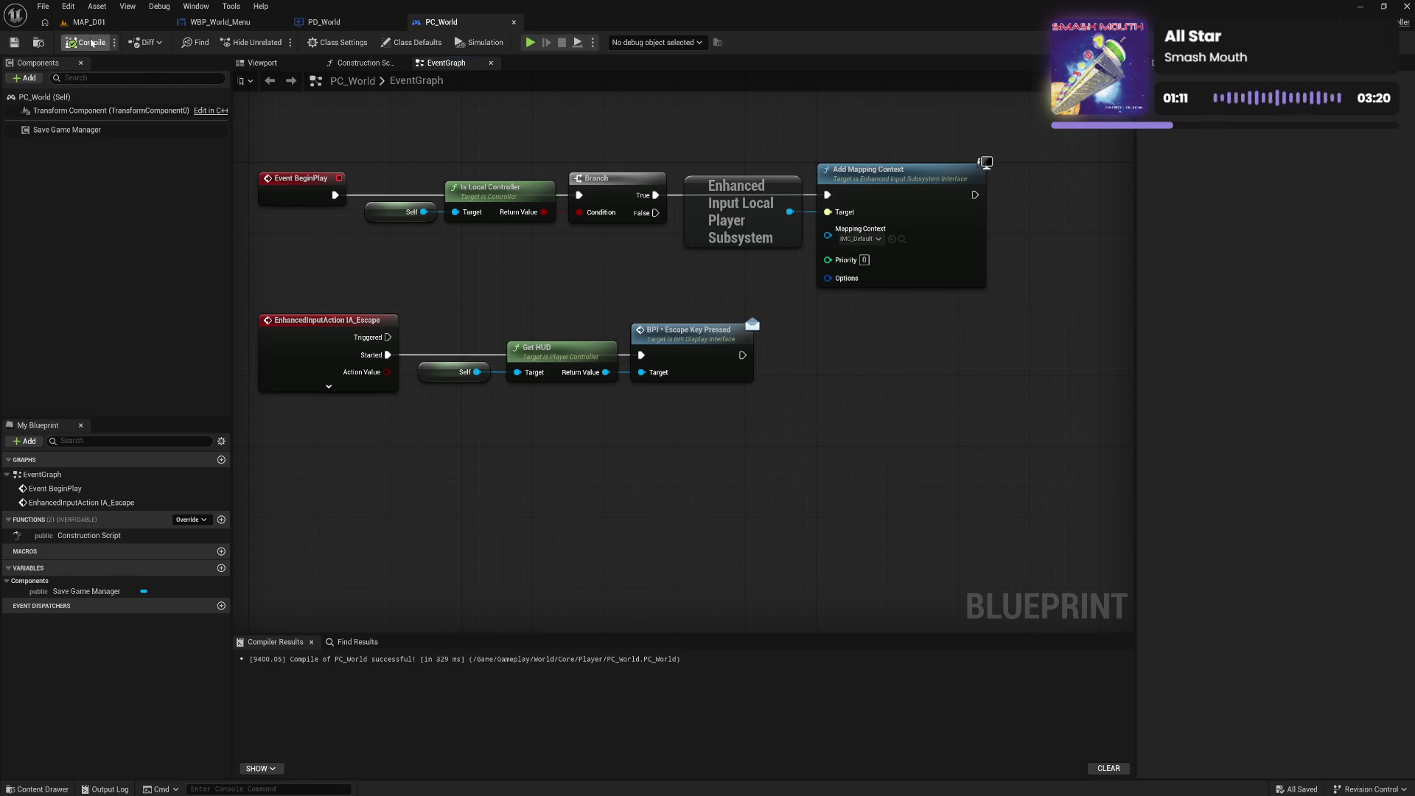
pyautogui.click(88, 22)
pyautogui.click(277, 42)
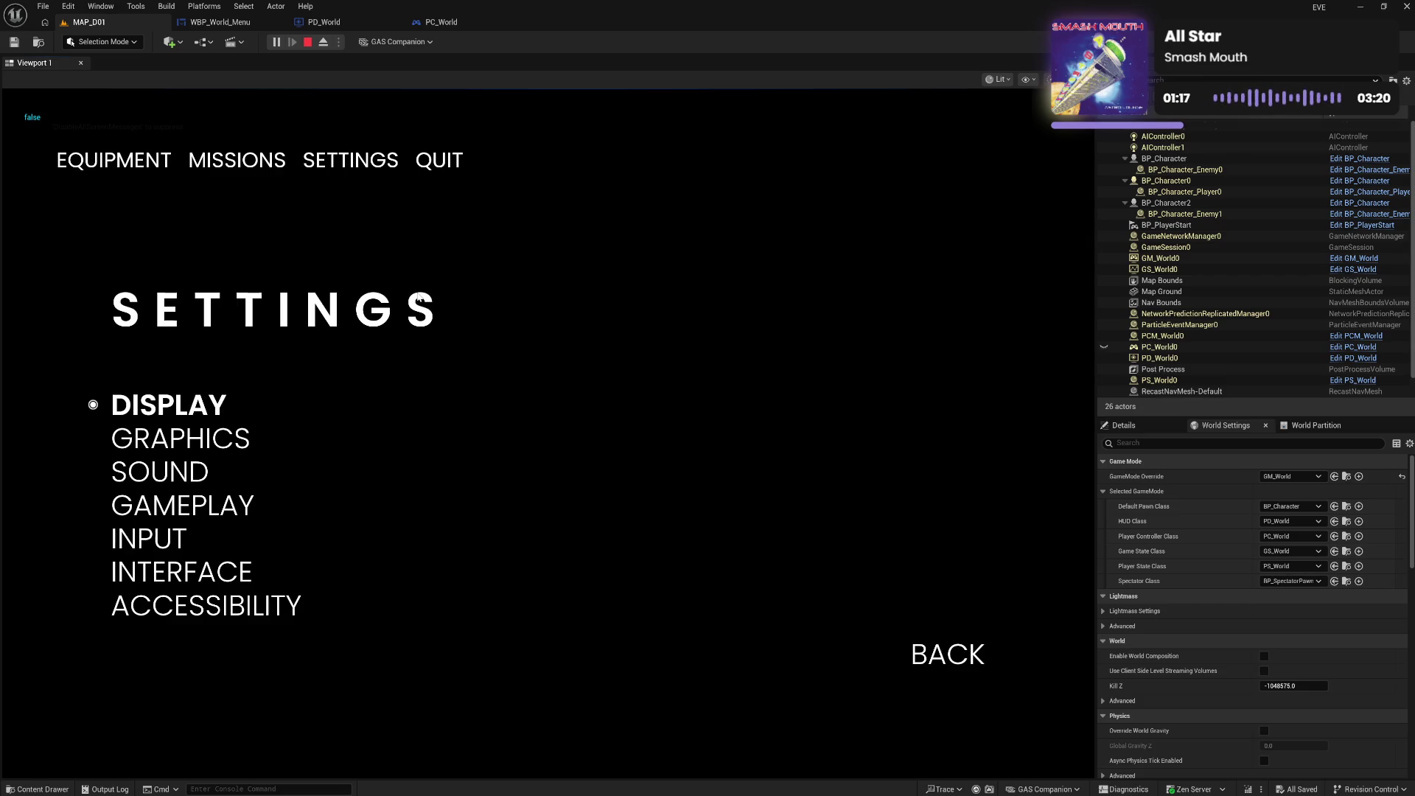
# Close the menu and stop the test, then nudge PD_World's NOT and reroute nodes left and recompile
pyautogui.press('Escape')
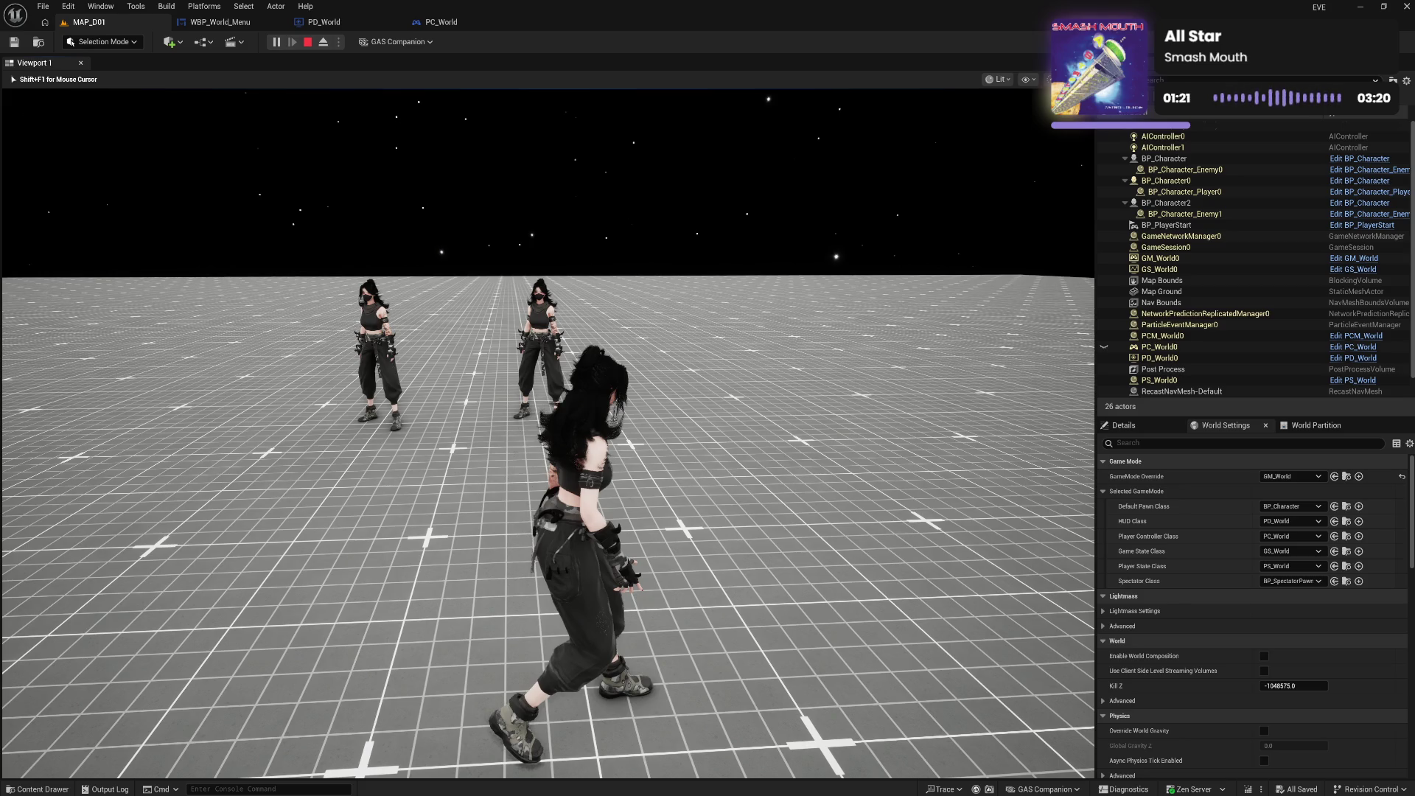
pyautogui.press('Escape')
pyautogui.click(225, 25)
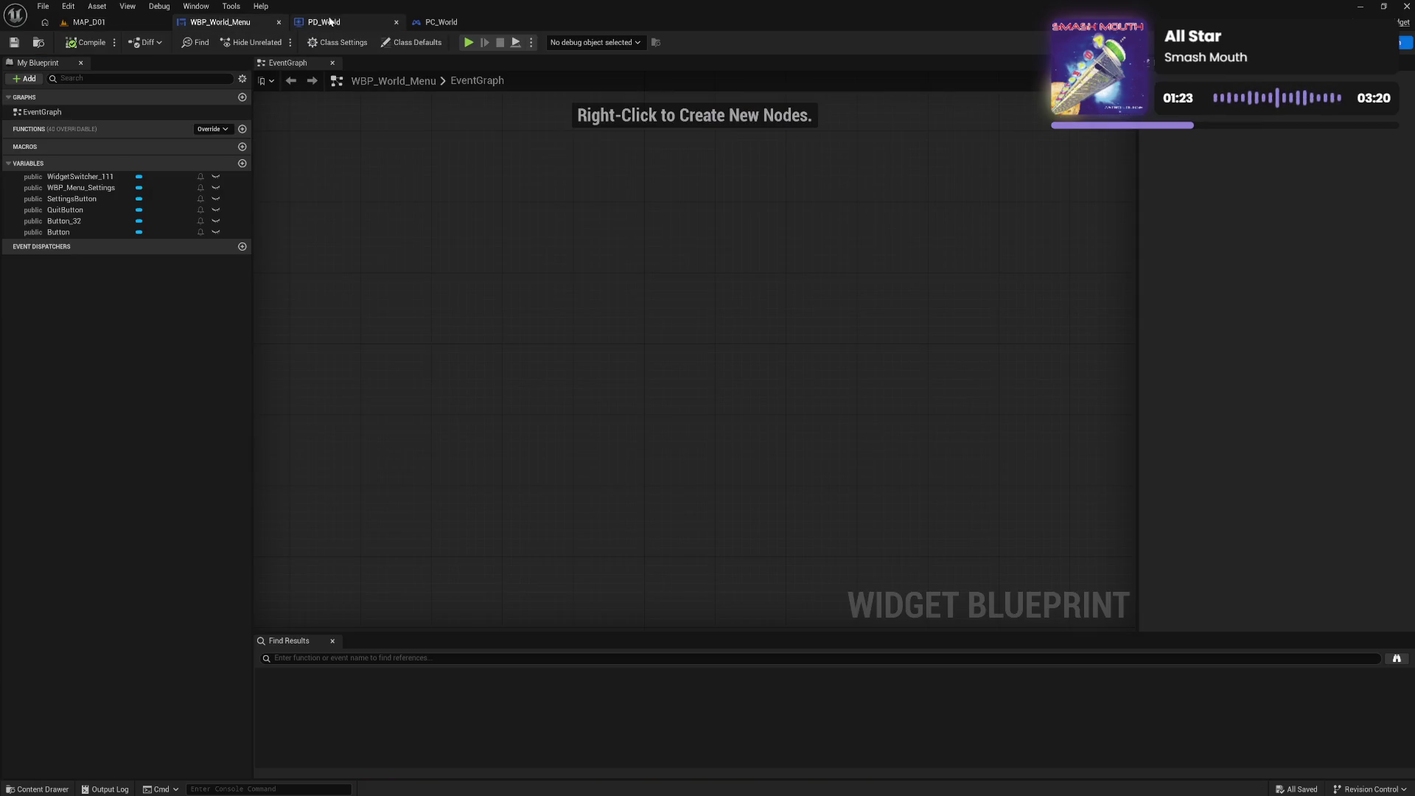
pyautogui.click(325, 22)
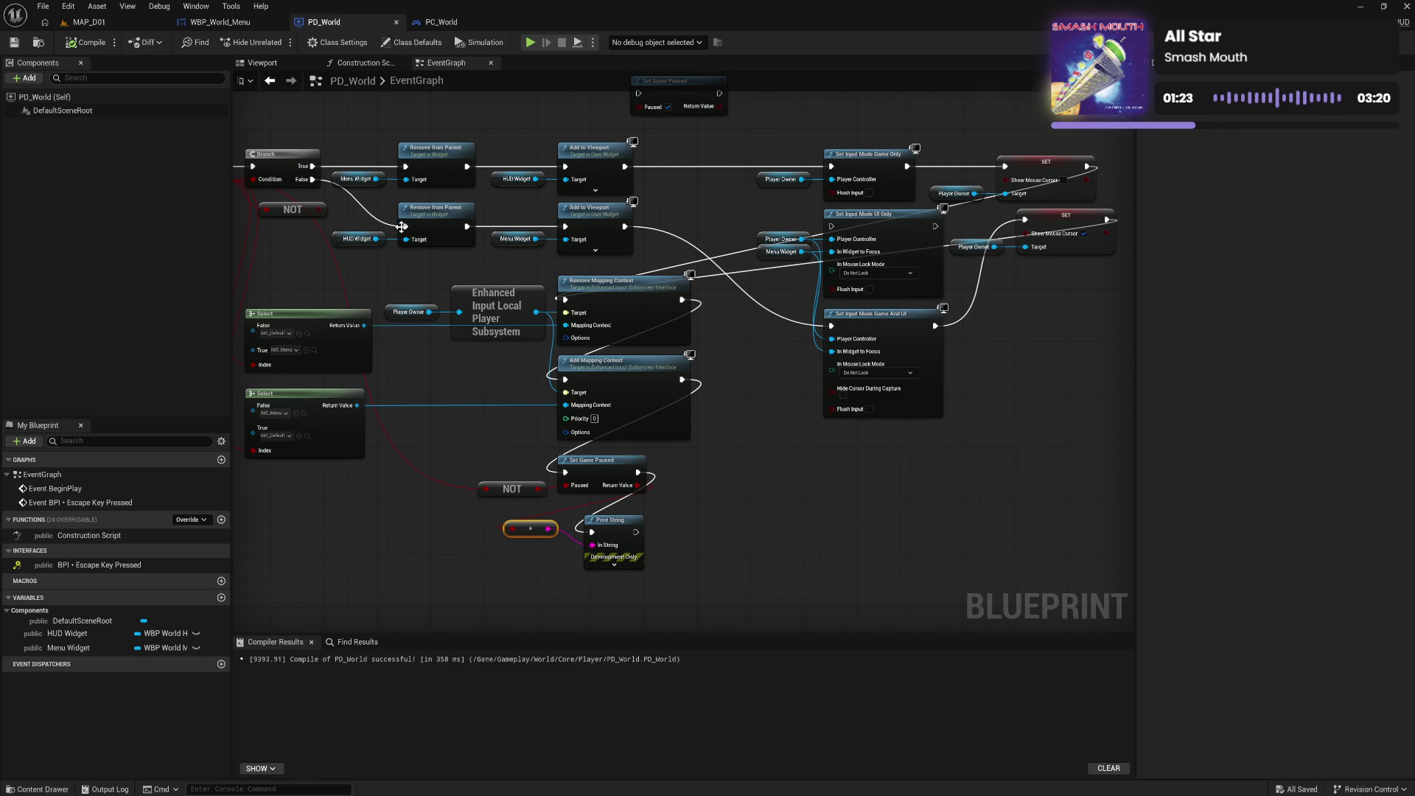
pyautogui.keyDown('shift'); pyautogui.click(486, 484); pyautogui.keyUp('shift')
pyautogui.moveTo(486, 484)
pyautogui.mouseDown()
pyautogui.moveTo(469, 492)
pyautogui.moveTo(567, 484)
pyautogui.mouseUp()
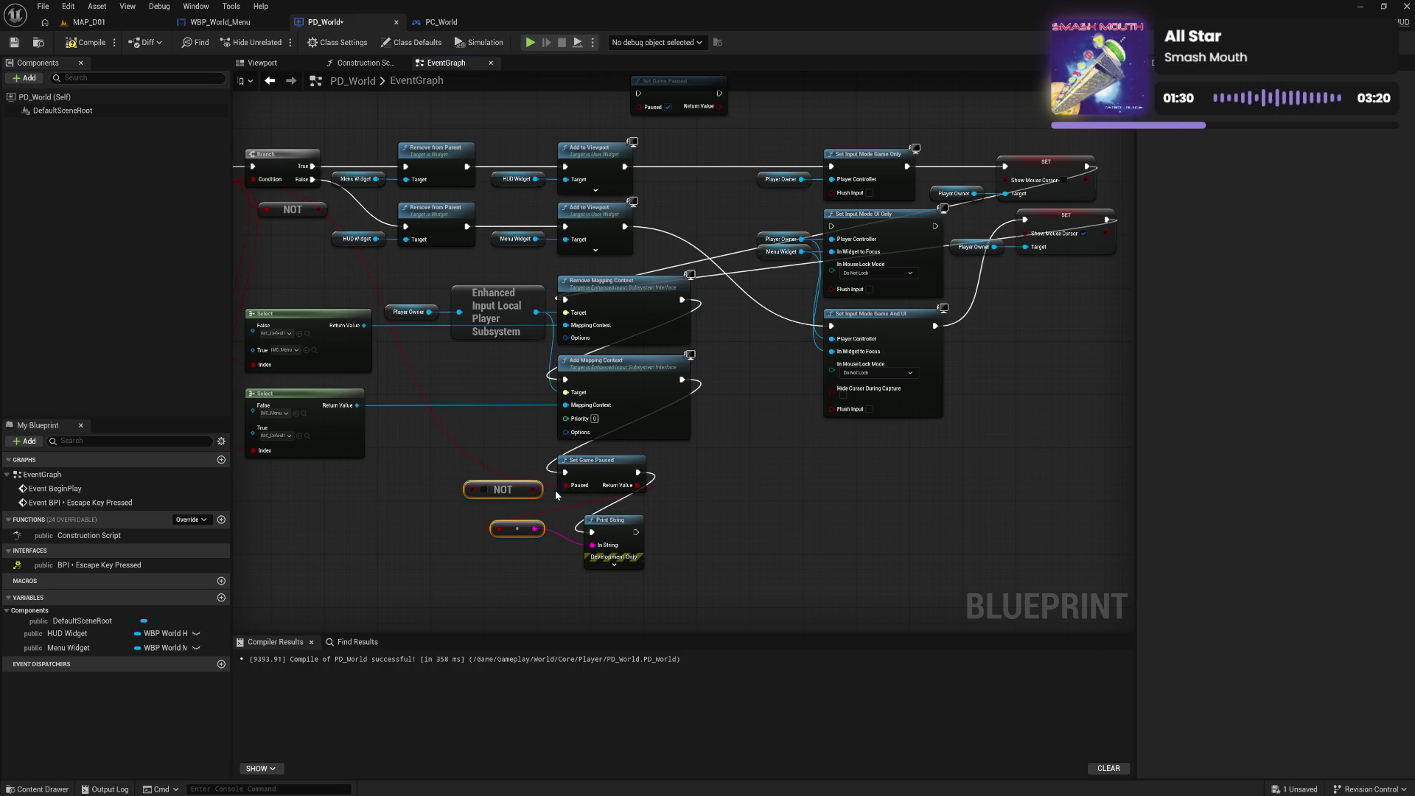
pyautogui.click(95, 47)
# Play-test MAP_D01, opening and closing the pause menu with Escape, then stop and return to PD_World
pyautogui.click(98, 23)
pyautogui.click(276, 42)
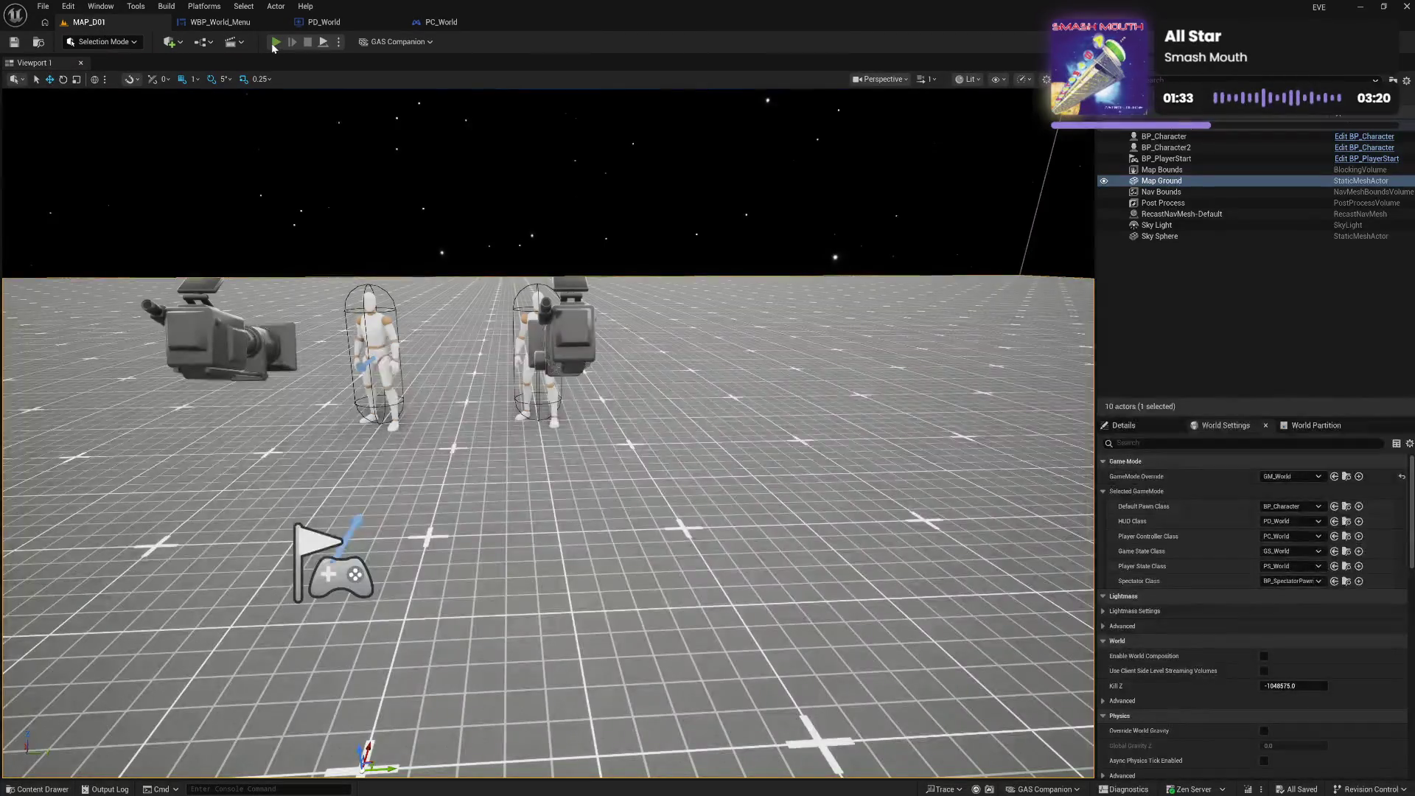
pyautogui.press('Escape')
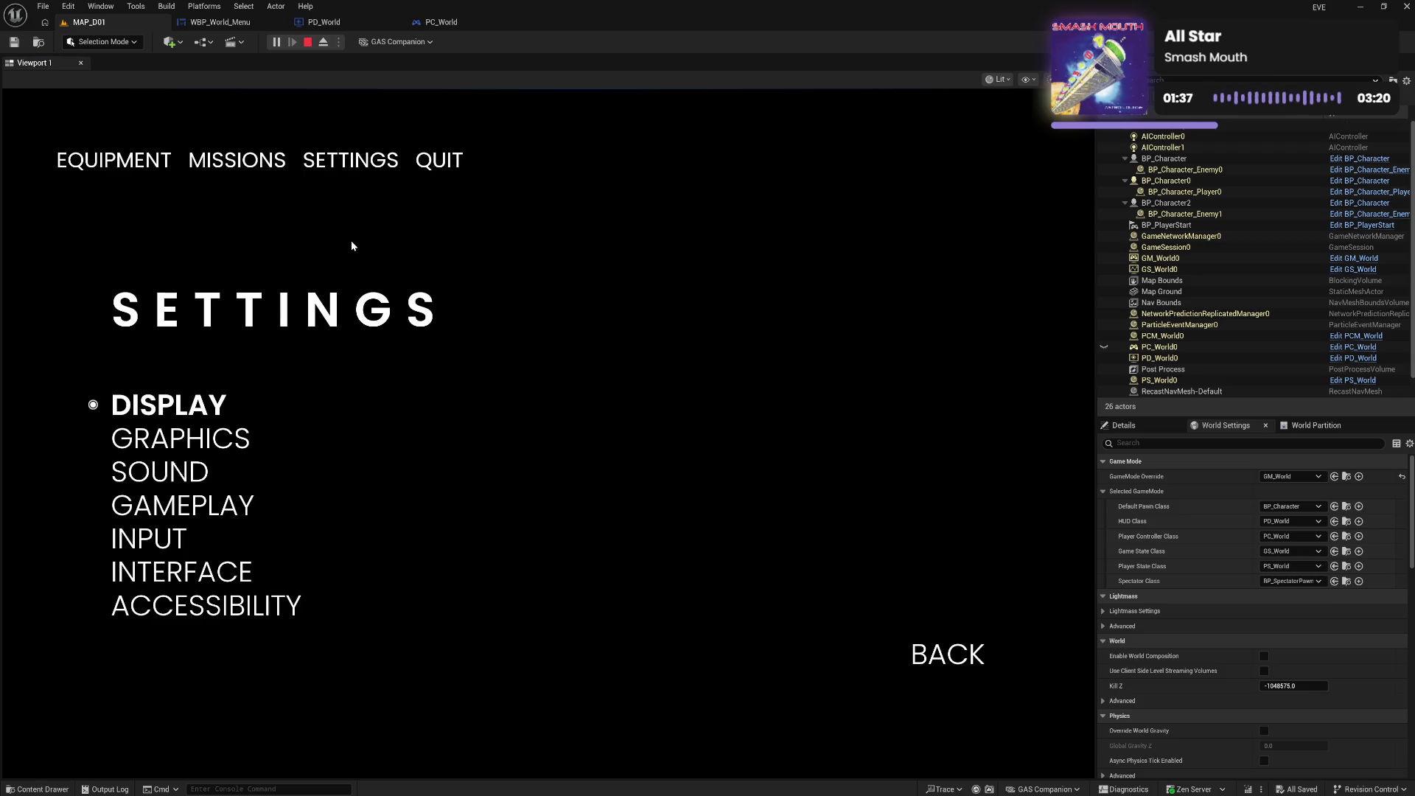
pyautogui.press('Escape')
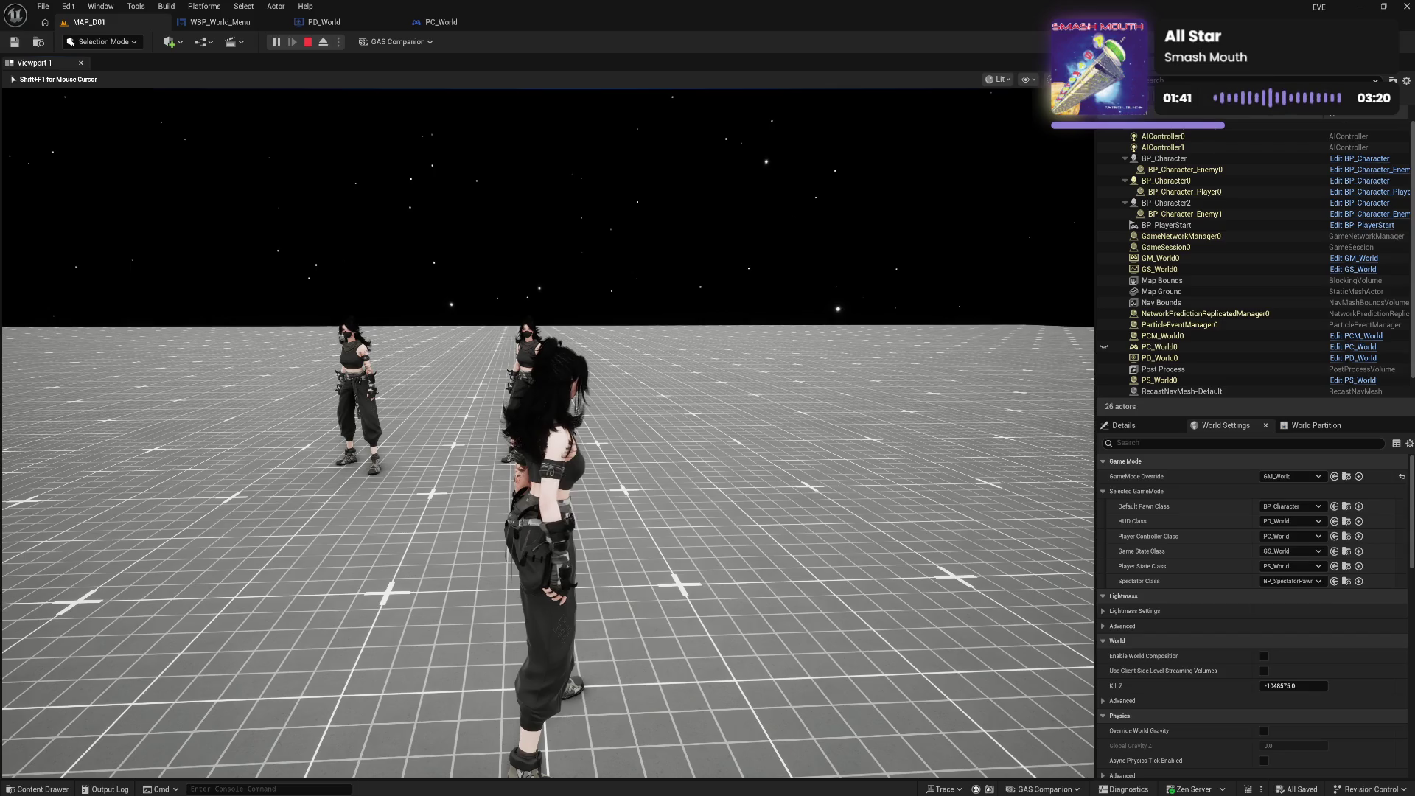
pyautogui.press('Escape')
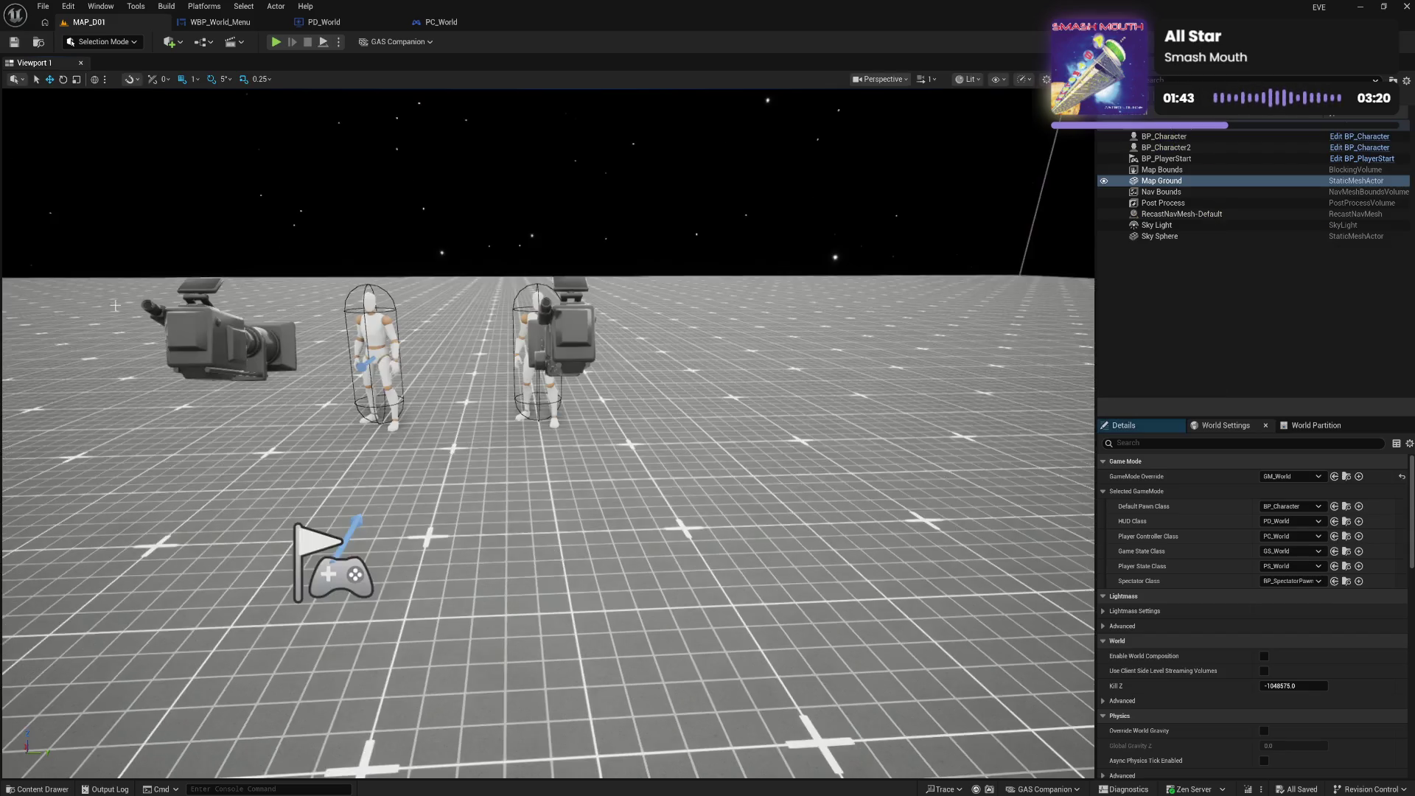
pyautogui.click(209, 28)
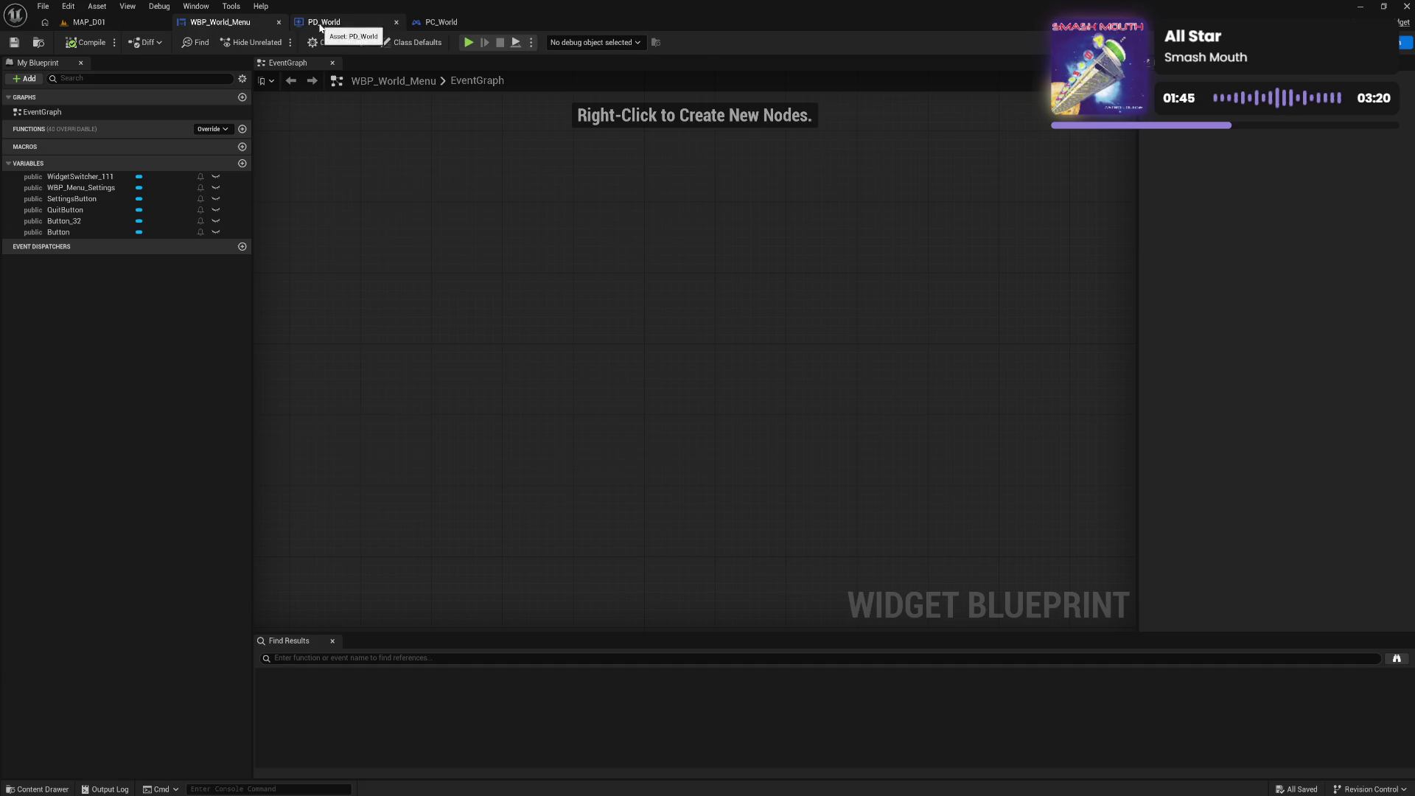
pyautogui.click(318, 23)
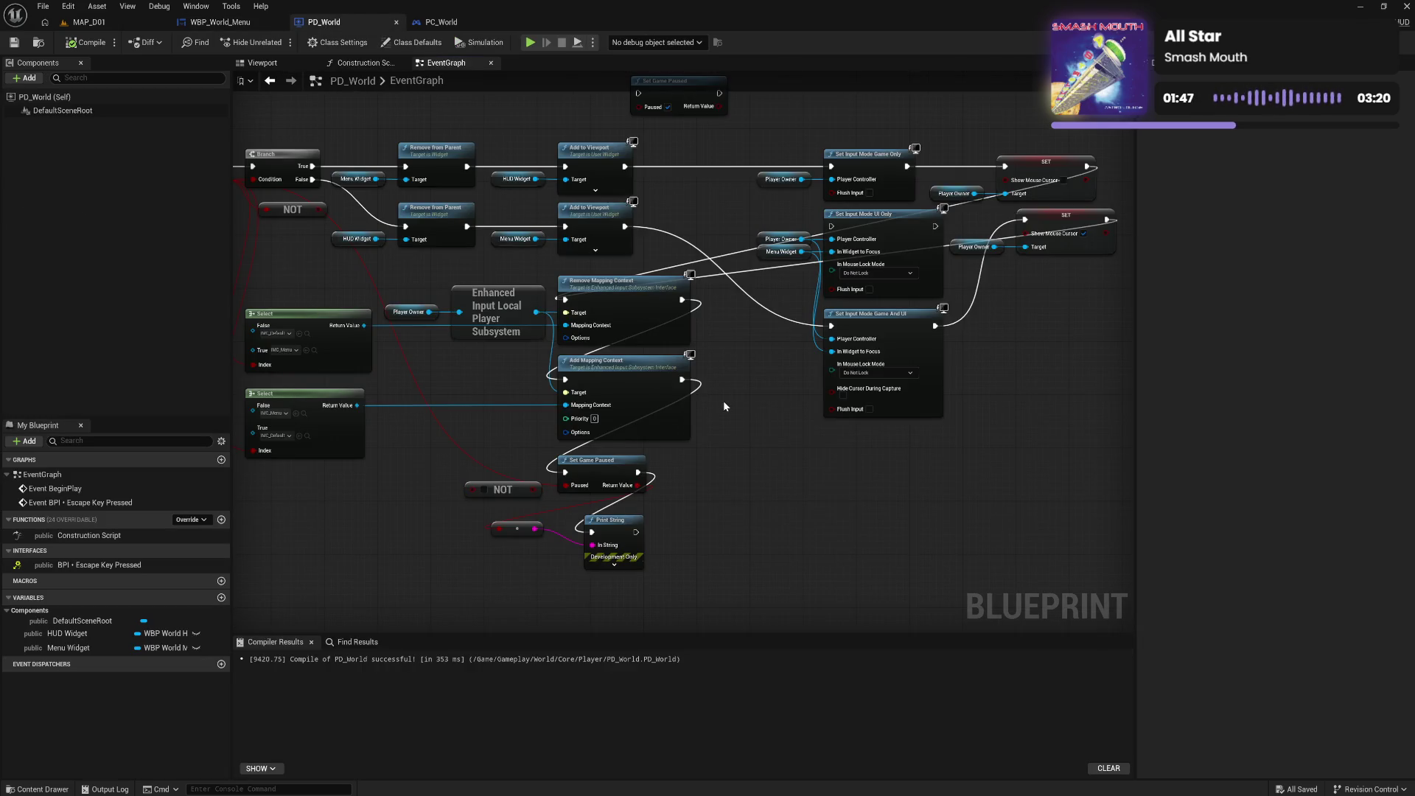
# Wire the upper Add to Viewport exec output into the Show Mouse Cursor SET node
pyautogui.moveTo(404, 365); pyautogui.dragTo(480, 373)
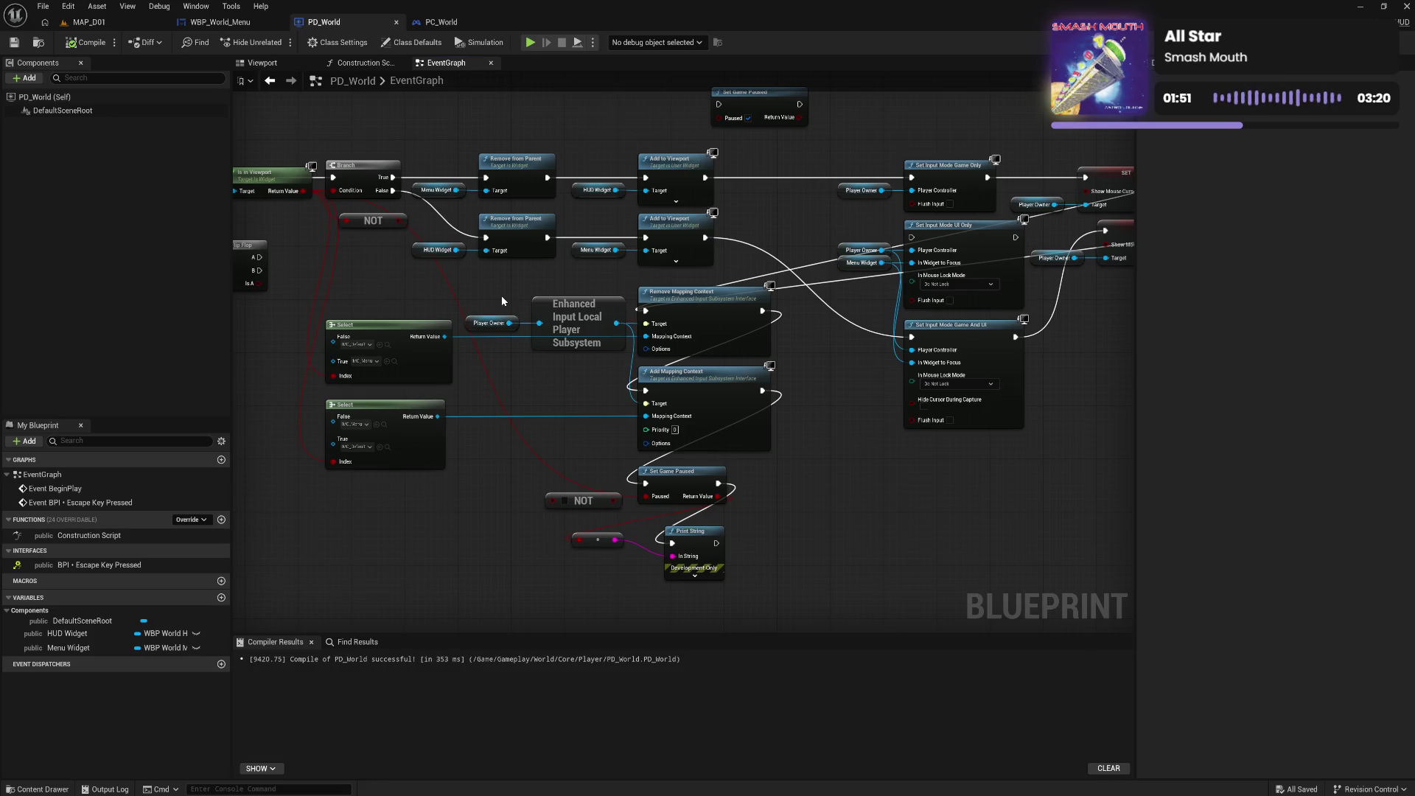
pyautogui.moveTo(791, 222); pyautogui.dragTo(693, 238)
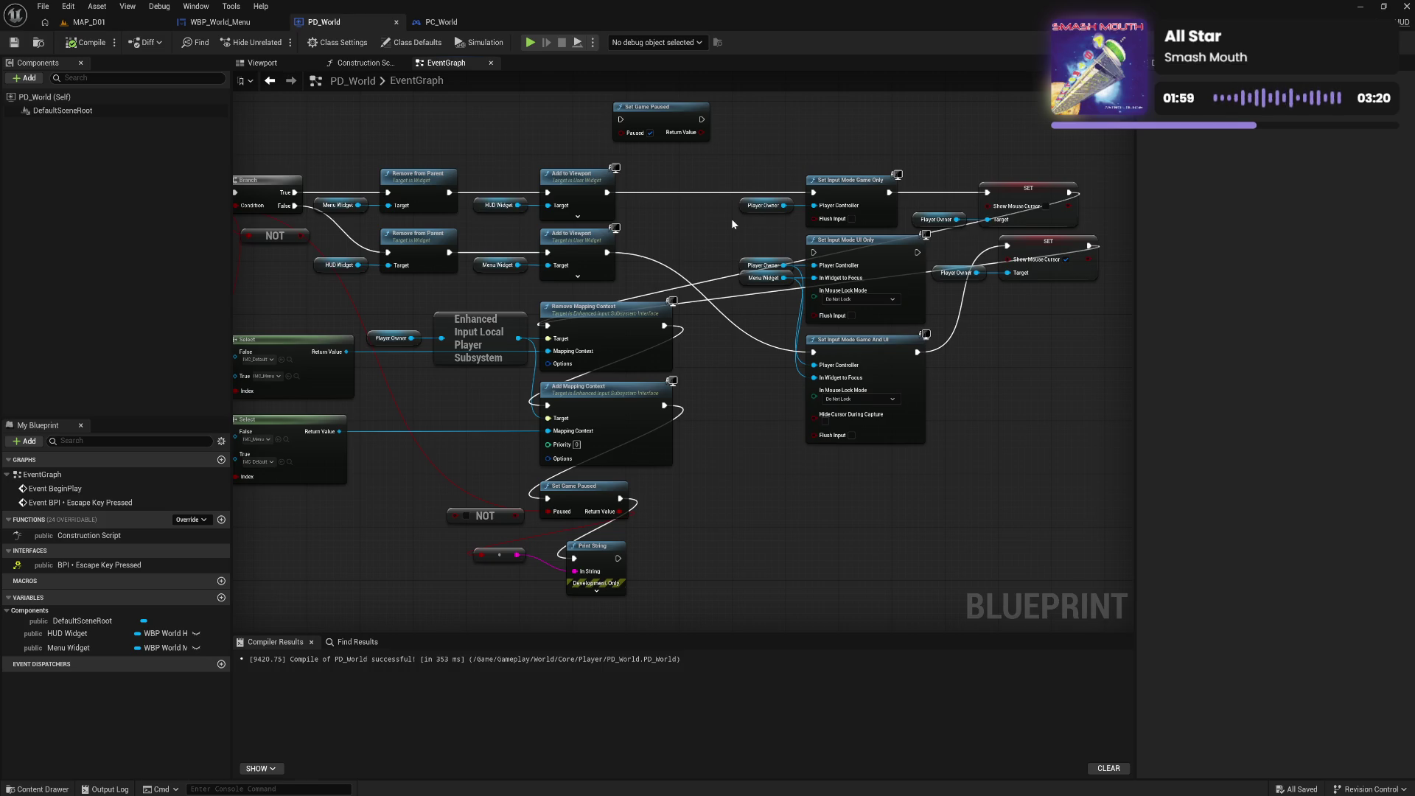
pyautogui.moveTo(609, 192); pyautogui.dragTo(988, 193)
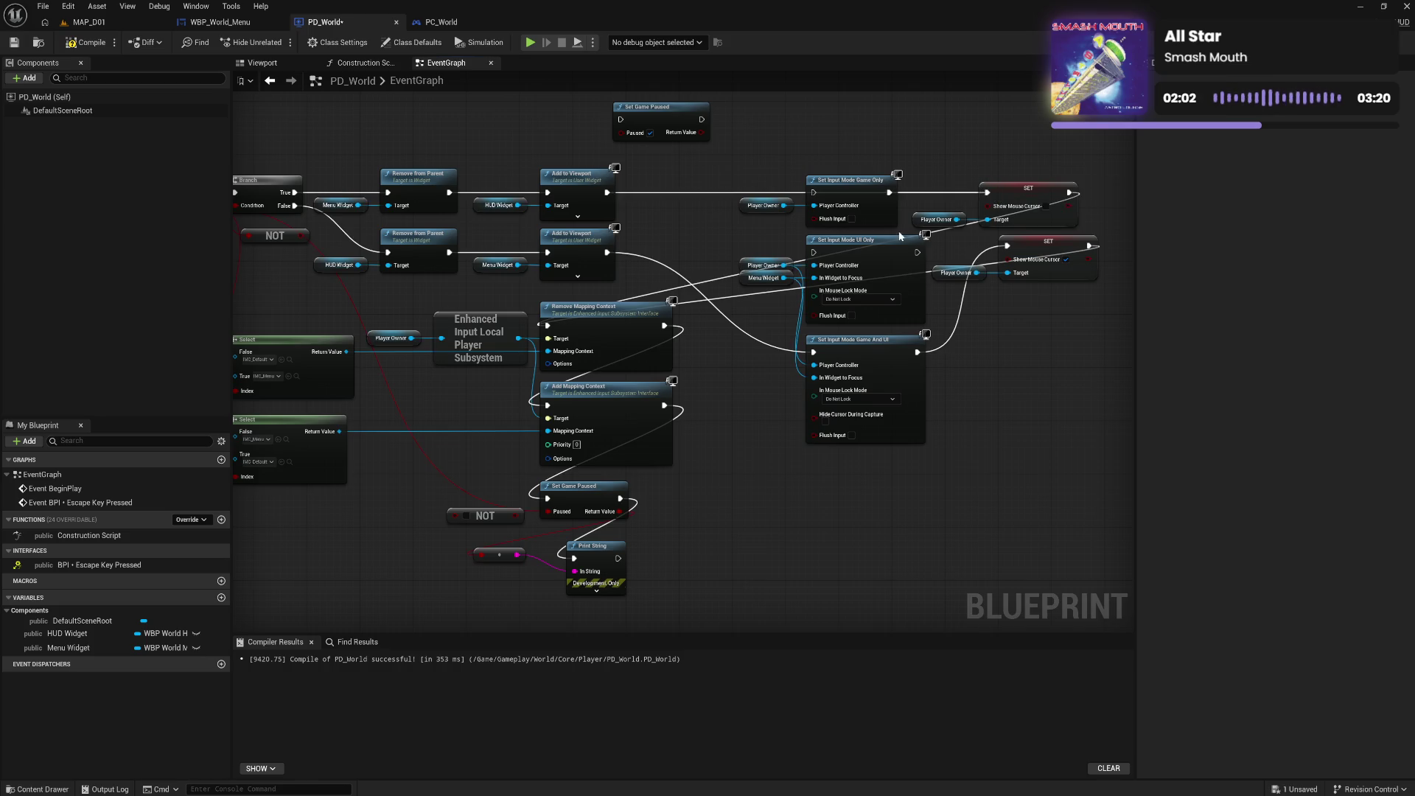
# Delete Set Input Mode UI Only, wire the lower Add to Viewport into the right SET node, and compile
pyautogui.click(858, 244)
pyautogui.press('Delete')
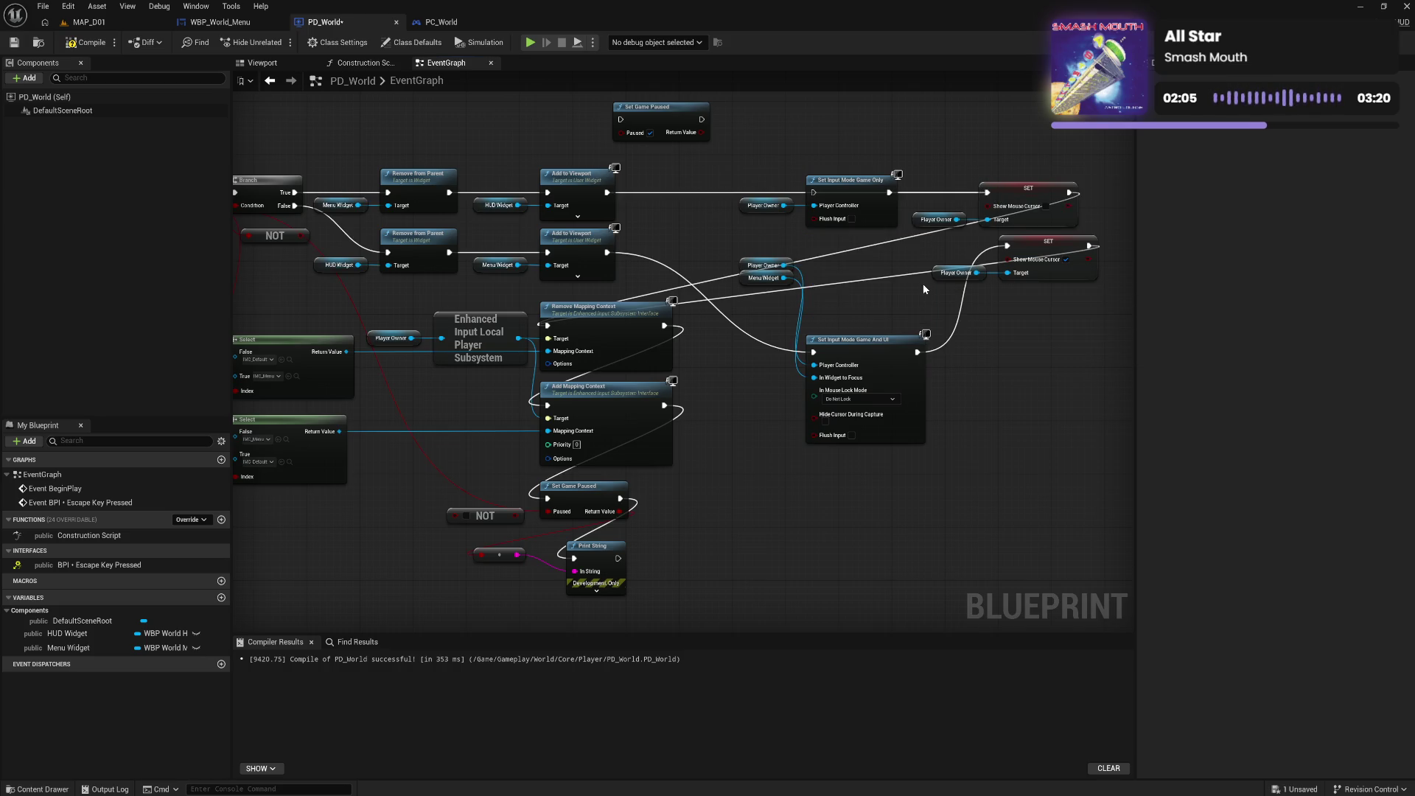
pyautogui.moveTo(762, 242)
pyautogui.mouseDown()
pyautogui.moveTo(741, 289)
pyautogui.moveTo(752, 389)
pyautogui.mouseUp()
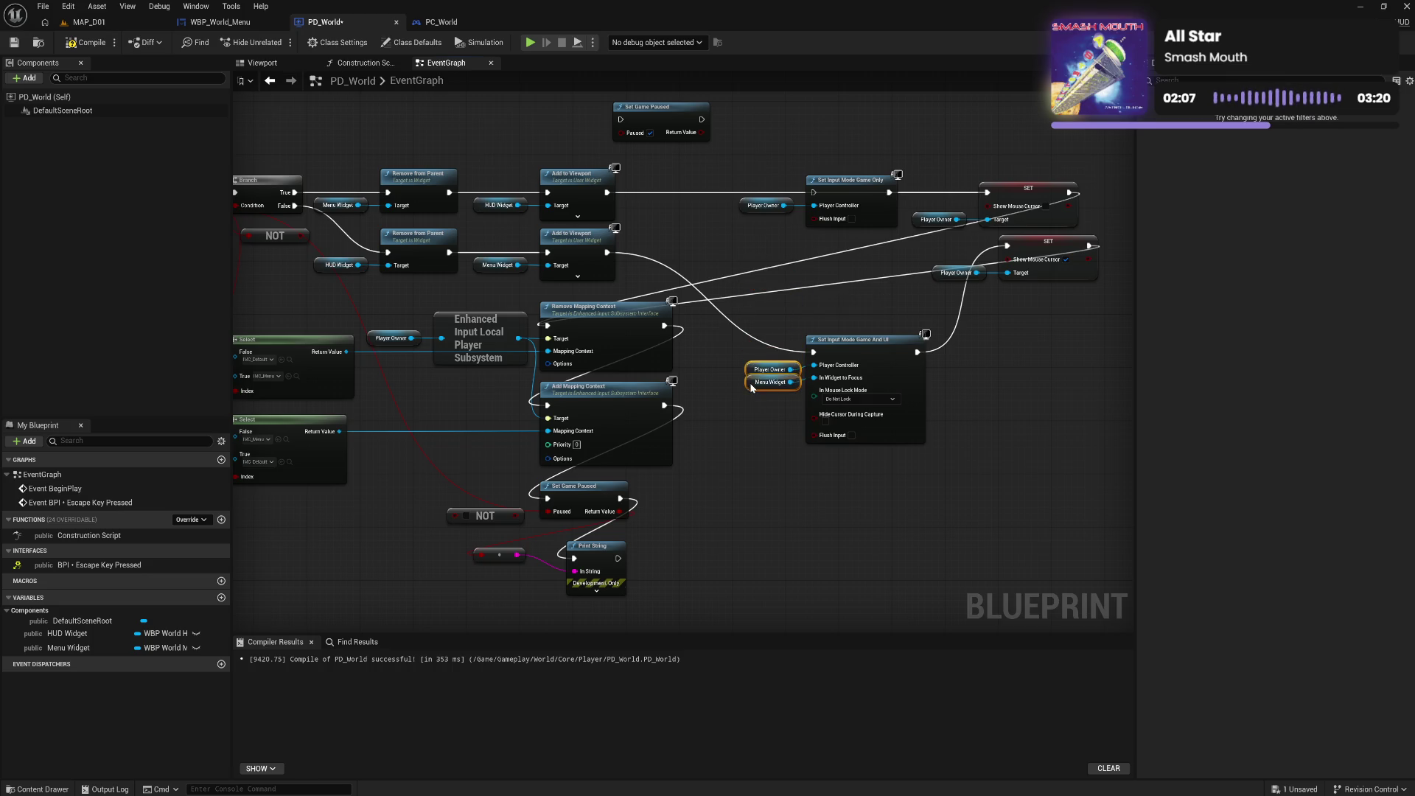
pyautogui.moveTo(607, 253)
pyautogui.mouseDown()
pyautogui.moveTo(988, 269)
pyautogui.moveTo(1007, 246)
pyautogui.mouseUp()
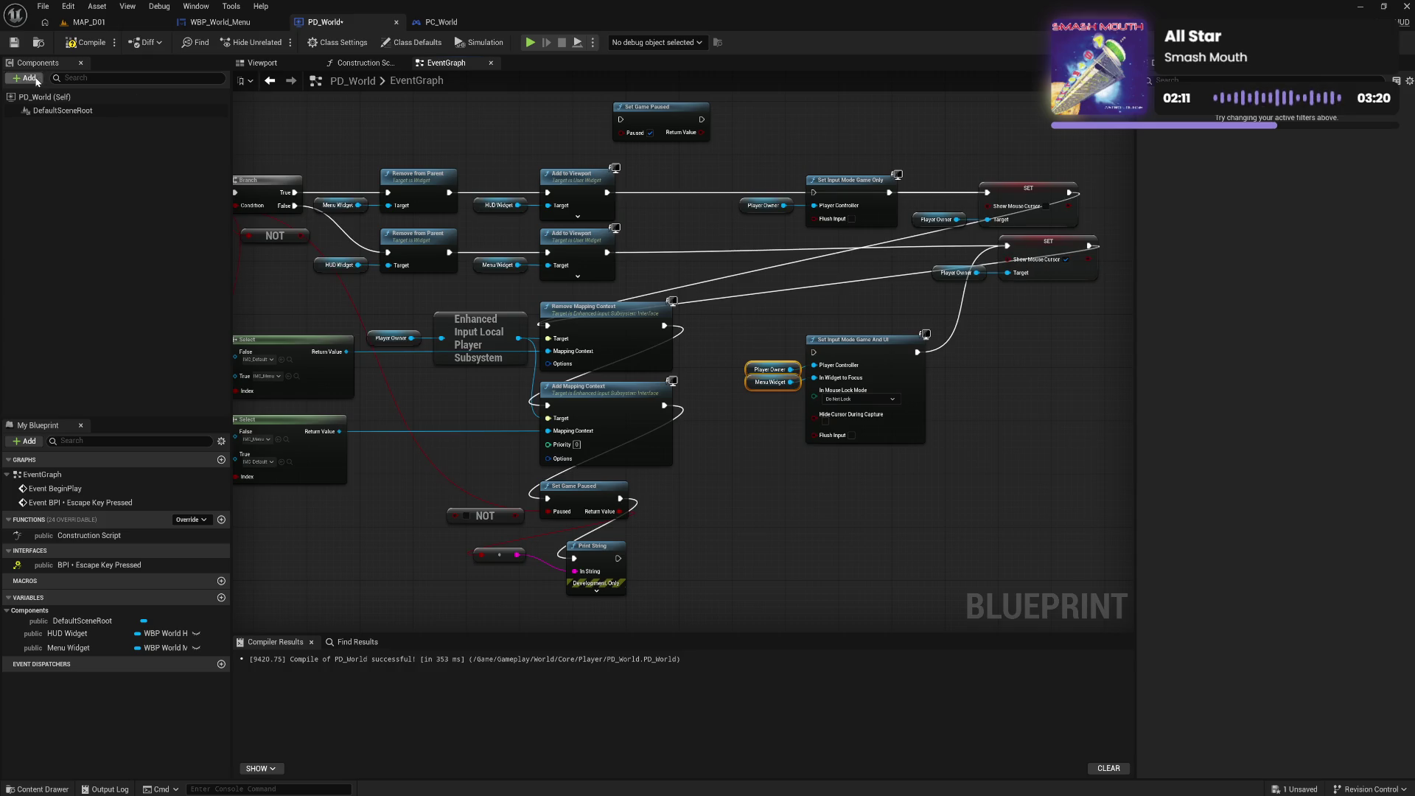
pyautogui.click(88, 42)
pyautogui.click(106, 25)
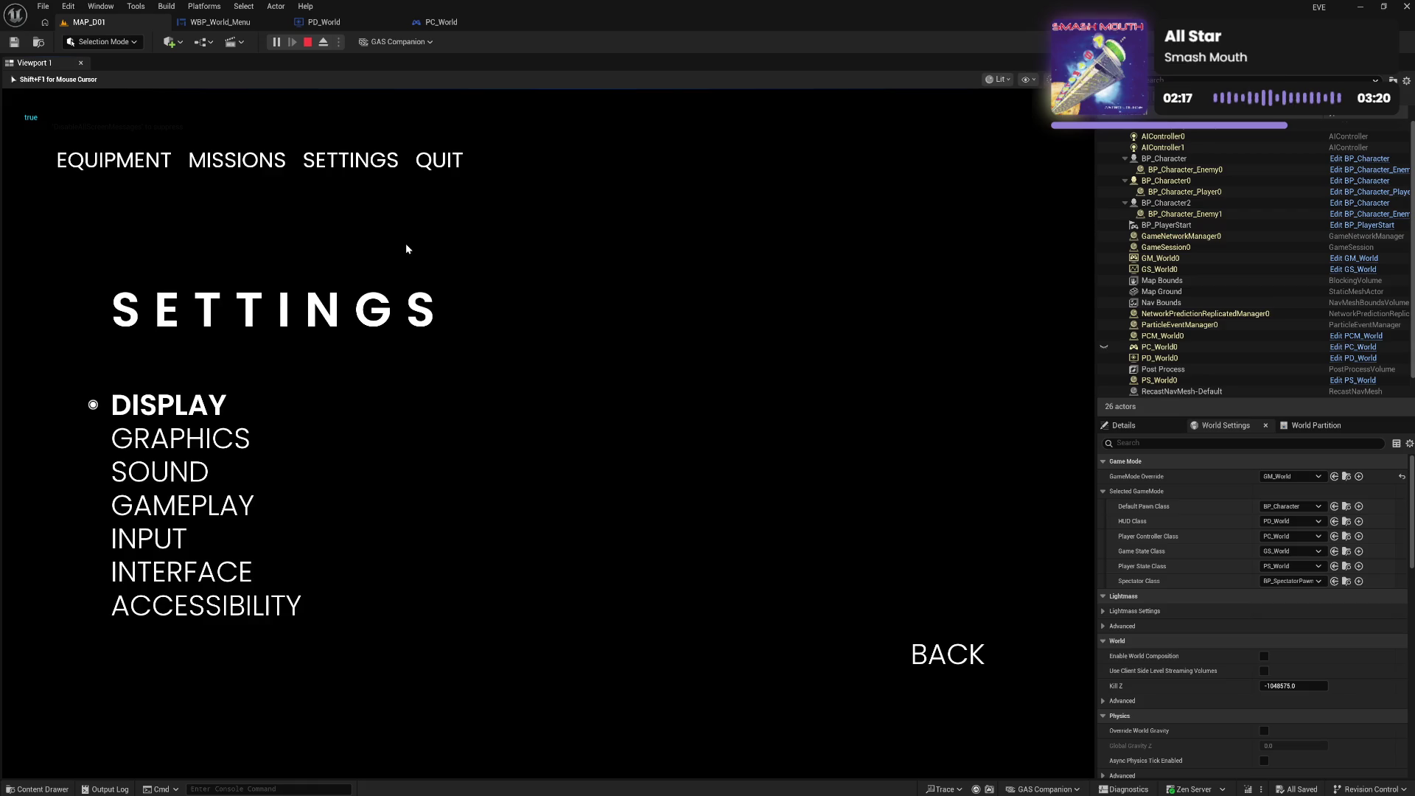
pyautogui.press('Escape')
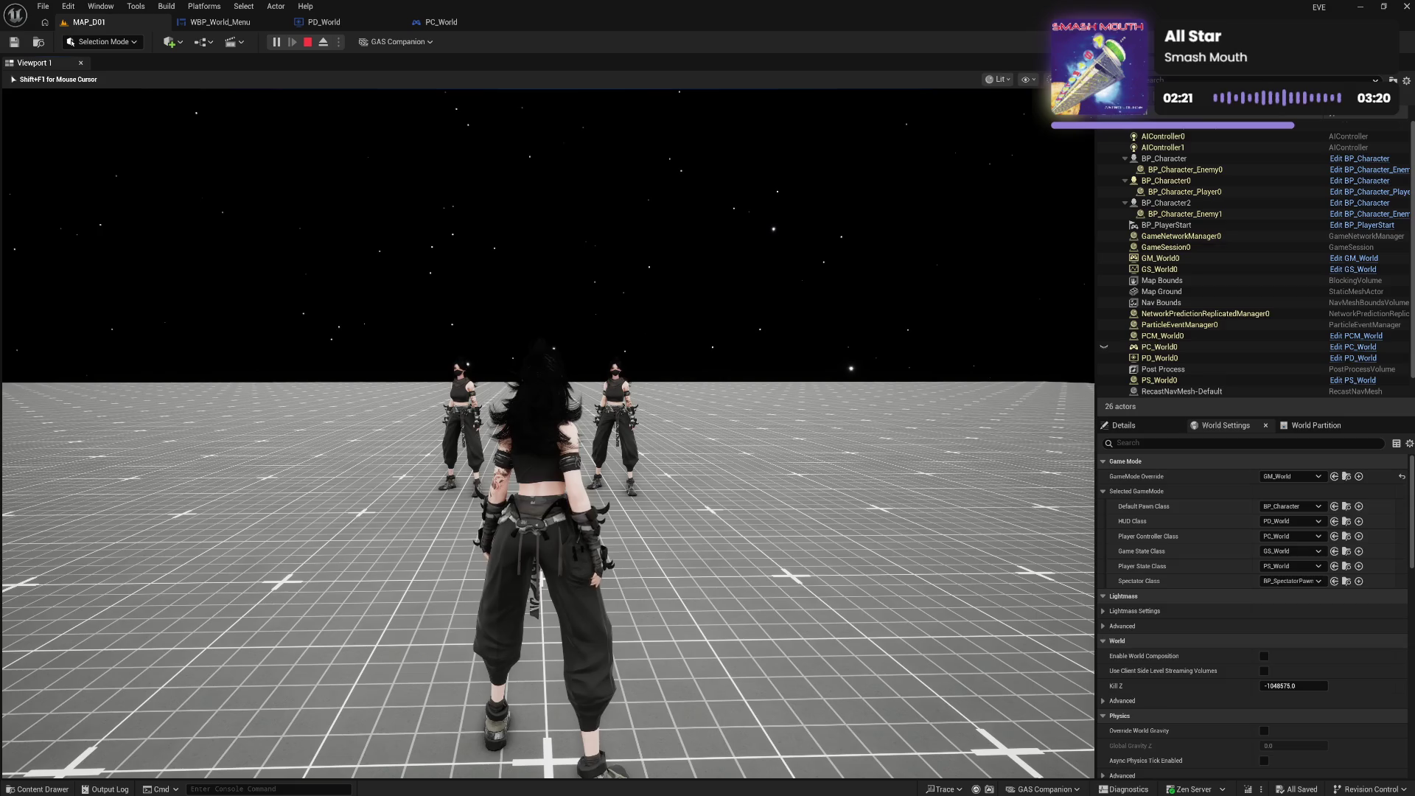
pyautogui.press('Escape')
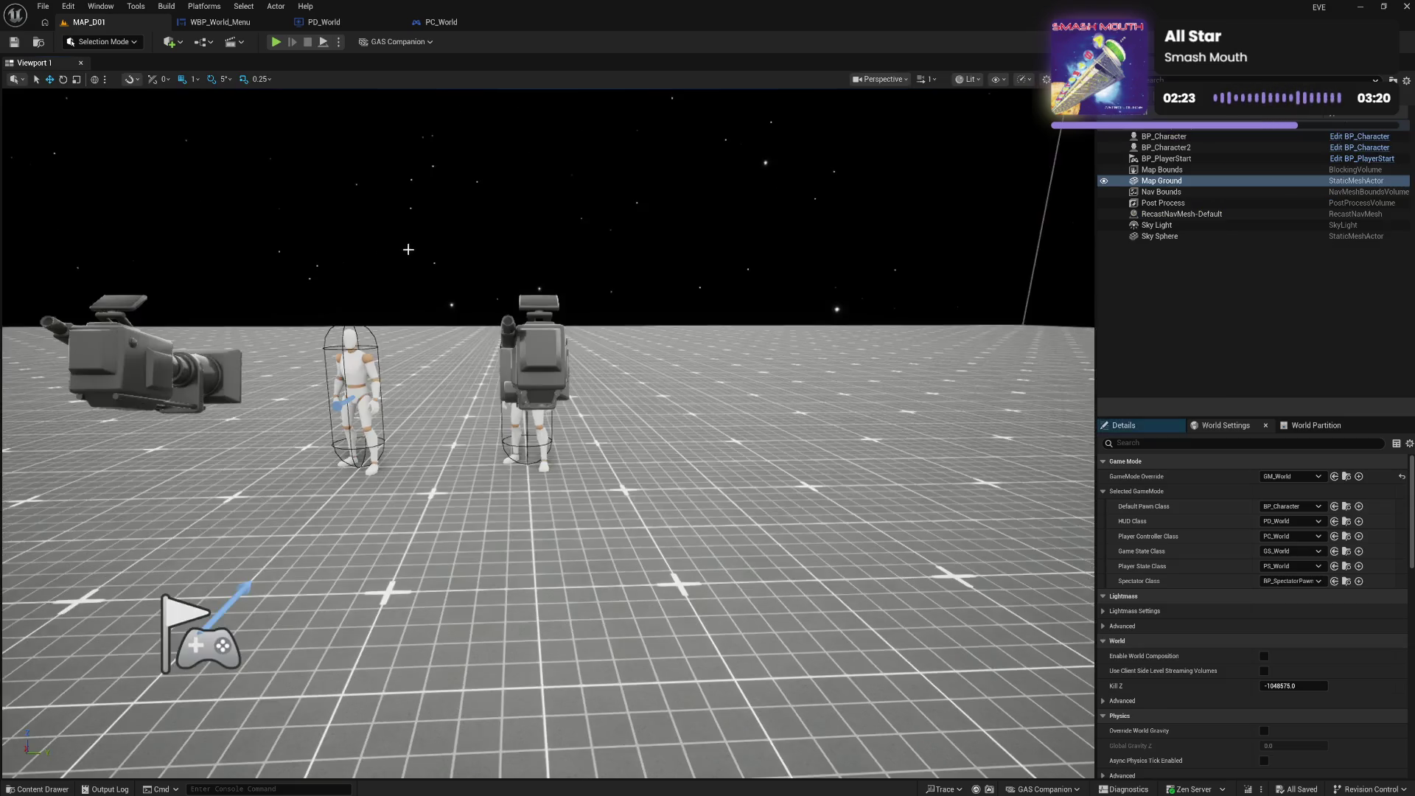
pyautogui.click(323, 22)
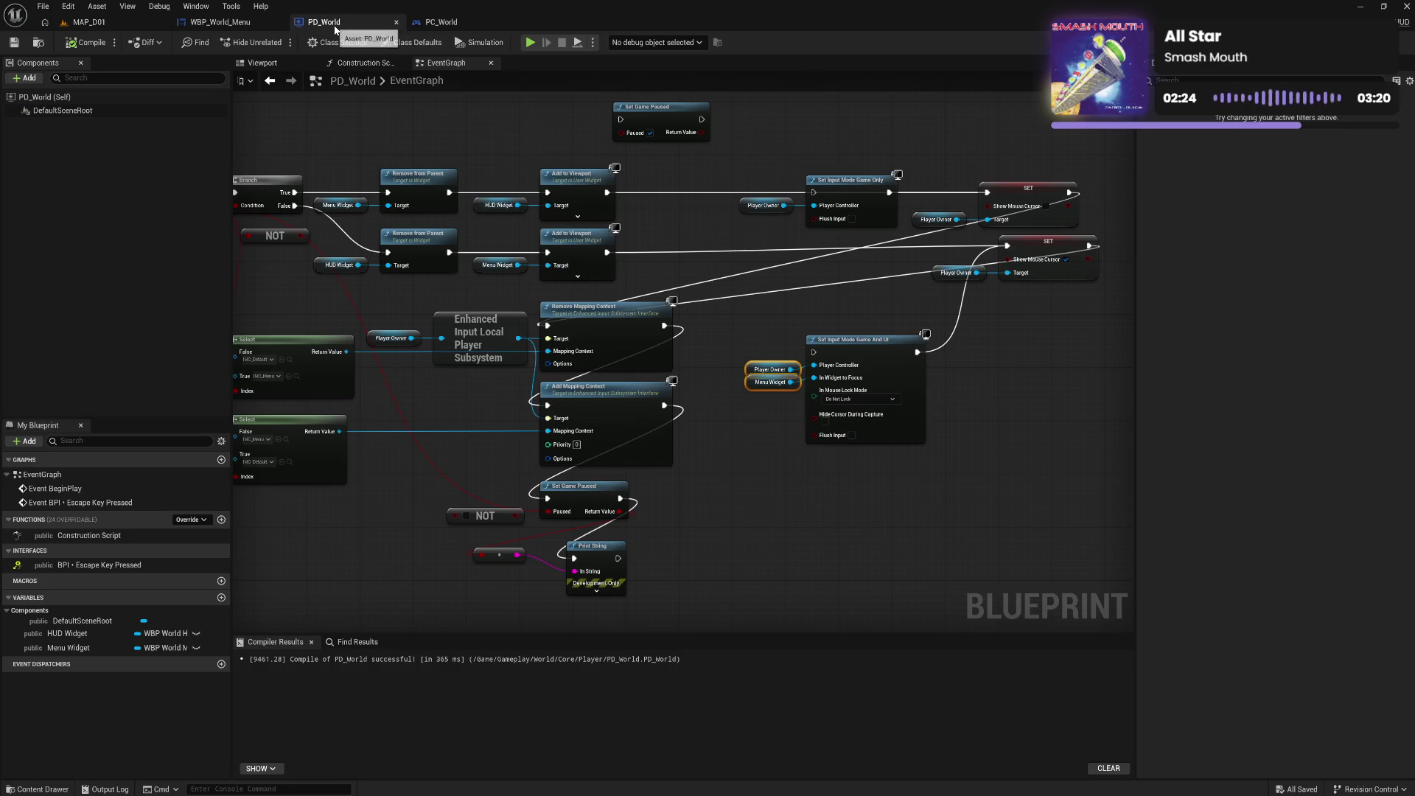
# Disconnect Set Game Paused from both Add Mapping Context and Print String
pyautogui.click(418, 338)
pyautogui.moveTo(436, 420); pyautogui.dragTo(592, 361)
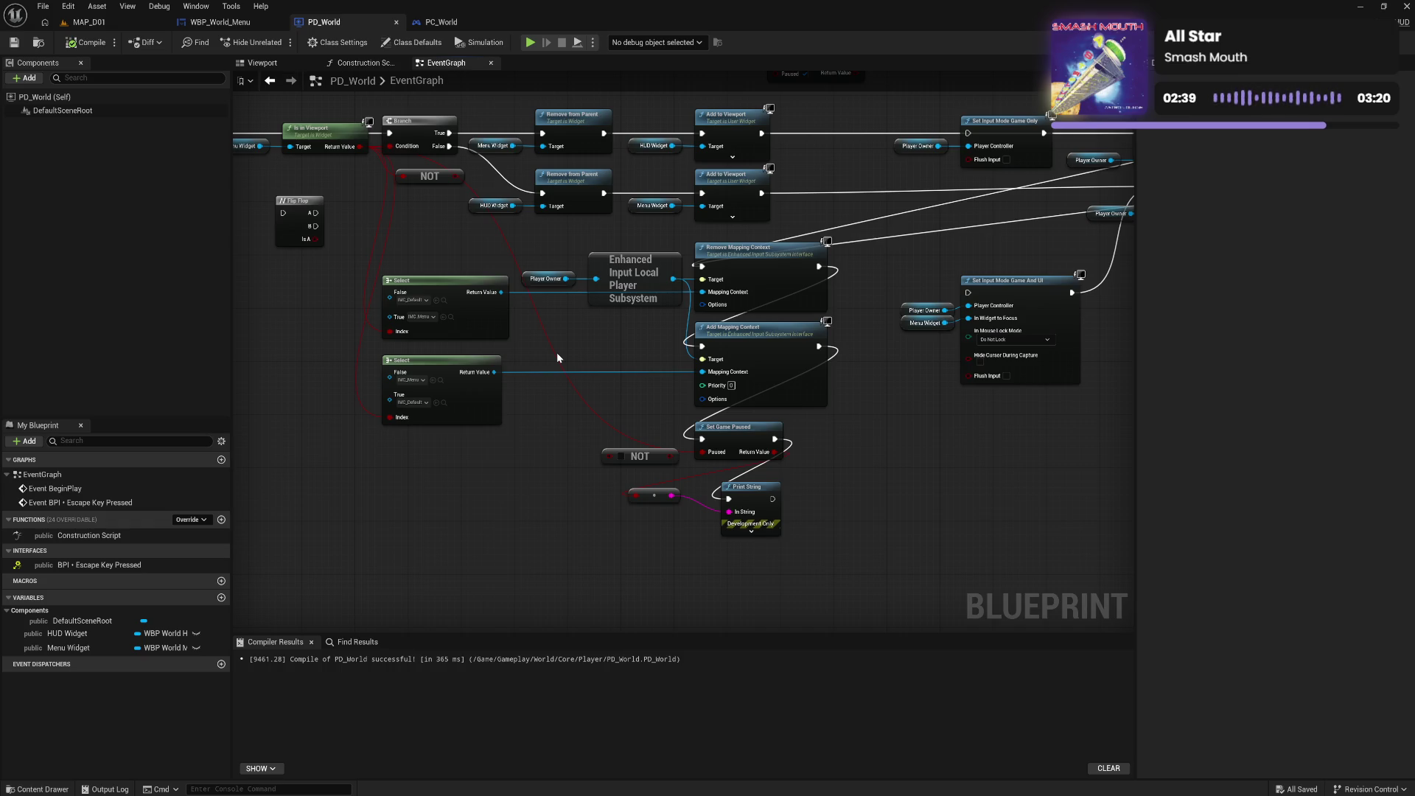
pyautogui.keyDown('alt'); pyautogui.click(704, 442); pyautogui.keyUp('alt')
pyautogui.keyDown('alt'); pyautogui.click(775, 440); pyautogui.keyUp('alt')
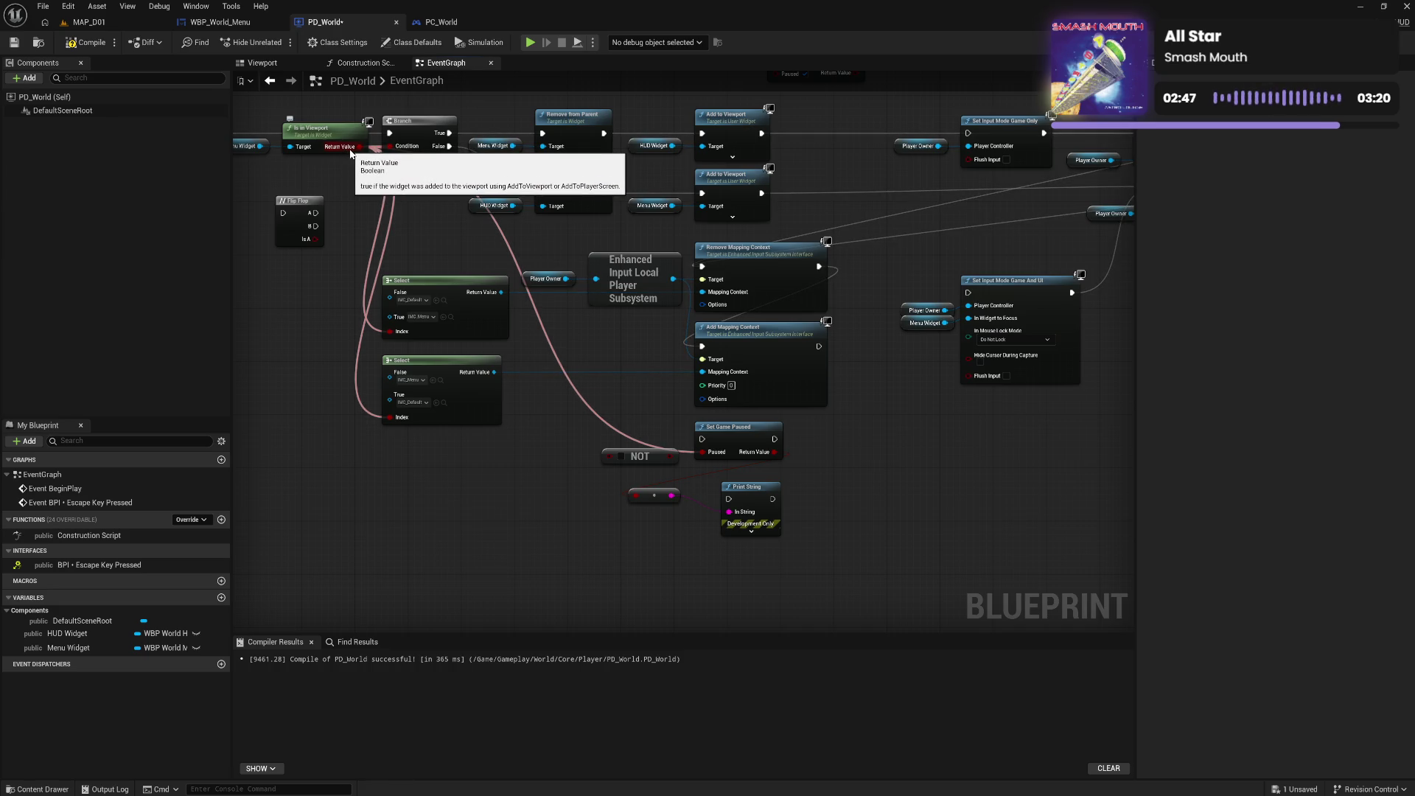
# Feed Is in Viewport's Return Value into Paused, then place Set Game Paused after Add Mapping Context
pyautogui.click(519, 140)
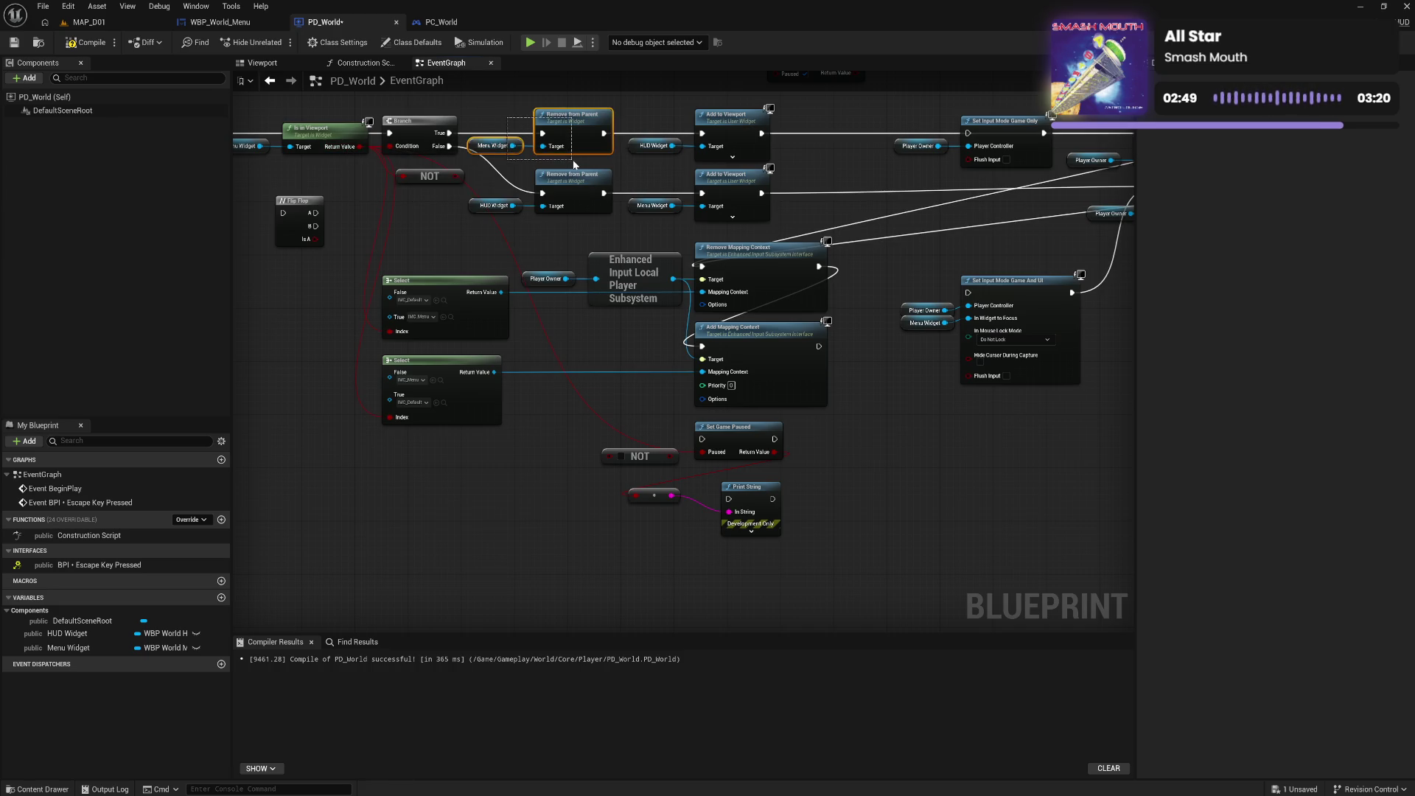
pyautogui.keyDown('ctrl'); pyautogui.click(571, 116); pyautogui.keyUp('ctrl')
pyautogui.moveTo(357, 146)
pyautogui.mouseDown()
pyautogui.moveTo(381, 200)
pyautogui.moveTo(711, 454)
pyautogui.mouseUp()
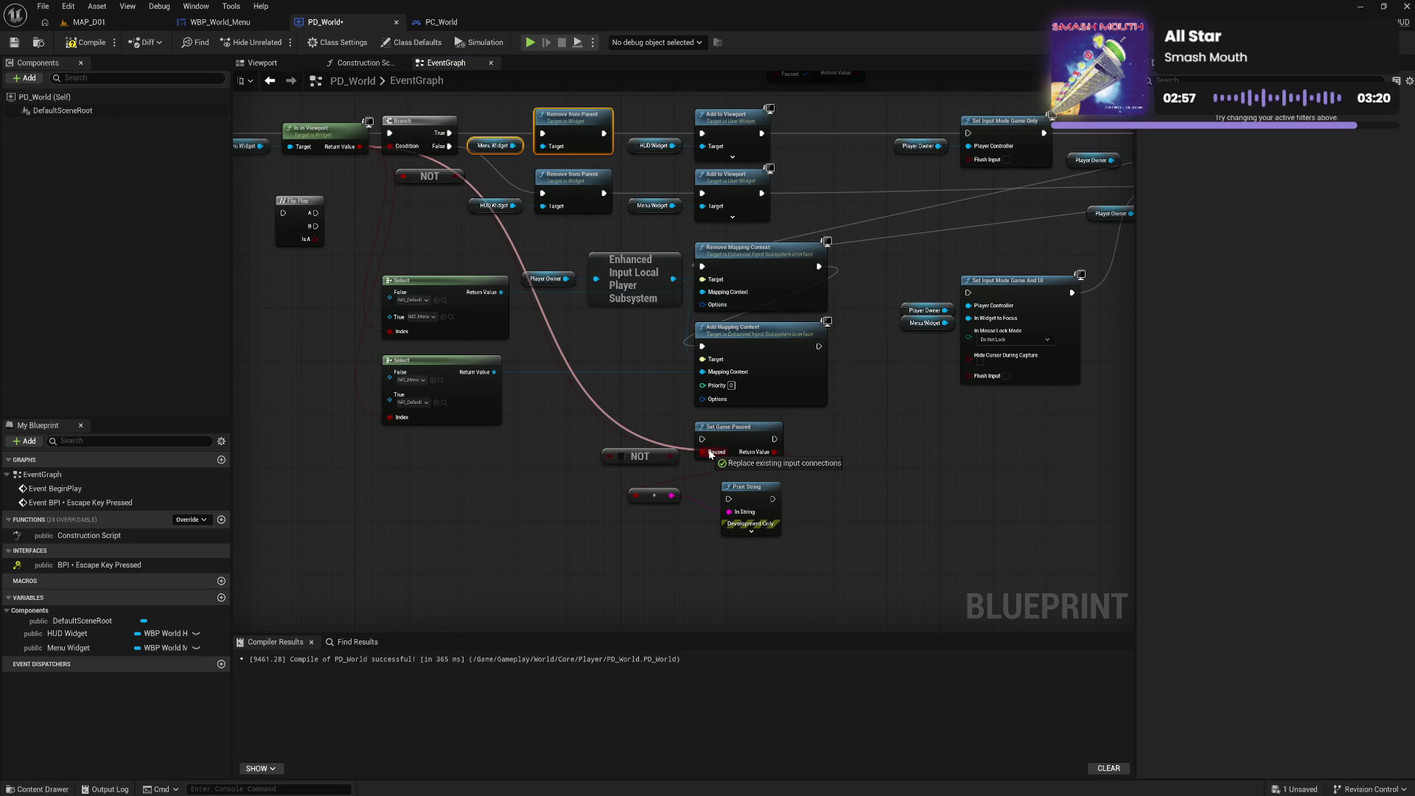
pyautogui.moveTo(711, 455)
pyautogui.mouseDown()
pyautogui.moveTo(678, 368)
pyautogui.moveTo(715, 428)
pyautogui.moveTo(737, 435)
pyautogui.moveTo(609, 360)
pyautogui.moveTo(730, 425)
pyautogui.moveTo(643, 315)
pyautogui.moveTo(618, 316)
pyautogui.moveTo(516, 110)
pyautogui.moveTo(504, 199)
pyautogui.mouseUp()
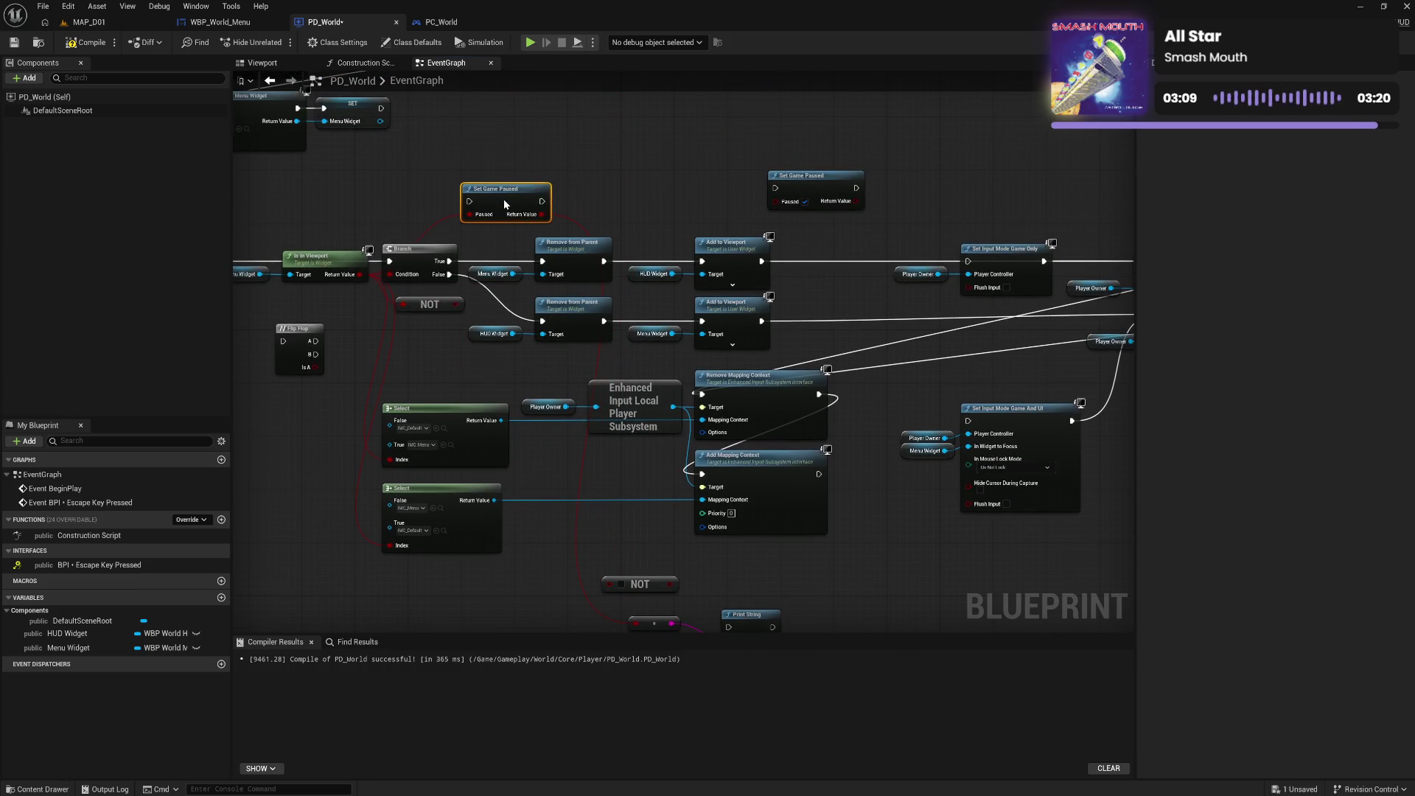
pyautogui.moveTo(505, 203); pyautogui.dragTo(737, 564)
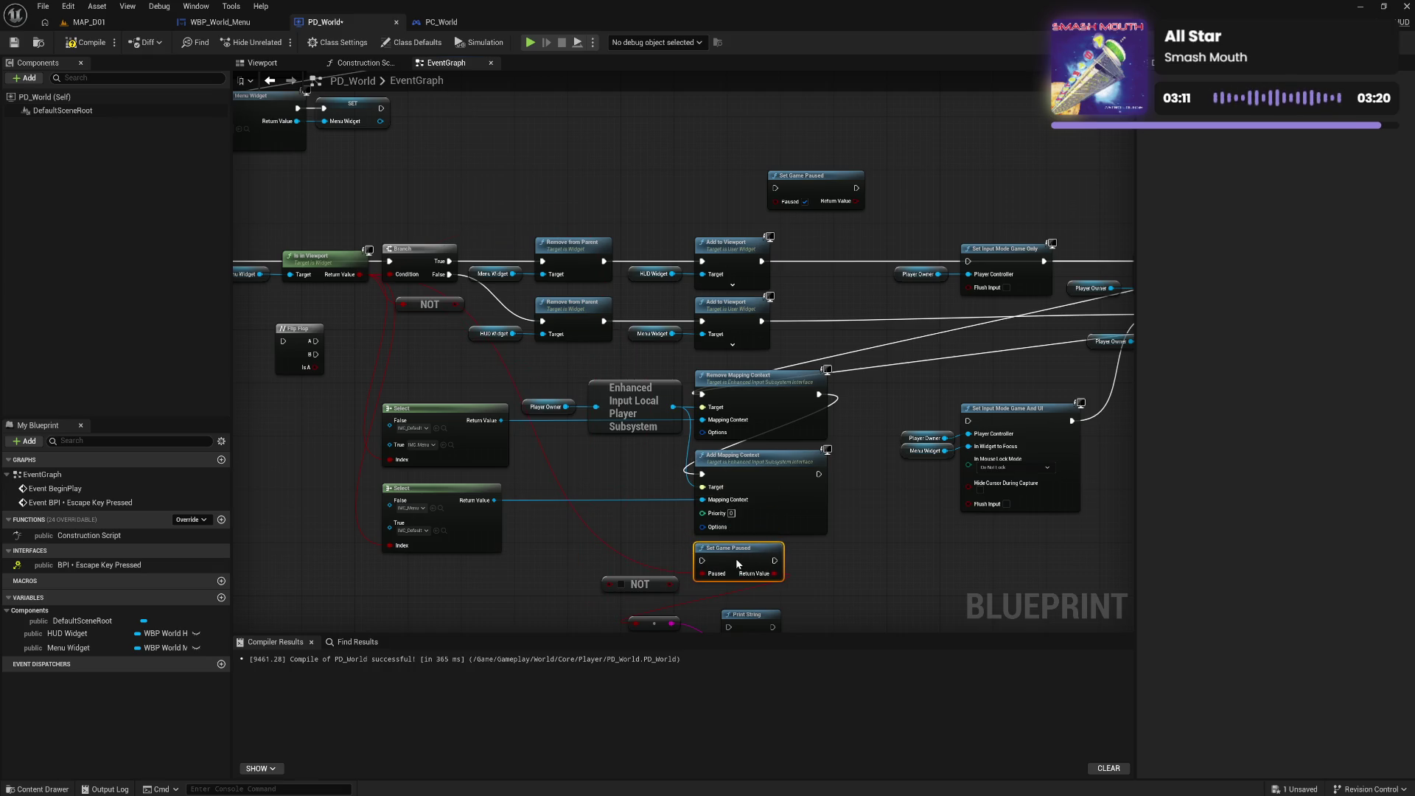
pyautogui.moveTo(819, 474); pyautogui.dragTo(702, 561)
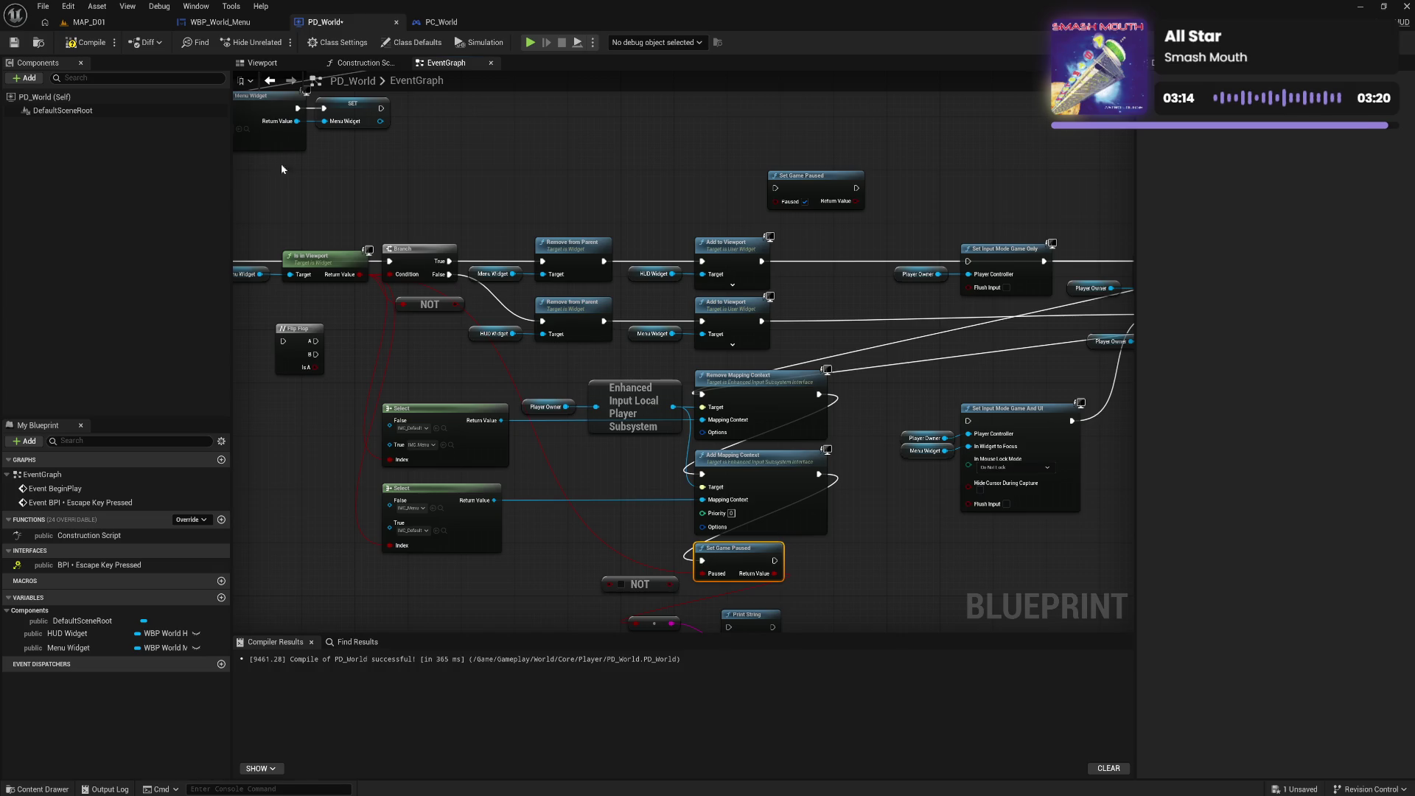
# Play-test MAP_D01 with Alt+P, toggle the pause menu with Tab twice, stop, and return to PD_World's escape logic
pyautogui.click(88, 22)
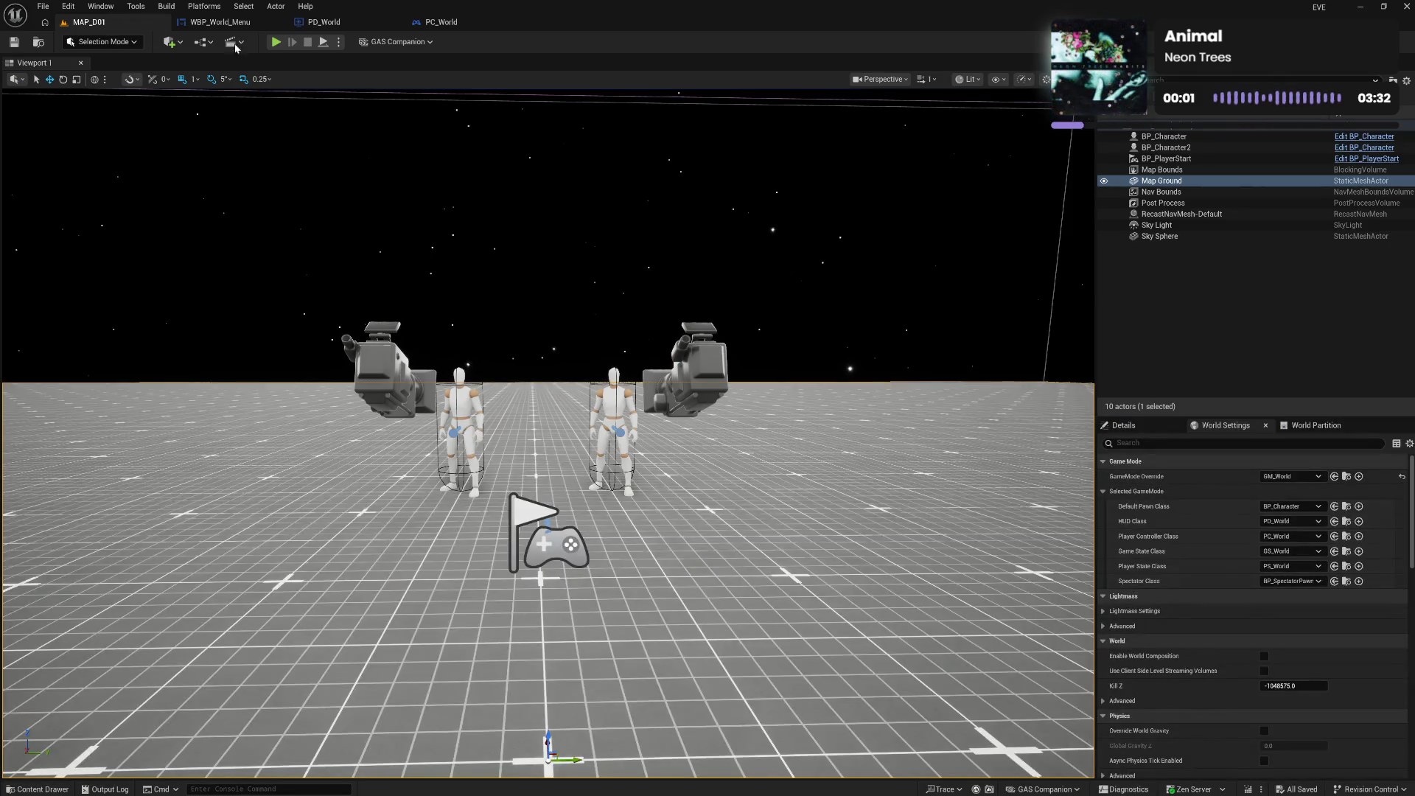
pyautogui.hotkey('alt', 'p')
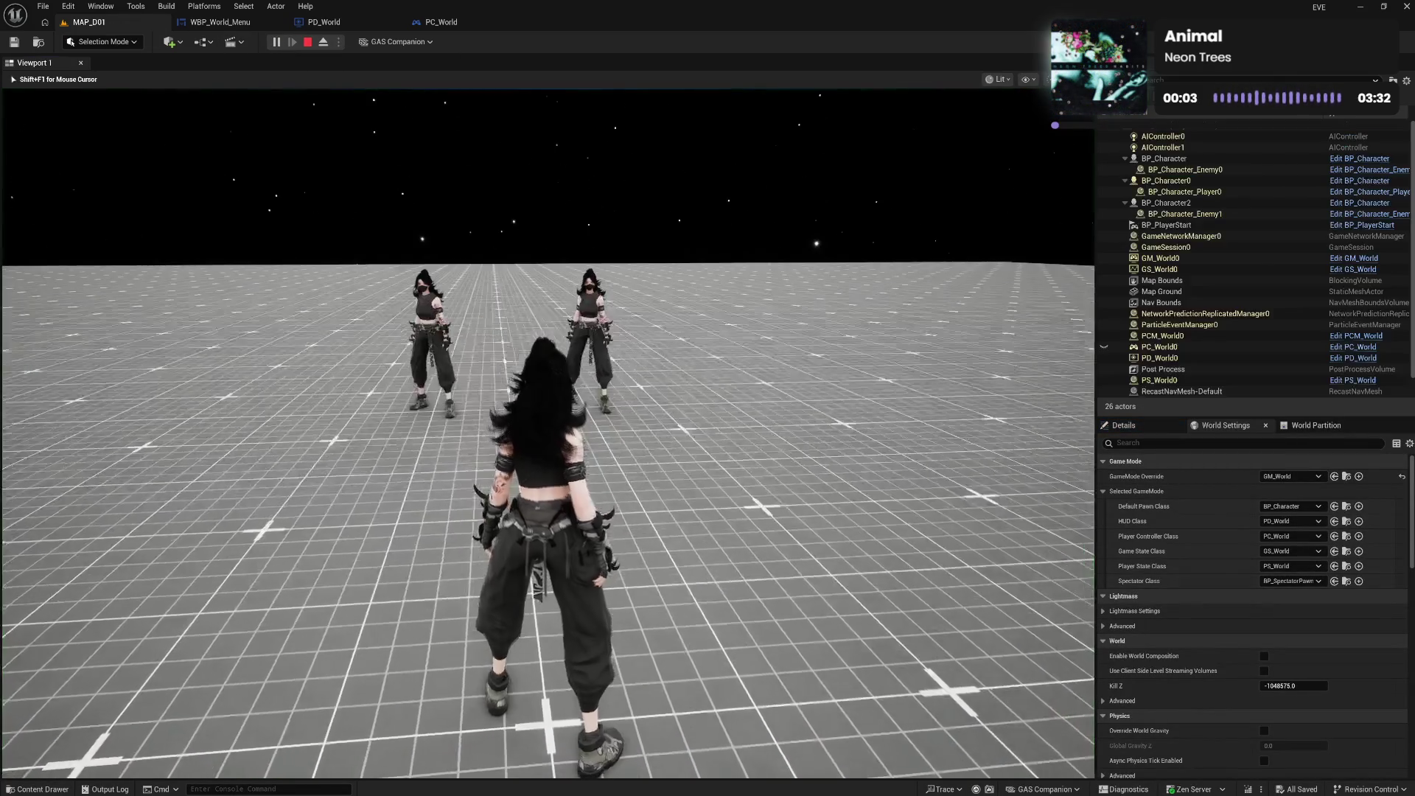
pyautogui.press('Tab')
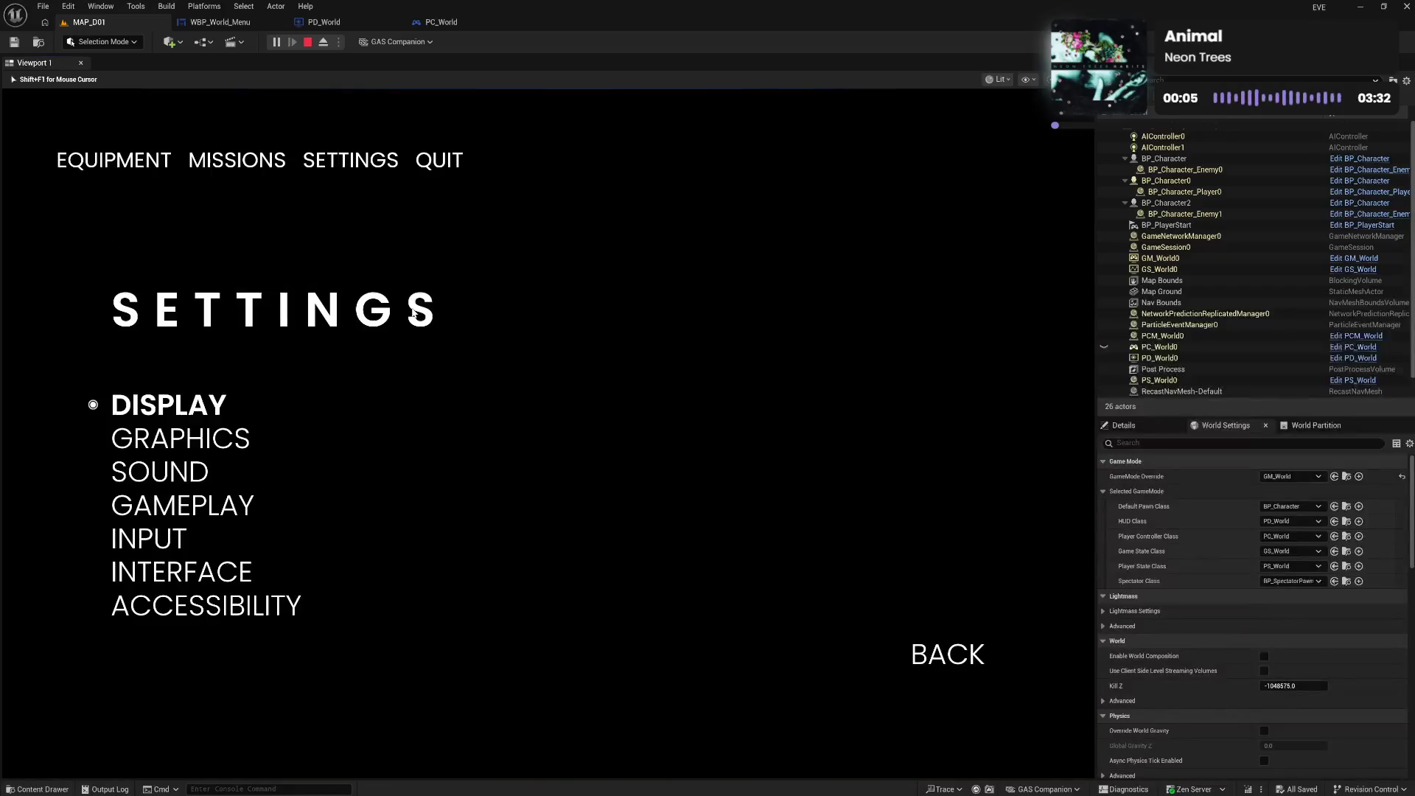
pyautogui.press('Tab')
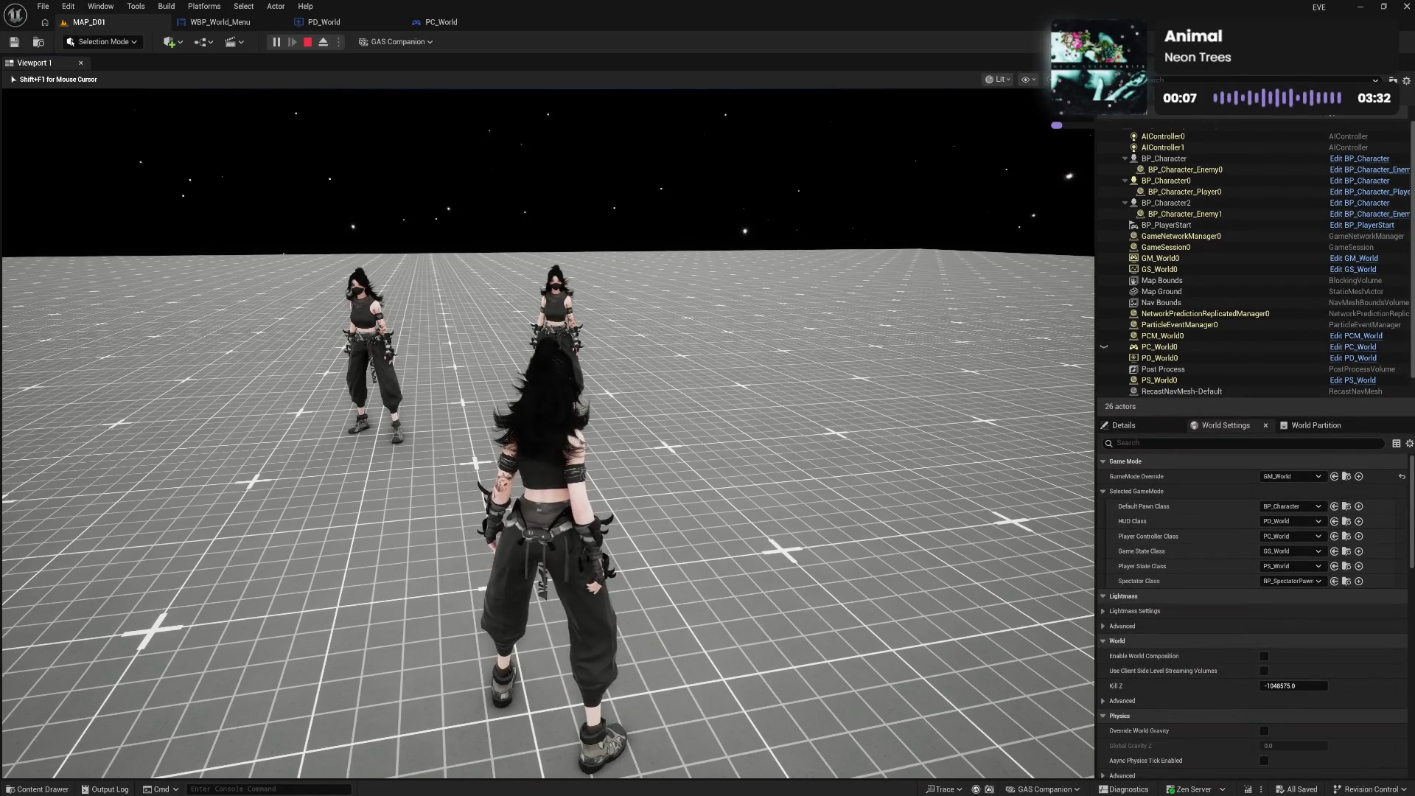
pyautogui.press('Escape')
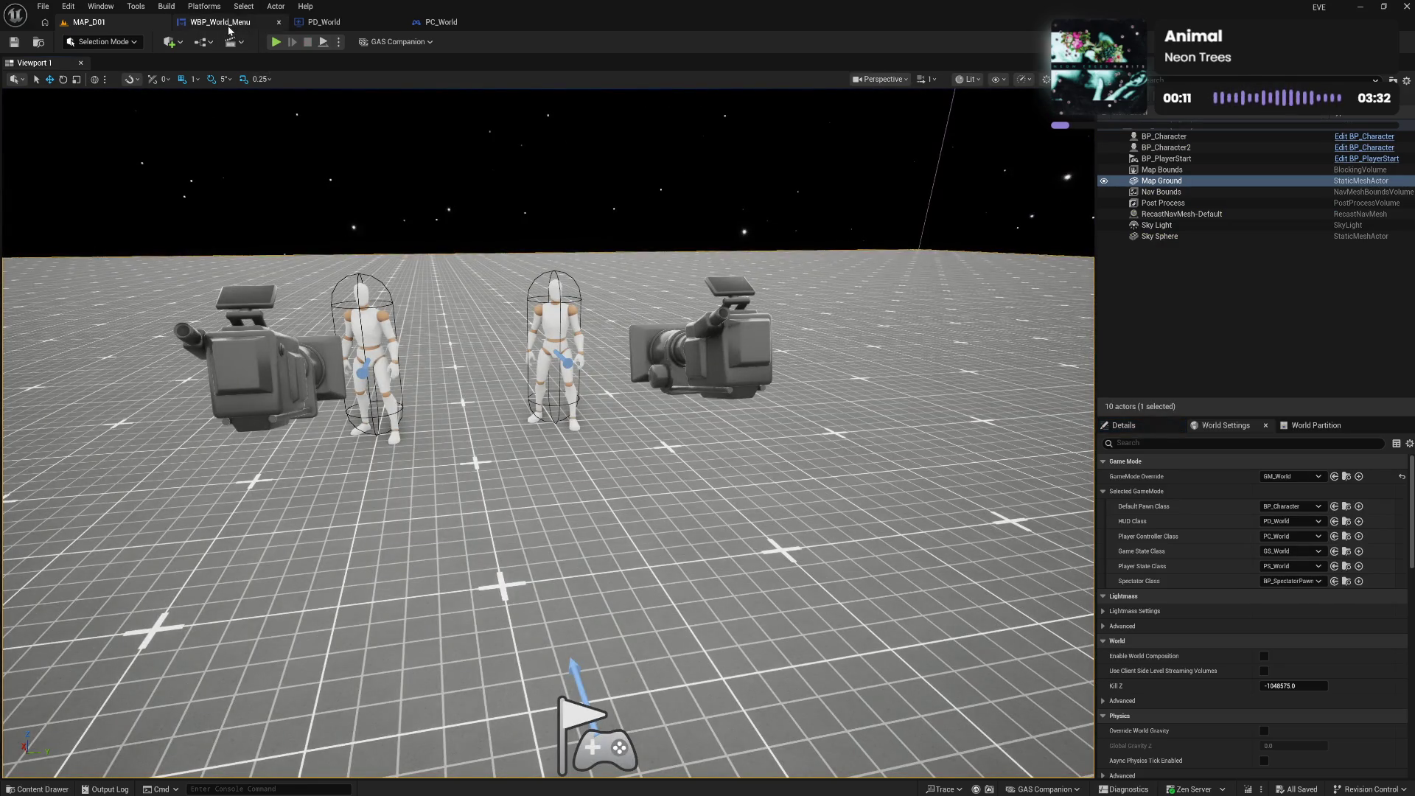
pyautogui.click(229, 27)
pyautogui.click(342, 22)
pyautogui.moveTo(437, 177); pyautogui.dragTo(511, 64)
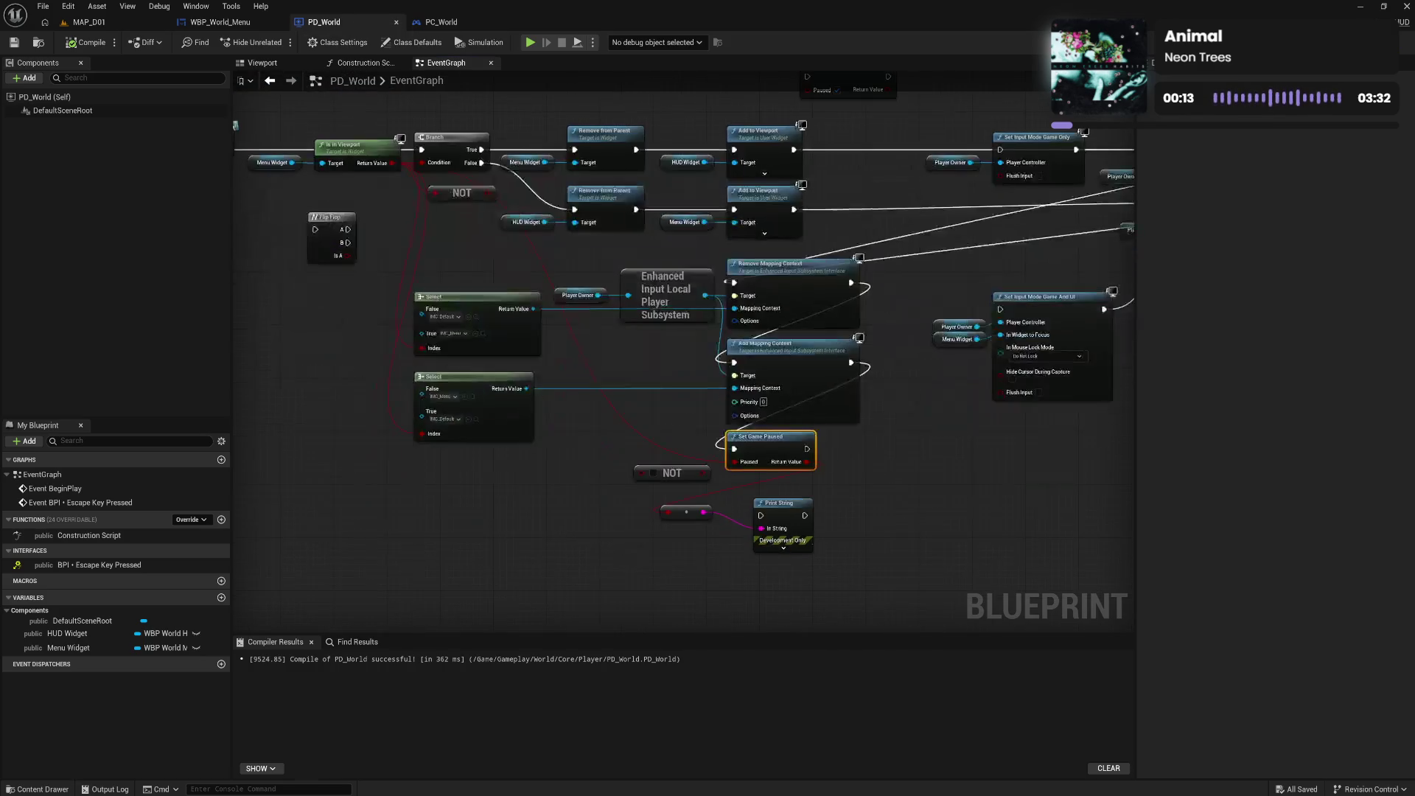
# Paste a duplicate Set Game Paused node and run it from the Branch True output
pyautogui.moveTo(568, 240); pyautogui.dragTo(571, 180)
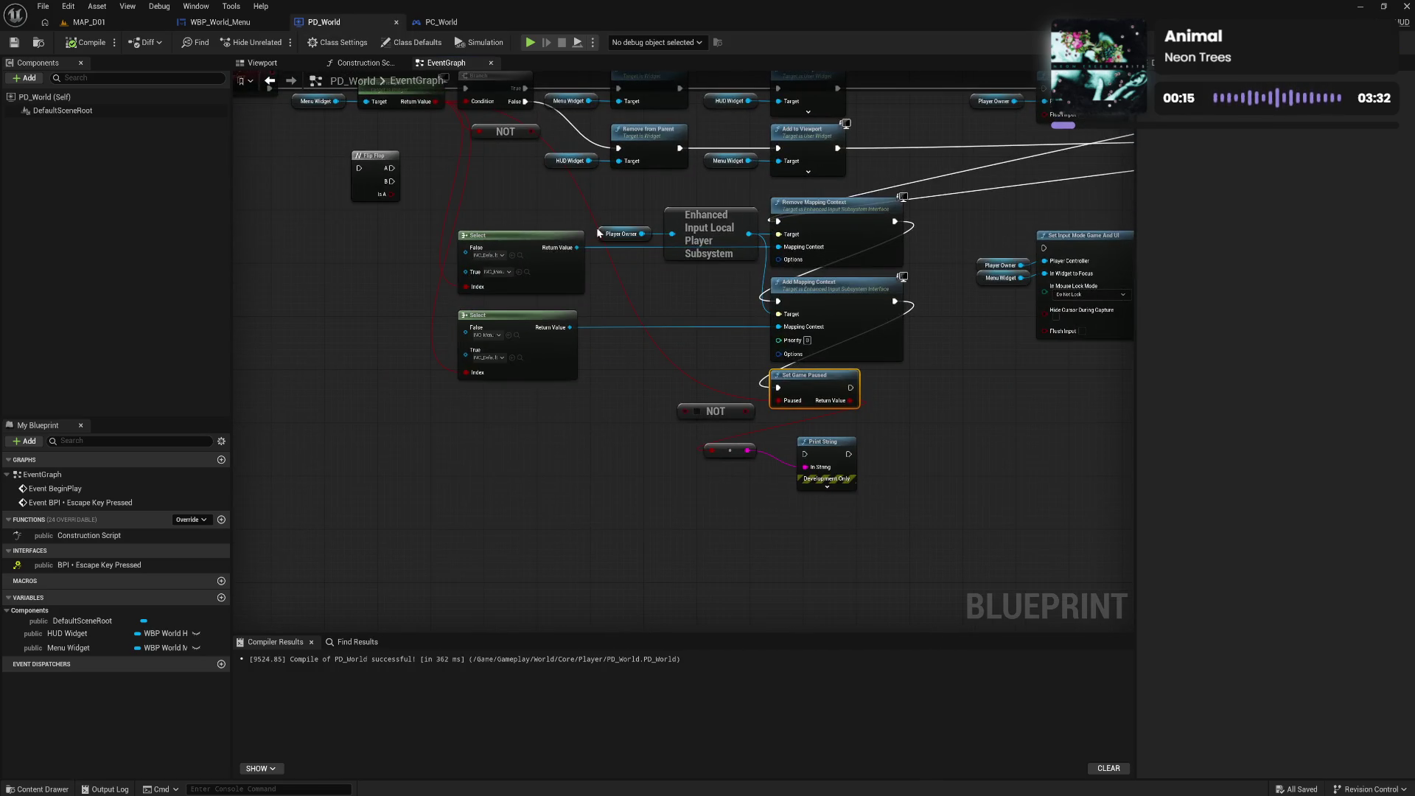
pyautogui.moveTo(896, 417); pyautogui.dragTo(870, 494)
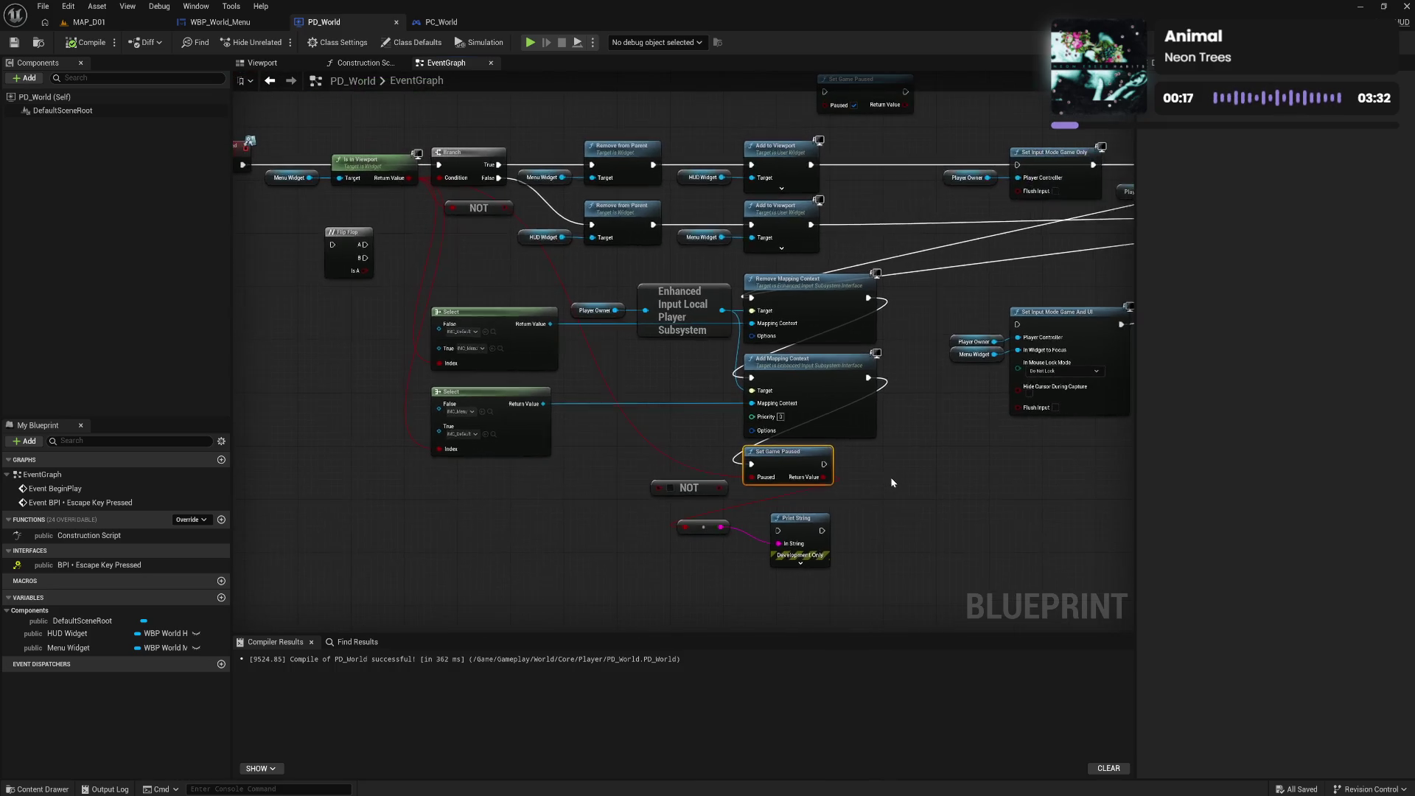
pyautogui.moveTo(746, 277); pyautogui.dragTo(779, 471)
pyautogui.hotkey('ctrl', 'v')
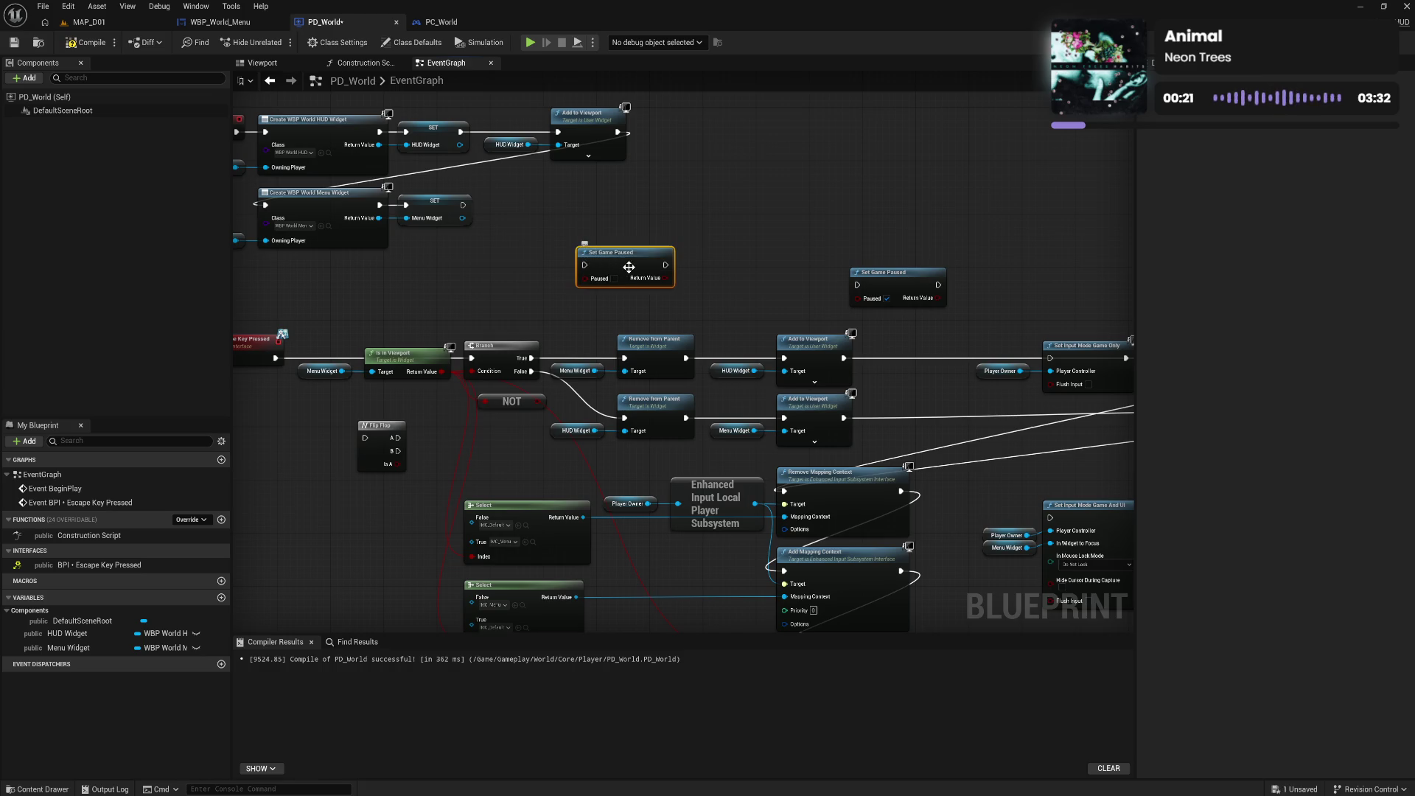
pyautogui.moveTo(623, 278); pyautogui.dragTo(617, 284)
pyautogui.moveTo(532, 359); pyautogui.dragTo(578, 271)
# Move the widget-swap nodes up and delete the Print String, NOT and conversion nodes
pyautogui.moveTo(594, 338)
pyautogui.mouseDown()
pyautogui.moveTo(701, 380)
pyautogui.moveTo(847, 391)
pyautogui.moveTo(842, 359)
pyautogui.moveTo(973, 208)
pyautogui.moveTo(1053, 373)
pyautogui.moveTo(981, 549)
pyautogui.moveTo(969, 390)
pyautogui.mouseUp()
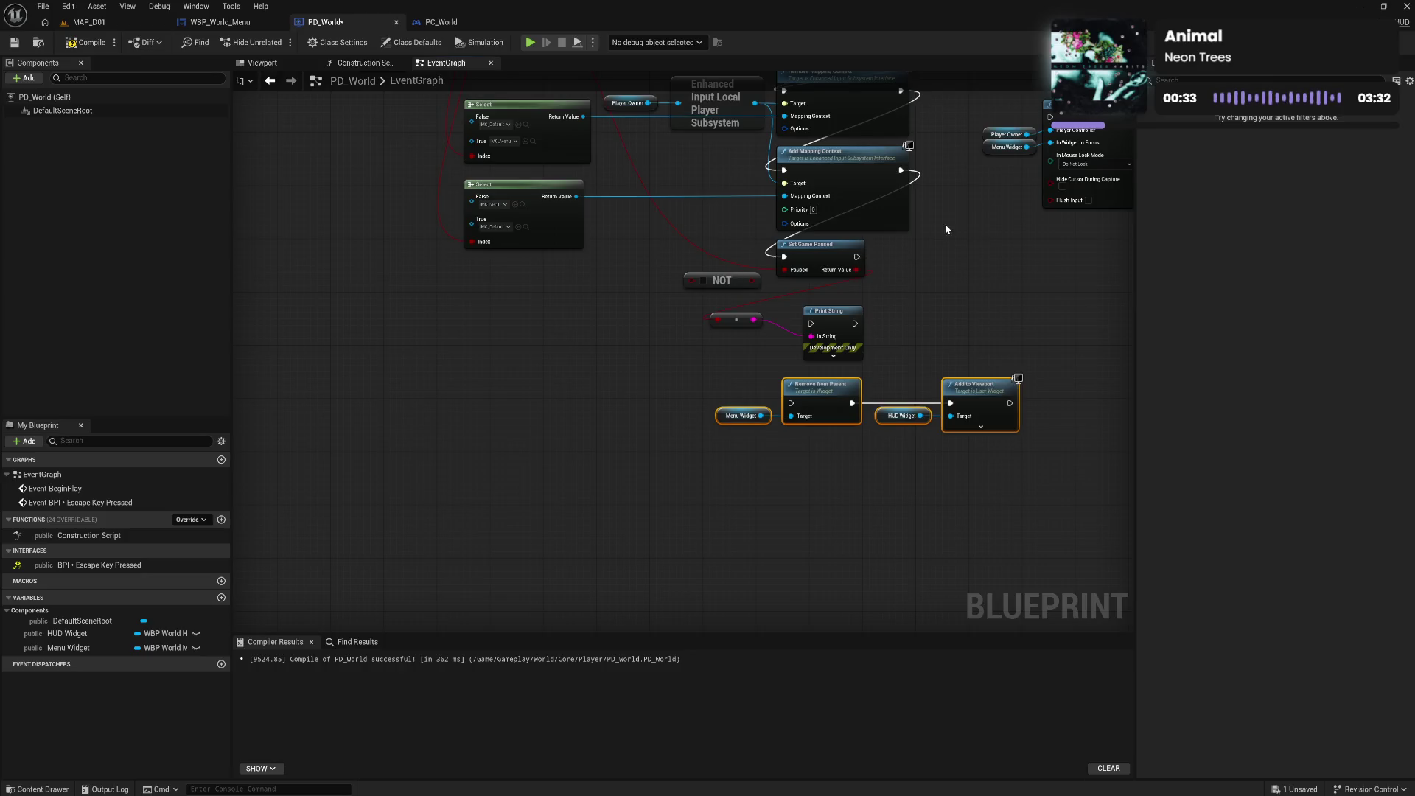
pyautogui.moveTo(945, 224)
pyautogui.mouseDown()
pyautogui.moveTo(834, 407)
pyautogui.moveTo(877, 428)
pyautogui.moveTo(837, 386)
pyautogui.mouseUp()
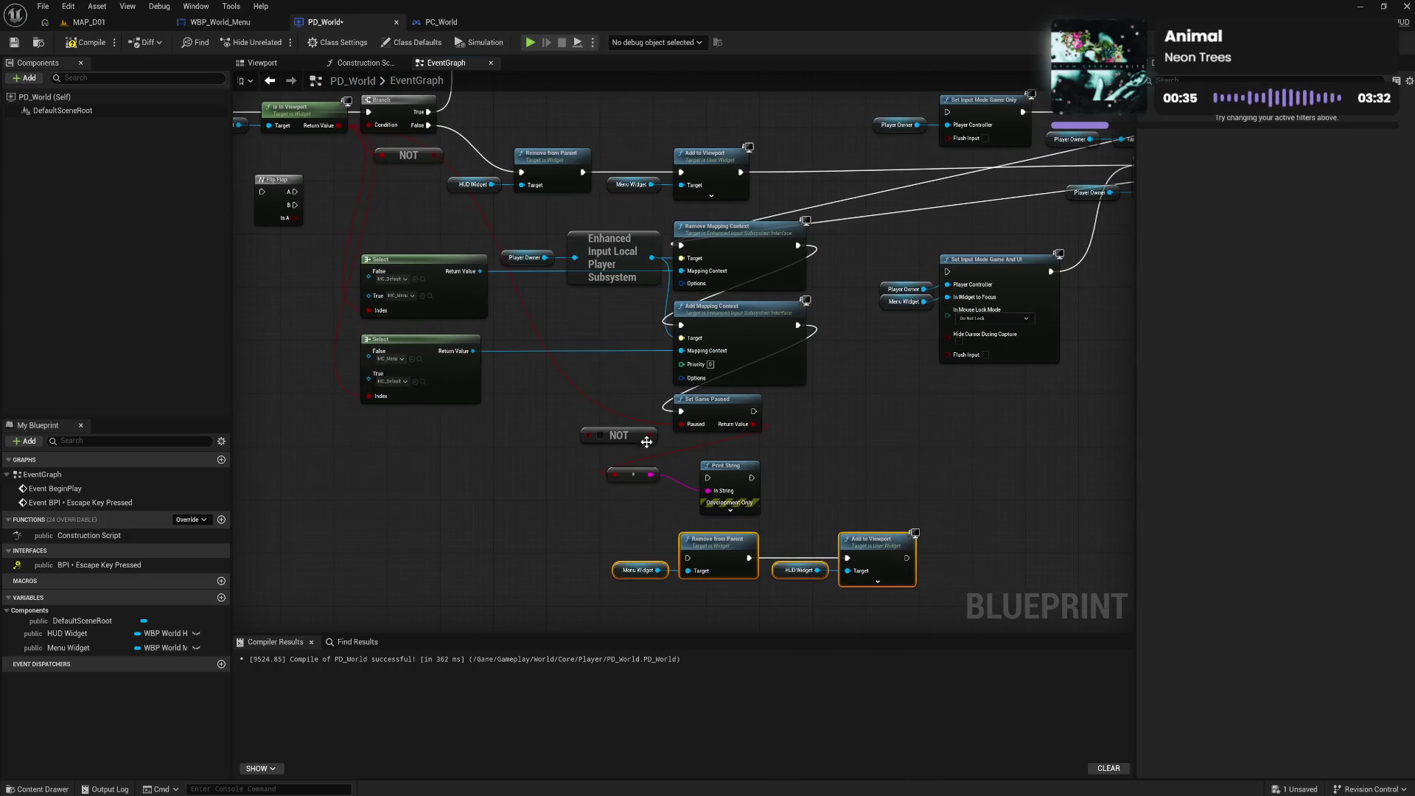
pyautogui.moveTo(617, 411); pyautogui.dragTo(650, 473)
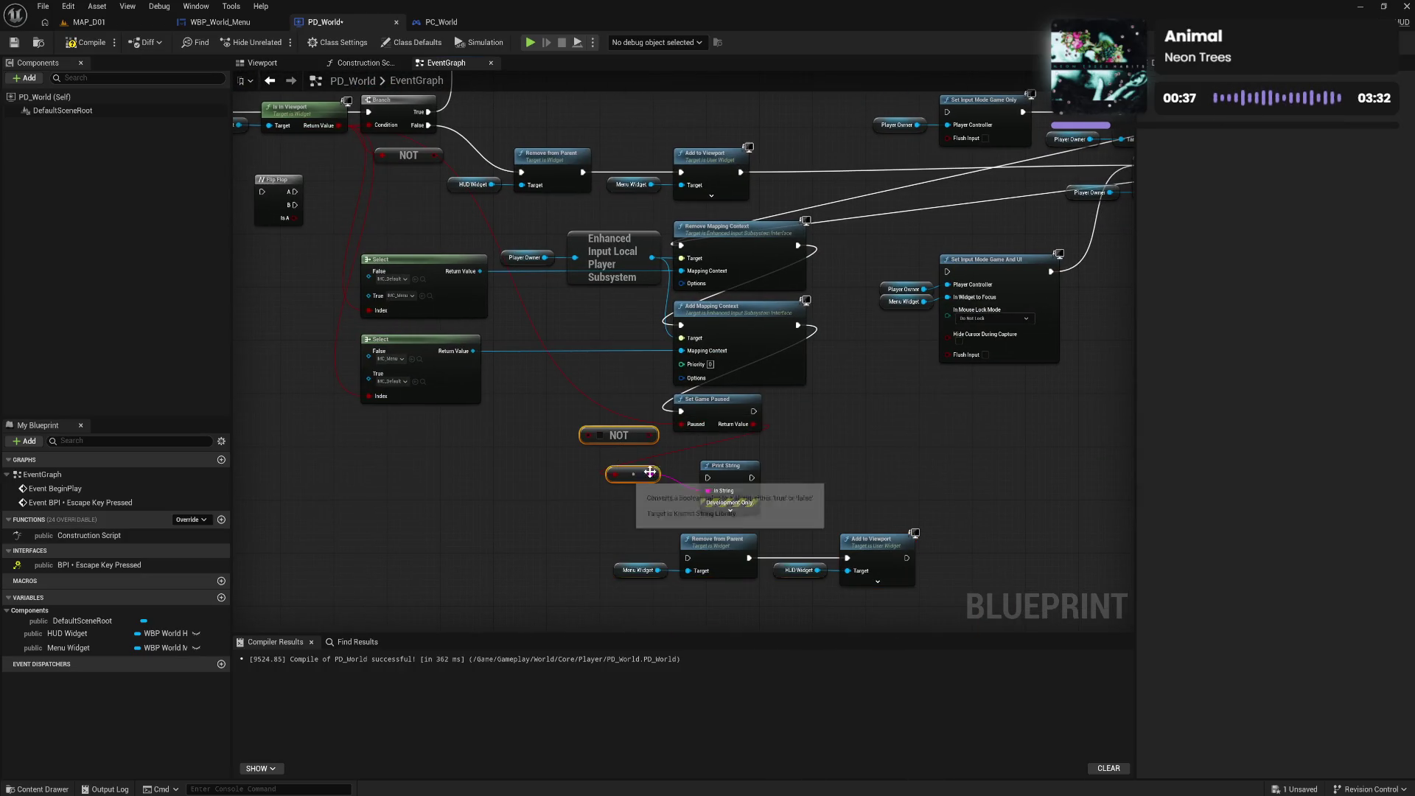
pyautogui.click(726, 467)
pyautogui.press('Delete')
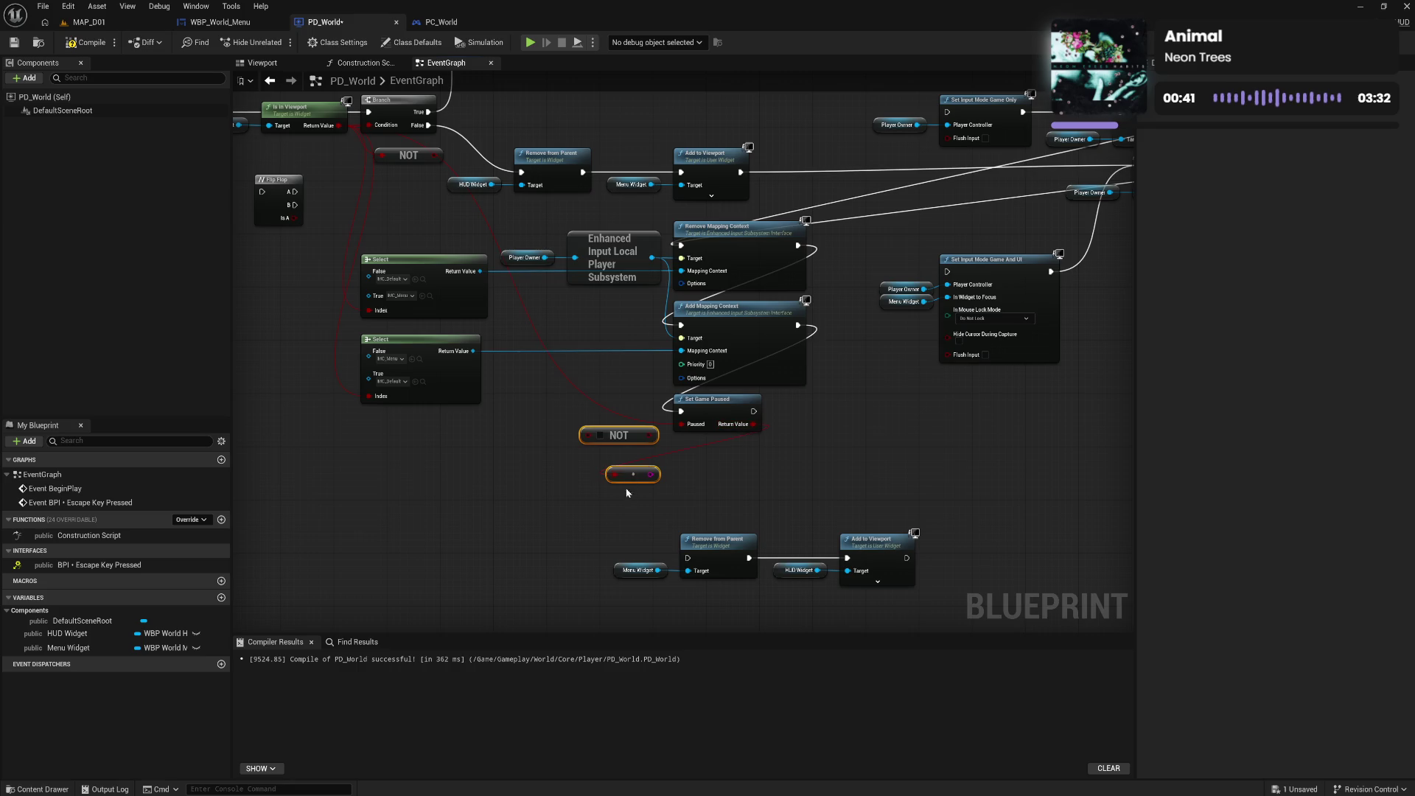
pyautogui.press('Delete')
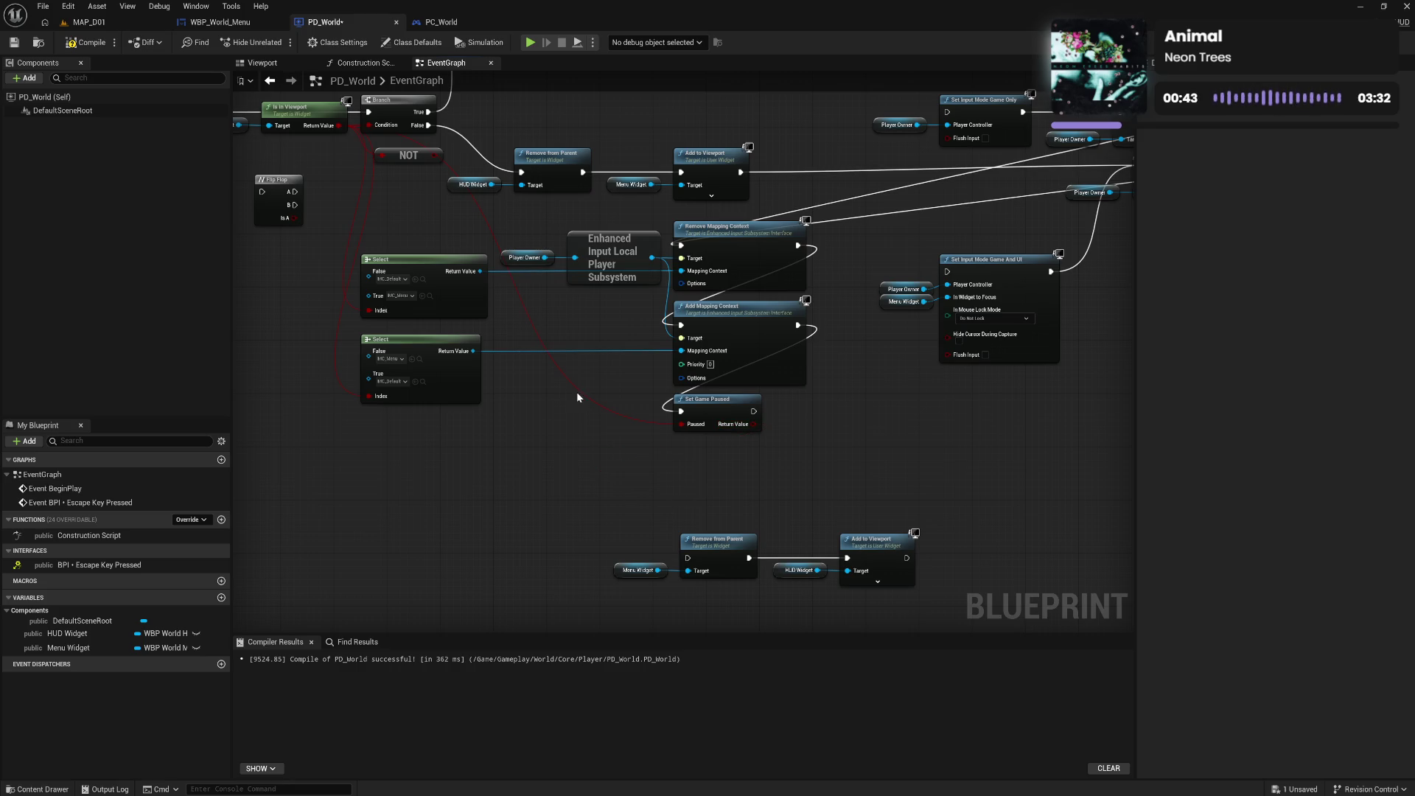
# Disconnect Set Game Paused from Branch True and move the spare Set Game Paused aside
pyautogui.moveTo(563, 252); pyautogui.dragTo(663, 398)
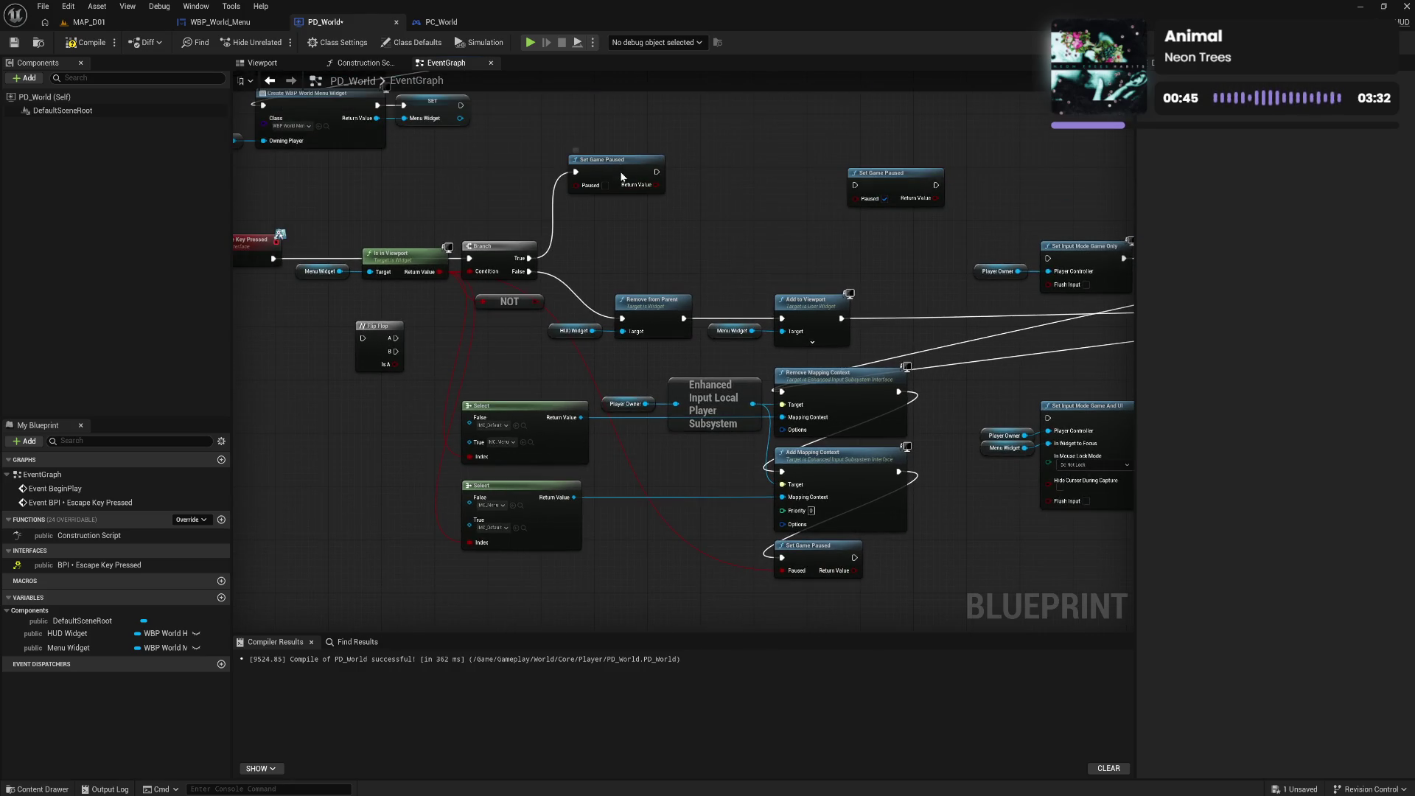
pyautogui.moveTo(620, 172)
pyautogui.mouseDown()
pyautogui.moveTo(620, 225)
pyautogui.moveTo(620, 206)
pyautogui.mouseUp()
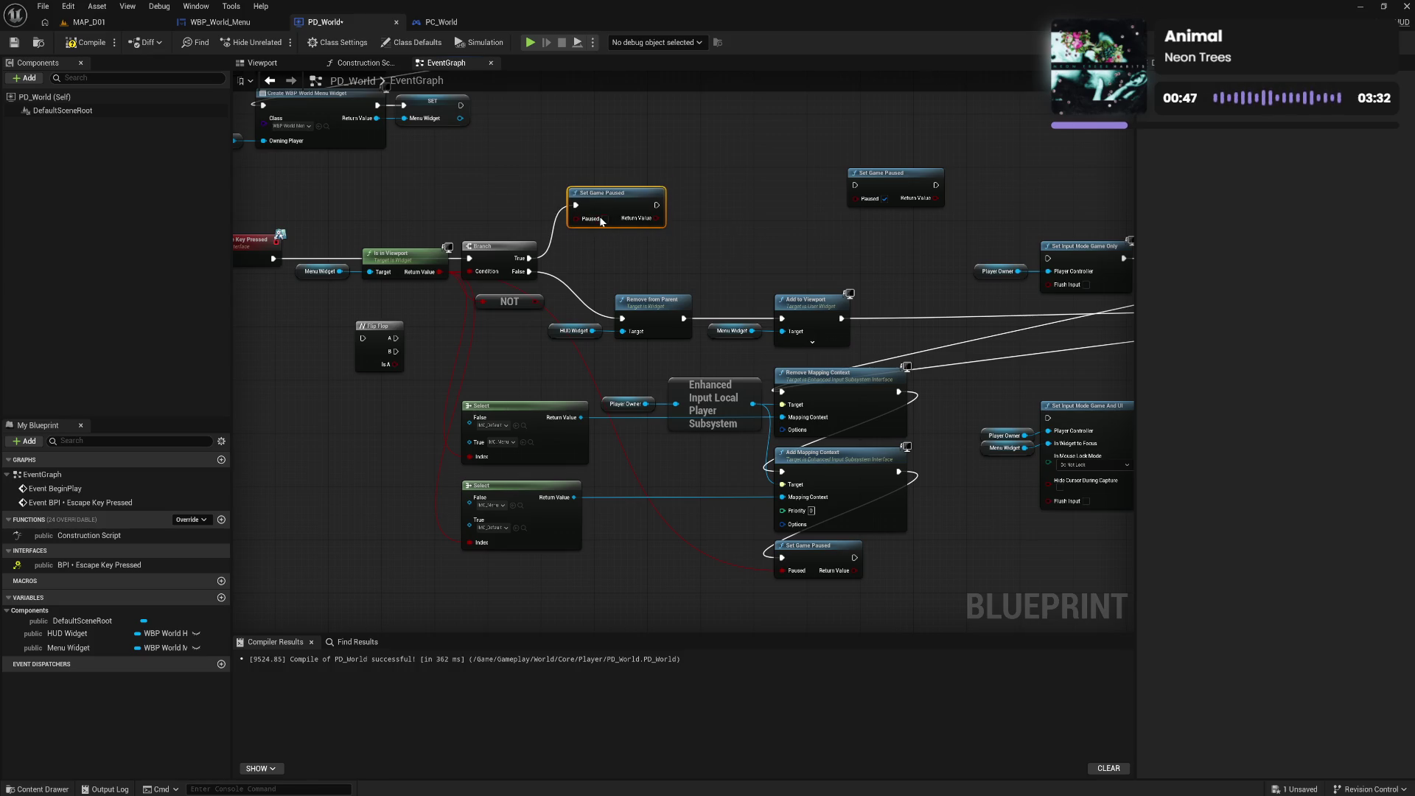
pyautogui.click(606, 219)
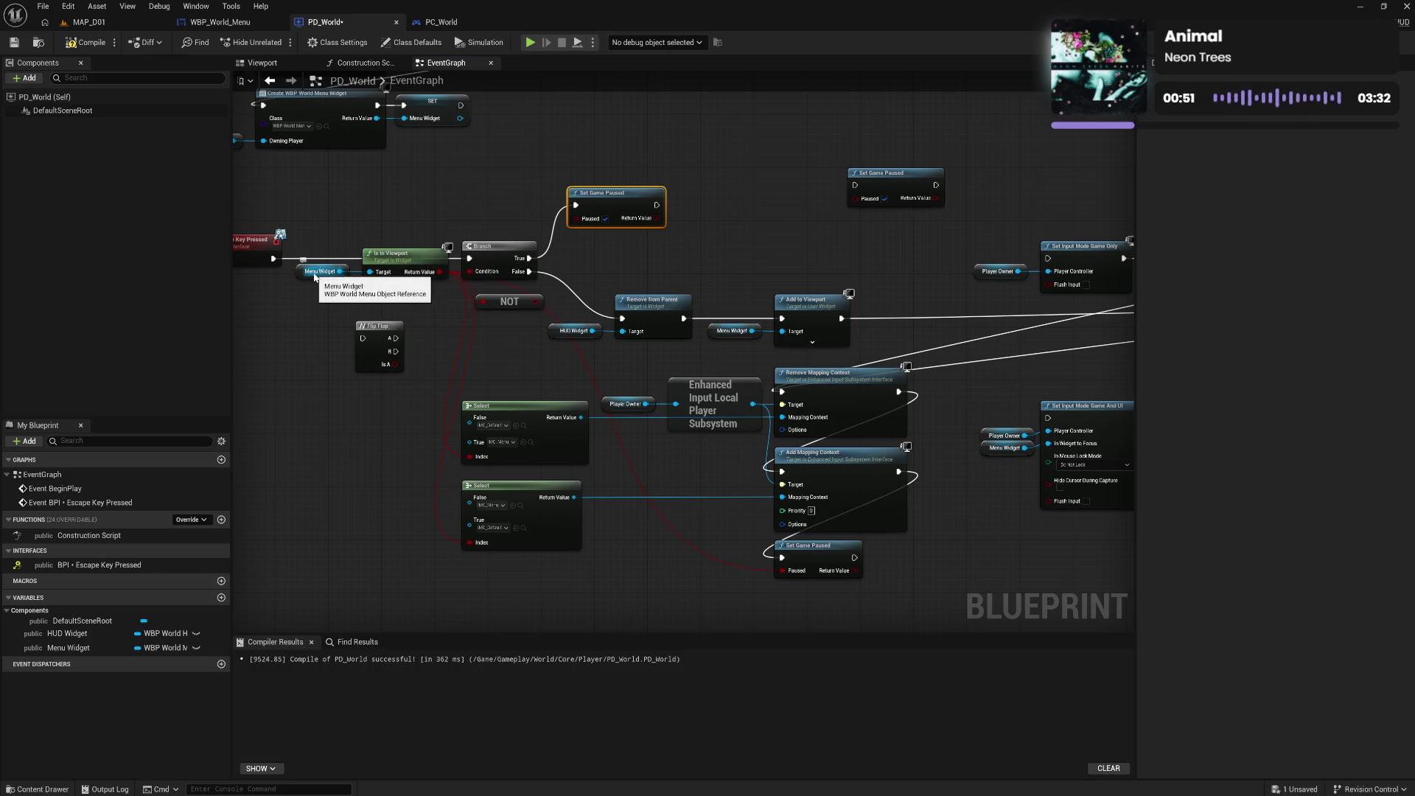
pyautogui.click(605, 219)
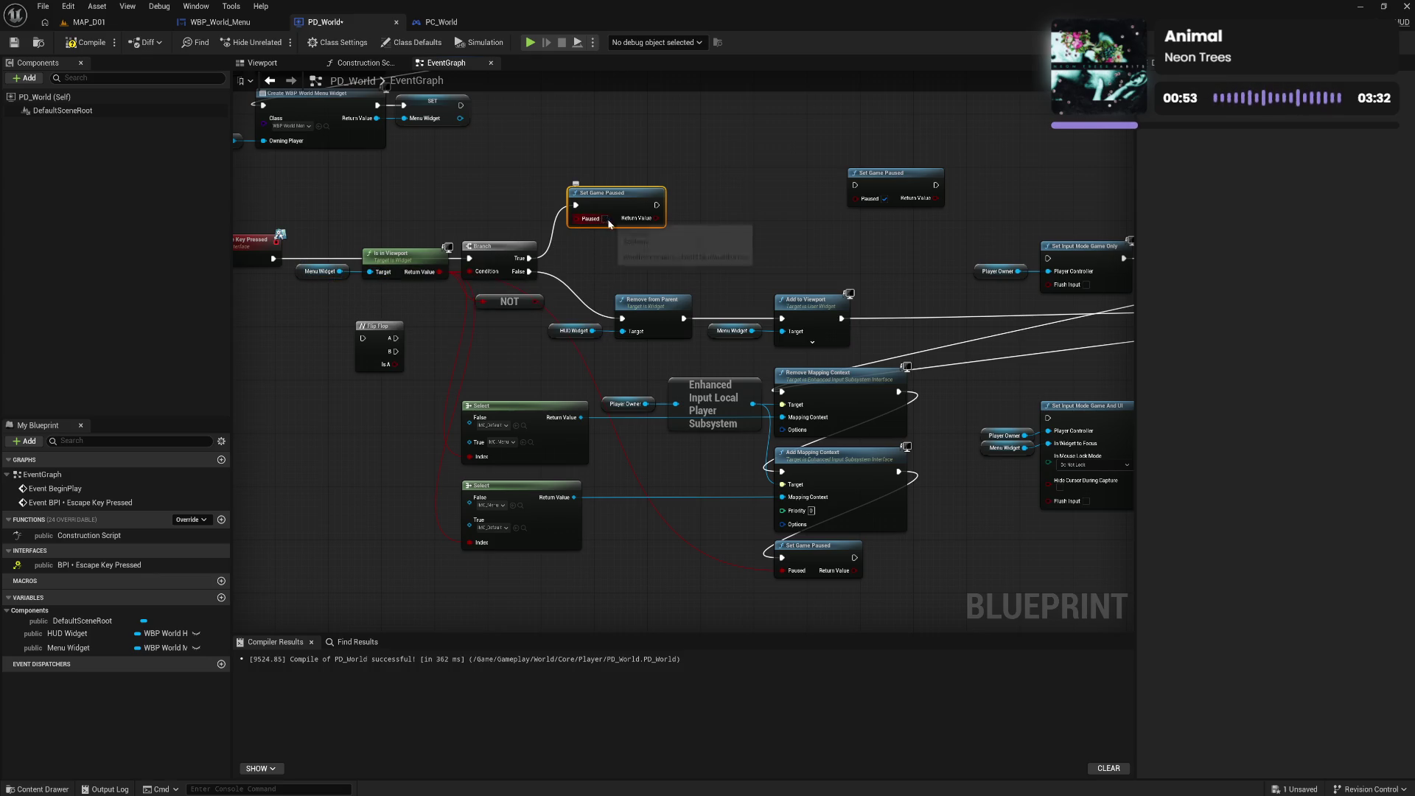
pyautogui.moveTo(613, 206)
pyautogui.mouseDown()
pyautogui.moveTo(608, 225)
pyautogui.moveTo(647, 157)
pyautogui.moveTo(612, 174)
pyautogui.mouseUp()
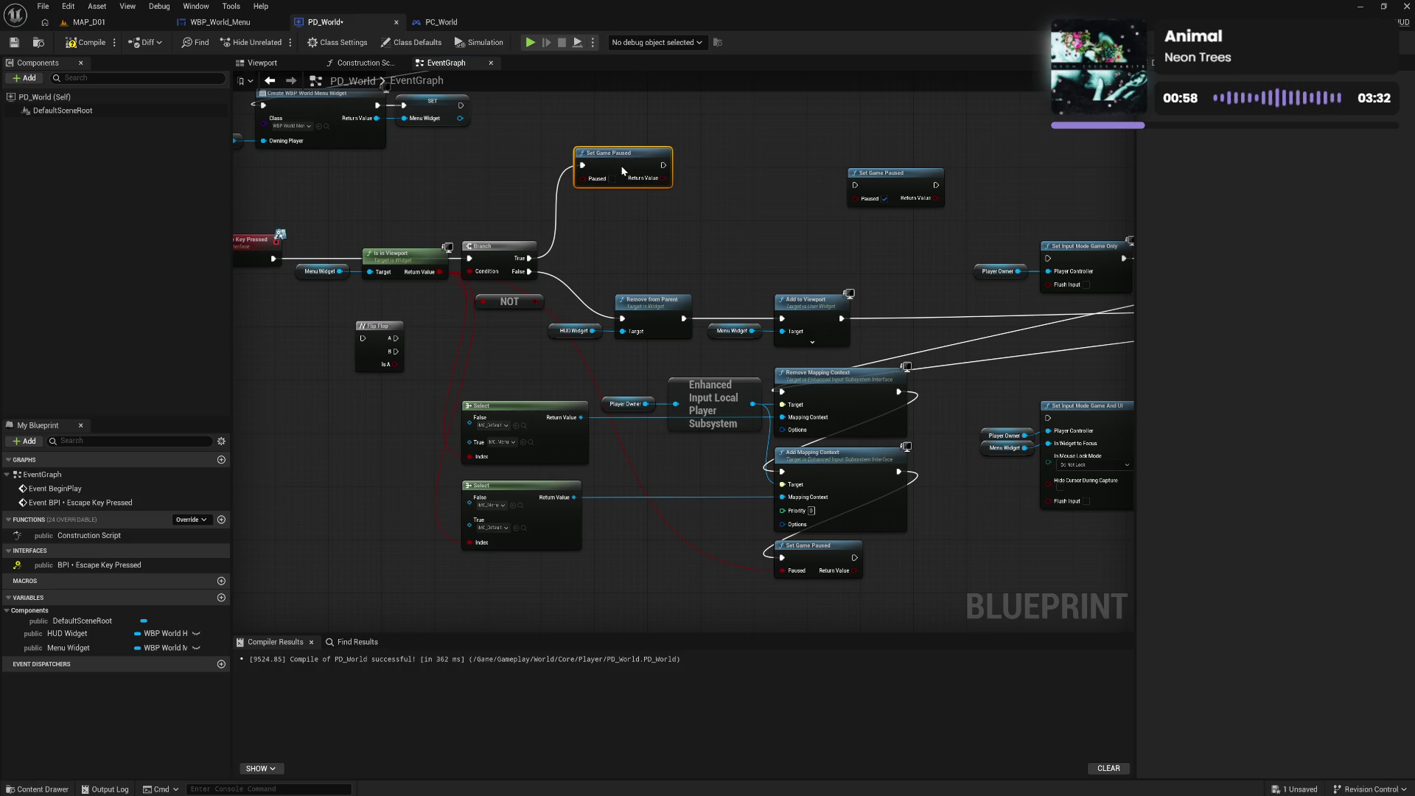
pyautogui.keyDown('alt'); pyautogui.click(576, 172); pyautogui.keyUp('alt')
pyautogui.moveTo(621, 162); pyautogui.dragTo(893, 122)
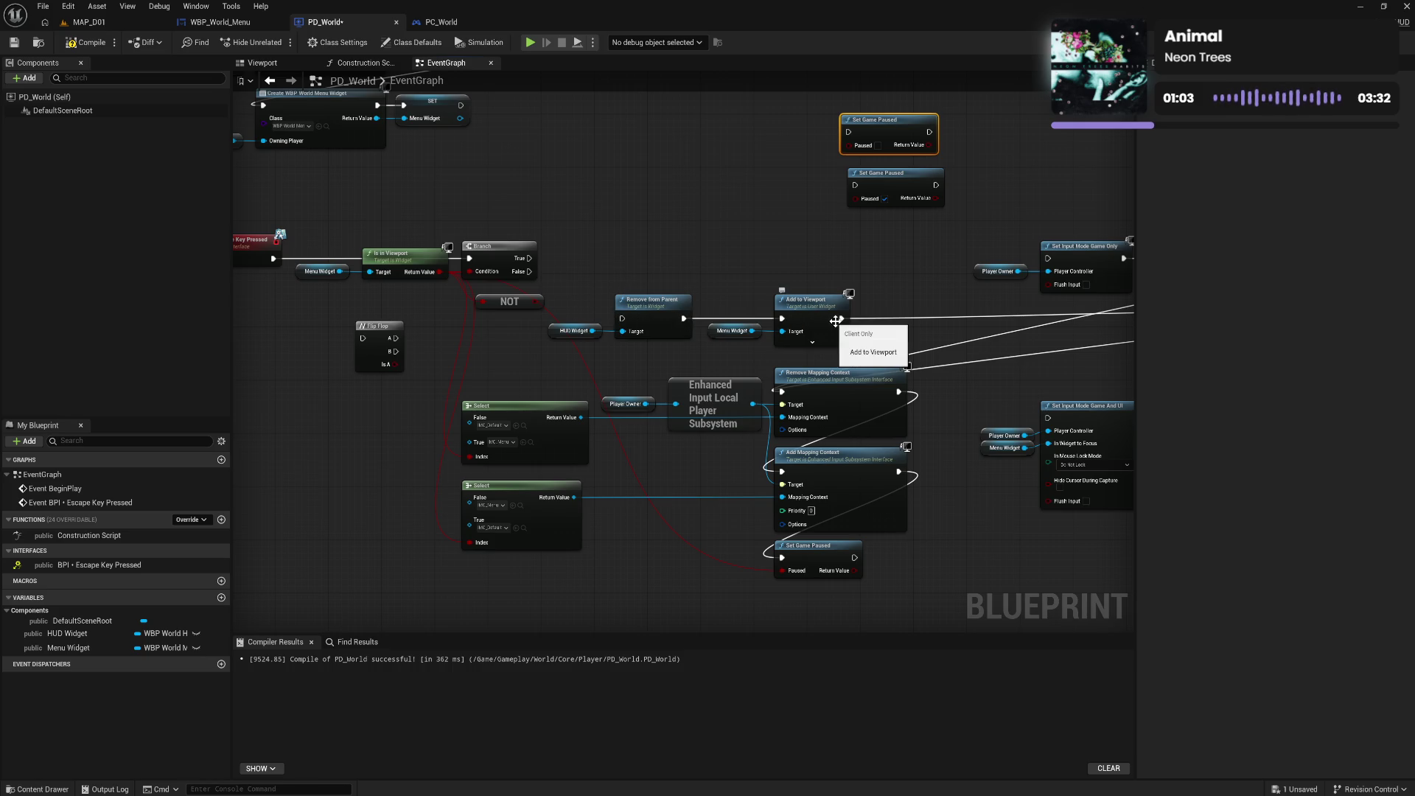
pyautogui.moveTo(632, 380)
pyautogui.mouseDown()
pyautogui.moveTo(834, 484)
pyautogui.moveTo(872, 529)
pyautogui.mouseUp()
# Copy the mapping-context node chain and wire Branch True into the pasted Remove Mapping Context
pyautogui.scroll(3, 630, 315)
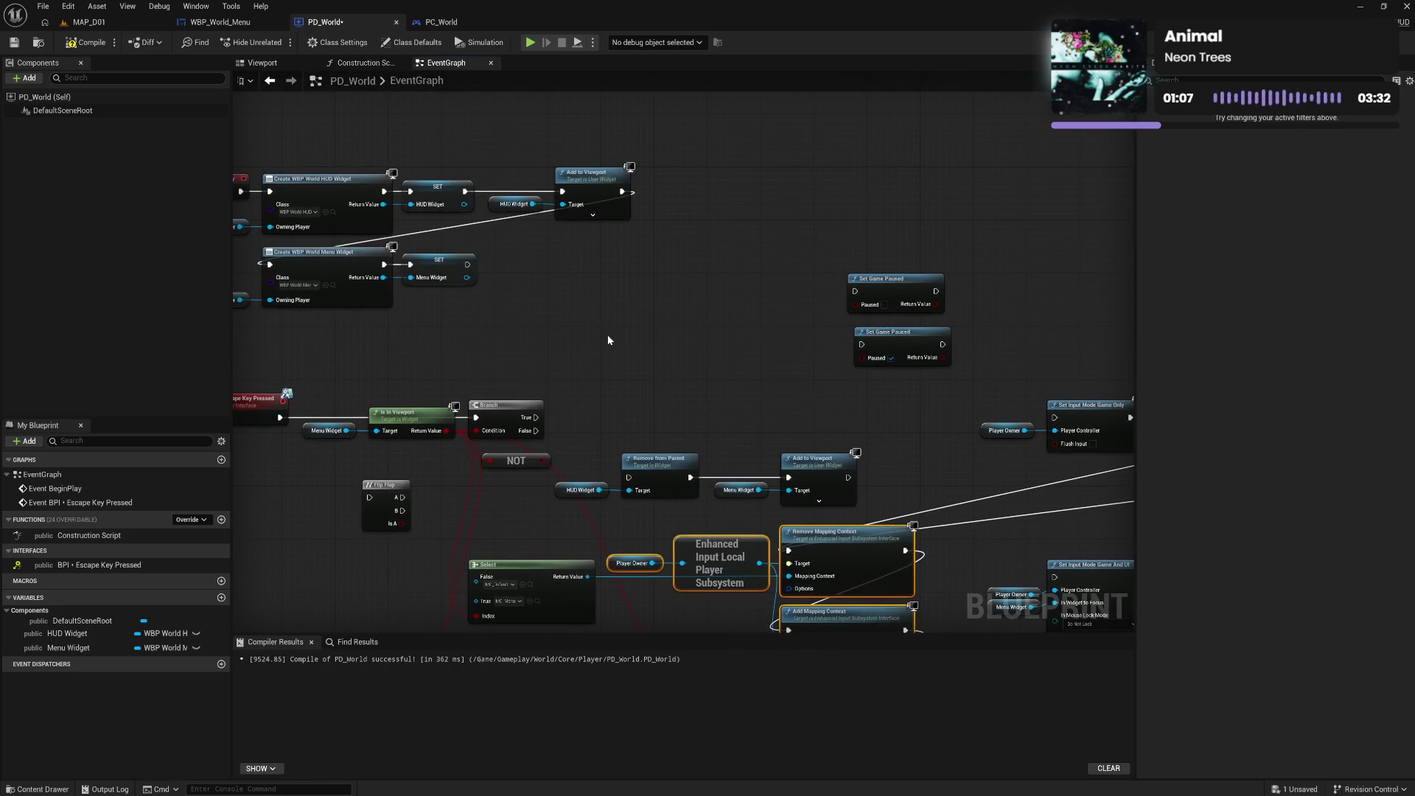
pyautogui.hotkey('ctrl', 'c')
pyautogui.hotkey('ctrl', 'v')
pyautogui.moveTo(704, 312); pyautogui.dragTo(684, 279)
pyautogui.moveTo(505, 427); pyautogui.dragTo(653, 281)
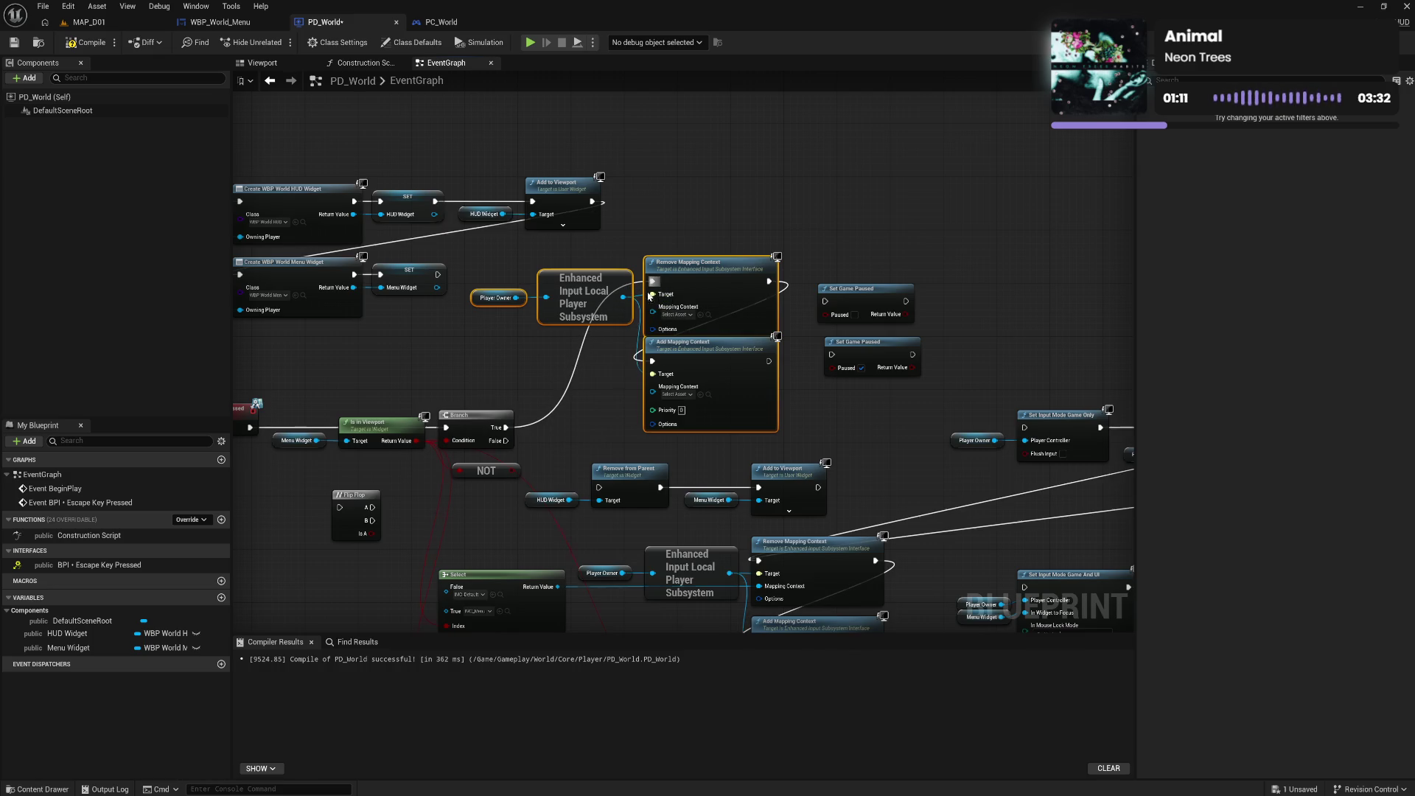
pyautogui.click(598, 369)
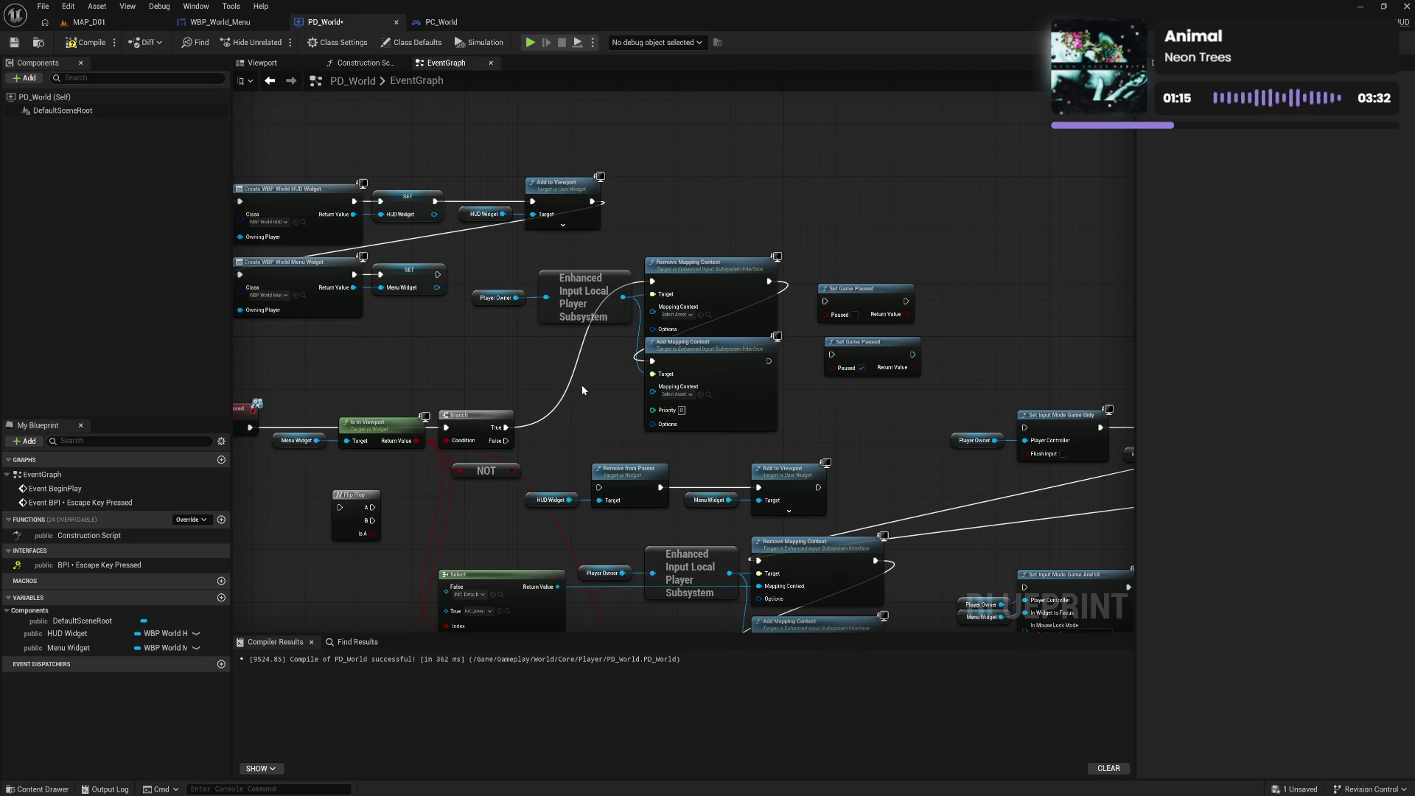
# Set the pasted nodes to remove IMC_Menu and add IMC_Default
pyautogui.click(682, 315)
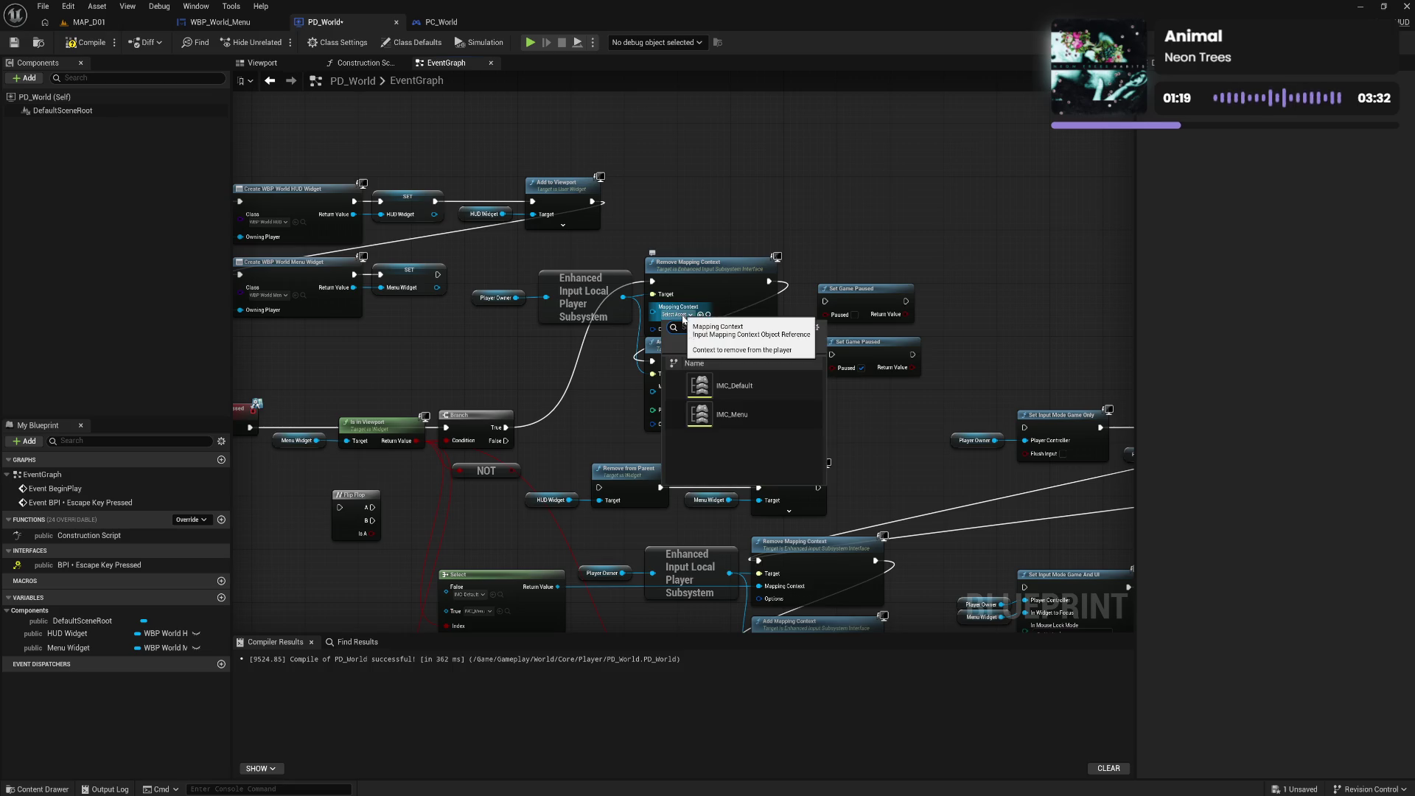
pyautogui.click(735, 426)
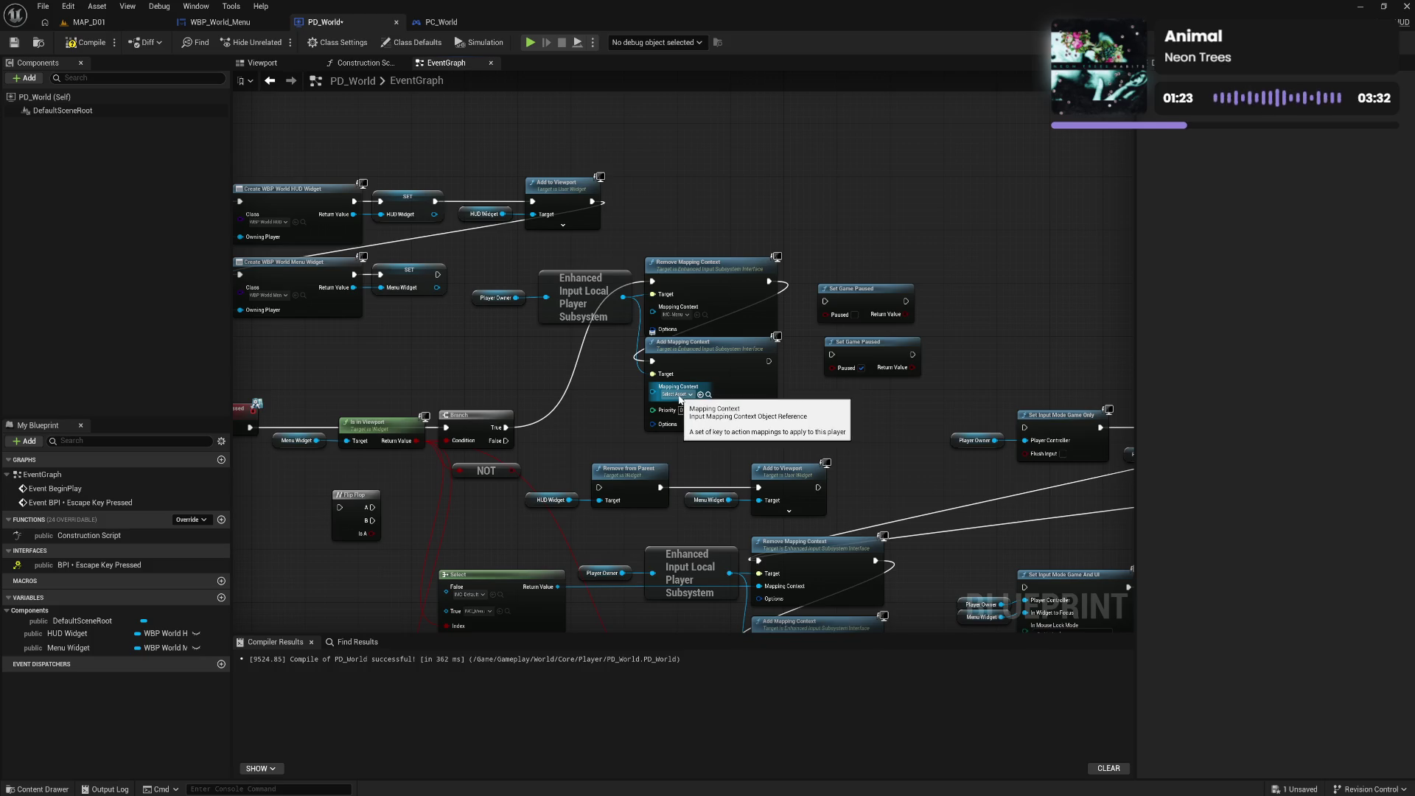
pyautogui.click(679, 394)
pyautogui.click(737, 466)
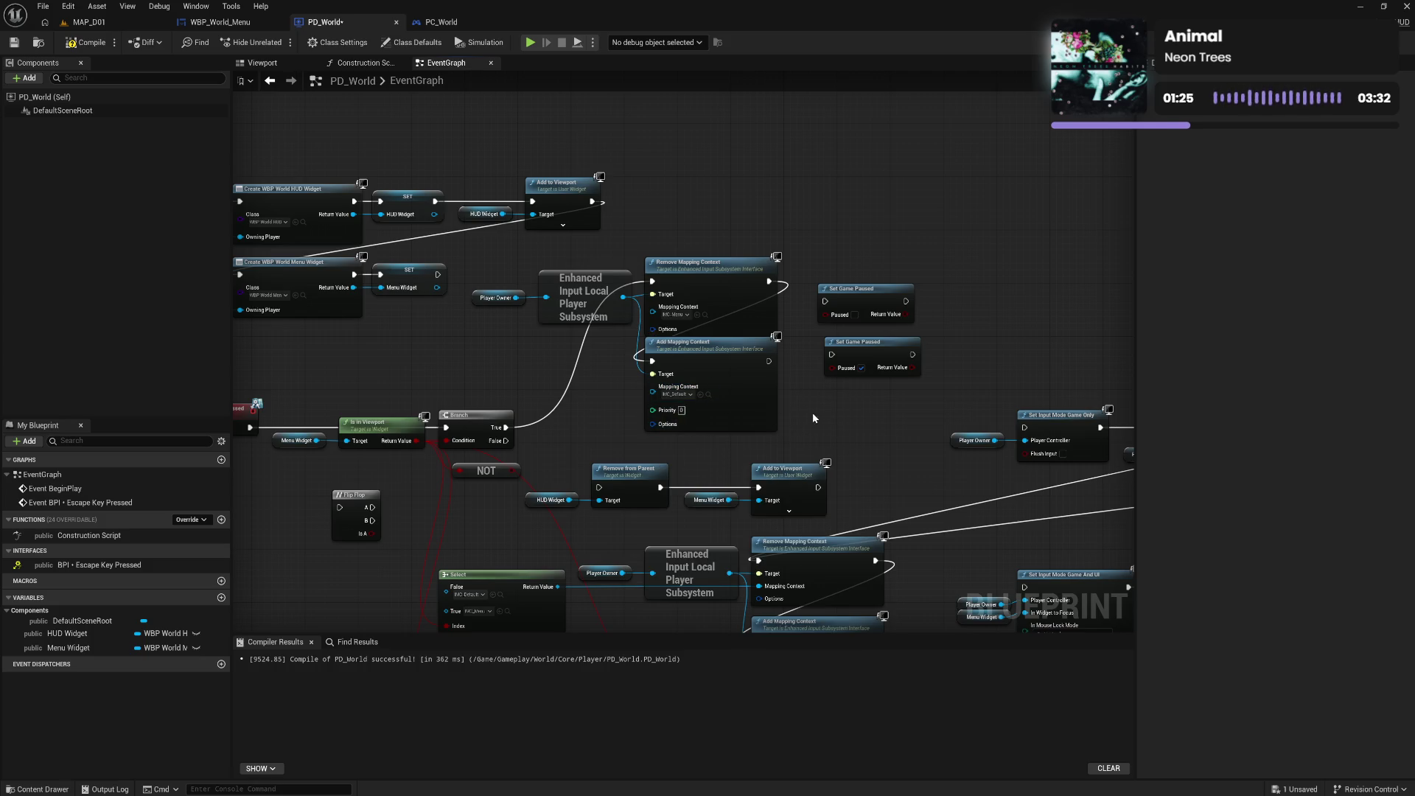
pyautogui.moveTo(736, 410); pyautogui.dragTo(735, 417)
pyautogui.click(835, 427)
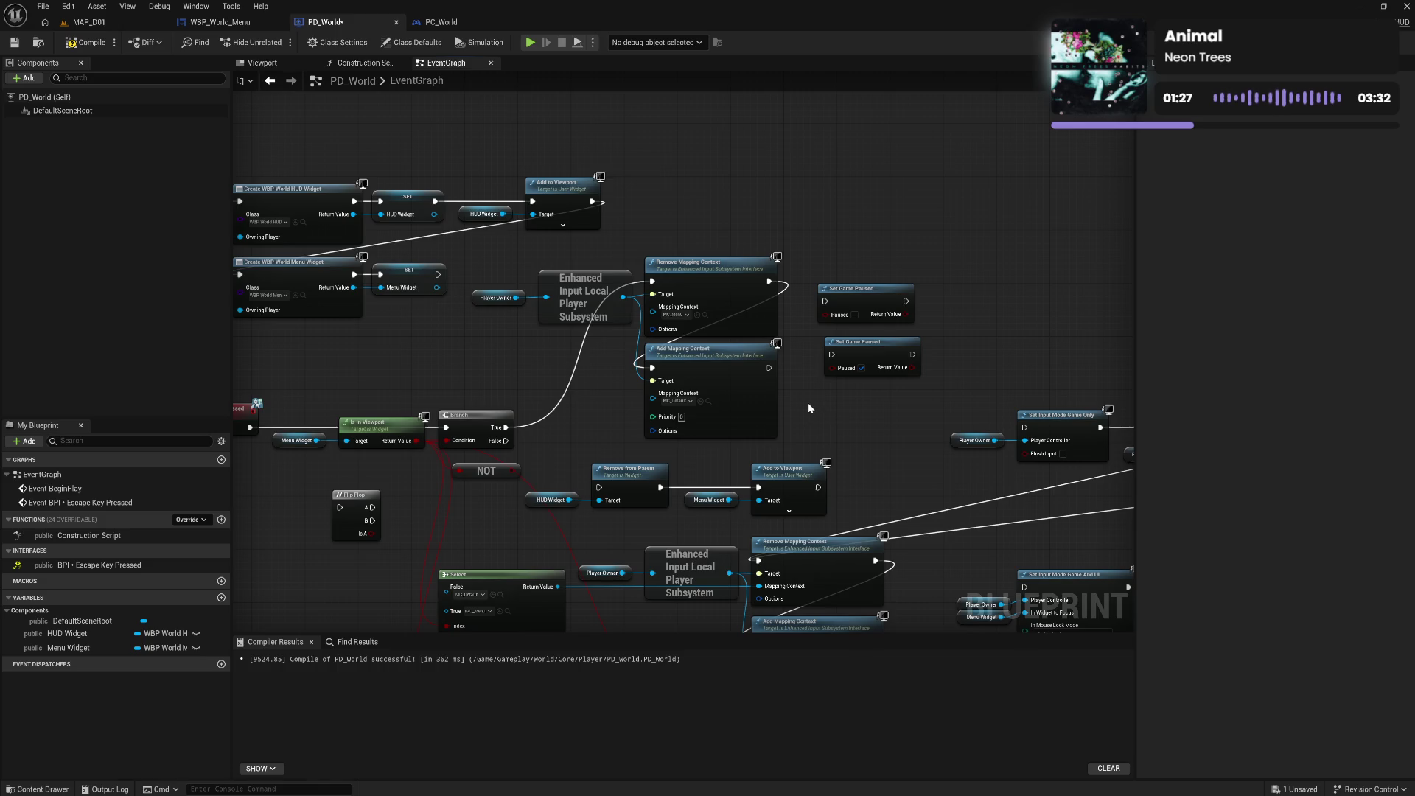
# Unhook the Show Mouse Cursor SET node's execution wires
pyautogui.moveTo(492, 285); pyautogui.dragTo(711, 289)
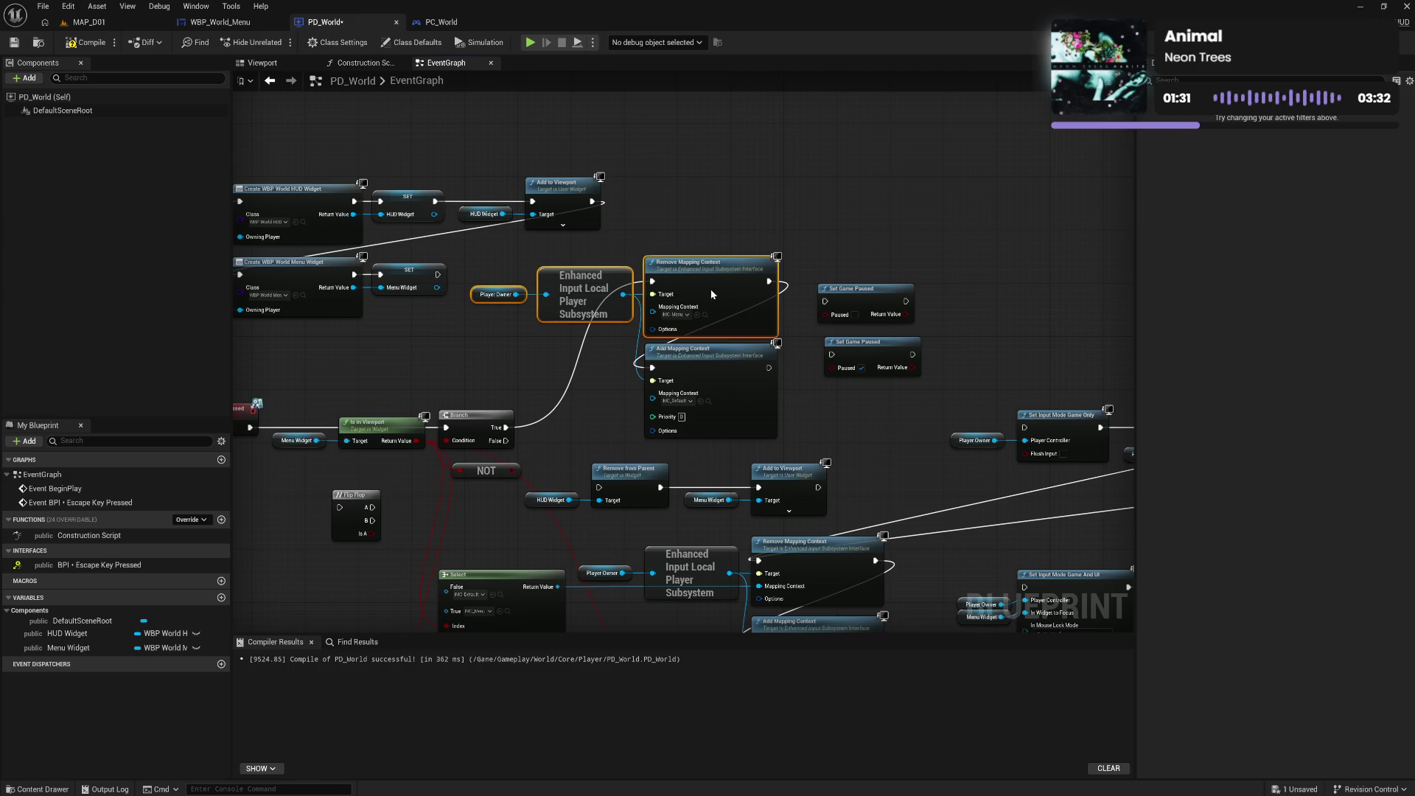
pyautogui.moveTo(879, 446); pyautogui.dragTo(684, 391)
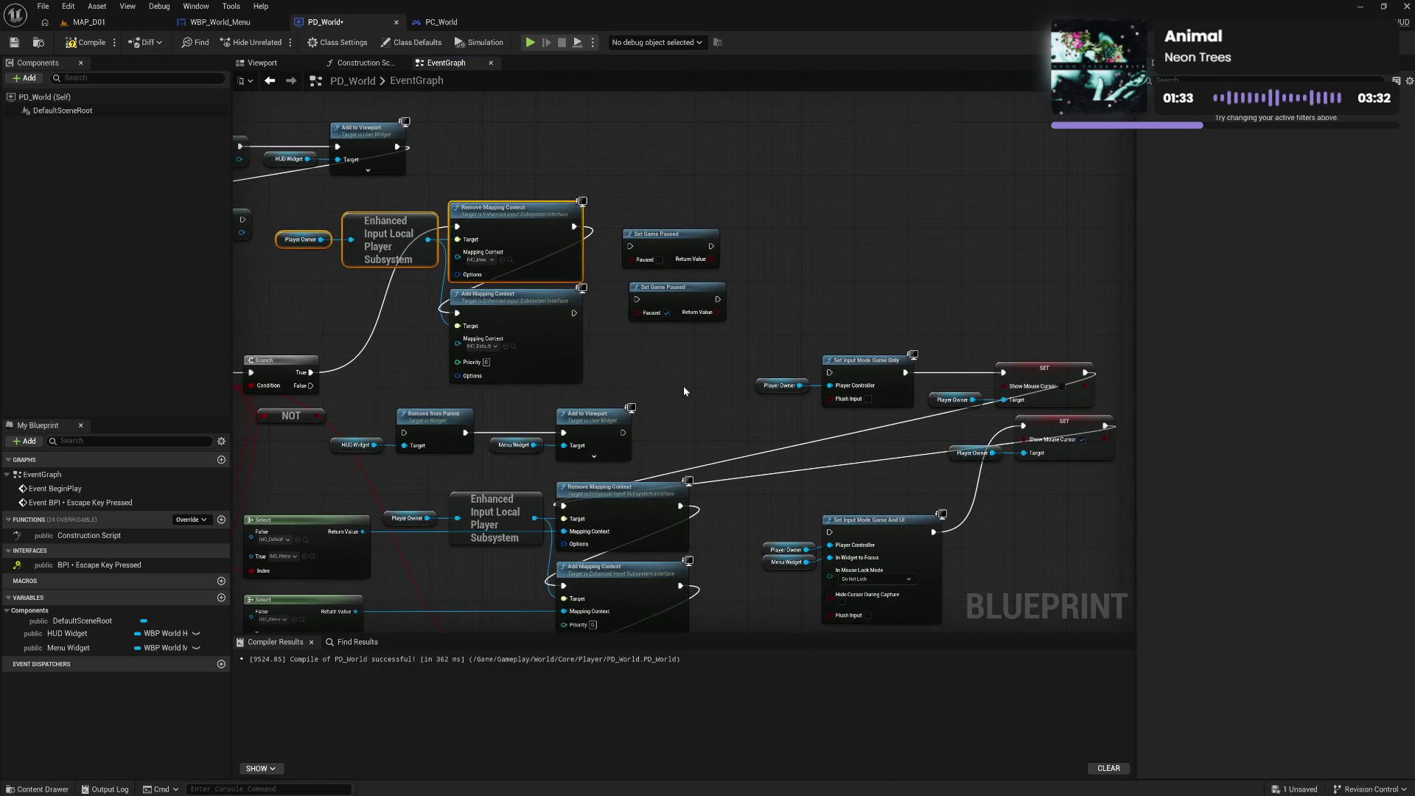
pyautogui.keyDown('alt'); pyautogui.click(1003, 374); pyautogui.keyUp('alt')
pyautogui.keyDown('alt'); pyautogui.click(1085, 373); pyautogui.keyUp('alt')
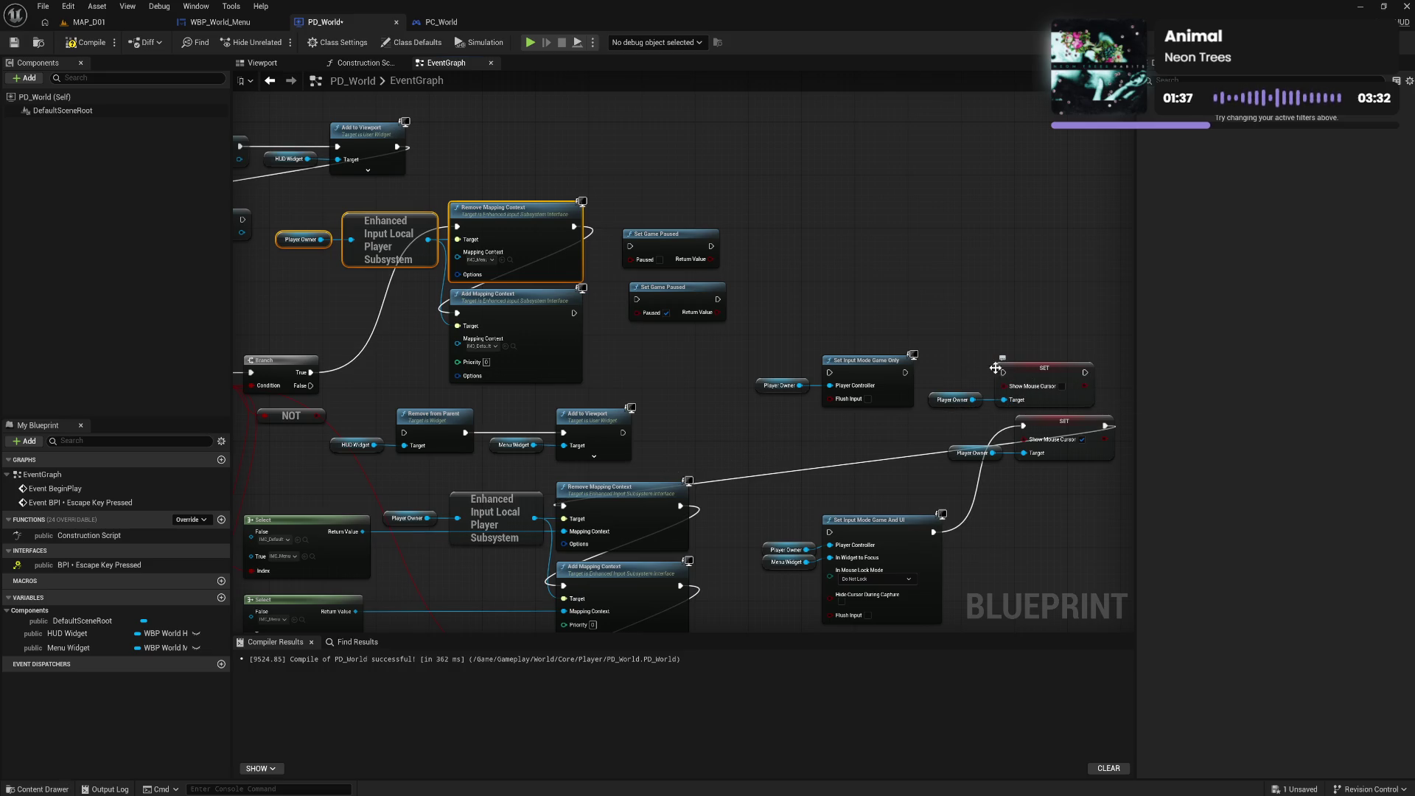
pyautogui.moveTo(979, 367)
pyautogui.mouseDown()
pyautogui.moveTo(1040, 406)
pyautogui.moveTo(911, 257)
pyautogui.moveTo(849, 216)
pyautogui.mouseUp()
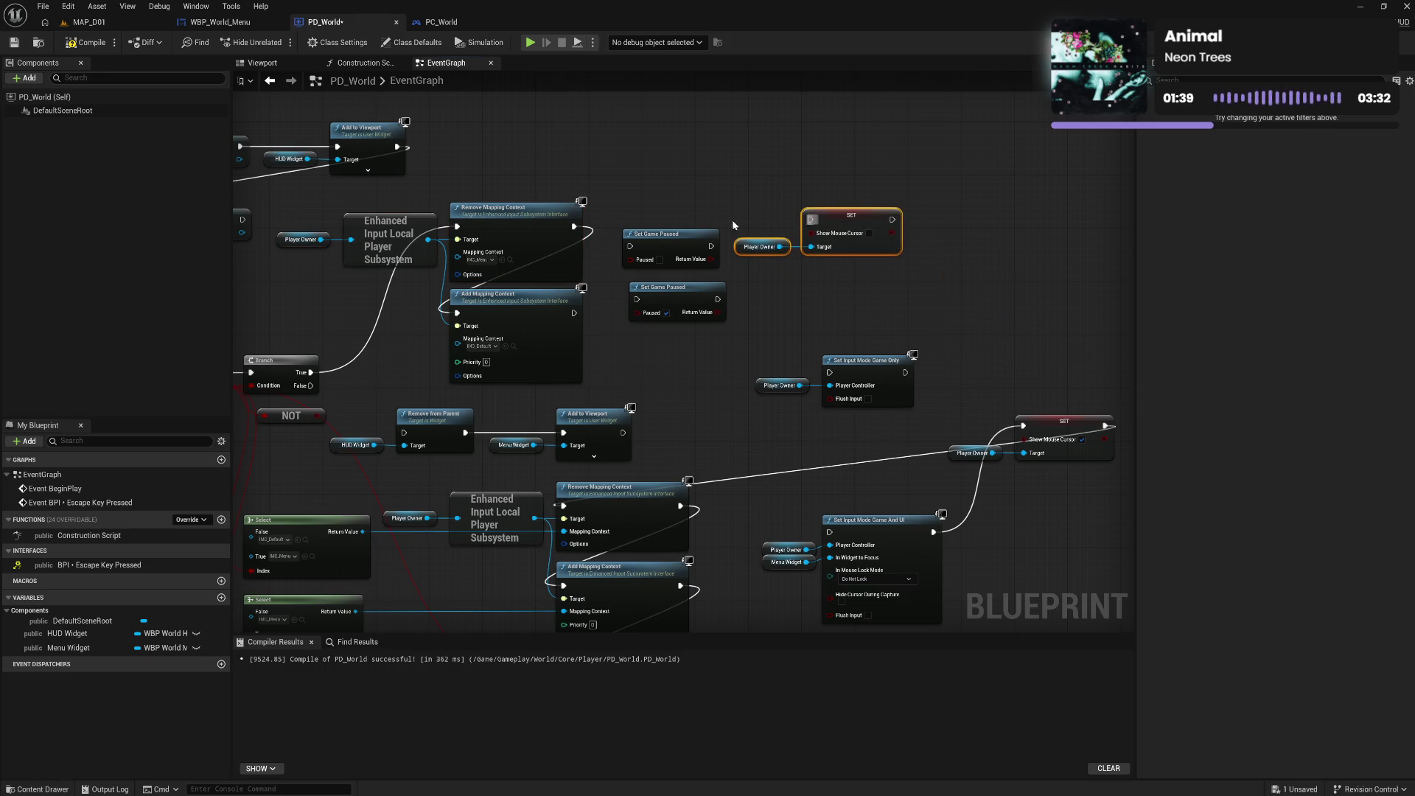
# Place Show Mouse Cursor after Add Mapping Context, setting both Set Game Paused nodes aside
pyautogui.moveTo(670, 251); pyautogui.dragTo(810, 310)
pyautogui.moveTo(726, 203)
pyautogui.mouseDown()
pyautogui.moveTo(834, 255)
pyautogui.moveTo(704, 223)
pyautogui.moveTo(697, 343)
pyautogui.moveTo(716, 359)
pyautogui.mouseUp()
pyautogui.moveTo(575, 313)
pyautogui.mouseDown()
pyautogui.moveTo(679, 334)
pyautogui.moveTo(830, 191)
pyautogui.mouseUp()
pyautogui.moveTo(814, 297); pyautogui.dragTo(943, 194)
pyautogui.click(720, 330)
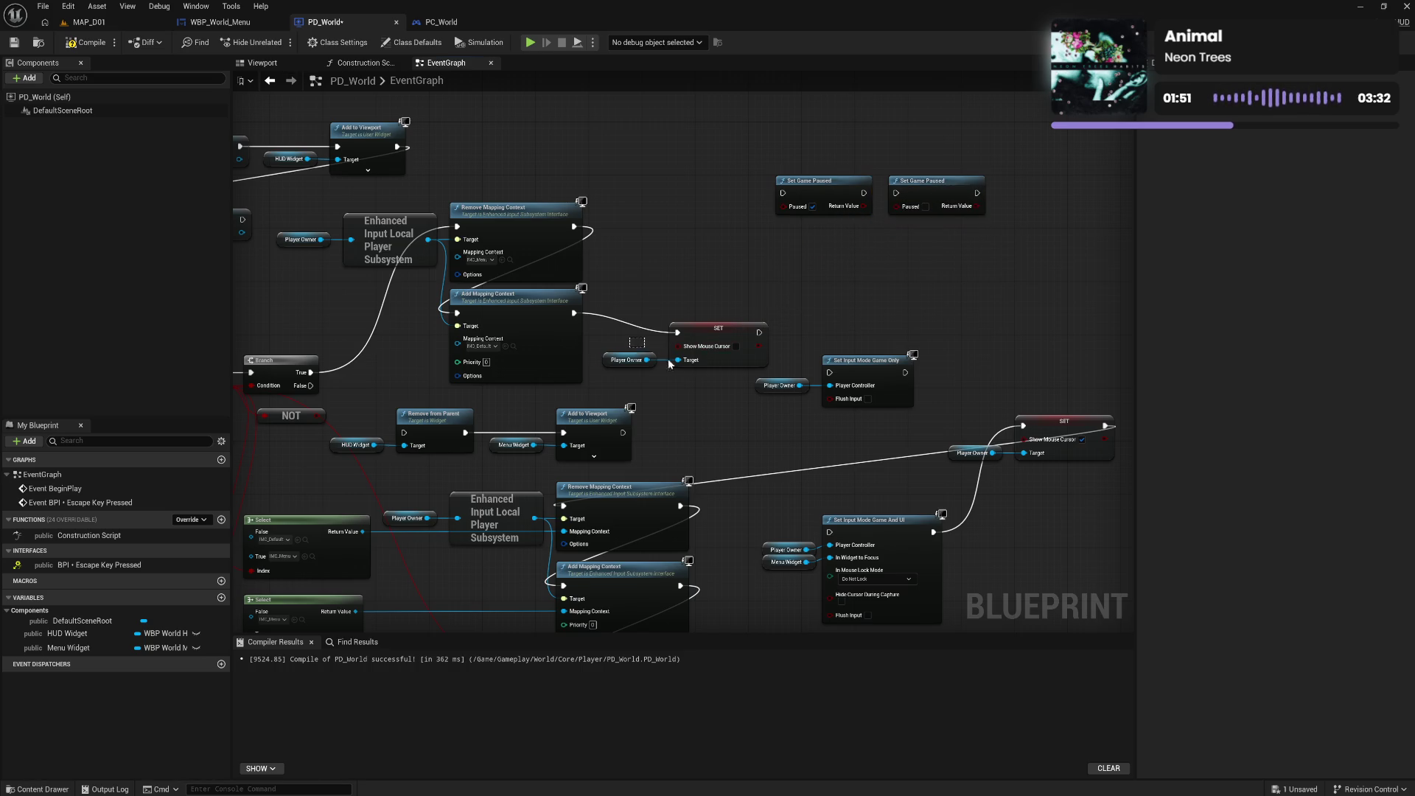
pyautogui.moveTo(721, 344); pyautogui.dragTo(715, 323)
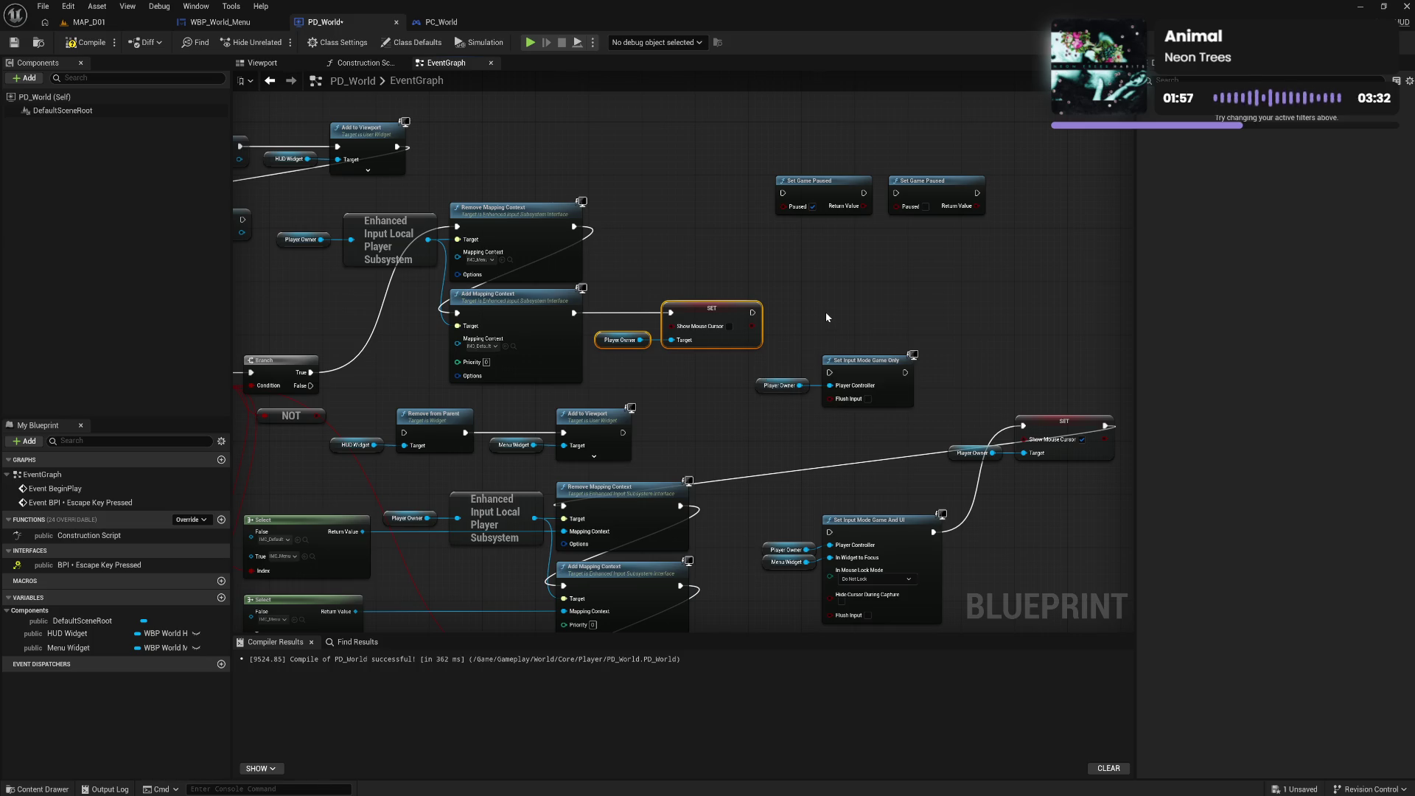
# Paste a copy of the four widget remove-from-parent and add-to-viewport nodes
pyautogui.moveTo(732, 392); pyautogui.dragTo(763, 352)
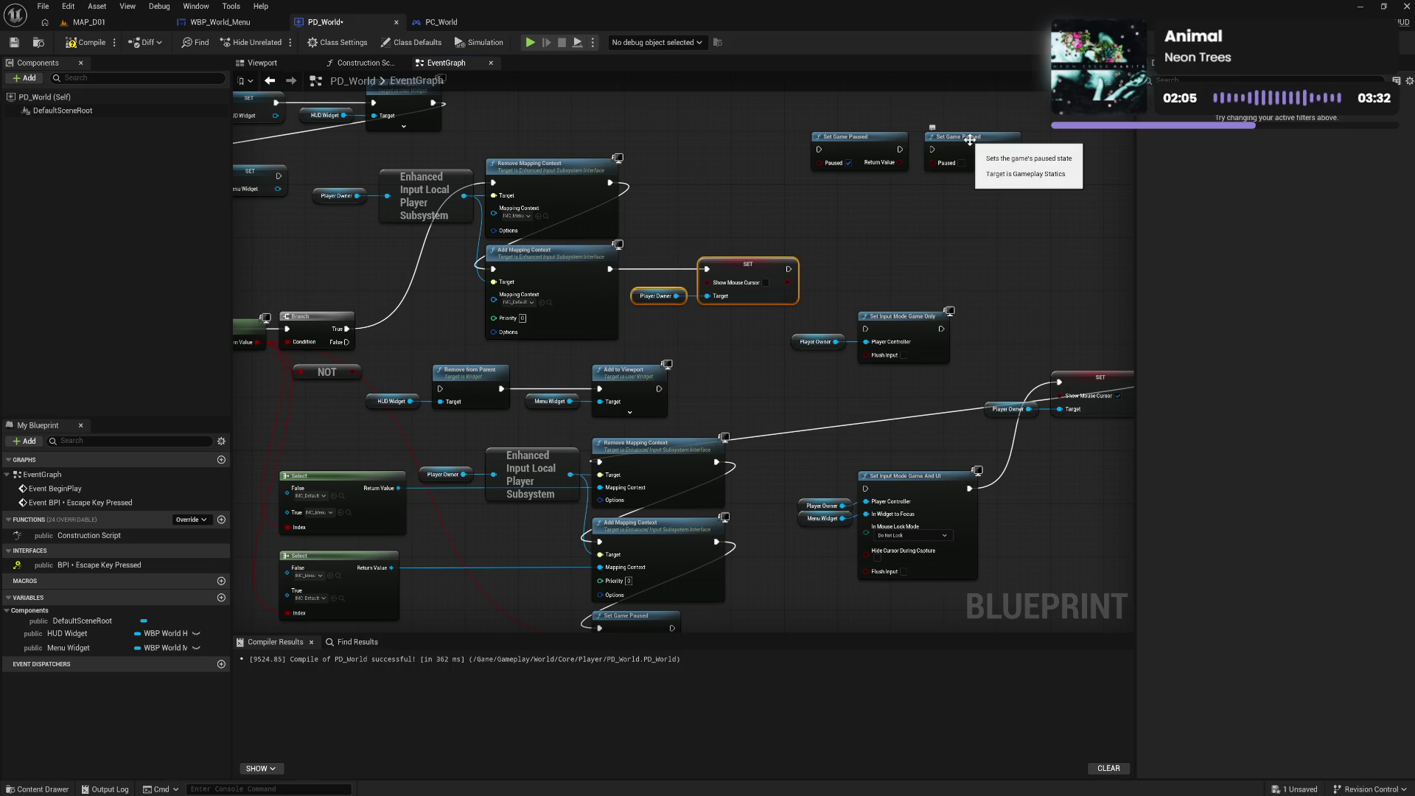
pyautogui.moveTo(970, 139)
pyautogui.mouseDown()
pyautogui.moveTo(900, 266)
pyautogui.moveTo(863, 266)
pyautogui.moveTo(866, 225)
pyautogui.moveTo(806, 205)
pyautogui.mouseUp()
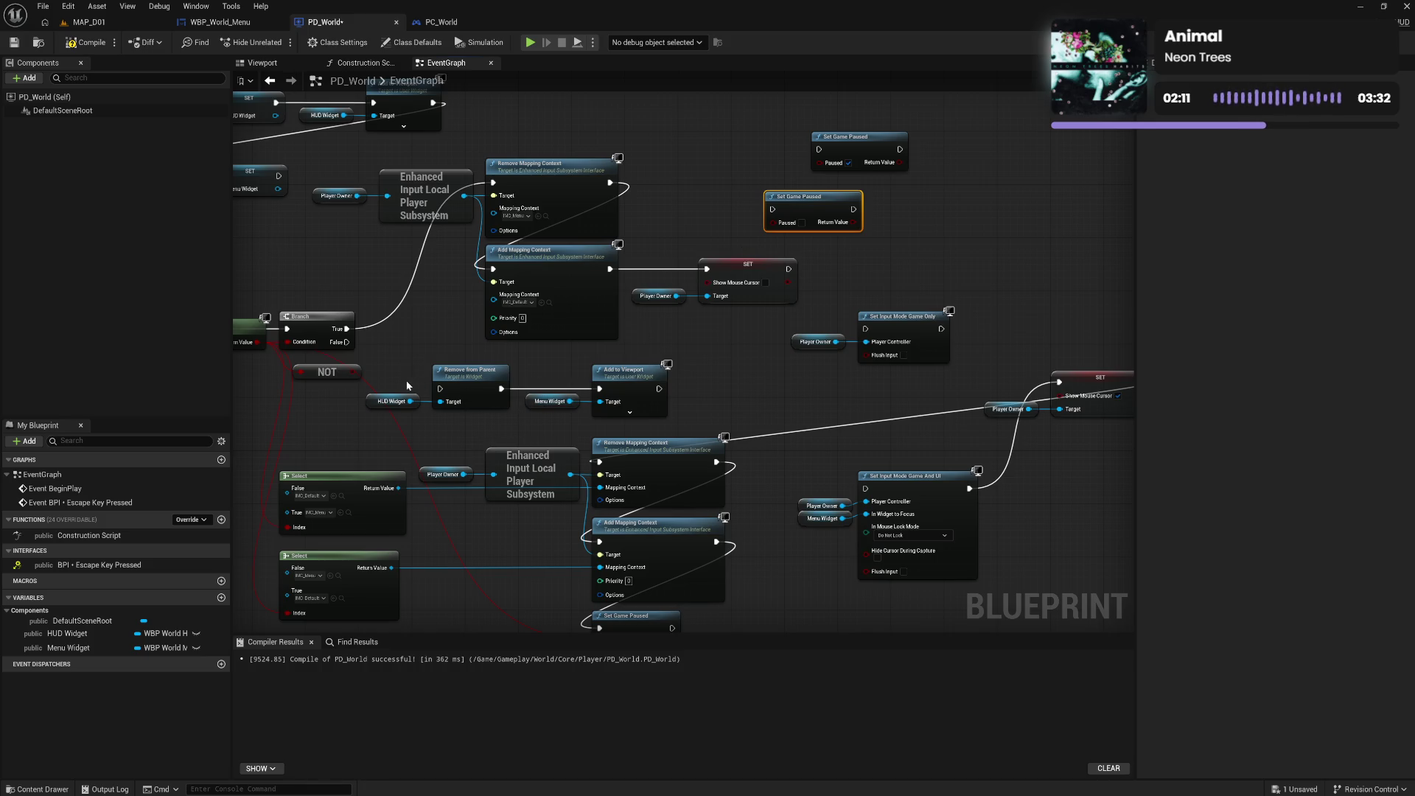
pyautogui.moveTo(402, 379); pyautogui.dragTo(427, 146)
pyautogui.hotkey('ctrl', 'v')
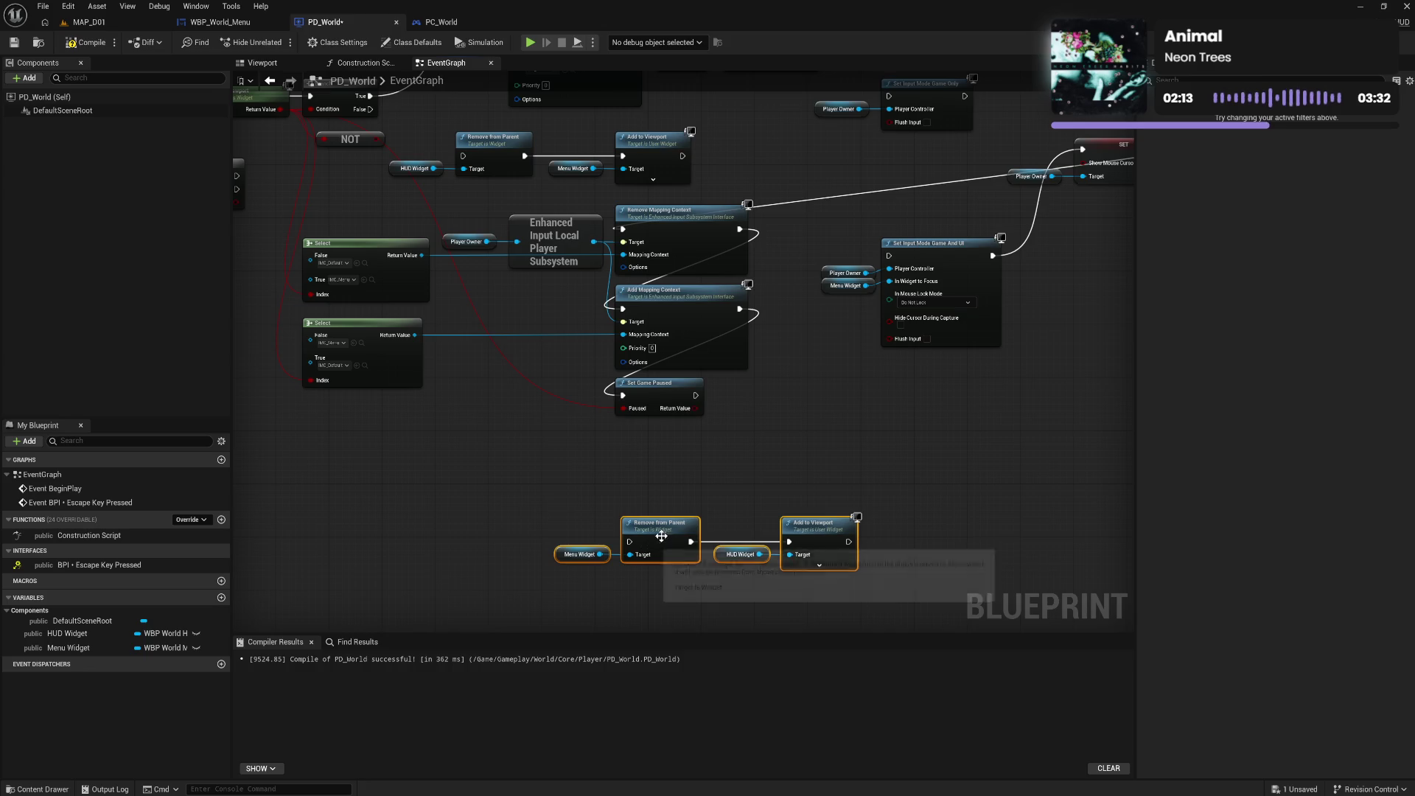
# Chain Show Mouse Cursor into the pasted widget swap, then Add to Viewport into Set Game Paused
pyautogui.moveTo(662, 541)
pyautogui.mouseDown()
pyautogui.moveTo(855, 221)
pyautogui.moveTo(929, 230)
pyautogui.moveTo(929, 293)
pyautogui.moveTo(941, 295)
pyautogui.mouseUp()
pyautogui.moveTo(812, 286)
pyautogui.mouseDown()
pyautogui.moveTo(909, 293)
pyautogui.moveTo(929, 279)
pyautogui.mouseUp()
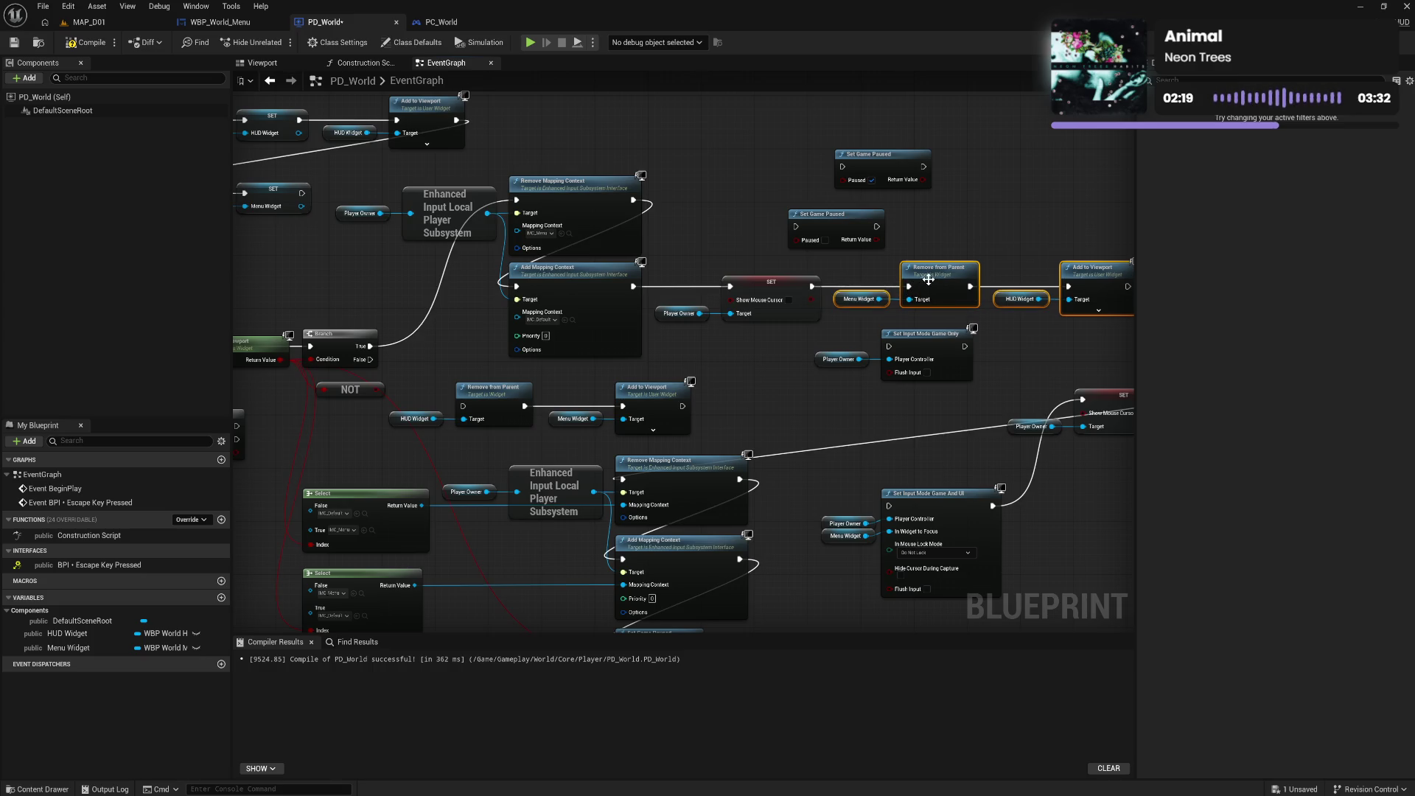
pyautogui.moveTo(787, 335); pyautogui.dragTo(660, 360)
pyautogui.moveTo(723, 252); pyautogui.dragTo(1095, 311)
pyautogui.moveTo(1001, 312); pyautogui.dragTo(1073, 317)
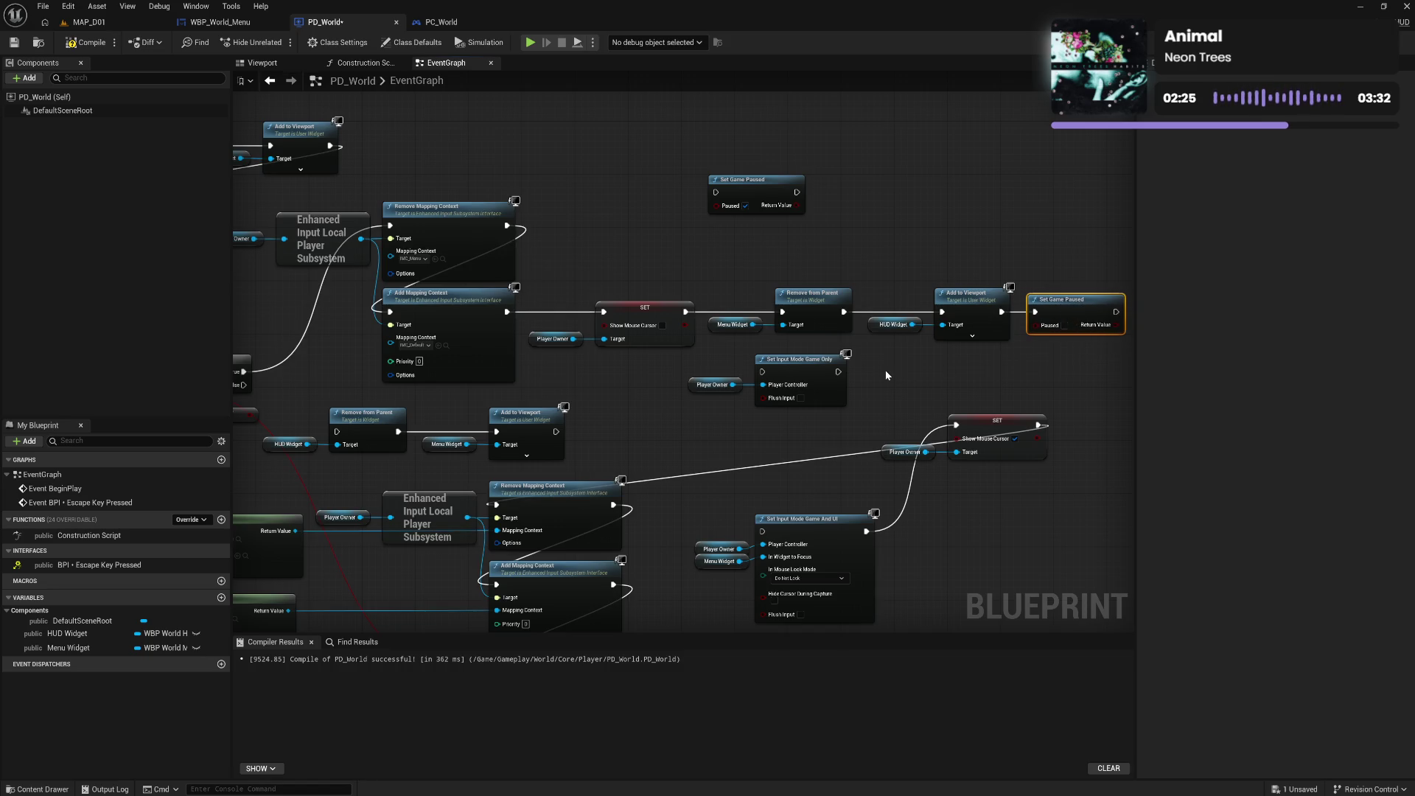
pyautogui.moveTo(886, 370); pyautogui.dragTo(882, 320)
# Delete the Set Input Mode Game Only and Set Input Mode Game And UI nodes
pyautogui.moveTo(724, 312); pyautogui.dragTo(780, 367)
pyautogui.press('Delete')
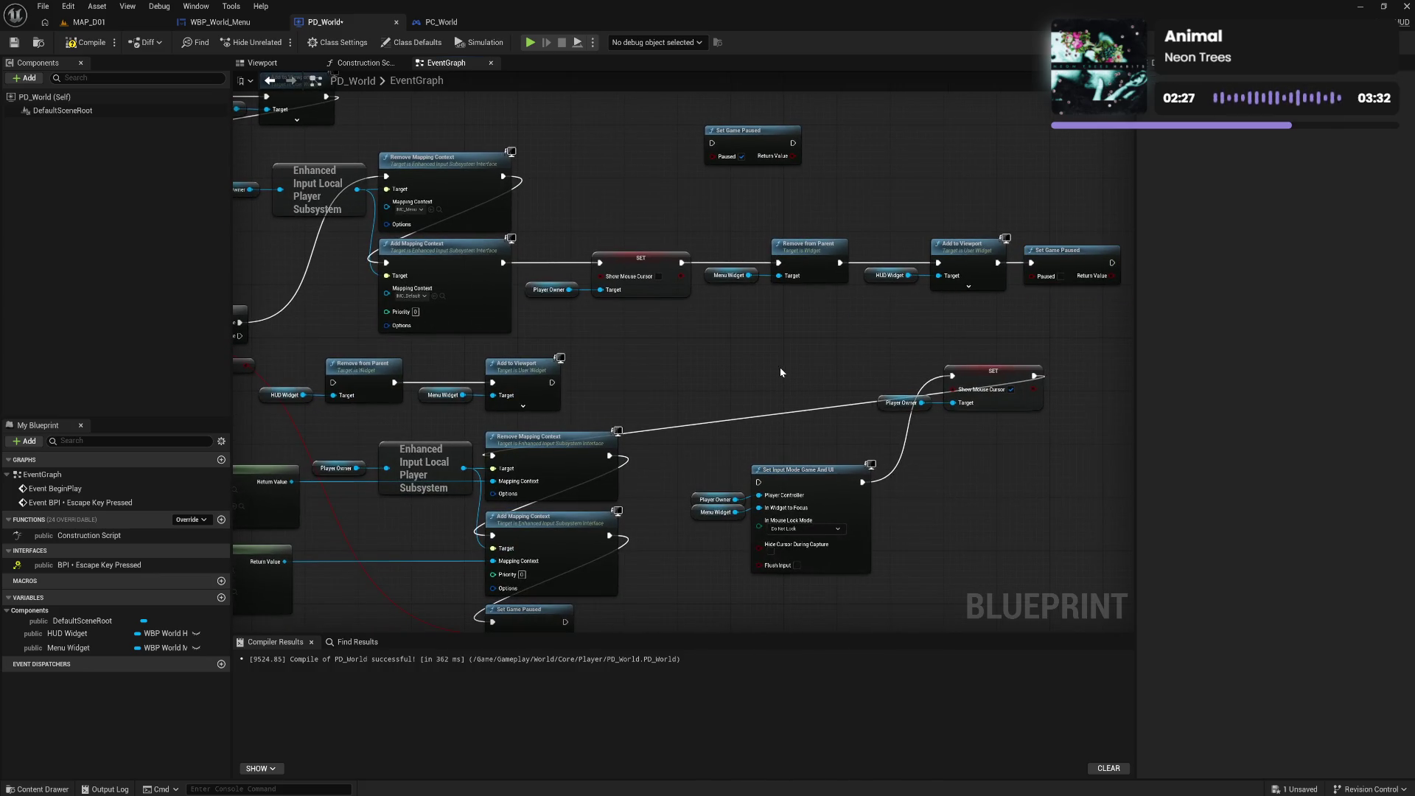
pyautogui.moveTo(732, 479); pyautogui.dragTo(821, 584)
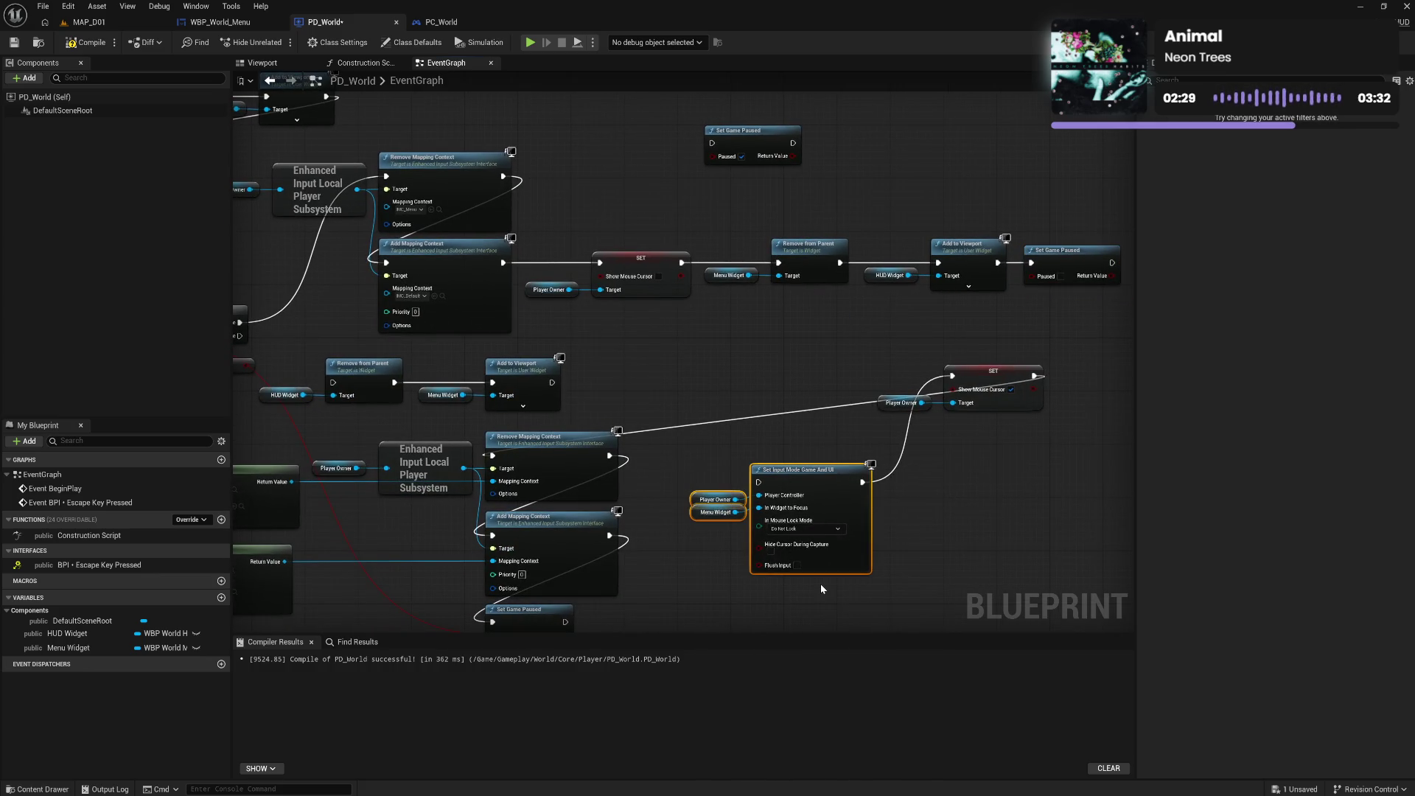
pyautogui.press('Delete')
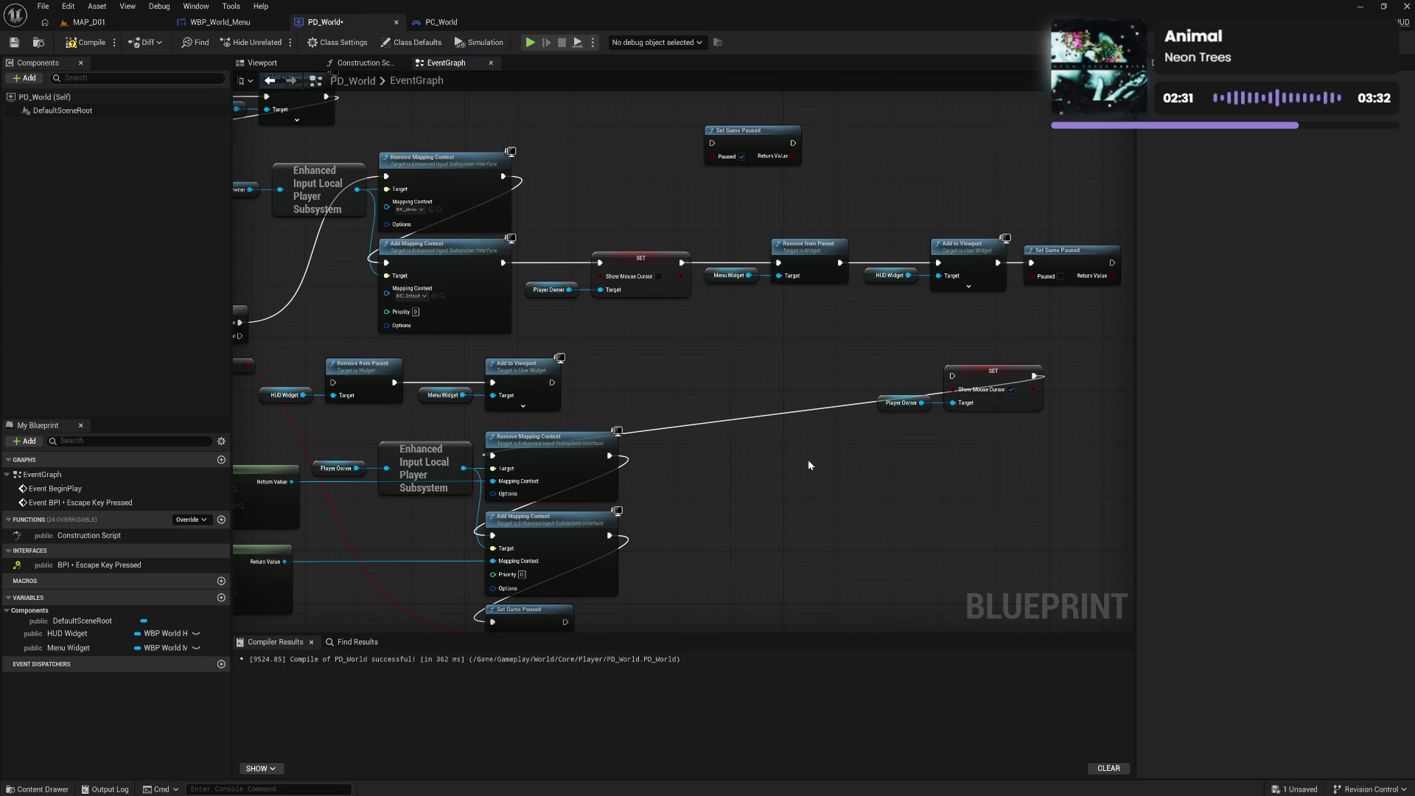
# Start a wire from Branch False and disconnect Add Mapping Context from Set Game Paused
pyautogui.moveTo(807, 459)
pyautogui.mouseDown()
pyautogui.moveTo(860, 490)
pyautogui.moveTo(830, 409)
pyautogui.mouseUp()
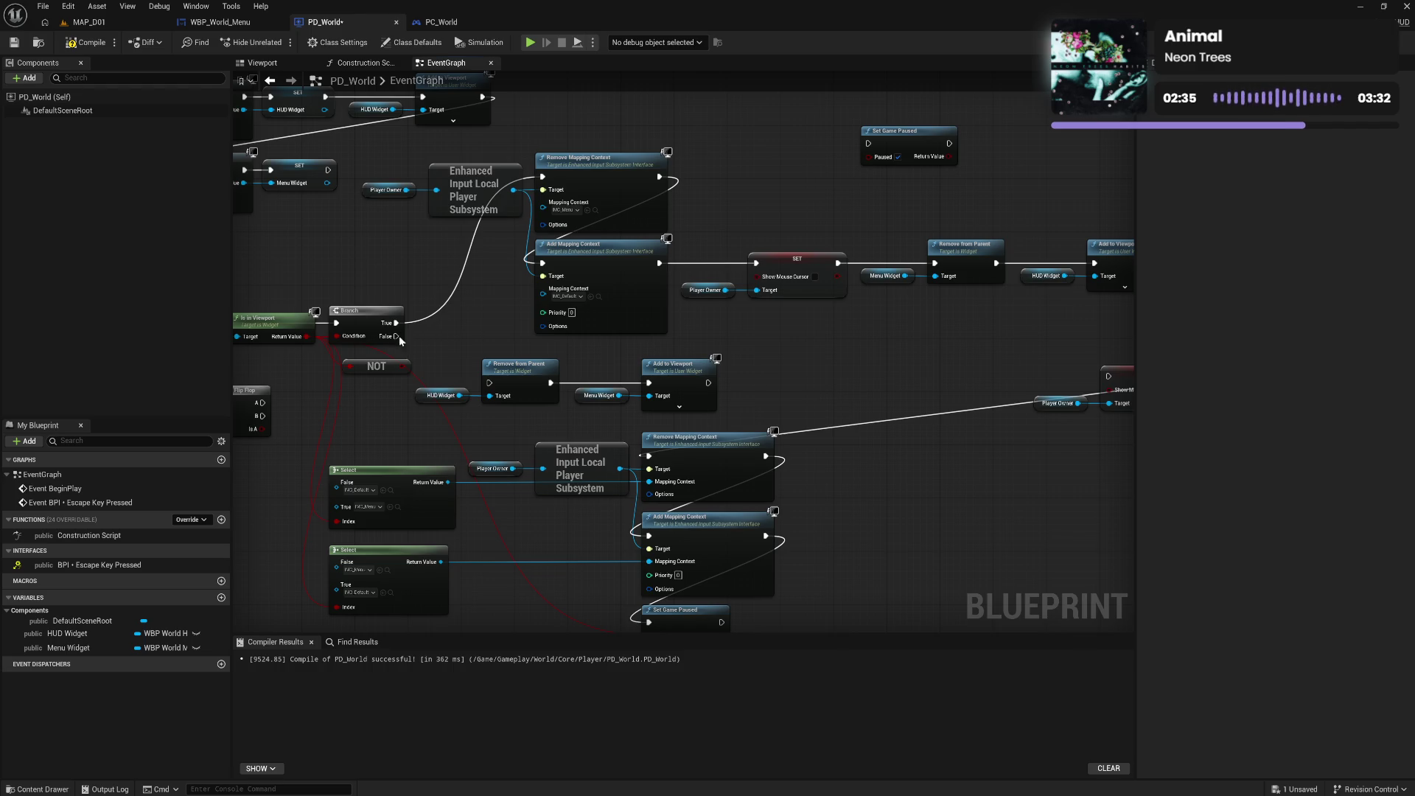
pyautogui.moveTo(398, 337)
pyautogui.mouseDown()
pyautogui.moveTo(501, 411)
pyautogui.moveTo(569, 442)
pyautogui.moveTo(566, 426)
pyautogui.moveTo(652, 453)
pyautogui.mouseUp()
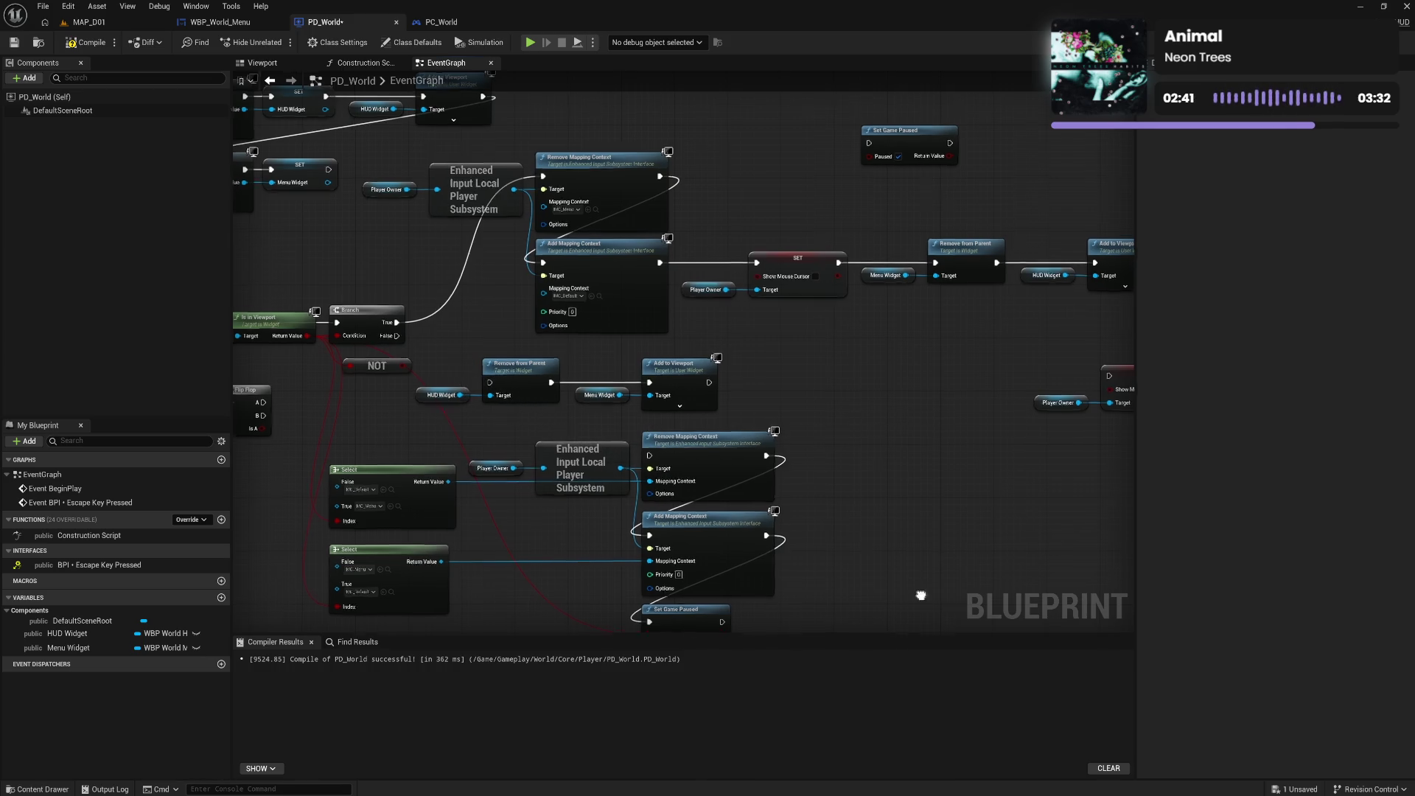
pyautogui.keyDown('alt'); pyautogui.click(623, 530); pyautogui.keyUp('alt')
# Break the Paused input and both Select node output wires, moving nodes out of the way
pyautogui.keyDown('alt'); pyautogui.click(623, 541); pyautogui.keyUp('alt')
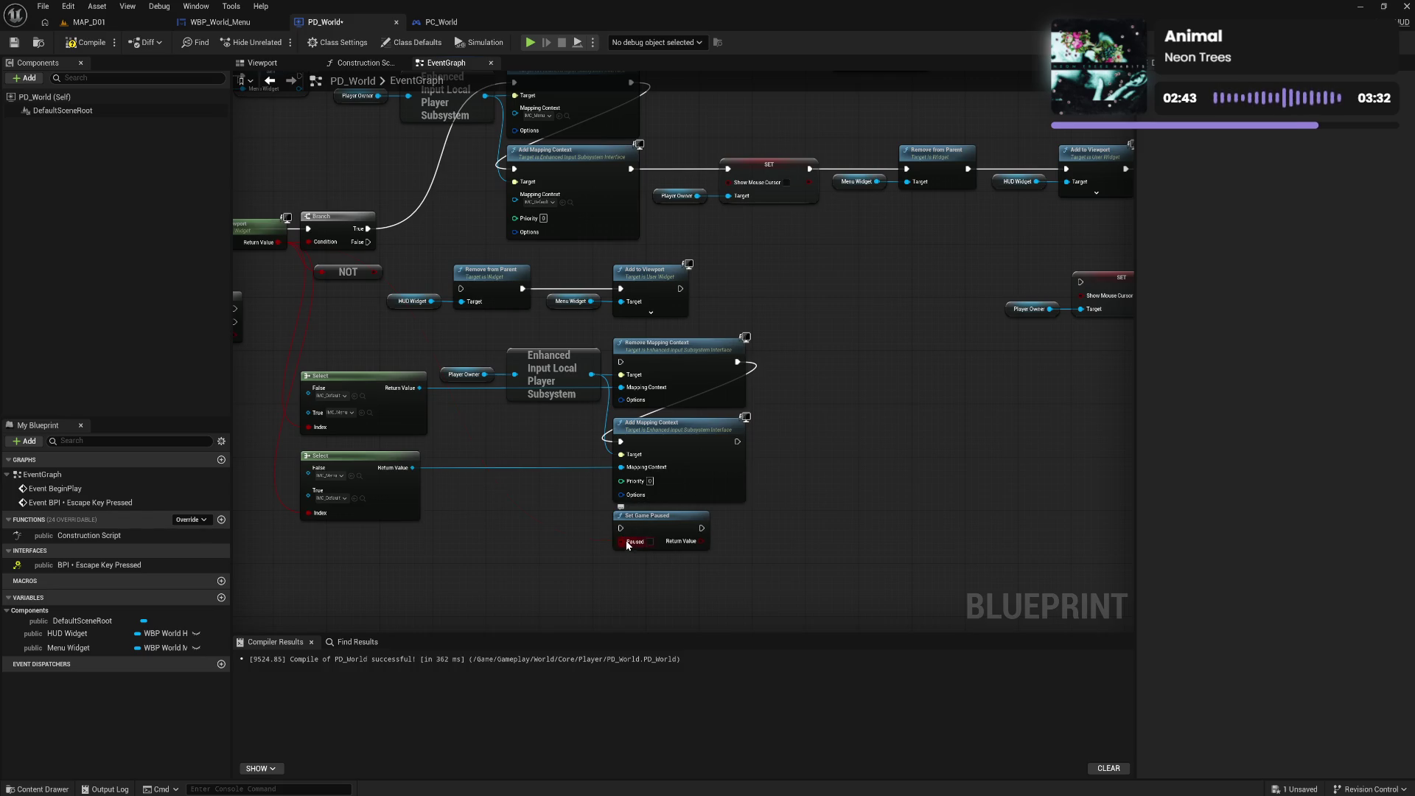
pyautogui.moveTo(643, 536); pyautogui.dragTo(670, 602)
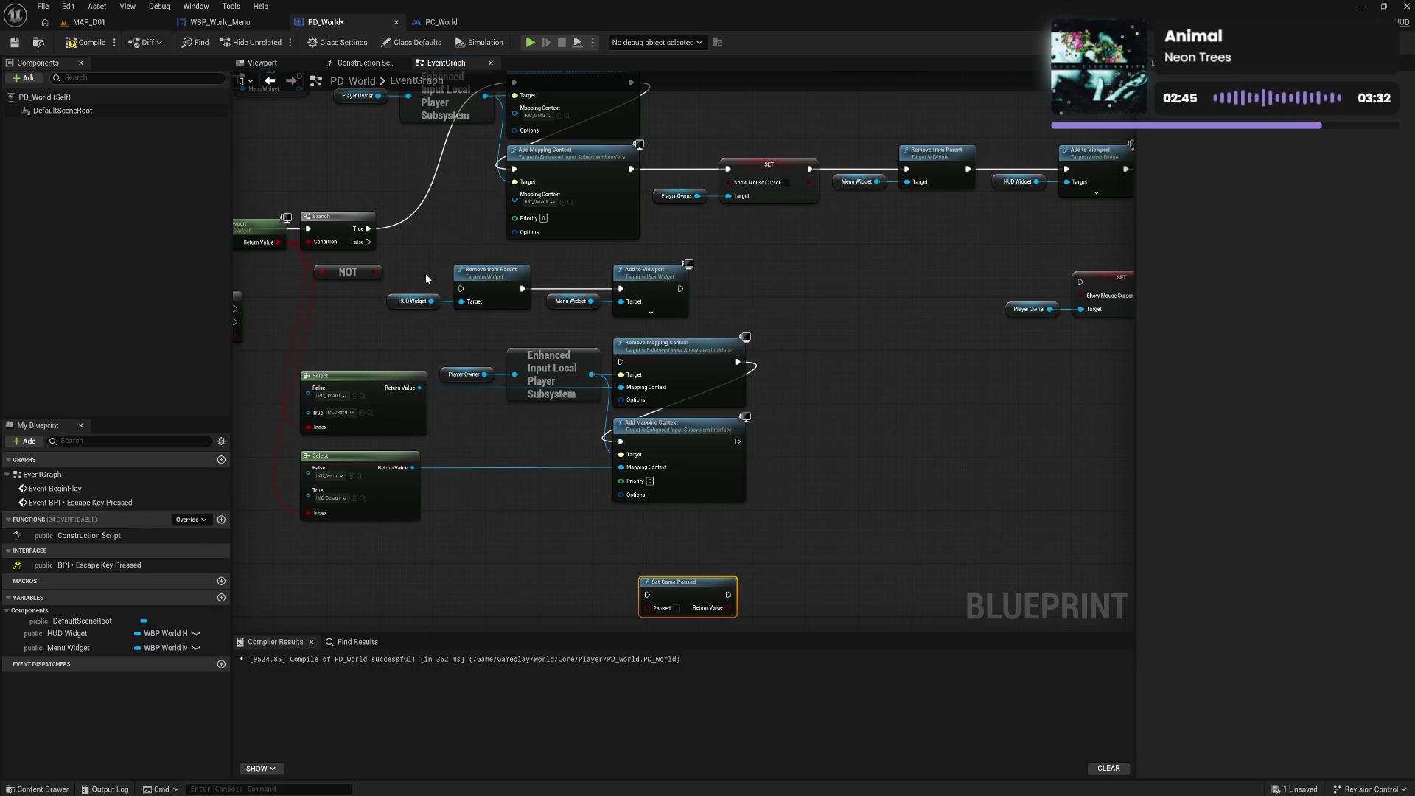
pyautogui.moveTo(426, 273)
pyautogui.mouseDown()
pyautogui.moveTo(694, 322)
pyautogui.moveTo(895, 531)
pyautogui.moveTo(976, 529)
pyautogui.mouseUp()
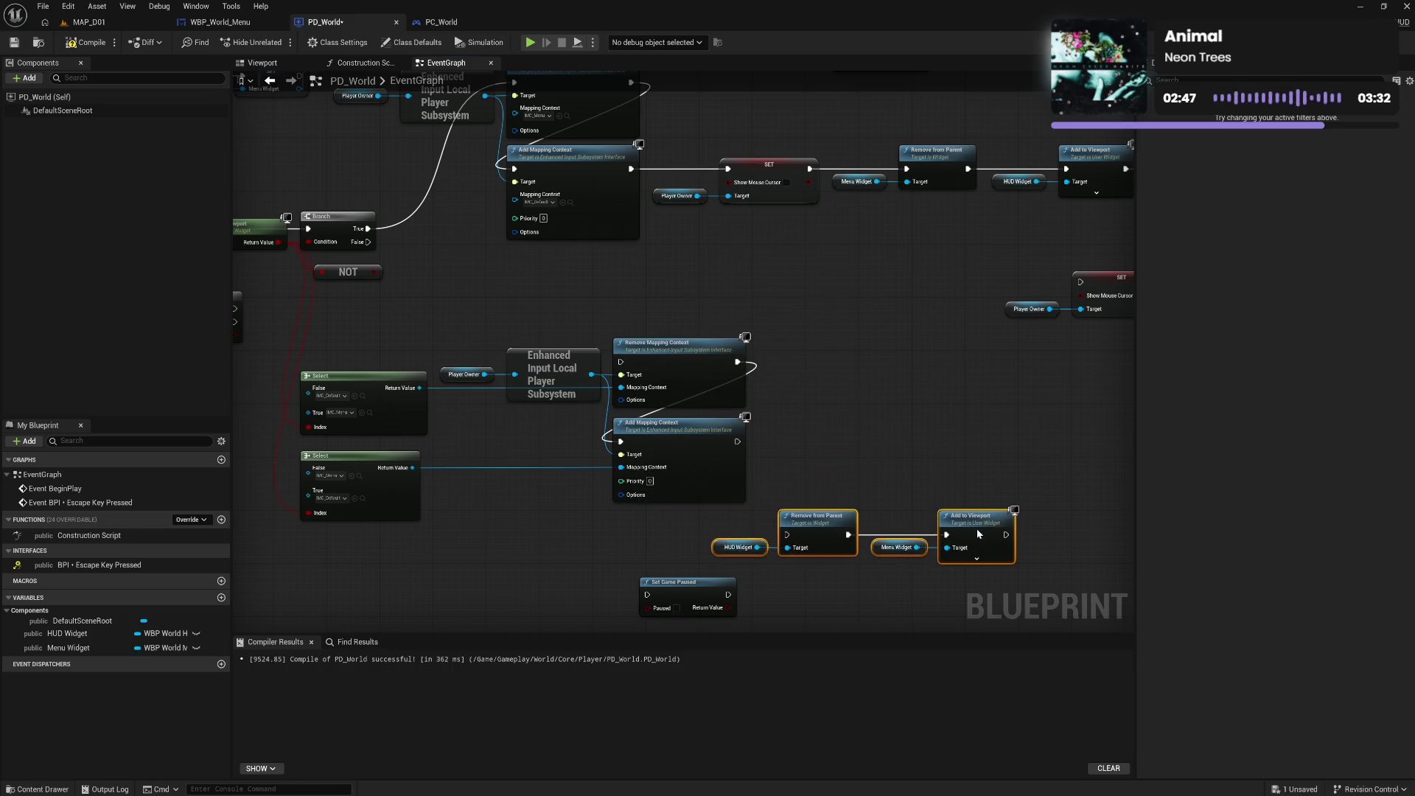
pyautogui.keyDown('alt'); pyautogui.click(418, 388); pyautogui.keyUp('alt')
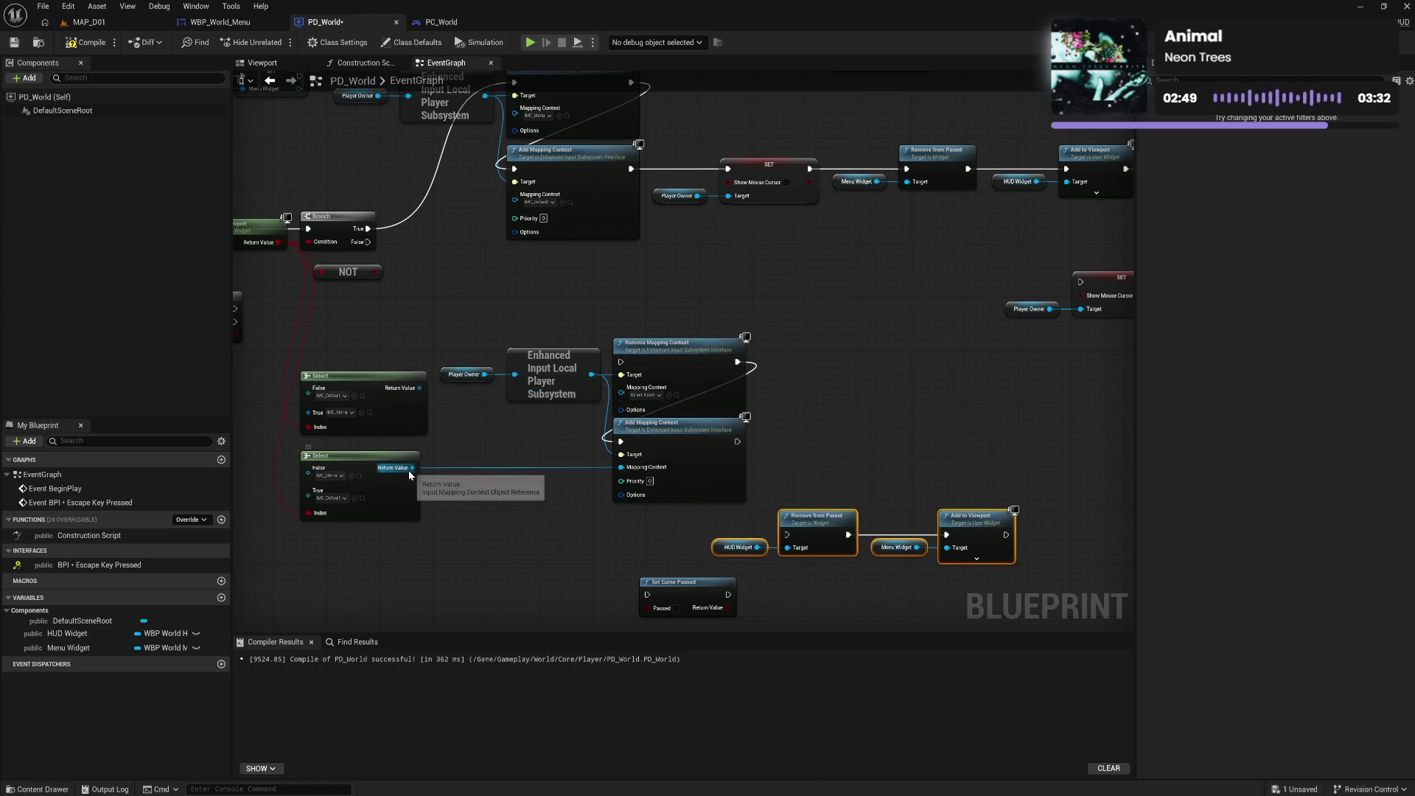
pyautogui.keyDown('alt'); pyautogui.click(410, 468); pyautogui.keyUp('alt')
# Wire Branch False into the lower Remove Mapping Context and delete the NOT node
pyautogui.moveTo(756, 516); pyautogui.dragTo(436, 337)
pyautogui.moveTo(658, 358)
pyautogui.mouseDown()
pyautogui.moveTo(645, 278)
pyautogui.moveTo(542, 272)
pyautogui.mouseUp()
pyautogui.moveTo(366, 241); pyautogui.dragTo(515, 275)
pyautogui.click(368, 270)
pyautogui.press('Delete')
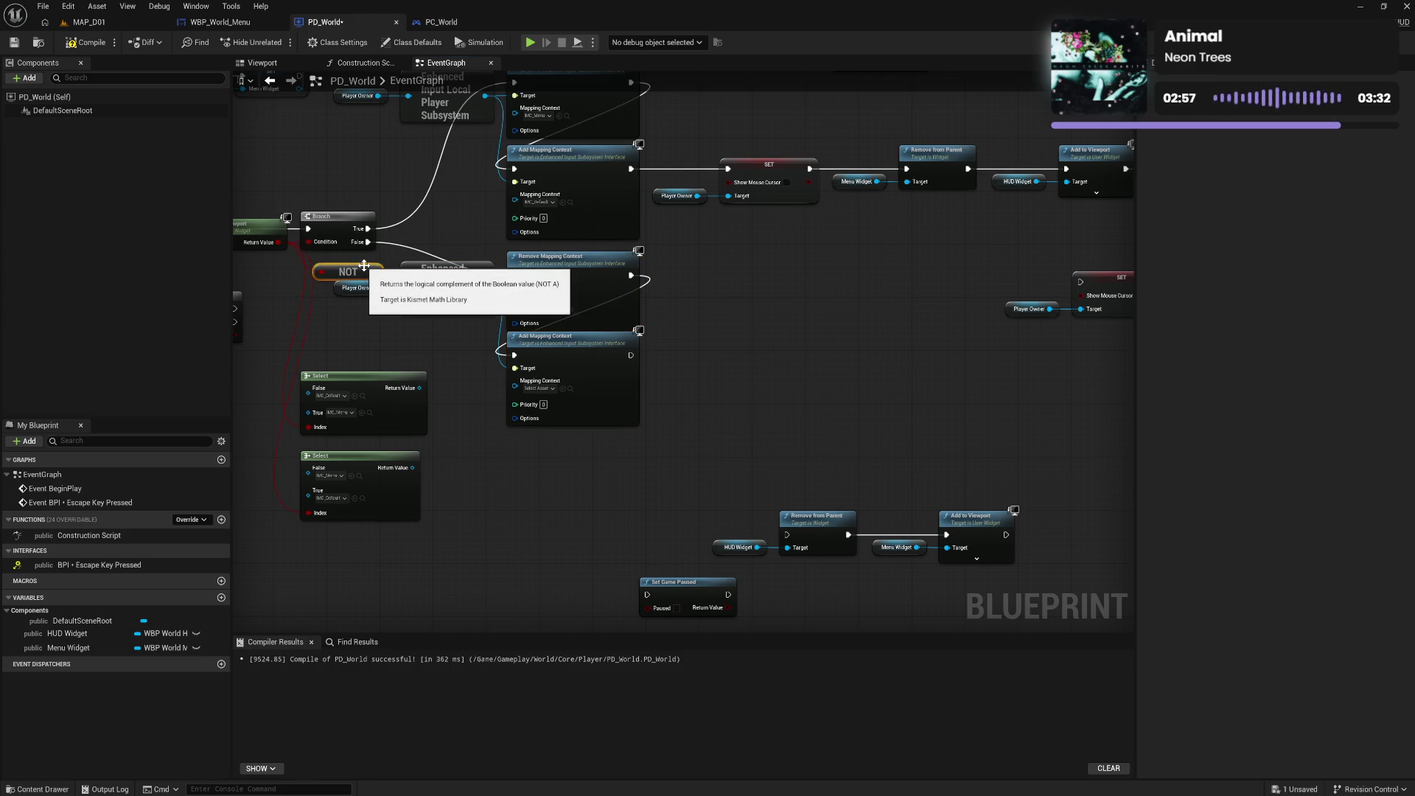
# Set the False path to remove IMC_Default and add IMC_Menu
pyautogui.click(536, 309)
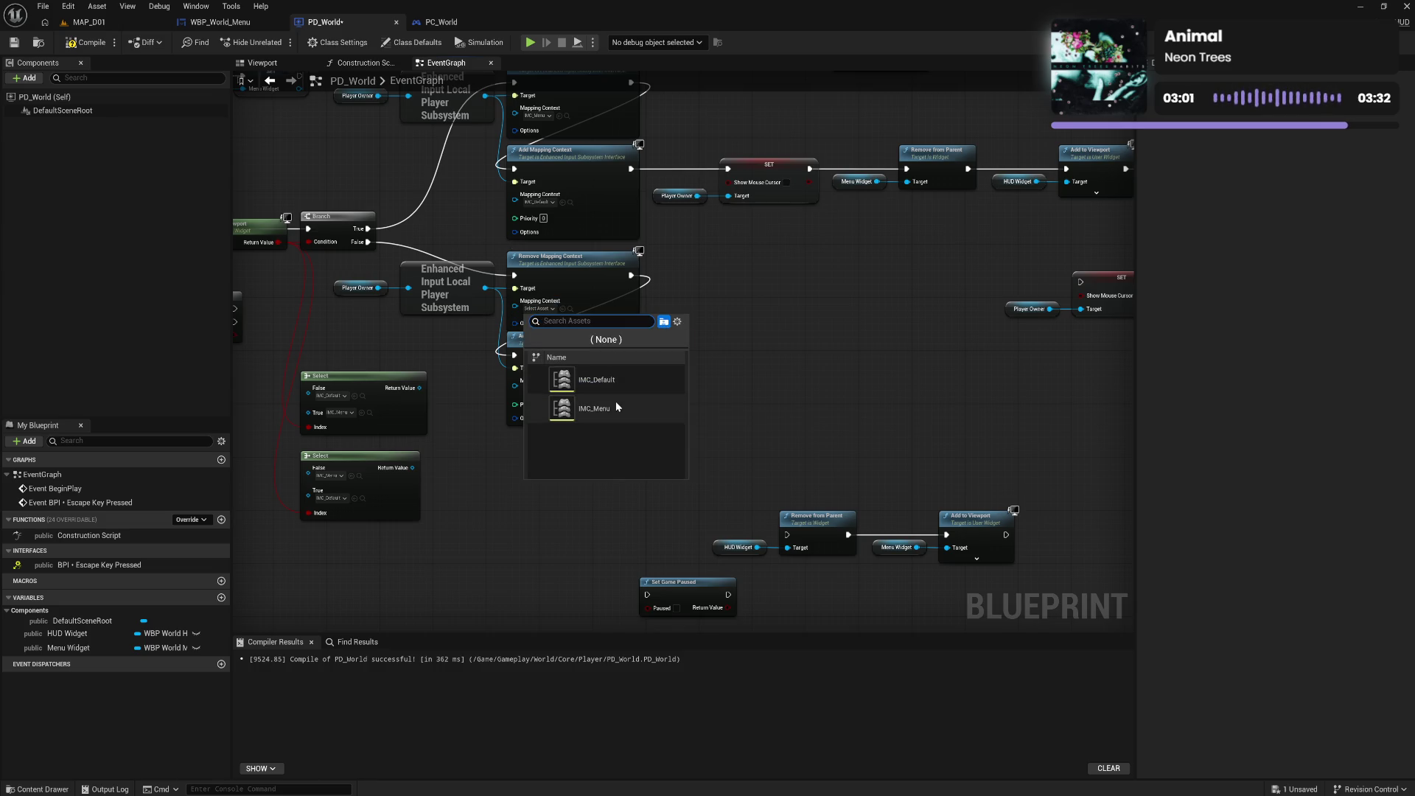
pyautogui.click(597, 380)
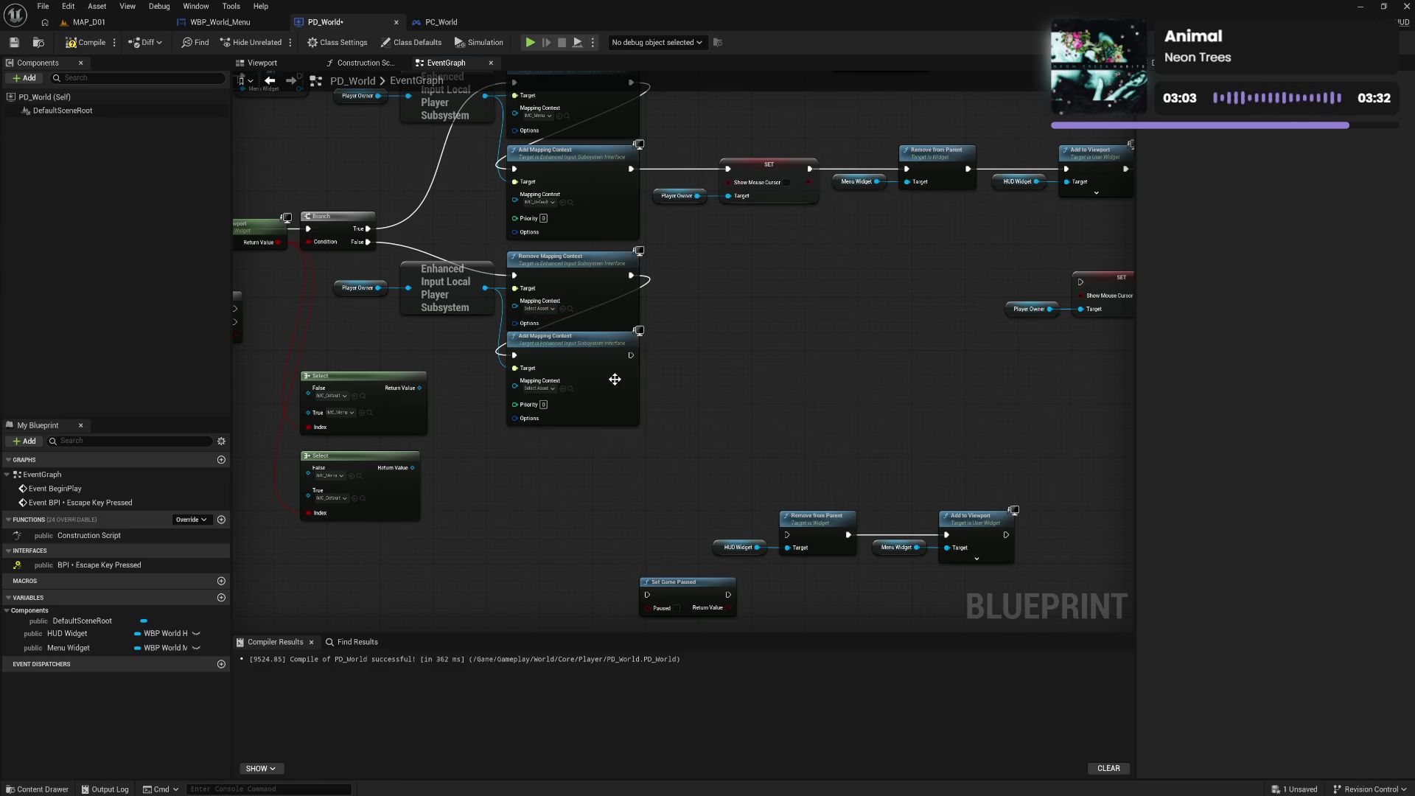
pyautogui.click(540, 388)
pyautogui.click(584, 490)
pyautogui.moveTo(559, 361); pyautogui.dragTo(560, 372)
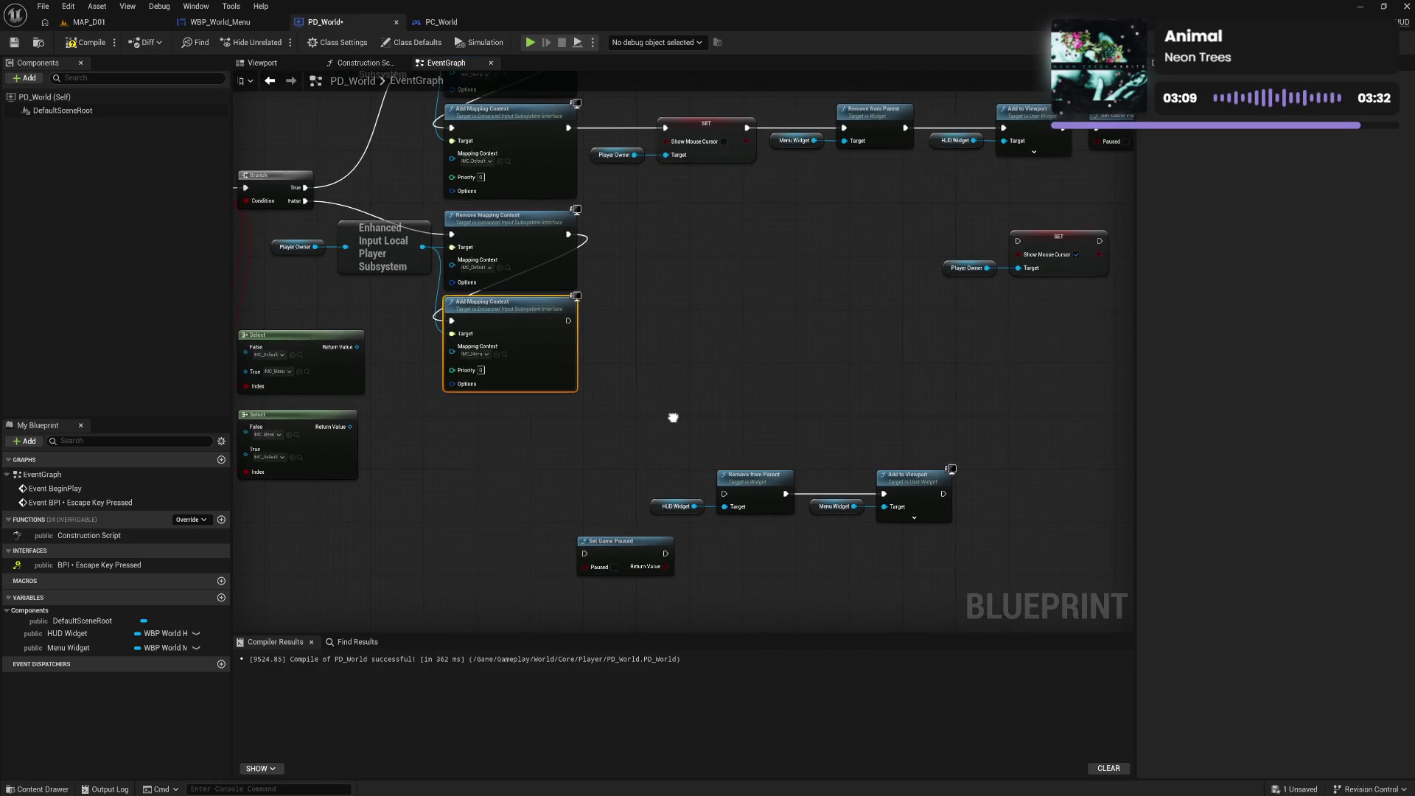
# Place Show Mouse Cursor after the lower Add Mapping Context and connect it to Remove from Parent
pyautogui.moveTo(907, 254)
pyautogui.mouseDown()
pyautogui.moveTo(1021, 292)
pyautogui.moveTo(706, 344)
pyautogui.mouseUp()
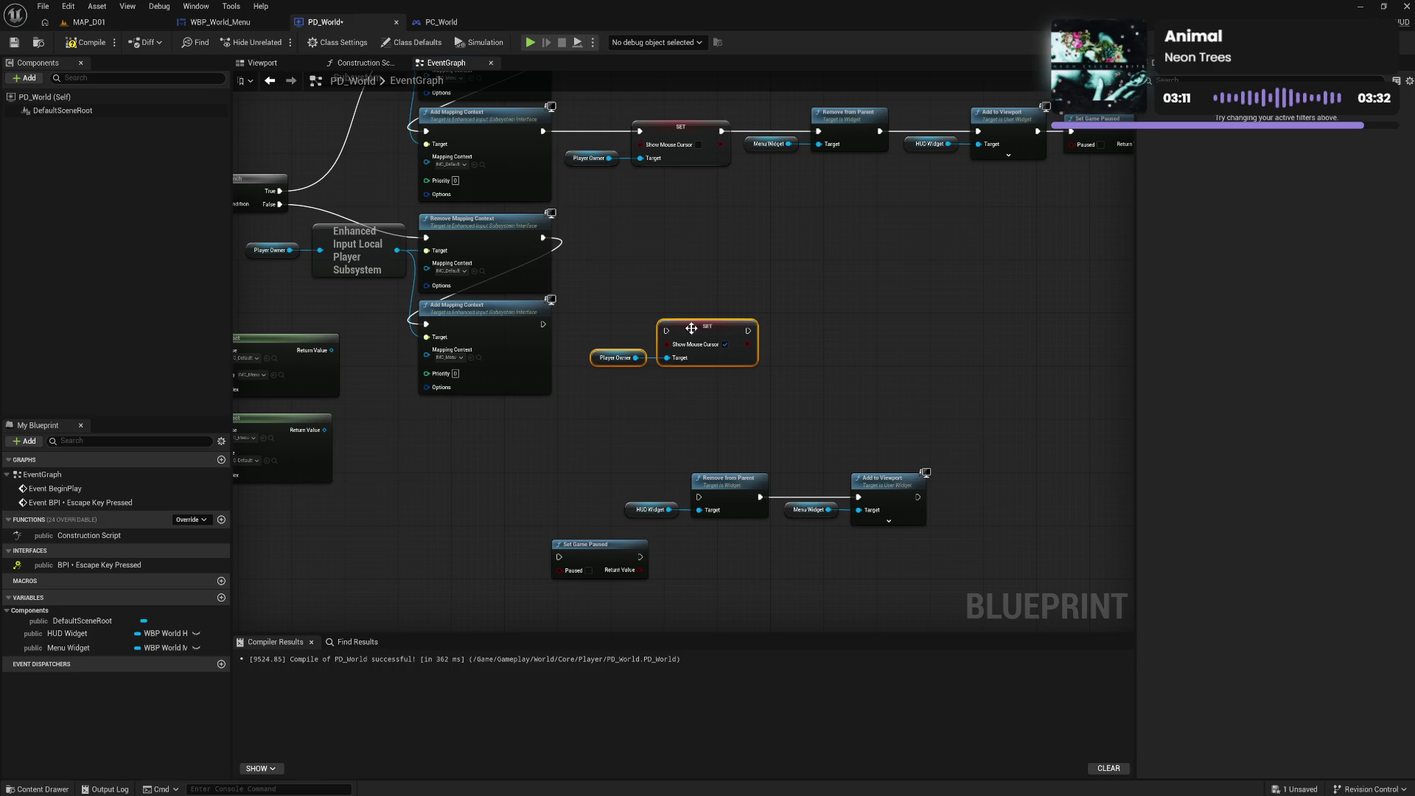
pyautogui.moveTo(543, 325); pyautogui.dragTo(665, 334)
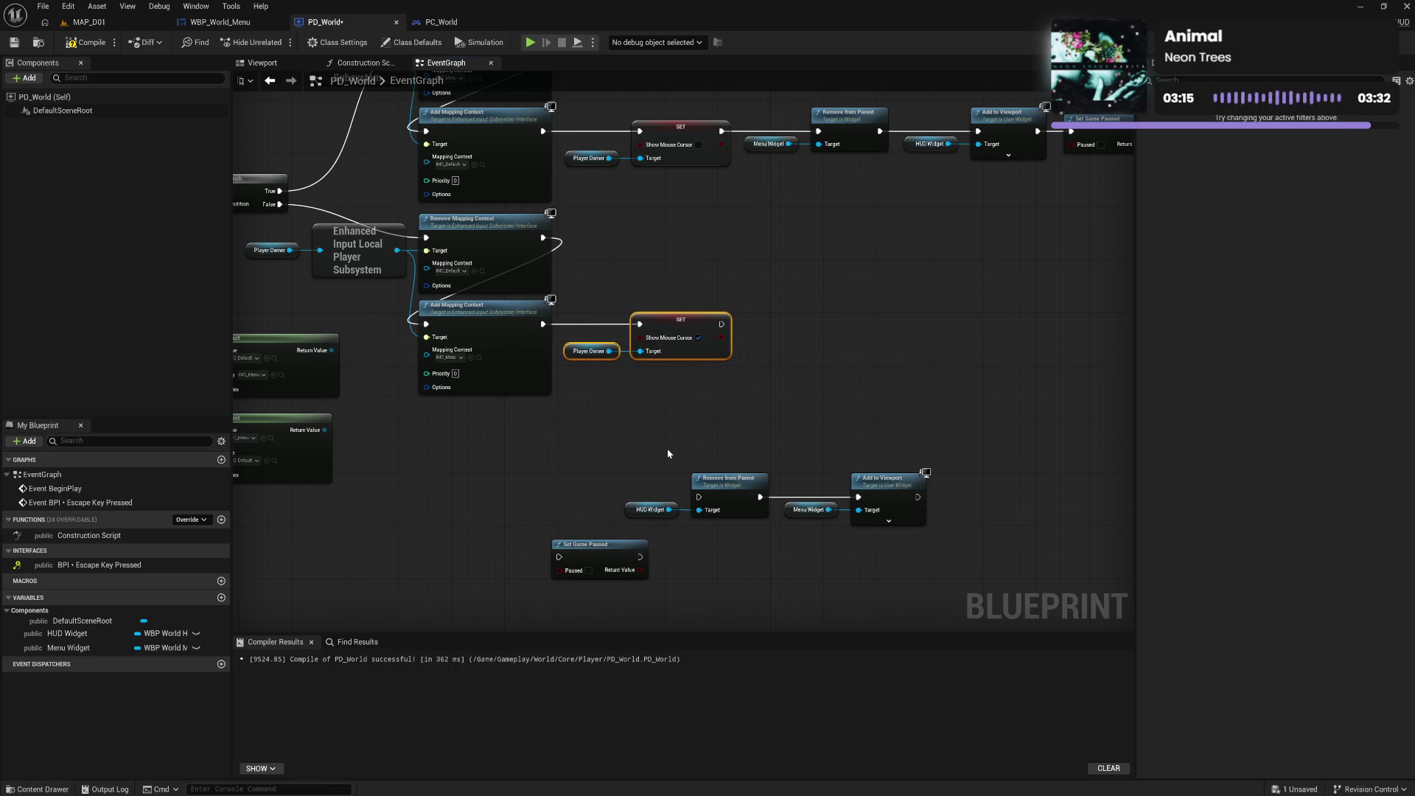
pyautogui.moveTo(668, 451); pyautogui.dragTo(883, 526)
pyautogui.moveTo(704, 486)
pyautogui.mouseDown()
pyautogui.moveTo(762, 465)
pyautogui.moveTo(811, 333)
pyautogui.moveTo(824, 333)
pyautogui.mouseUp()
pyautogui.moveTo(722, 323)
pyautogui.mouseDown()
pyautogui.moveTo(827, 346)
pyautogui.moveTo(847, 318)
pyautogui.mouseUp()
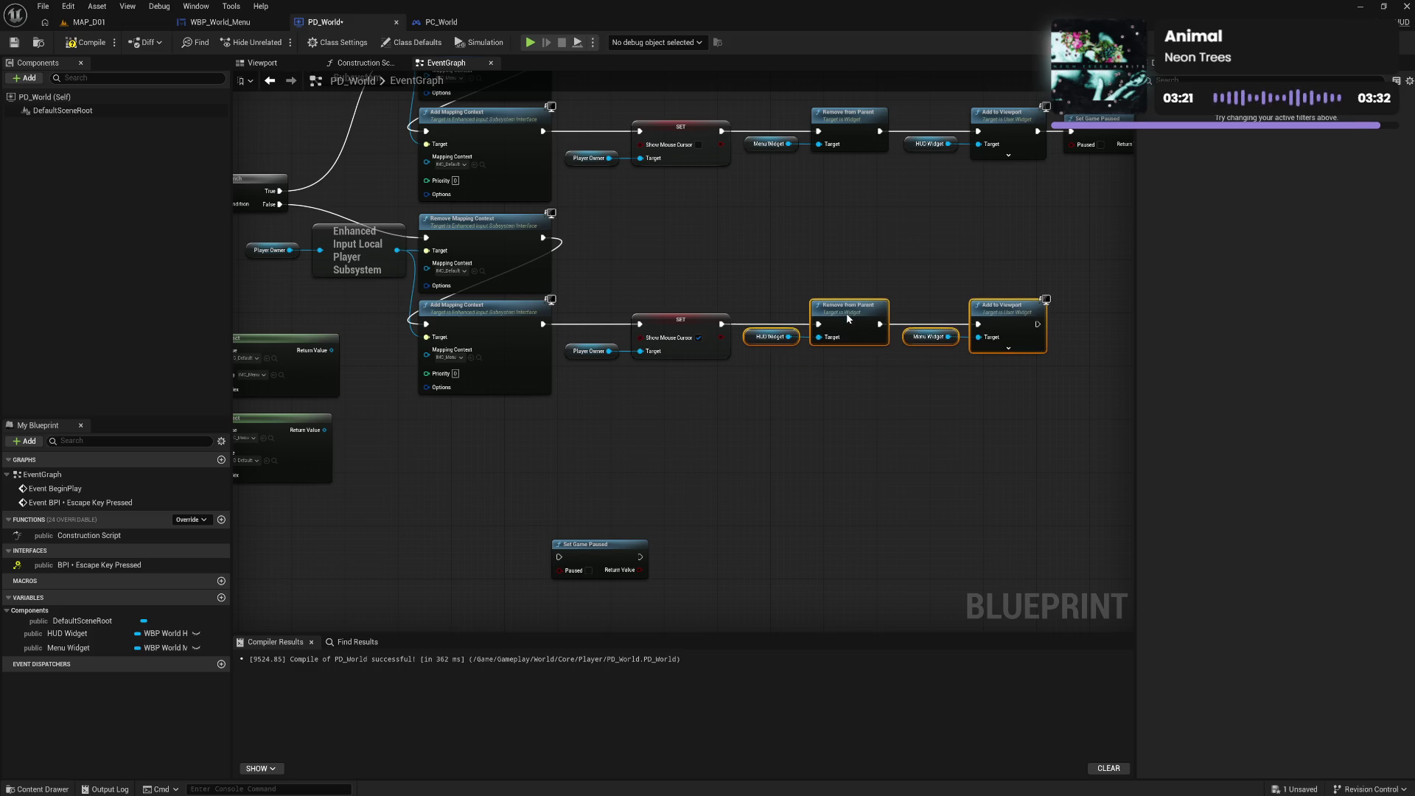
# Insert Set Game Paused after Show Mouse Cursor with Paused ticked
pyautogui.moveTo(862, 408); pyautogui.dragTo(795, 421)
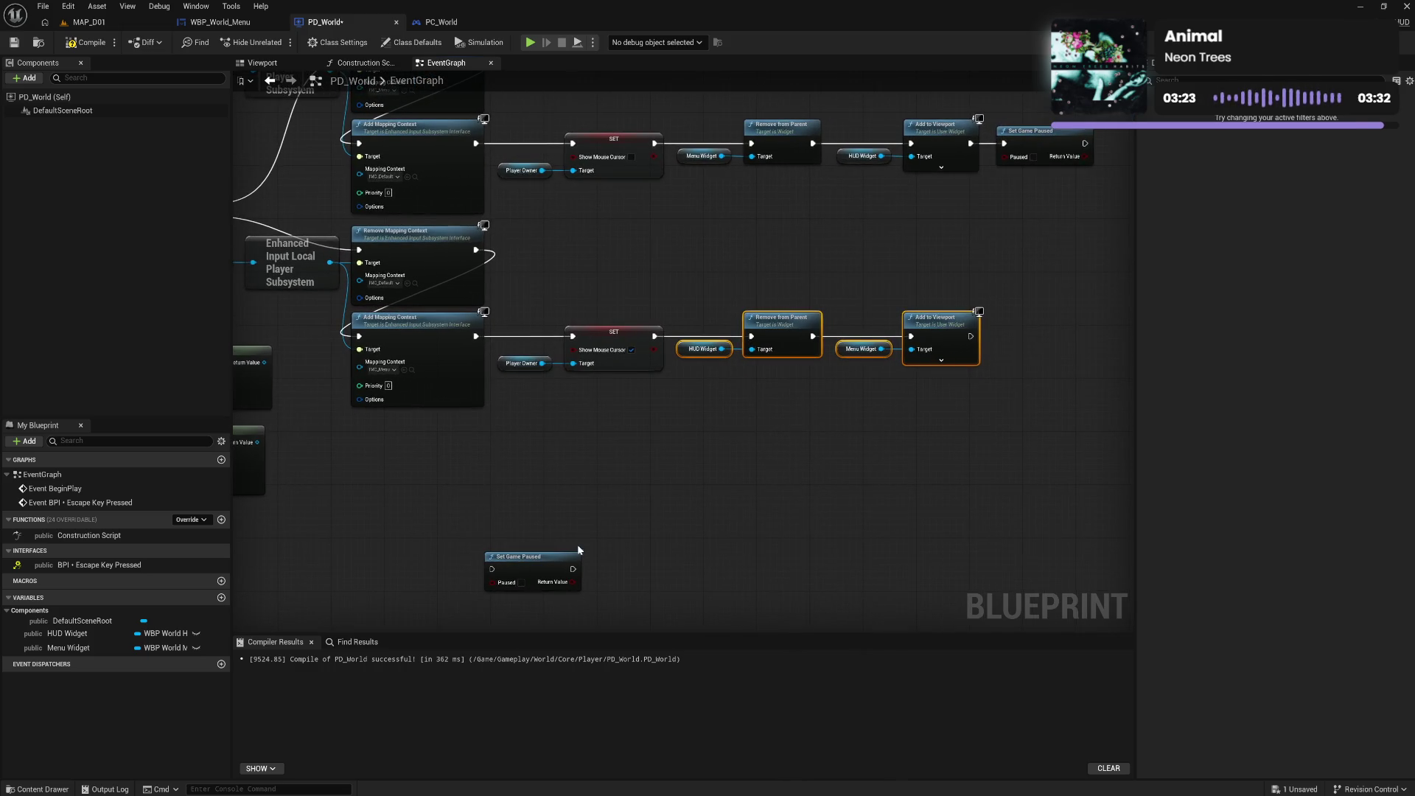
pyautogui.moveTo(544, 558); pyautogui.dragTo(738, 398)
pyautogui.moveTo(652, 337)
pyautogui.mouseDown()
pyautogui.moveTo(726, 402)
pyautogui.moveTo(698, 409)
pyautogui.moveTo(751, 337)
pyautogui.moveTo(952, 369)
pyautogui.mouseUp()
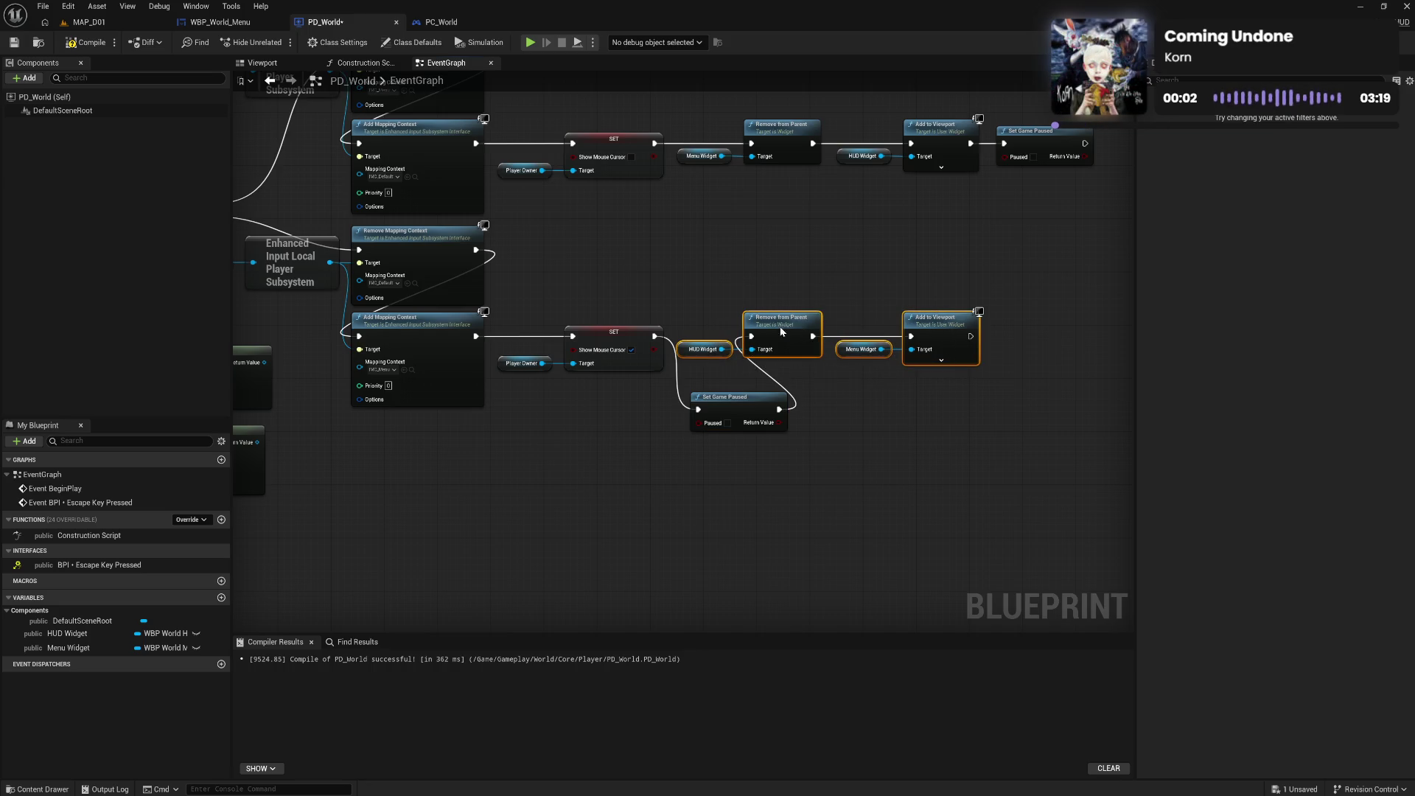
pyautogui.moveTo(777, 329); pyautogui.dragTo(904, 403)
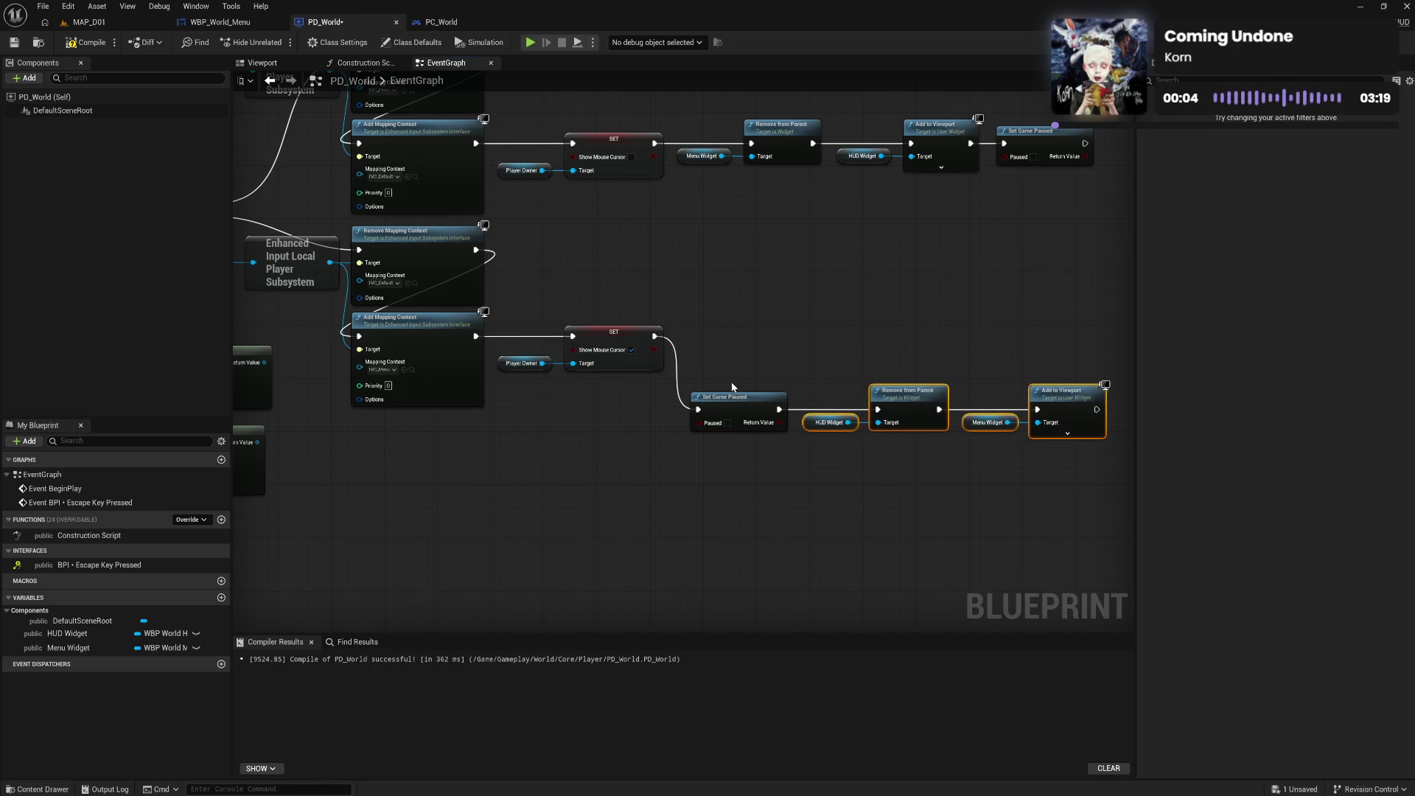
pyautogui.moveTo(687, 380); pyautogui.dragTo(1106, 465)
pyautogui.moveTo(743, 398); pyautogui.dragTo(732, 333)
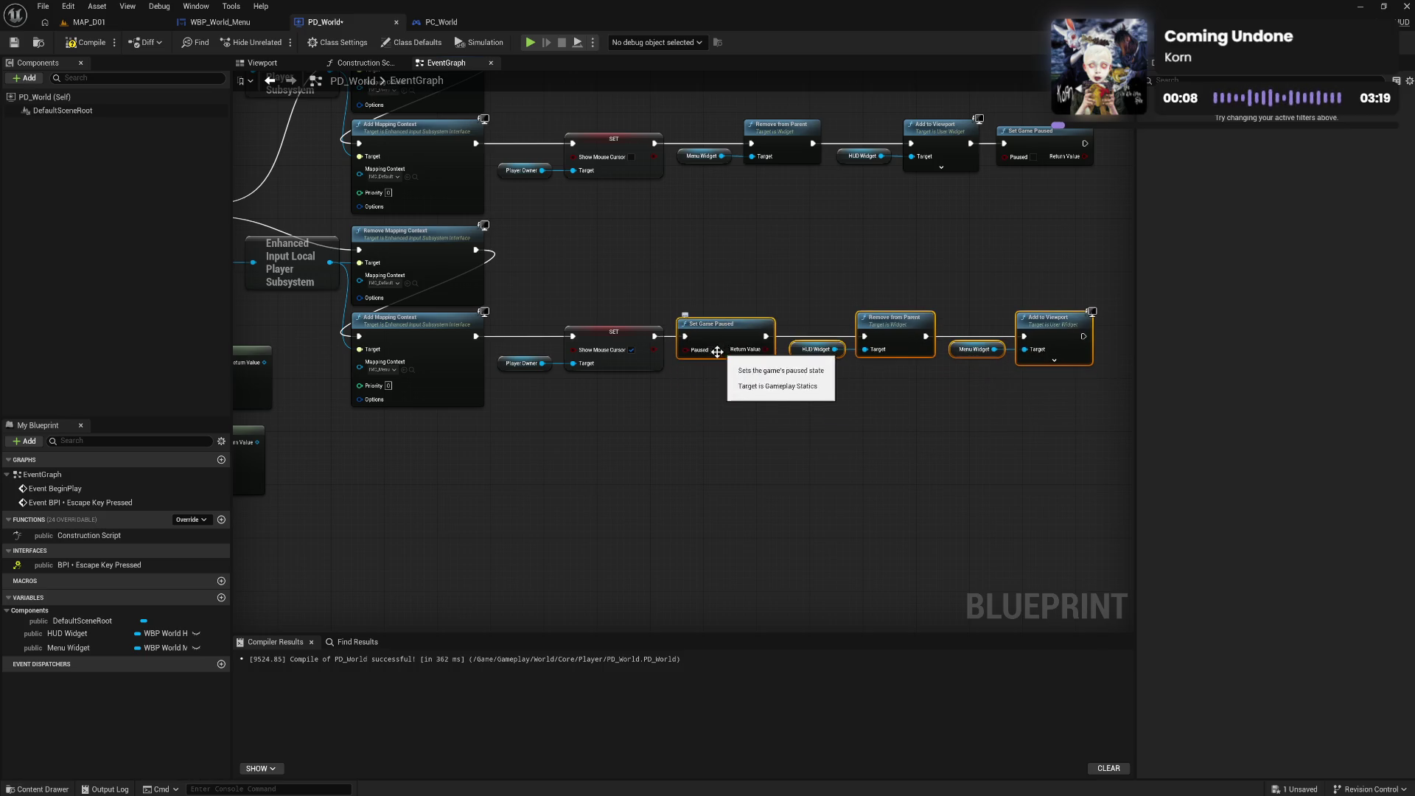
pyautogui.click(714, 351)
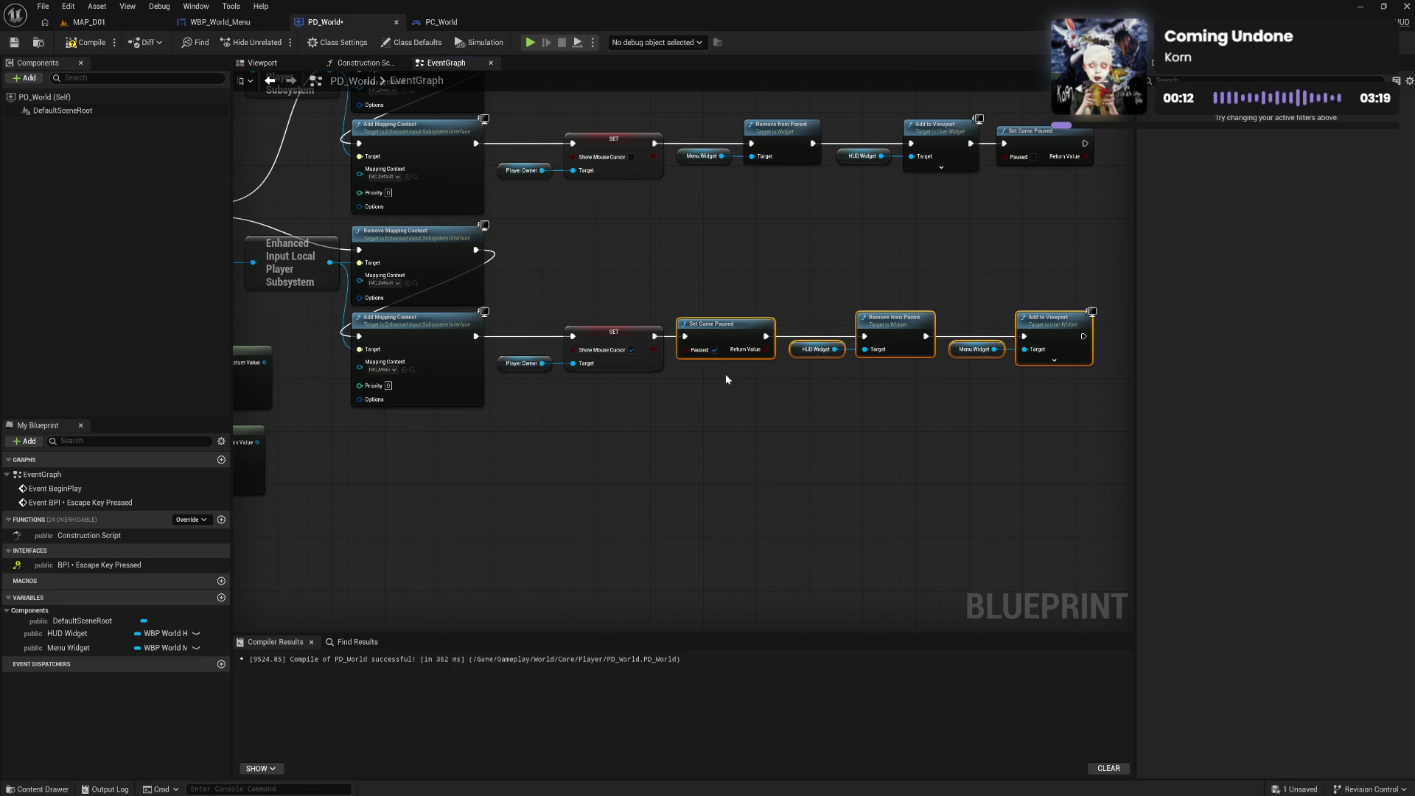
pyautogui.click(783, 405)
# Compile and save the PD_World blueprint
pyautogui.moveTo(954, 157); pyautogui.dragTo(911, 195)
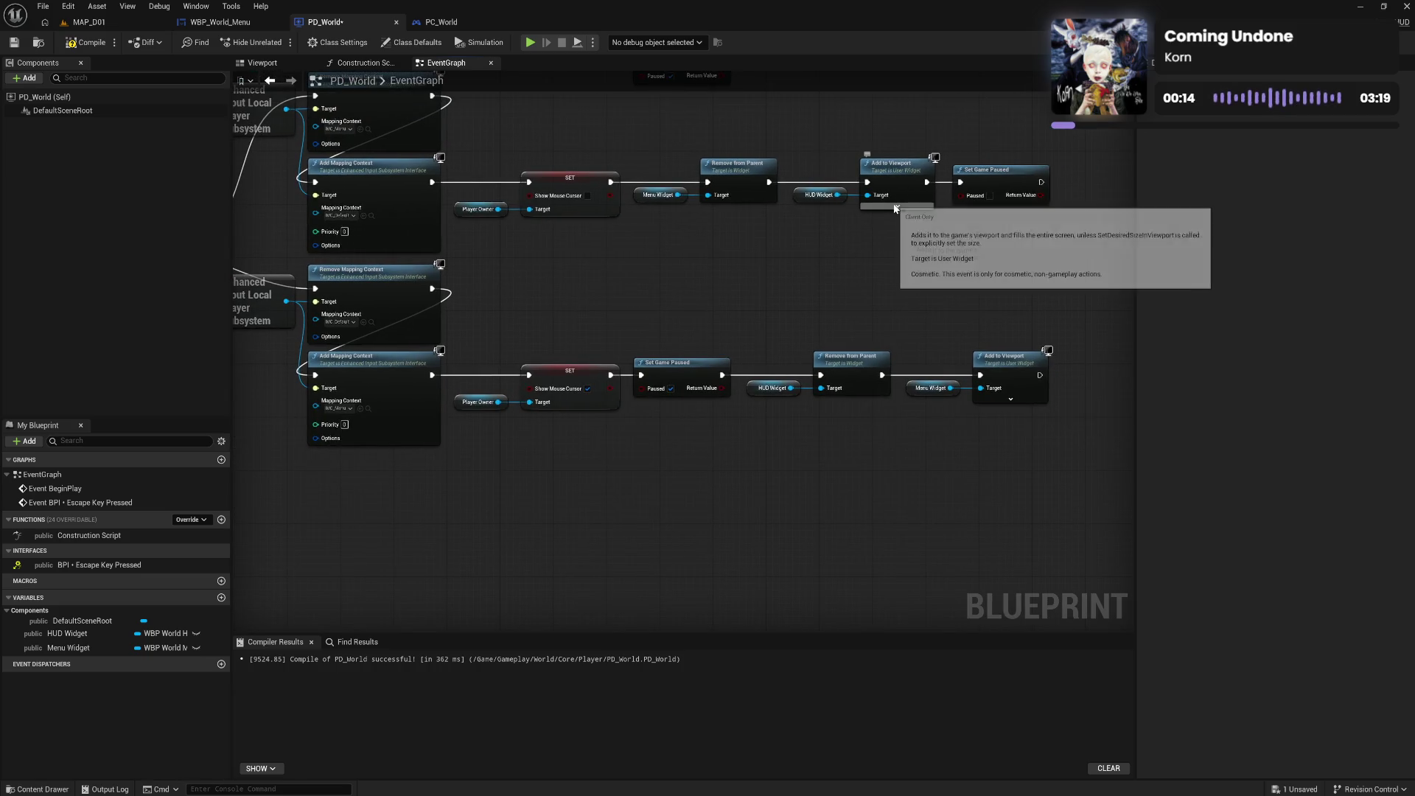
pyautogui.moveTo(691, 194); pyautogui.dragTo(726, 239)
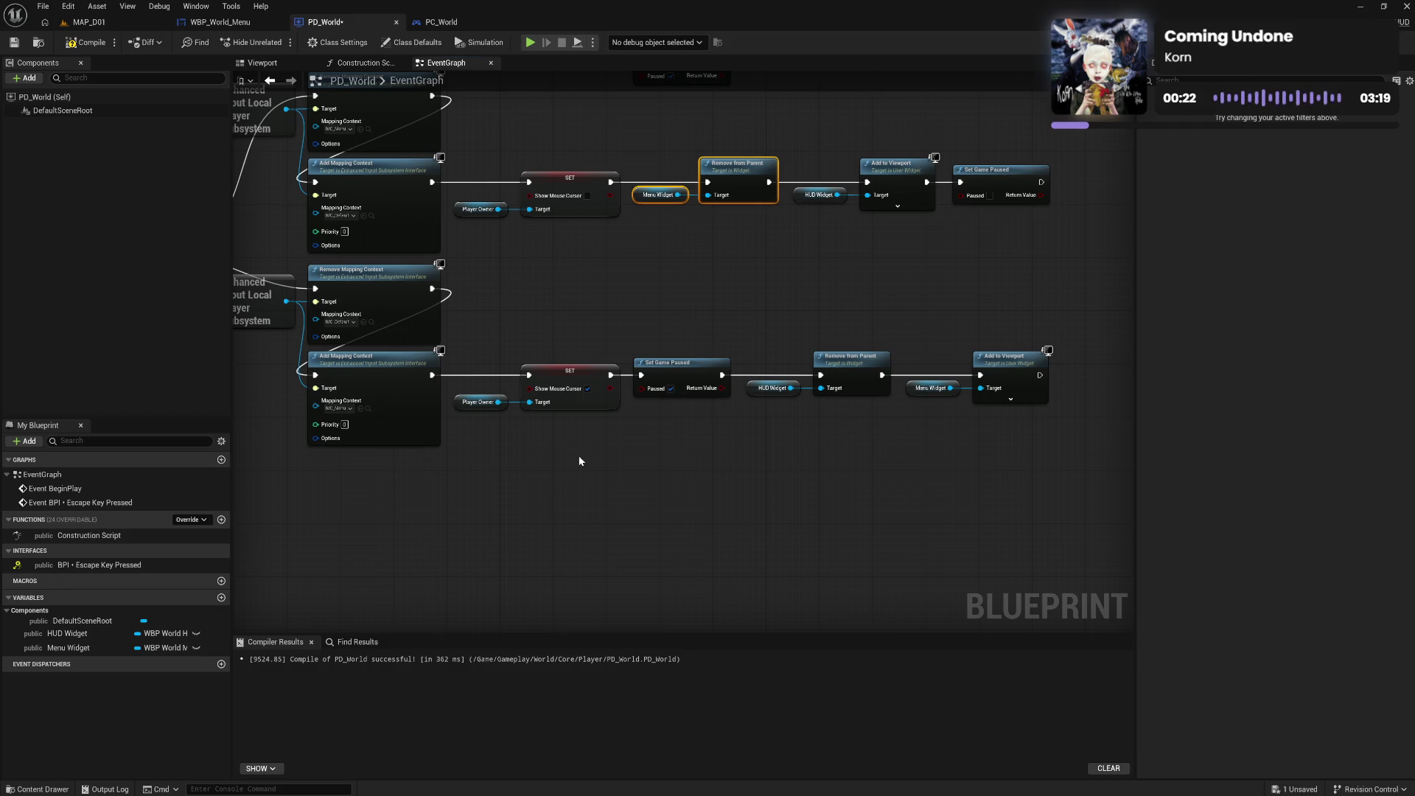
pyautogui.moveTo(580, 461)
pyautogui.mouseDown()
pyautogui.moveTo(758, 477)
pyautogui.moveTo(664, 477)
pyautogui.moveTo(651, 443)
pyautogui.moveTo(829, 472)
pyautogui.mouseUp()
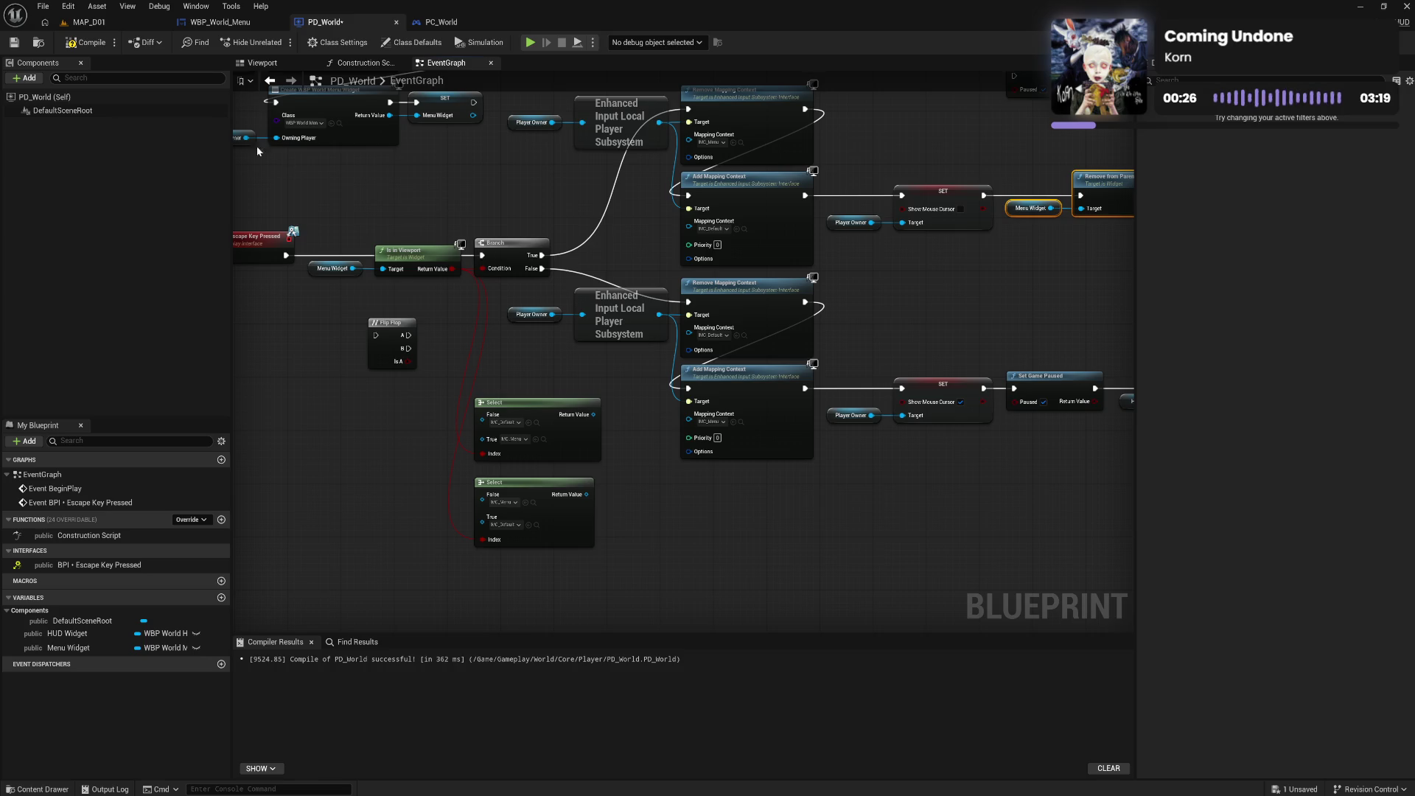
pyautogui.click(87, 47)
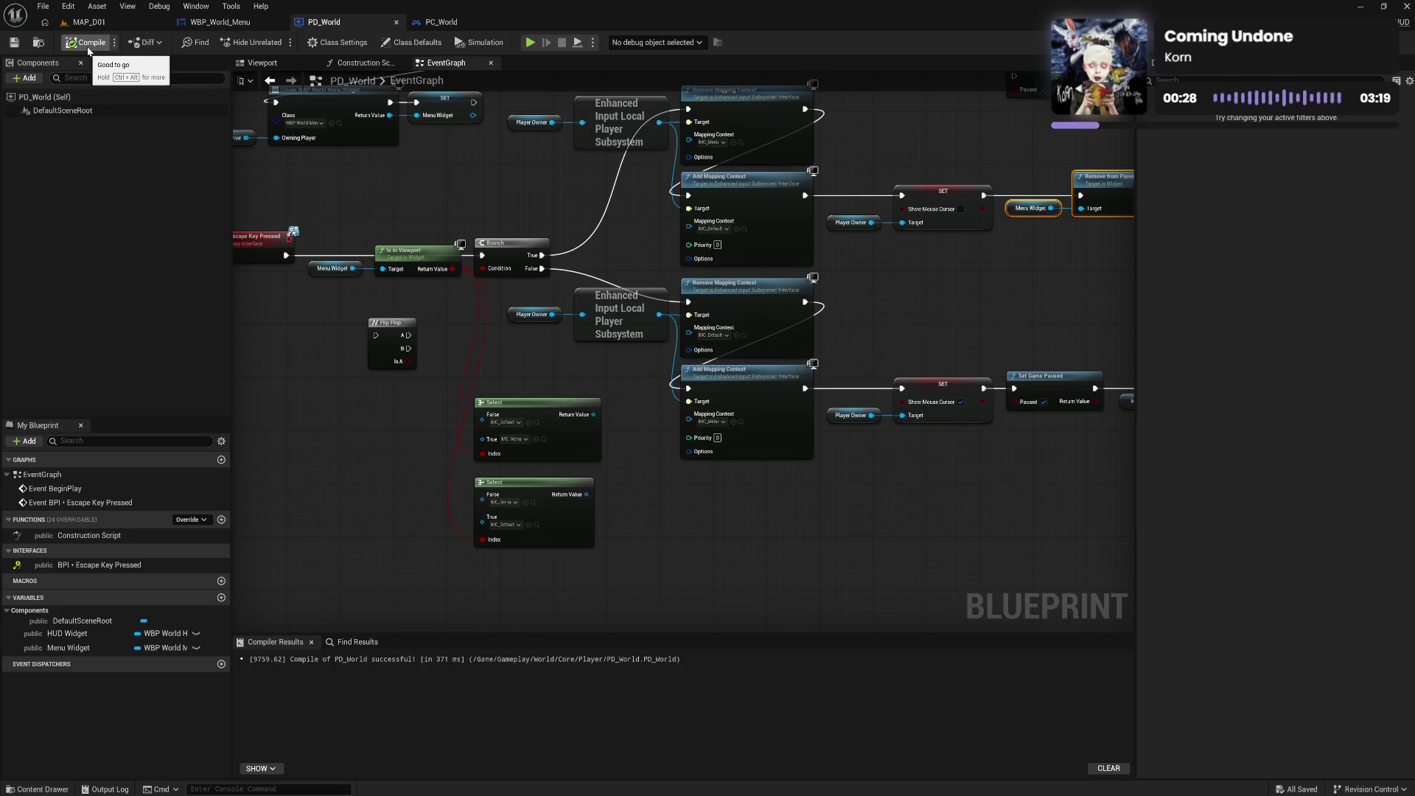
pyautogui.click(118, 25)
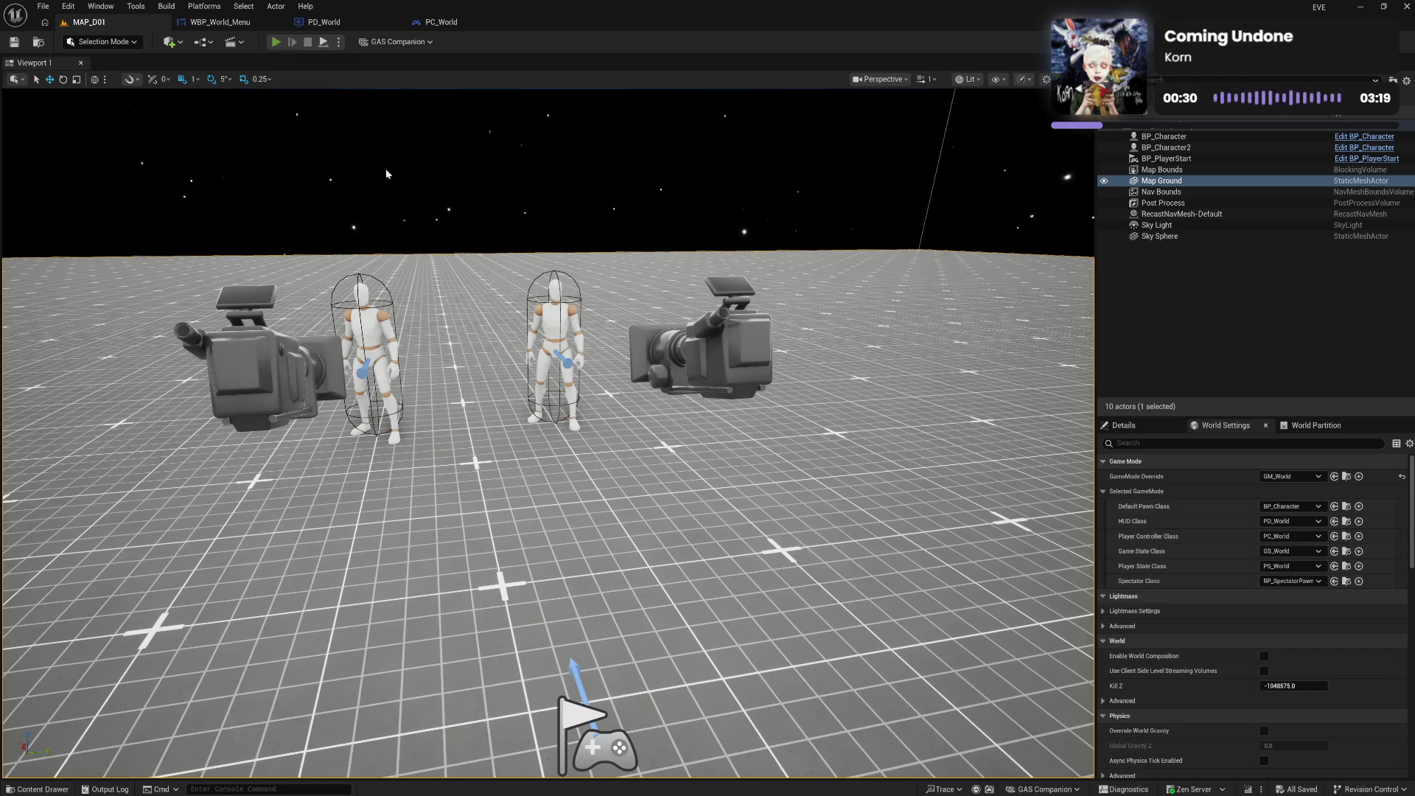
pyautogui.click(277, 42)
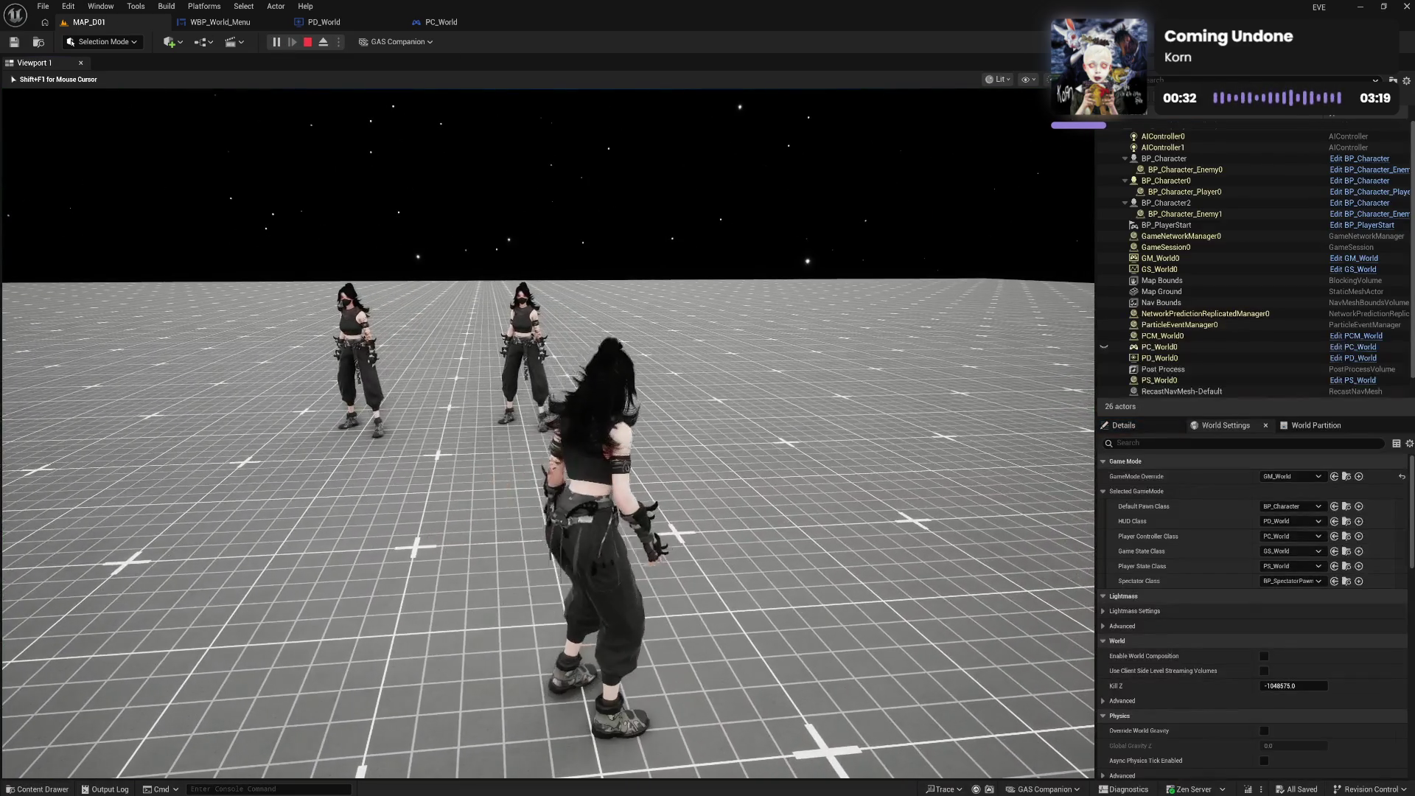
pyautogui.press('Tab')
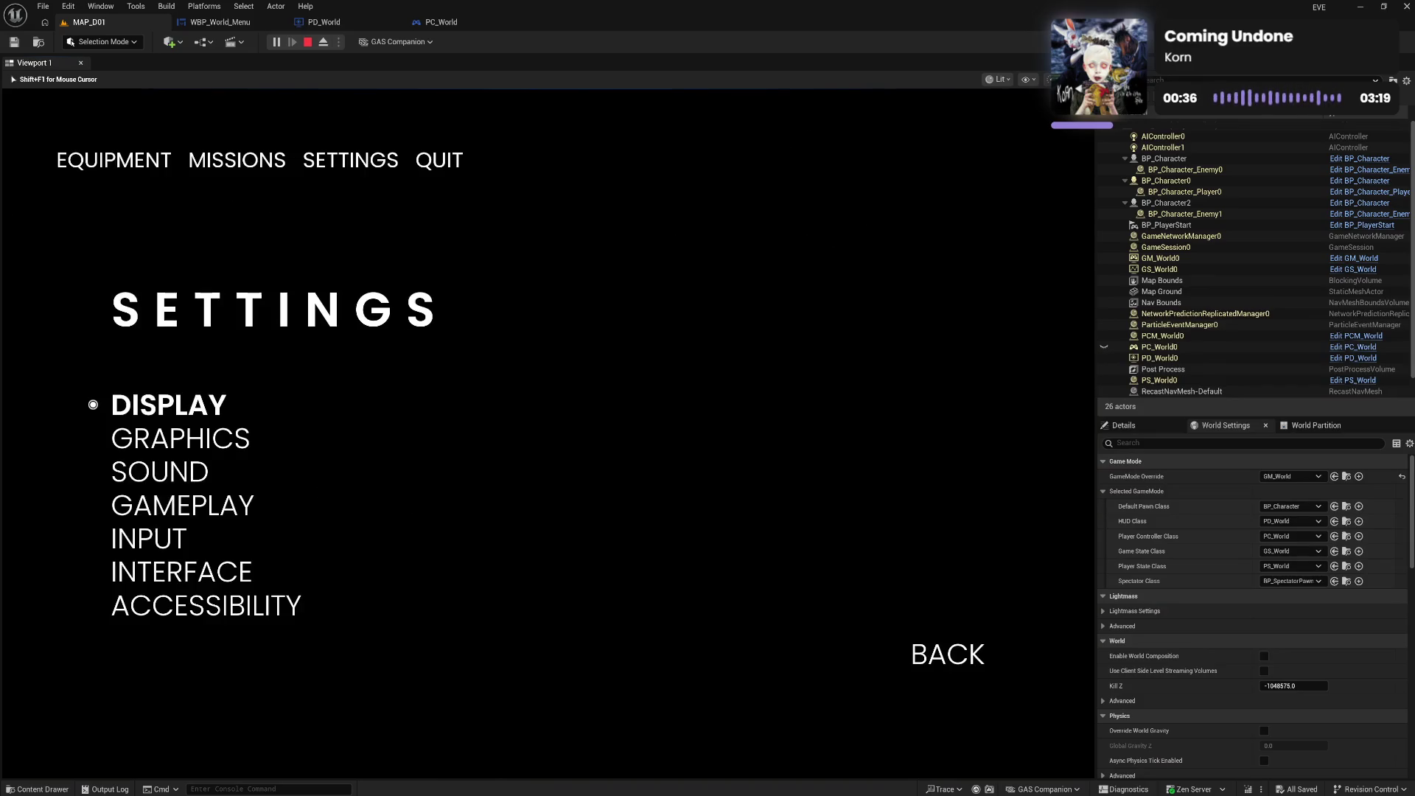
pyautogui.press('Tab')
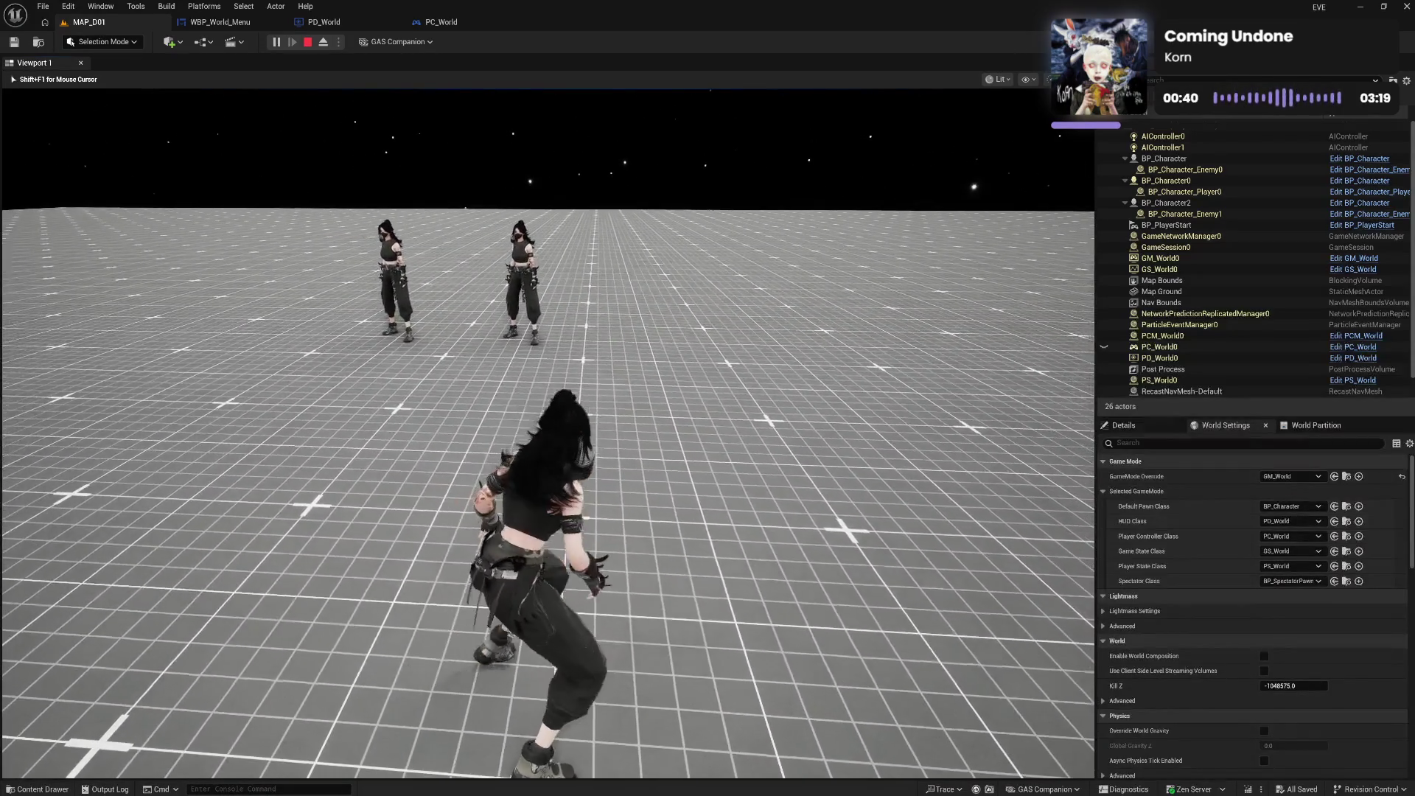
pyautogui.press('Escape')
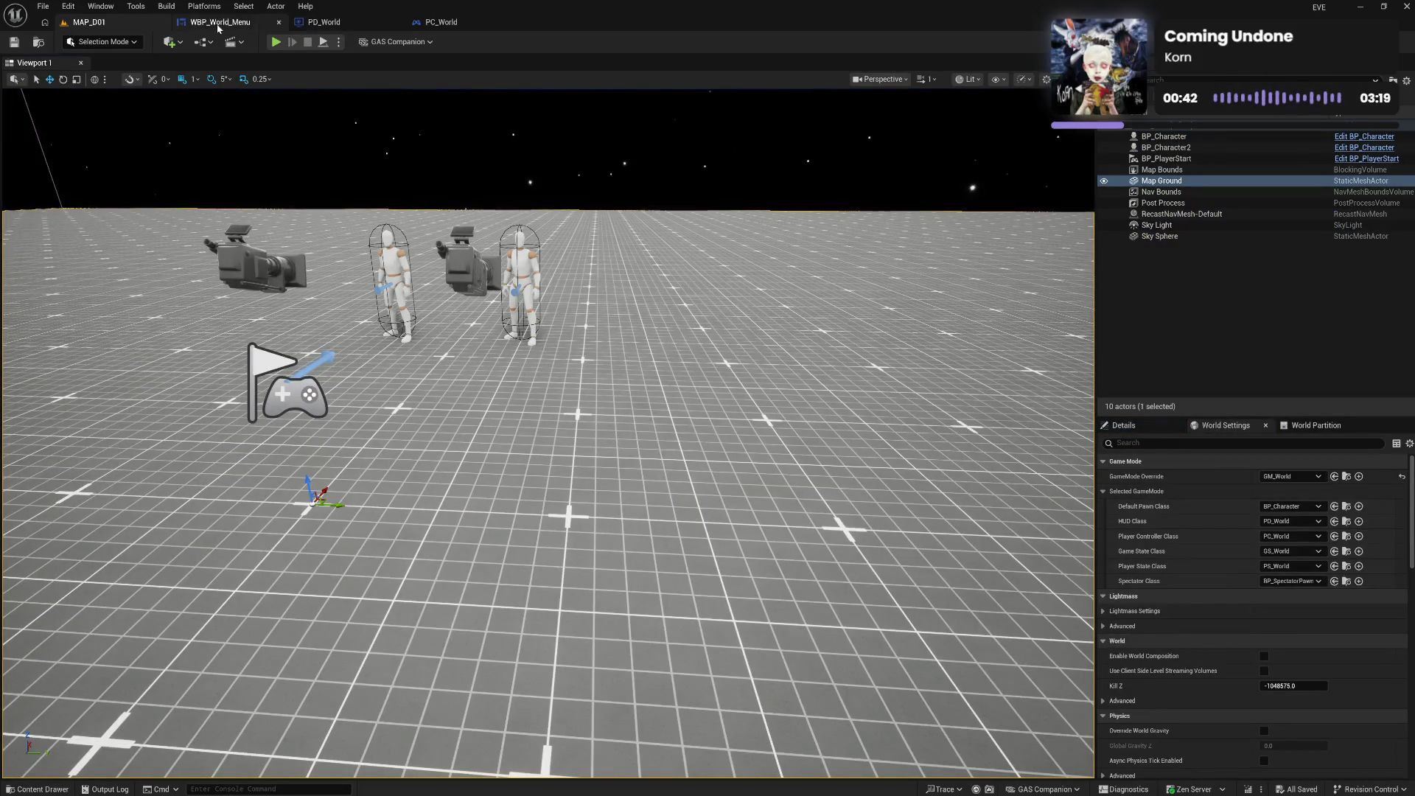
pyautogui.click(221, 21)
pyautogui.click(318, 22)
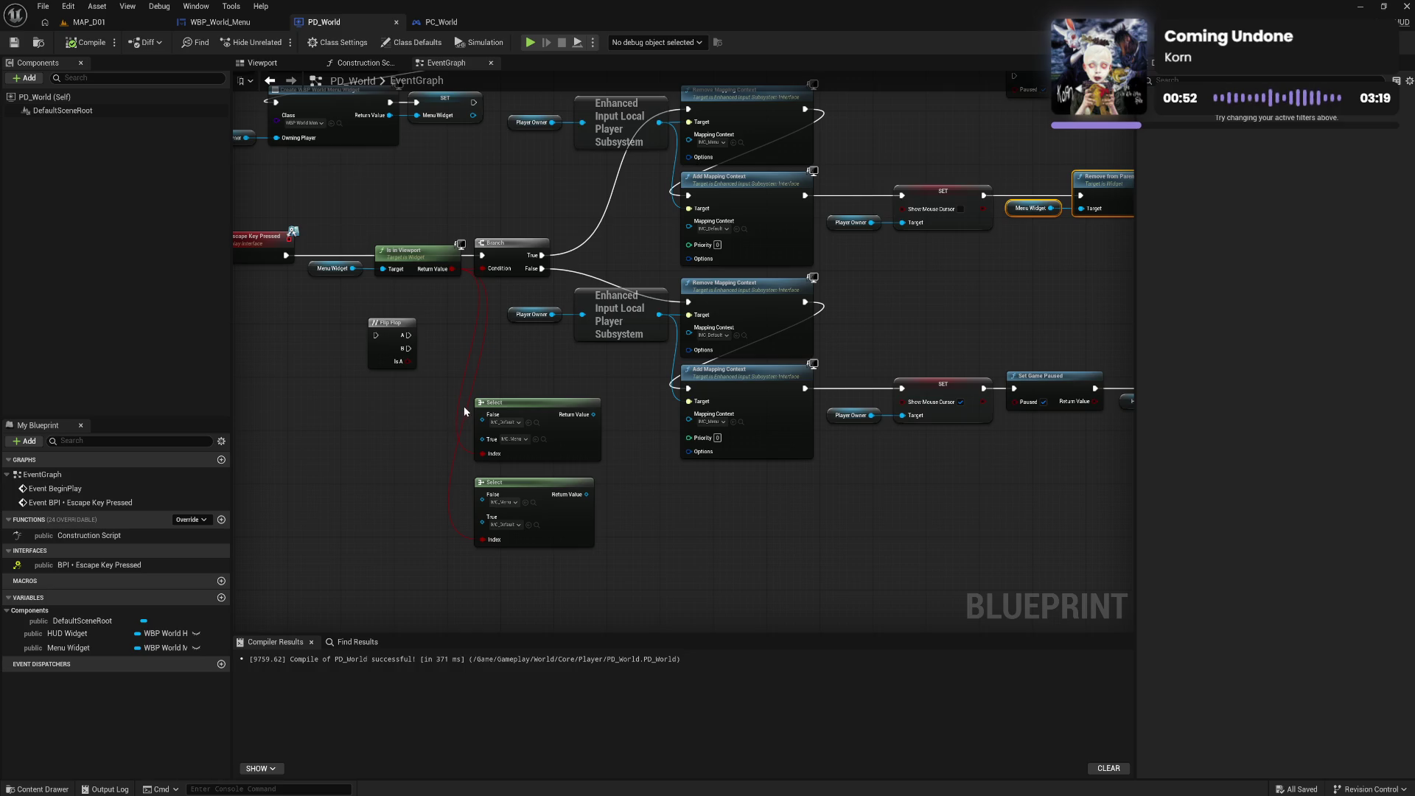
# Delete the two Select nodes, the Flip Flop and the loose Set Game Paused node
pyautogui.moveTo(463, 405); pyautogui.dragTo(556, 550)
pyautogui.click(678, 543)
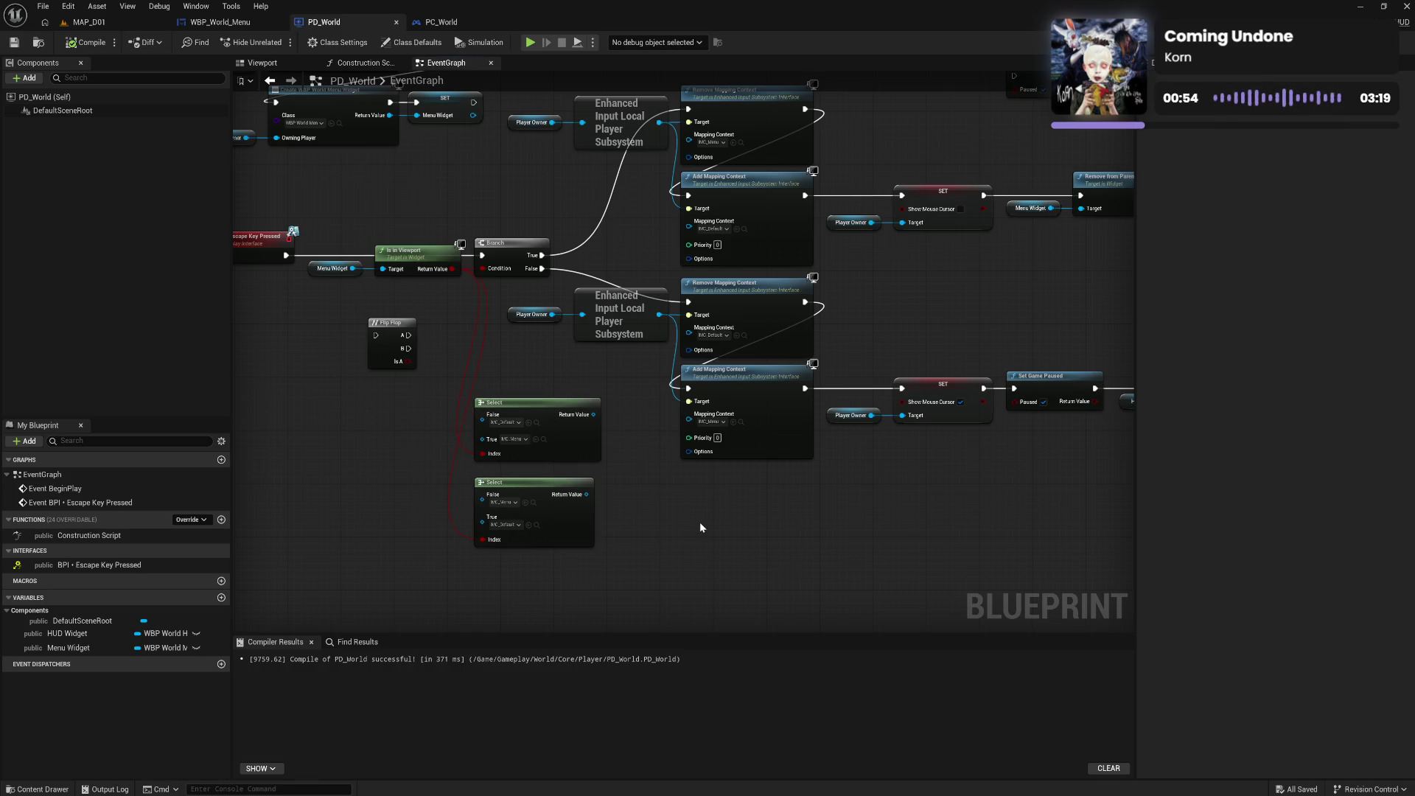
pyautogui.moveTo(700, 522); pyautogui.dragTo(696, 582)
pyautogui.moveTo(473, 488); pyautogui.dragTo(629, 609)
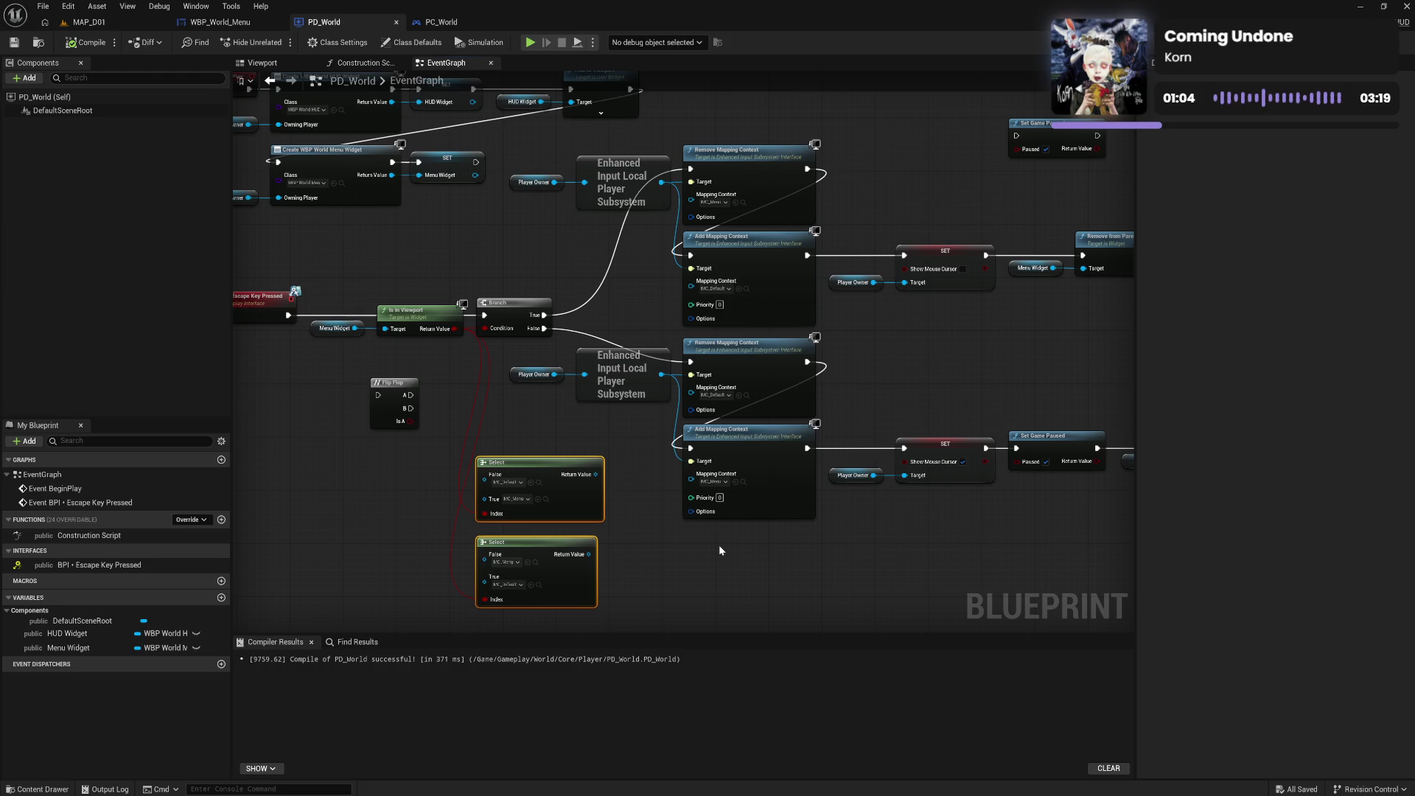
pyautogui.press('Delete')
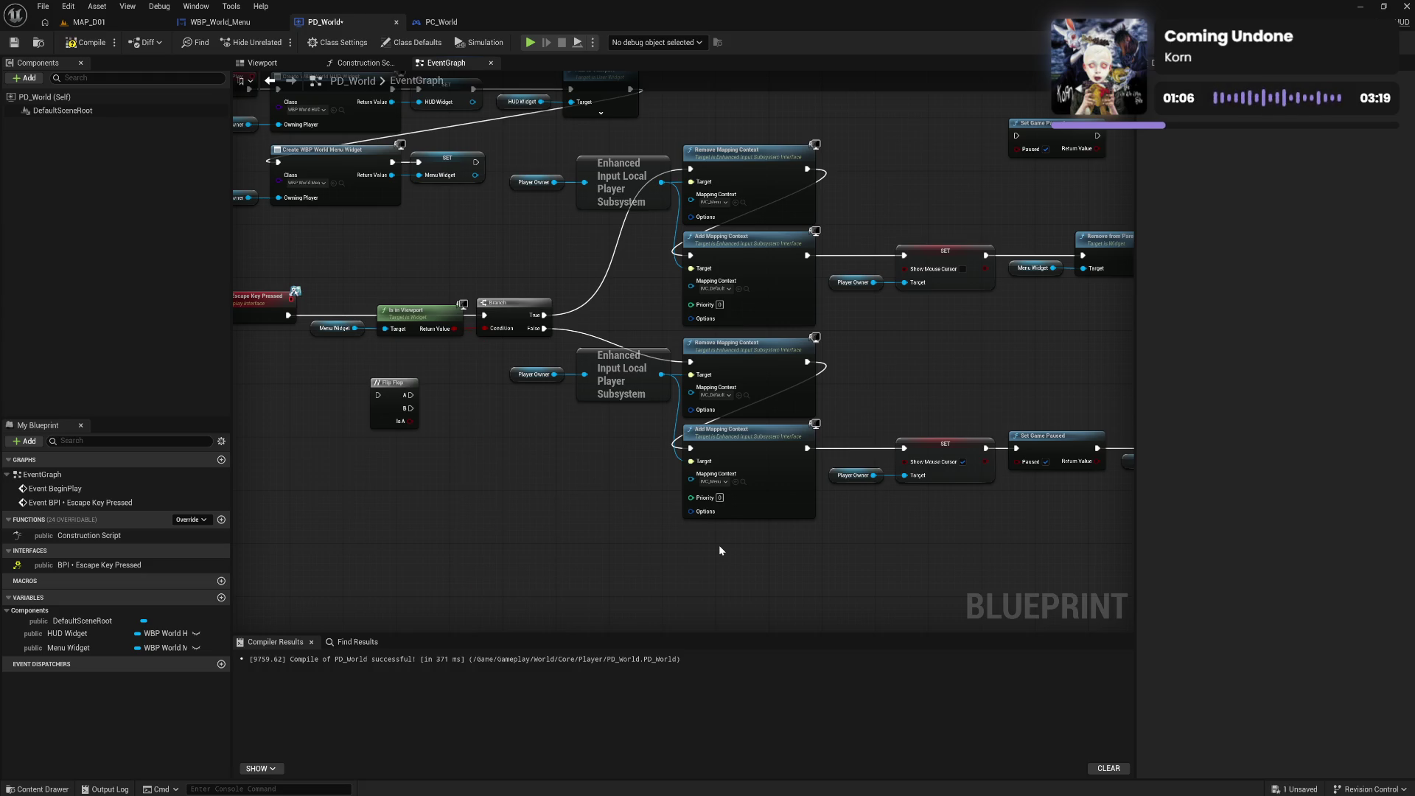
pyautogui.click(377, 390)
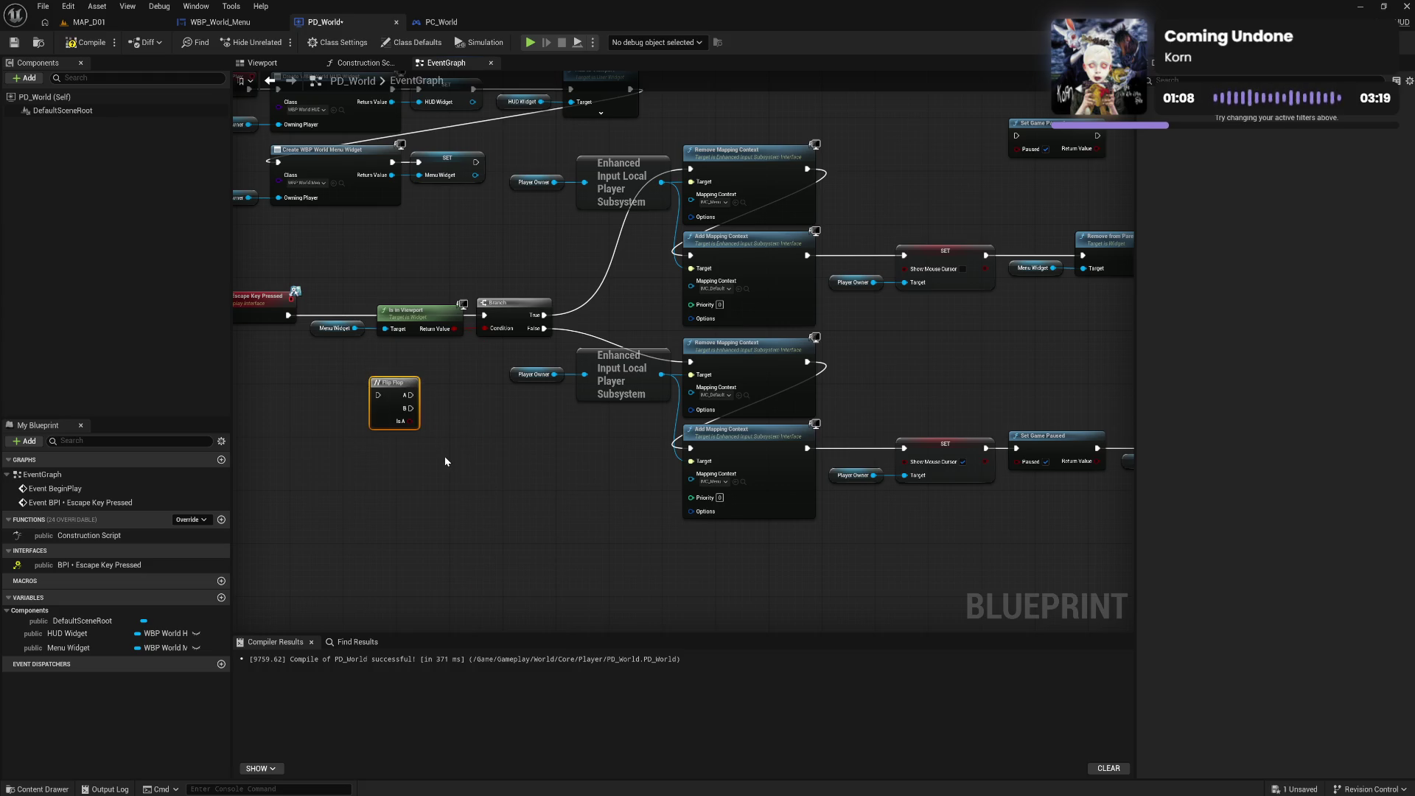
pyautogui.press('Delete')
pyautogui.moveTo(951, 376); pyautogui.dragTo(708, 463)
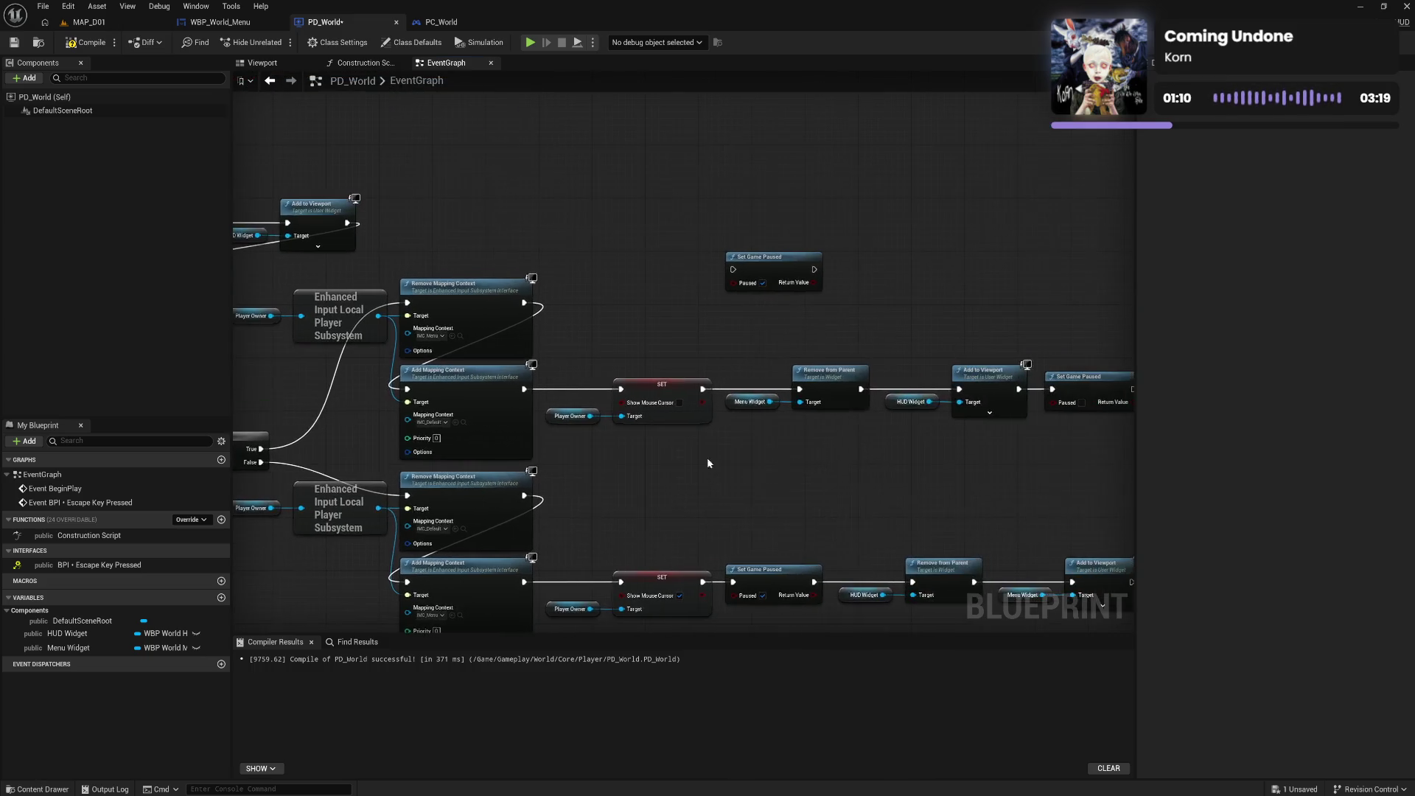
pyautogui.click(811, 284)
pyautogui.press('Delete')
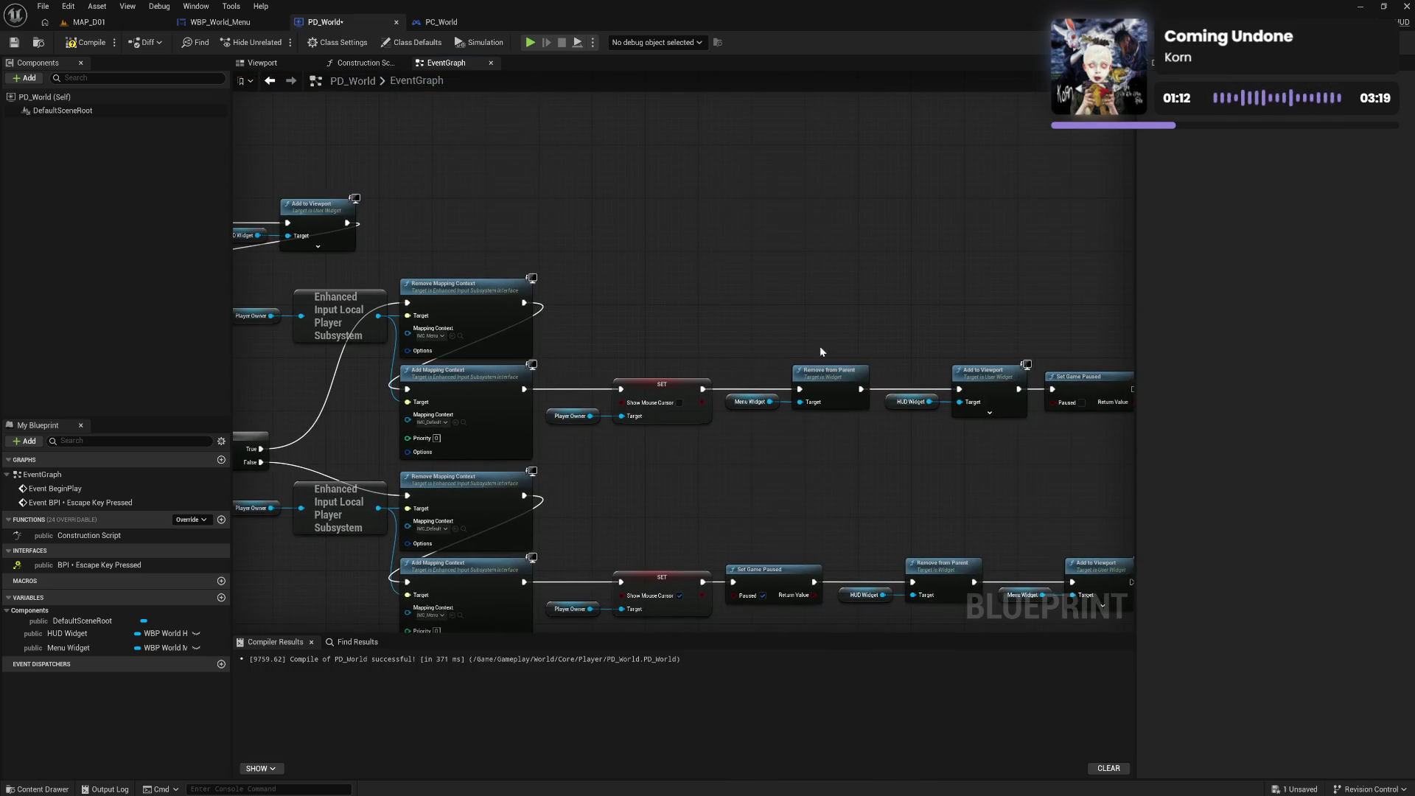
# Recompile PD_World and switch to the WBP_World_Menu blueprint
pyautogui.moveTo(820, 347)
pyautogui.mouseDown()
pyautogui.moveTo(763, 351)
pyautogui.moveTo(995, 332)
pyautogui.mouseUp()
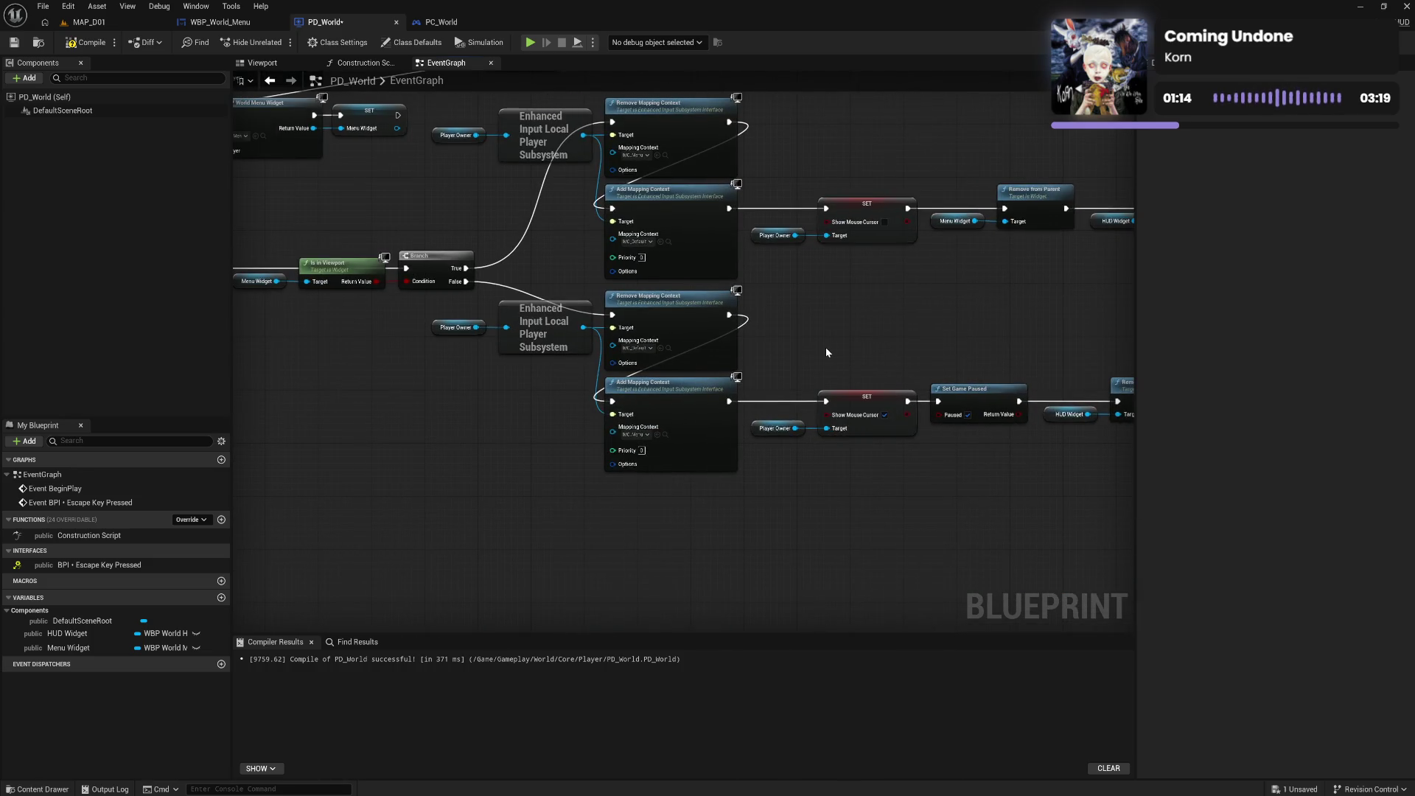
pyautogui.moveTo(670, 400)
pyautogui.mouseDown()
pyautogui.moveTo(794, 488)
pyautogui.moveTo(908, 541)
pyautogui.mouseUp()
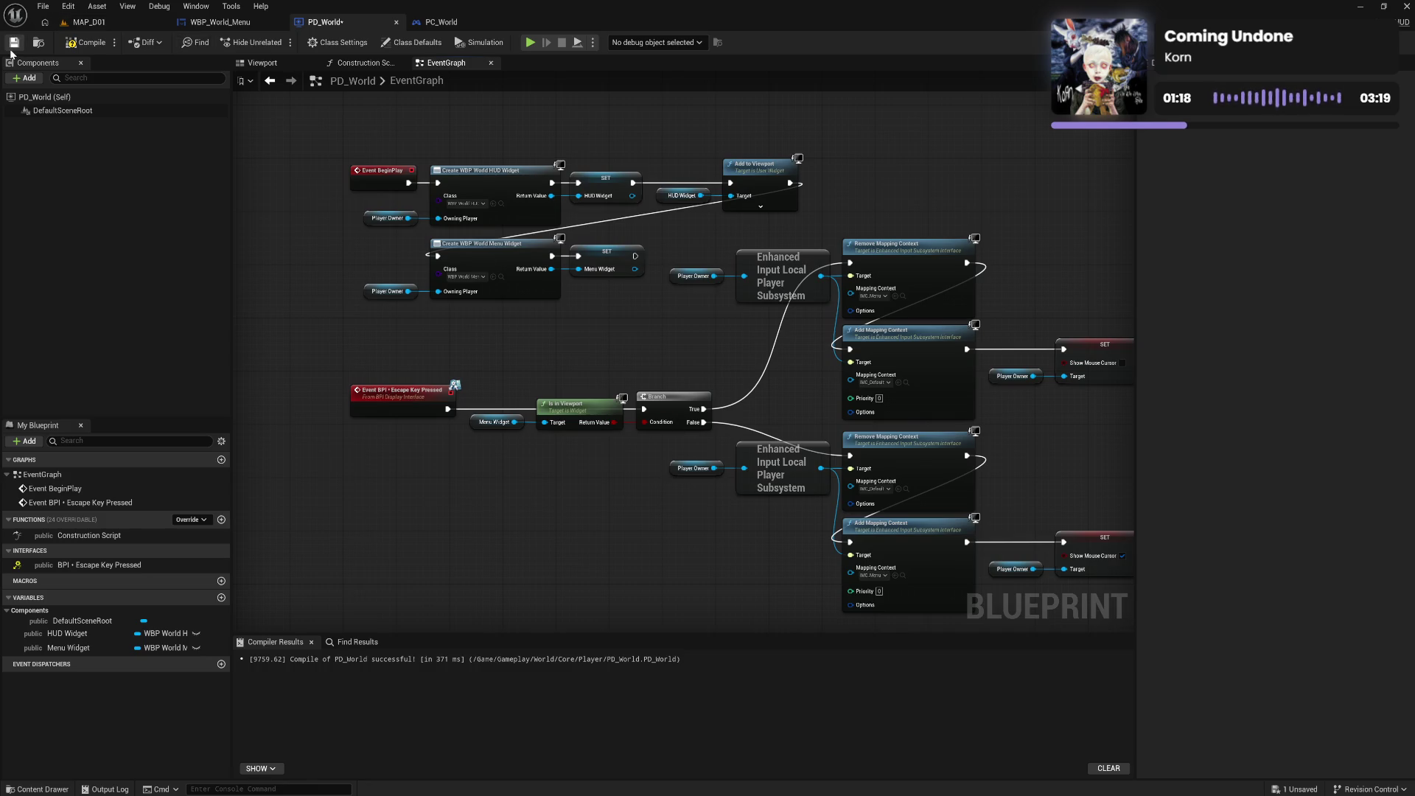
pyautogui.click(91, 44)
pyautogui.moveTo(603, 333); pyautogui.dragTo(514, 333)
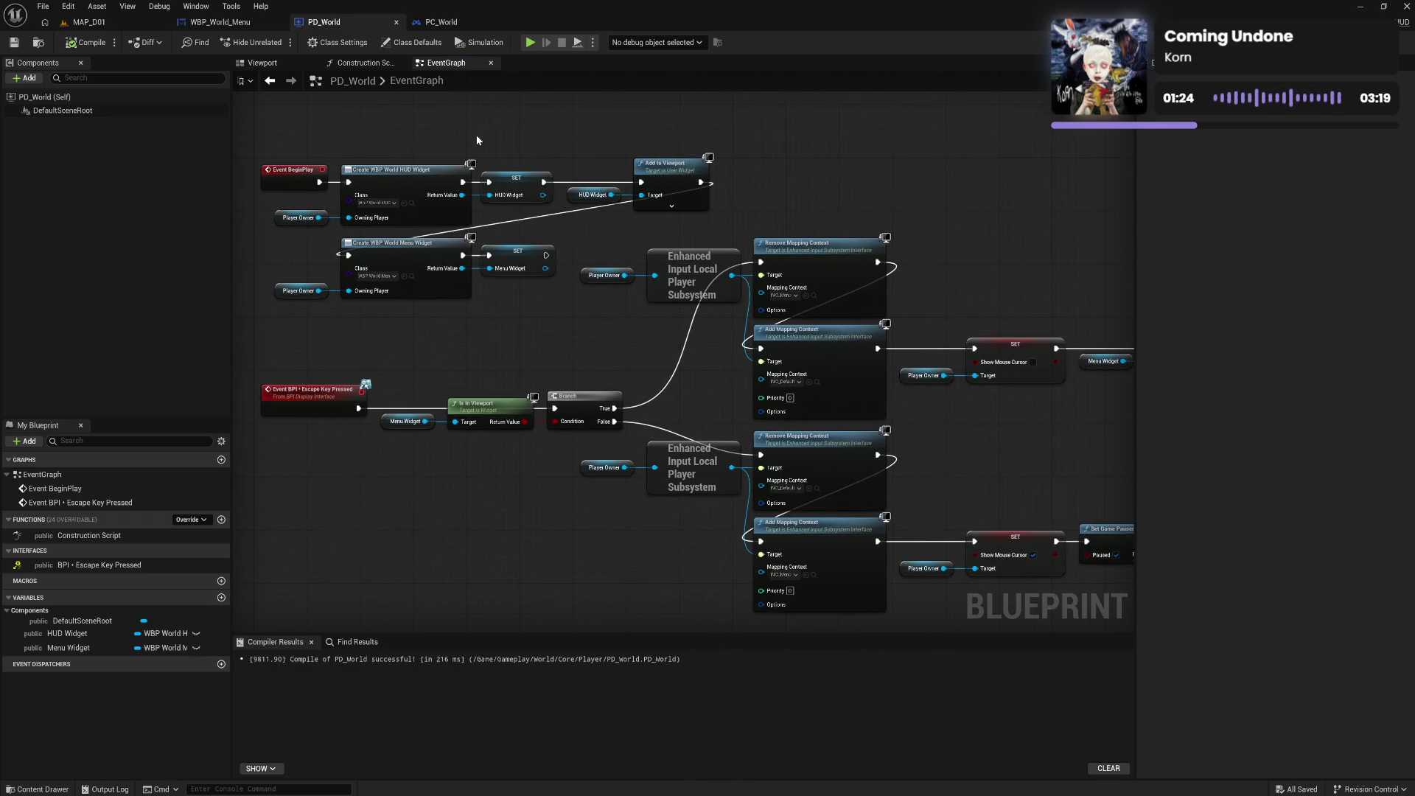
pyautogui.click(219, 22)
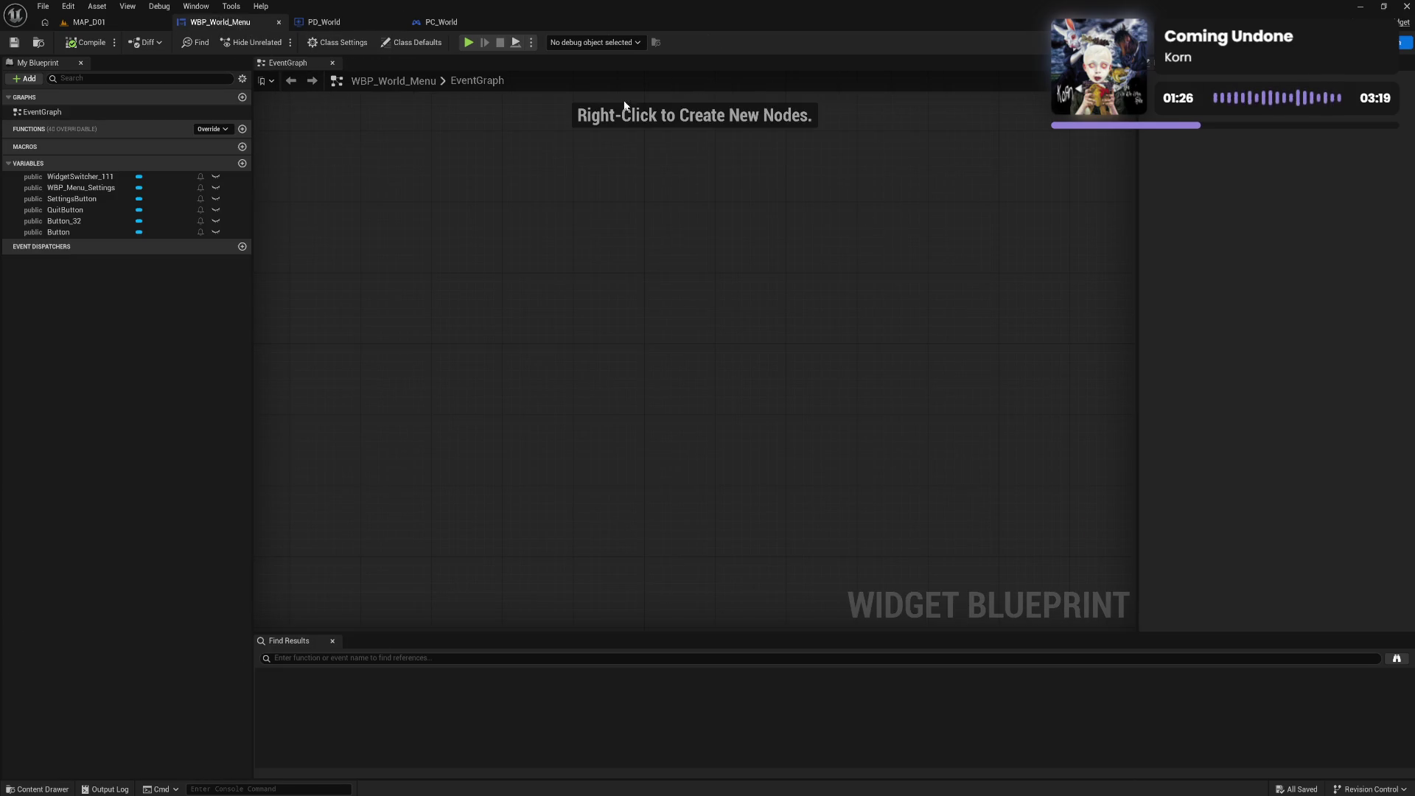
# Inspect the QUIT button in WBP_World_Menu's Designer layout, then return to PD_World
pyautogui.click(1378, 42)
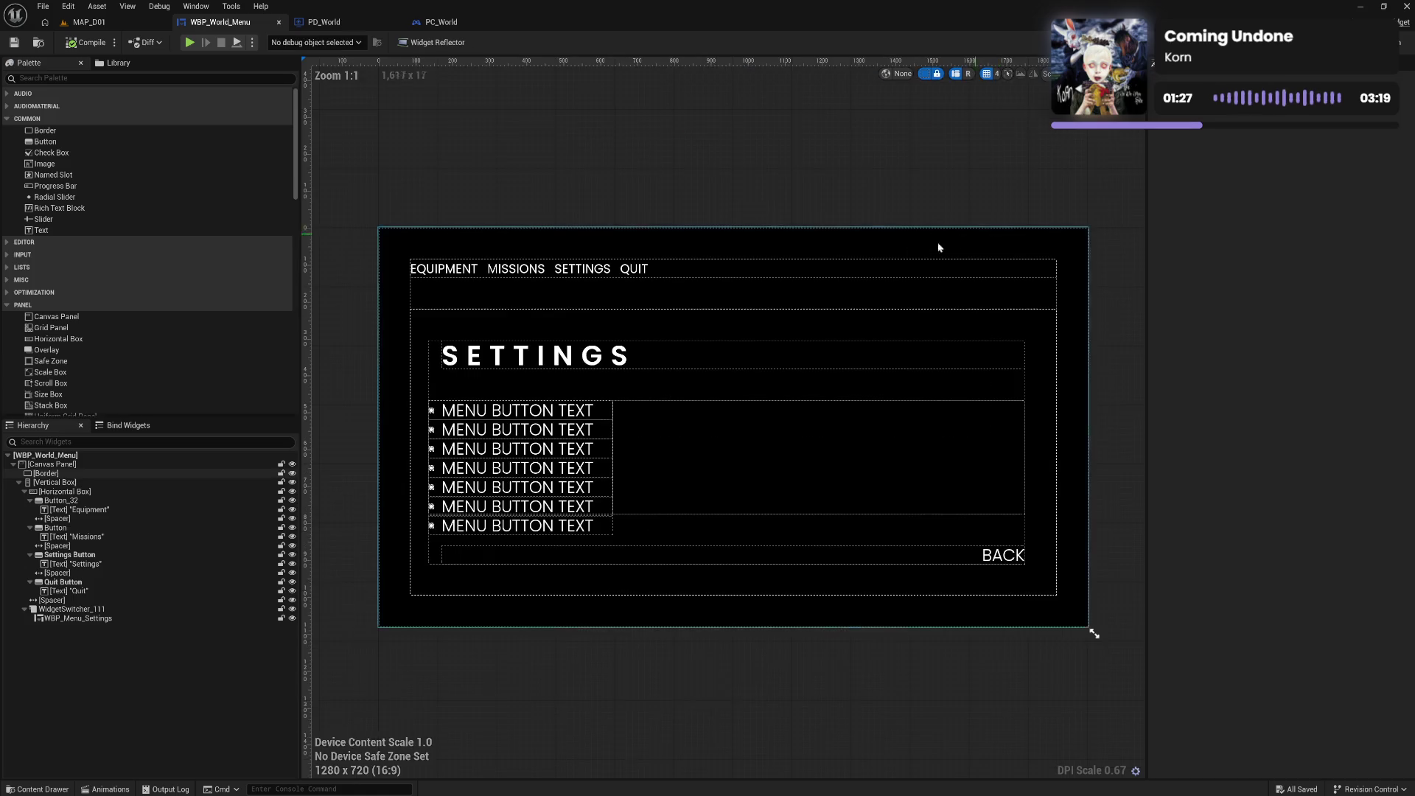
pyautogui.click(642, 269)
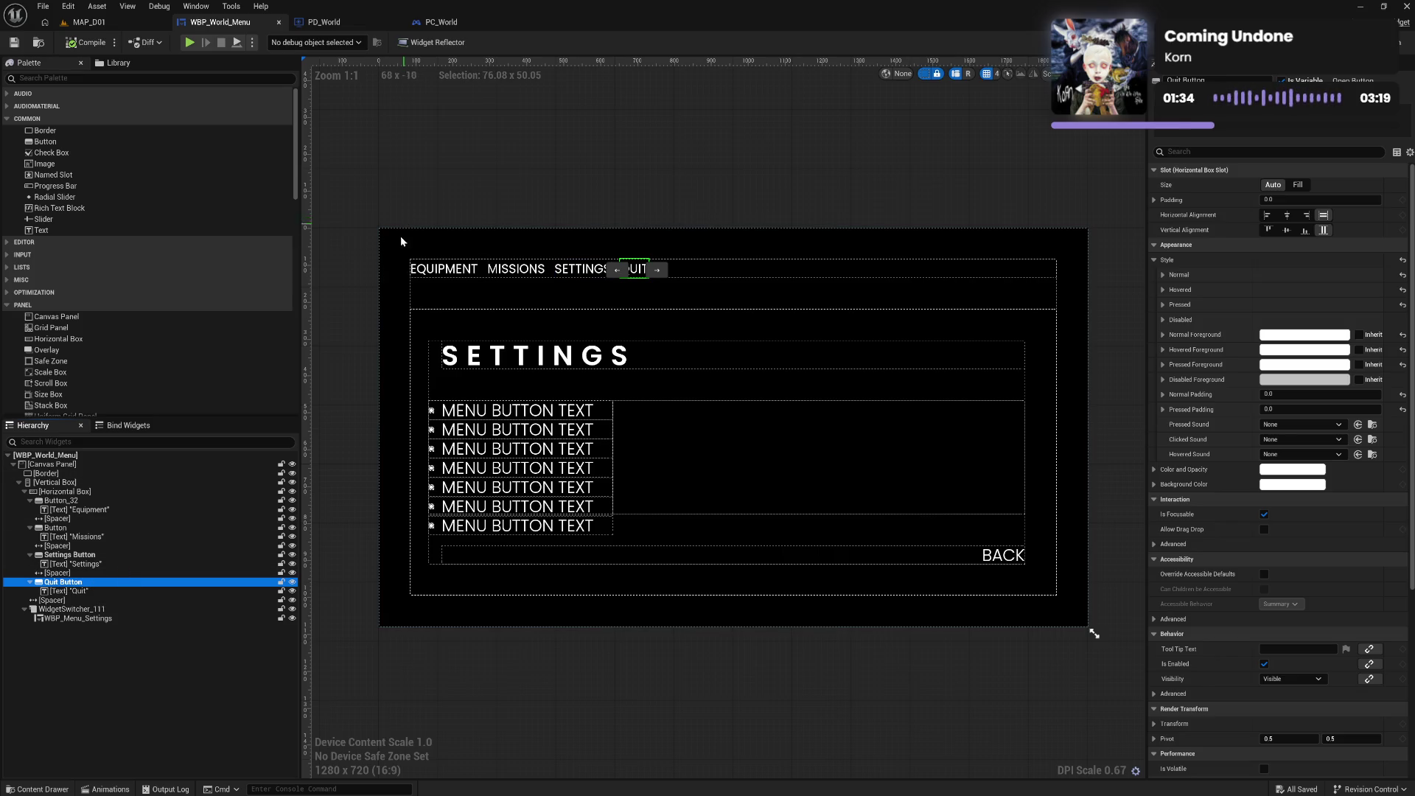
pyautogui.click(325, 22)
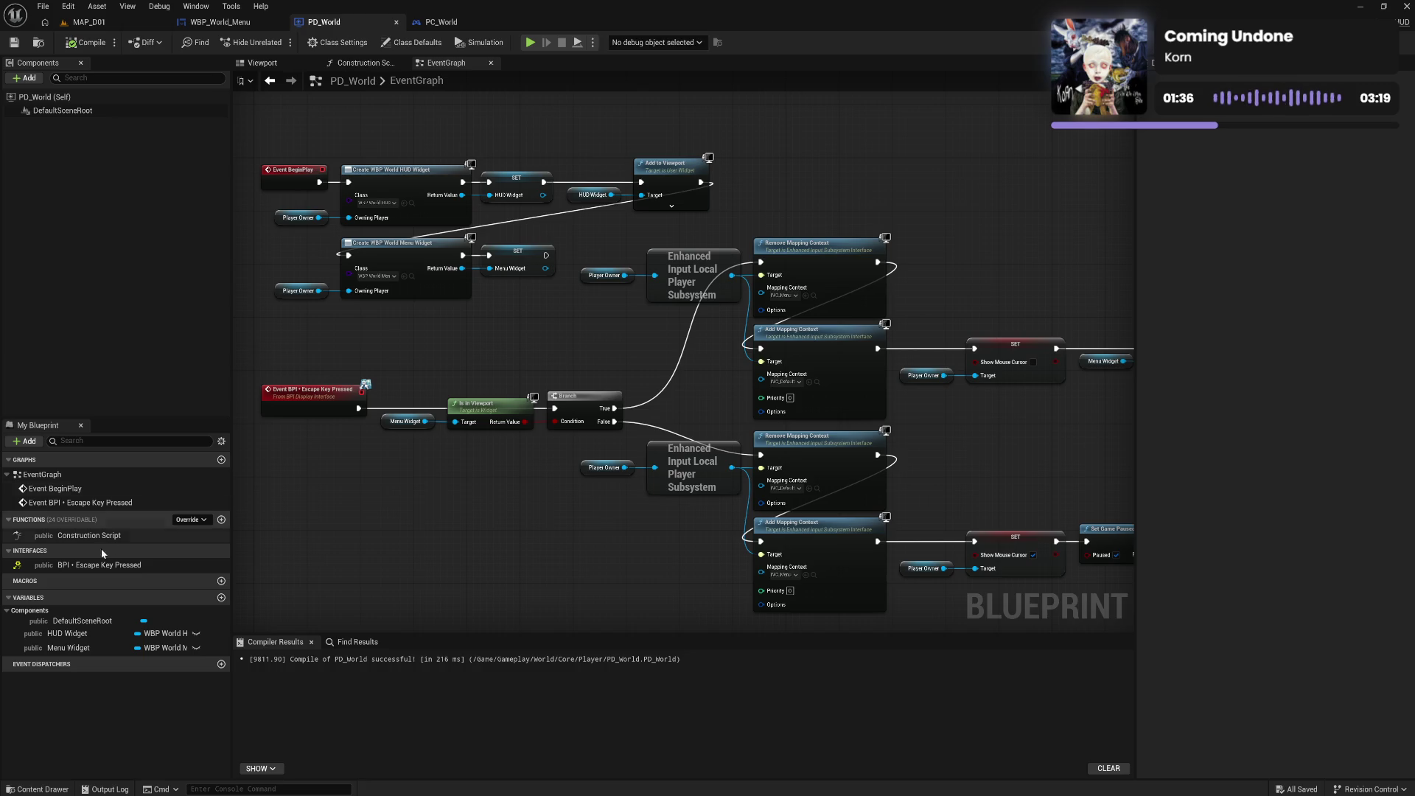
# Add a Menu Widget getter and get its Quit Button
pyautogui.moveTo(68, 648)
pyautogui.mouseDown()
pyautogui.moveTo(328, 520)
pyautogui.moveTo(401, 519)
pyautogui.mouseUp()
pyautogui.click(354, 525)
pyautogui.write('get quit')
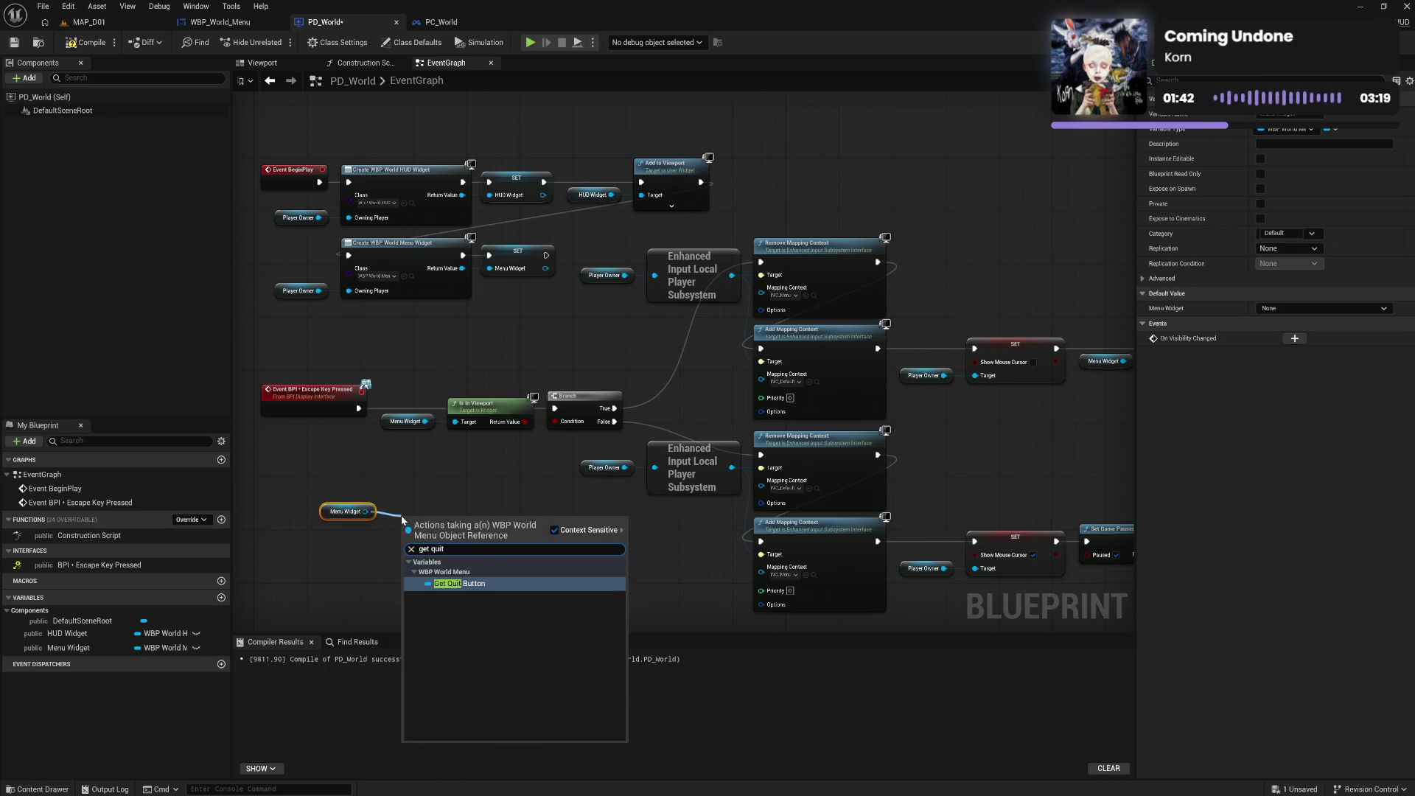
pyautogui.press('Return')
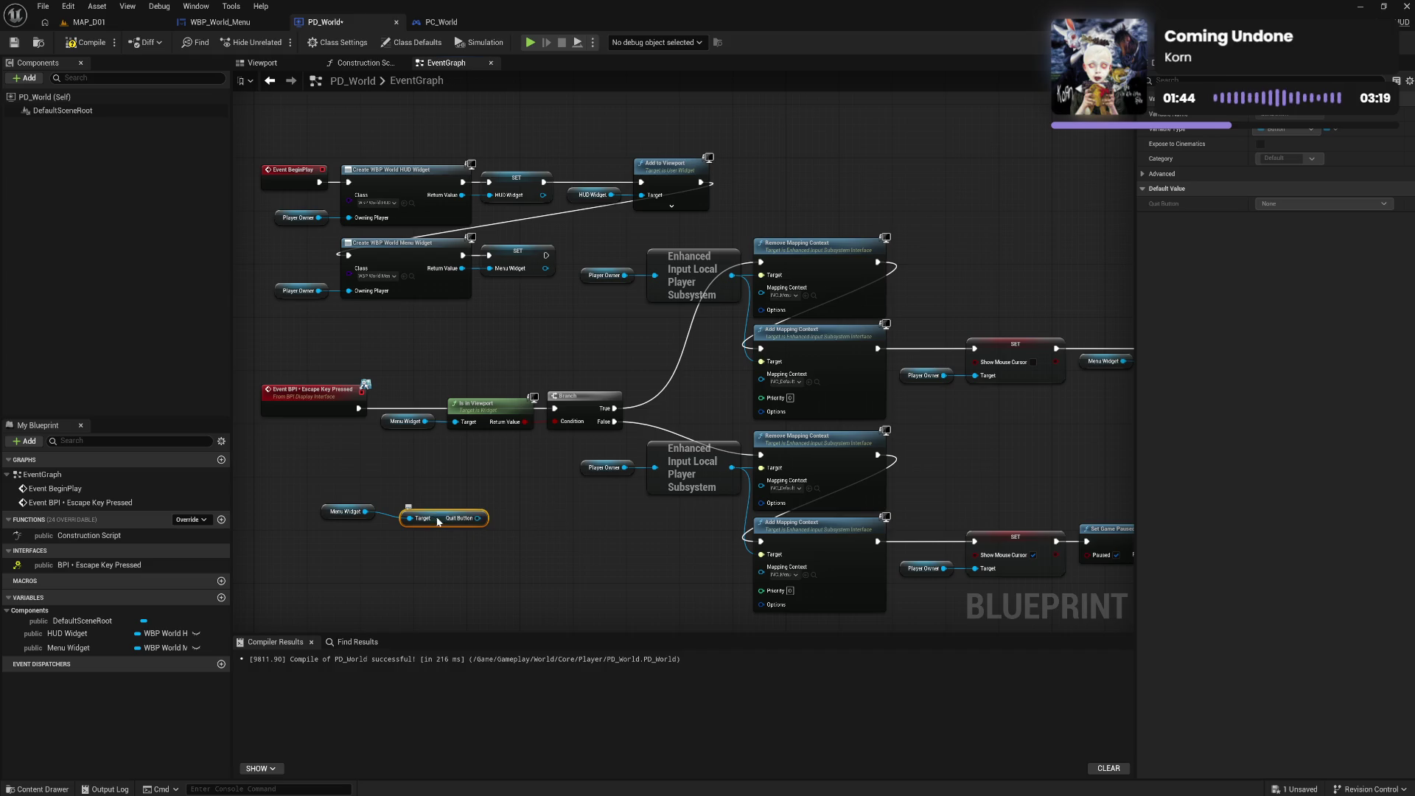
# Bind the Quit Button's On Clicked to a new custom event named Quit Button Clicked
pyautogui.moveTo(459, 511); pyautogui.dragTo(508, 551)
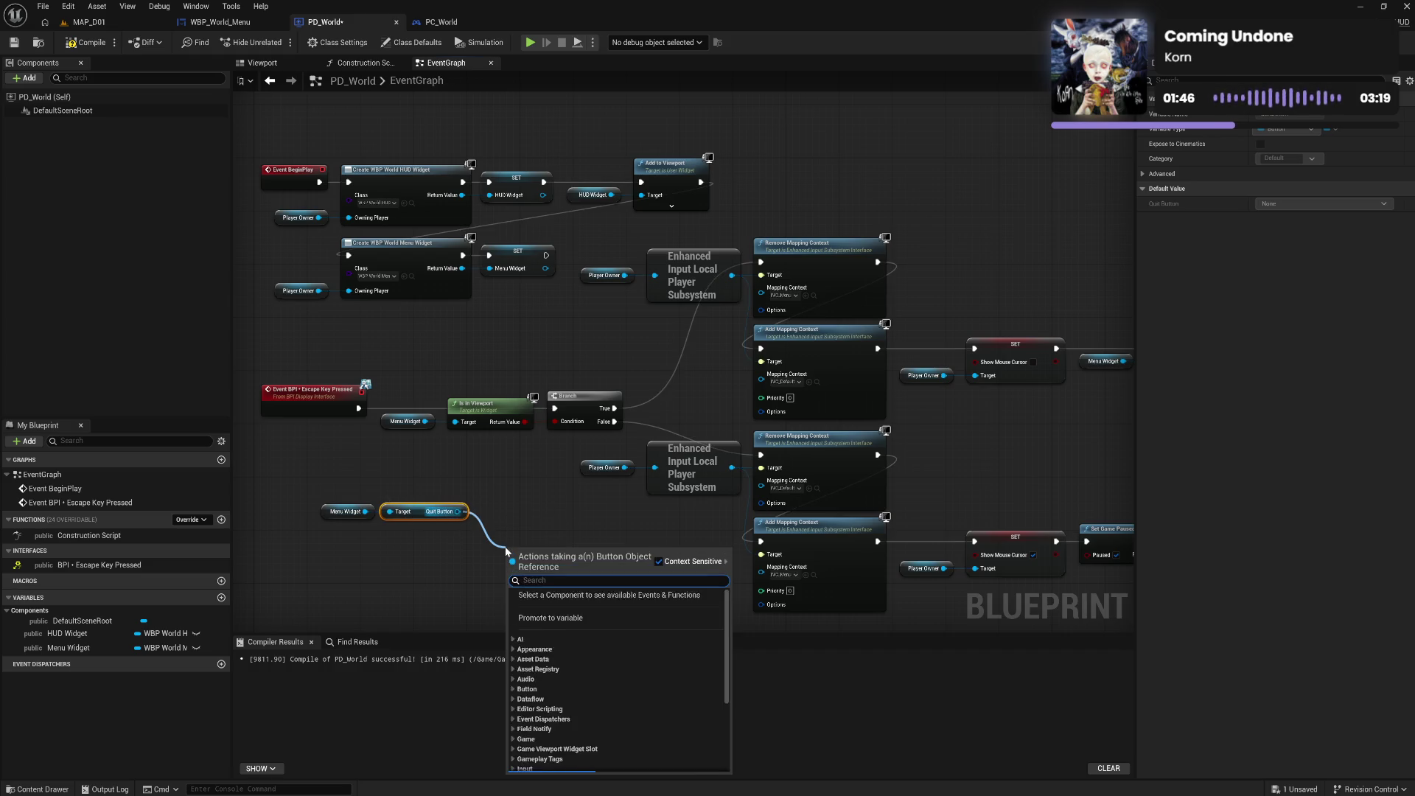
pyautogui.write('bind')
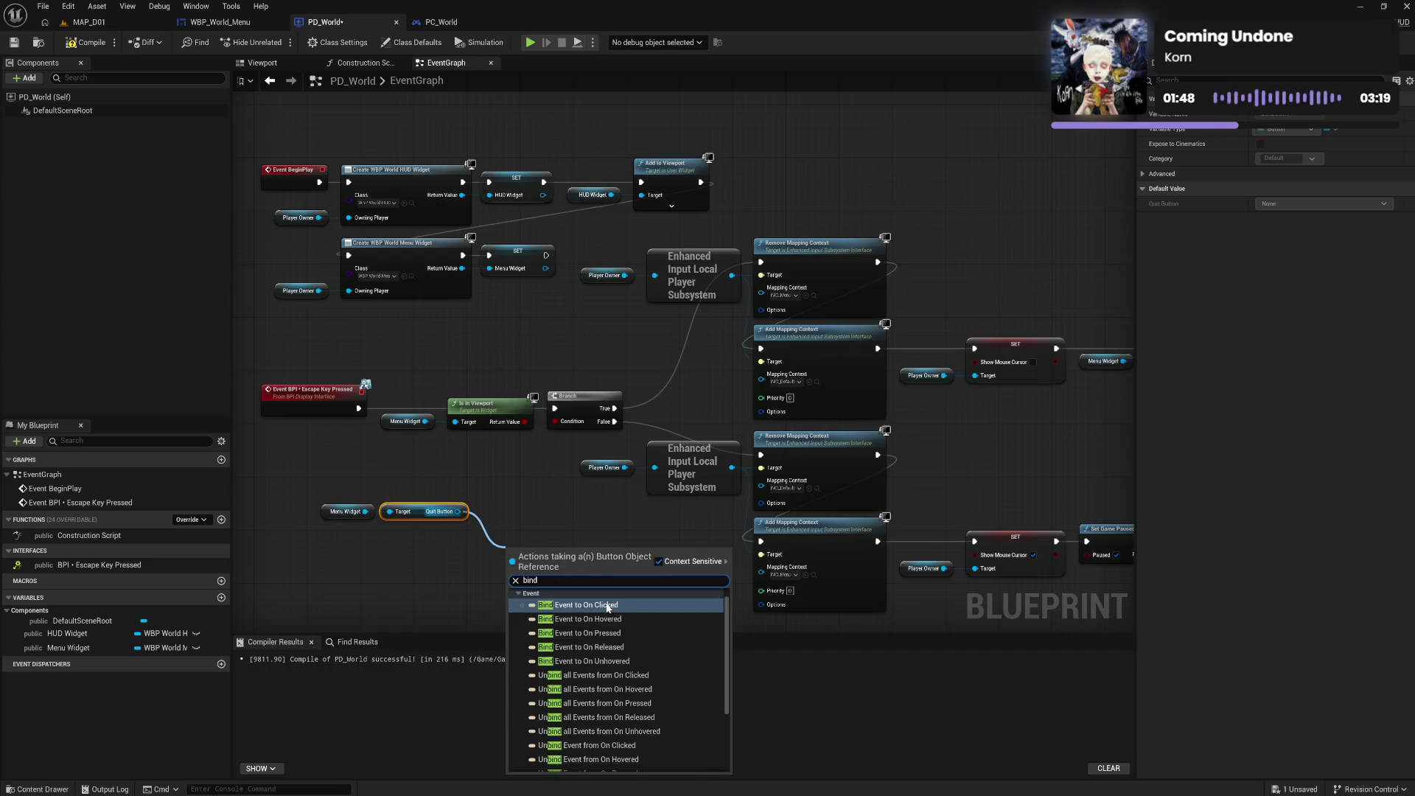
pyautogui.click(579, 604)
pyautogui.moveTo(567, 573)
pyautogui.mouseDown()
pyautogui.moveTo(546, 520)
pyautogui.moveTo(462, 559)
pyautogui.mouseUp()
pyautogui.write('custom')
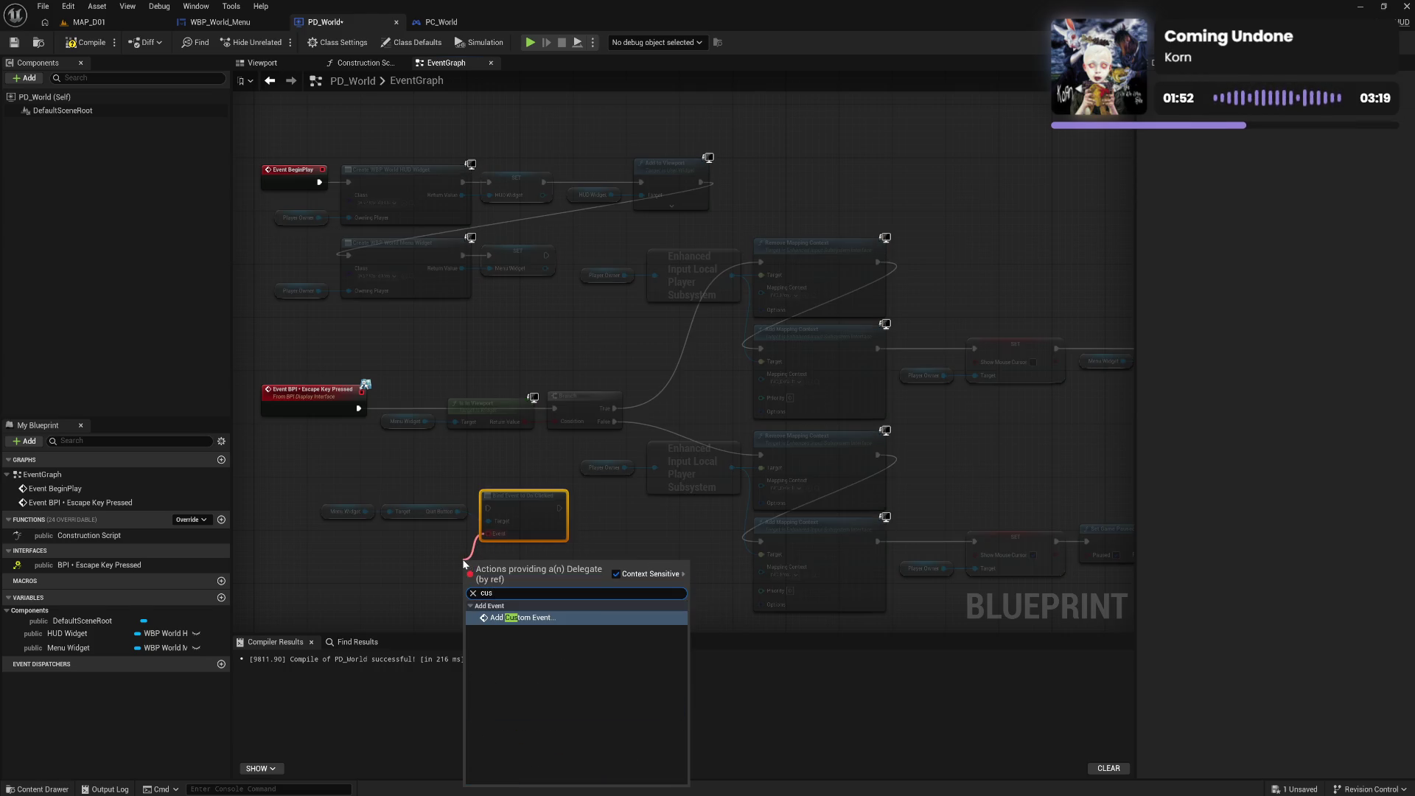
pyautogui.press('Return')
pyautogui.write('Cu')
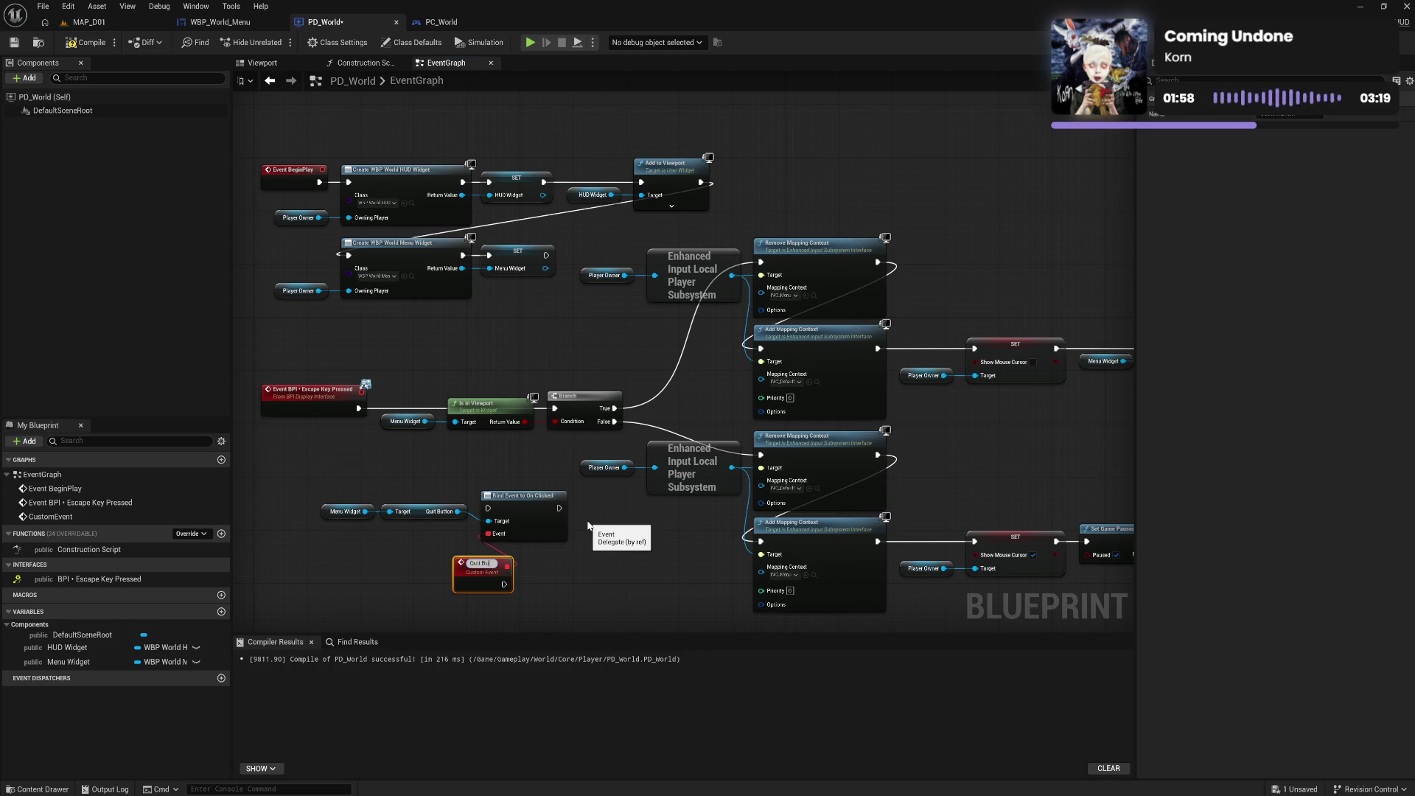
pyautogui.write('tton Clicked')
pyautogui.press('Return')
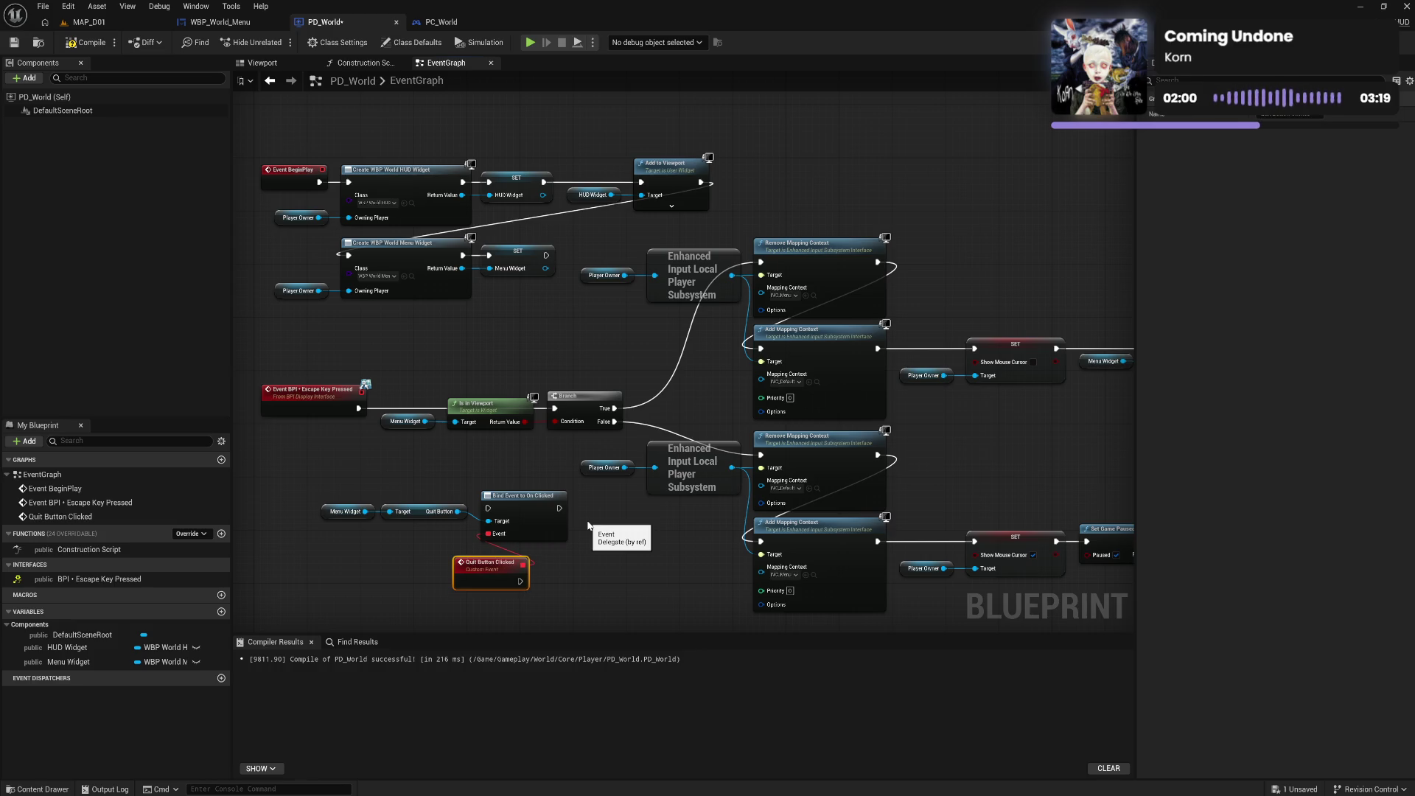
pyautogui.moveTo(491, 565); pyautogui.dragTo(397, 571)
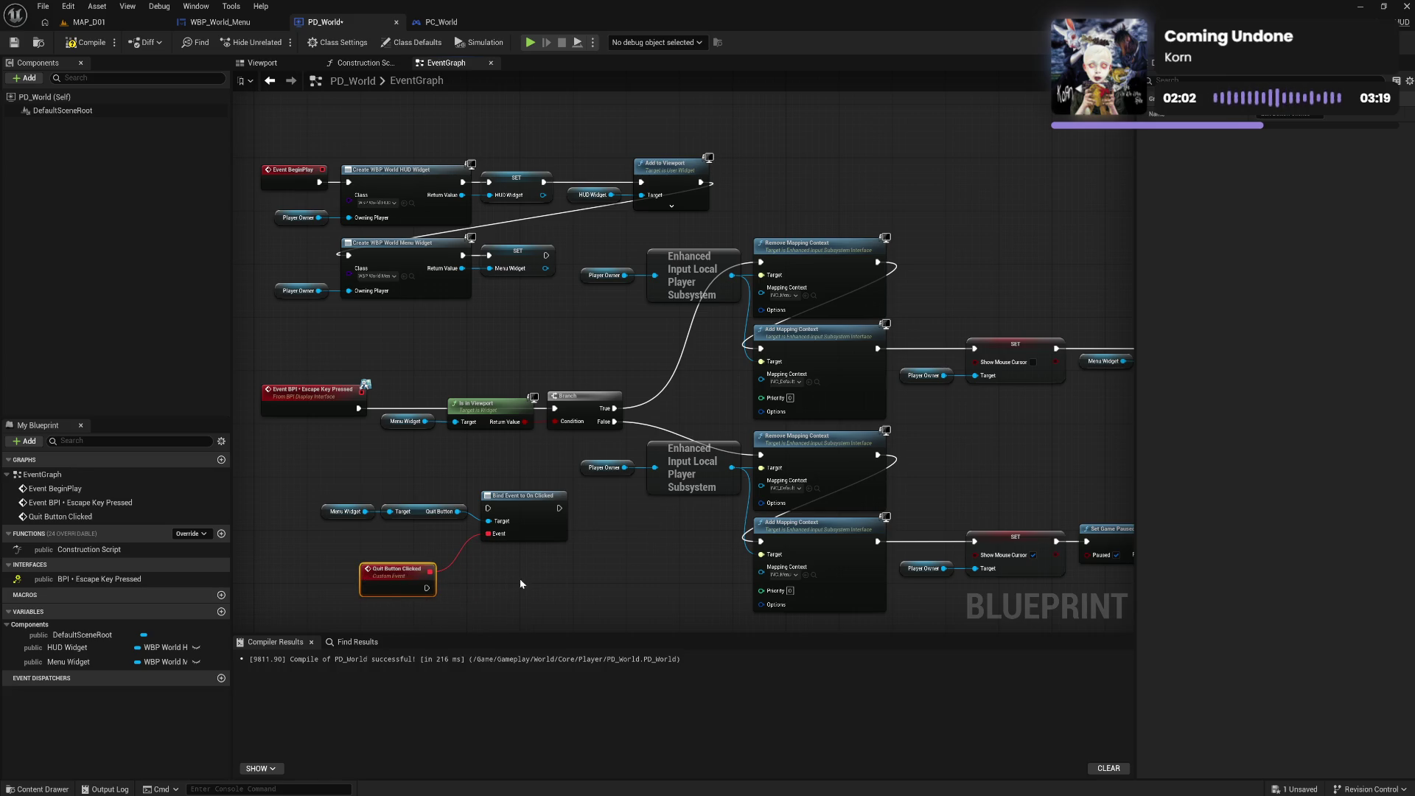
pyautogui.rightClick(499, 539)
pyautogui.write('pl own')
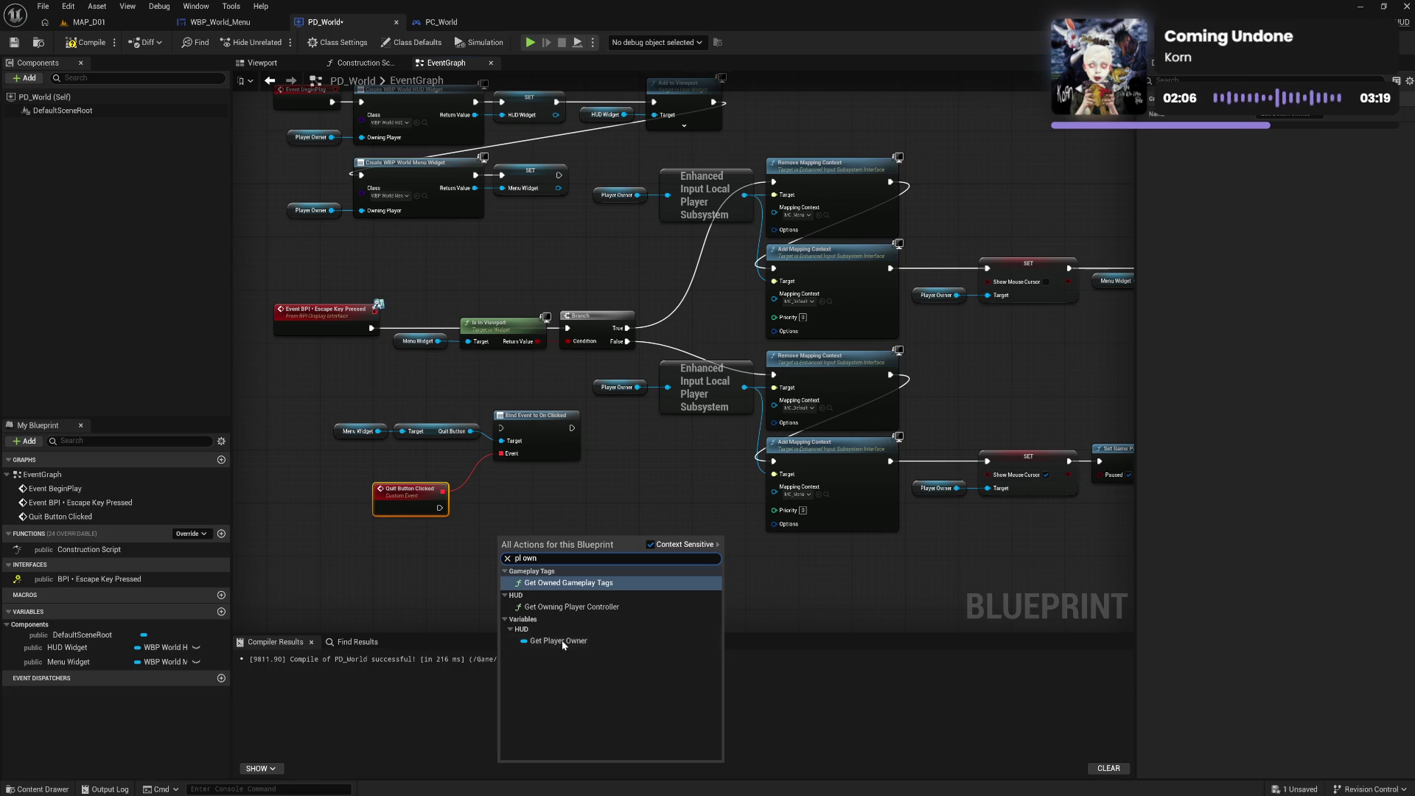
# Build a trial Player Owner → AC Save Game Manager → Save Campaign node chain
pyautogui.click(562, 641)
pyautogui.moveTo(538, 538); pyautogui.dragTo(574, 557)
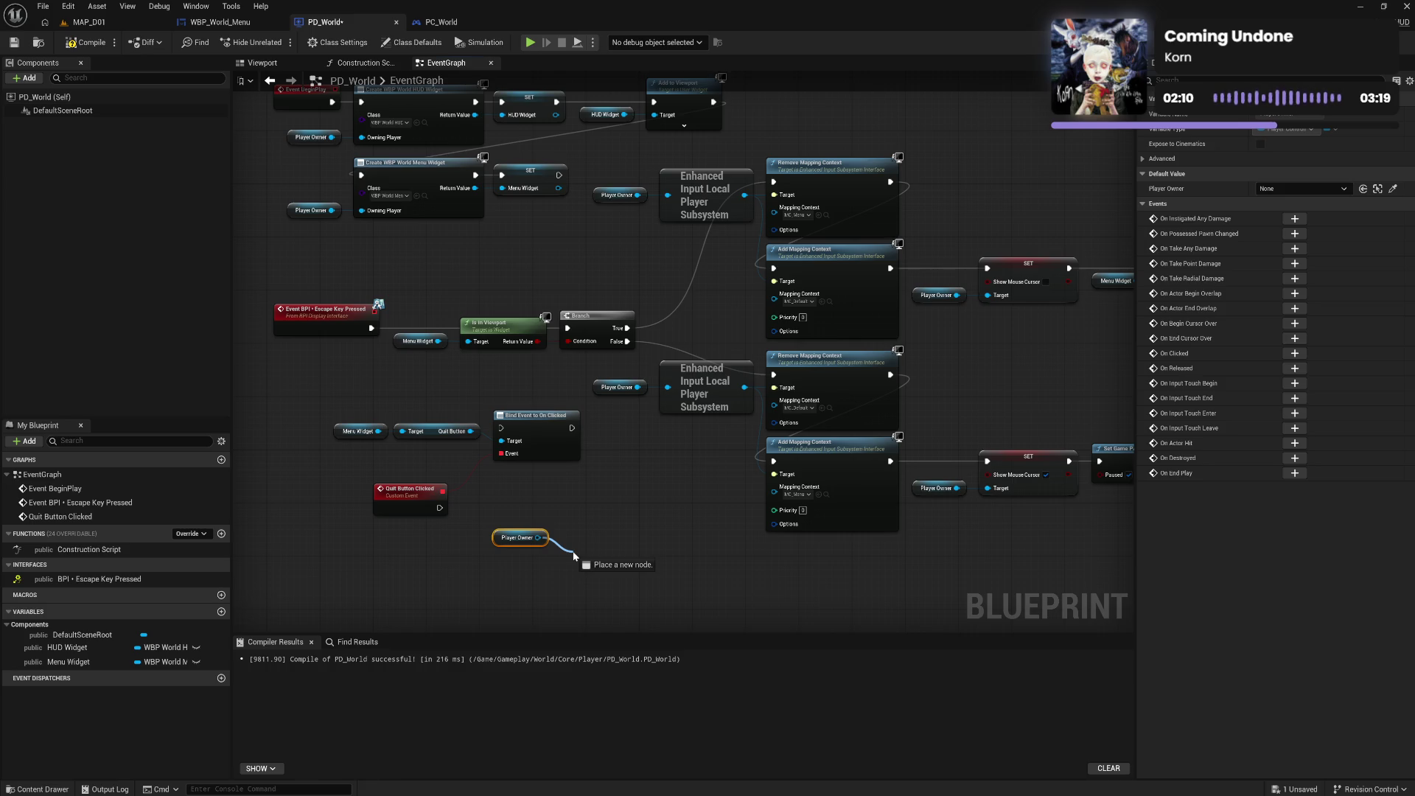
pyautogui.moveTo(574, 556); pyautogui.dragTo(575, 556)
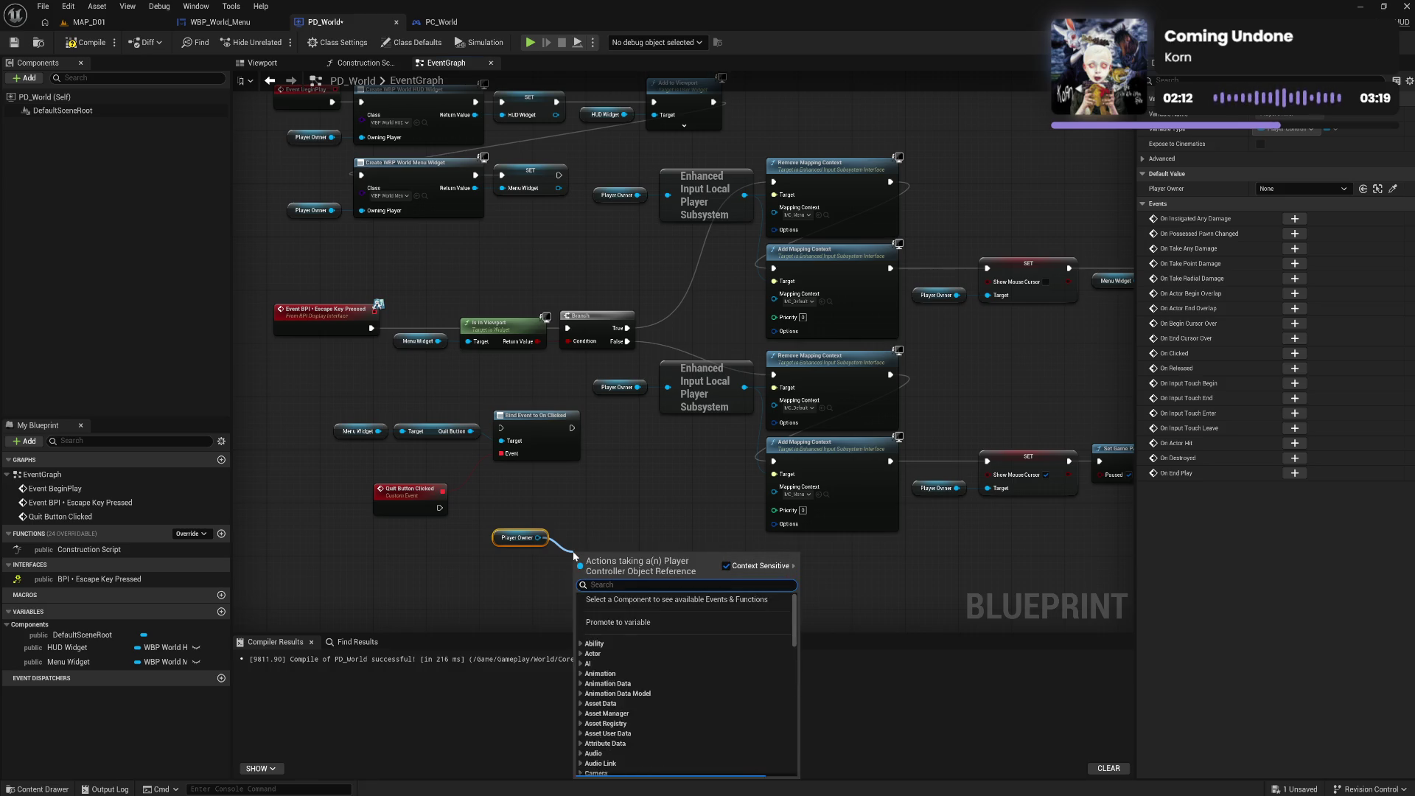
pyautogui.write('save game')
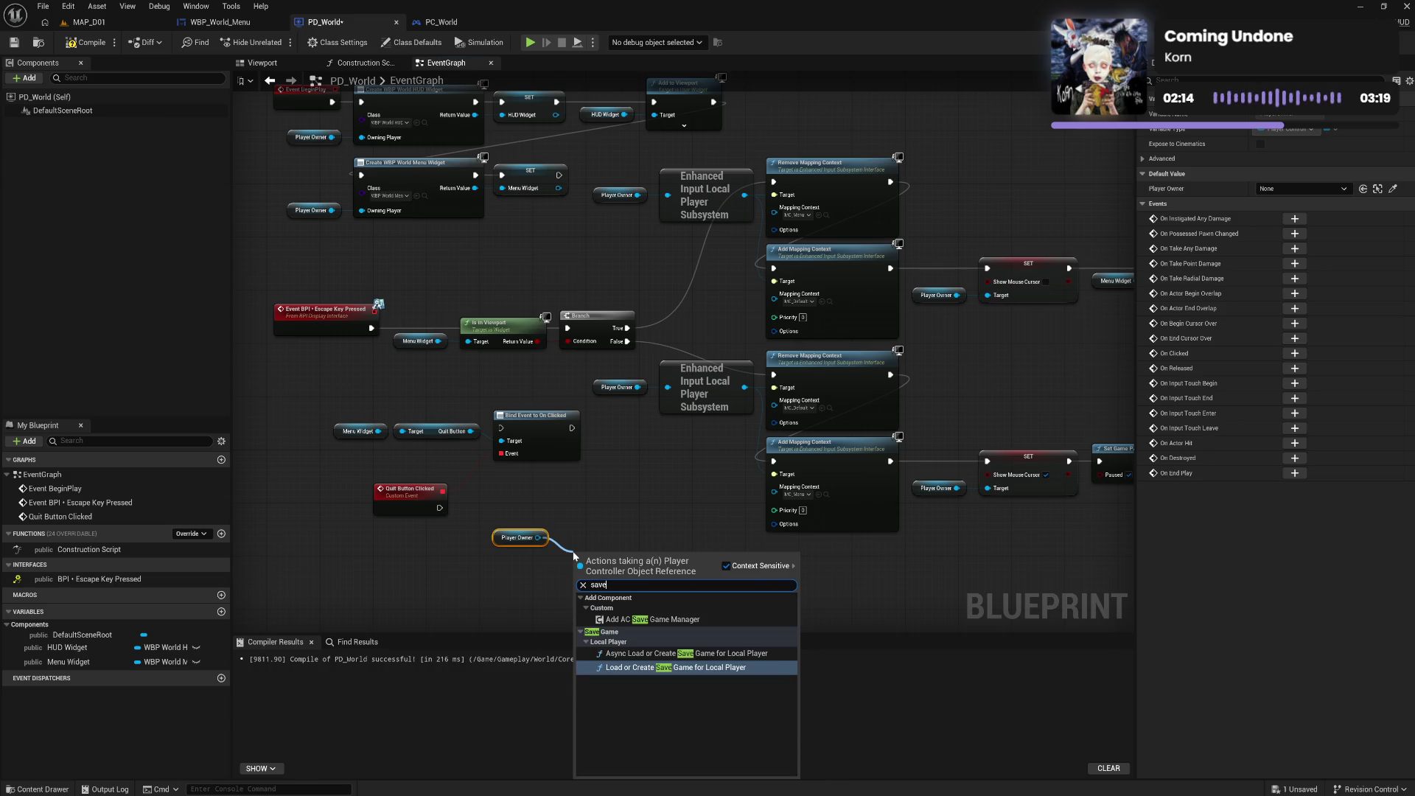
pyautogui.click(627, 620)
pyautogui.moveTo(613, 582)
pyautogui.mouseDown()
pyautogui.moveTo(602, 526)
pyautogui.moveTo(524, 553)
pyautogui.moveTo(598, 583)
pyautogui.mouseUp()
pyautogui.keyDown('shift'); pyautogui.click(520, 538); pyautogui.keyUp('shift')
pyautogui.write('save')
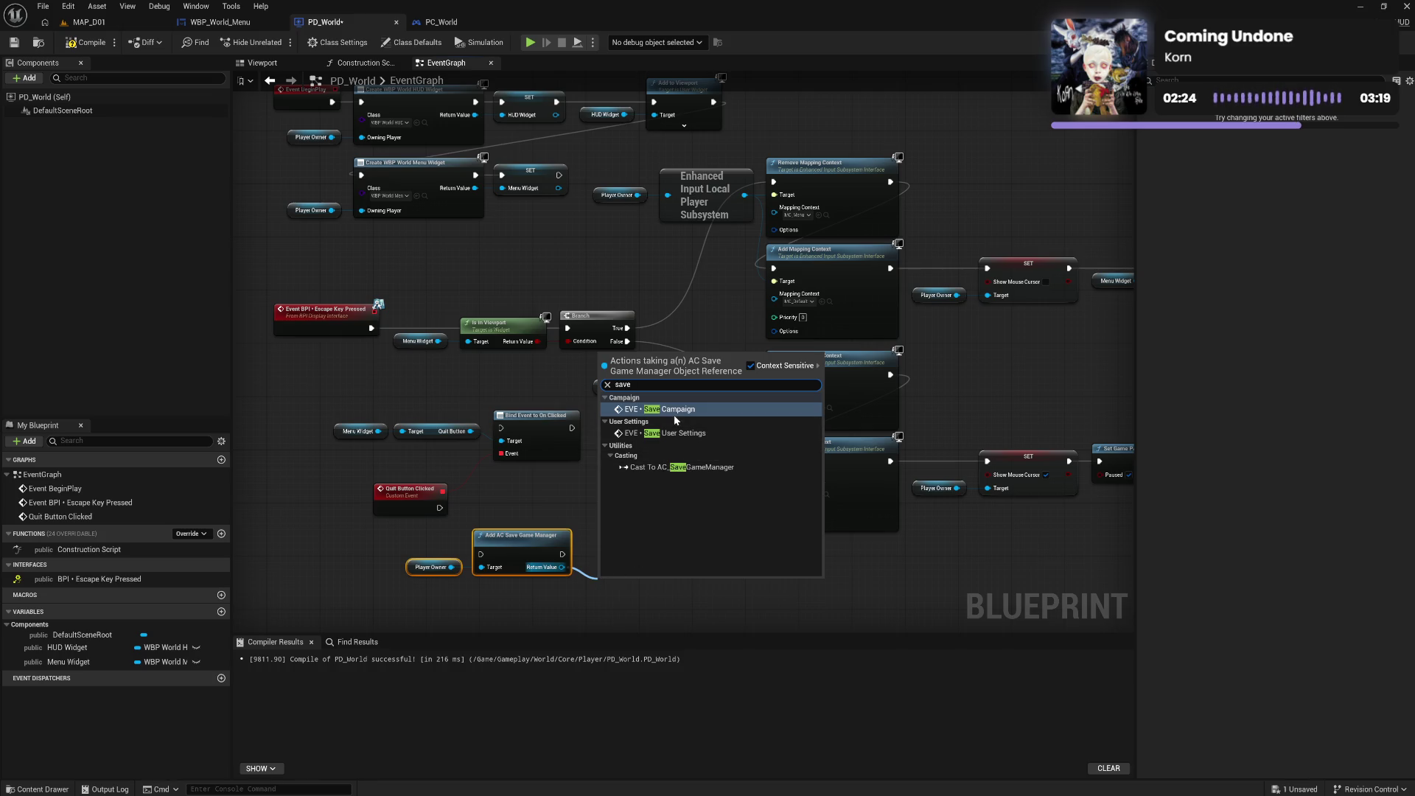
pyautogui.click(676, 410)
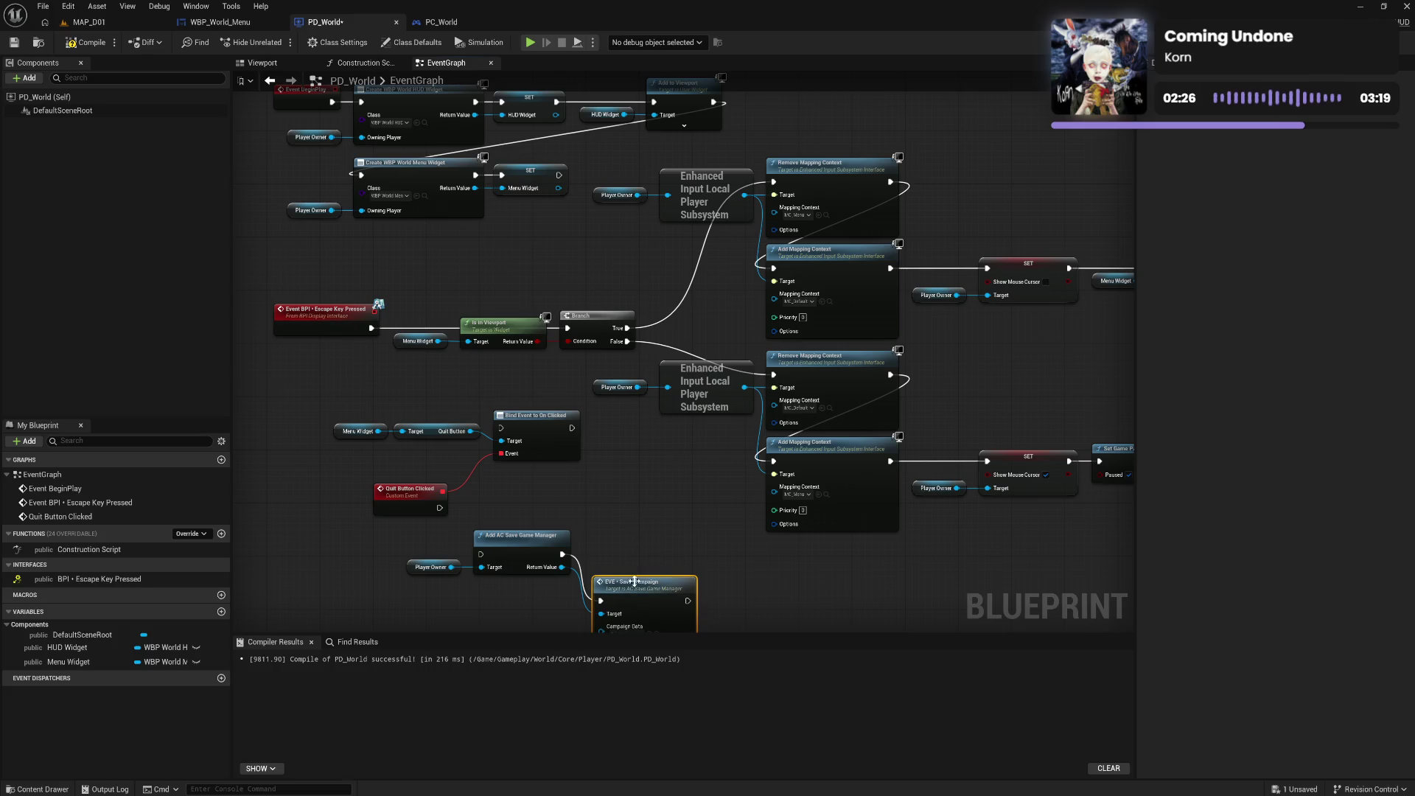
pyautogui.moveTo(627, 537); pyautogui.dragTo(623, 550)
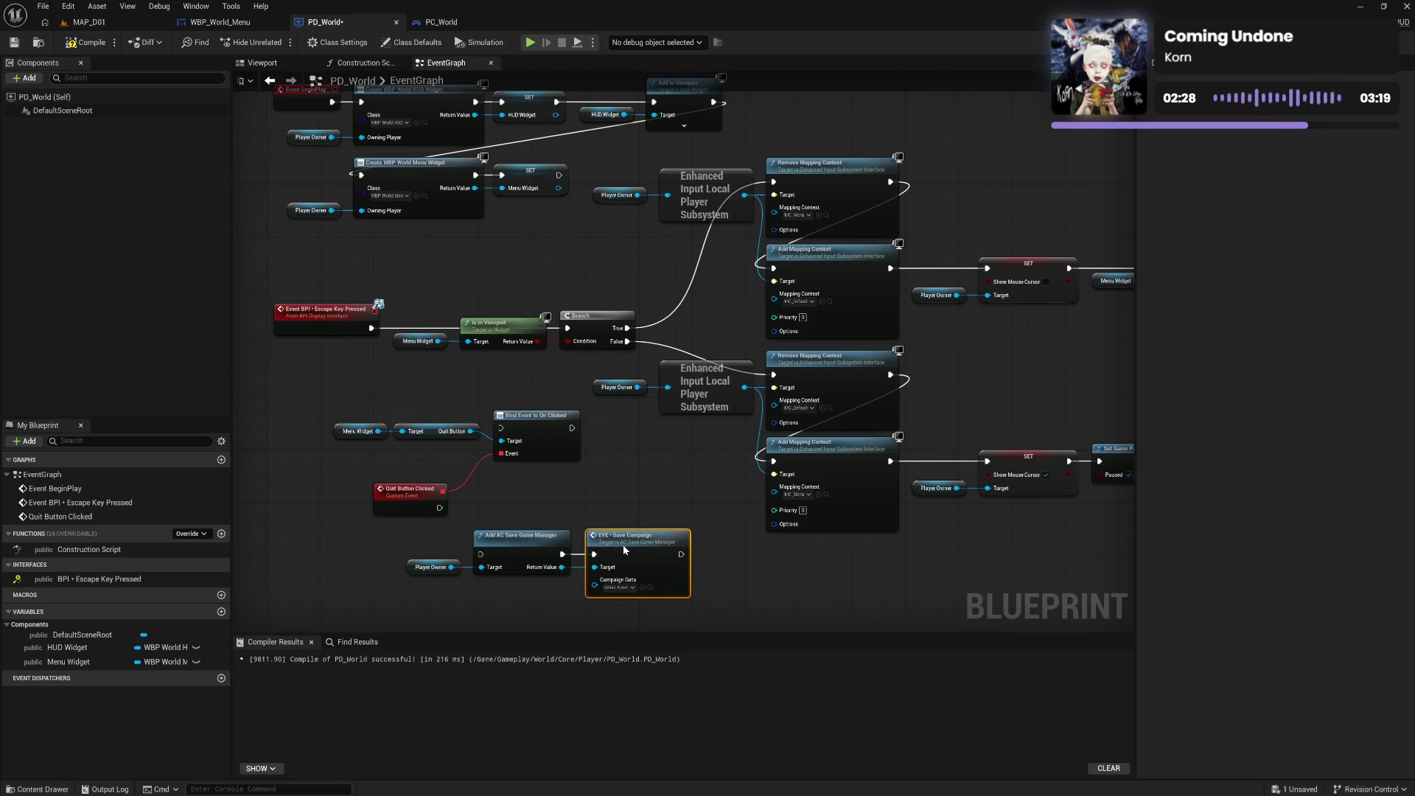
# Box-select the three trial save-game nodes and delete them
pyautogui.click(435, 532)
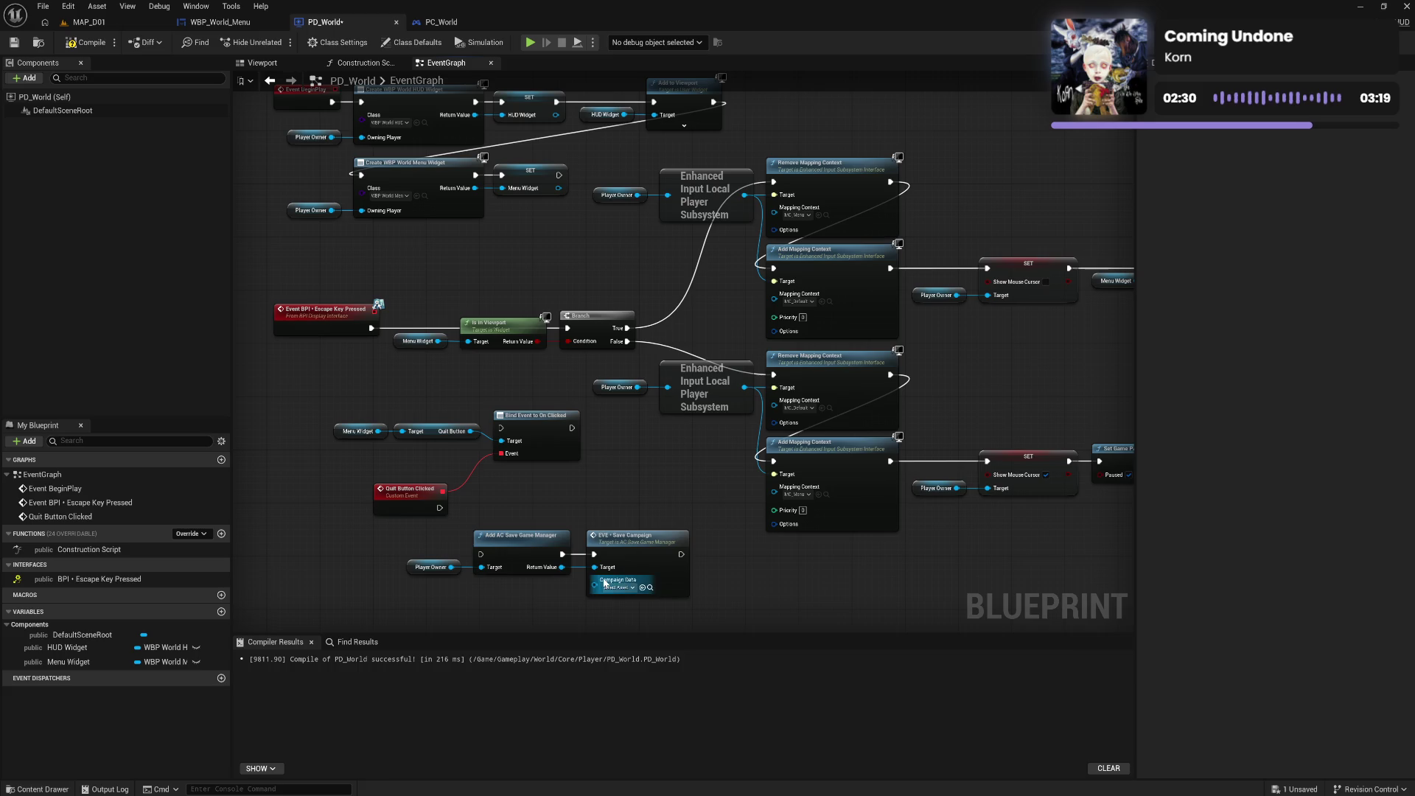
pyautogui.moveTo(435, 531); pyautogui.dragTo(693, 598)
pyautogui.moveTo(652, 556); pyautogui.dragTo(458, 576)
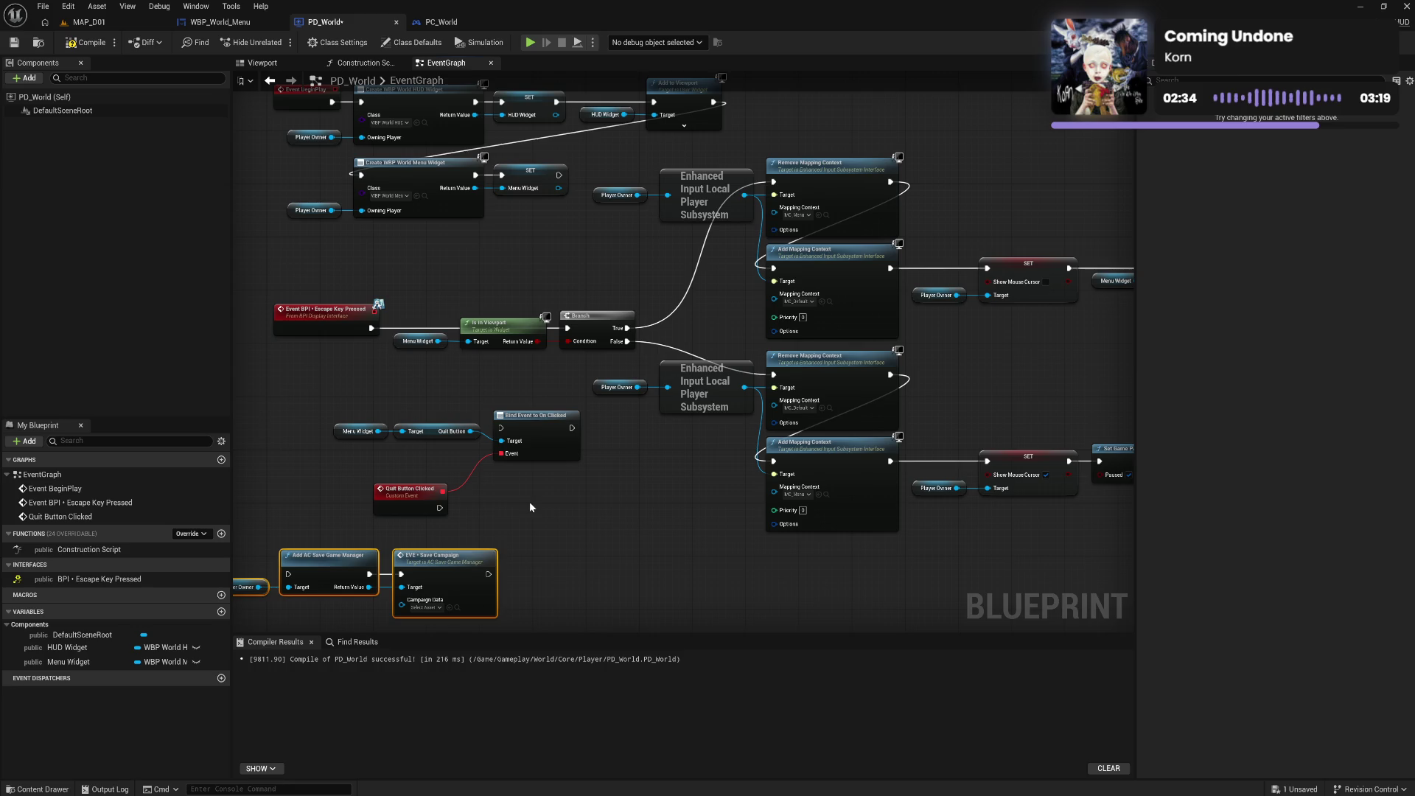
pyautogui.moveTo(530, 505); pyautogui.dragTo(594, 493)
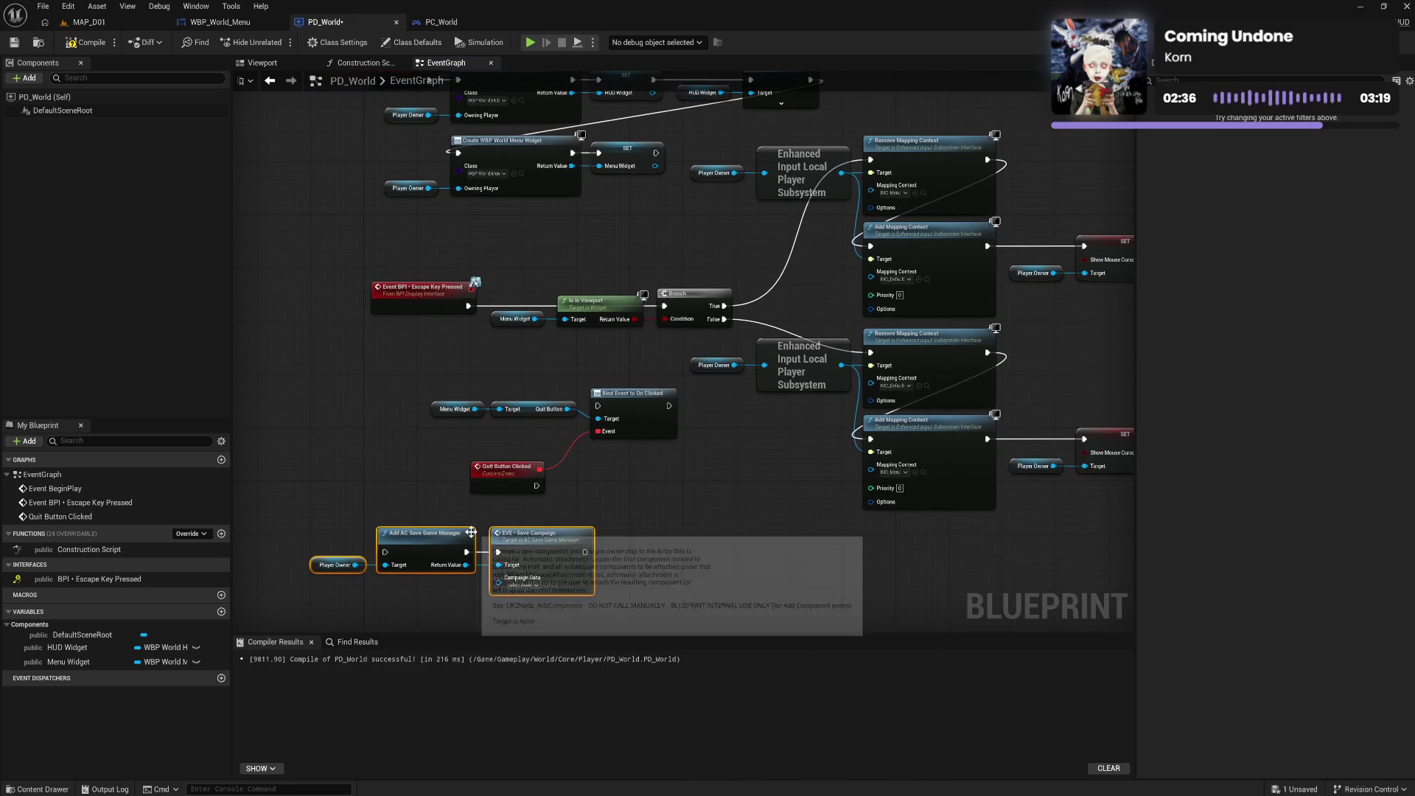
pyautogui.moveTo(558, 546); pyautogui.dragTo(589, 553)
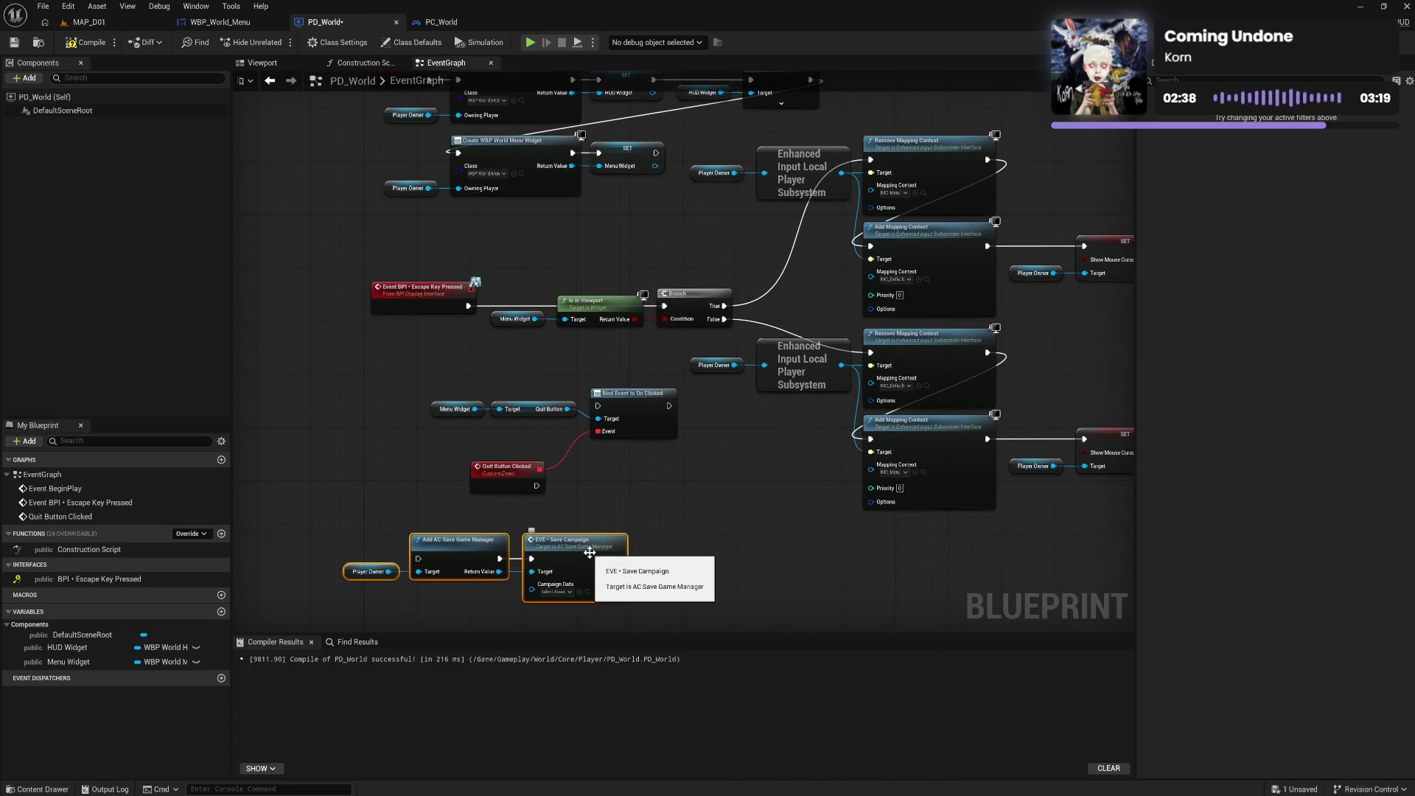
pyautogui.press('Delete')
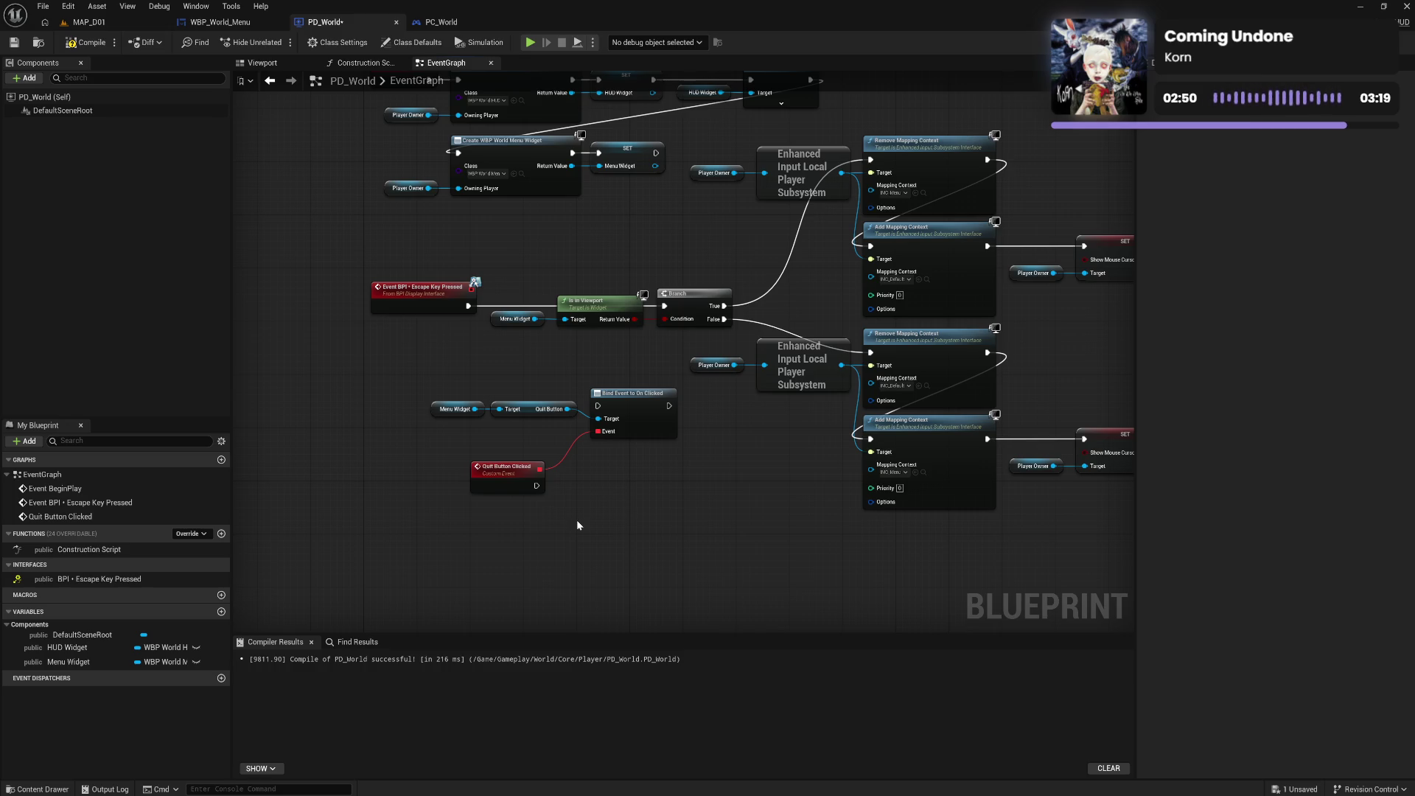
pyautogui.moveTo(727, 516)
pyautogui.mouseDown()
pyautogui.moveTo(452, 527)
pyautogui.moveTo(573, 500)
pyautogui.mouseUp()
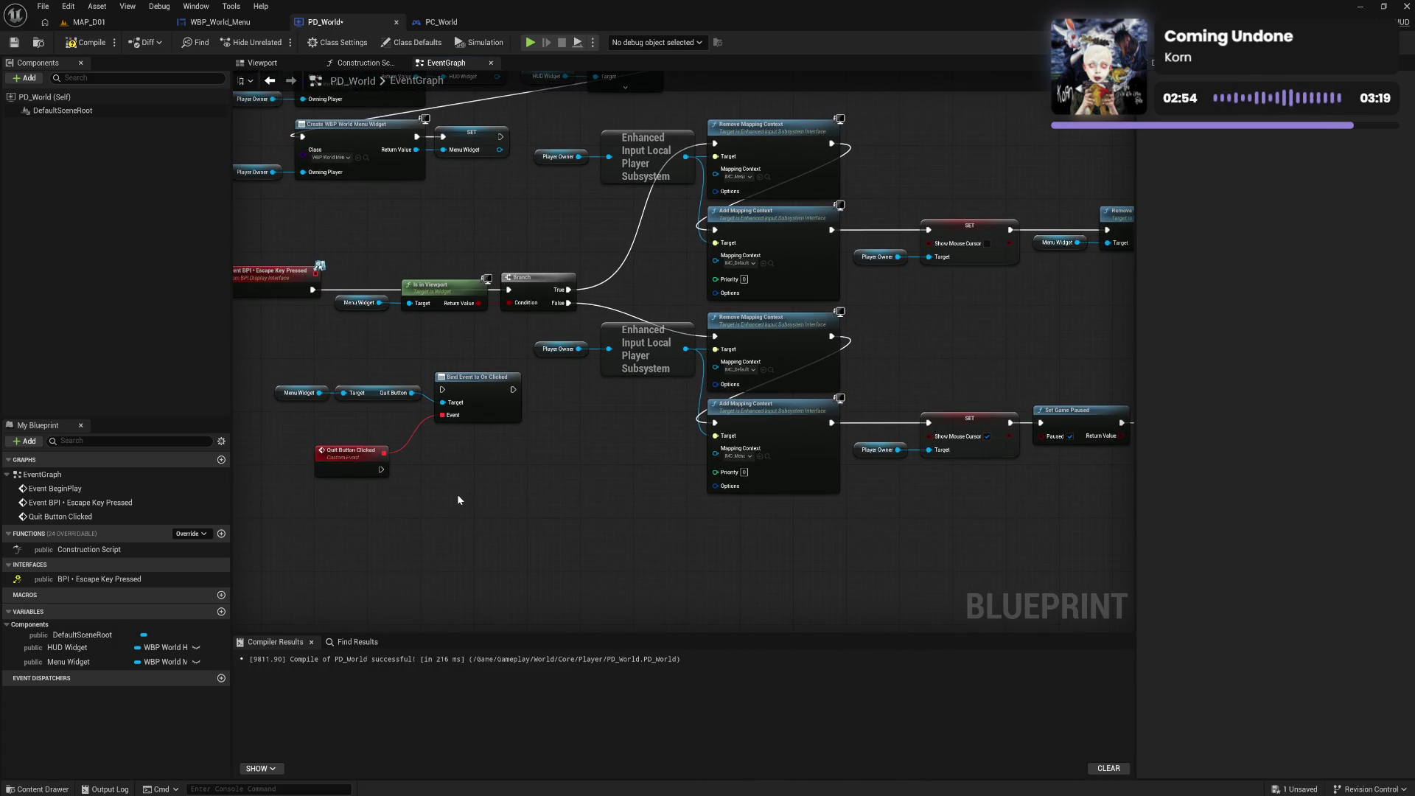
# Add an Open Level (by Object Reference) node set to MAP_M01, fired by Quit Button Clicked
pyautogui.moveTo(457, 494); pyautogui.dragTo(579, 477)
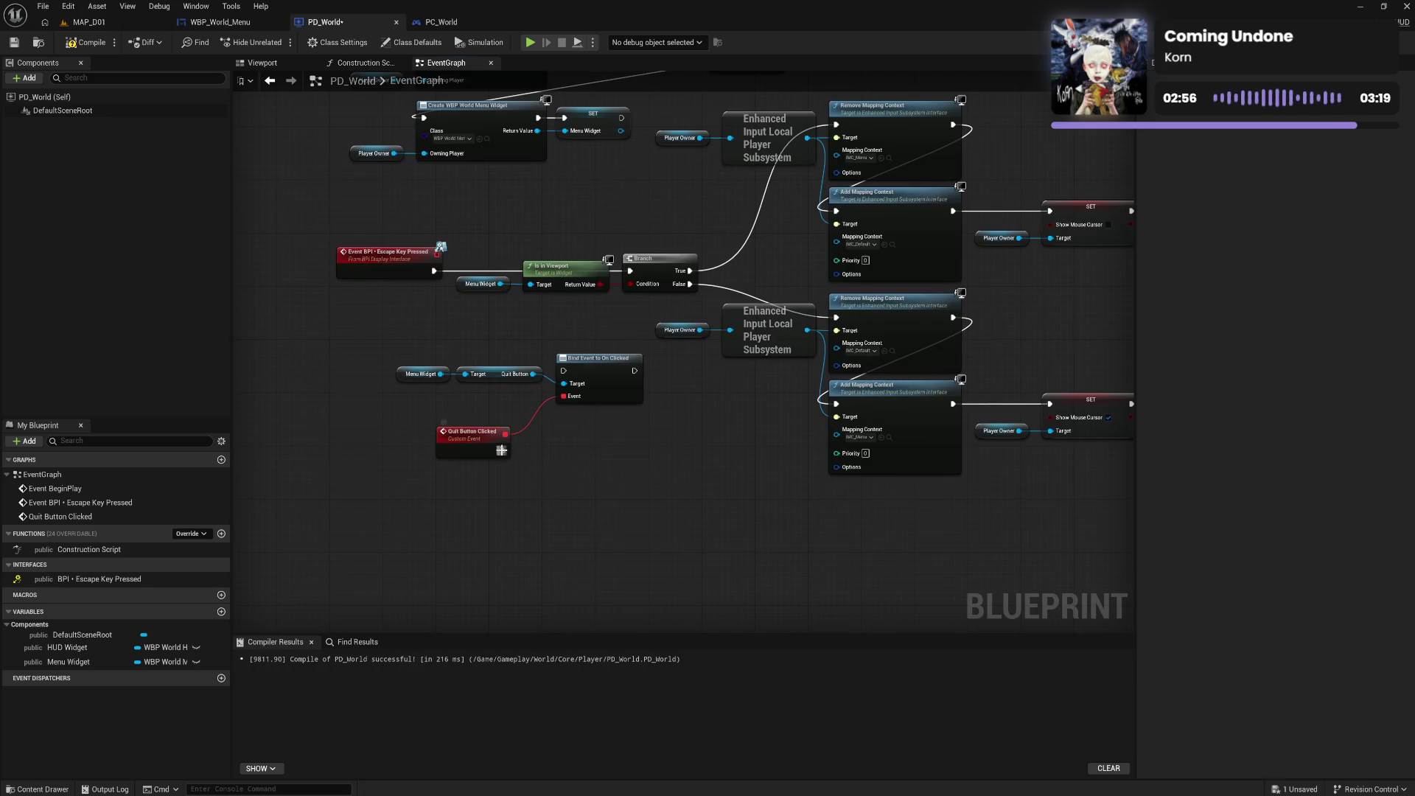
pyautogui.rightClick(551, 458)
pyautogui.write('open')
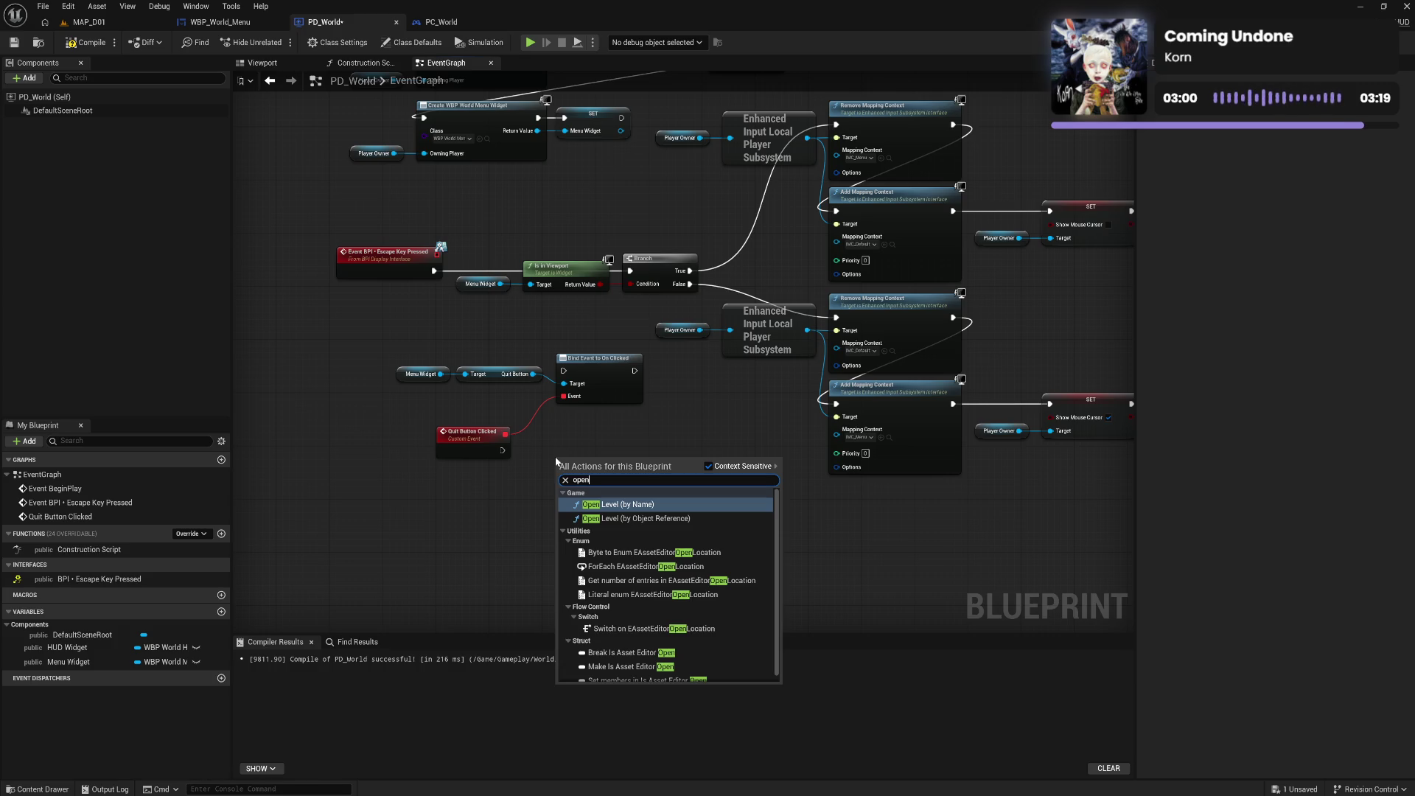
pyautogui.press('Down')
pyautogui.press('Return')
pyautogui.moveTo(502, 453)
pyautogui.mouseDown()
pyautogui.moveTo(578, 474)
pyautogui.moveTo(558, 471)
pyautogui.mouseUp()
pyautogui.click(581, 491)
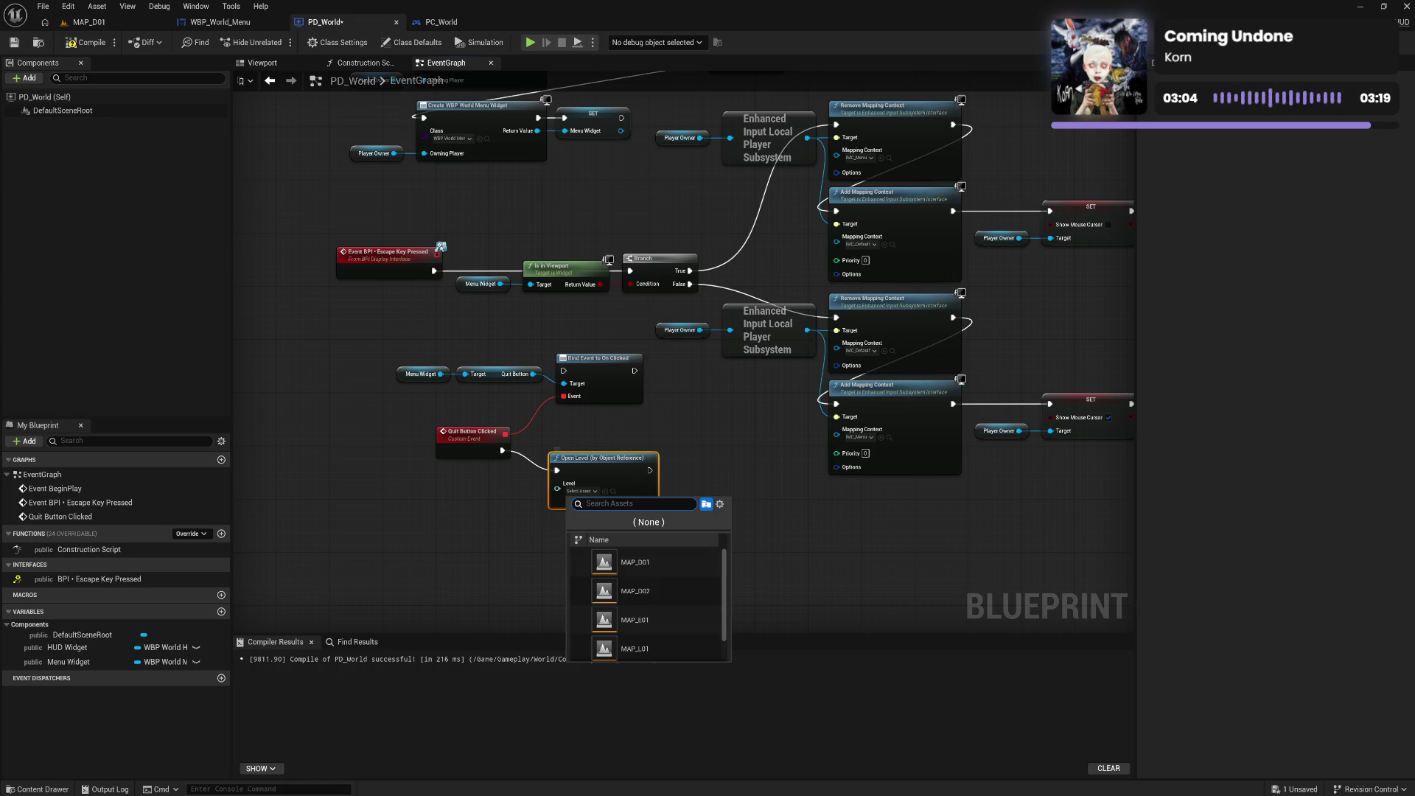
pyautogui.scroll(-1, 679, 584)
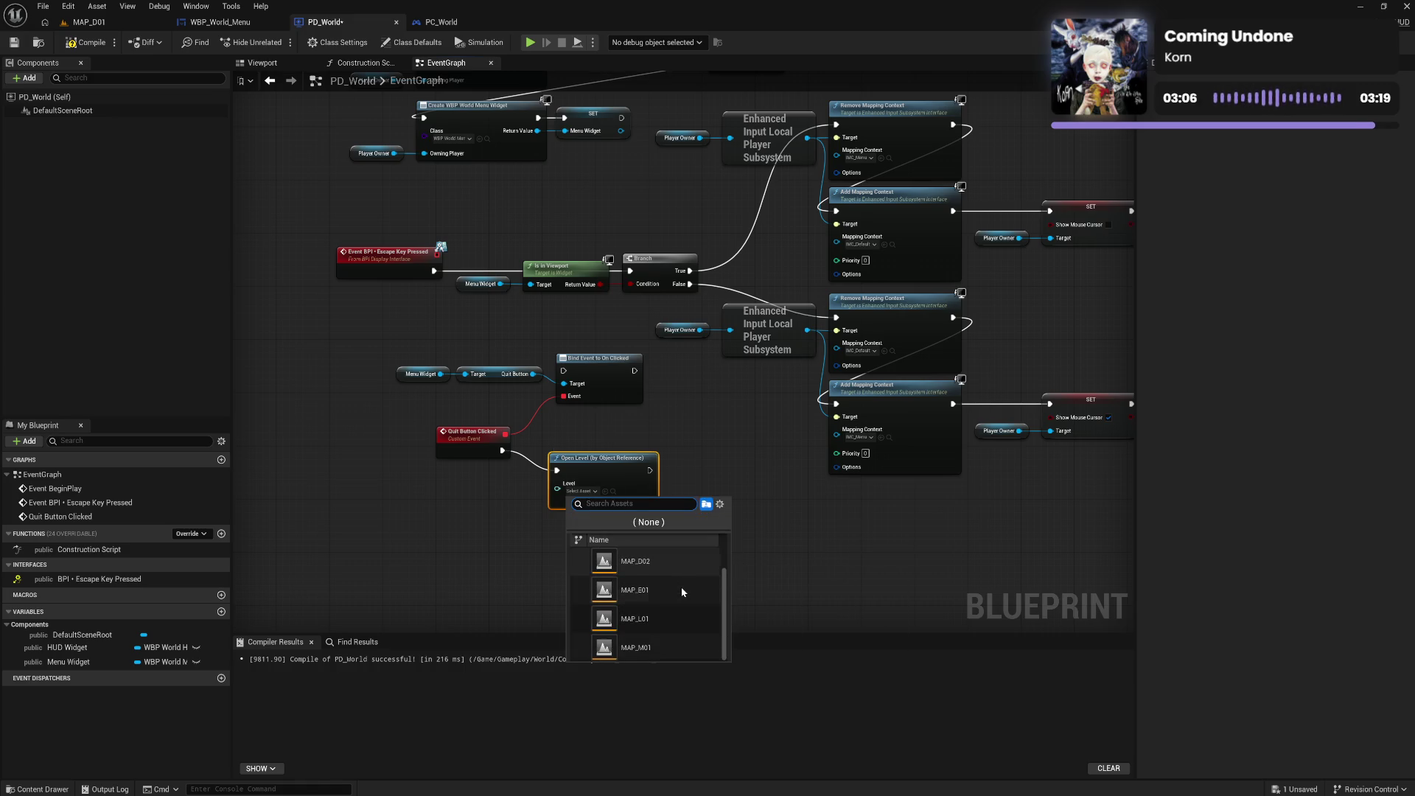
pyautogui.click(665, 643)
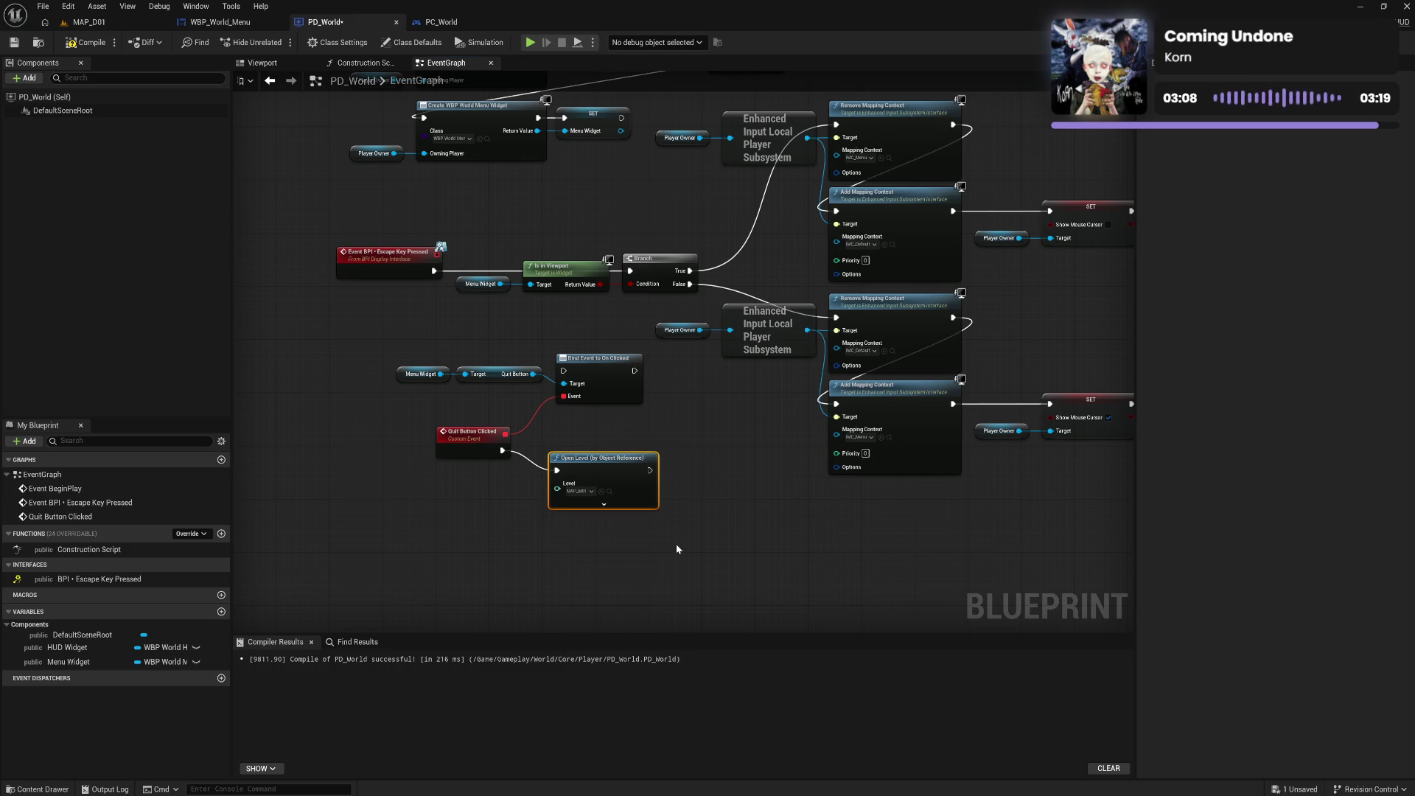
pyautogui.moveTo(604, 475); pyautogui.dragTo(584, 455)
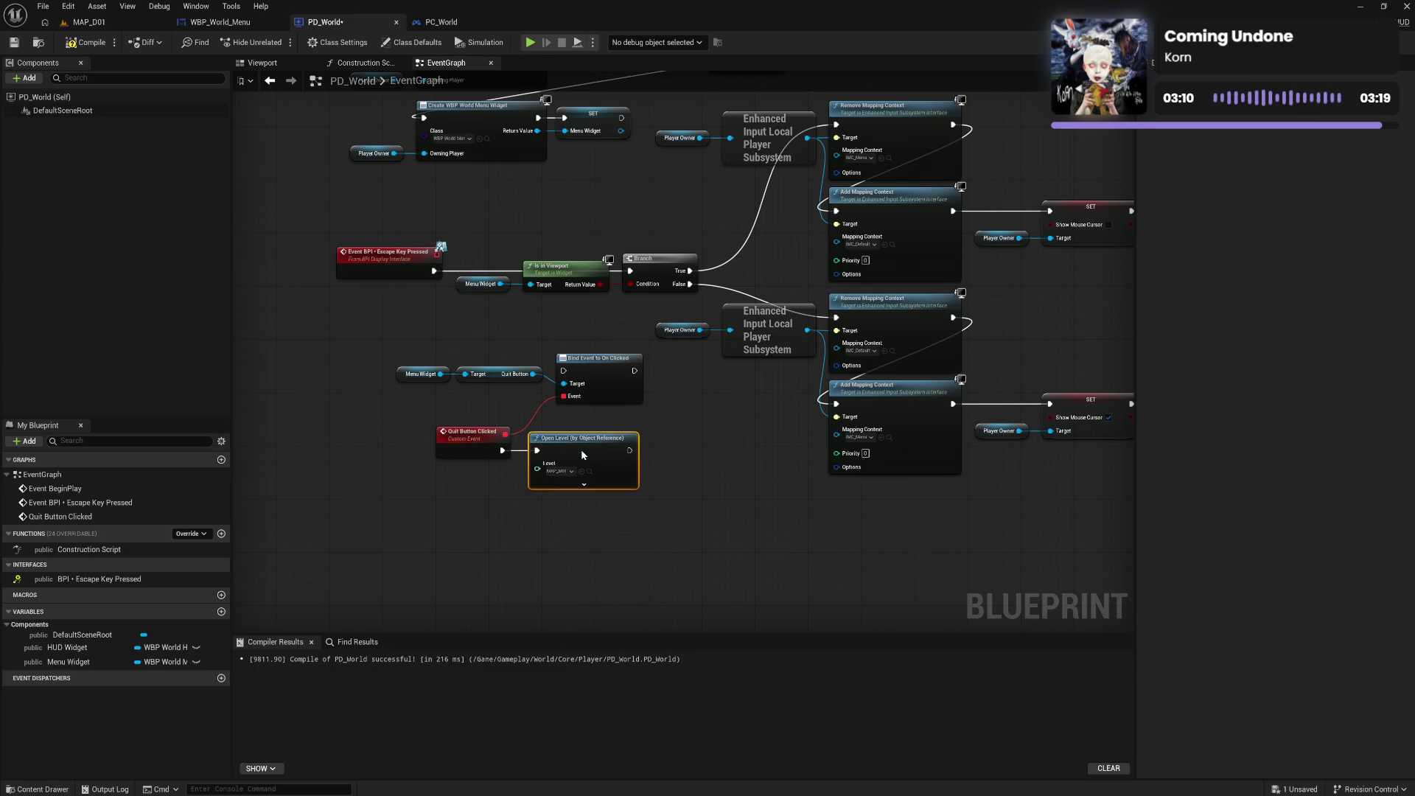
# Wire the SET Menu Widget node's execution into Bind Event to On Clicked
pyautogui.moveTo(413, 440)
pyautogui.mouseDown()
pyautogui.moveTo(589, 464)
pyautogui.moveTo(595, 449)
pyautogui.moveTo(578, 453)
pyautogui.mouseUp()
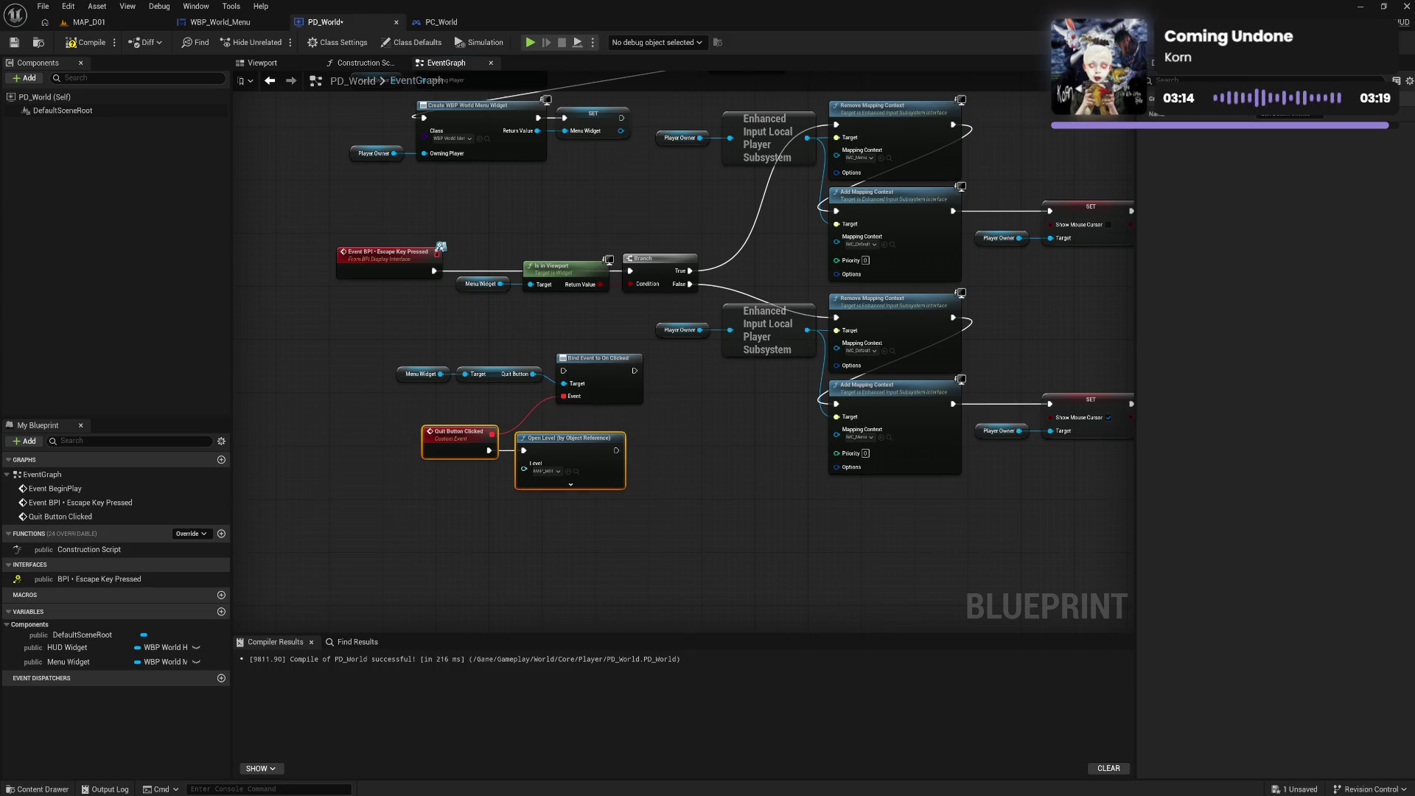
pyautogui.scroll(3, 626, 251)
pyautogui.moveTo(626, 251)
pyautogui.mouseDown()
pyautogui.moveTo(634, 501)
pyautogui.moveTo(568, 505)
pyautogui.mouseUp()
pyautogui.click(490, 398)
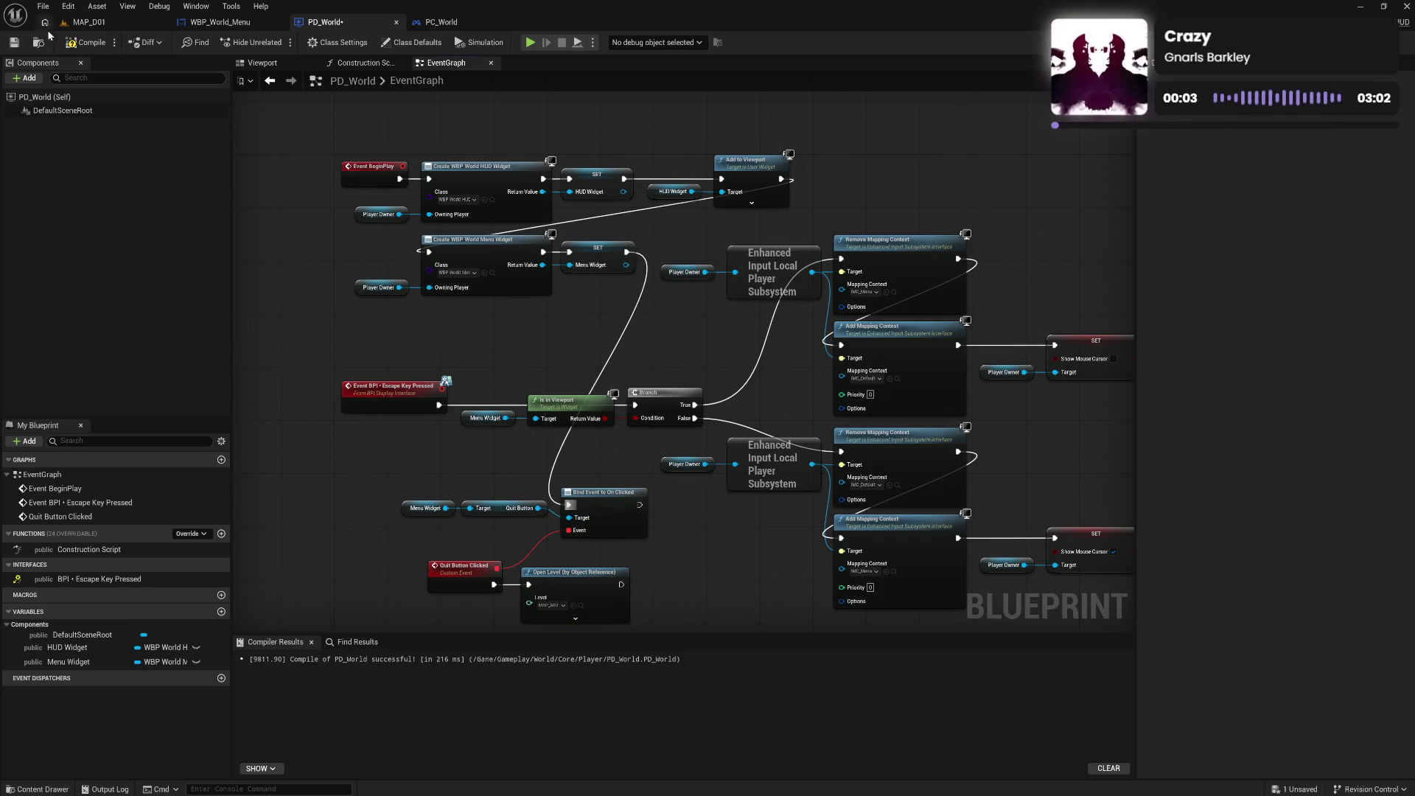
# Compile PD_World and start a play test in the MAP_D01 level
pyautogui.click(87, 42)
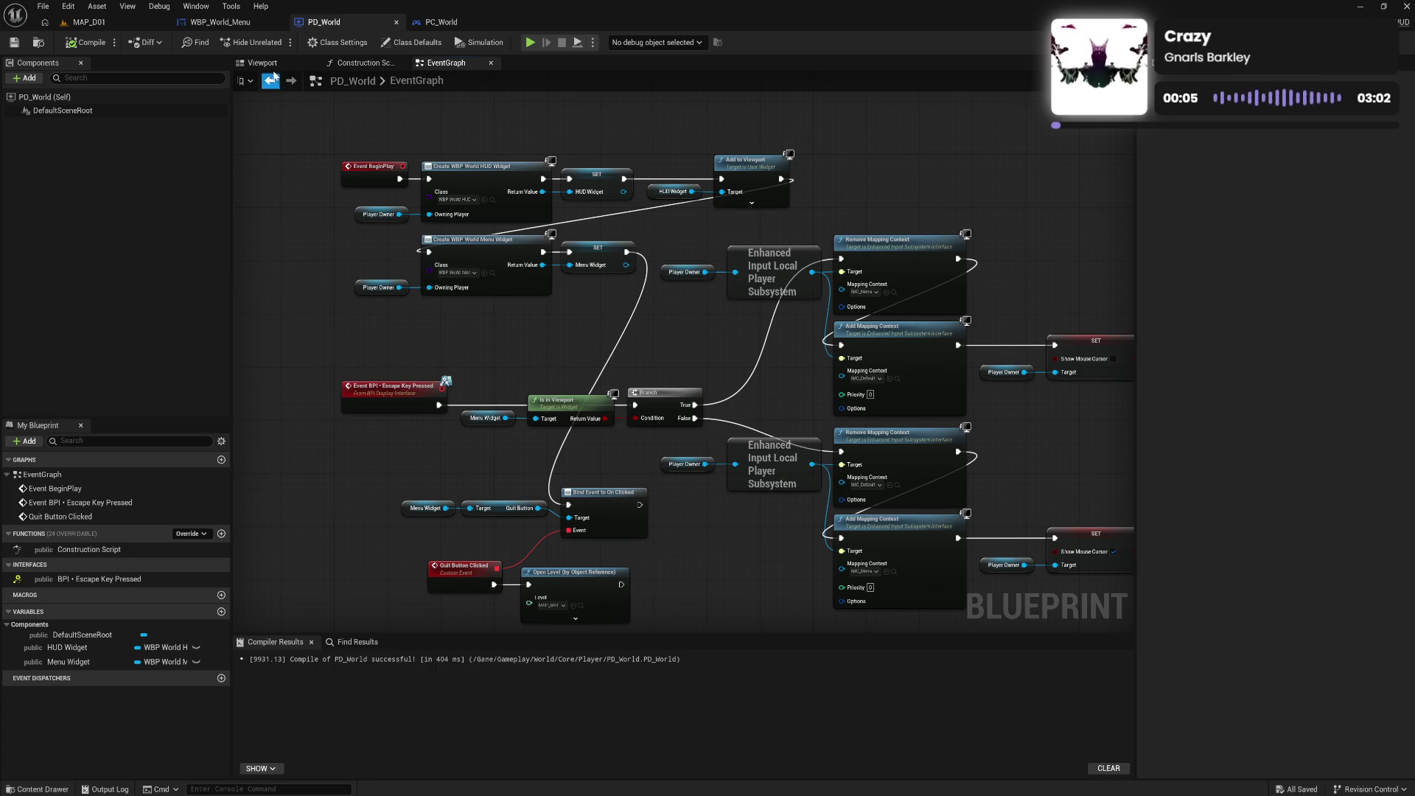
pyautogui.click(137, 28)
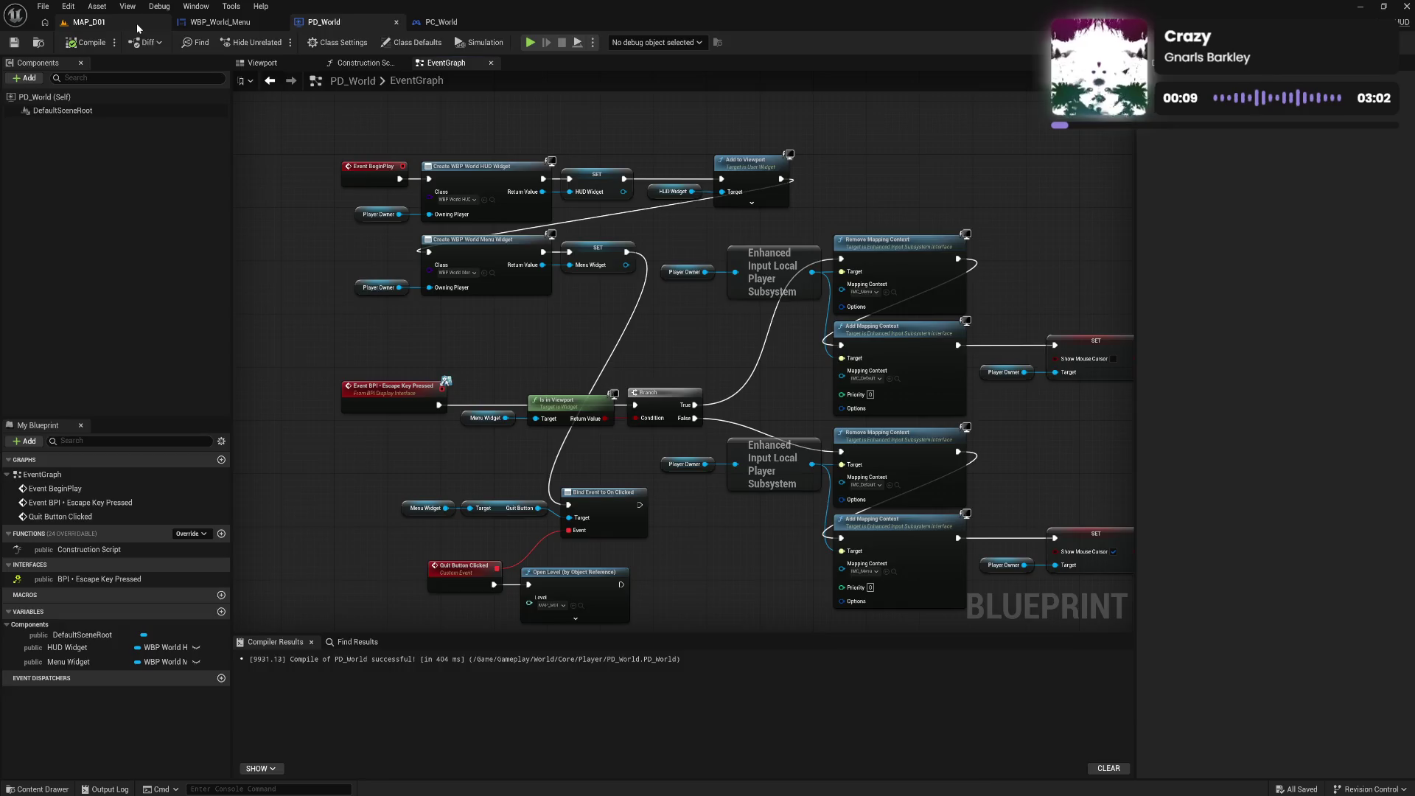
pyautogui.click(277, 42)
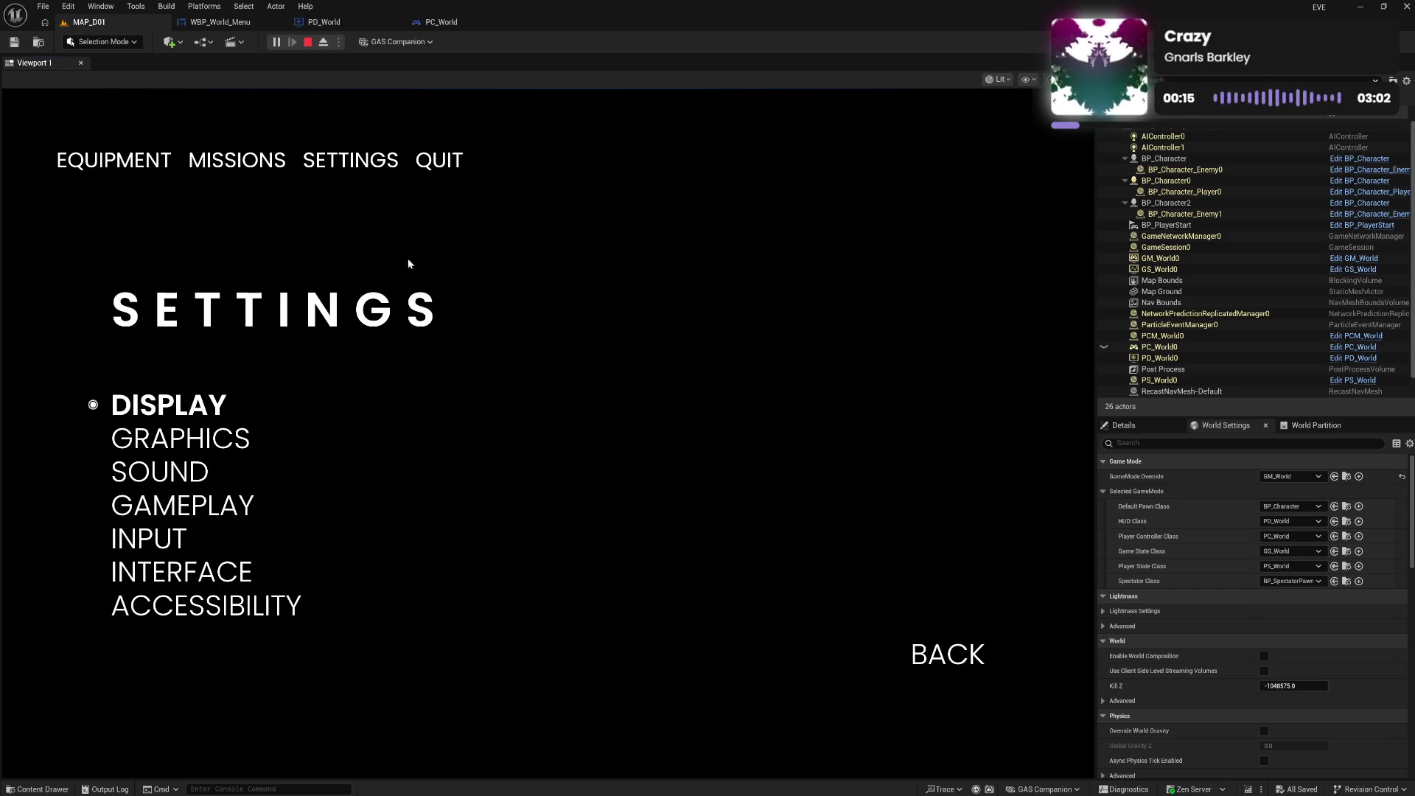
# Quit from the pause menu to the main menu three times, continuing in between, then stop the session
pyautogui.click(438, 163)
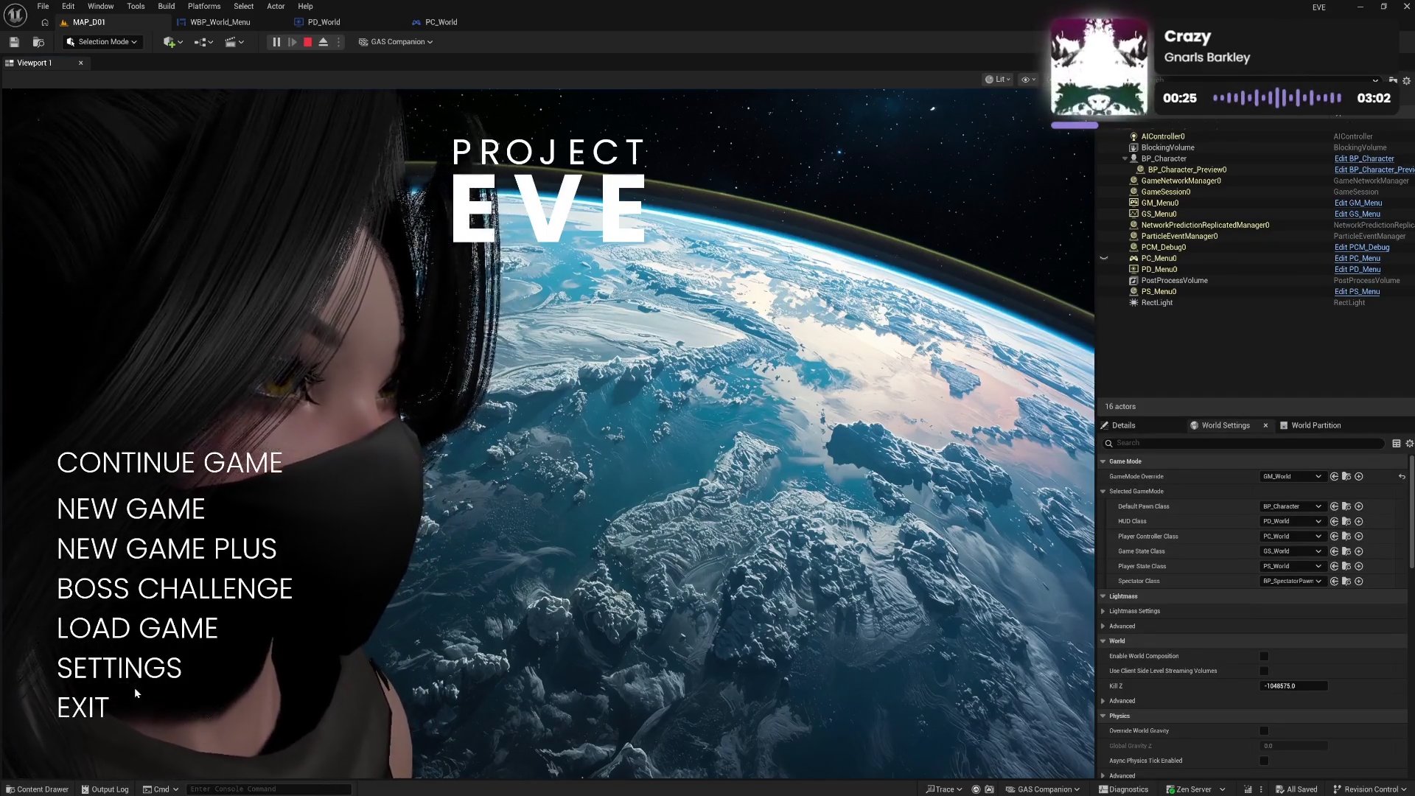
pyautogui.click(249, 454)
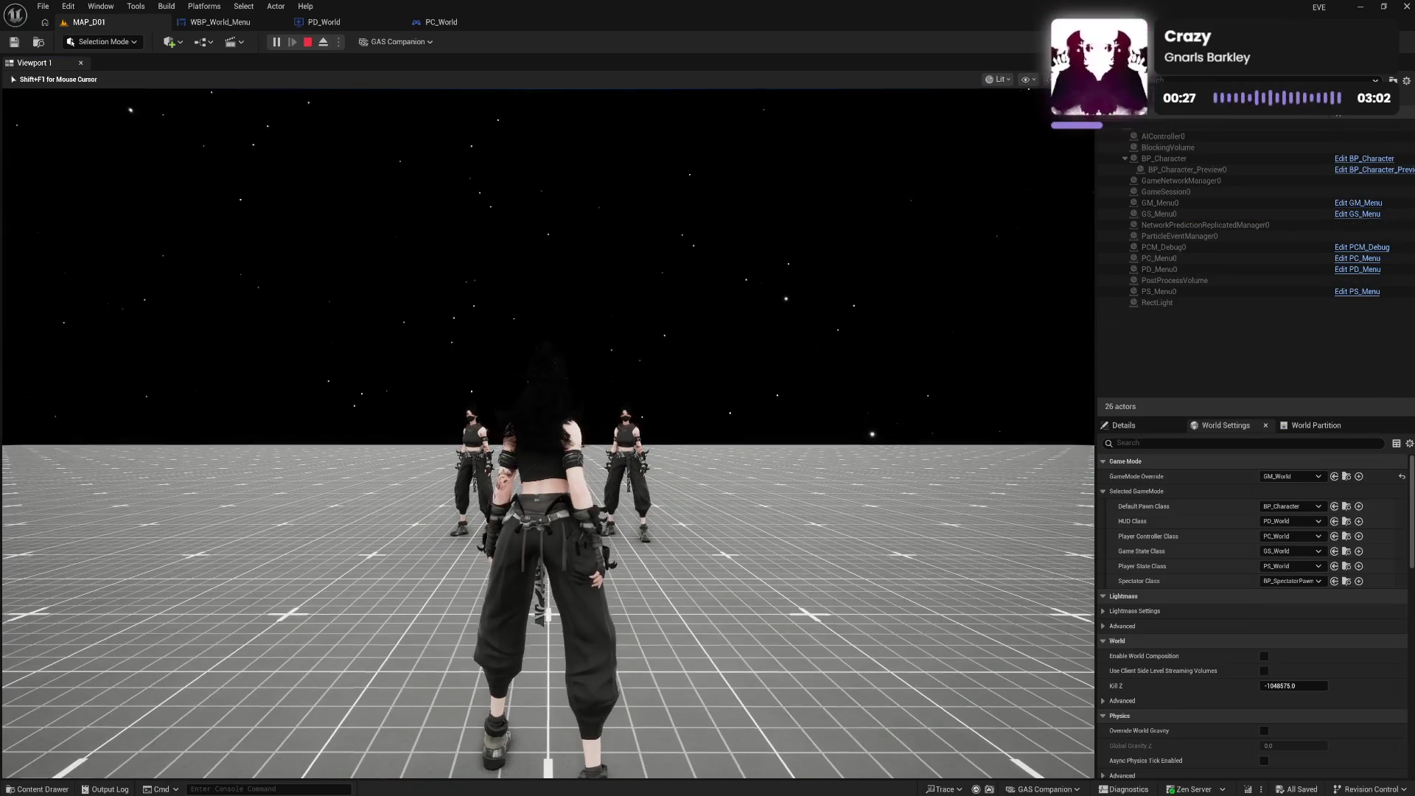
pyautogui.press('Escape')
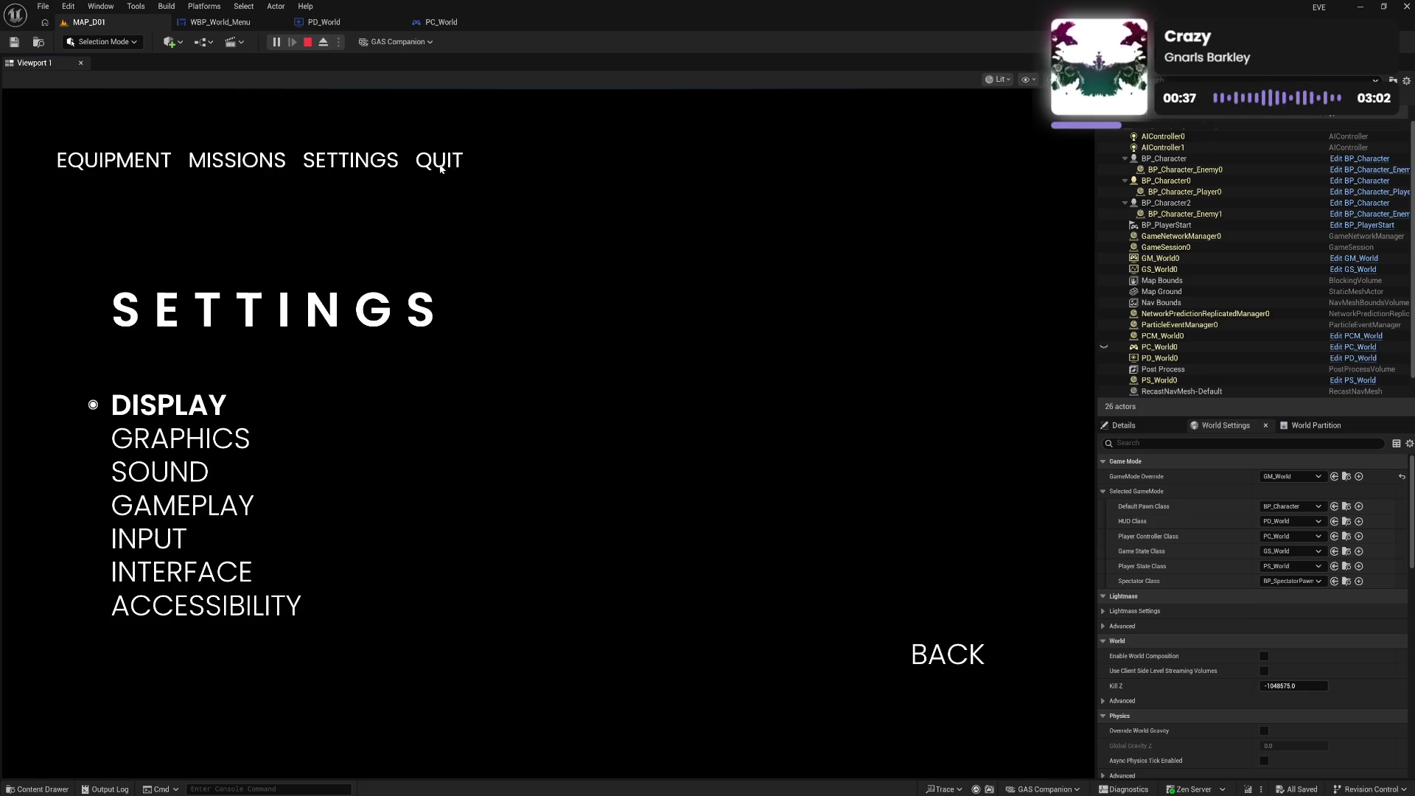
pyautogui.click(441, 166)
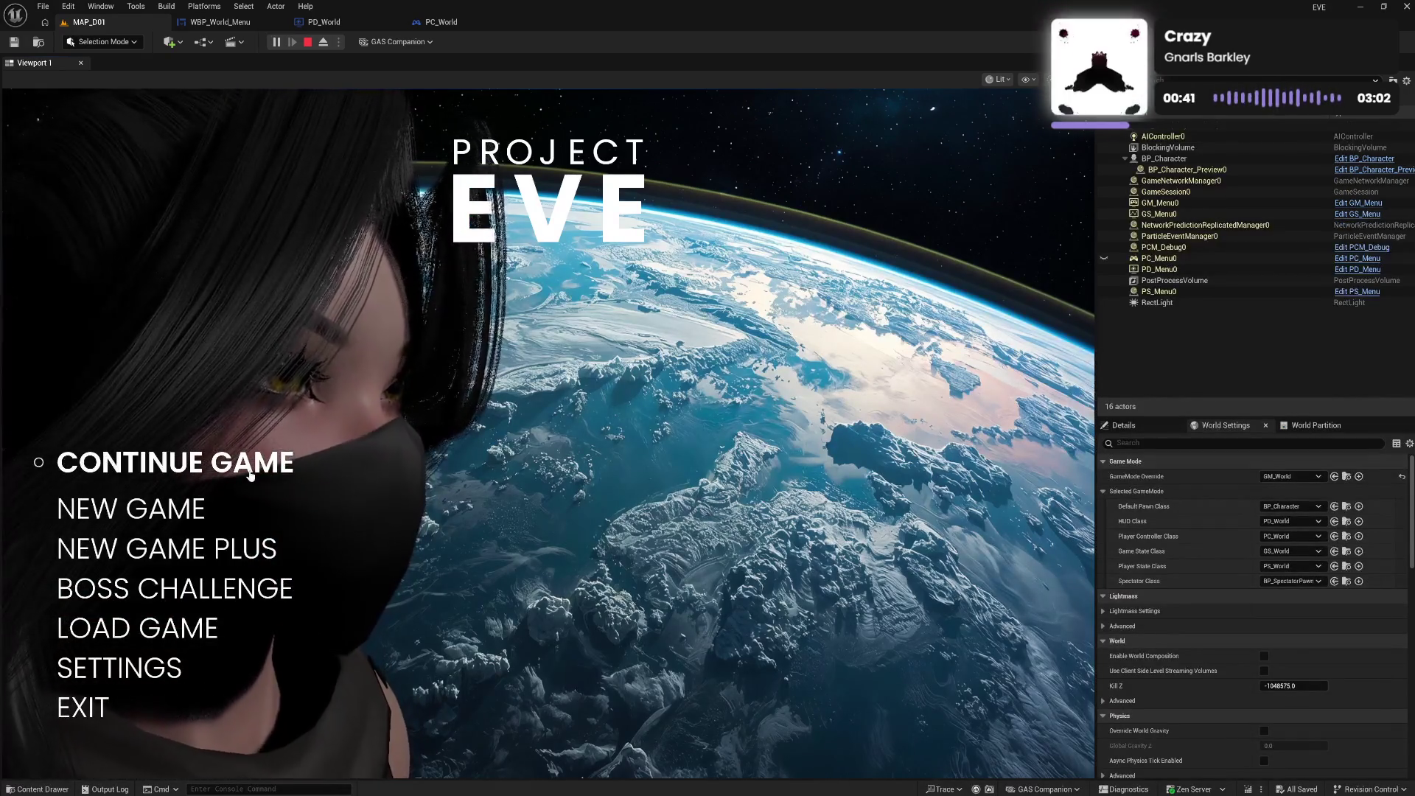
pyautogui.click(251, 476)
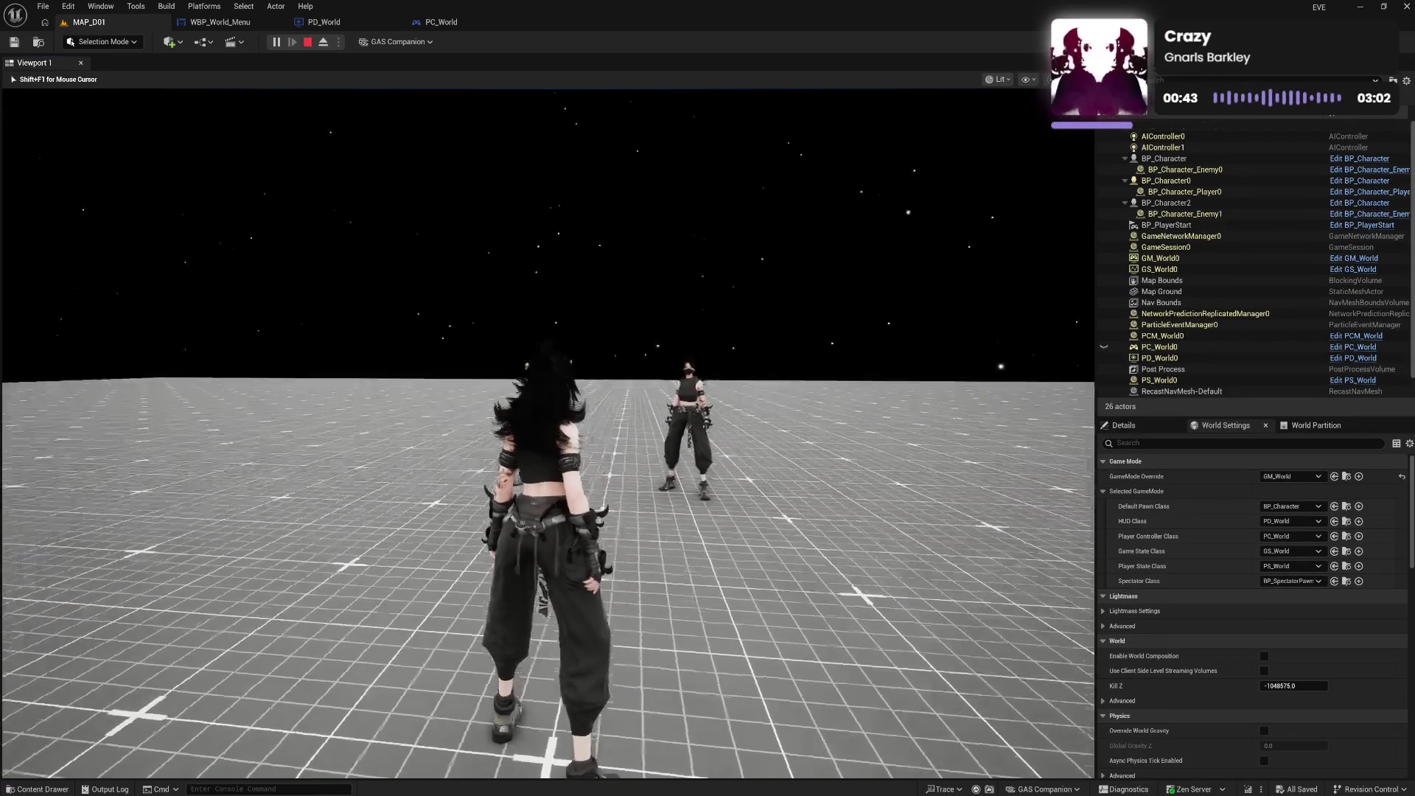
pyautogui.press('Escape')
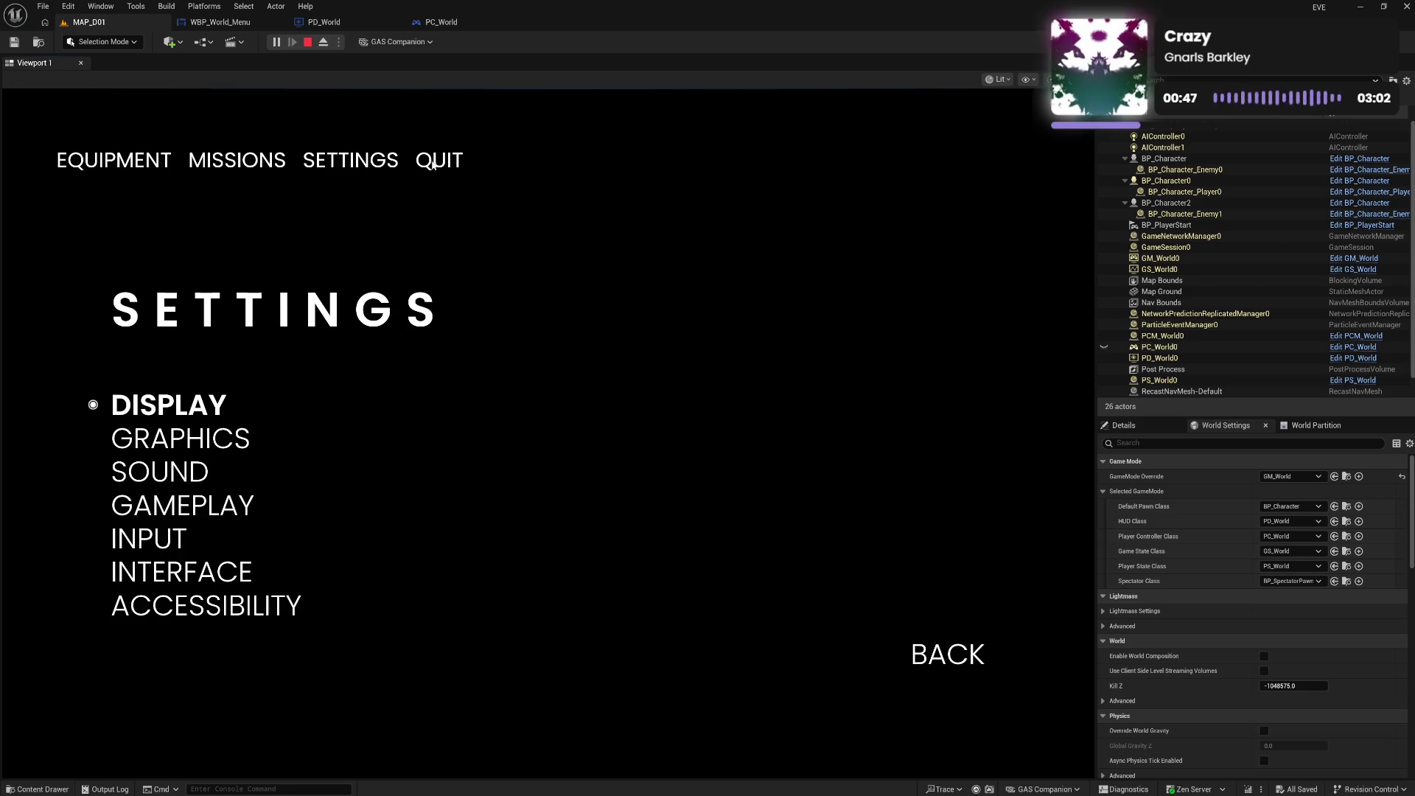
pyautogui.click(439, 161)
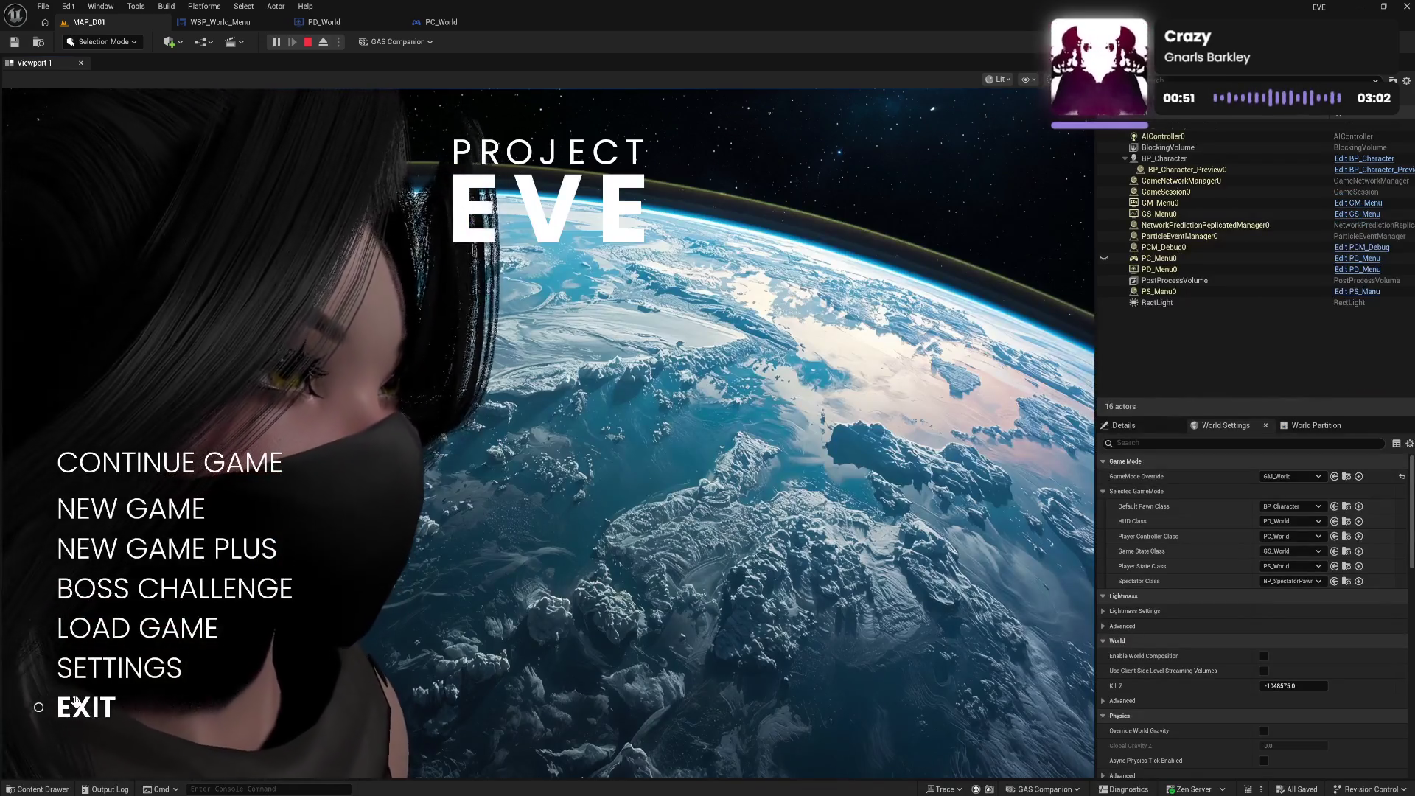
pyautogui.press('Escape')
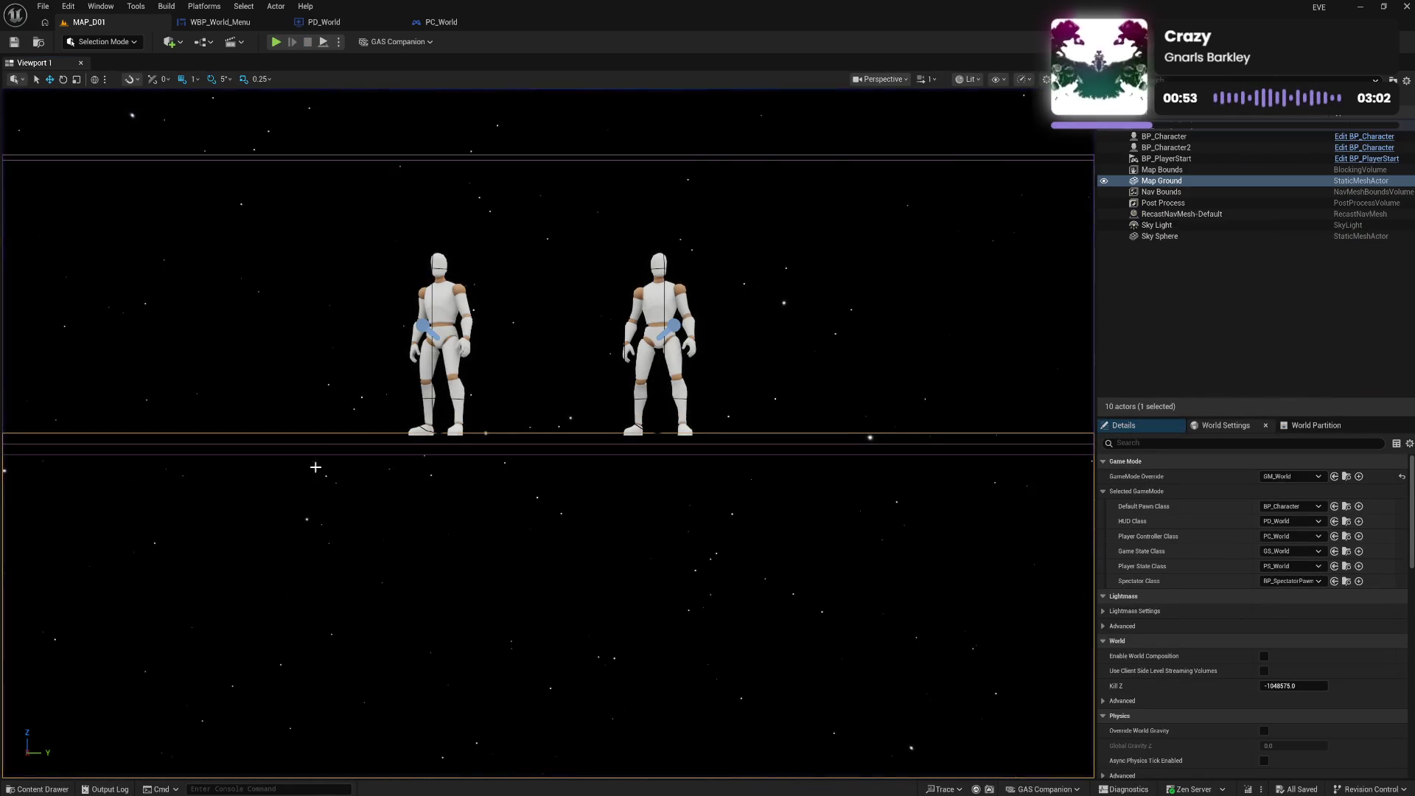
pyautogui.moveTo(461, 558)
pyautogui.mouseDown()
pyautogui.moveTo(461, 509)
pyautogui.moveTo(516, 508)
pyautogui.moveTo(472, 498)
pyautogui.mouseUp()
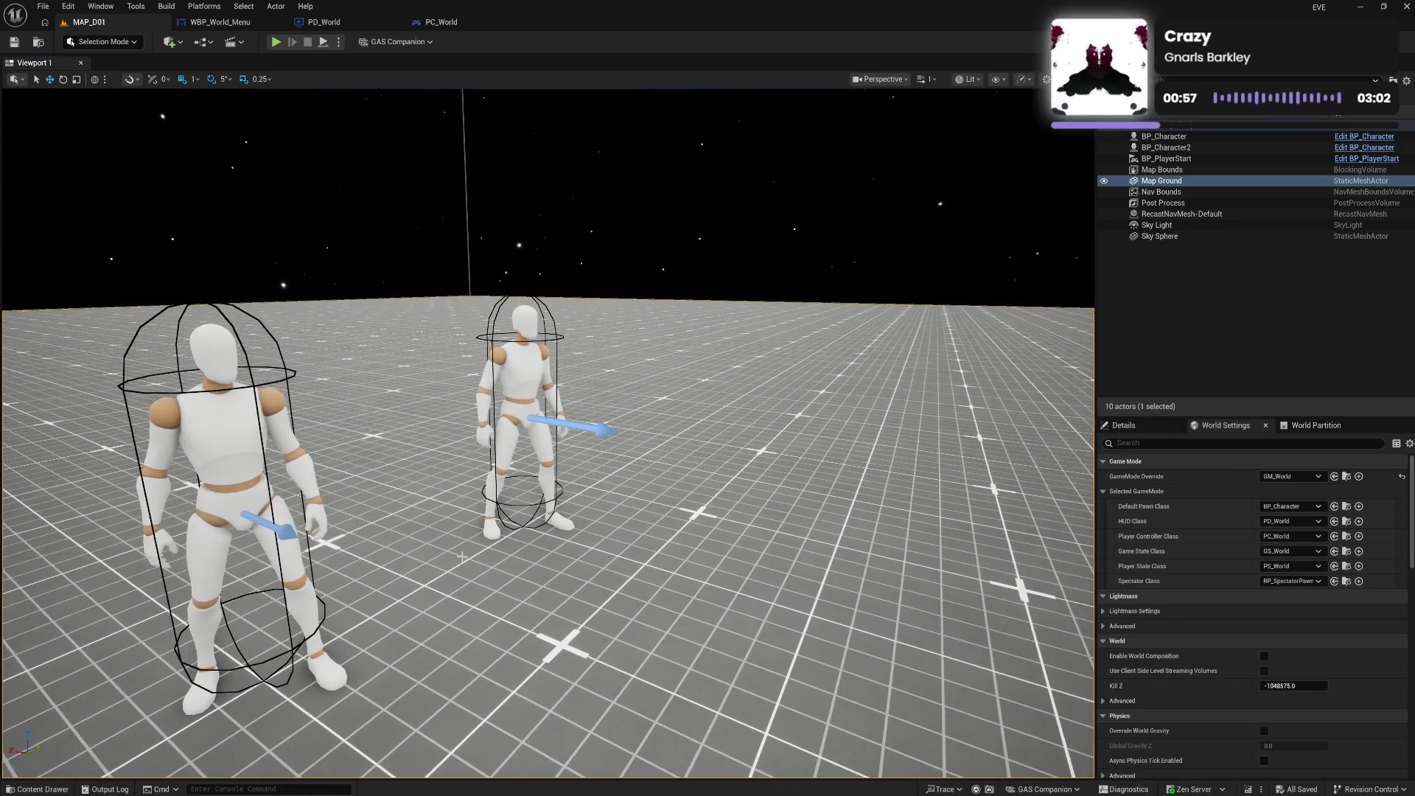
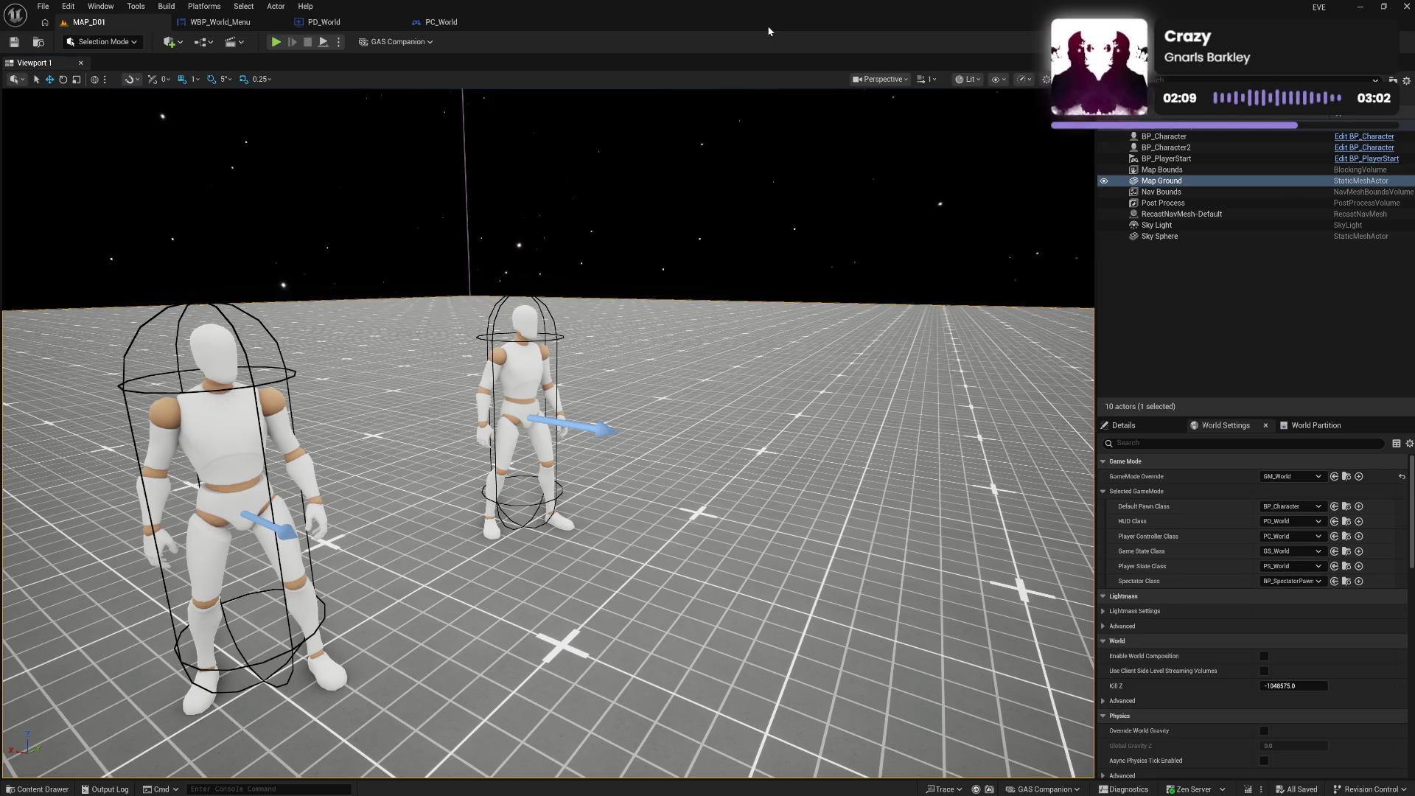
# Open the WBP_World_Menu widget blueprint and begin selecting the top-bar buttons with Settings
pyautogui.click(220, 22)
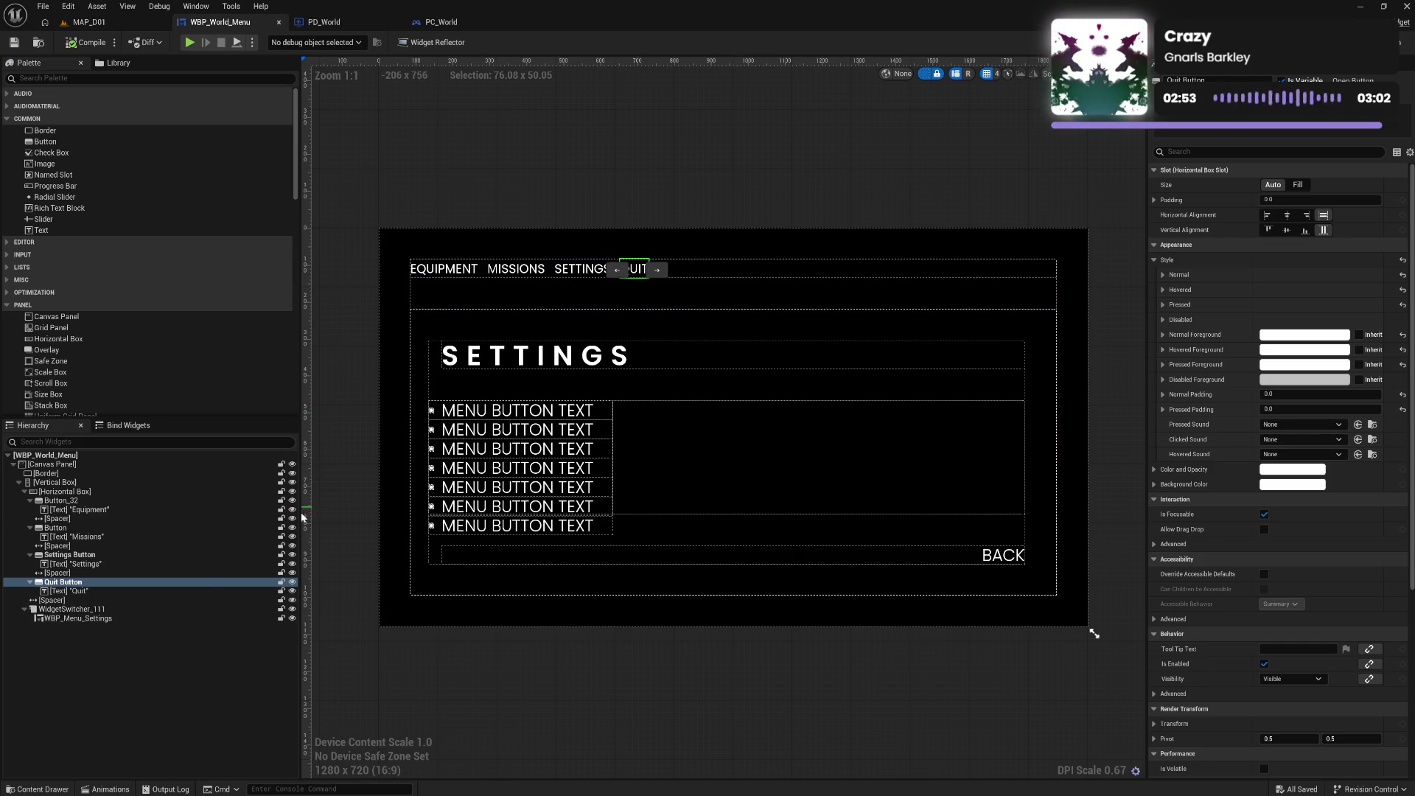
pyautogui.keyDown('ctrl'); pyautogui.click(109, 549); pyautogui.keyUp('ctrl')
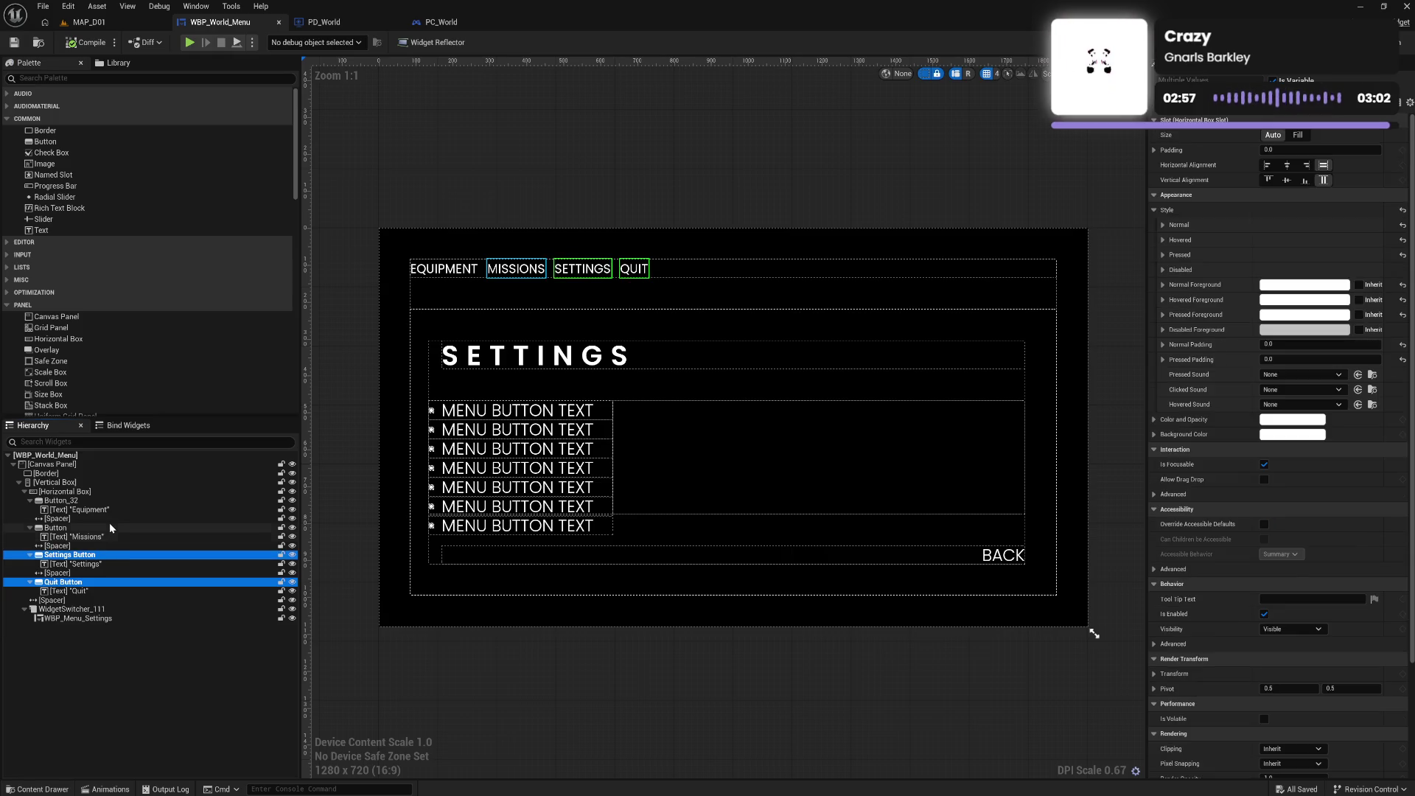
# Set the Equipment, Missions, Settings and Quit buttons' Cursor override to Hand
pyautogui.keyDown('ctrl'); pyautogui.click(109, 523); pyautogui.keyUp('ctrl')
pyautogui.keyDown('ctrl'); pyautogui.click(111, 502); pyautogui.keyUp('ctrl')
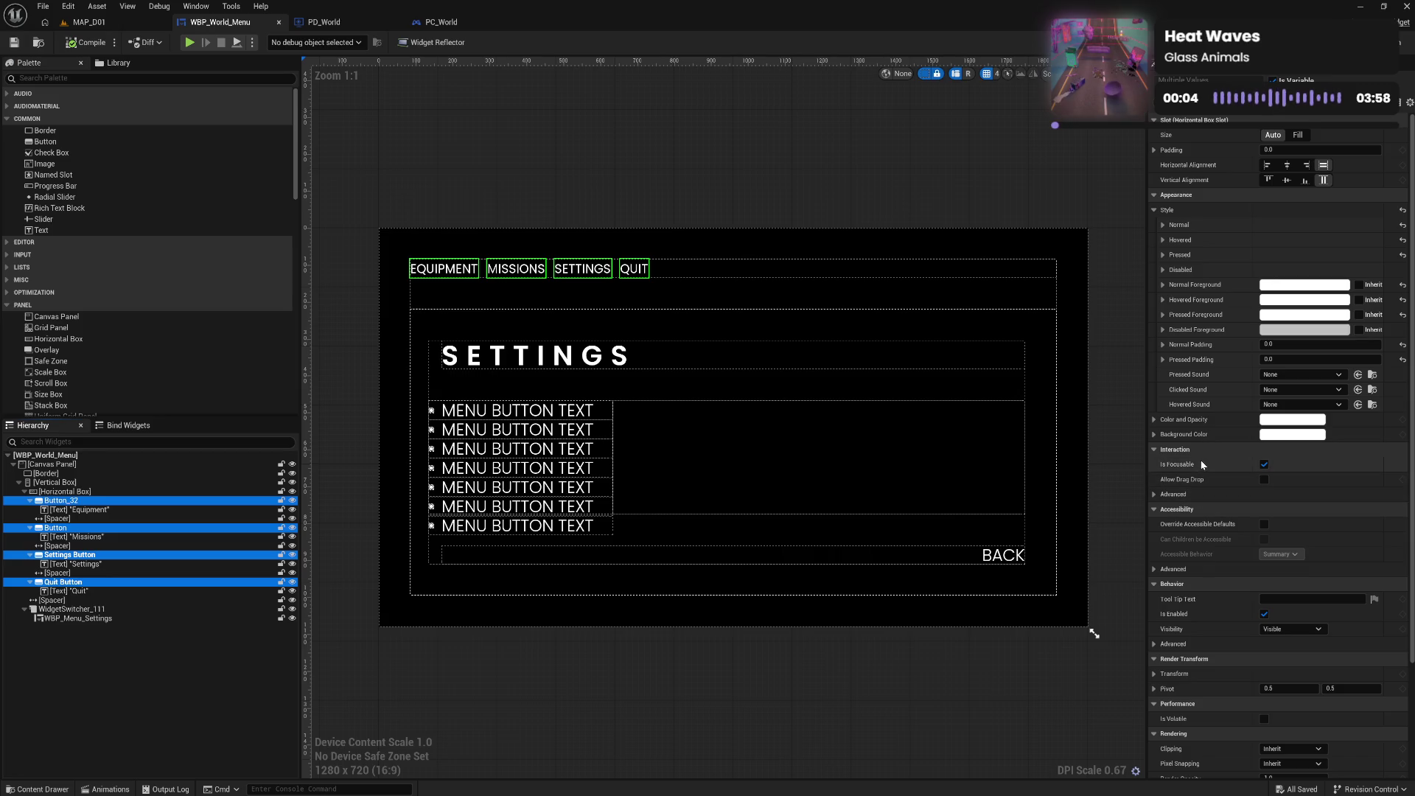
pyautogui.click(1155, 495)
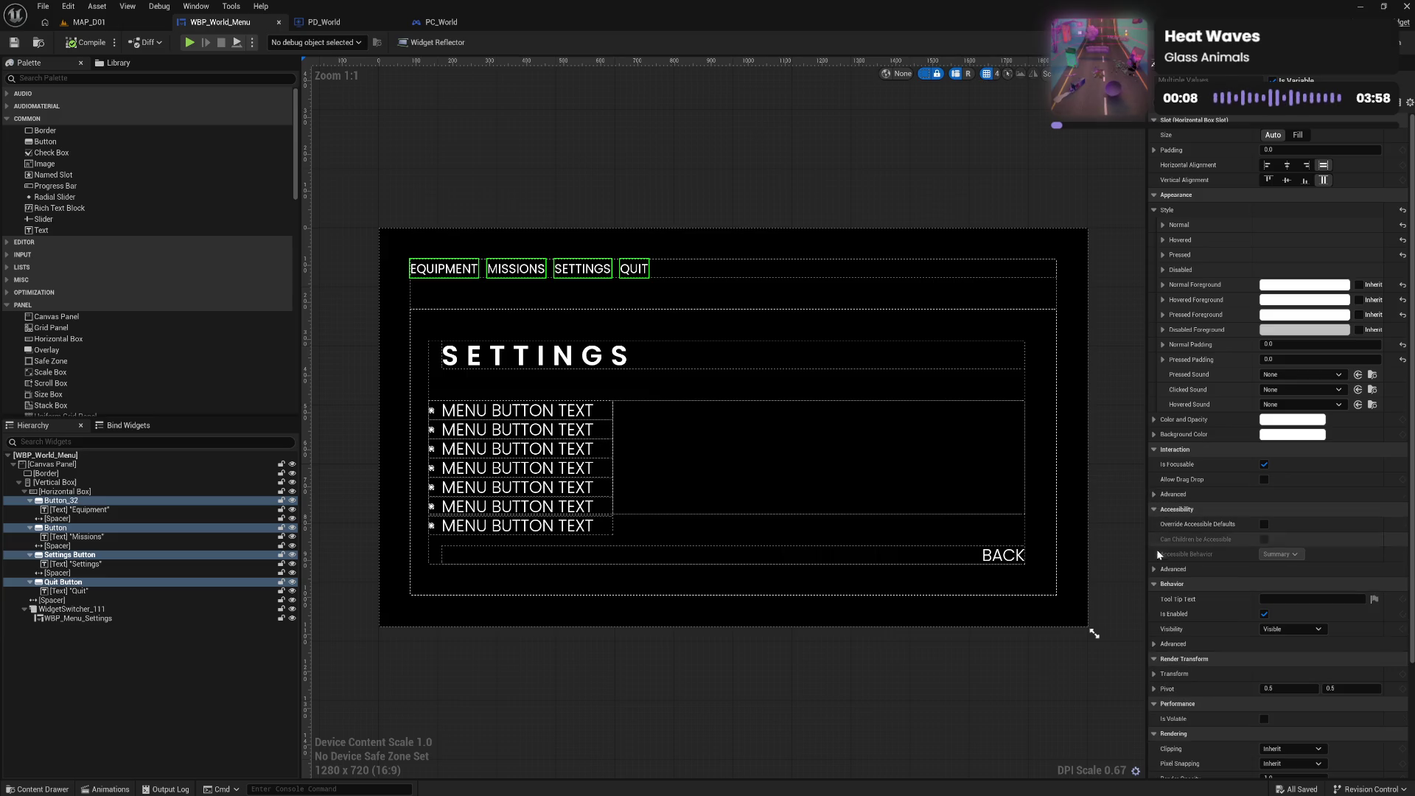
pyautogui.click(1155, 568)
pyautogui.click(1154, 569)
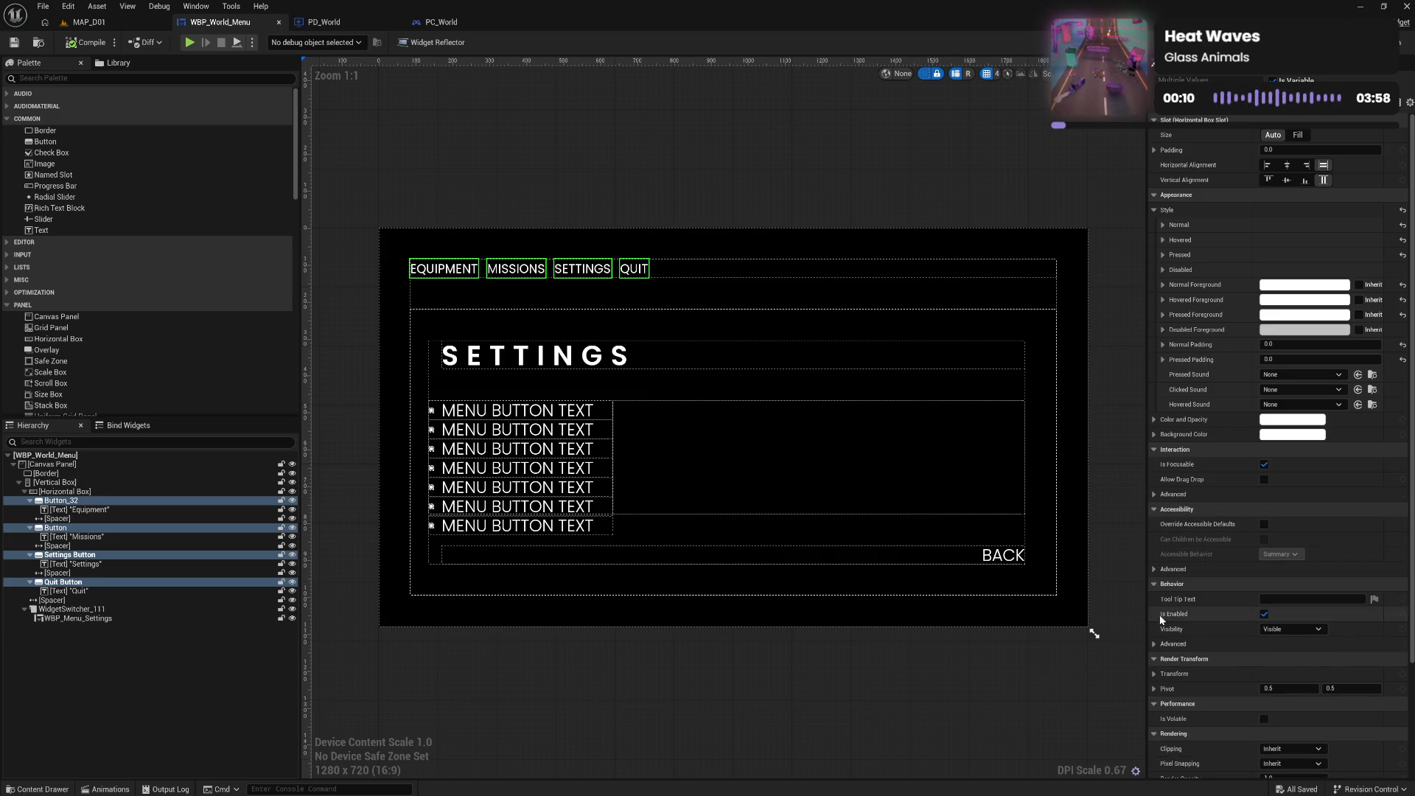
pyautogui.click(1154, 644)
pyautogui.click(1164, 674)
pyautogui.click(1290, 674)
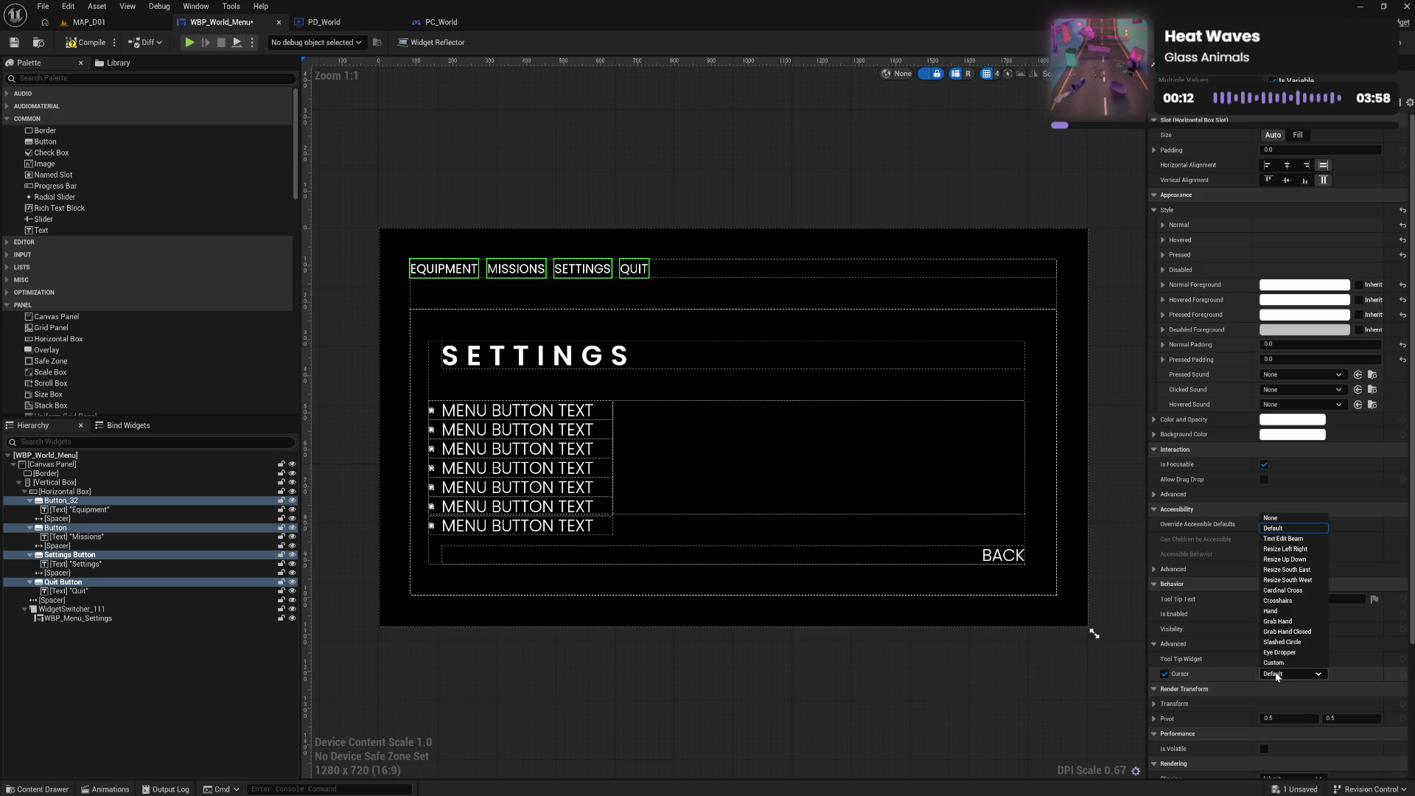
pyautogui.click(1290, 615)
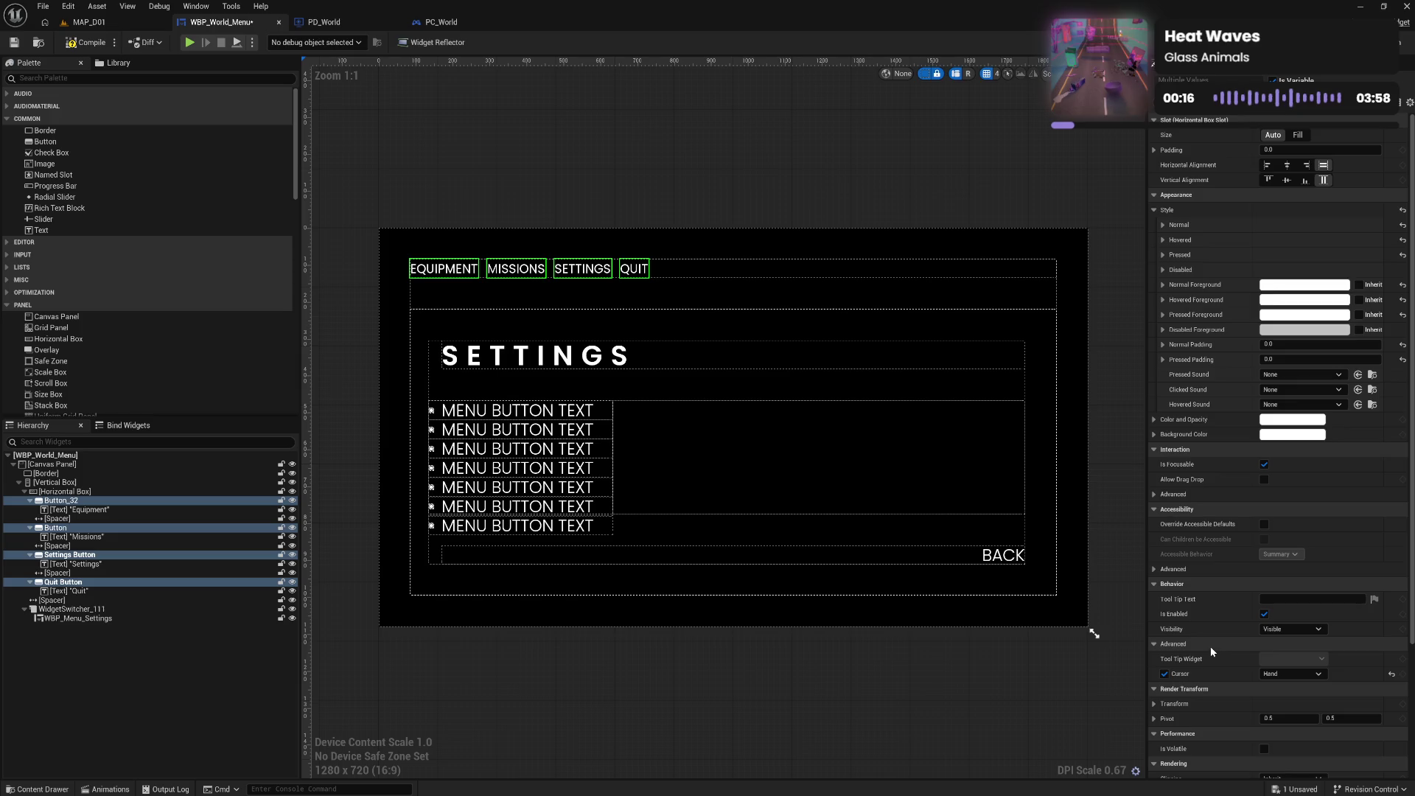
pyautogui.scroll(-5, 1210, 648)
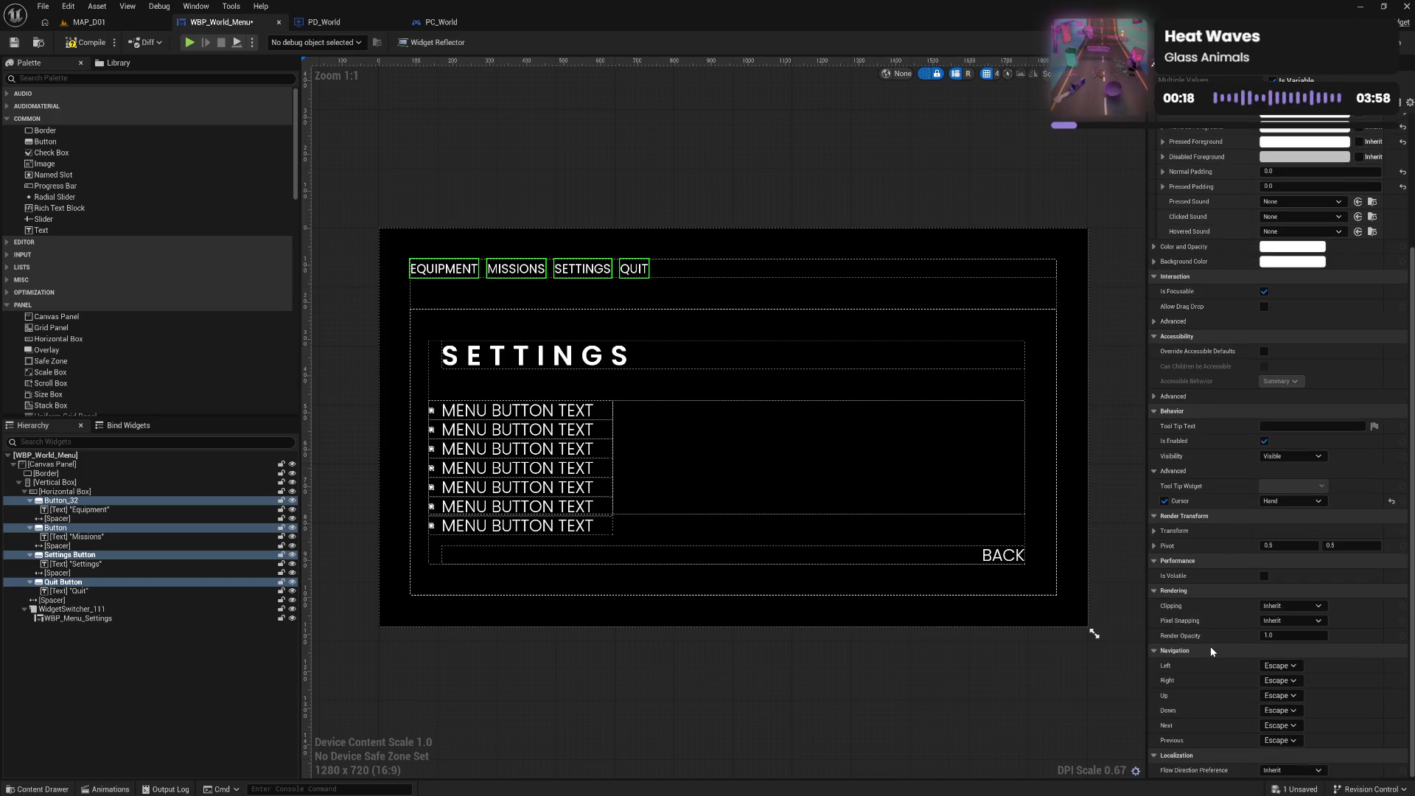
pyautogui.scroll(5, 1210, 647)
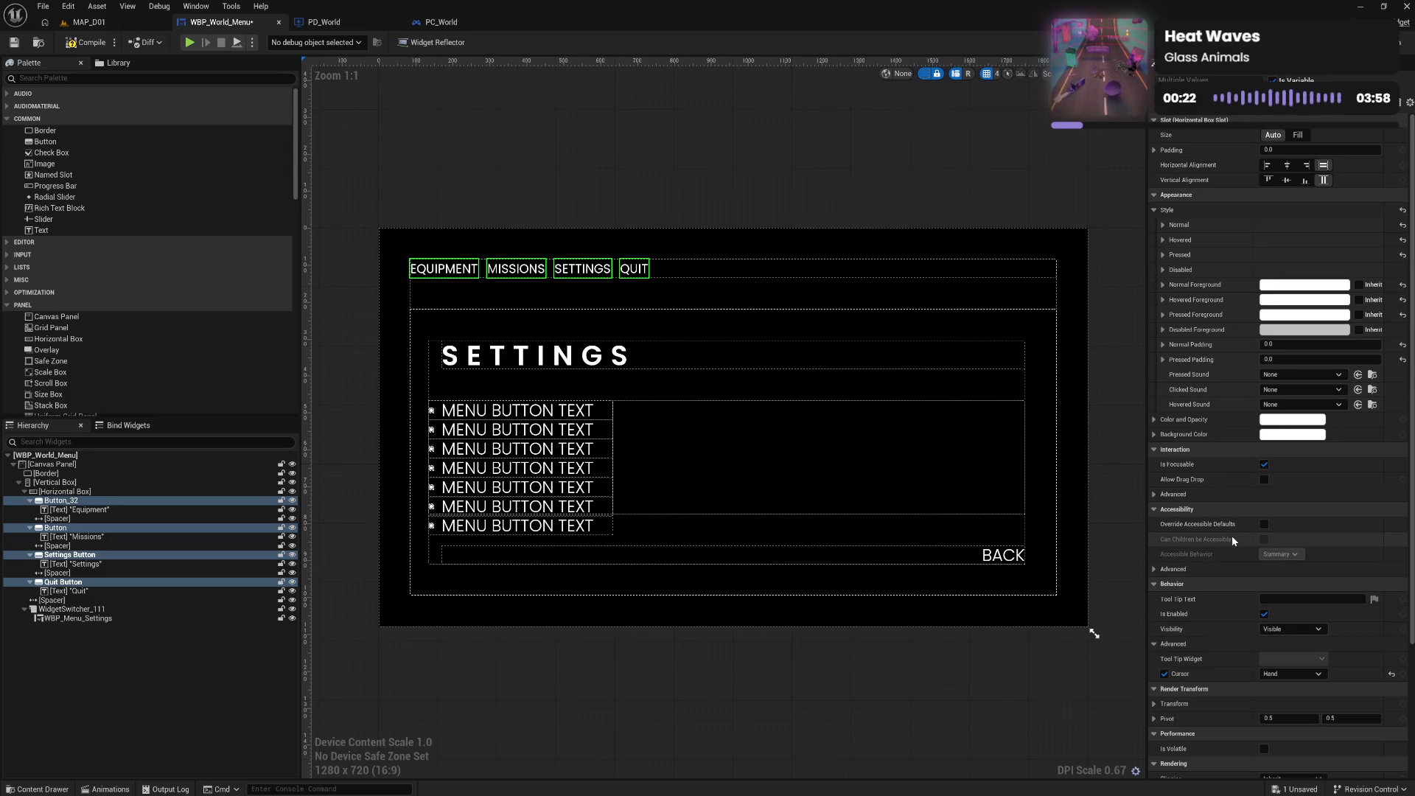
# Compile the menu widget and clear the button selection
pyautogui.click(82, 49)
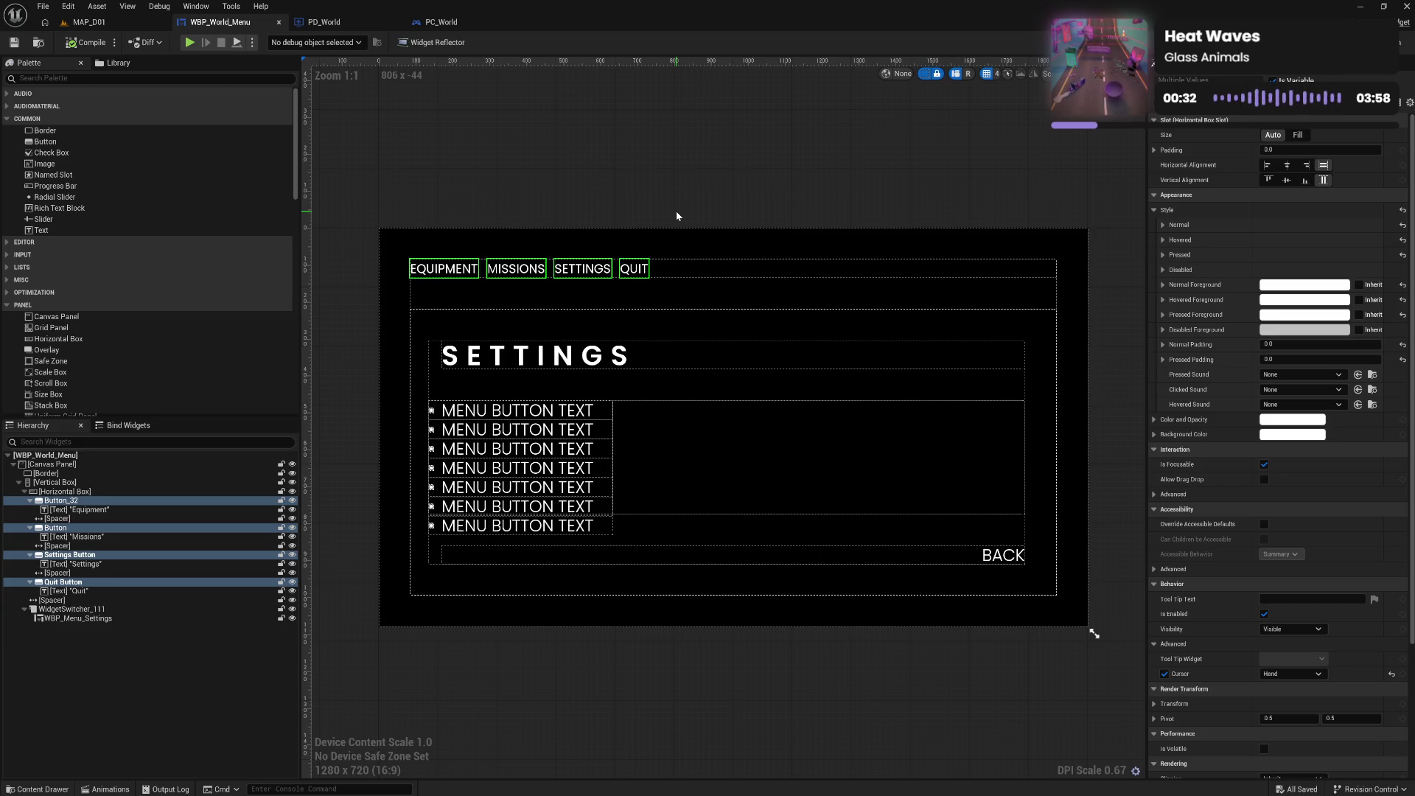
pyautogui.press('super')
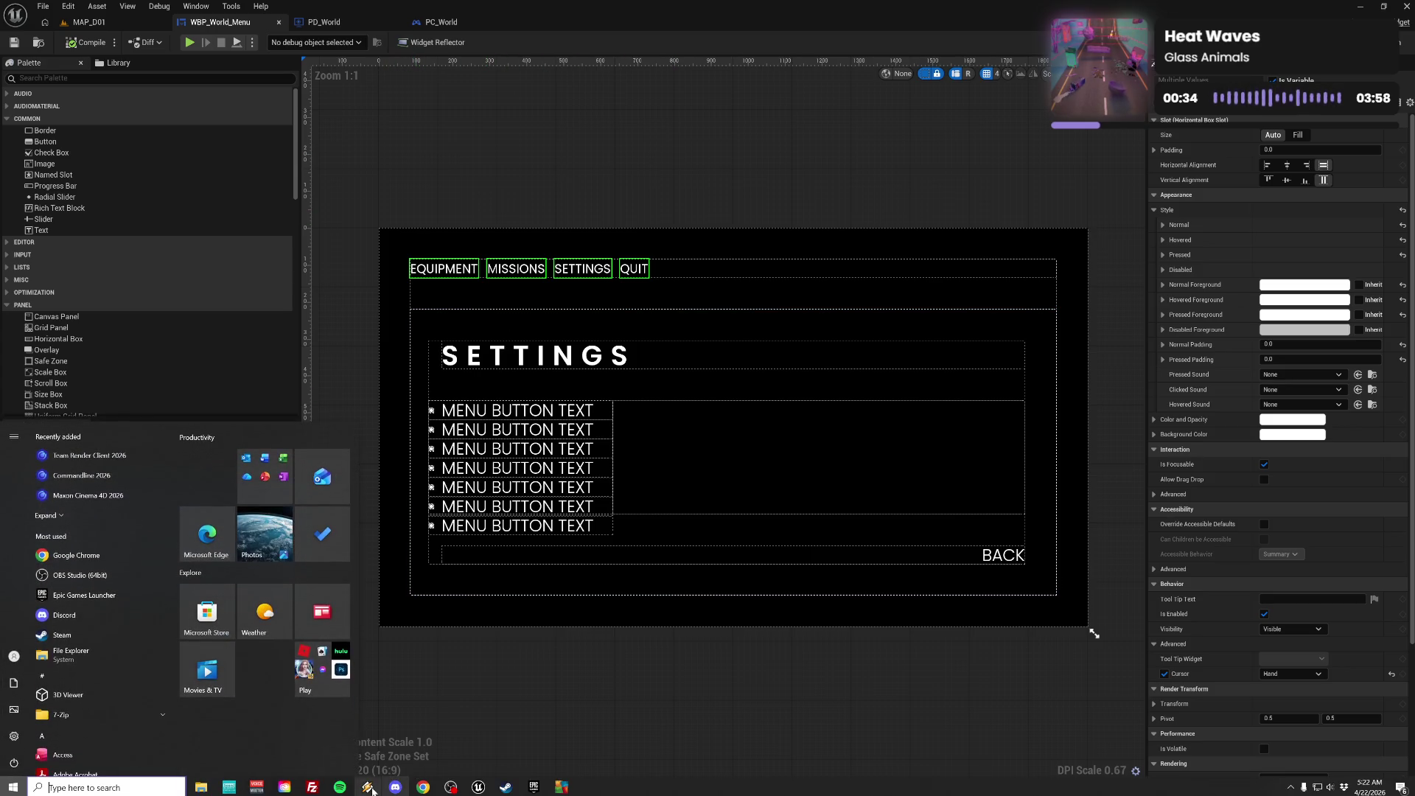
pyautogui.press('super')
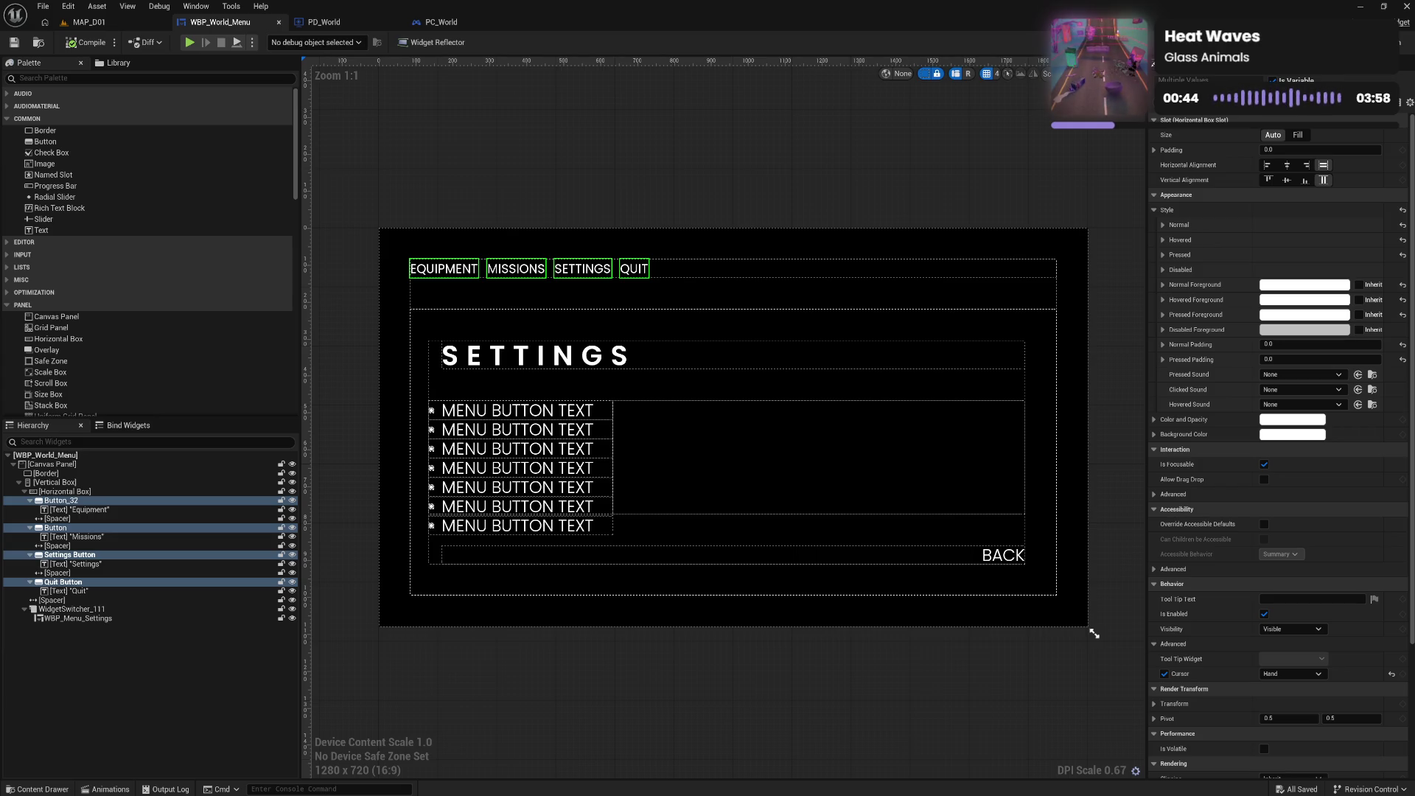
pyautogui.click(700, 654)
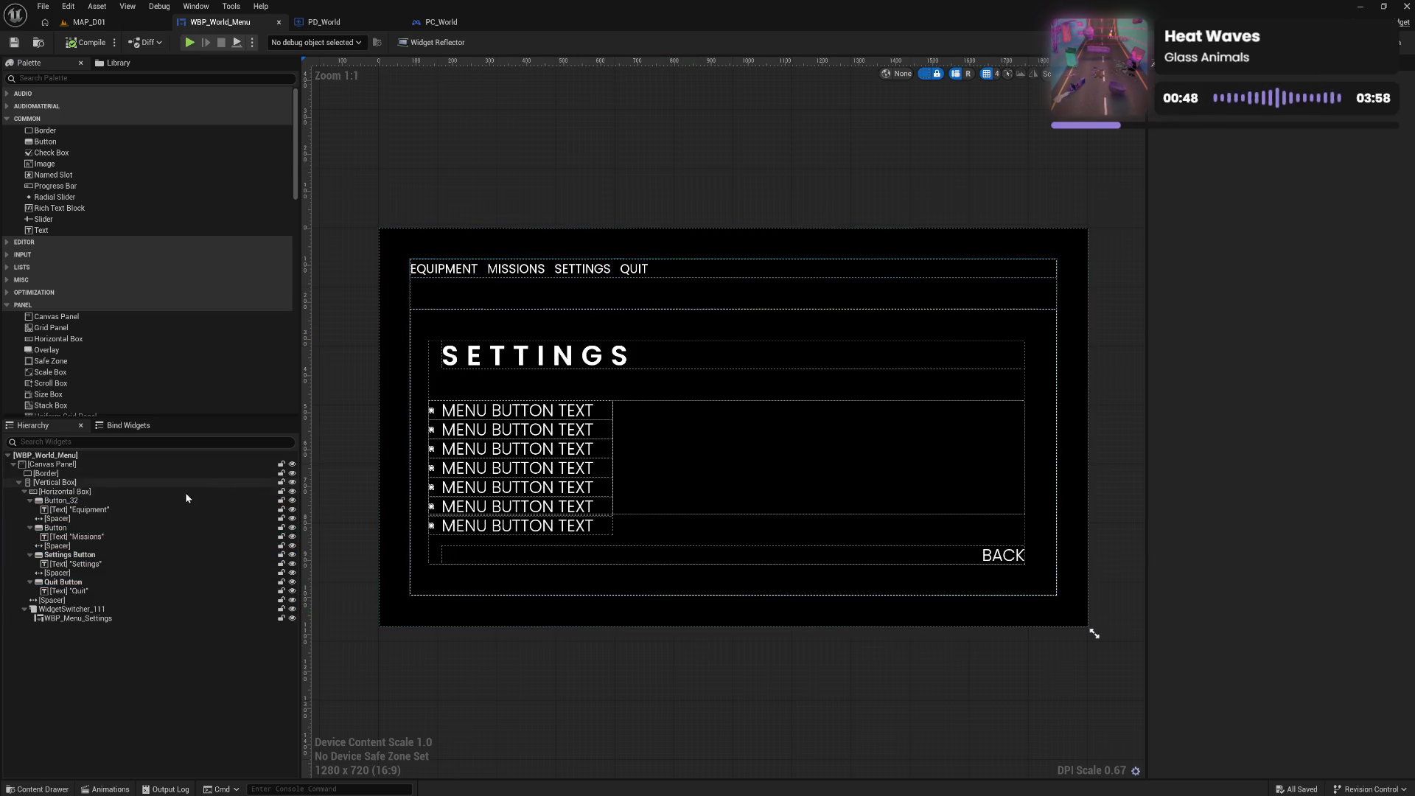
# Rename Button_32 to Equipment Button
pyautogui.click(243, 501)
pyautogui.press('F2')
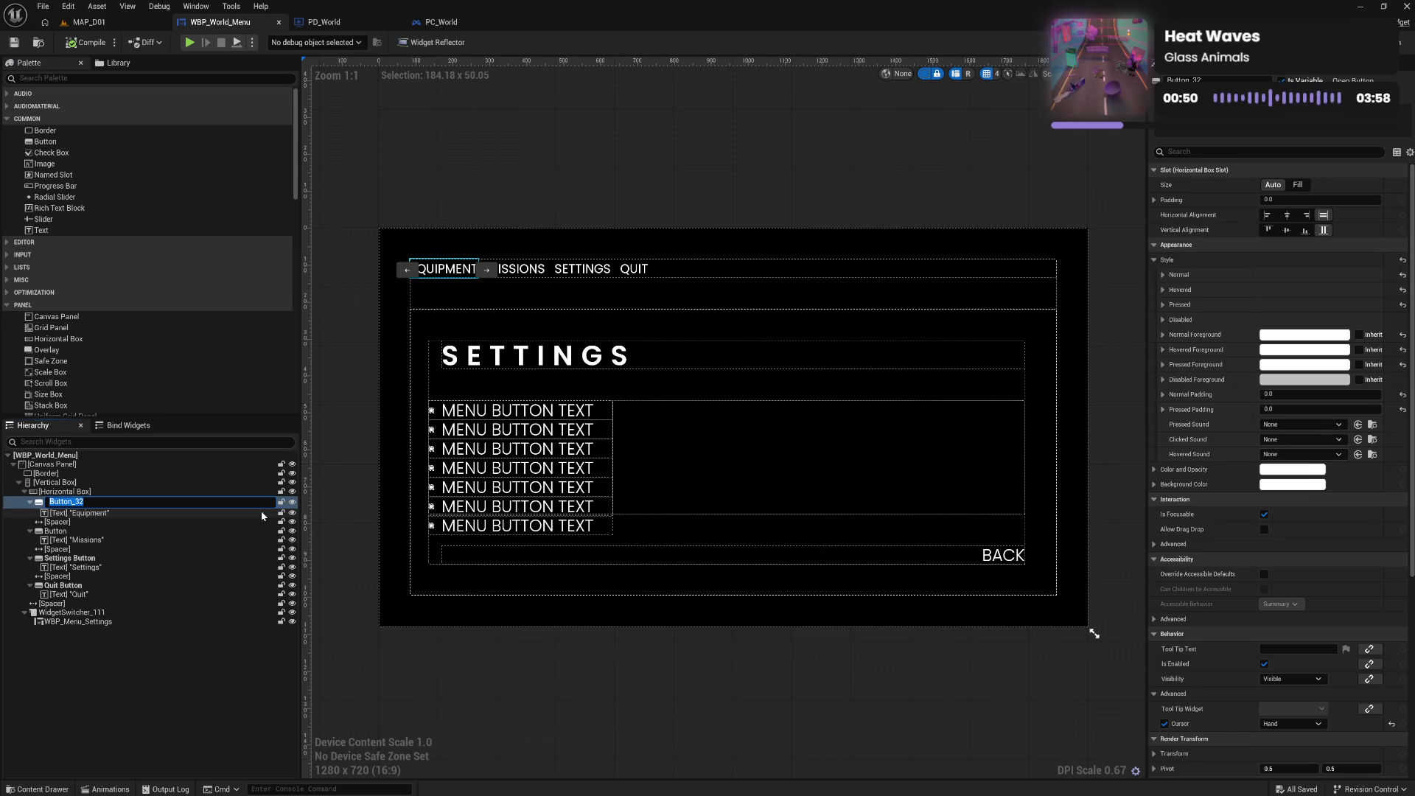
pyautogui.write('Equ')
pyautogui.write('ipment Button')
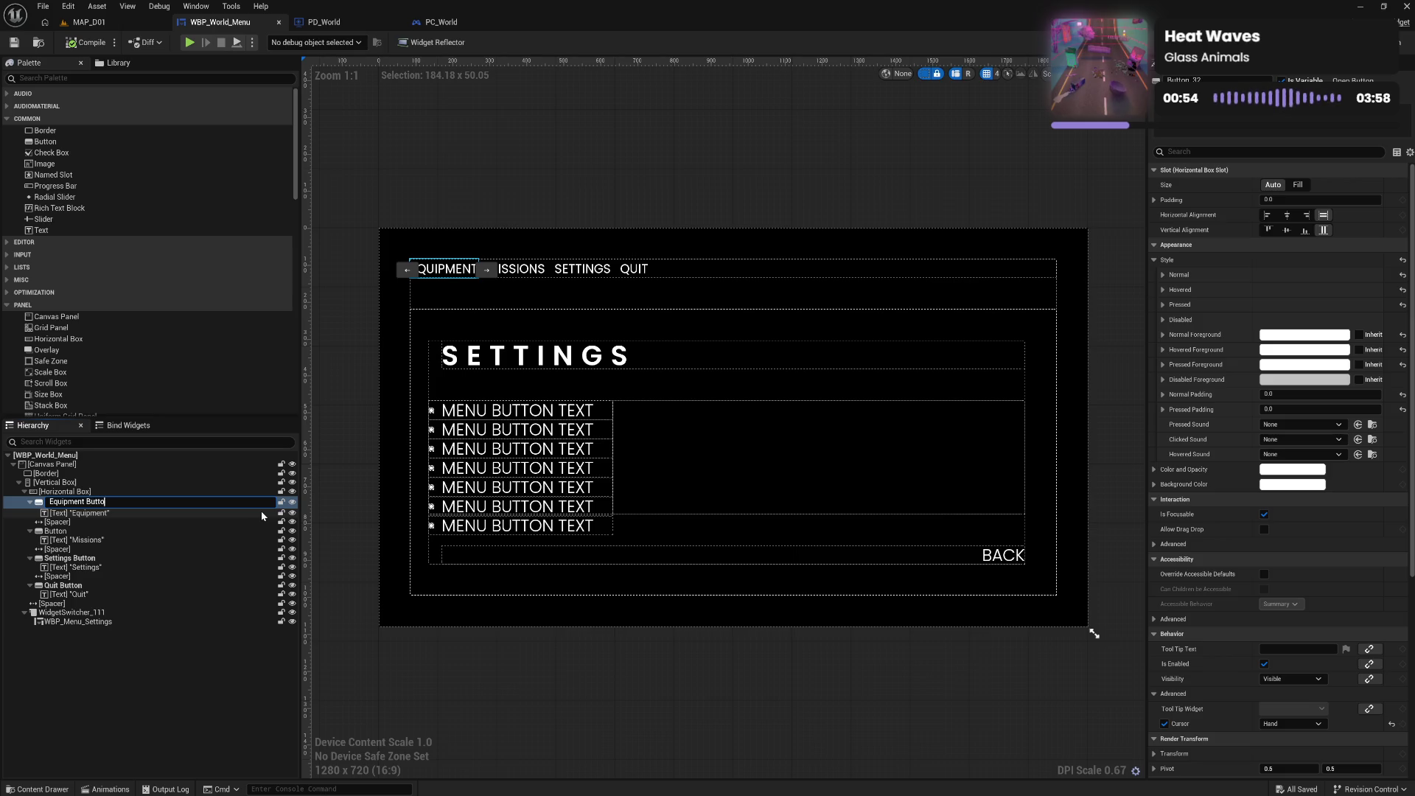
pyautogui.press('Return')
# Rename Button to Missions Button, then select the spacer with Missions Button and the Horizontal Box
pyautogui.click(84, 529)
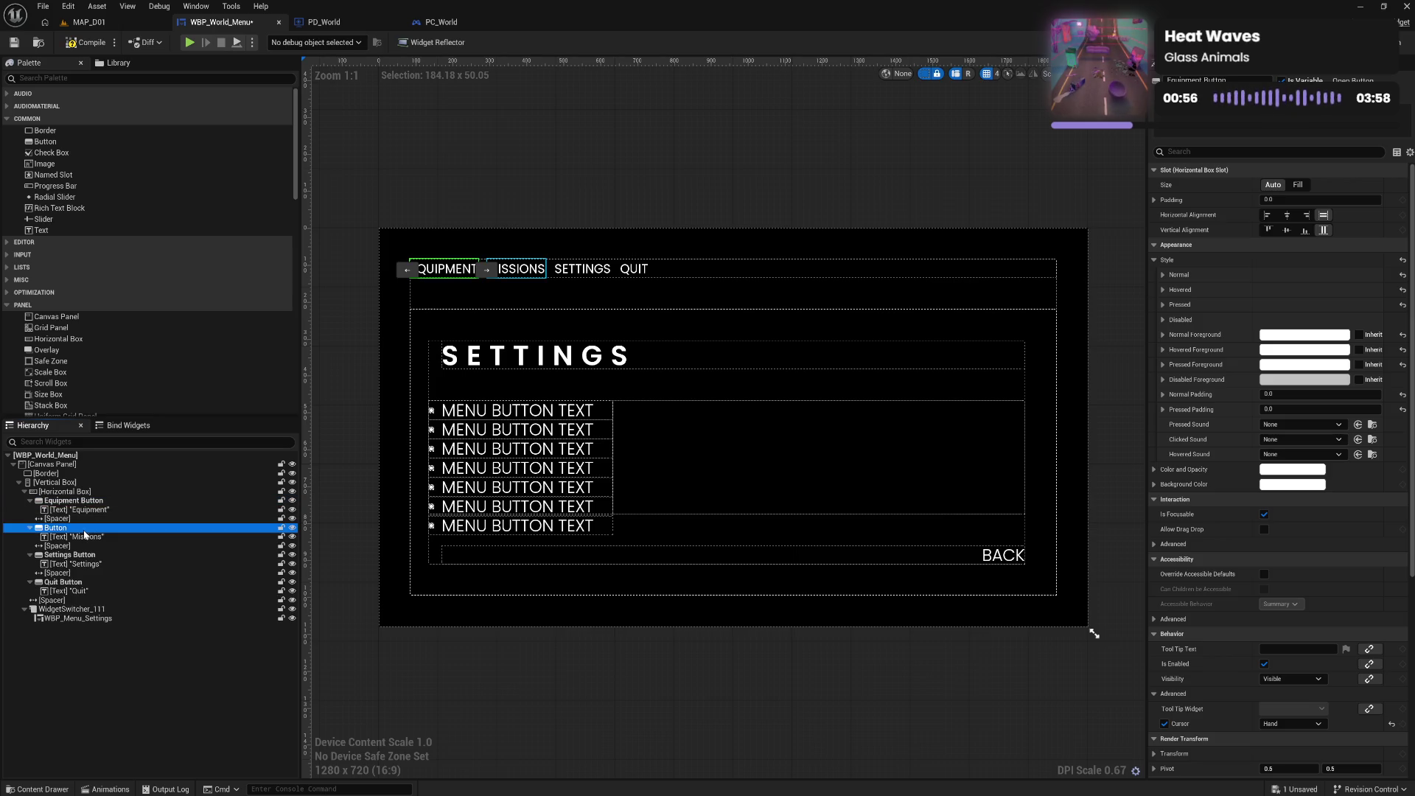
pyautogui.press('F2')
pyautogui.write('Mis')
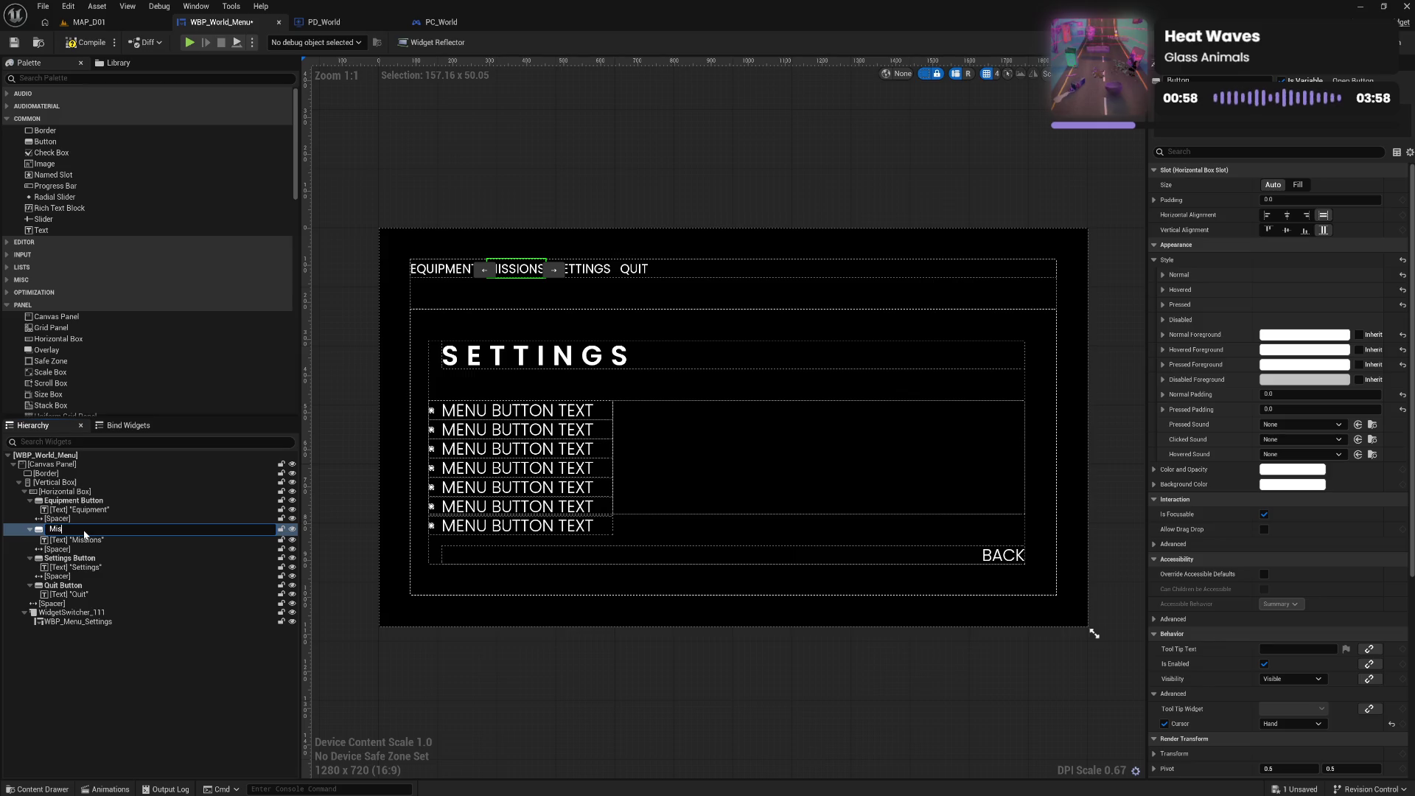
pyautogui.write('sions Button')
pyautogui.press('Return')
pyautogui.click(29, 528)
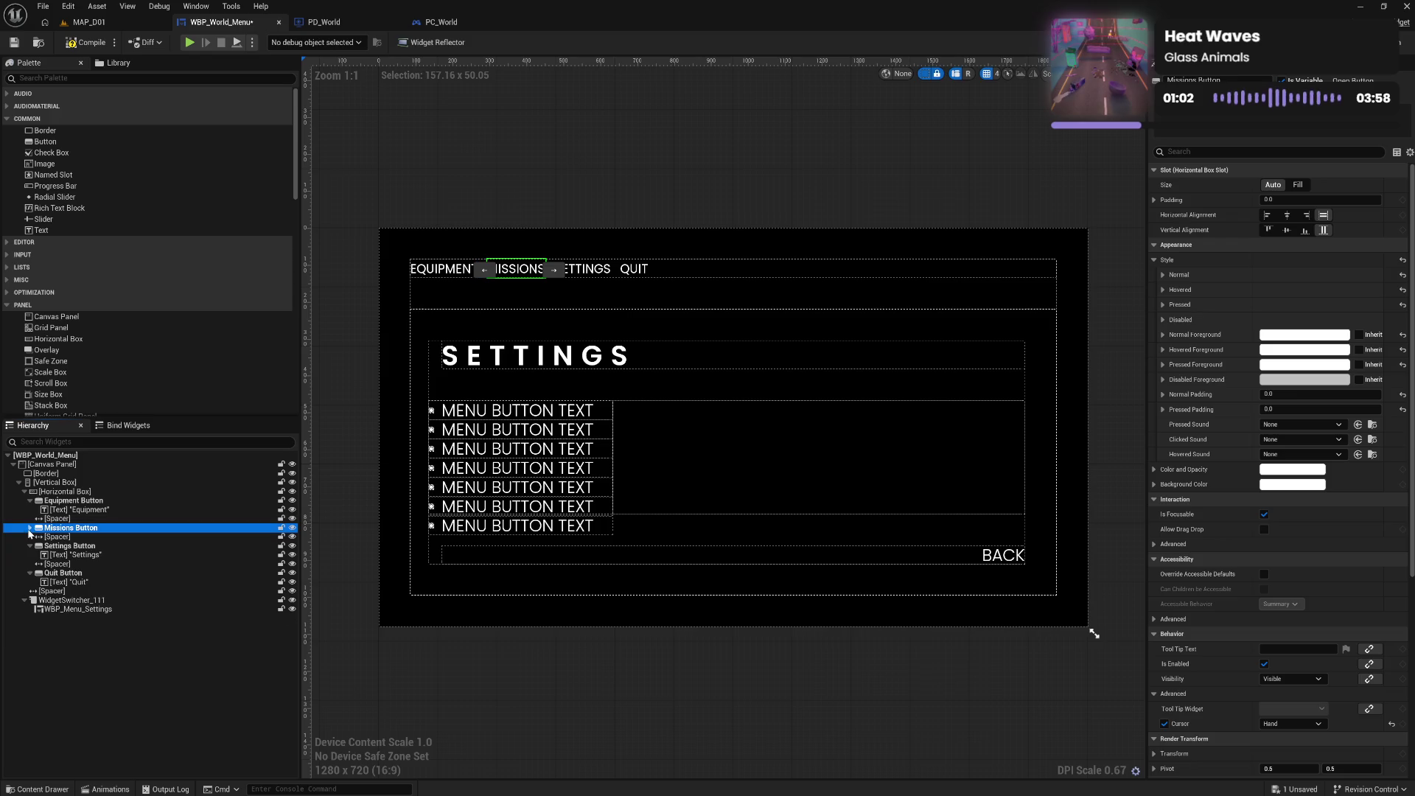
pyautogui.click(59, 519)
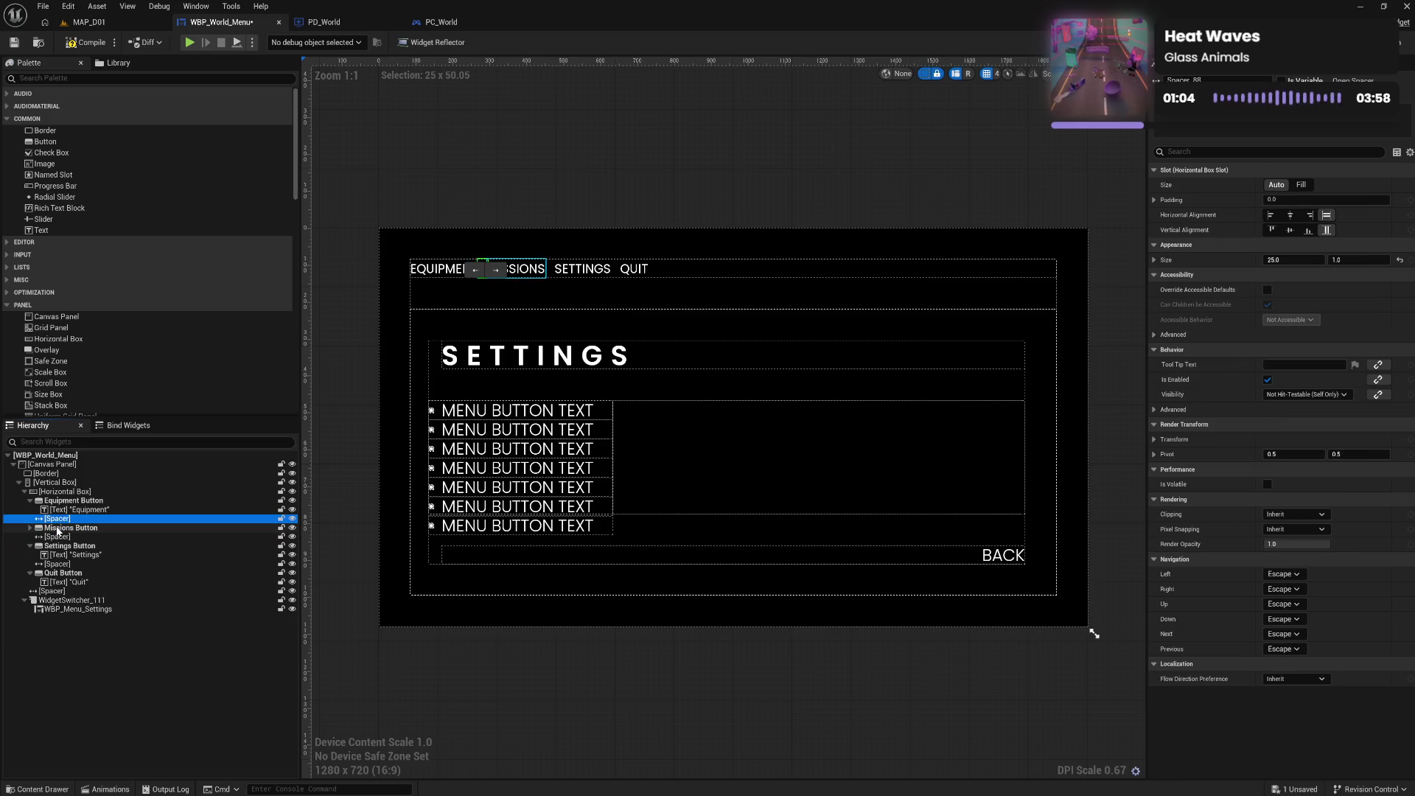
pyautogui.keyDown('ctrl'); pyautogui.click(60, 528); pyautogui.keyUp('ctrl')
pyautogui.click(61, 491)
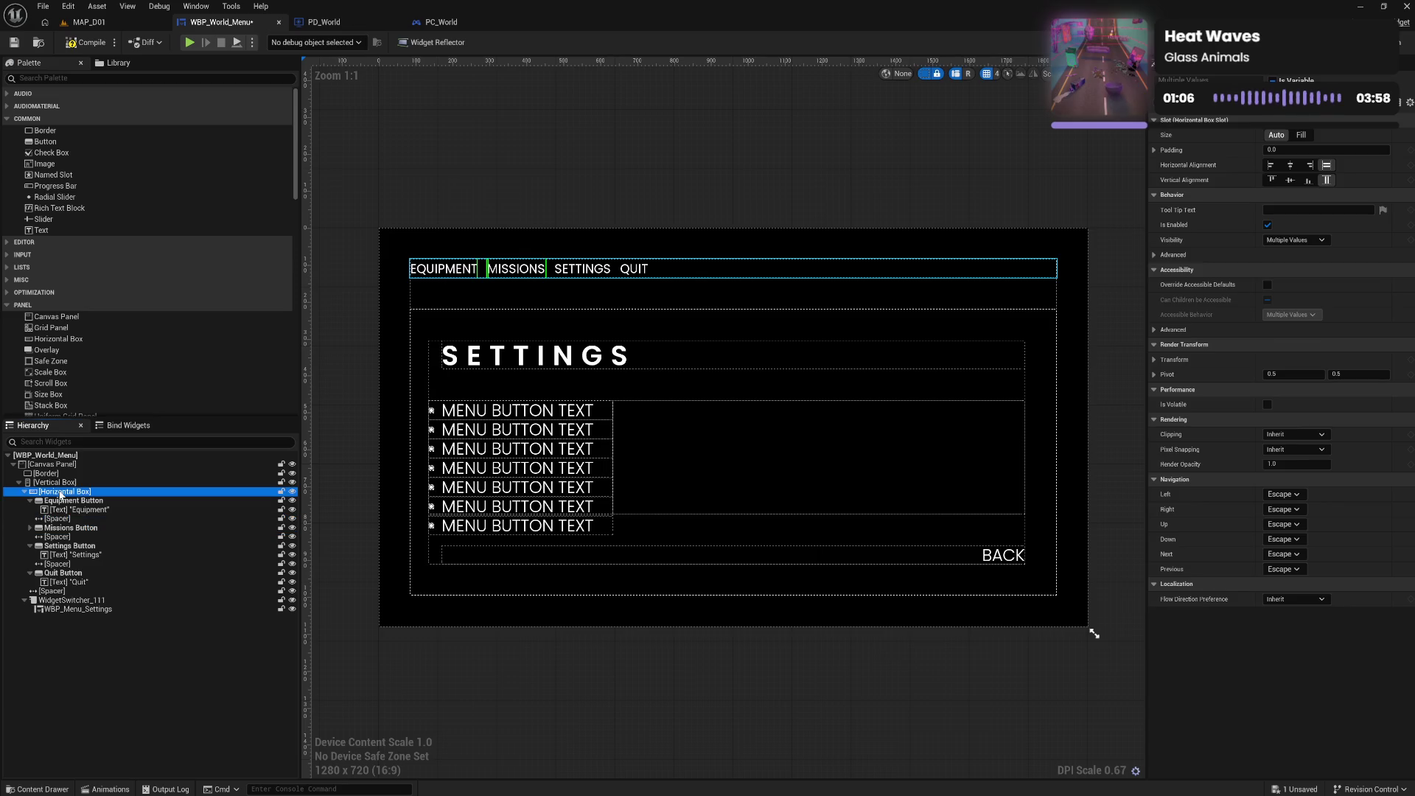
# Paste a spacer-and-button copy between Missions and Settings and rename it Bag Button
pyautogui.hotkey('ctrl', 'v')
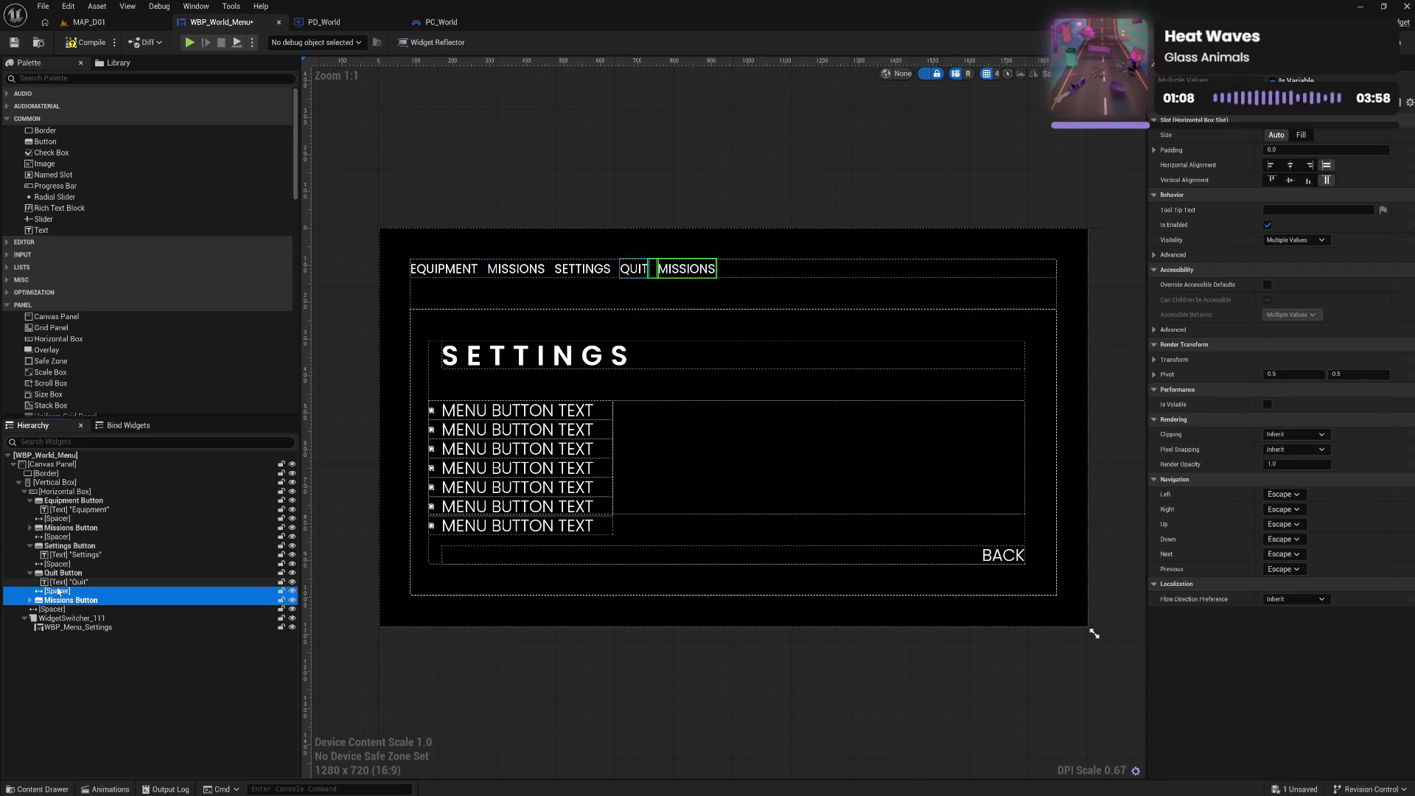
pyautogui.moveTo(58, 594); pyautogui.dragTo(58, 537)
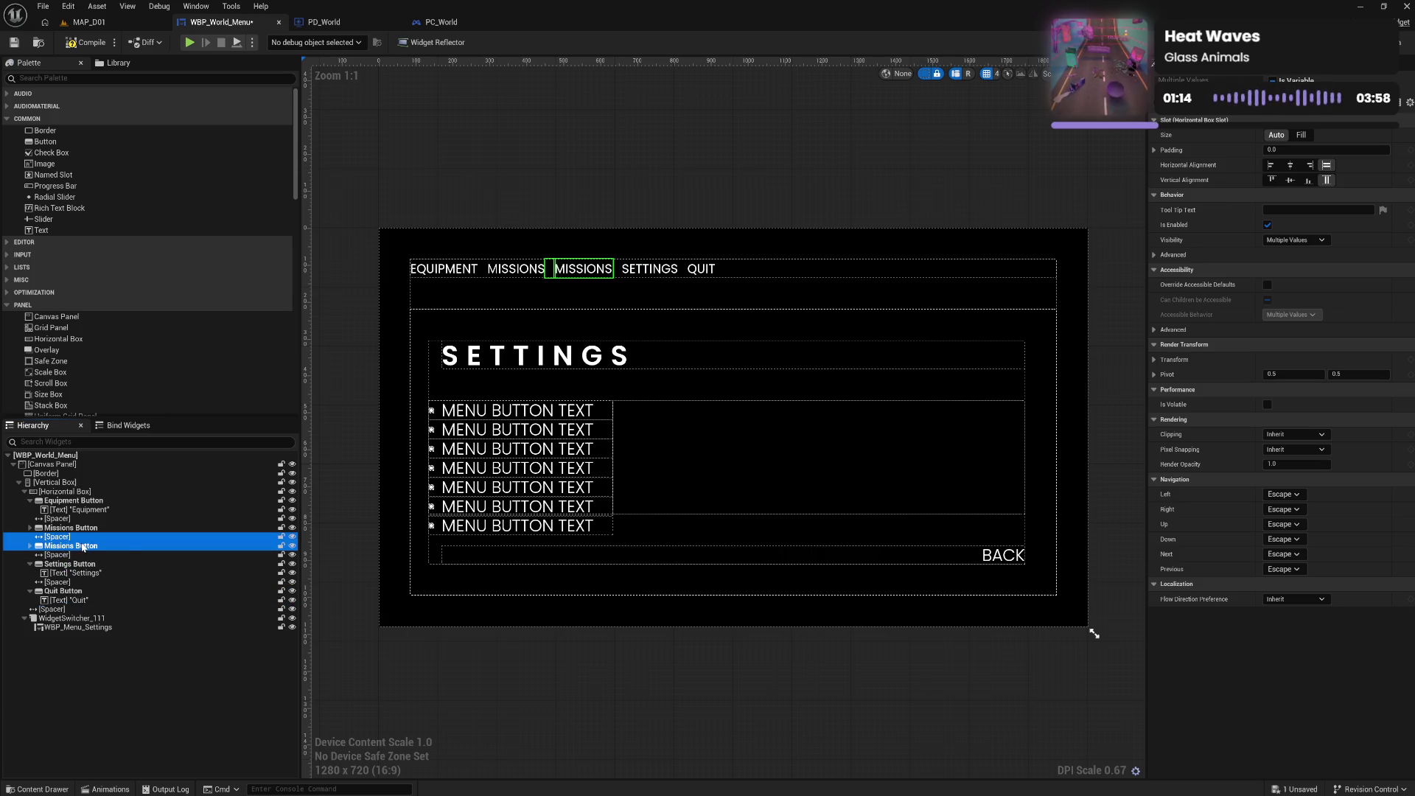
pyautogui.click(41, 547)
pyautogui.click(31, 547)
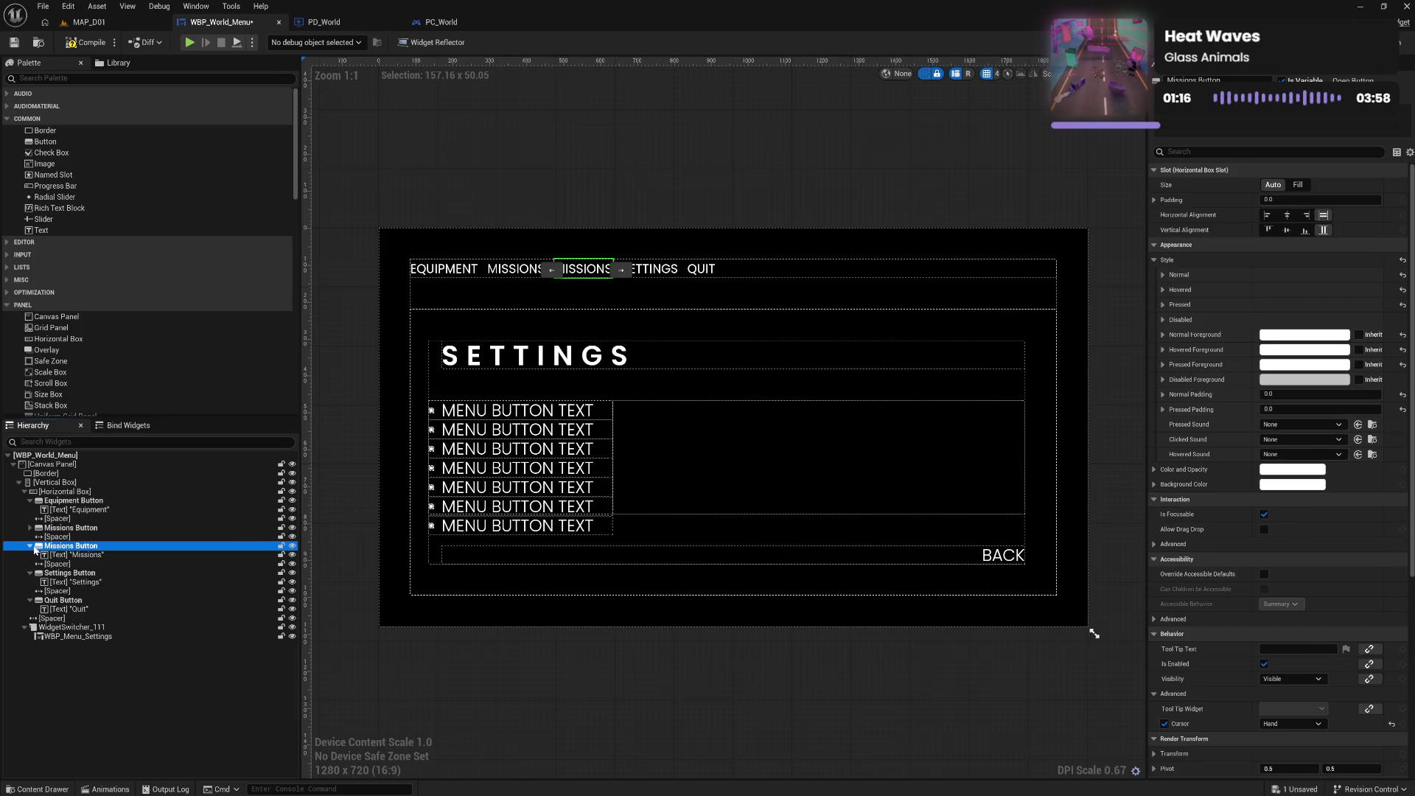
pyautogui.doubleClick(96, 549)
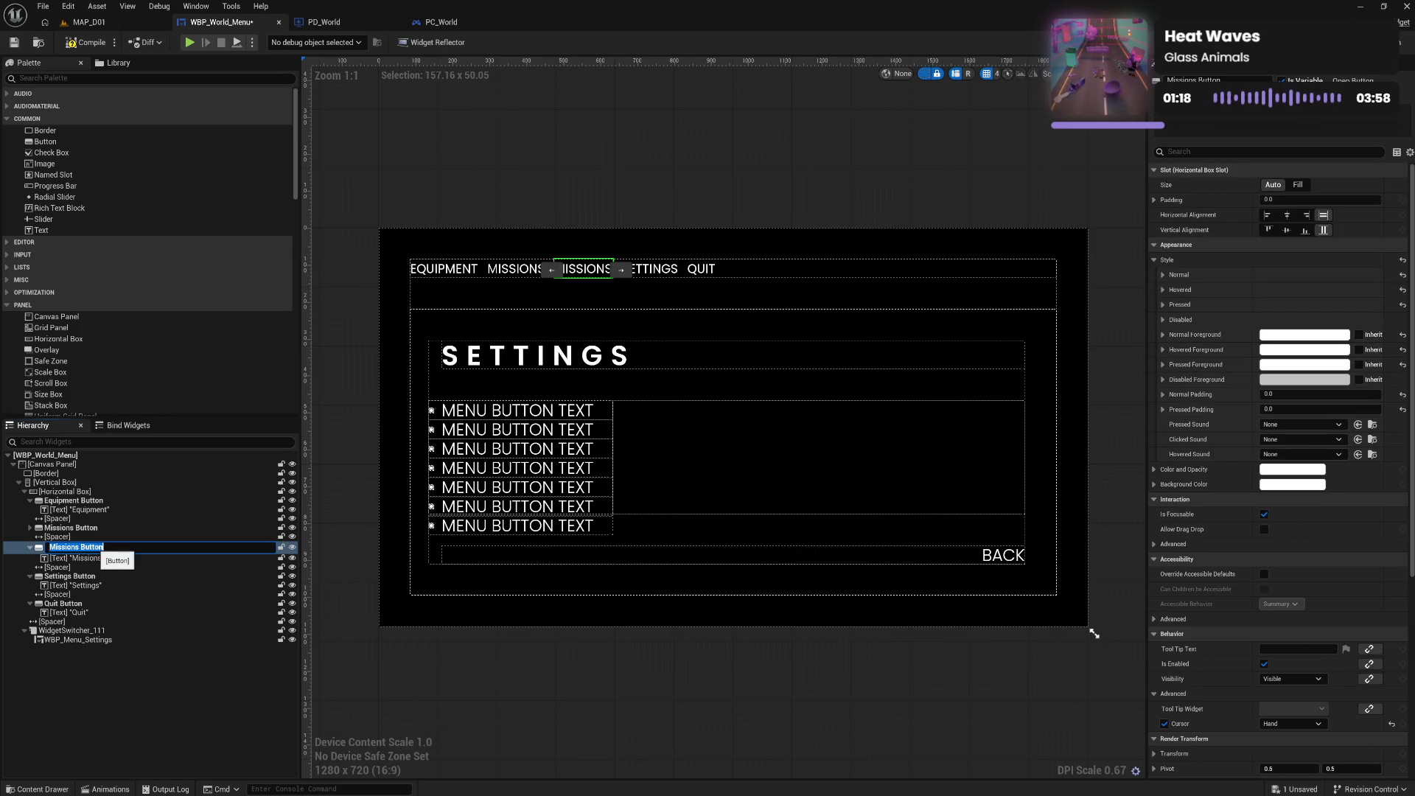
pyautogui.write('Bag Button')
pyautogui.press('Return')
# Set the Bag Button label text to Bag and paste another copy into the top bar
pyautogui.click(96, 554)
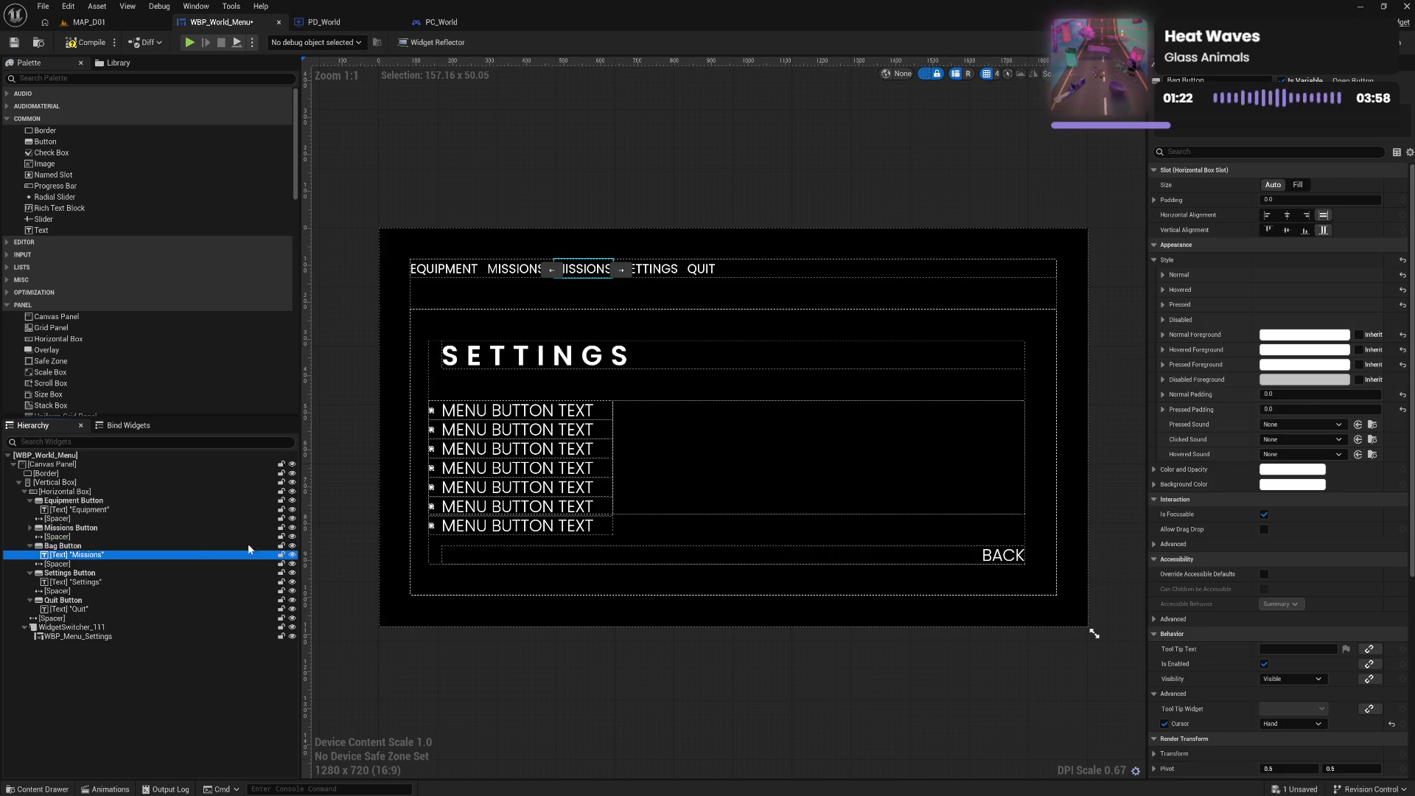
pyautogui.click(1283, 248)
pyautogui.write('Bag')
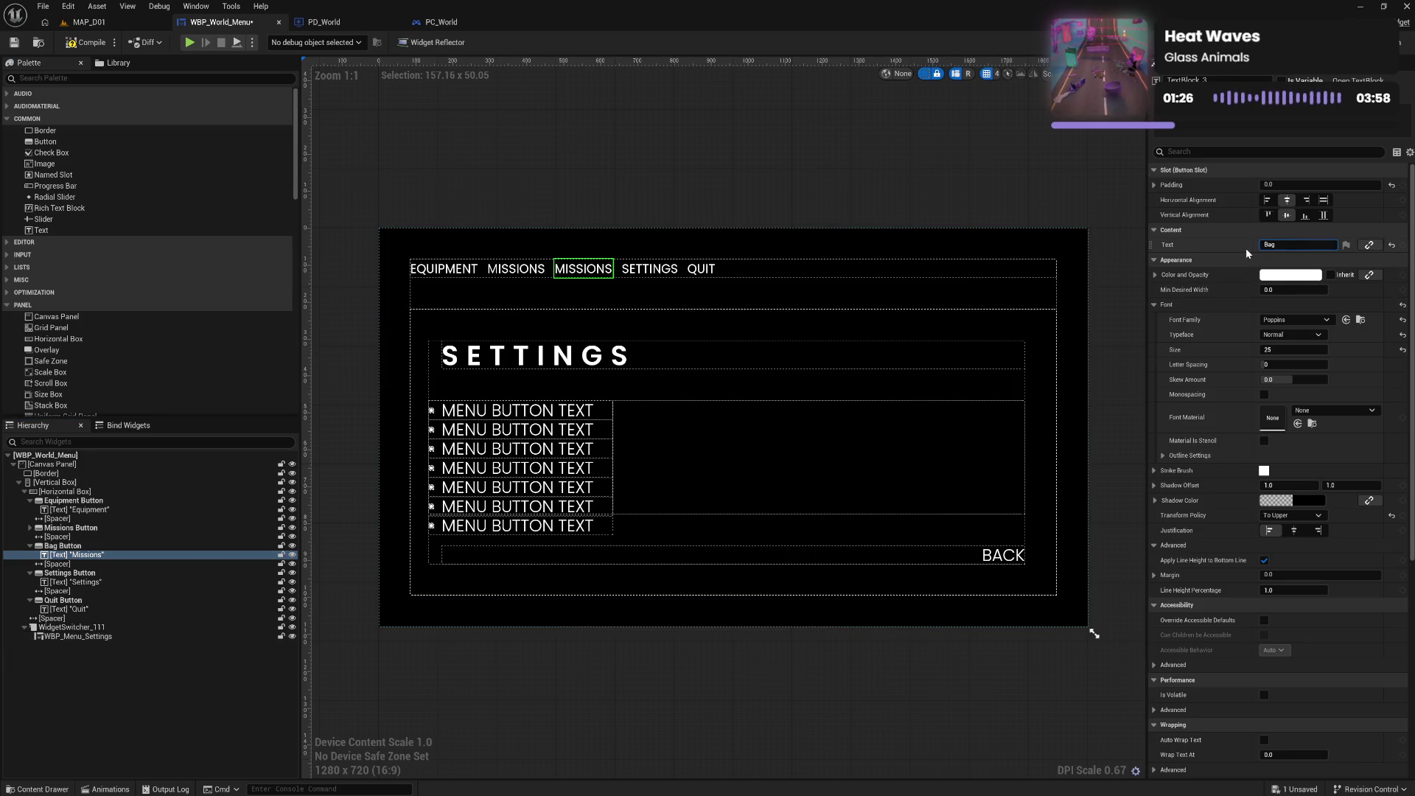
pyautogui.press('Return')
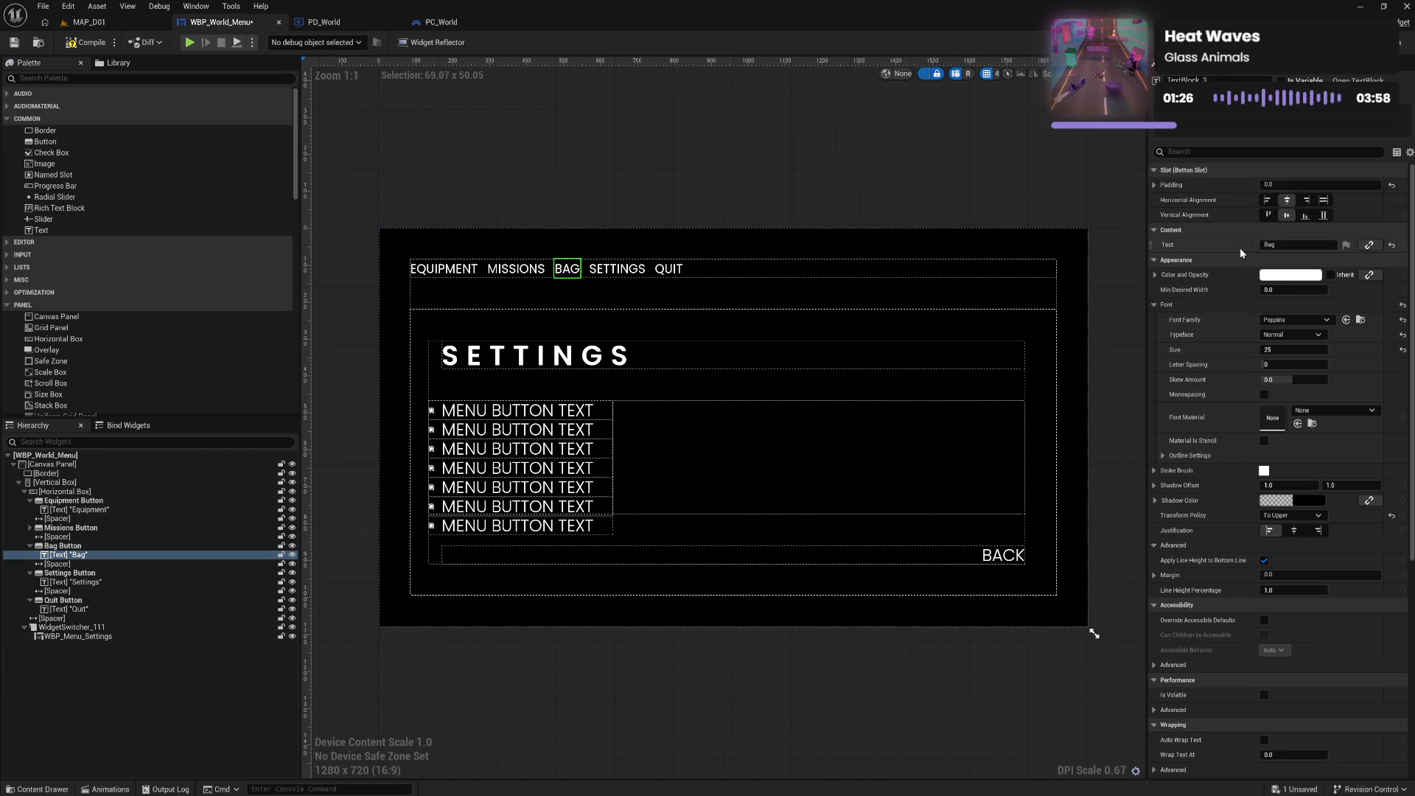
pyautogui.click(88, 492)
pyautogui.hotkey('ctrl', 'v')
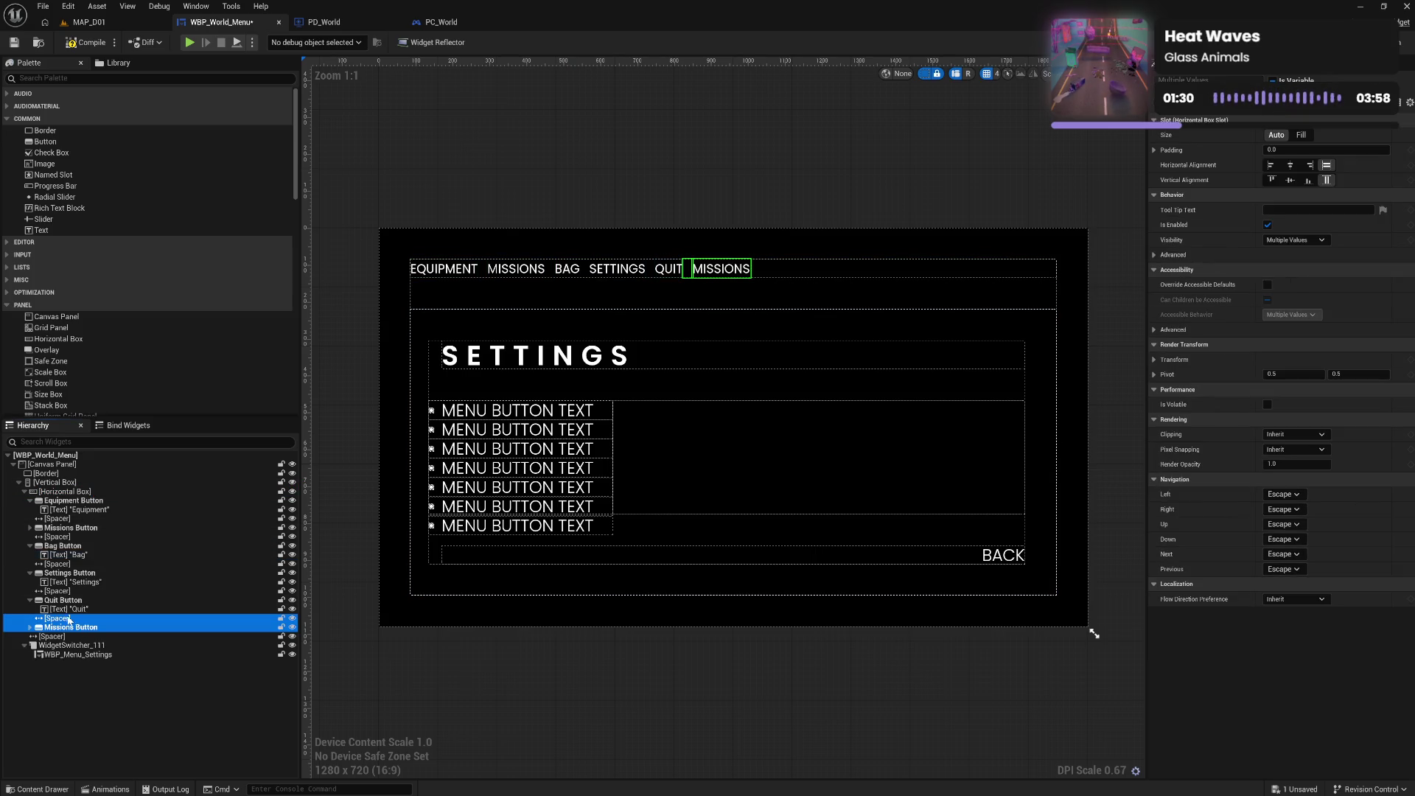
# Move the new copy after Bag, rename it Skills Button with label Skills, and compile
pyautogui.moveTo(65, 623)
pyautogui.mouseDown()
pyautogui.moveTo(62, 566)
pyautogui.moveTo(77, 567)
pyautogui.mouseUp()
pyautogui.click(78, 573)
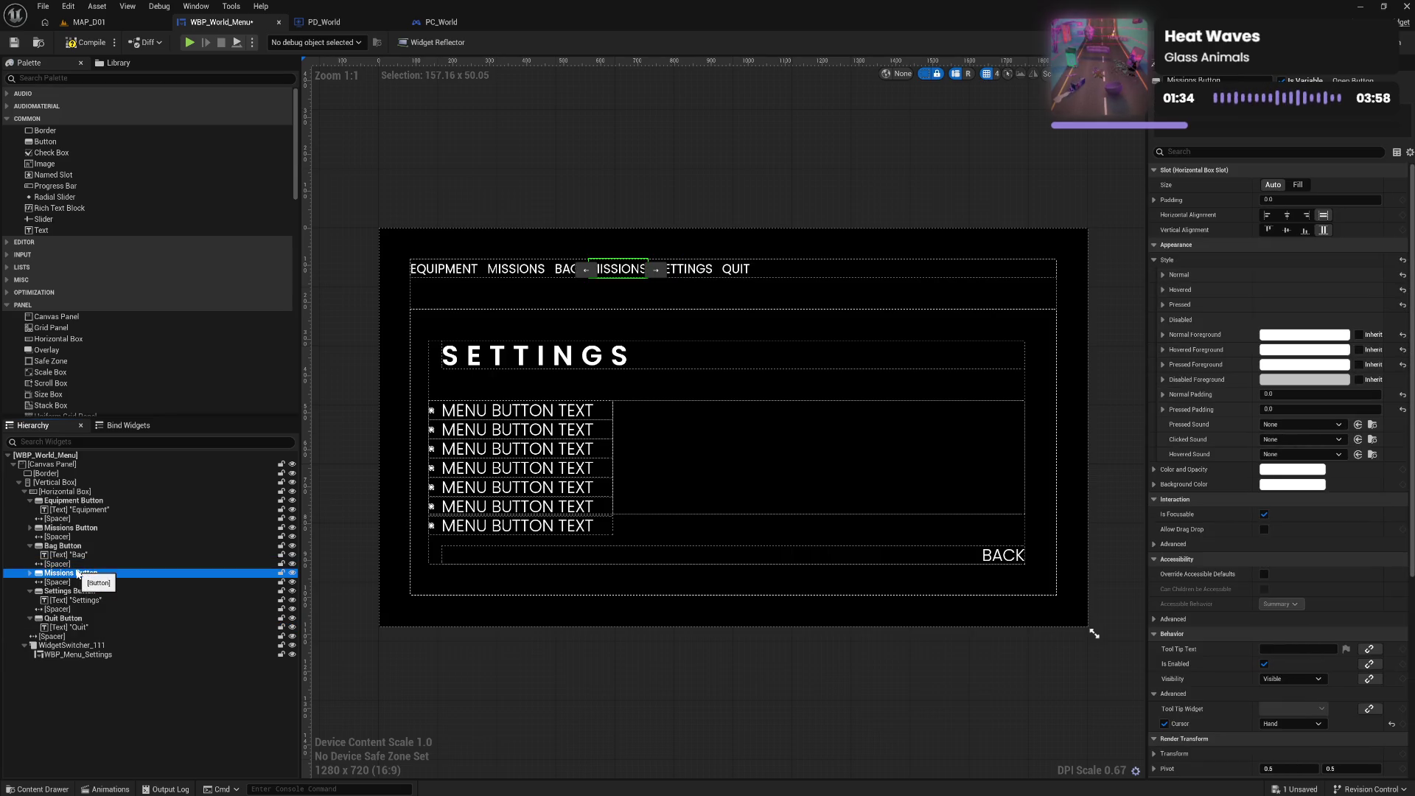
pyautogui.click(79, 574)
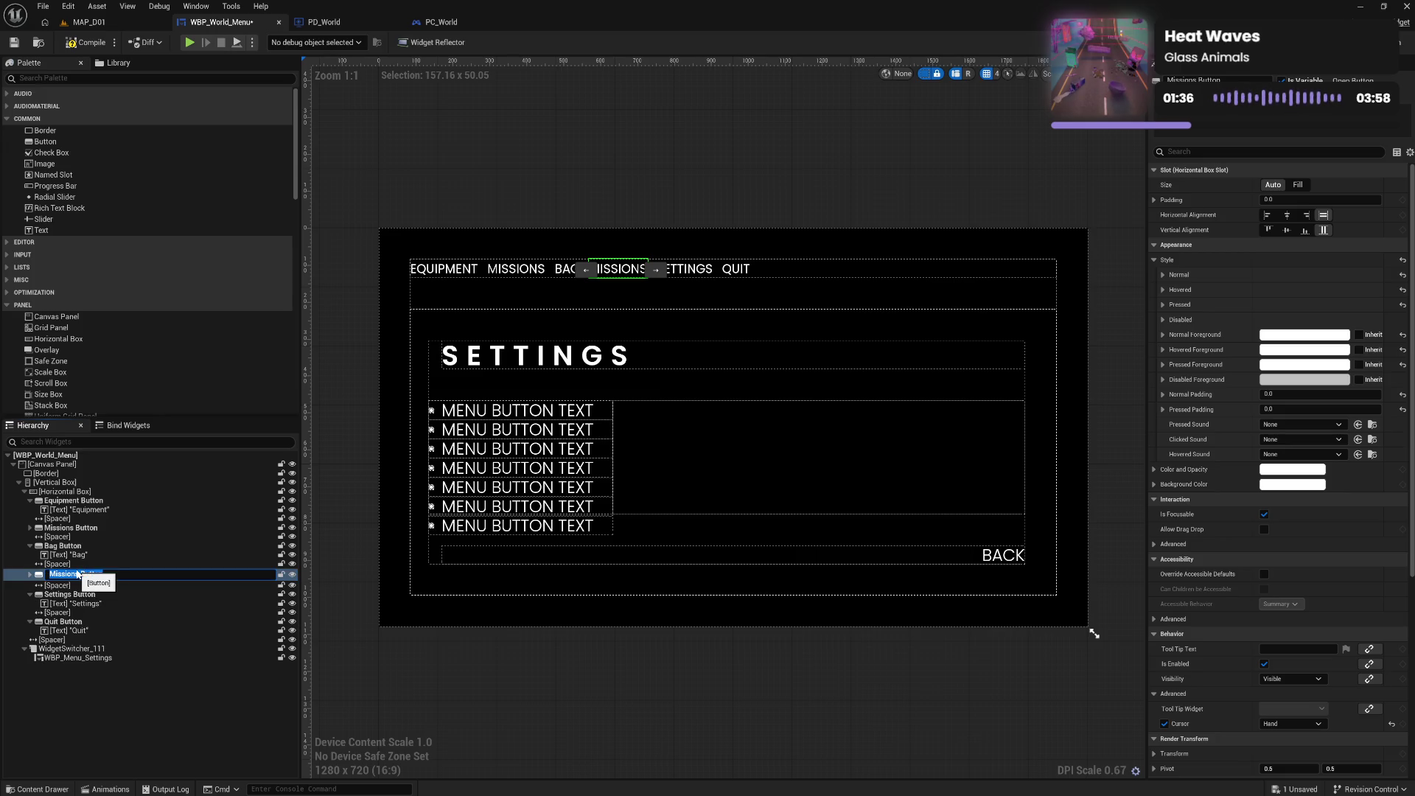
pyautogui.write('Ski')
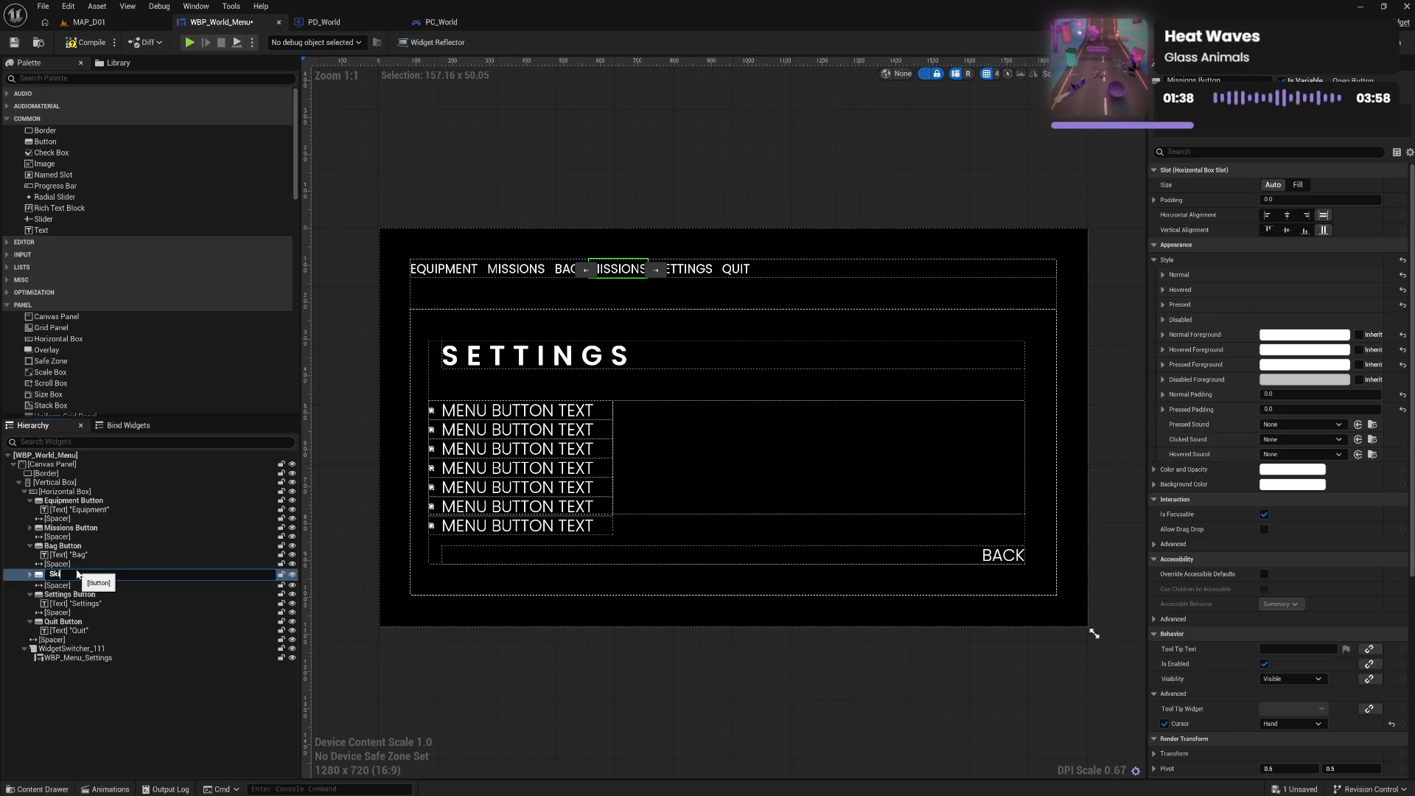
pyautogui.write('lls Bu')
pyautogui.write('tton')
pyautogui.press('Return')
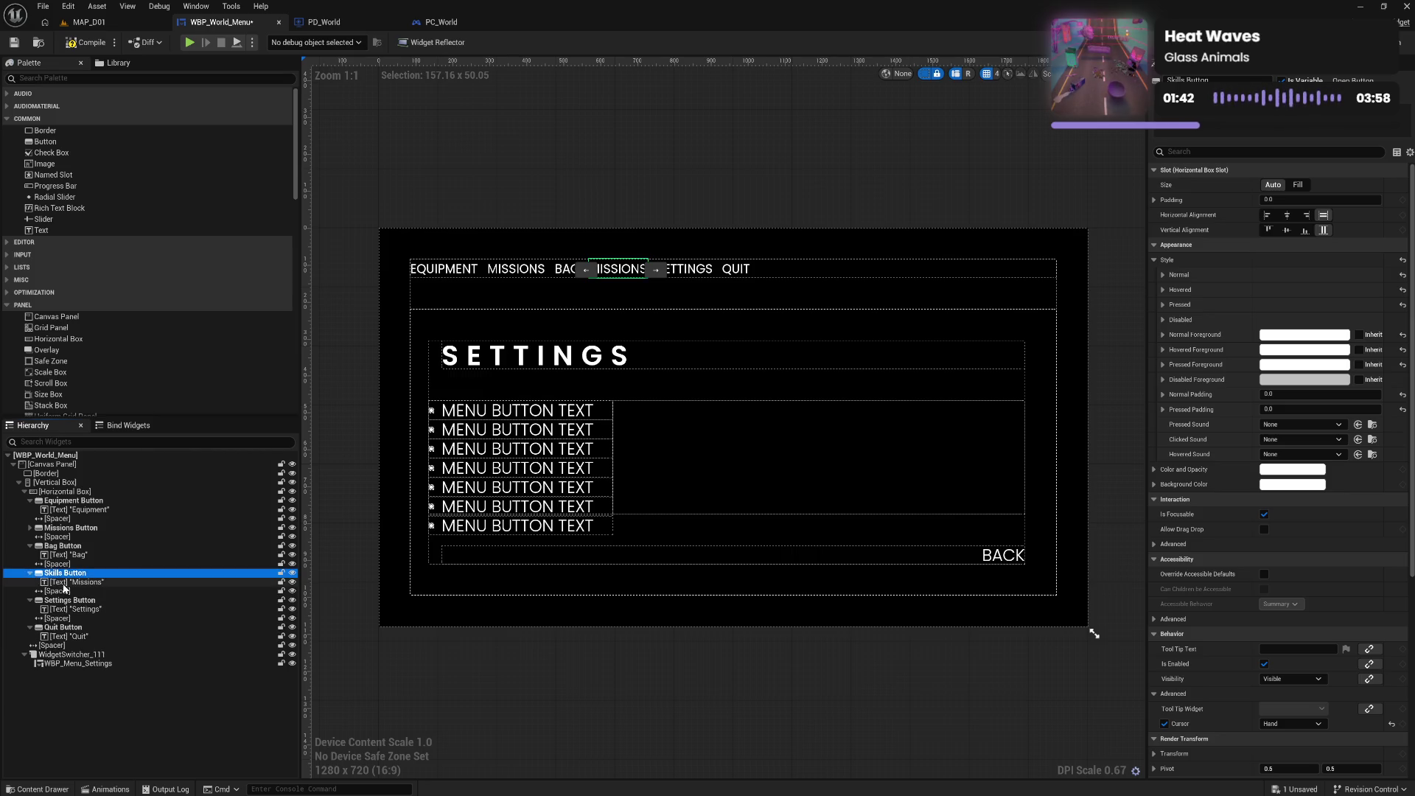
pyautogui.click(64, 583)
pyautogui.click(1283, 245)
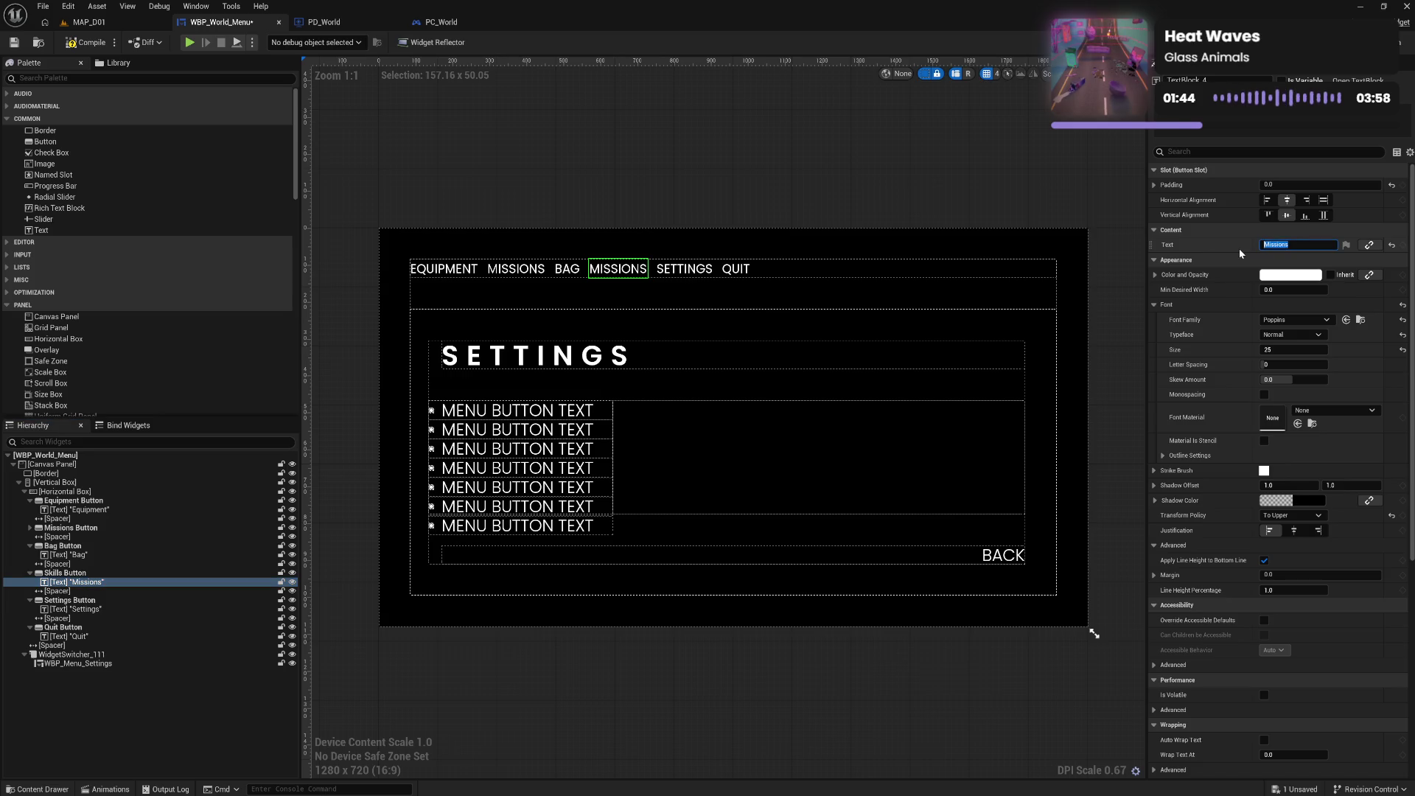
pyautogui.write('Skills')
pyautogui.press('Return')
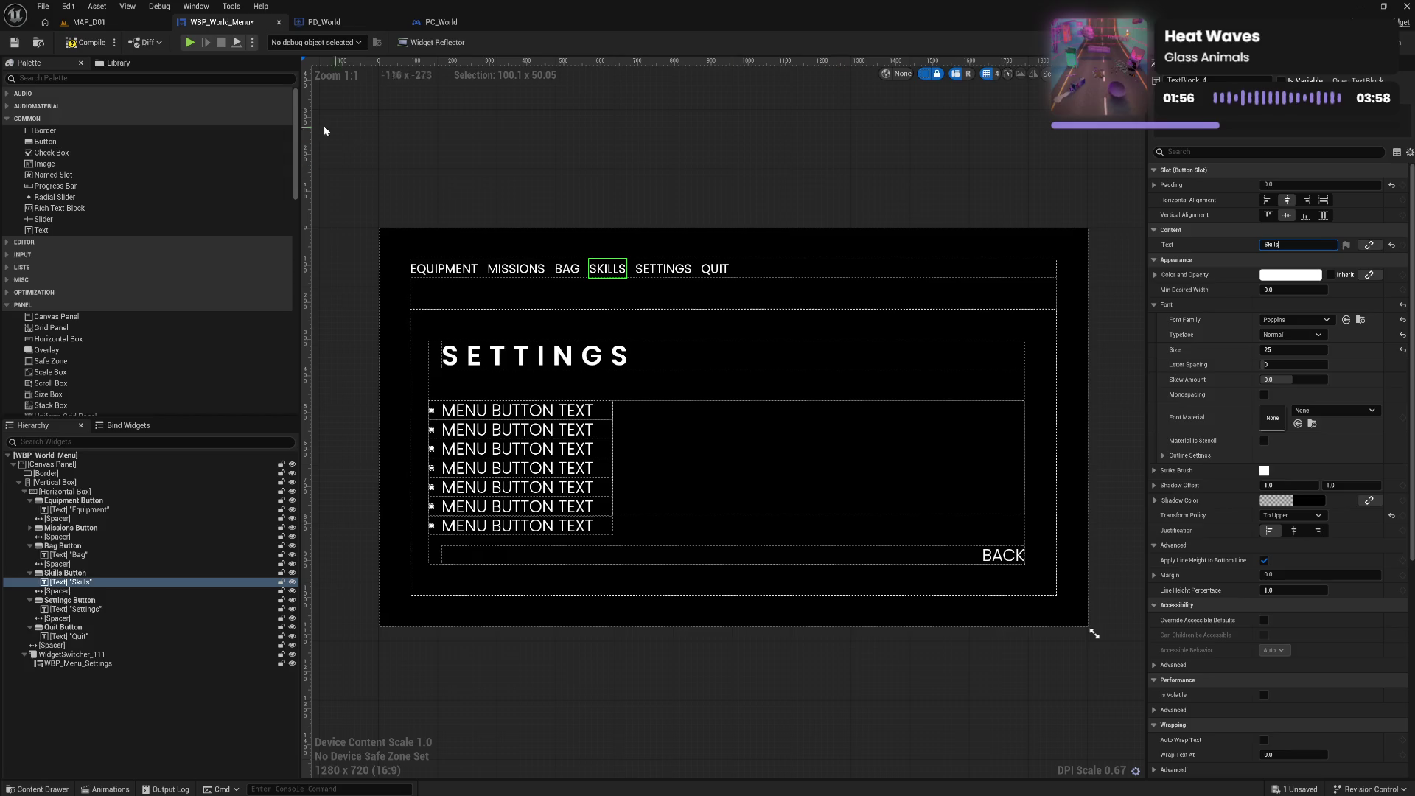
pyautogui.click(89, 44)
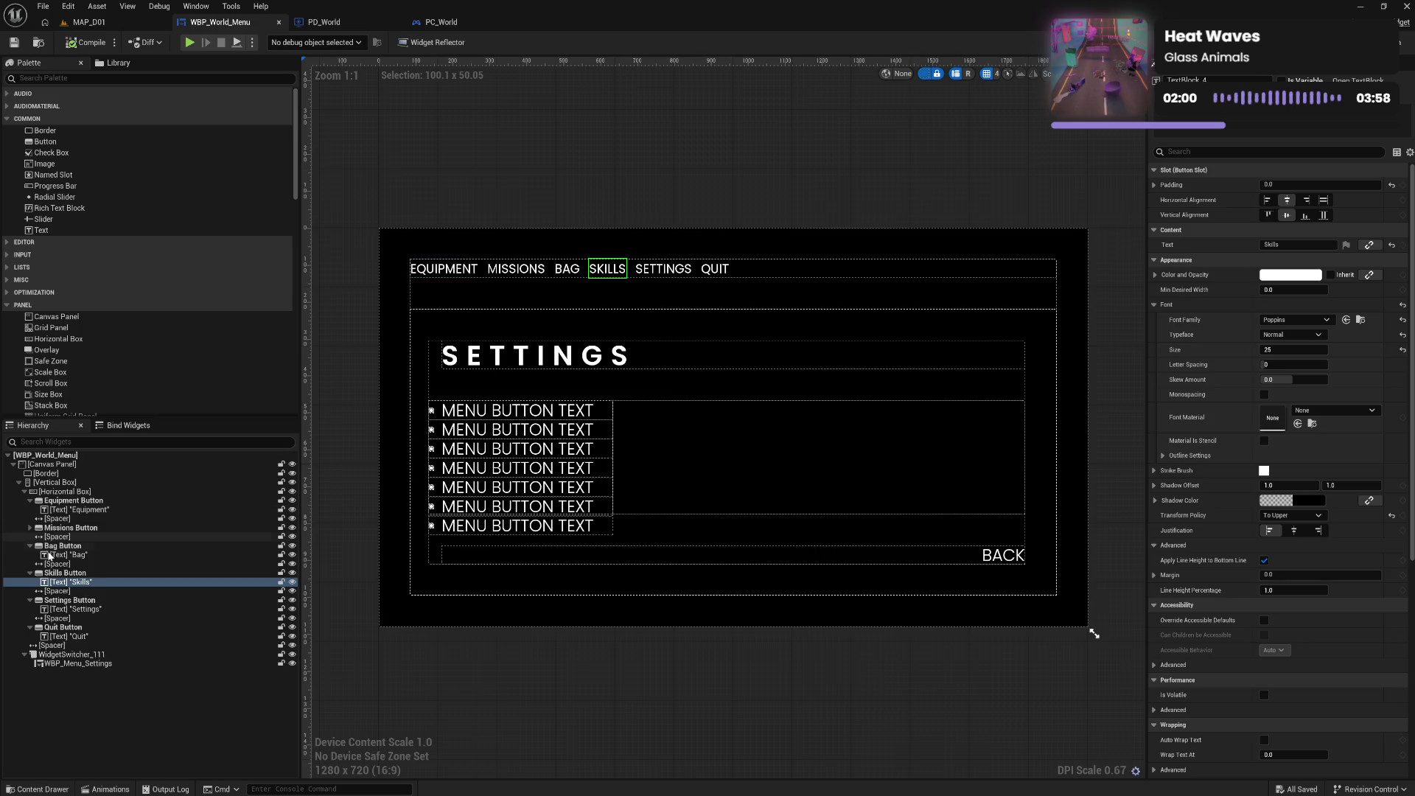
# Paste another Missions button copy between Skills and Settings and begin renaming it
pyautogui.click(151, 574)
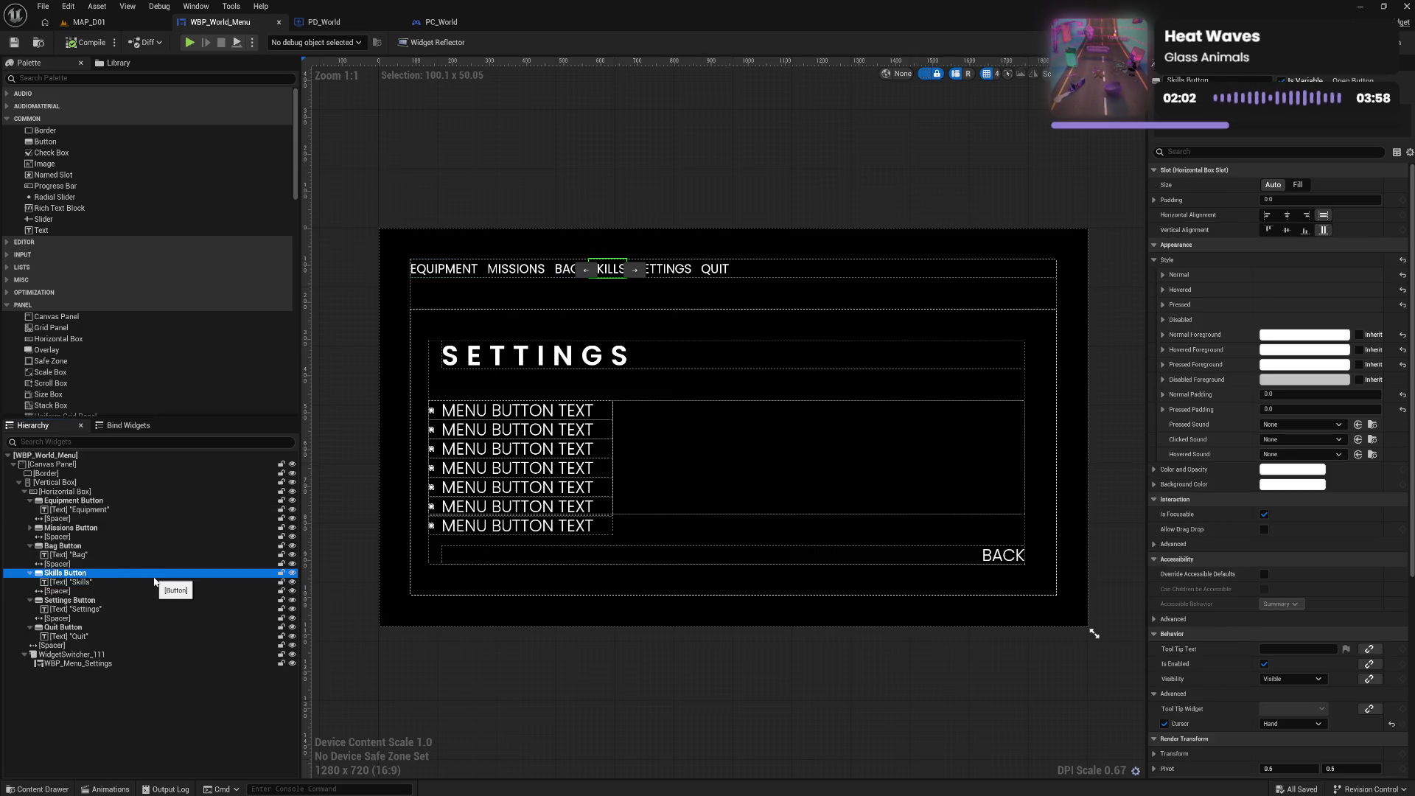
pyautogui.click(87, 492)
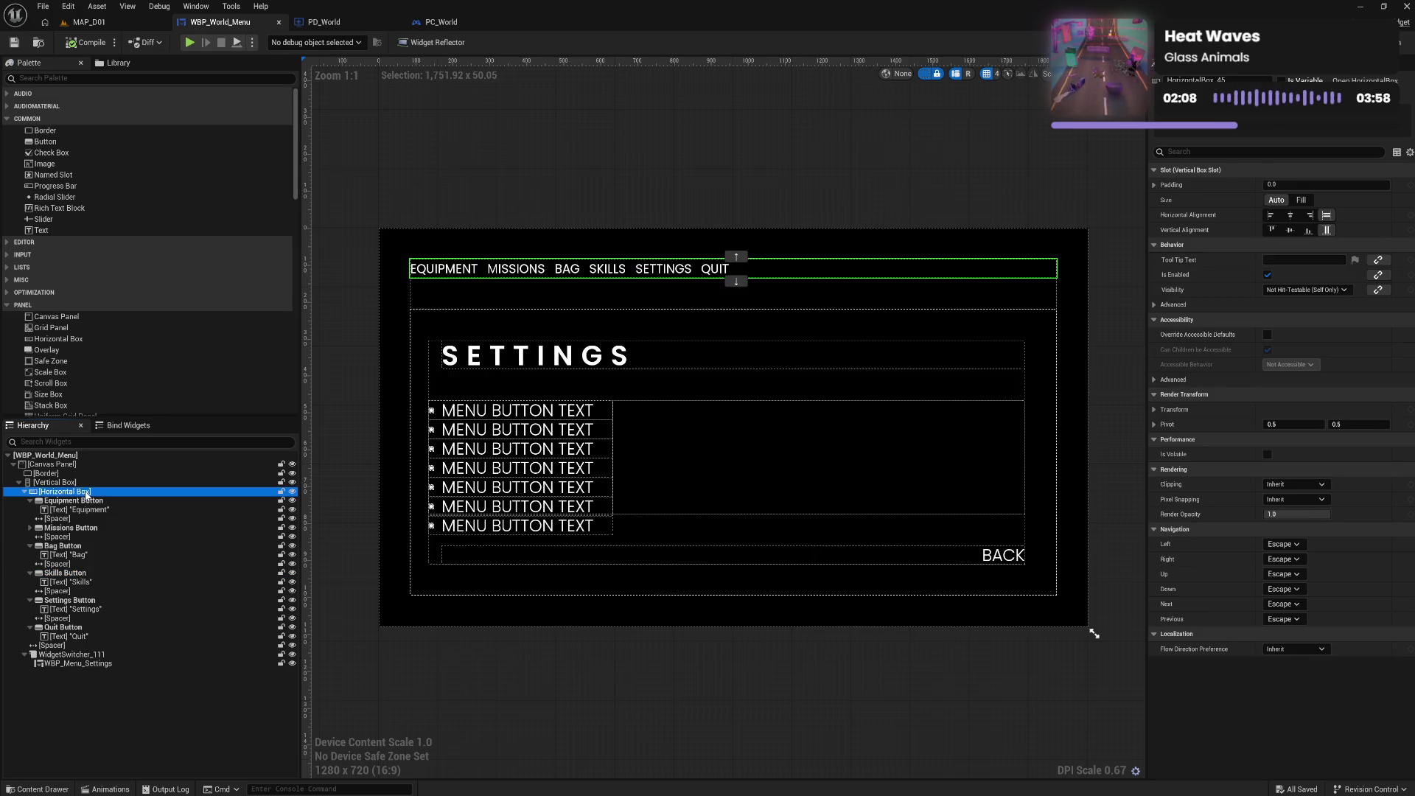
pyautogui.hotkey('ctrl', 'v')
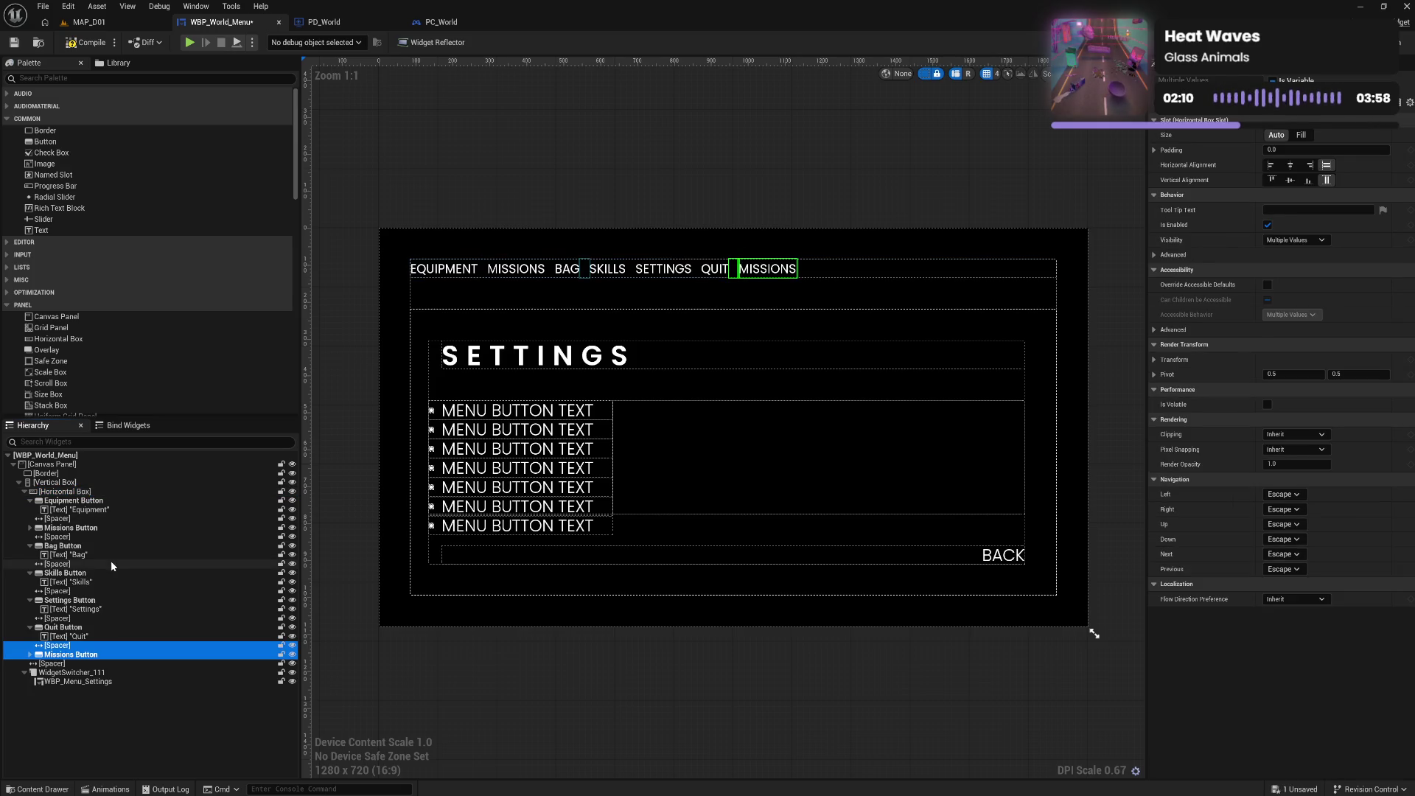
pyautogui.moveTo(49, 616)
pyautogui.mouseDown()
pyautogui.moveTo(65, 591)
pyautogui.moveTo(77, 597)
pyautogui.mouseUp()
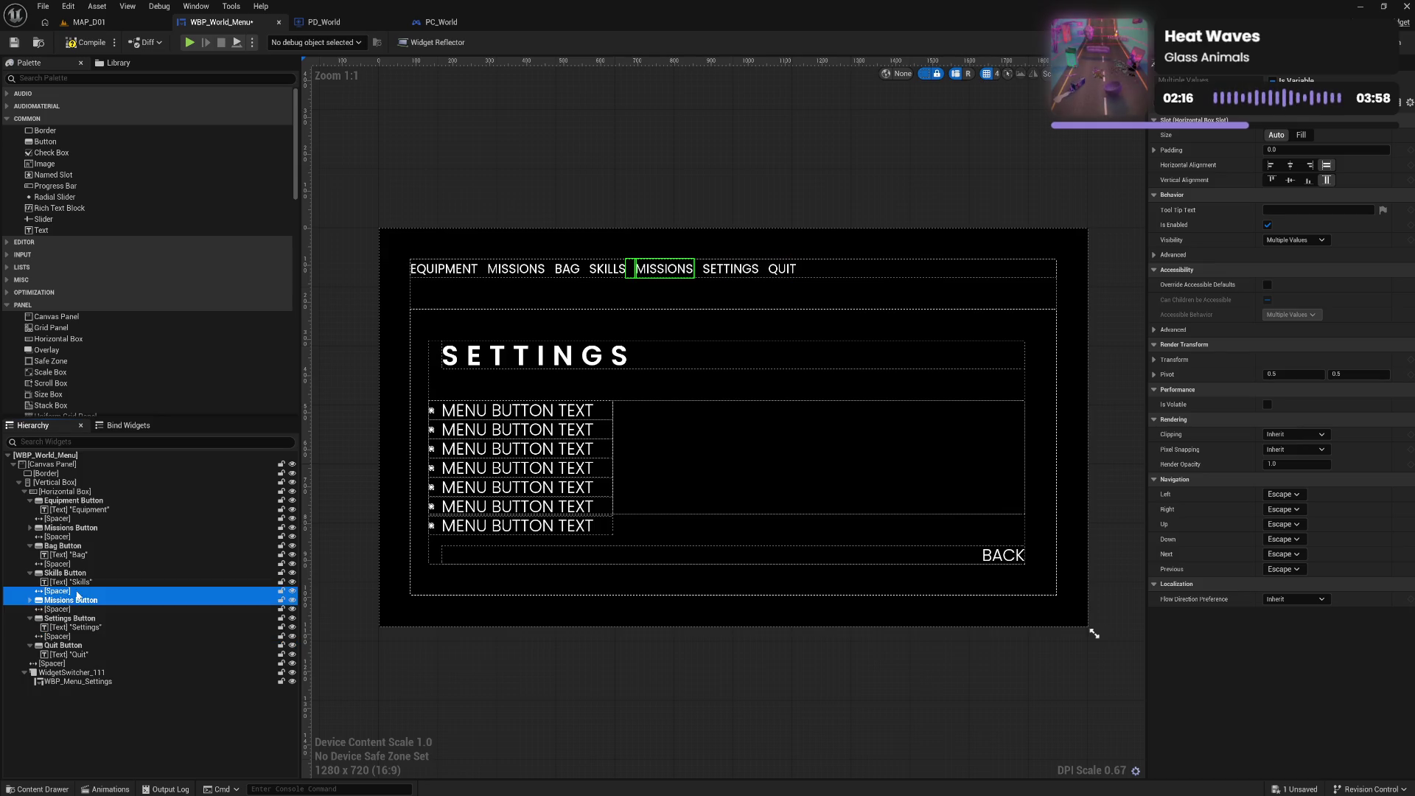
pyautogui.doubleClick(77, 600)
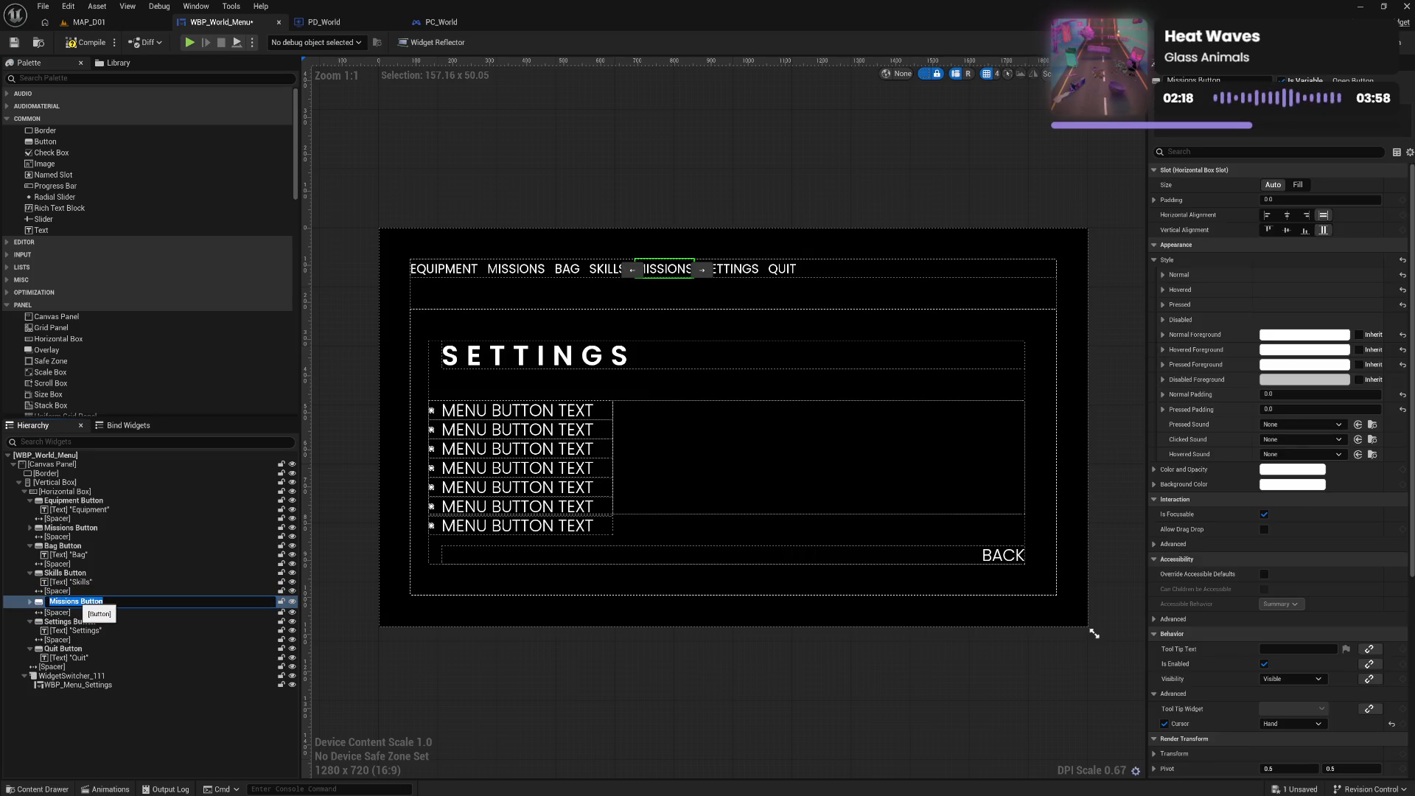
pyautogui.doubleClick(63, 601)
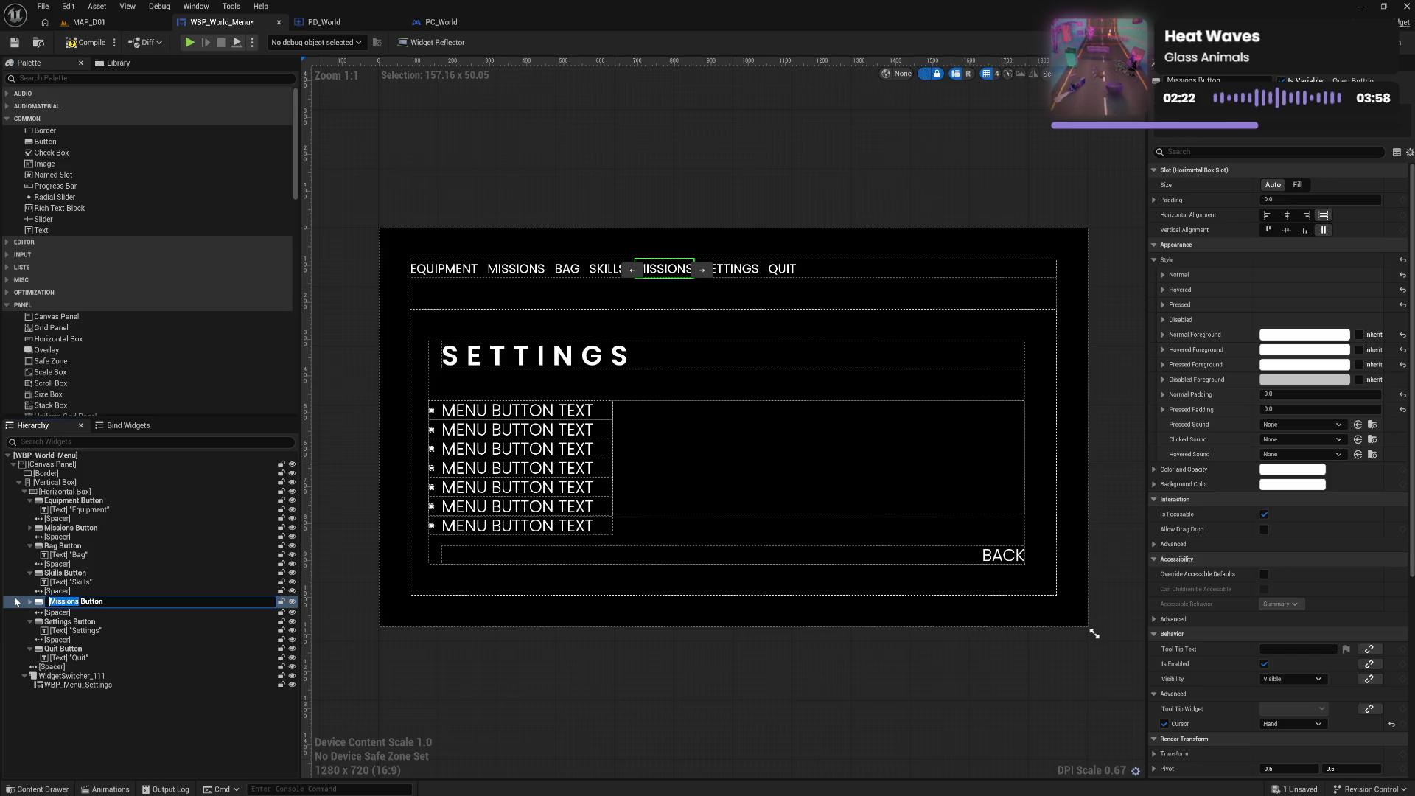
# Rename the copy to Data Bank Button and set its label text to Data Bank
pyautogui.write('Data Bank')
pyautogui.press('Return')
pyautogui.click(30, 601)
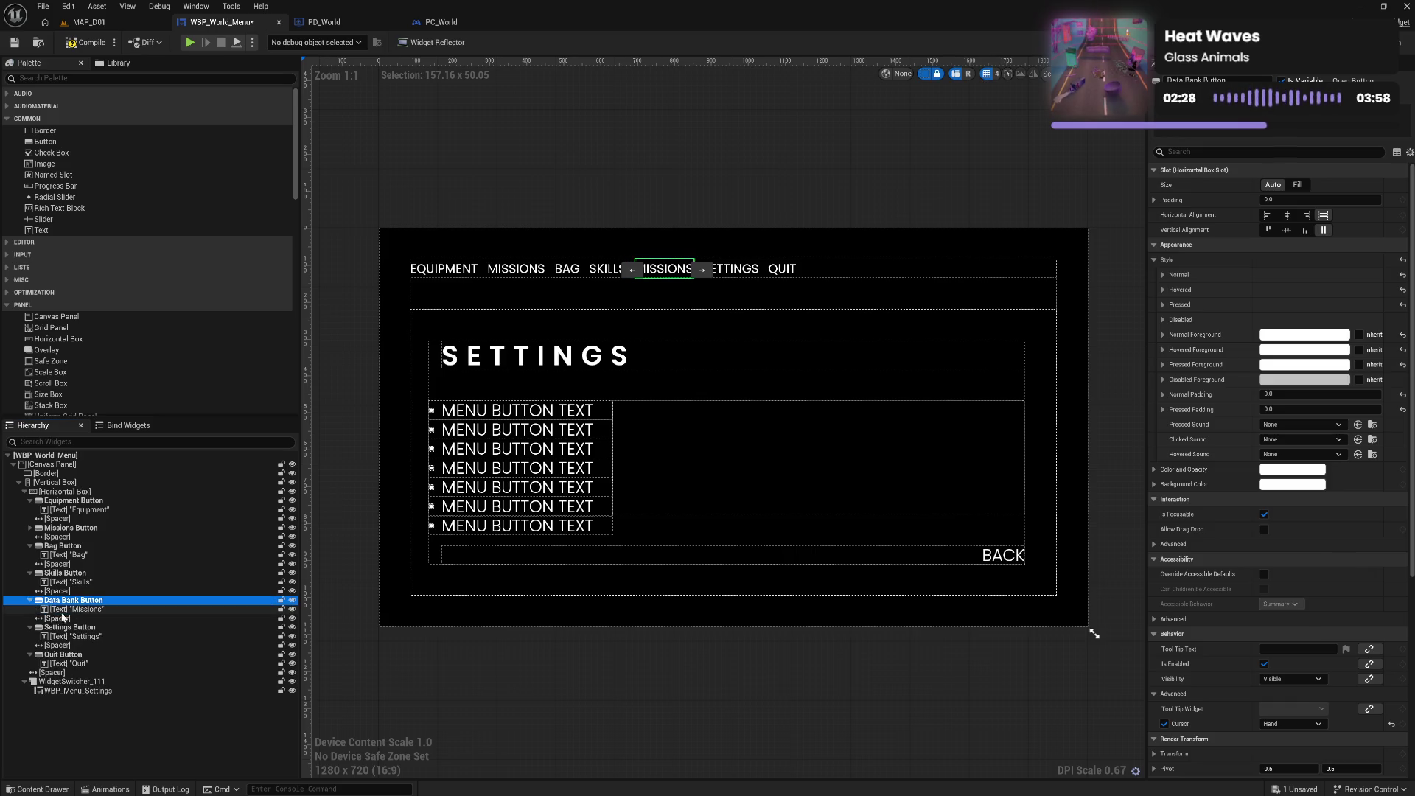
pyautogui.click(66, 609)
pyautogui.click(1297, 244)
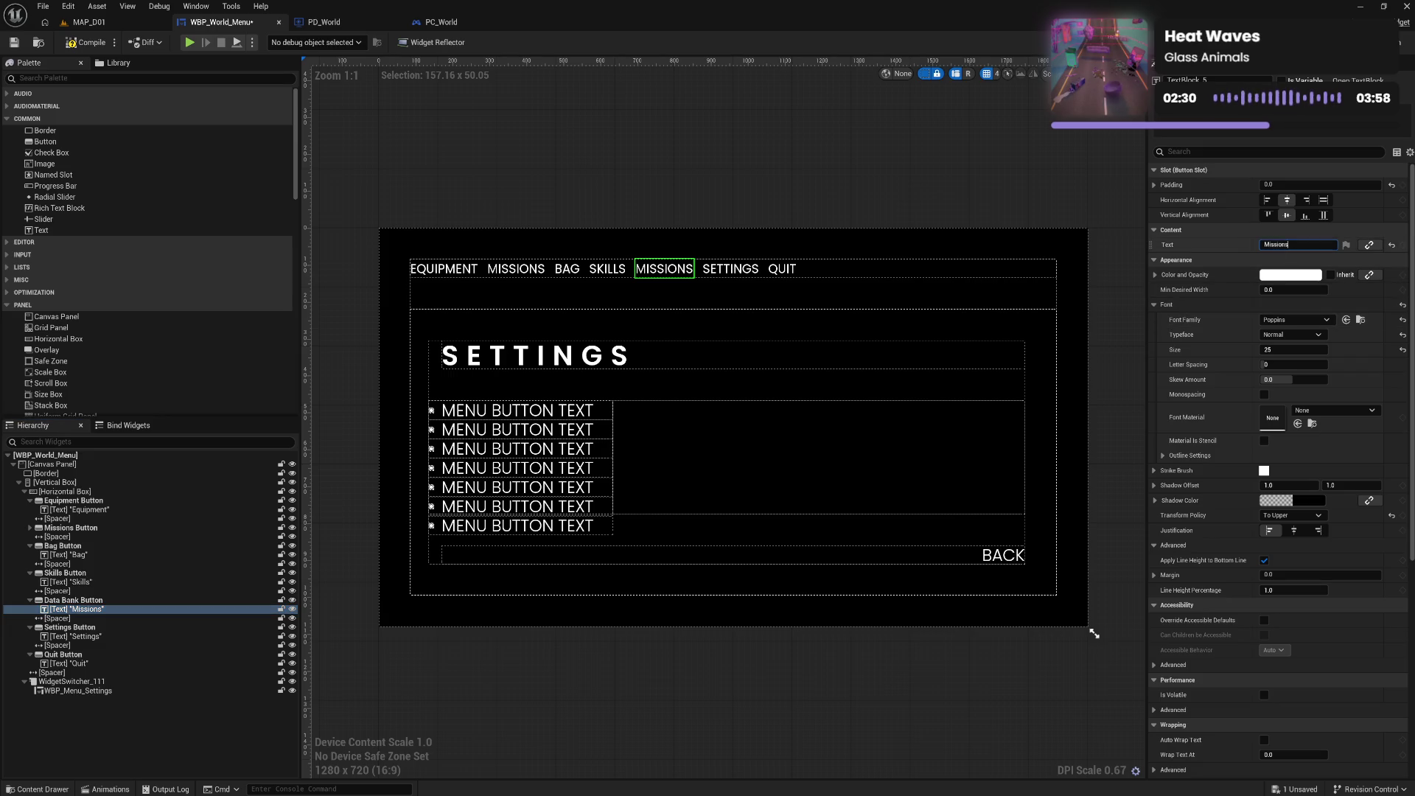
pyautogui.write('Data Bank')
pyautogui.press('Return')
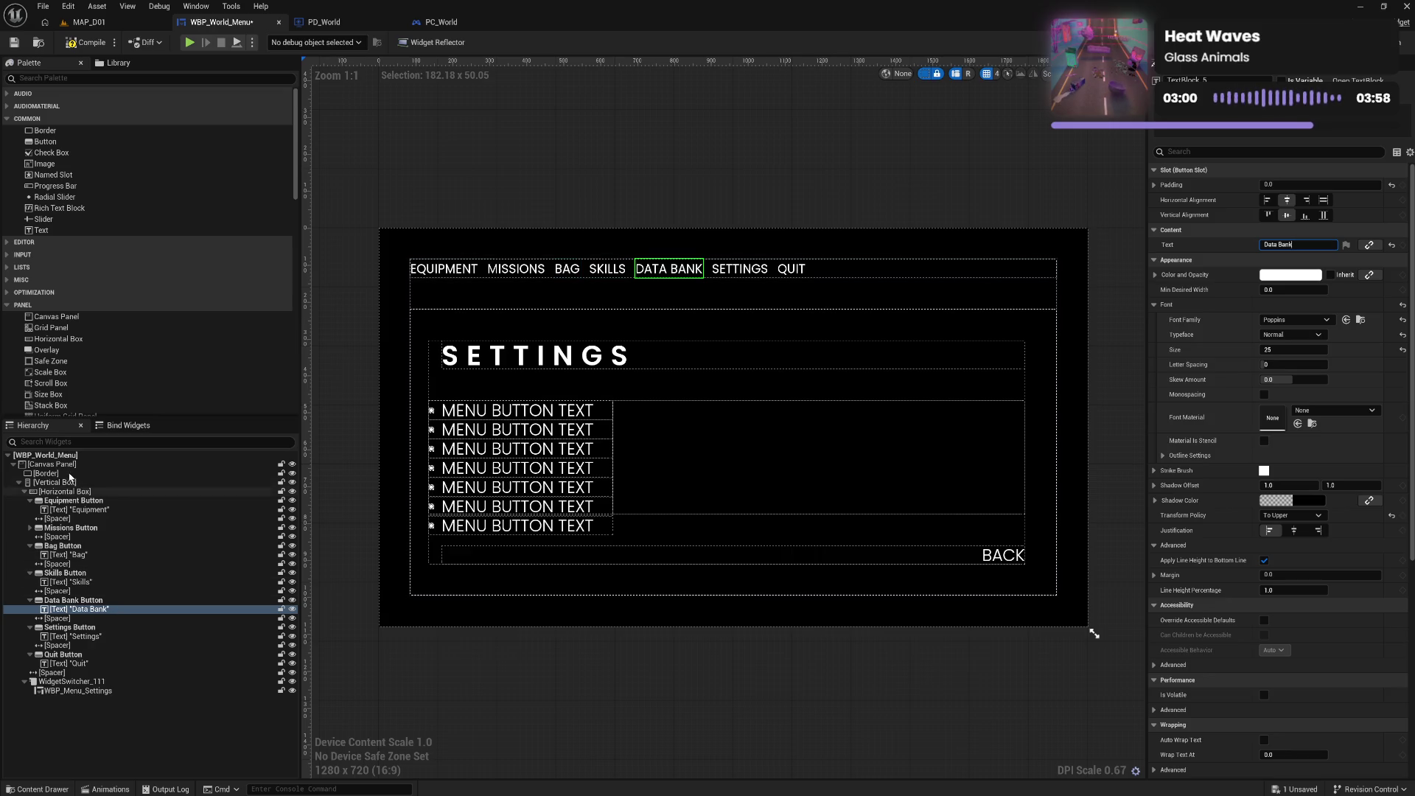
# Paste another Missions button into the Horizontal Box and move it before Settings
pyautogui.click(92, 492)
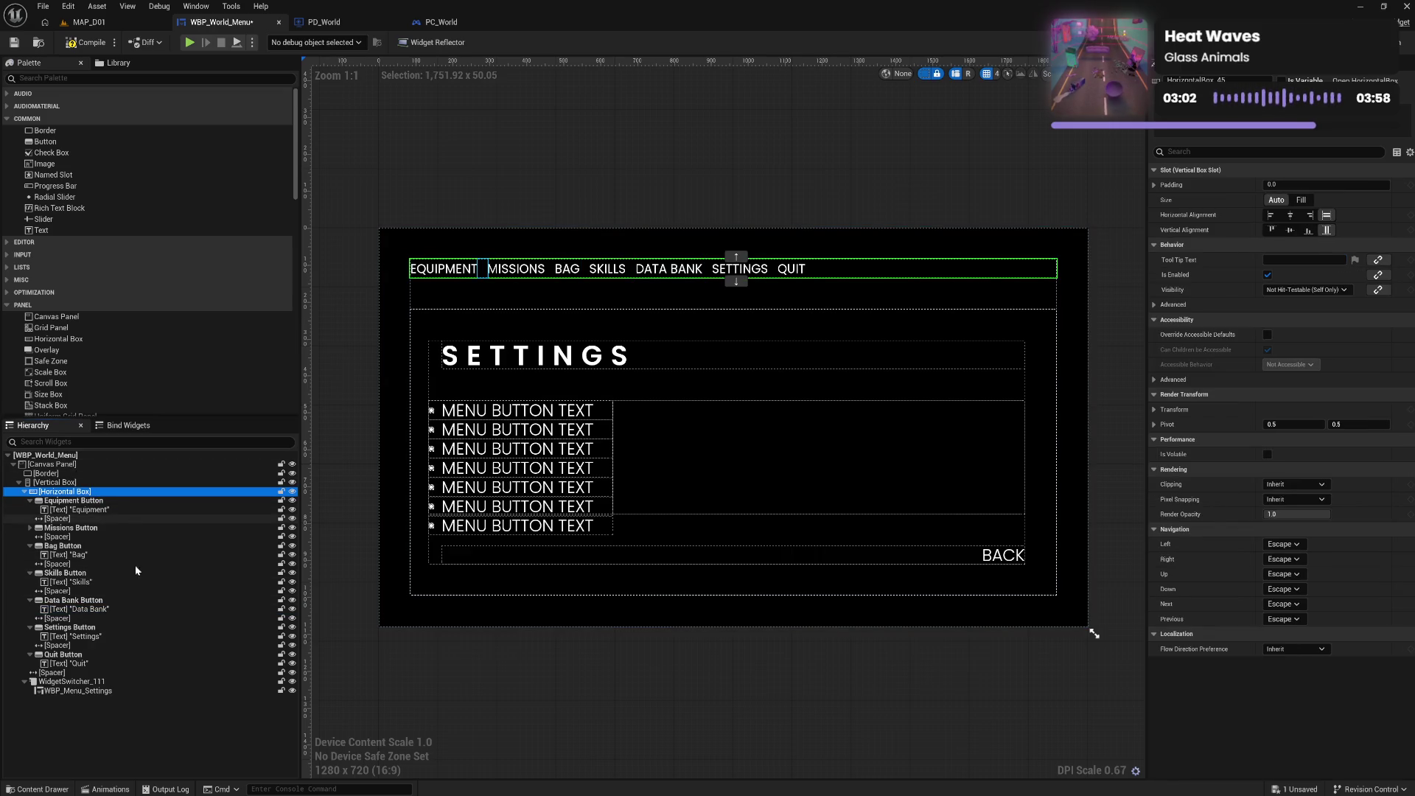
pyautogui.hotkey('ctrl', 'v')
pyautogui.moveTo(65, 682); pyautogui.dragTo(57, 617)
# Rename the placed Missions copy to Manual Button
pyautogui.click(77, 628)
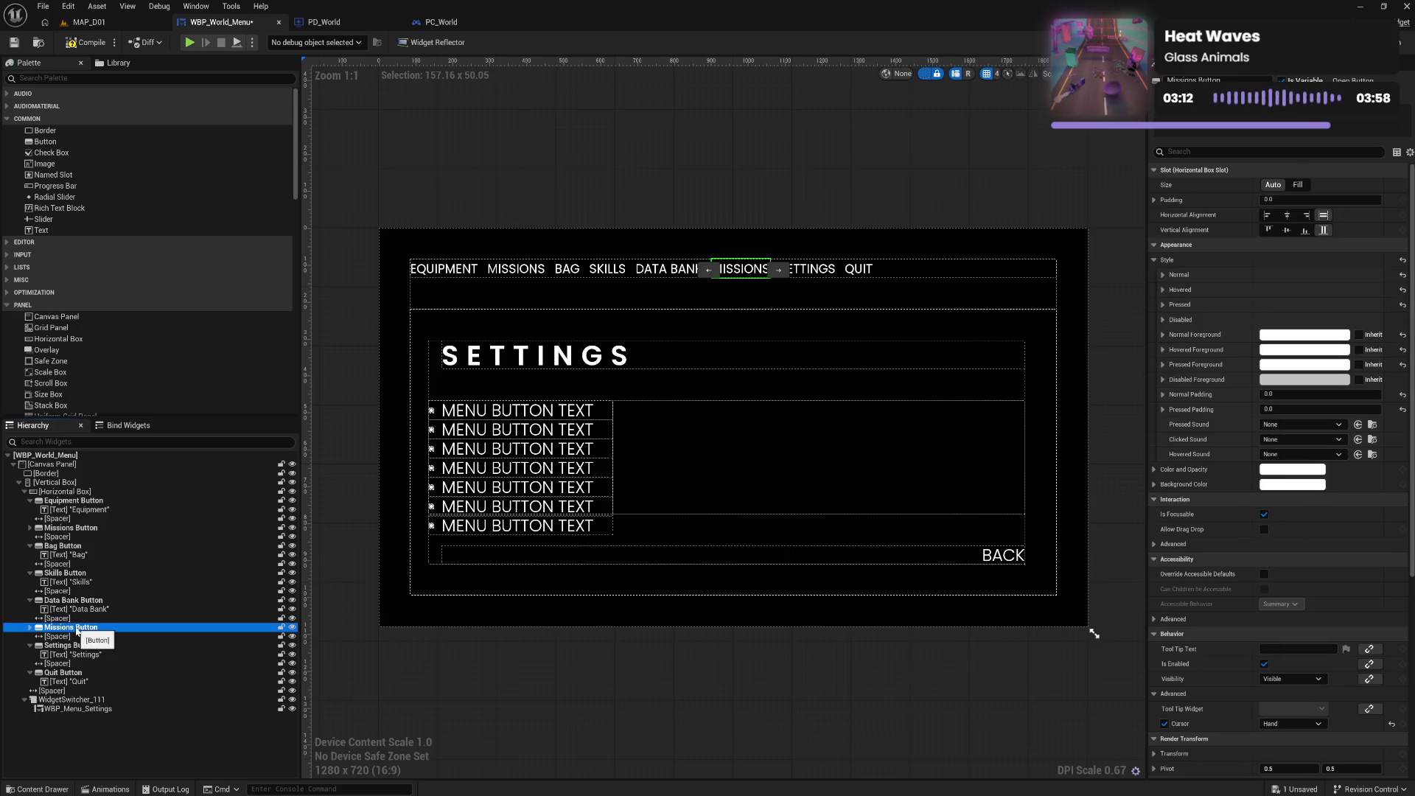
pyautogui.click(77, 628)
pyautogui.doubleClick(63, 629)
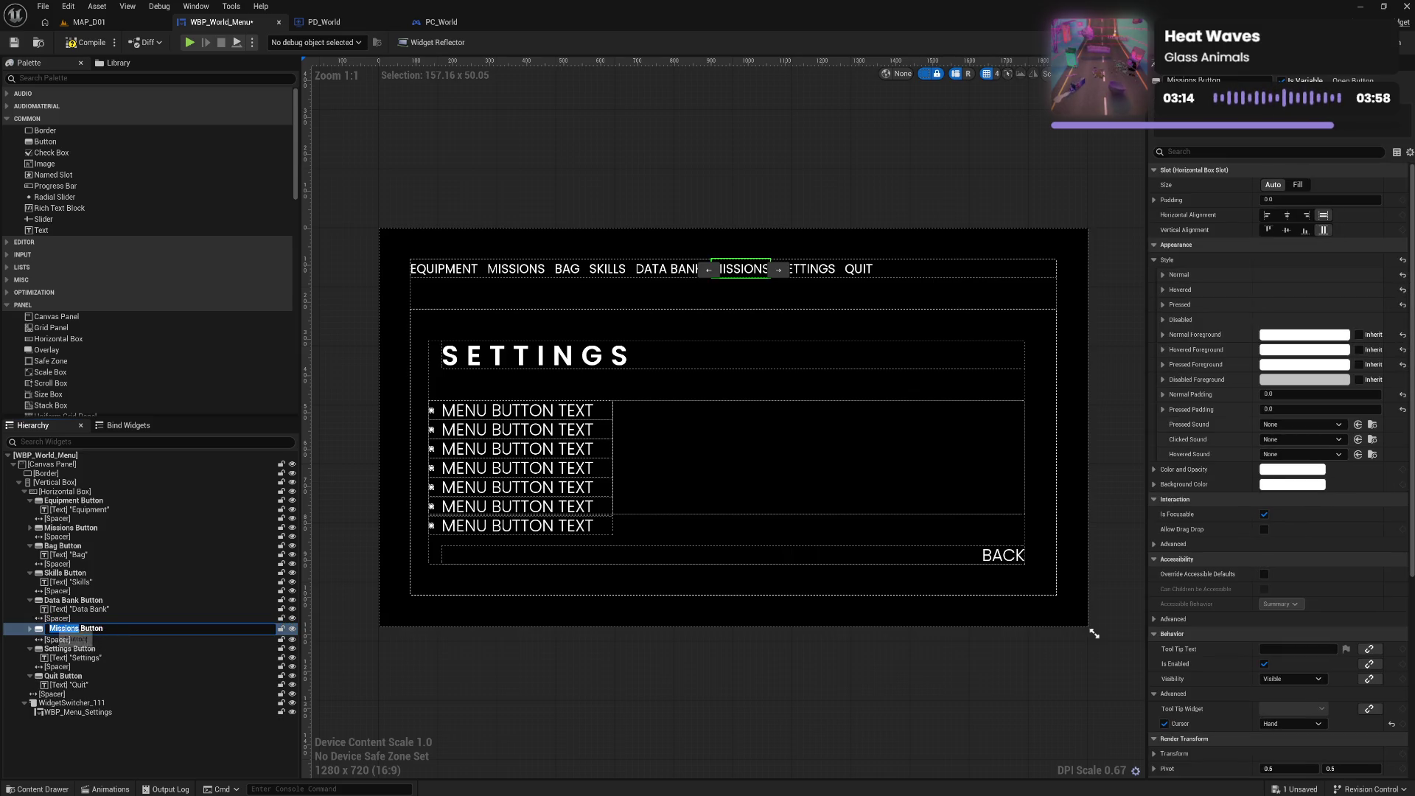
pyautogui.write('M')
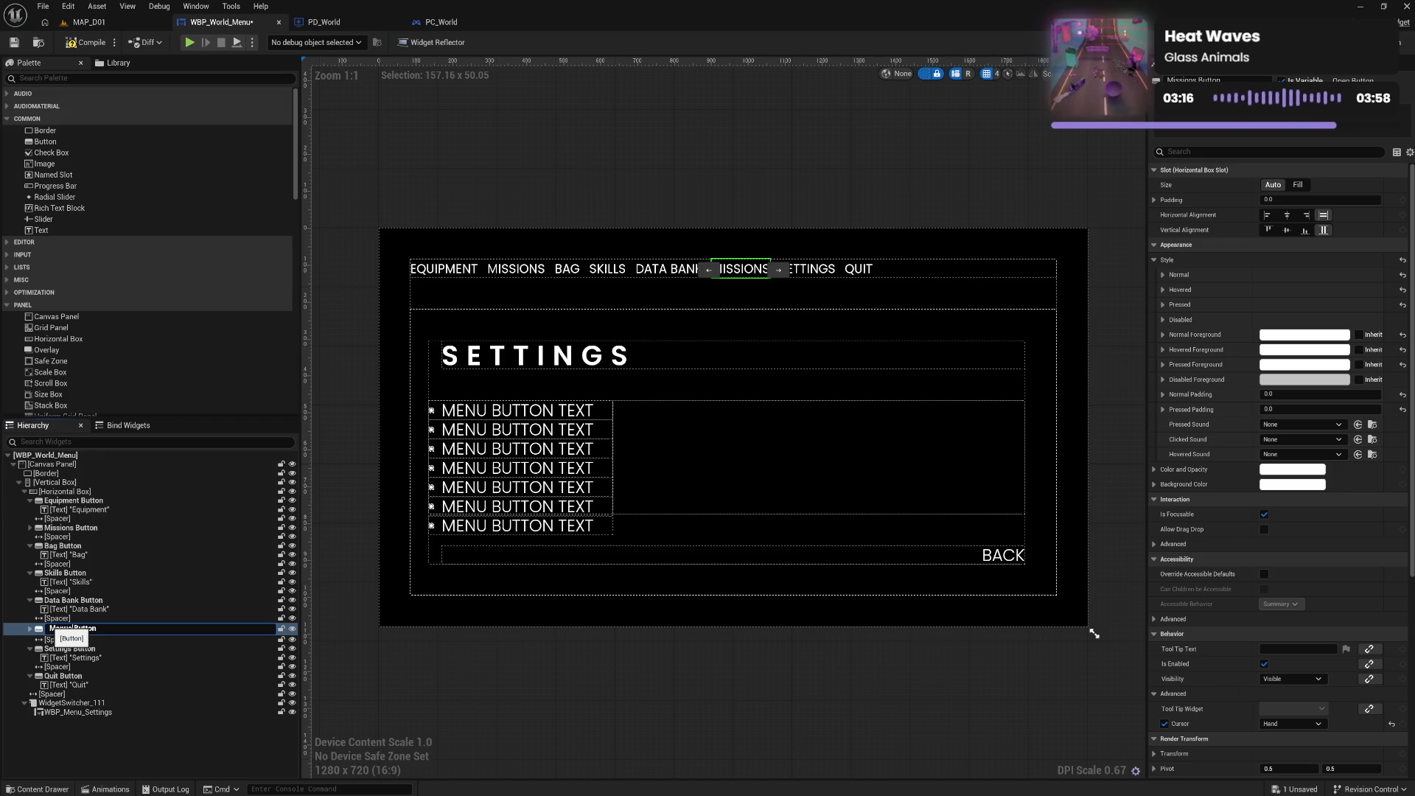
pyautogui.press('Return')
# Set the Manual Button label text to Manual and compile the widget
pyautogui.click(29, 628)
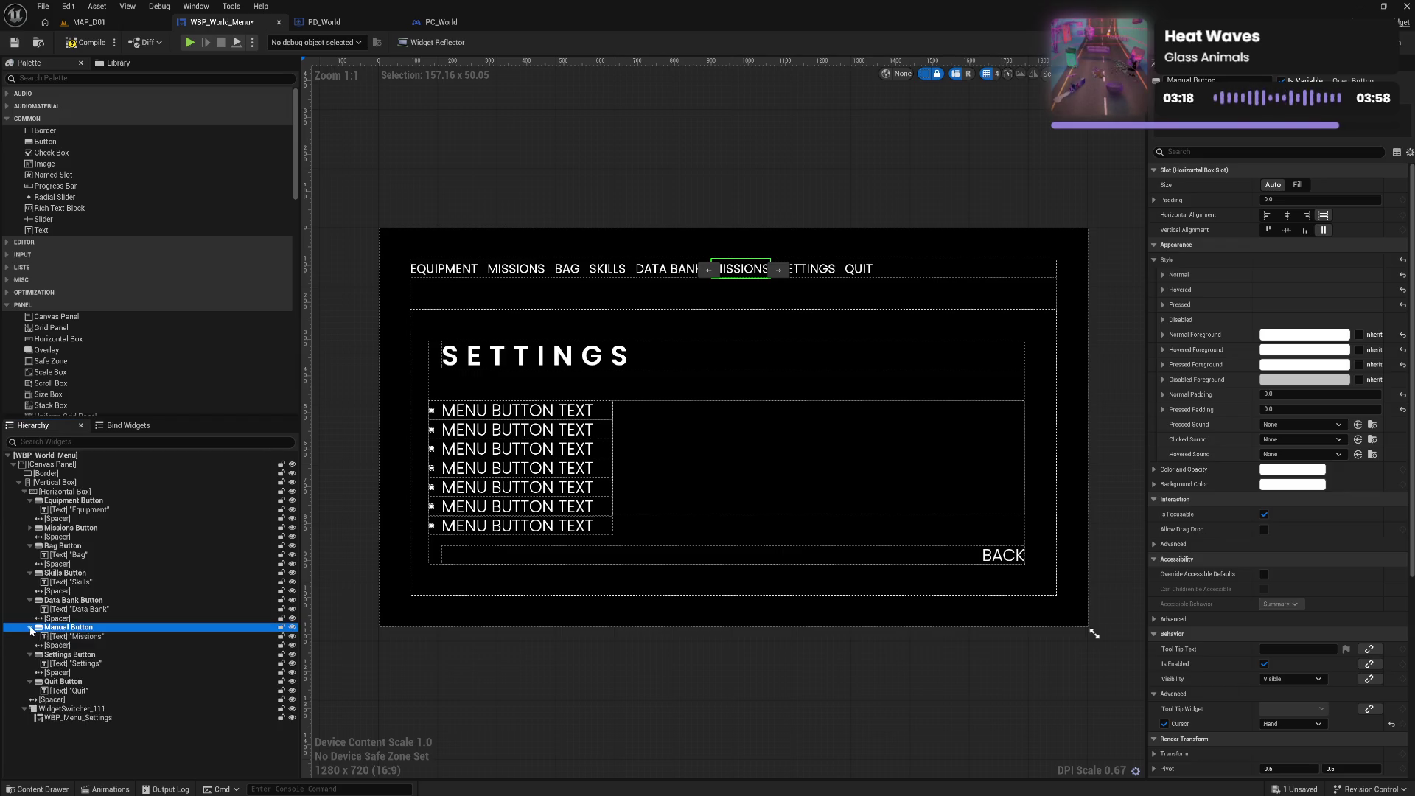
pyautogui.click(84, 637)
pyautogui.click(1286, 245)
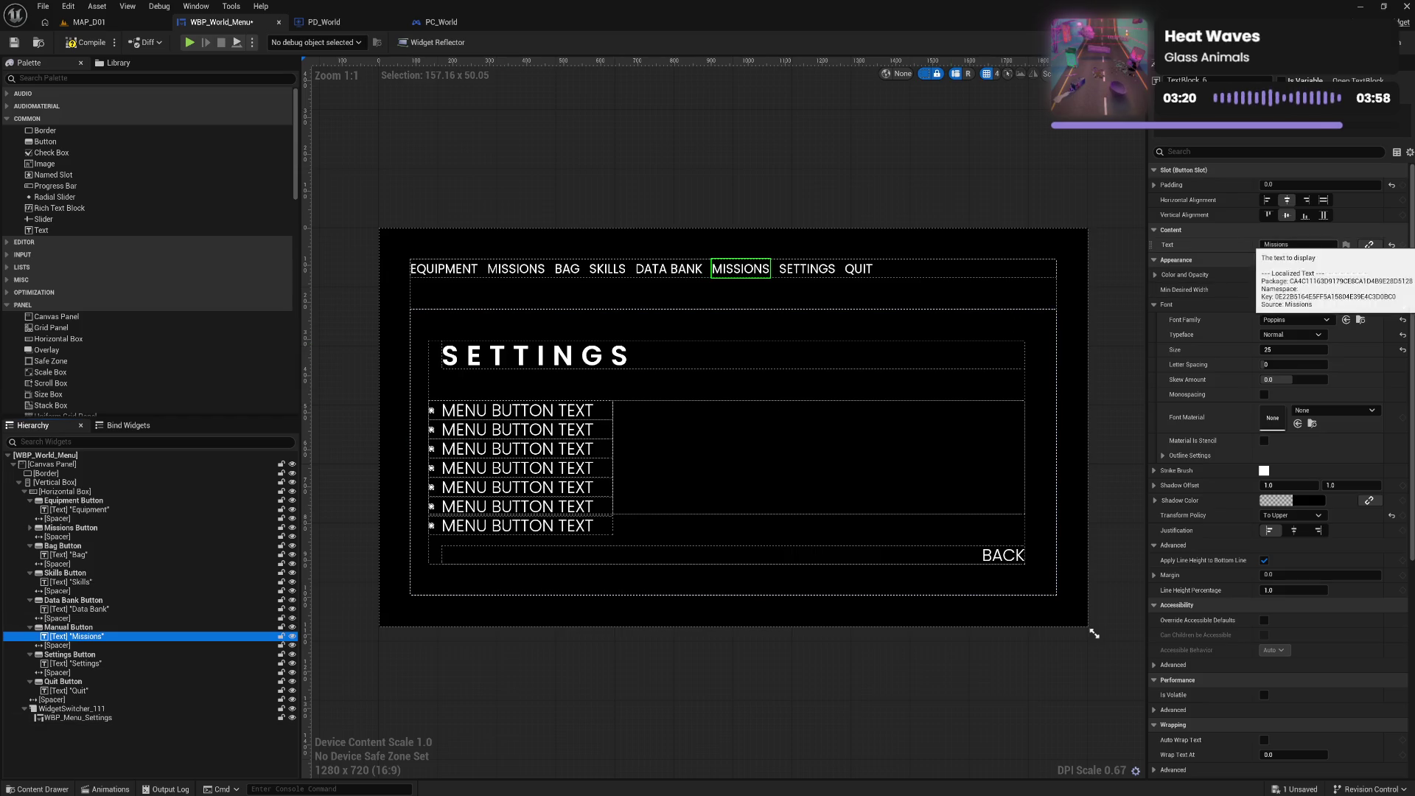
pyautogui.write('Manual')
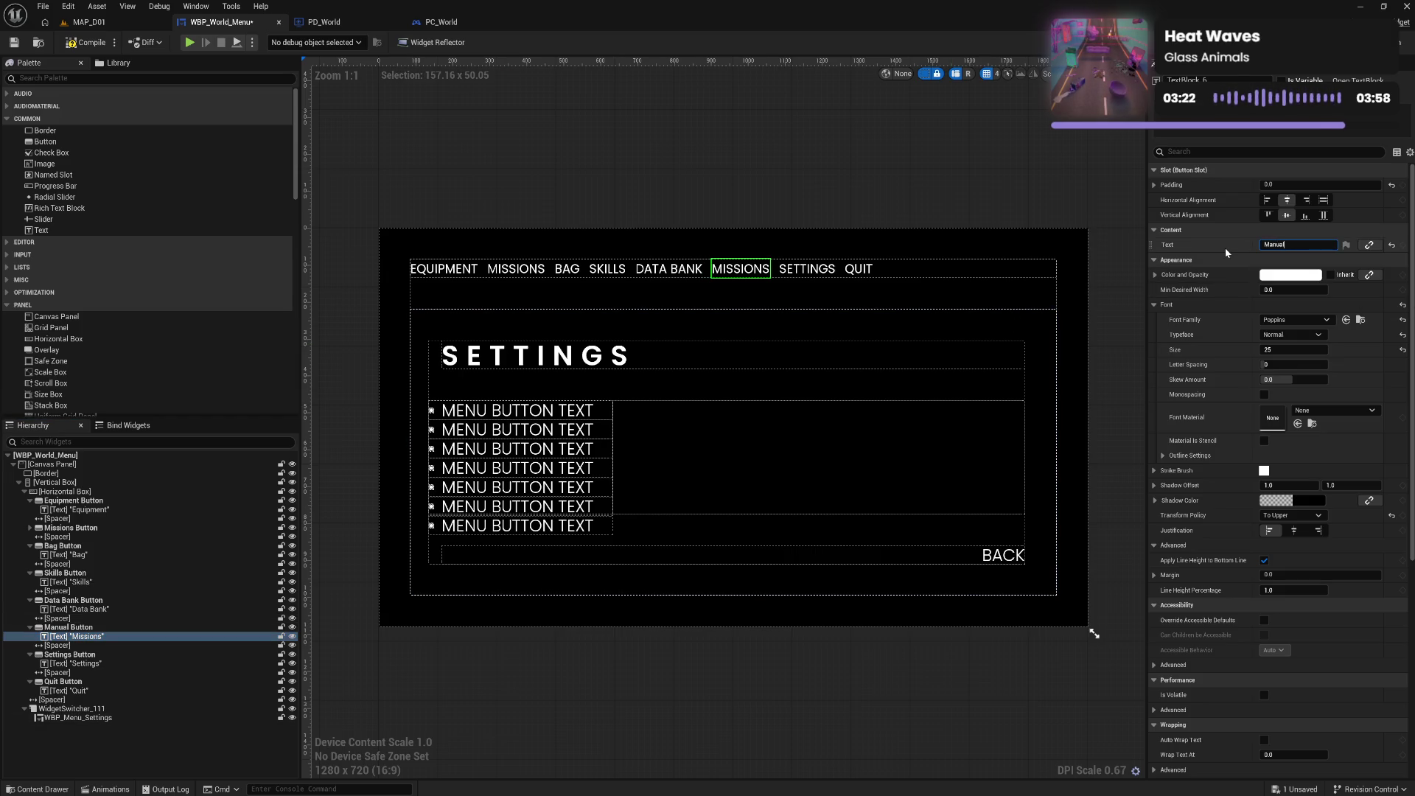
pyautogui.press('Return')
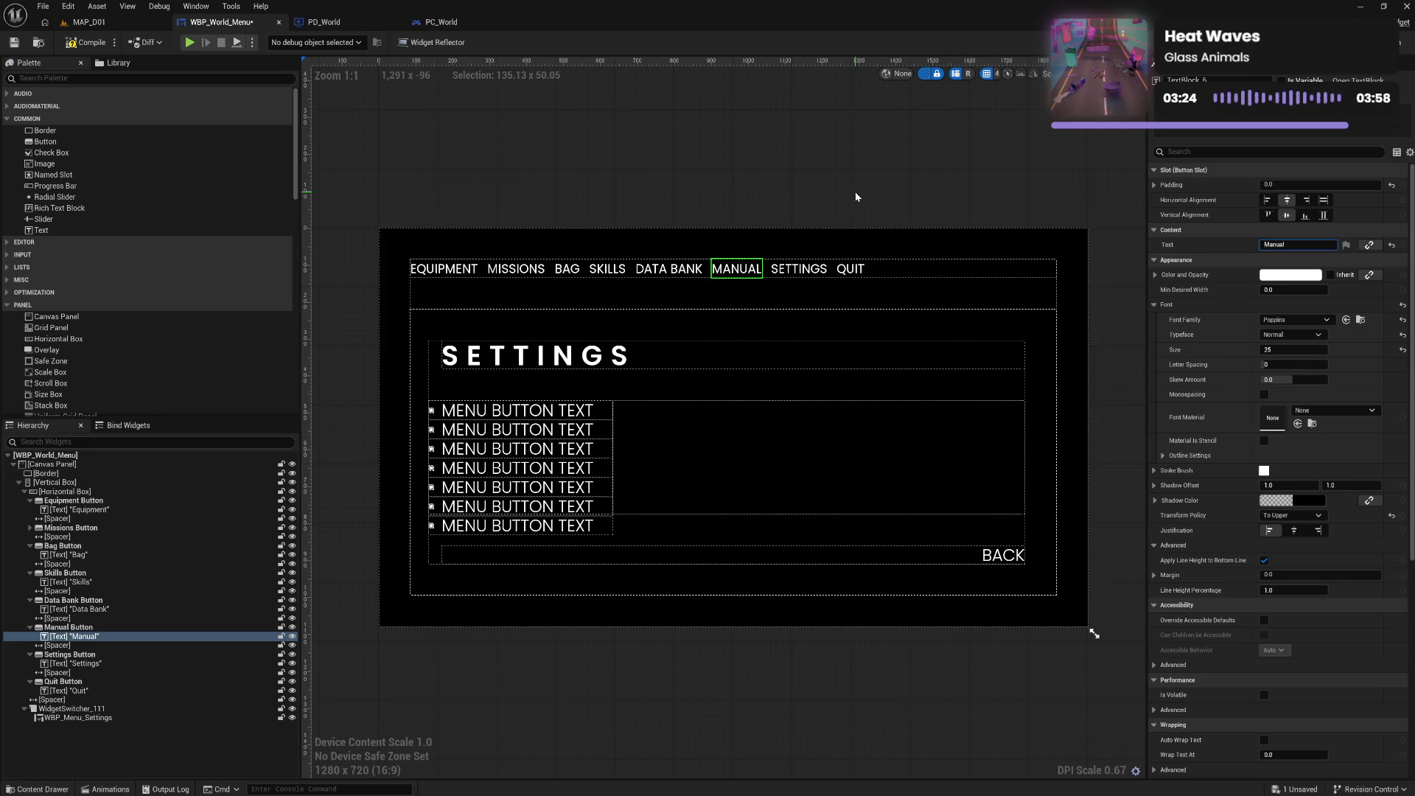
pyautogui.press('Escape')
pyautogui.click(83, 42)
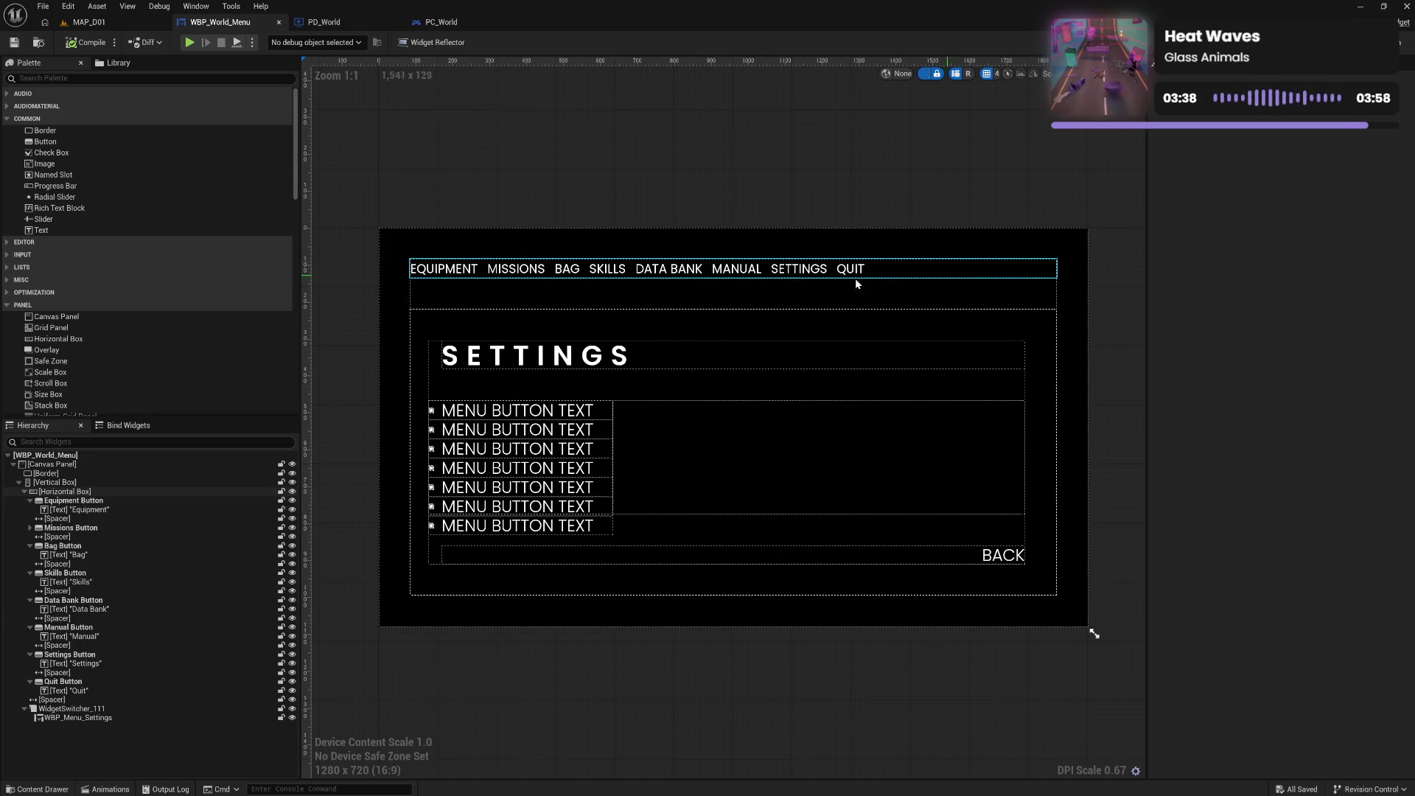
# Collapse every top-bar button's children in the Hierarchy and select the spacer after Quit
pyautogui.click(30, 500)
pyautogui.click(31, 519)
pyautogui.click(30, 519)
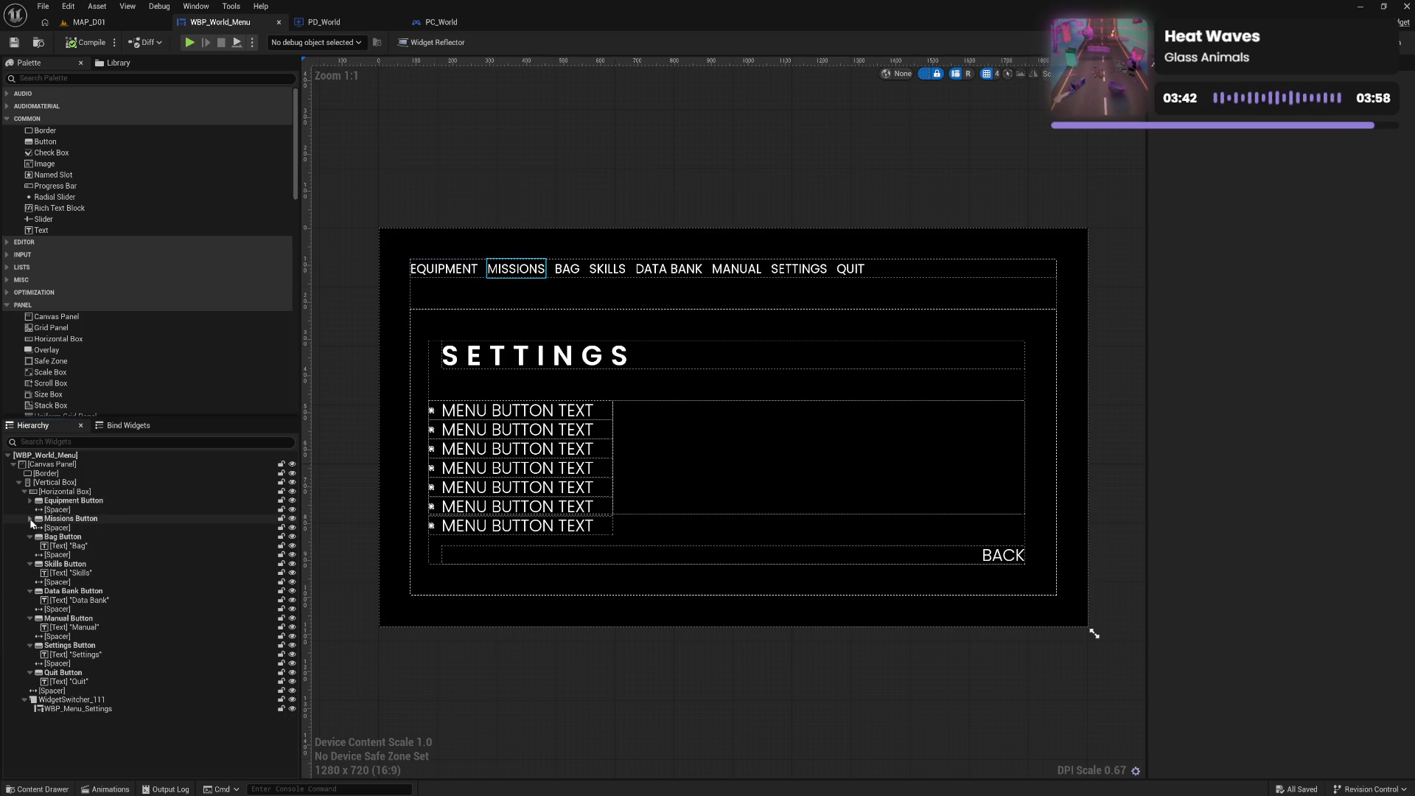
pyautogui.click(35, 537)
pyautogui.click(31, 537)
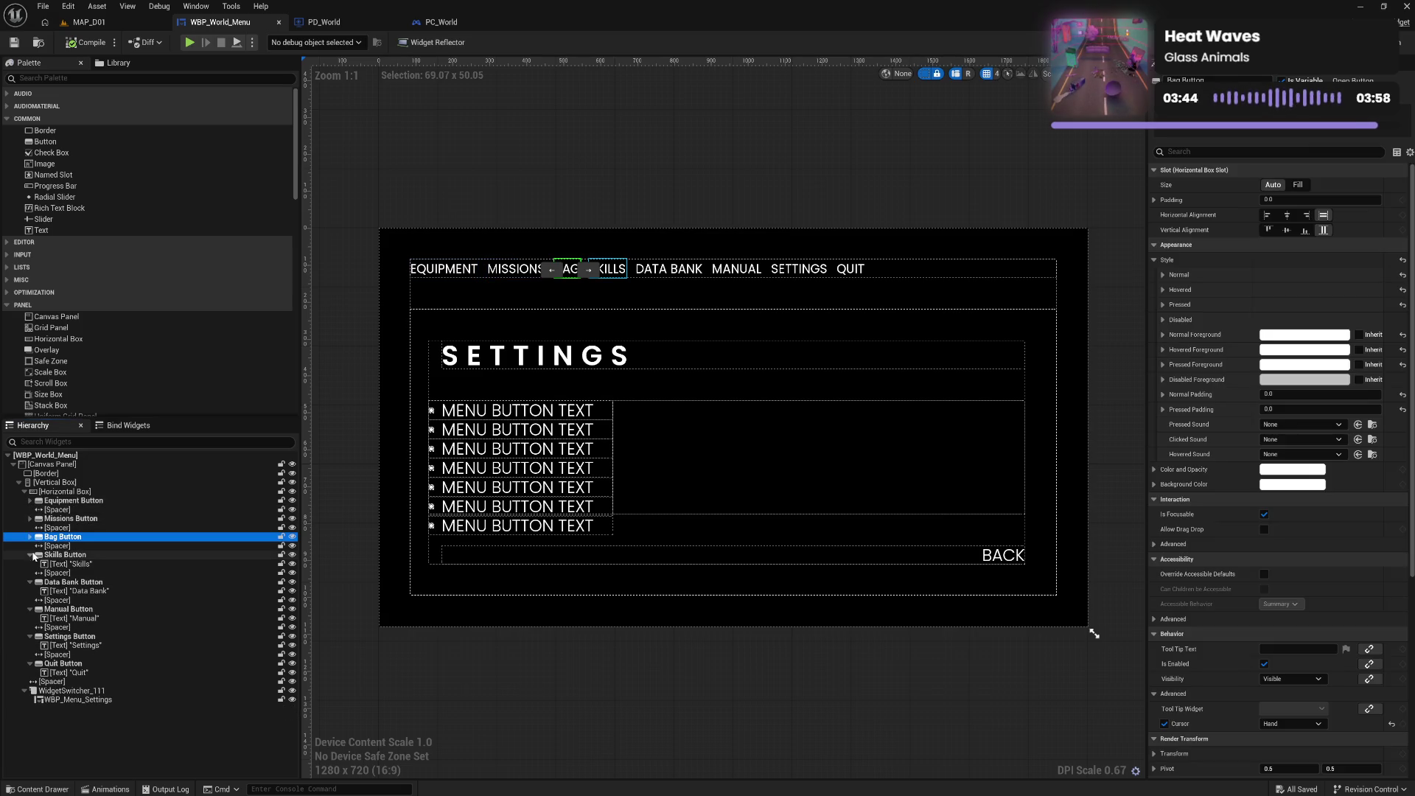
pyautogui.click(30, 554)
pyautogui.click(30, 573)
pyautogui.click(30, 591)
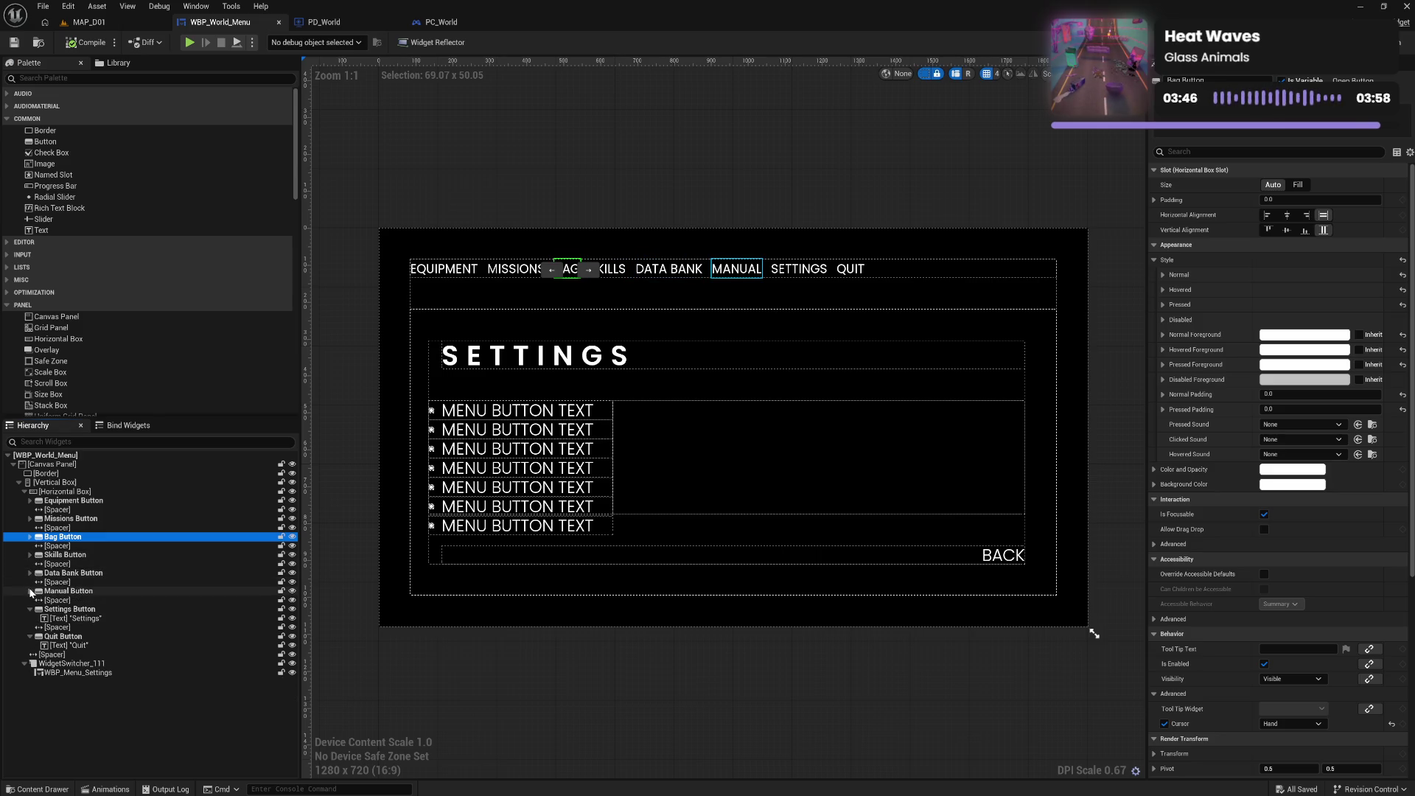
pyautogui.click(30, 609)
pyautogui.click(30, 627)
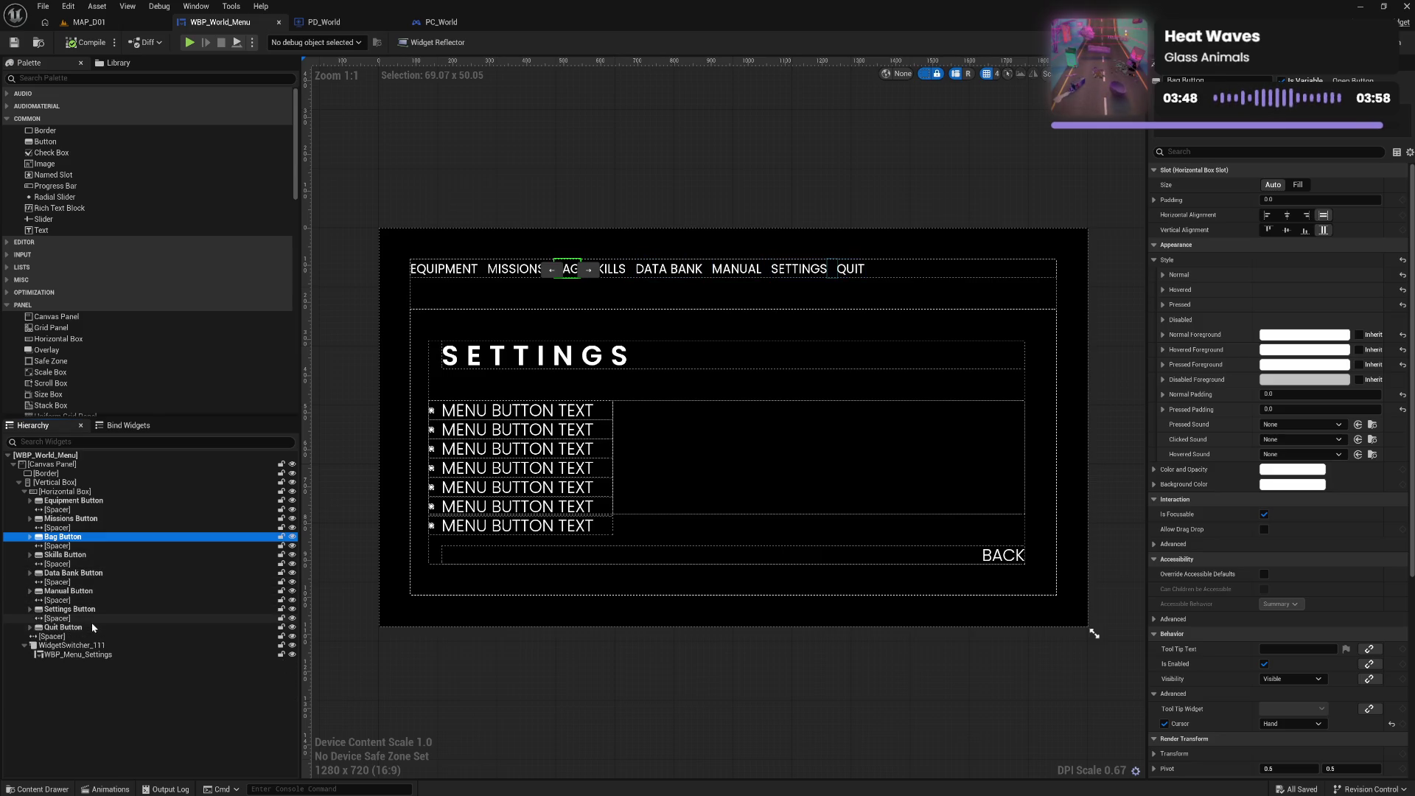
pyautogui.click(67, 637)
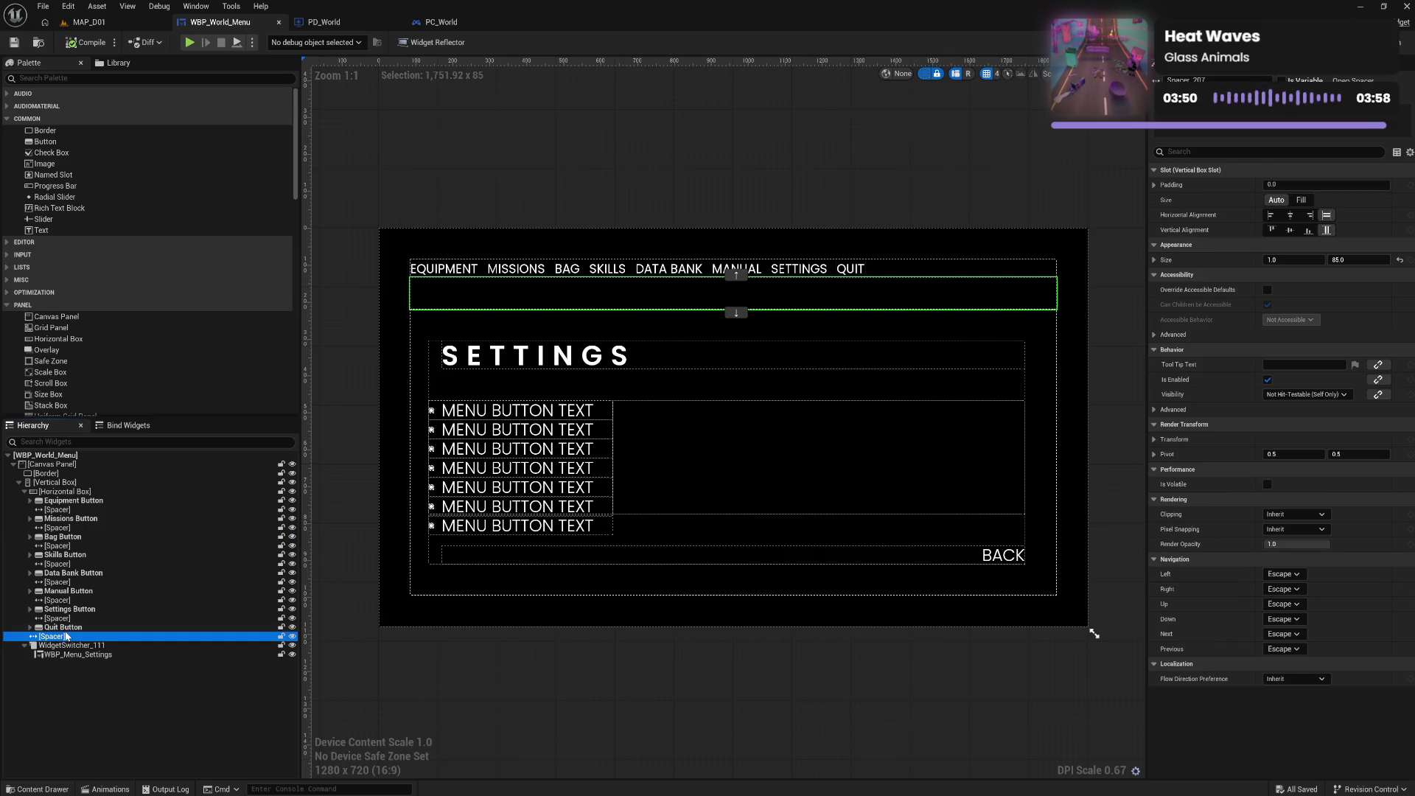
# Add a new Spacer to the top-bar Horizontal Box
pyautogui.scroll(-2, 77, 355)
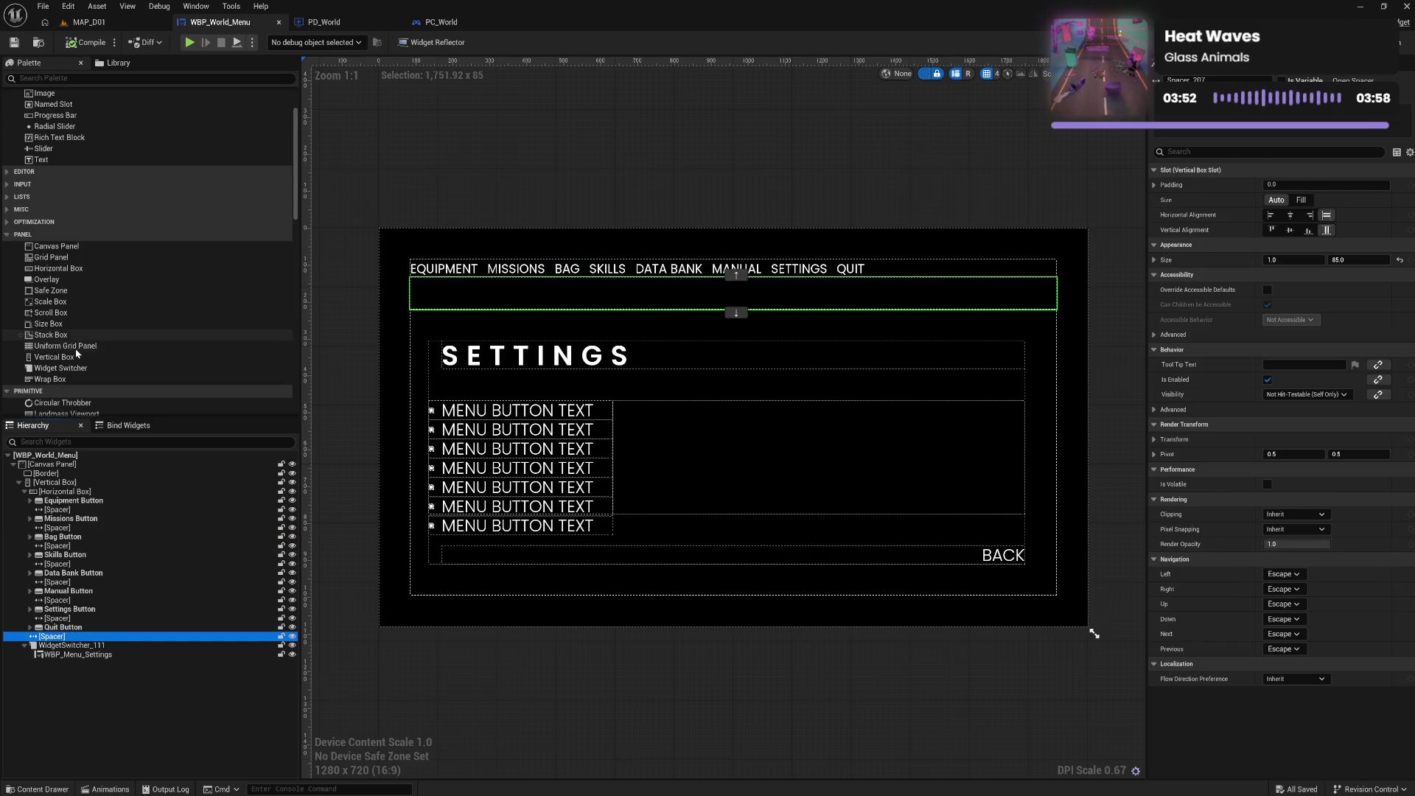
pyautogui.scroll(-5, 77, 355)
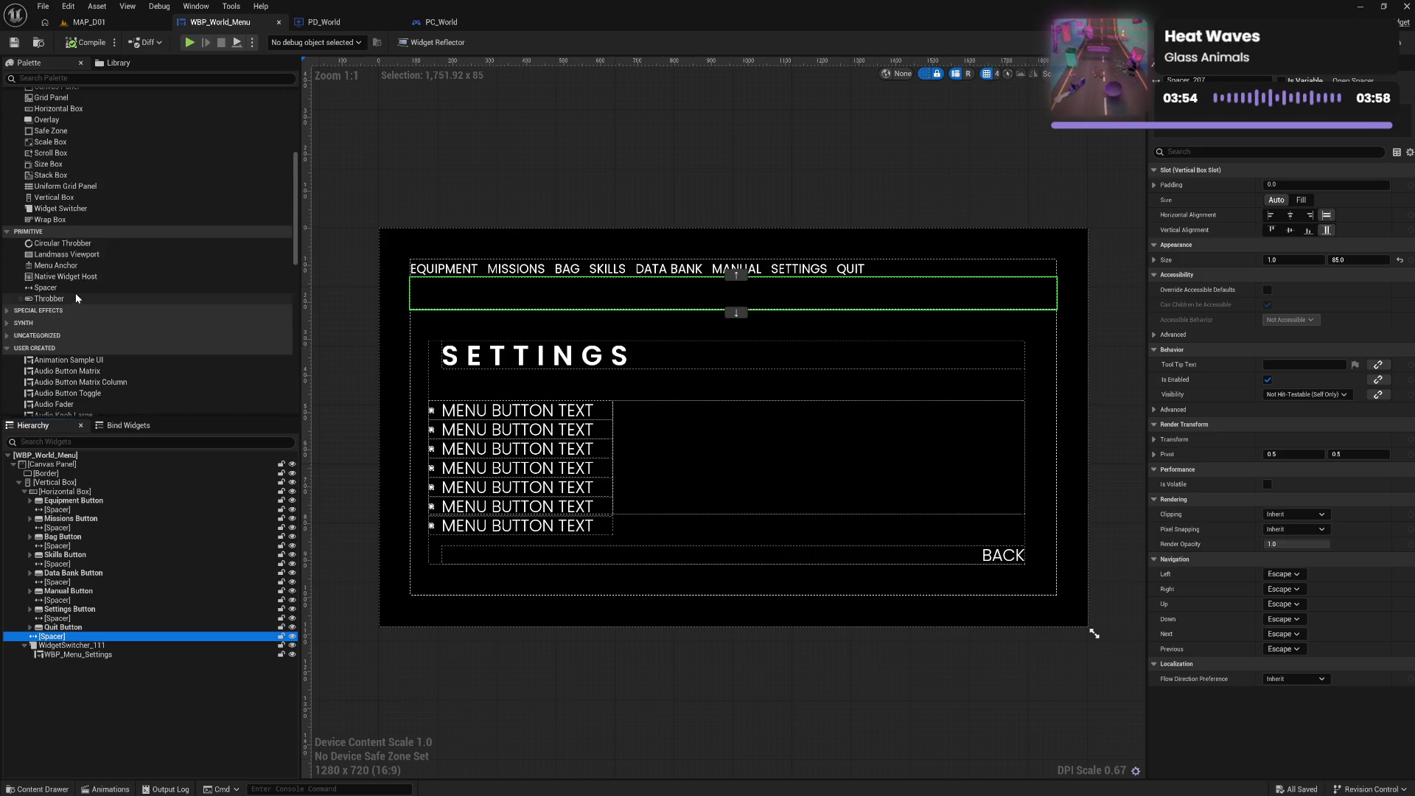
pyautogui.moveTo(45, 287); pyautogui.dragTo(87, 496)
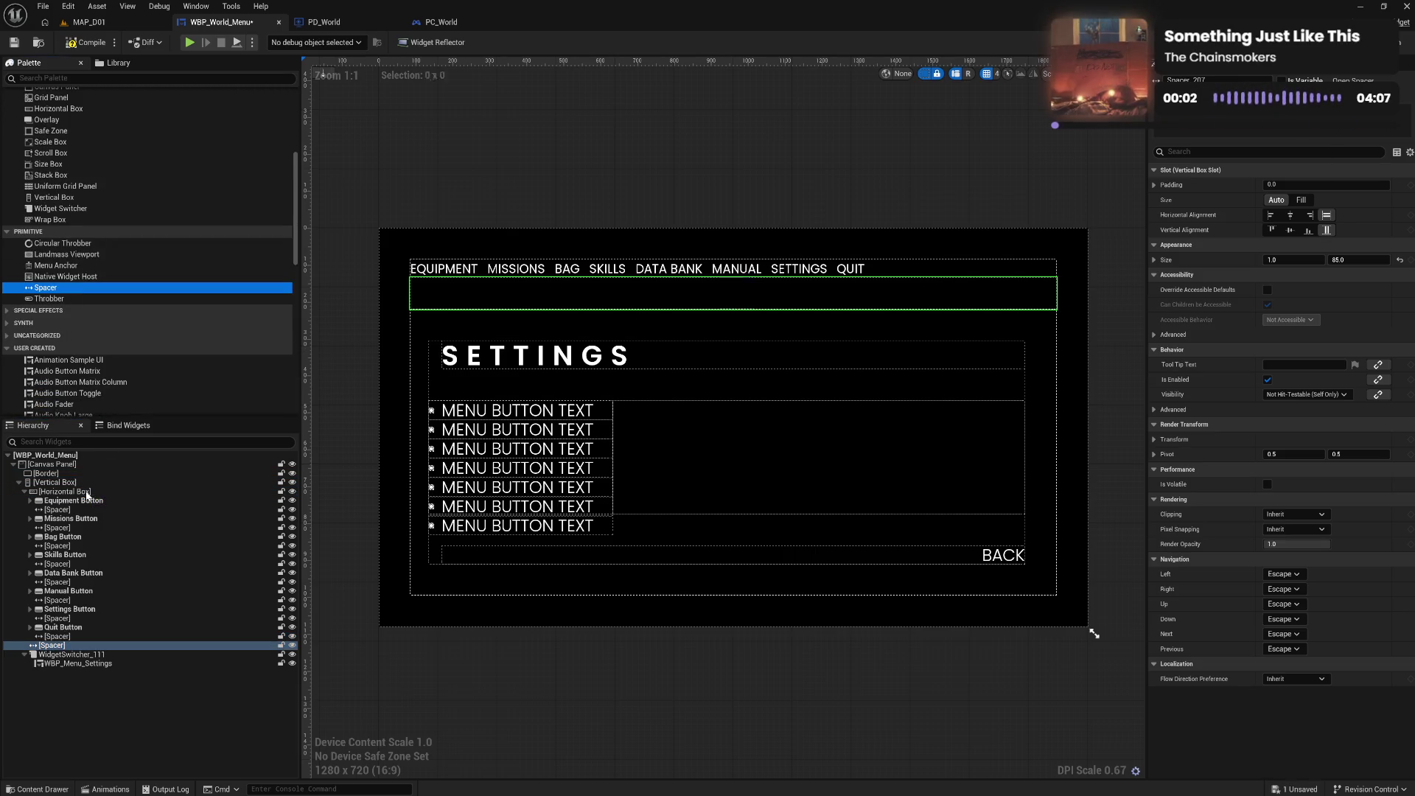
pyautogui.scroll(3, 83, 292)
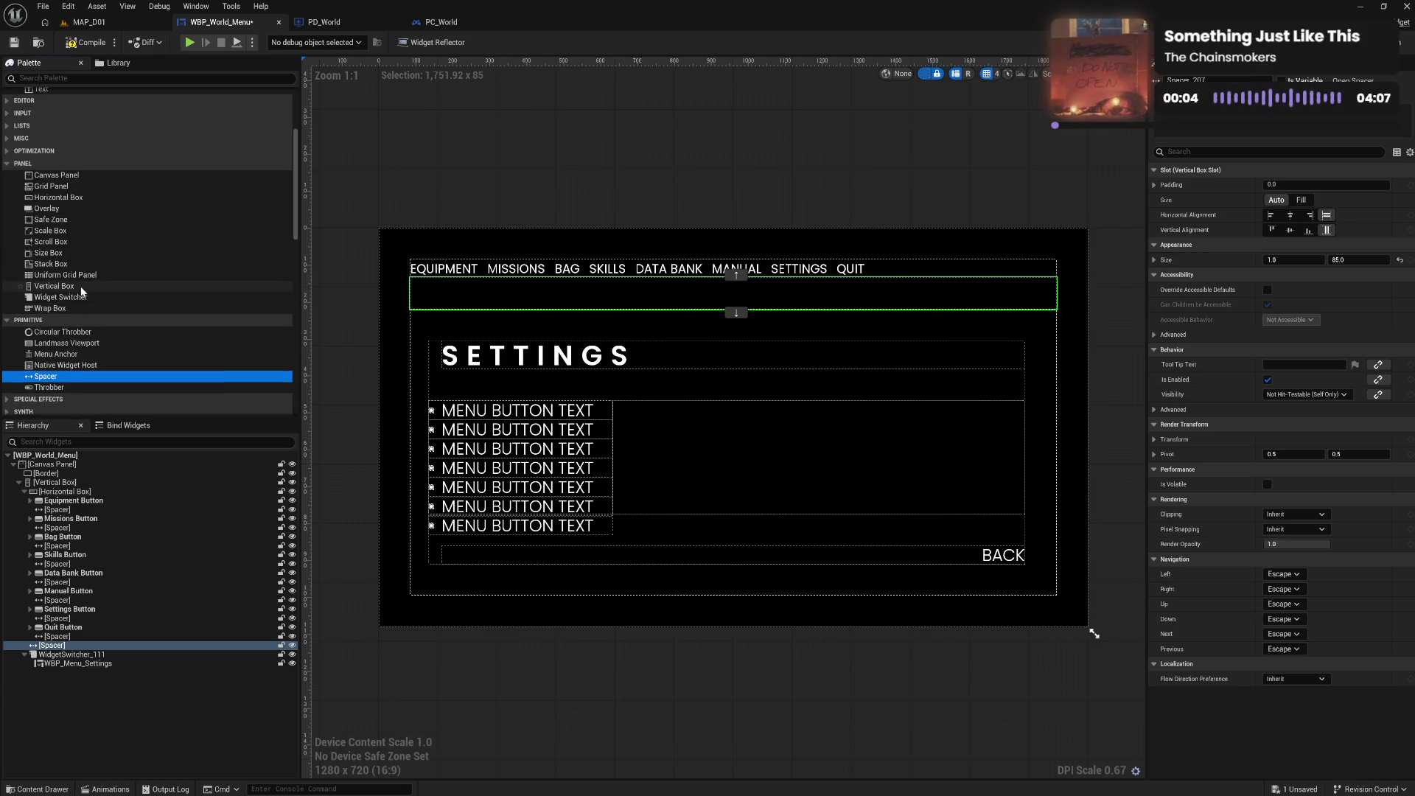
pyautogui.scroll(5, 82, 291)
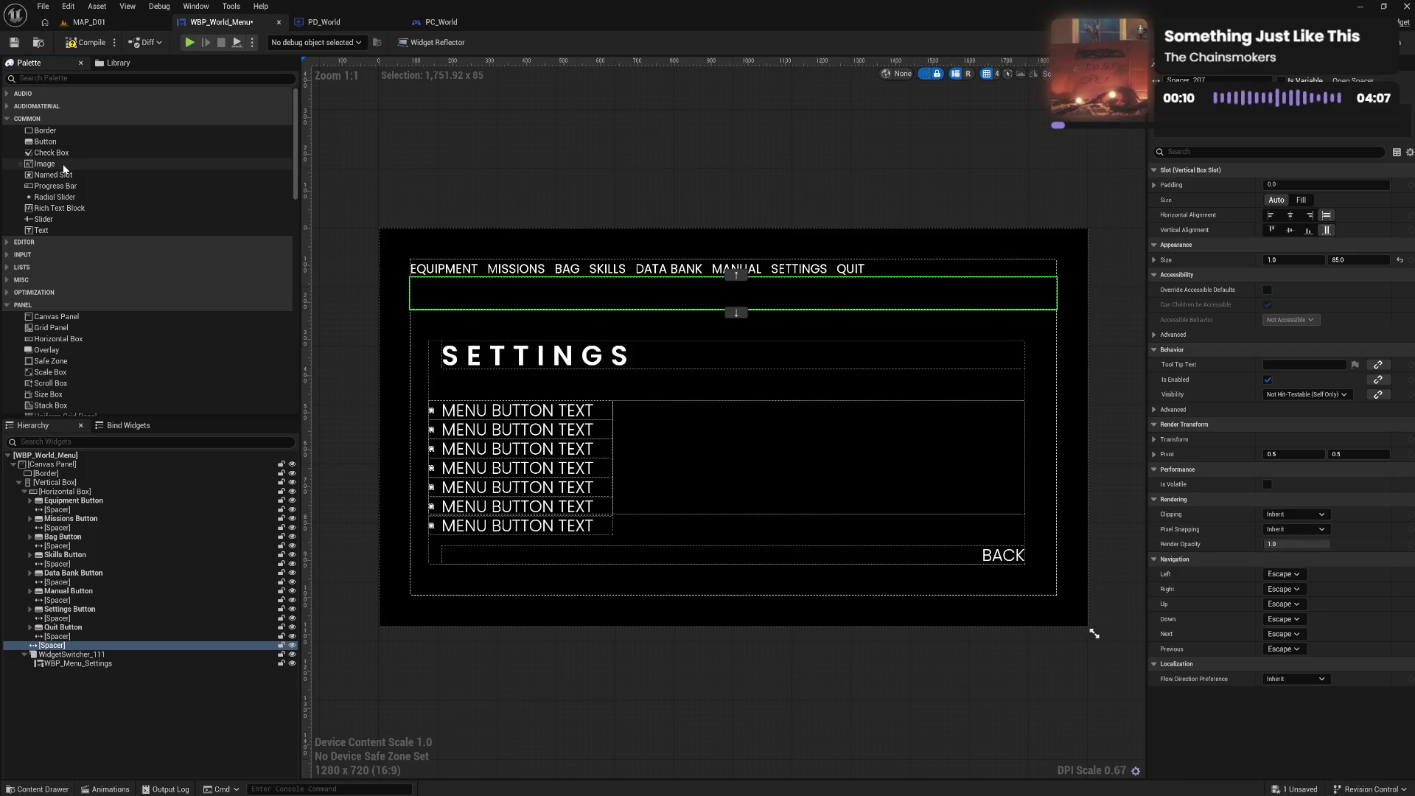
# Add a Text Block after QUIT reading "$ 100"
pyautogui.moveTo(61, 229)
pyautogui.mouseDown()
pyautogui.moveTo(63, 590)
pyautogui.moveTo(57, 495)
pyautogui.mouseUp()
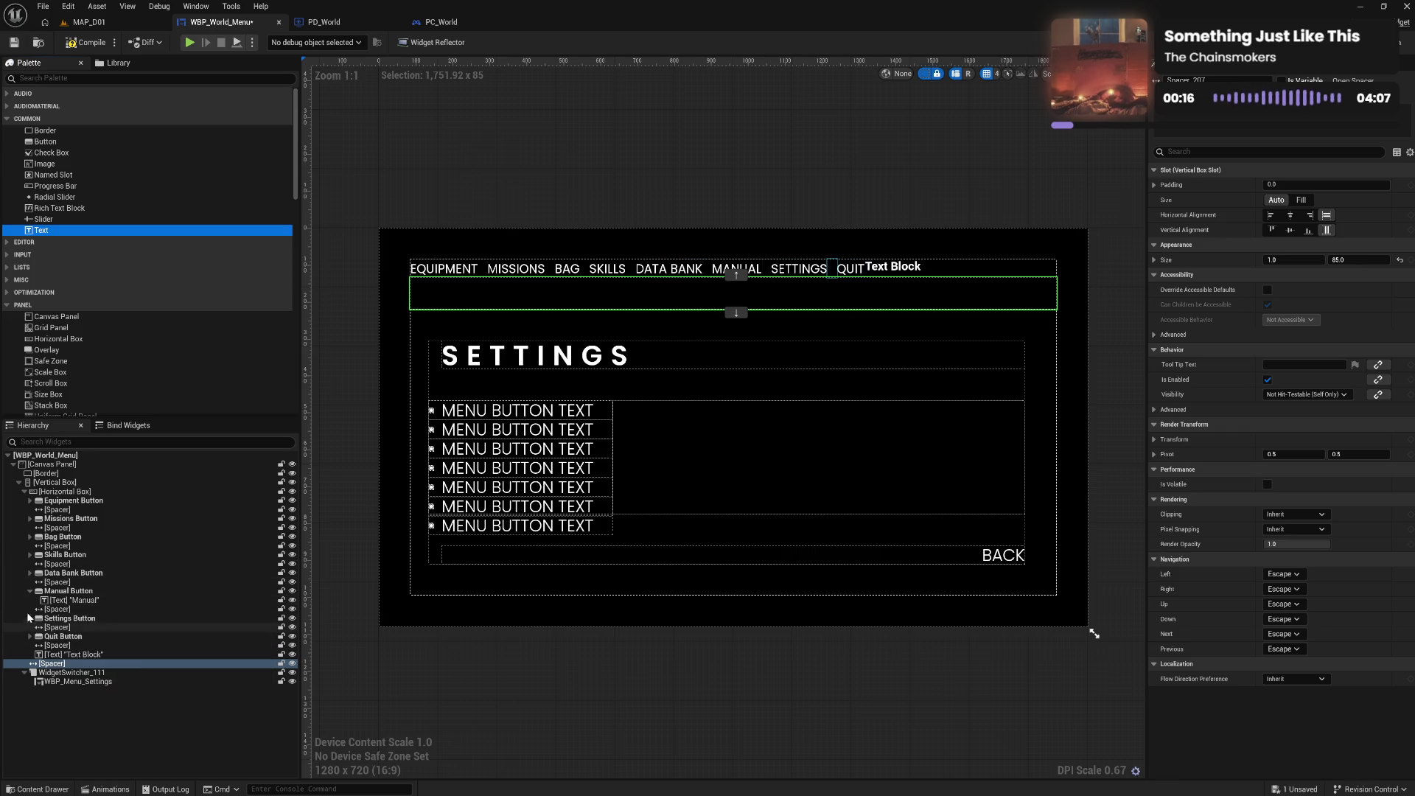
pyautogui.click(30, 591)
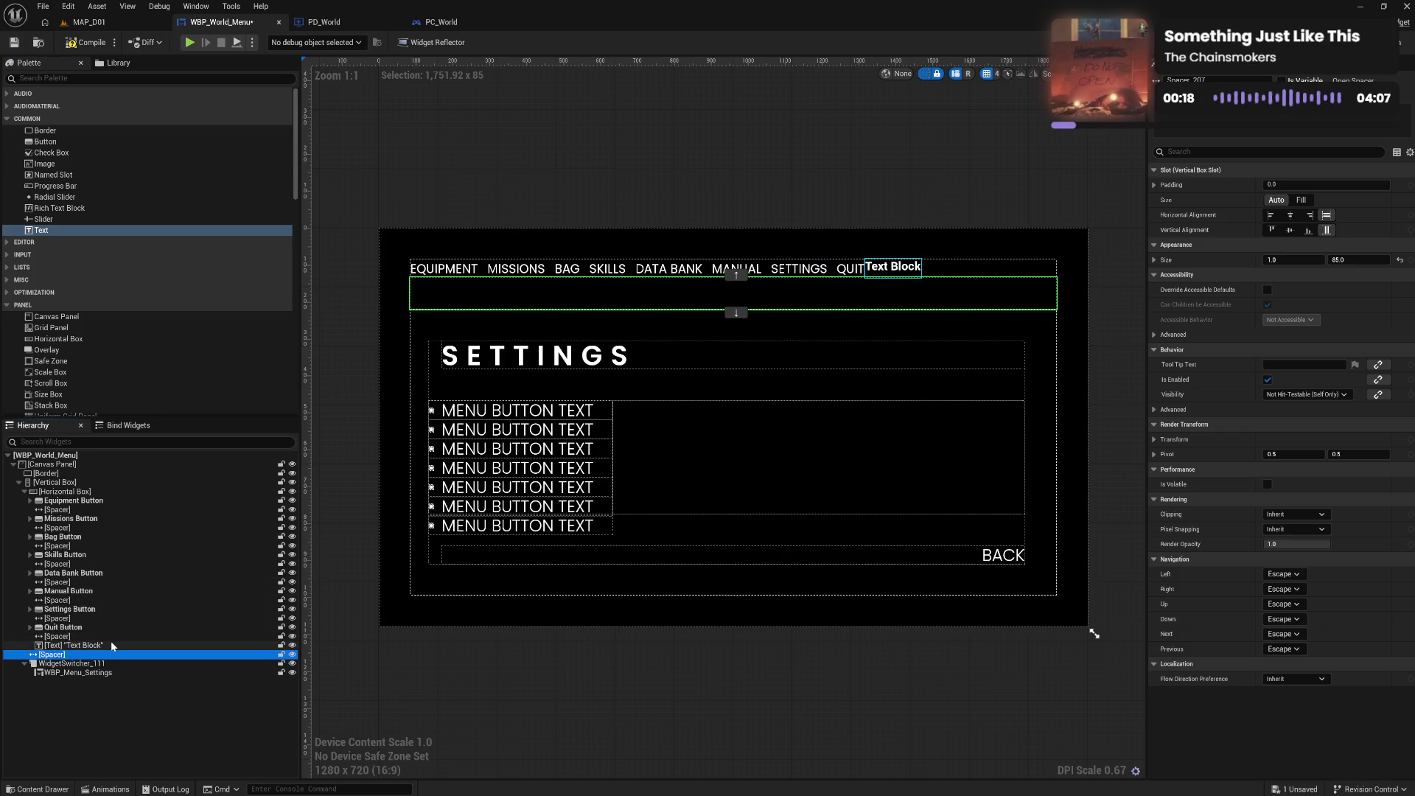
pyautogui.click(70, 645)
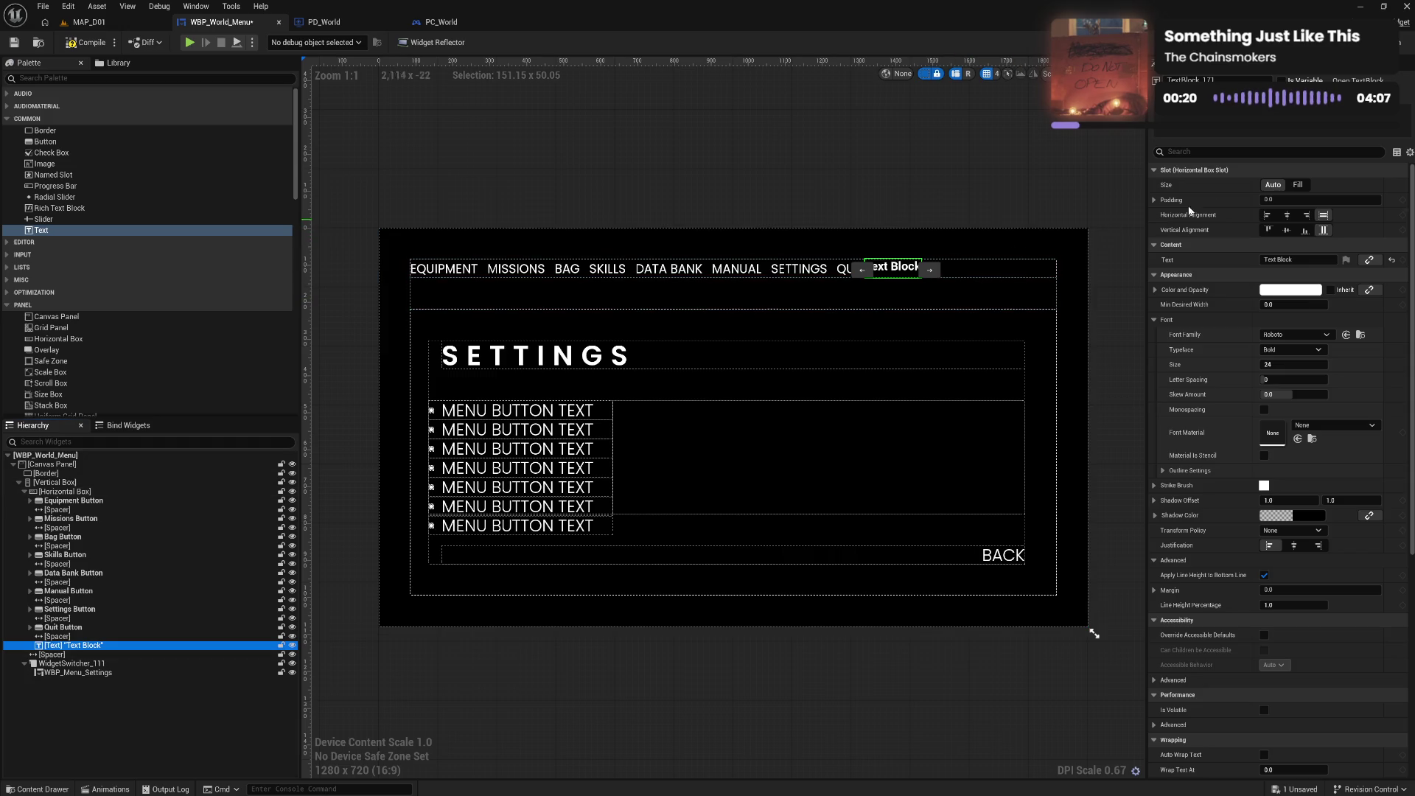
pyautogui.click(1297, 259)
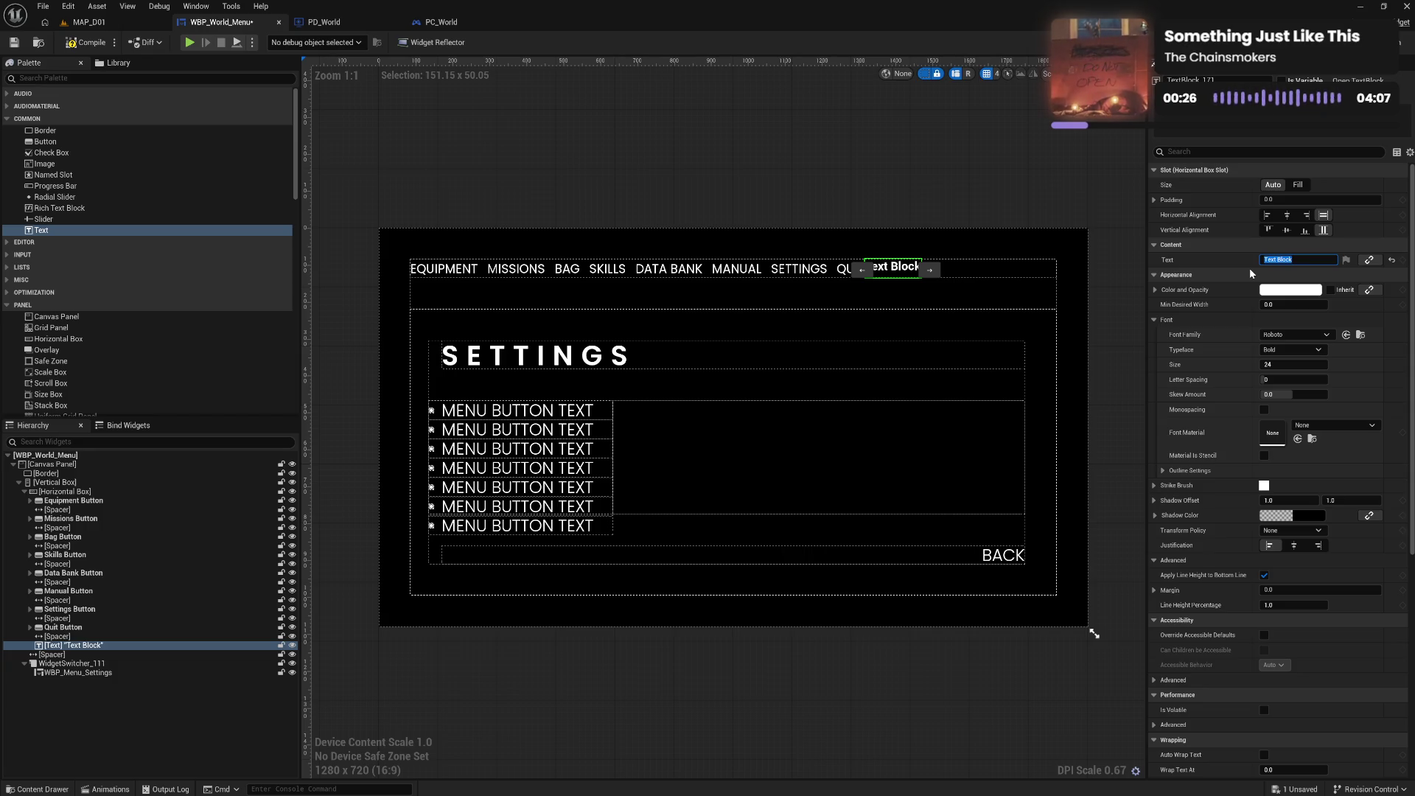
pyautogui.write('$')
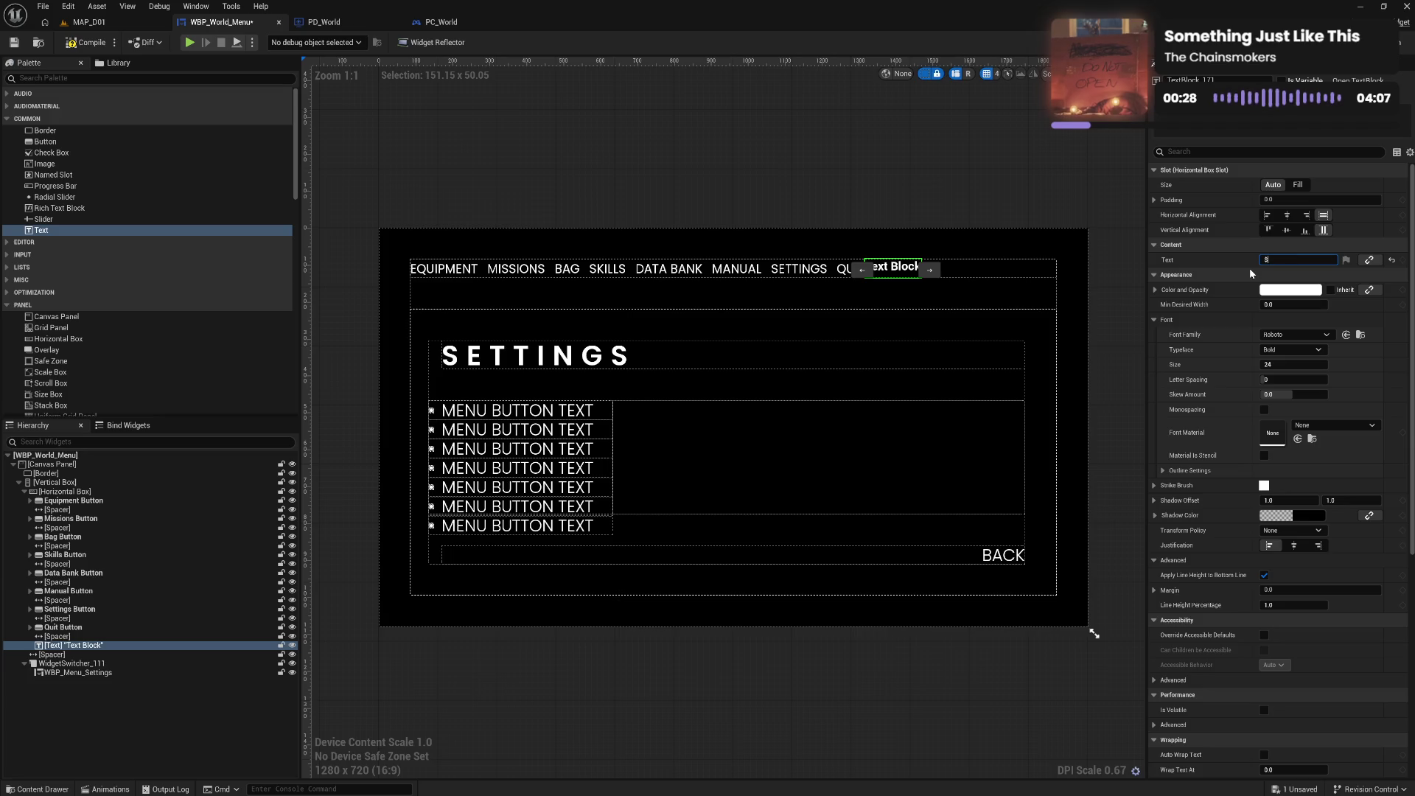
pyautogui.write(' 100')
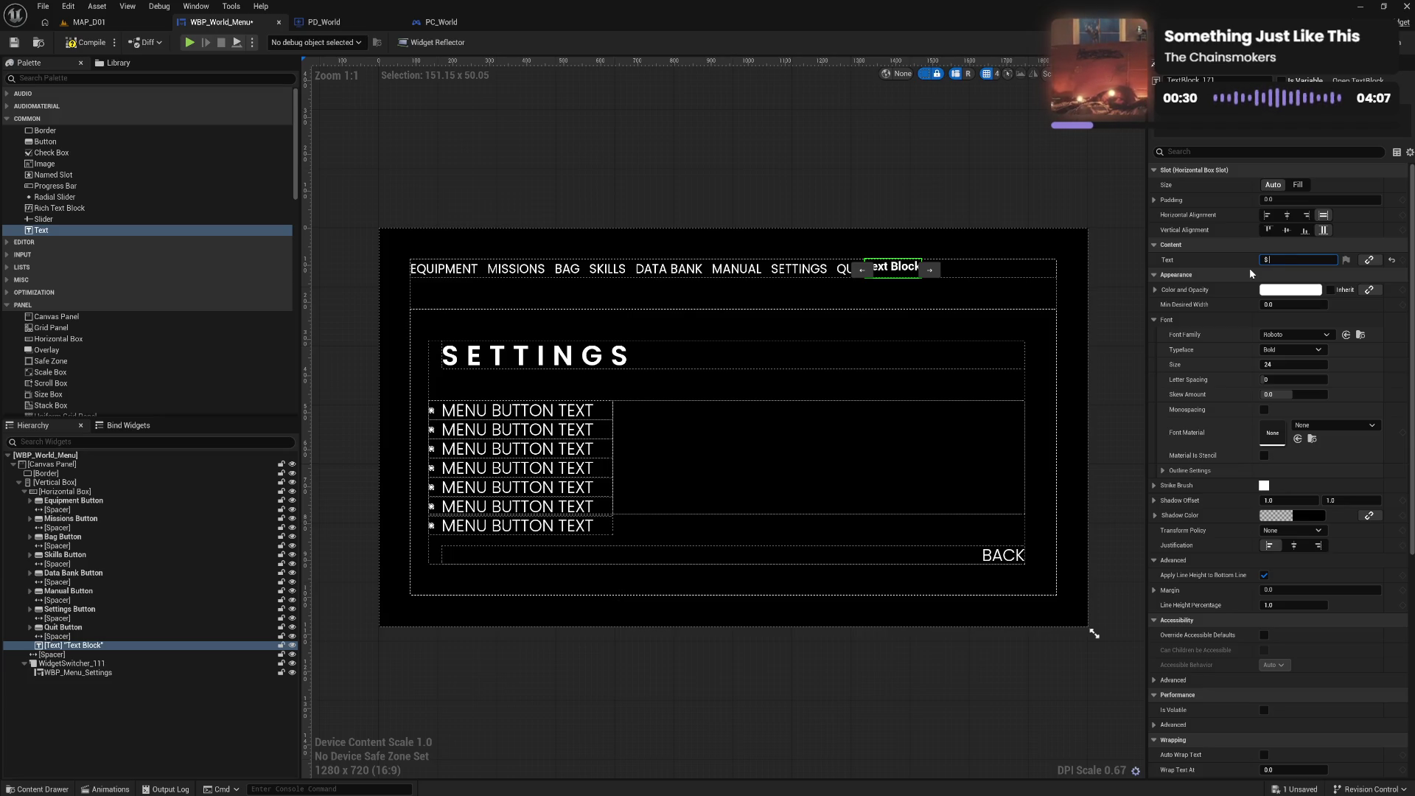
pyautogui.press('Return')
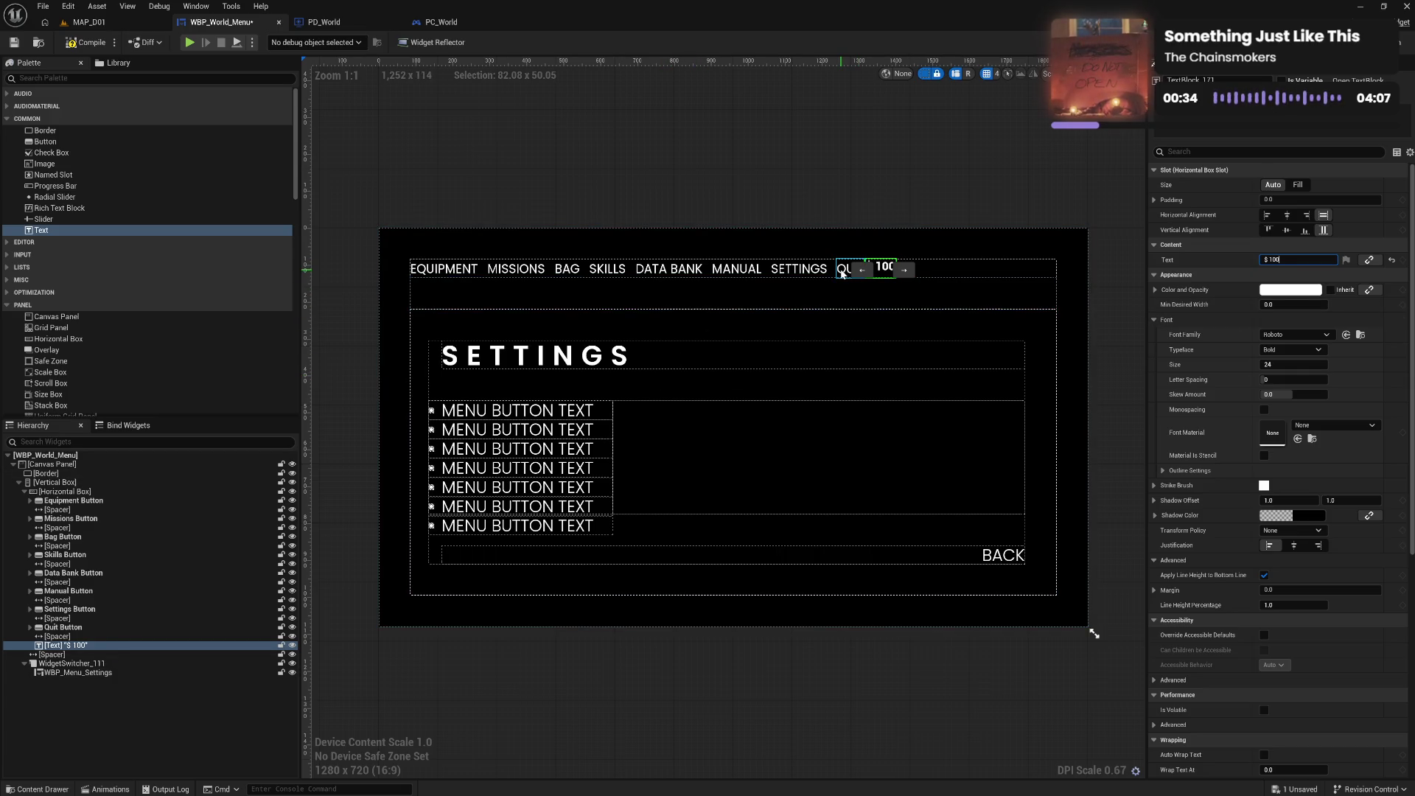
# Give "$ 100" QUIT's Poppins Normal 25 font and set the spacer Size to Fill
pyautogui.click(850, 268)
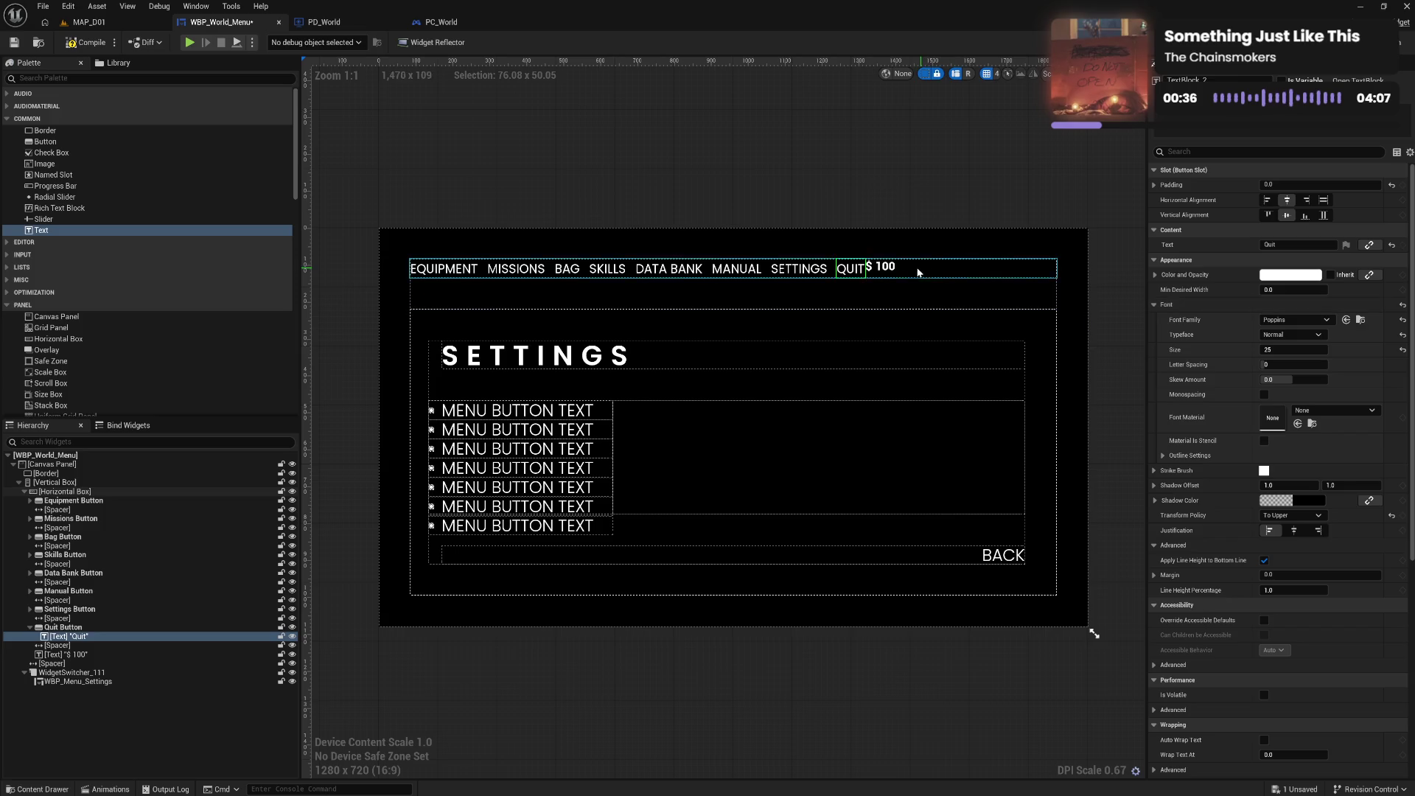
pyautogui.click(883, 266)
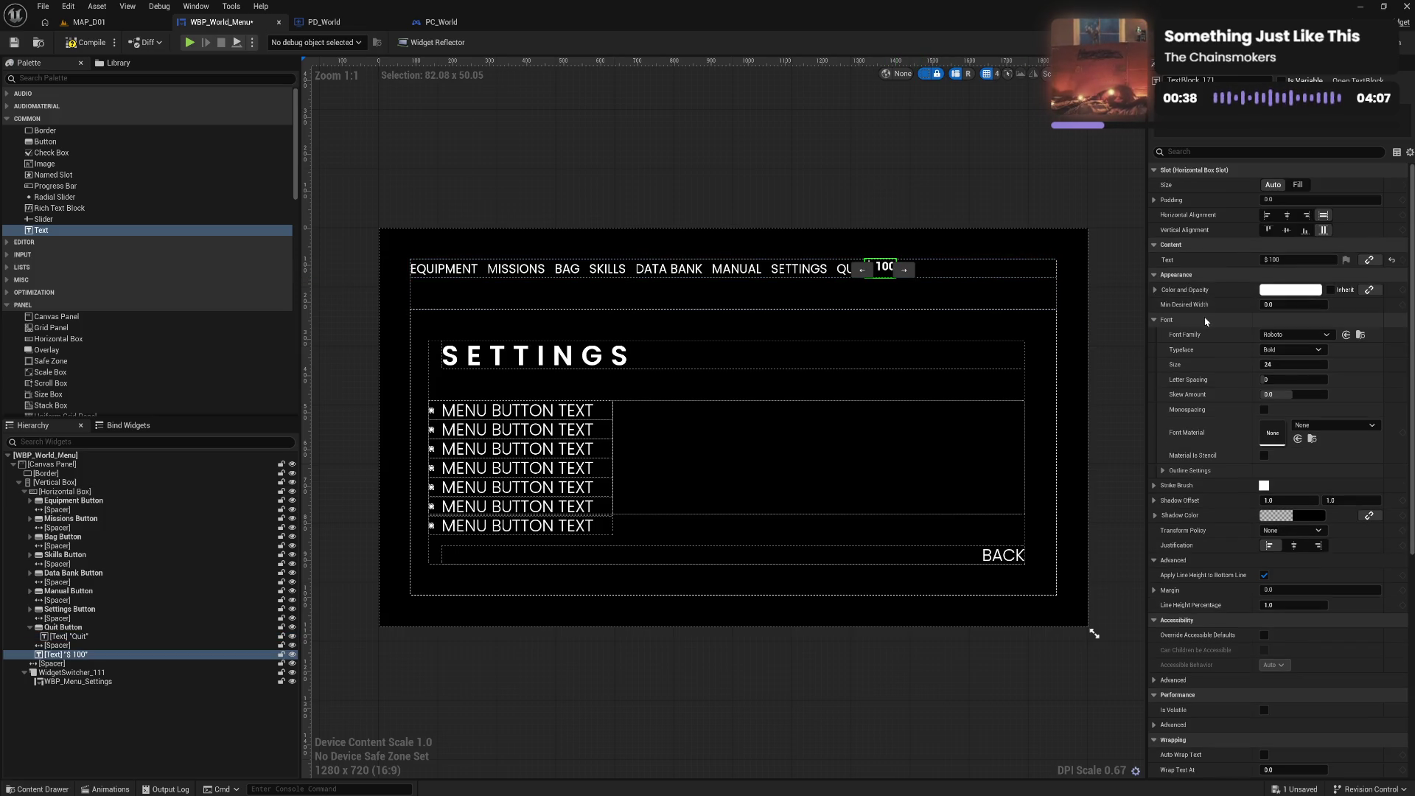
pyautogui.keyDown('shift'); pyautogui.click(1216, 319); pyautogui.keyUp('shift')
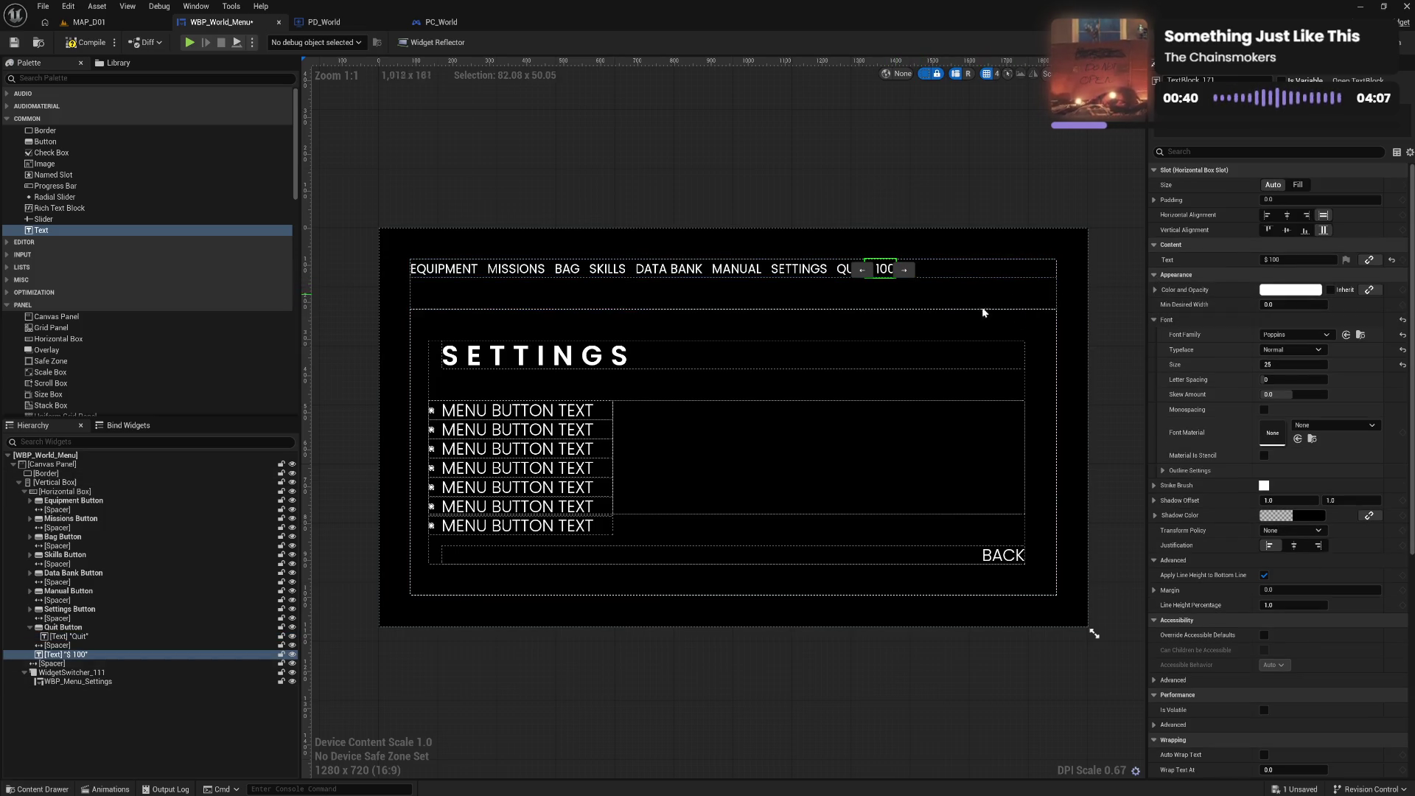
pyautogui.click(58, 645)
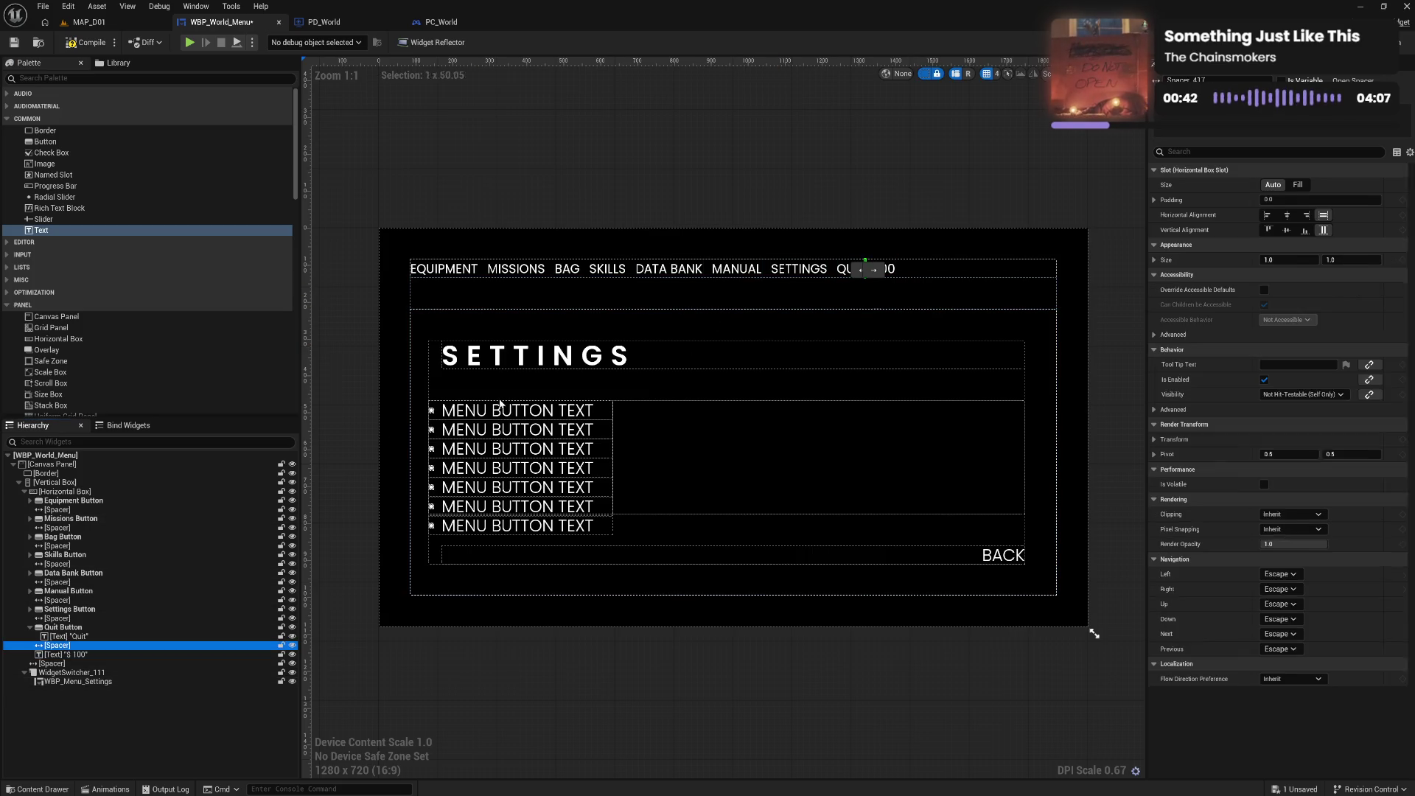
pyautogui.click(1301, 184)
pyautogui.click(1106, 295)
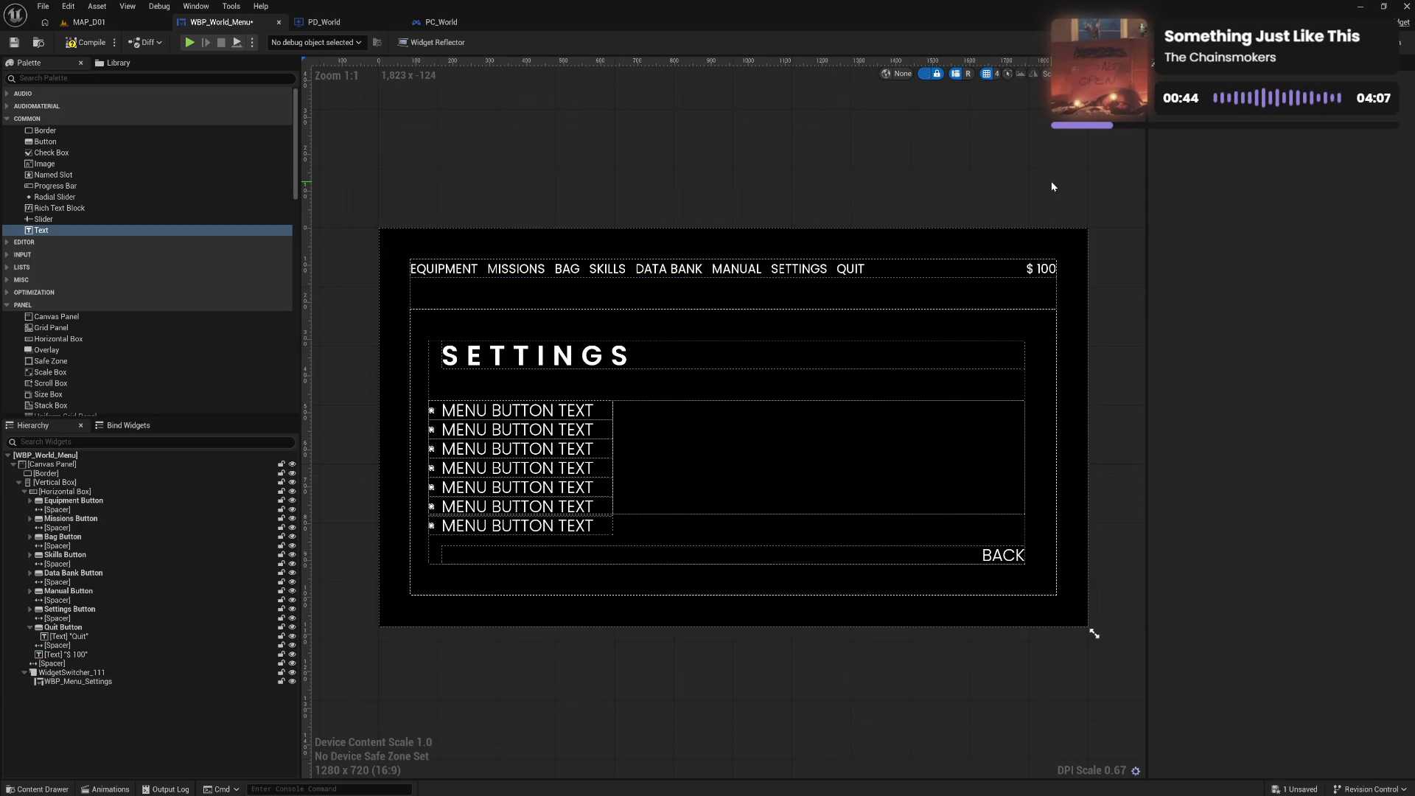
# Compile WBP_World_Menu, then select WBP_Menu_Settings and collapse the widget tree
pyautogui.click(92, 43)
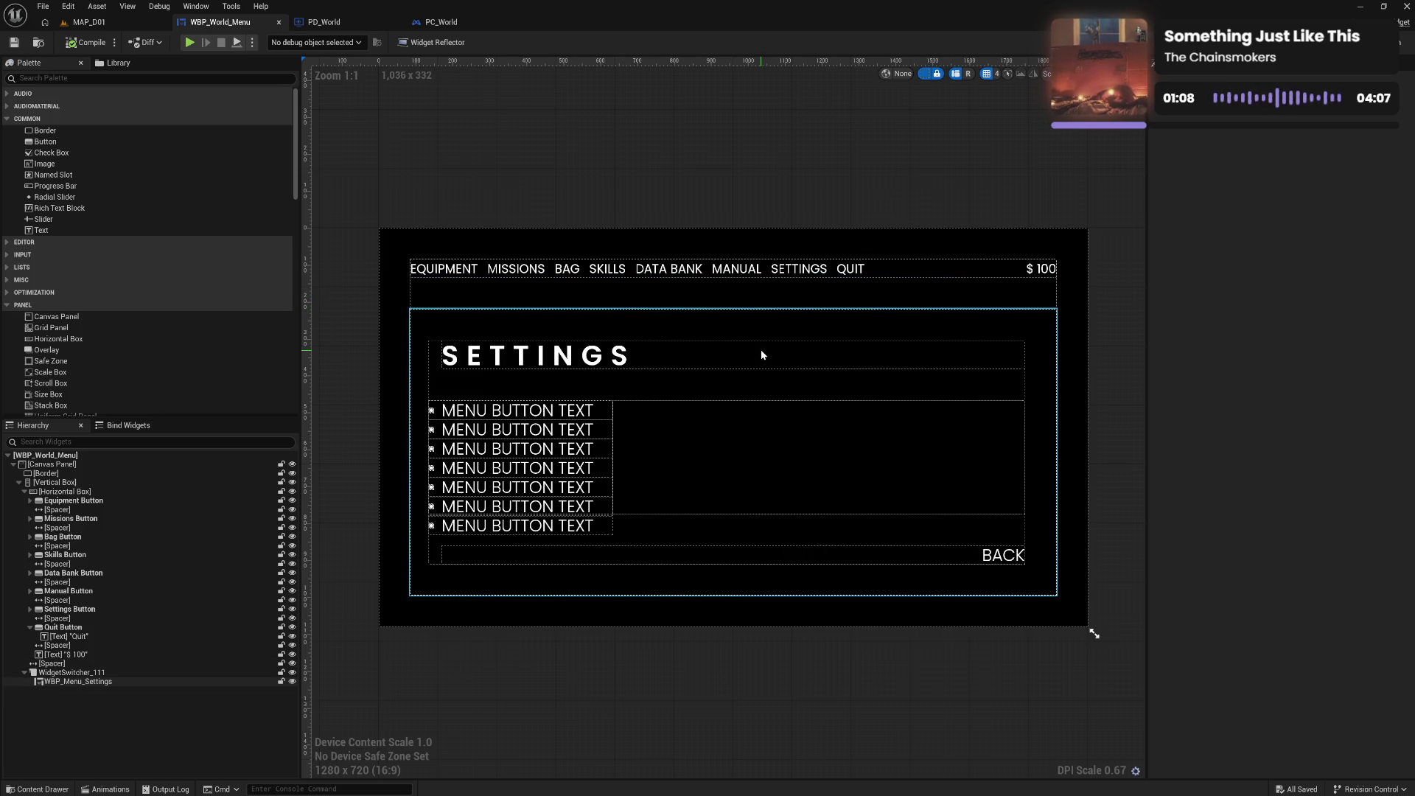
pyautogui.click(81, 681)
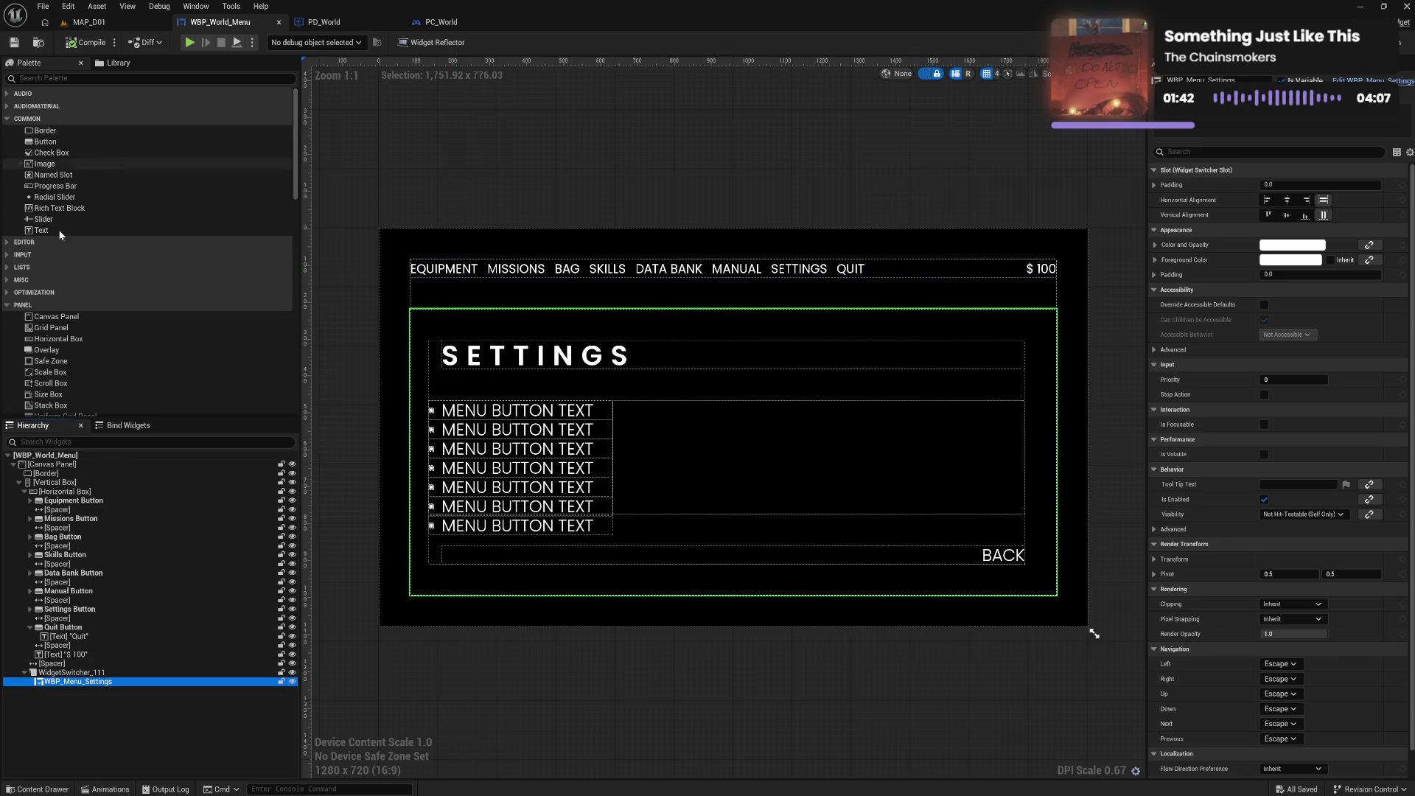
pyautogui.click(19, 482)
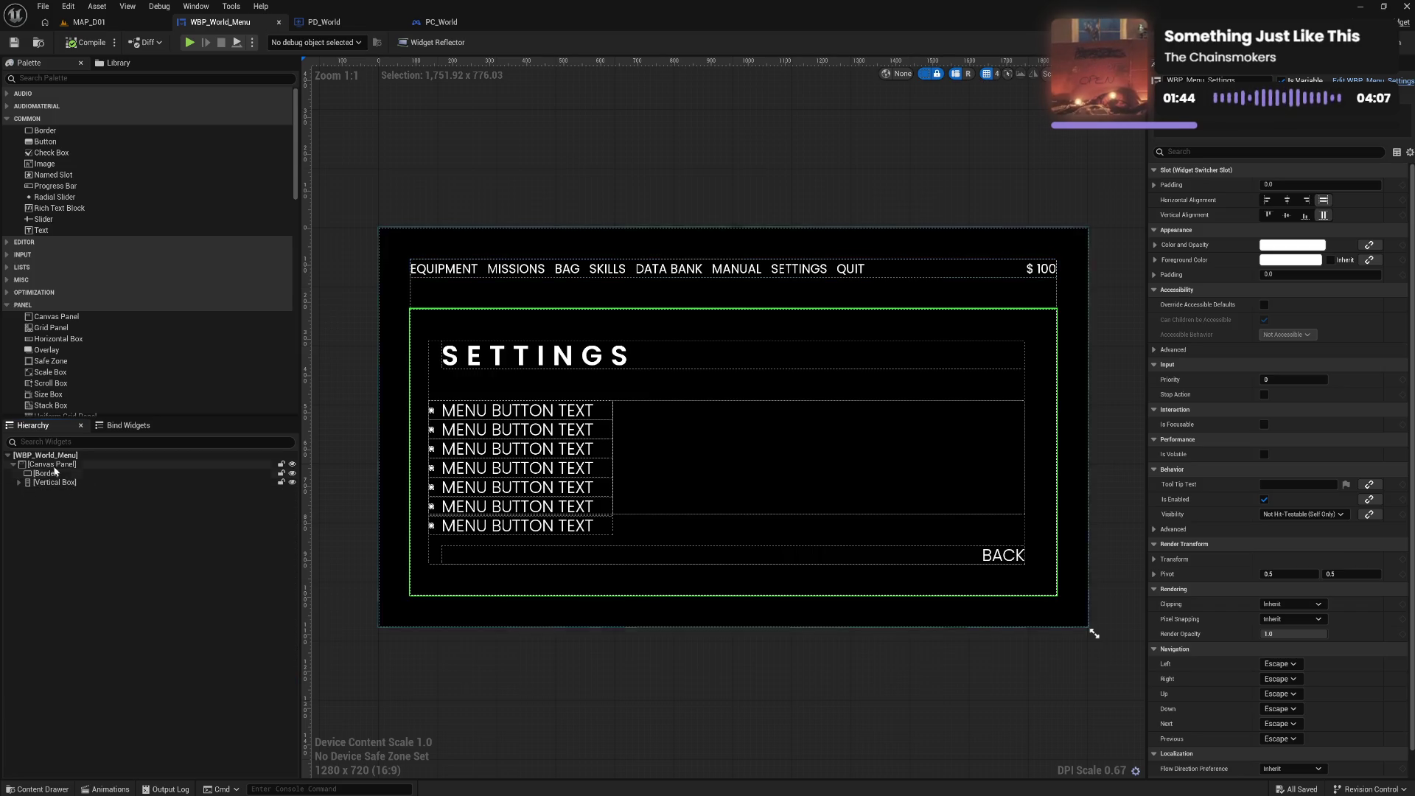
# Save the menu widget, switch to MAP_D01 and launch a Play In Editor test
pyautogui.click(53, 465)
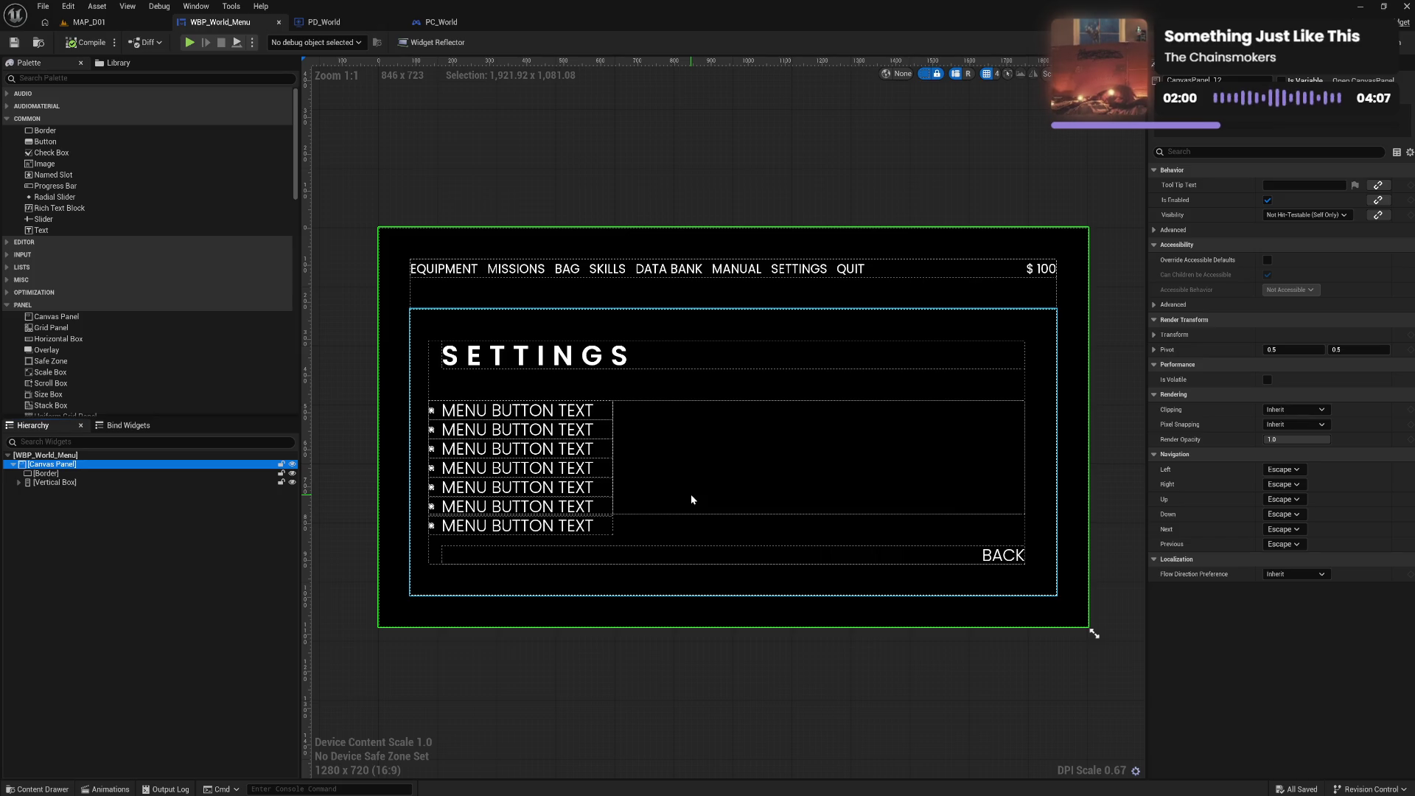
pyautogui.click(16, 42)
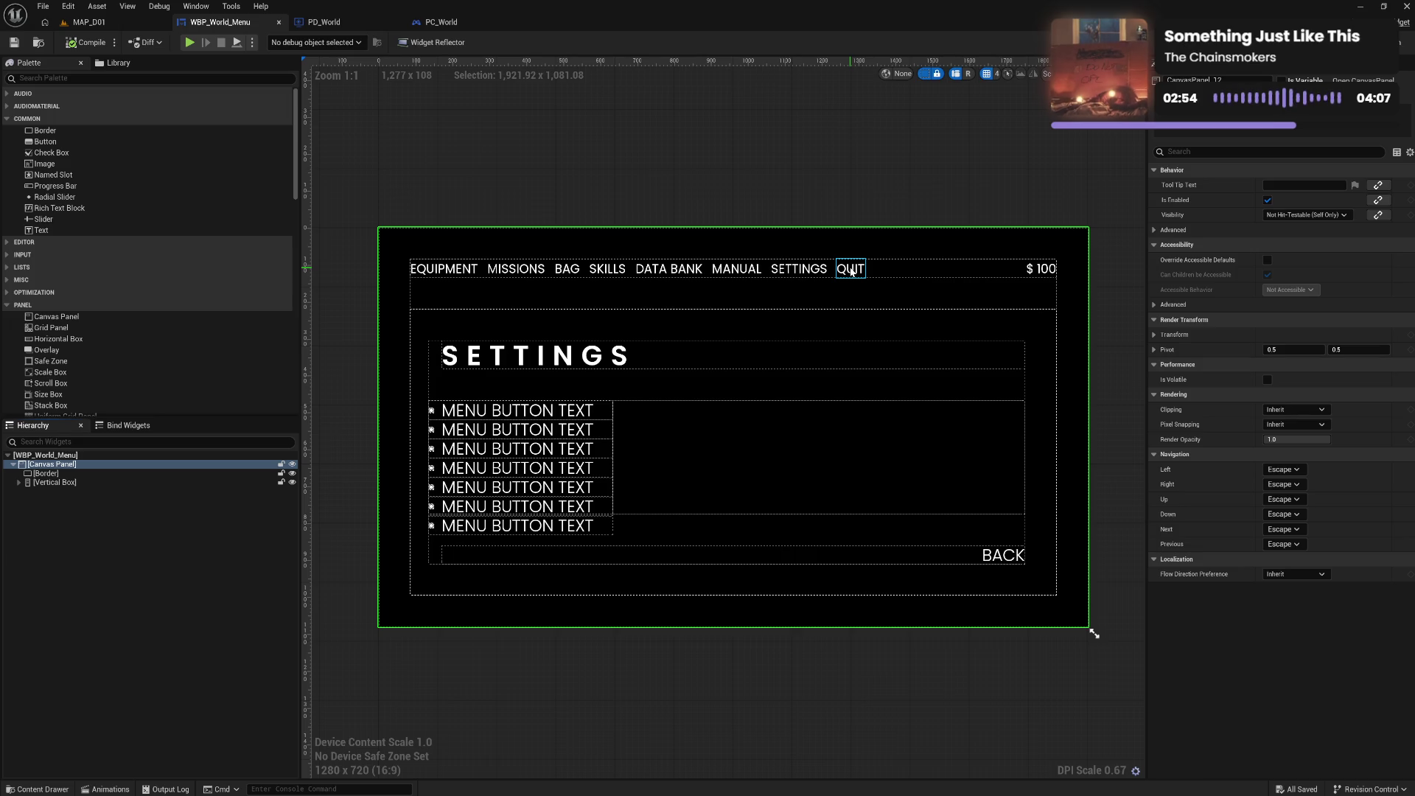
pyautogui.click(135, 25)
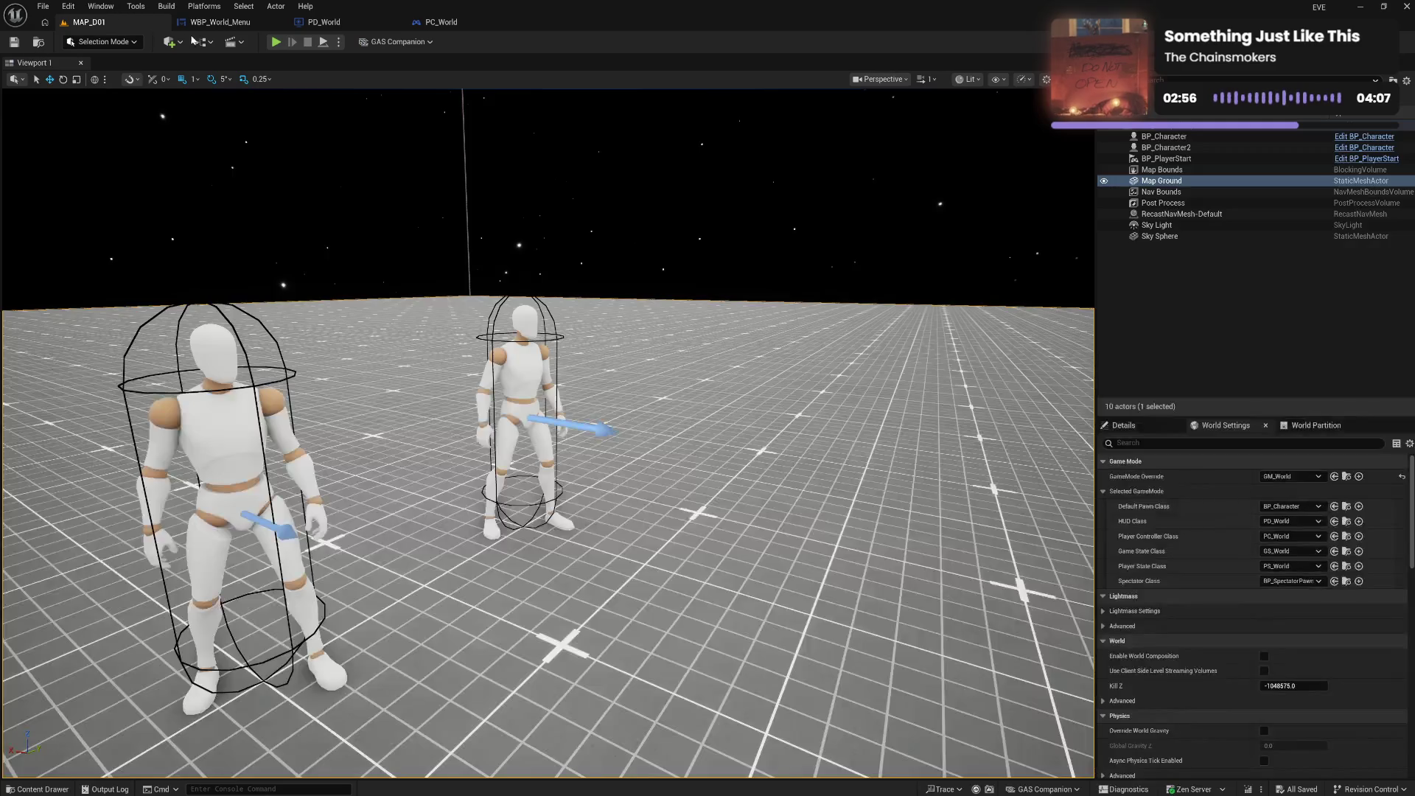
pyautogui.click(277, 42)
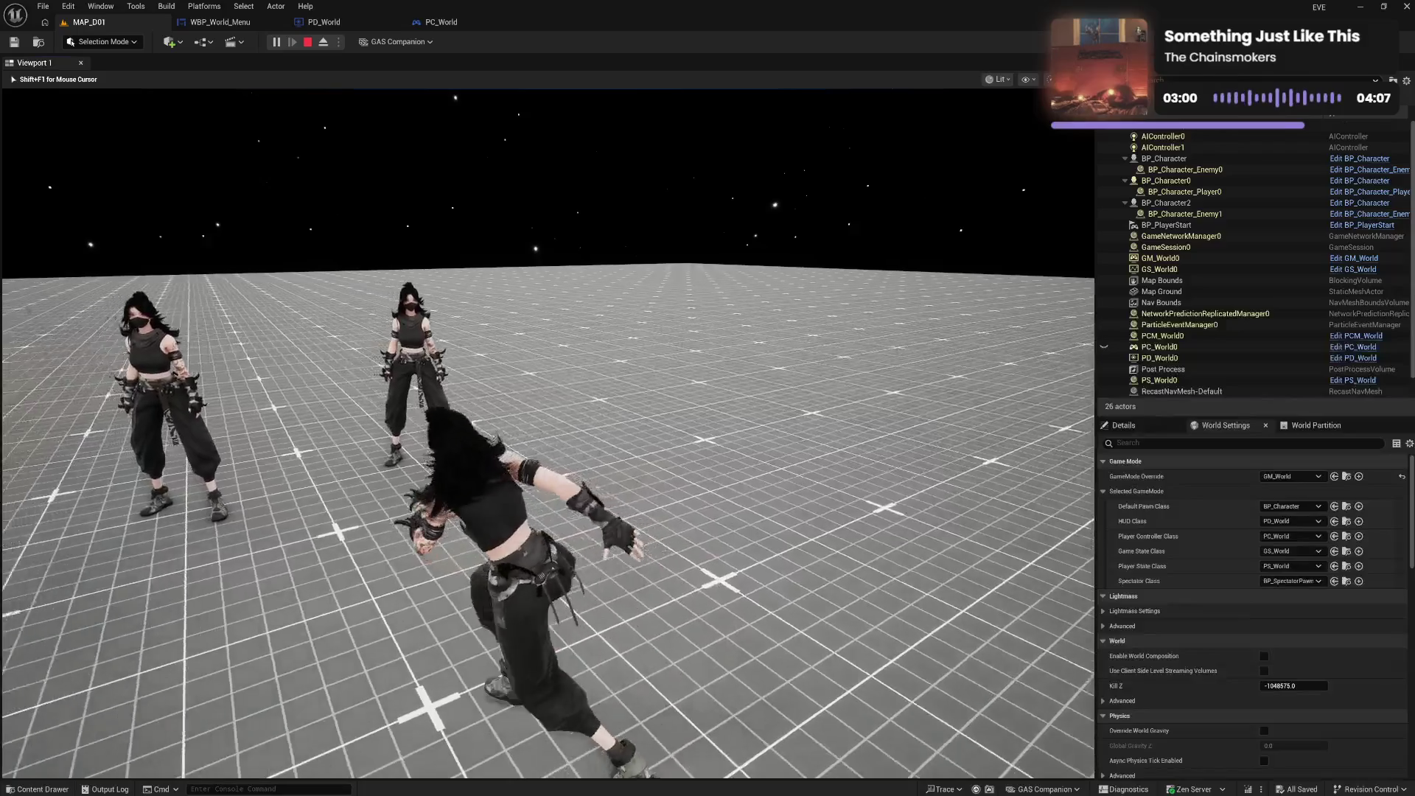
# Open and close the in-game settings menu with Escape, then walk the character around
pyautogui.press('Escape')
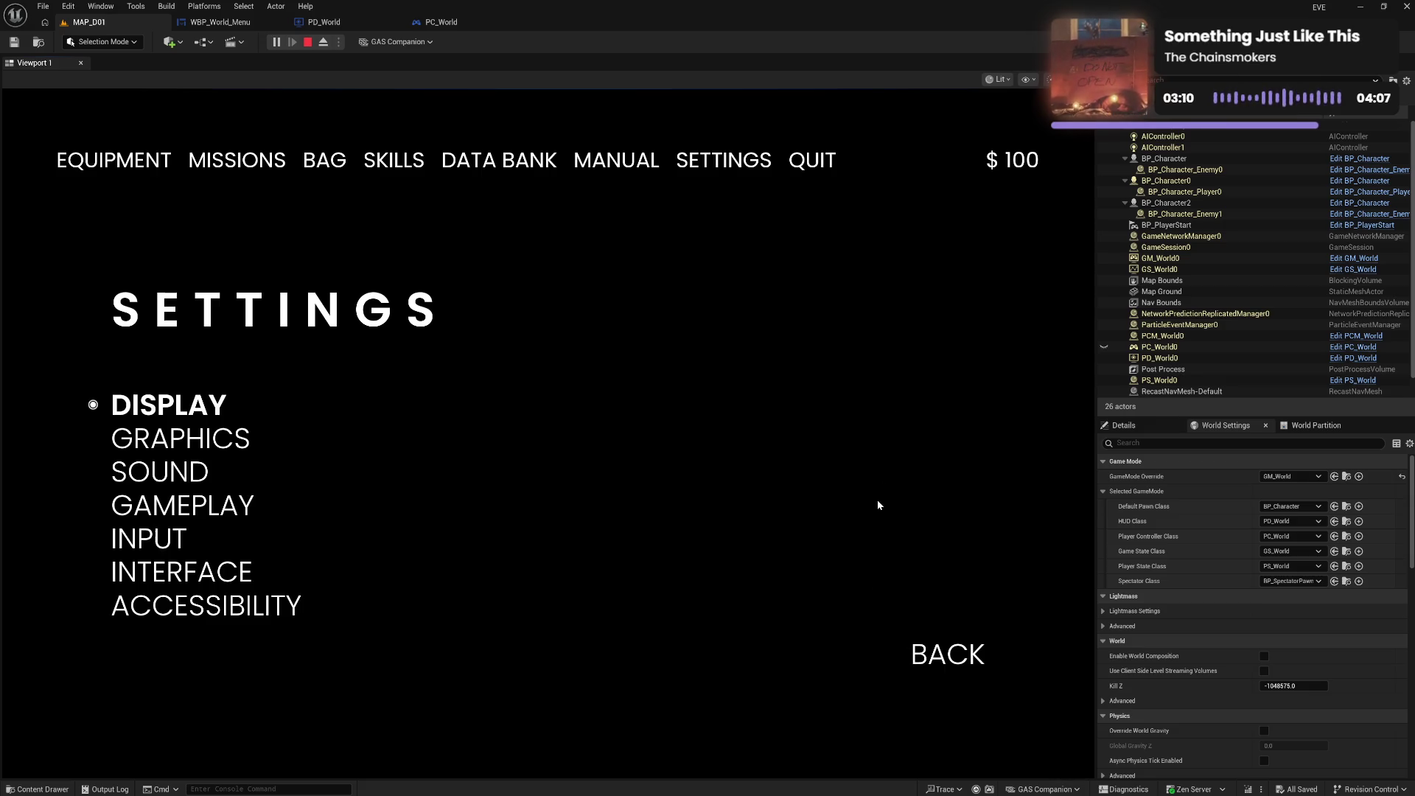
pyautogui.press('Escape')
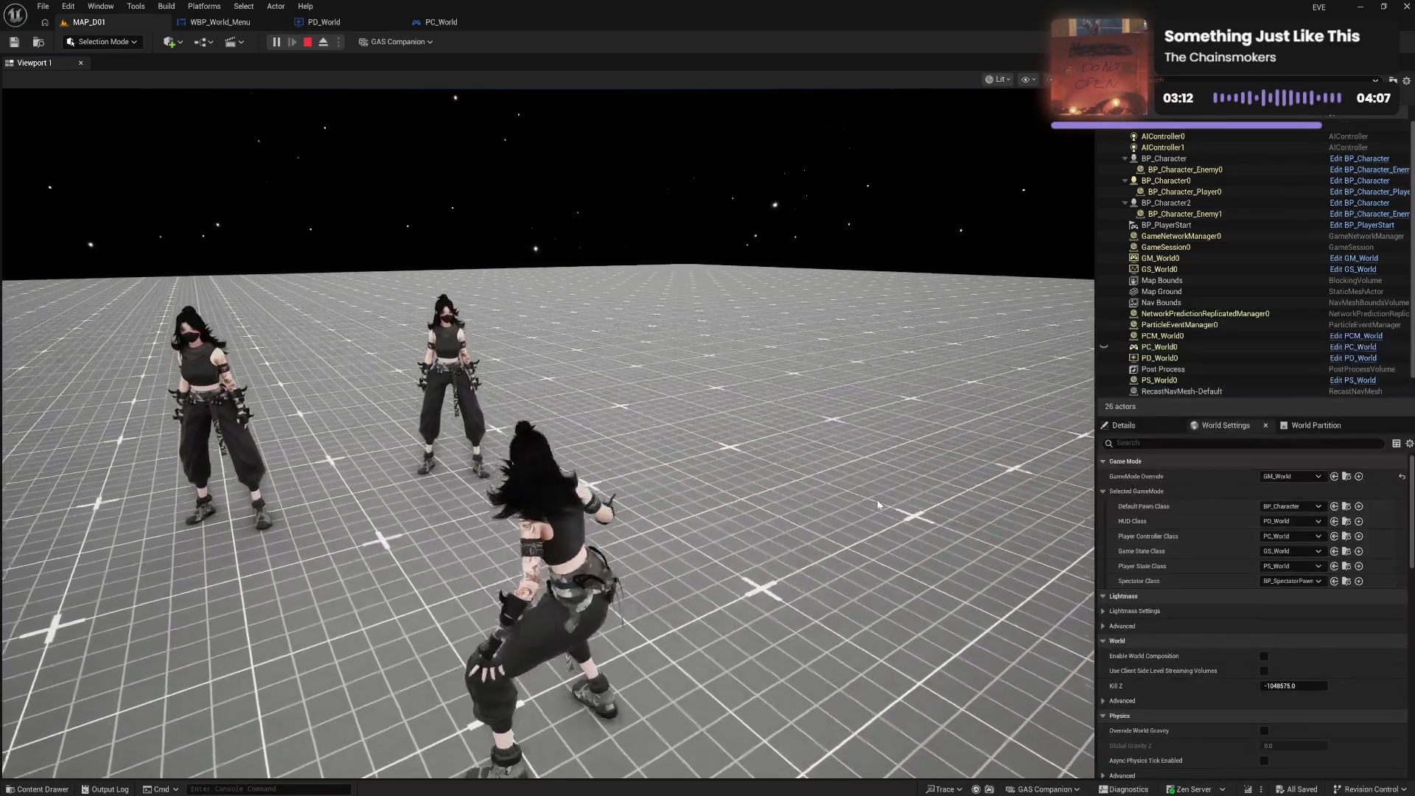
pyautogui.press('w')
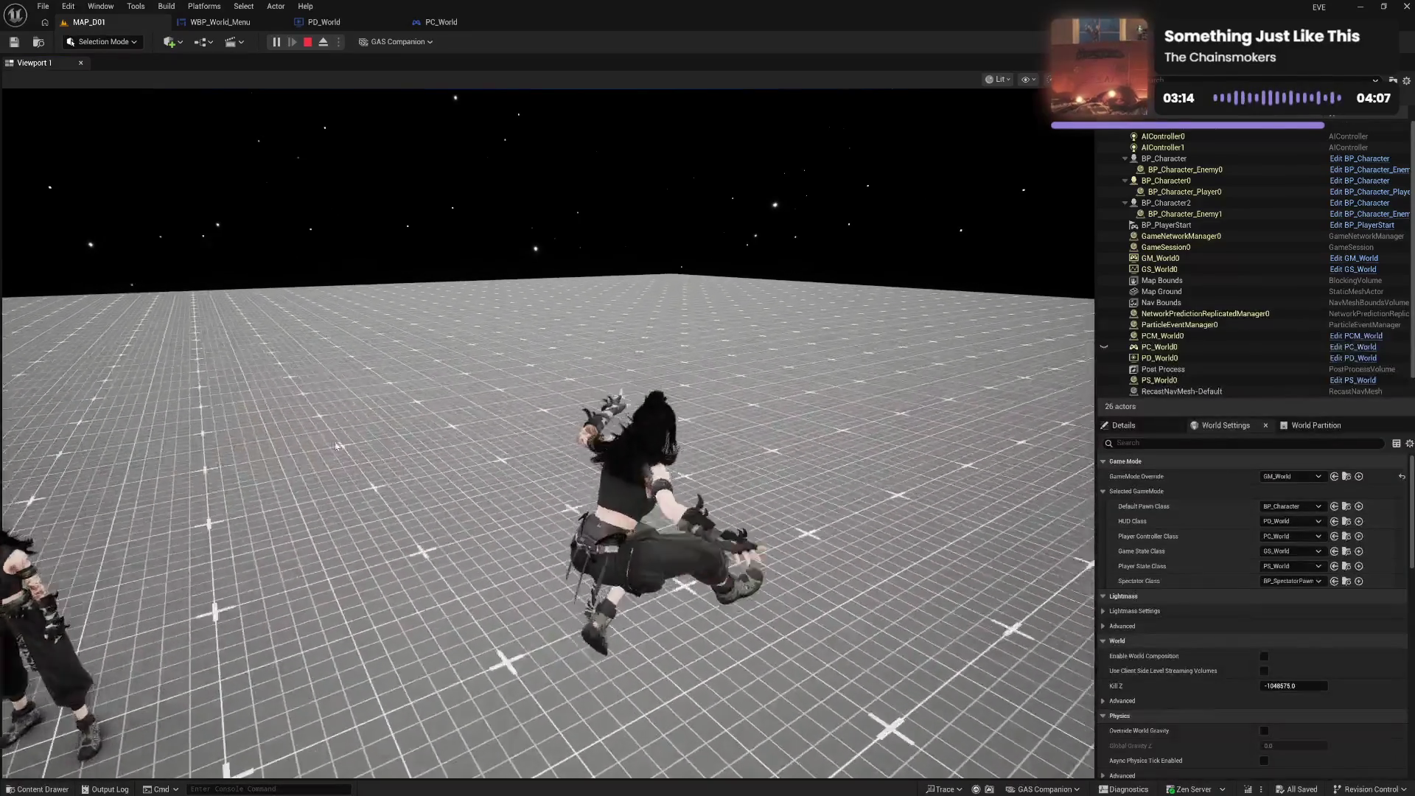
pyautogui.click(422, 446)
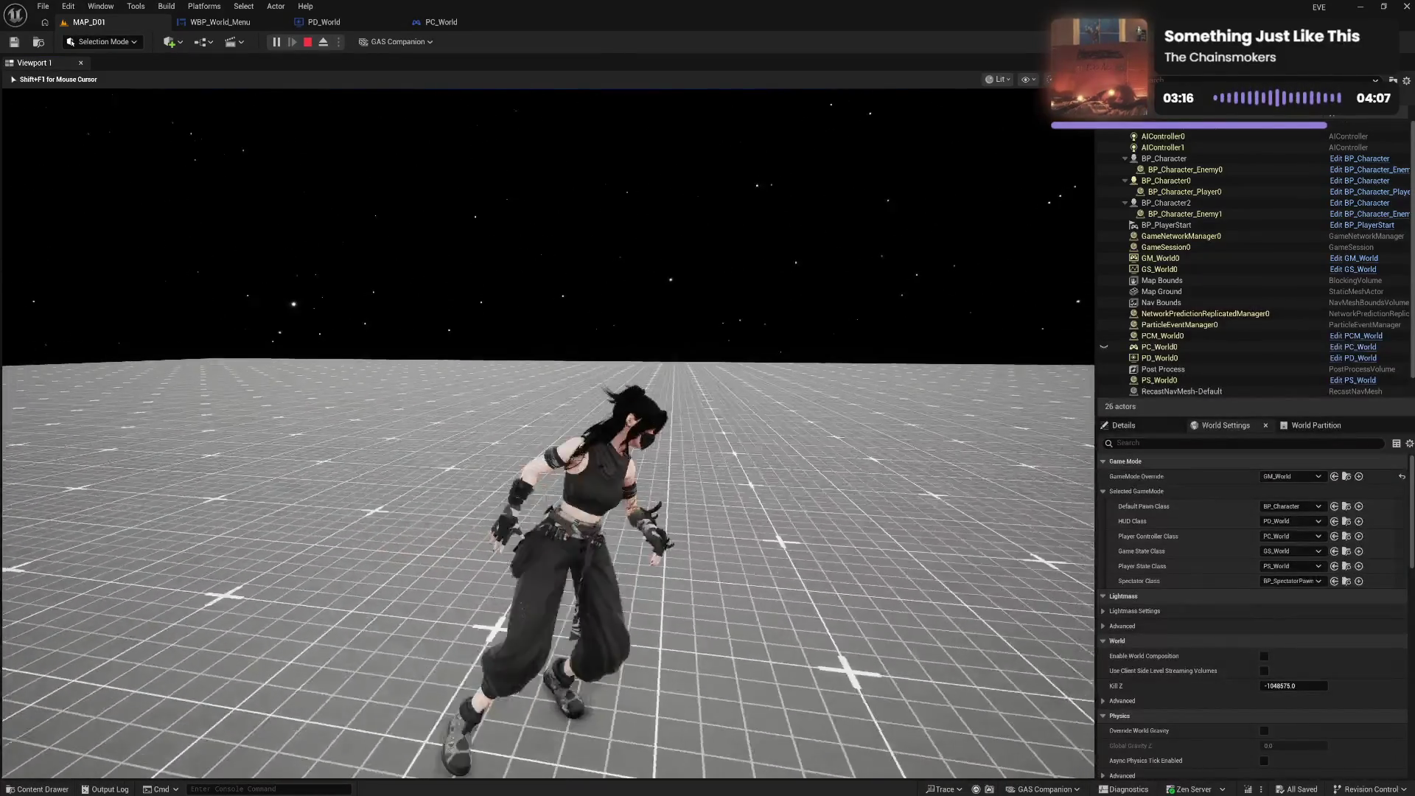
pyautogui.press('w')
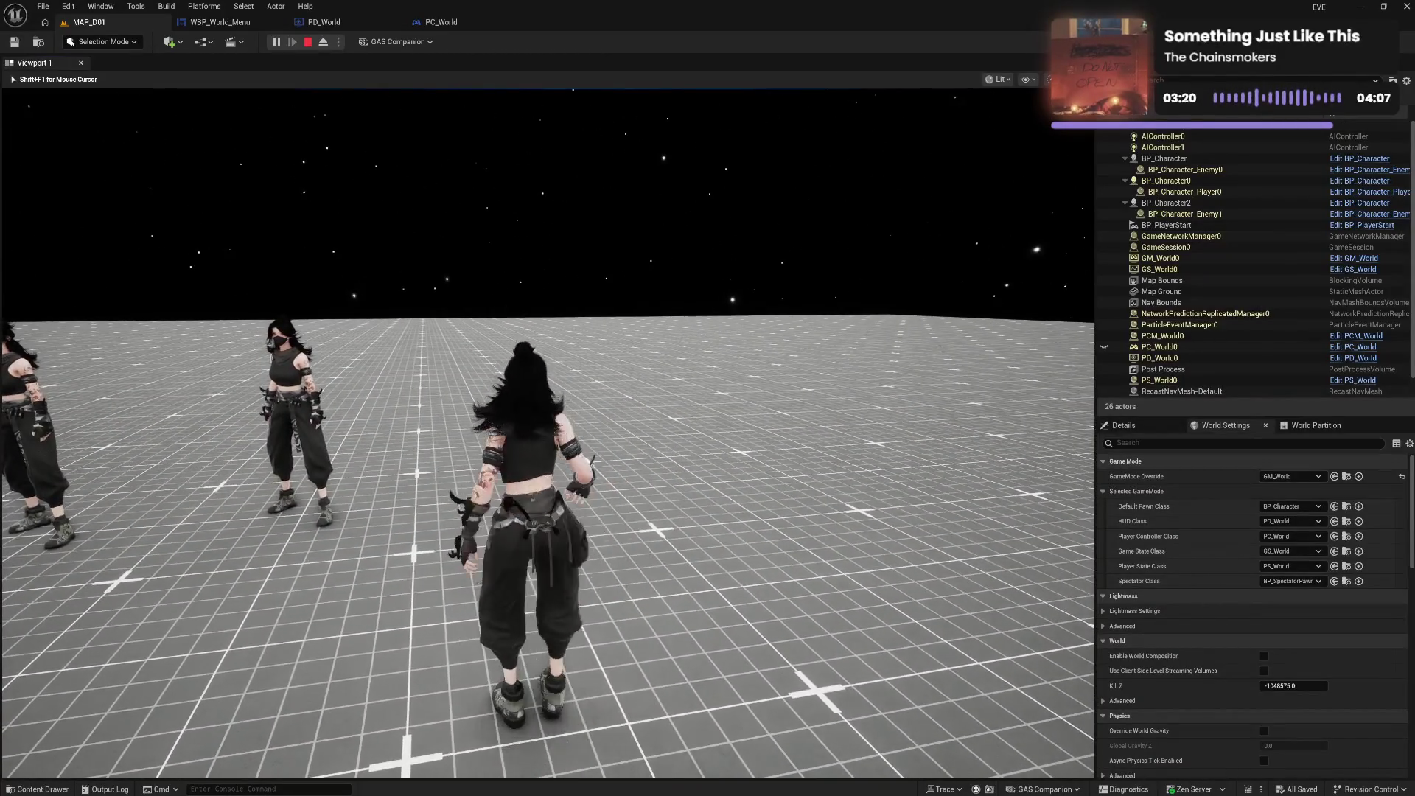
# Toggle the settings menu once more, then end the play test
pyautogui.press('Escape')
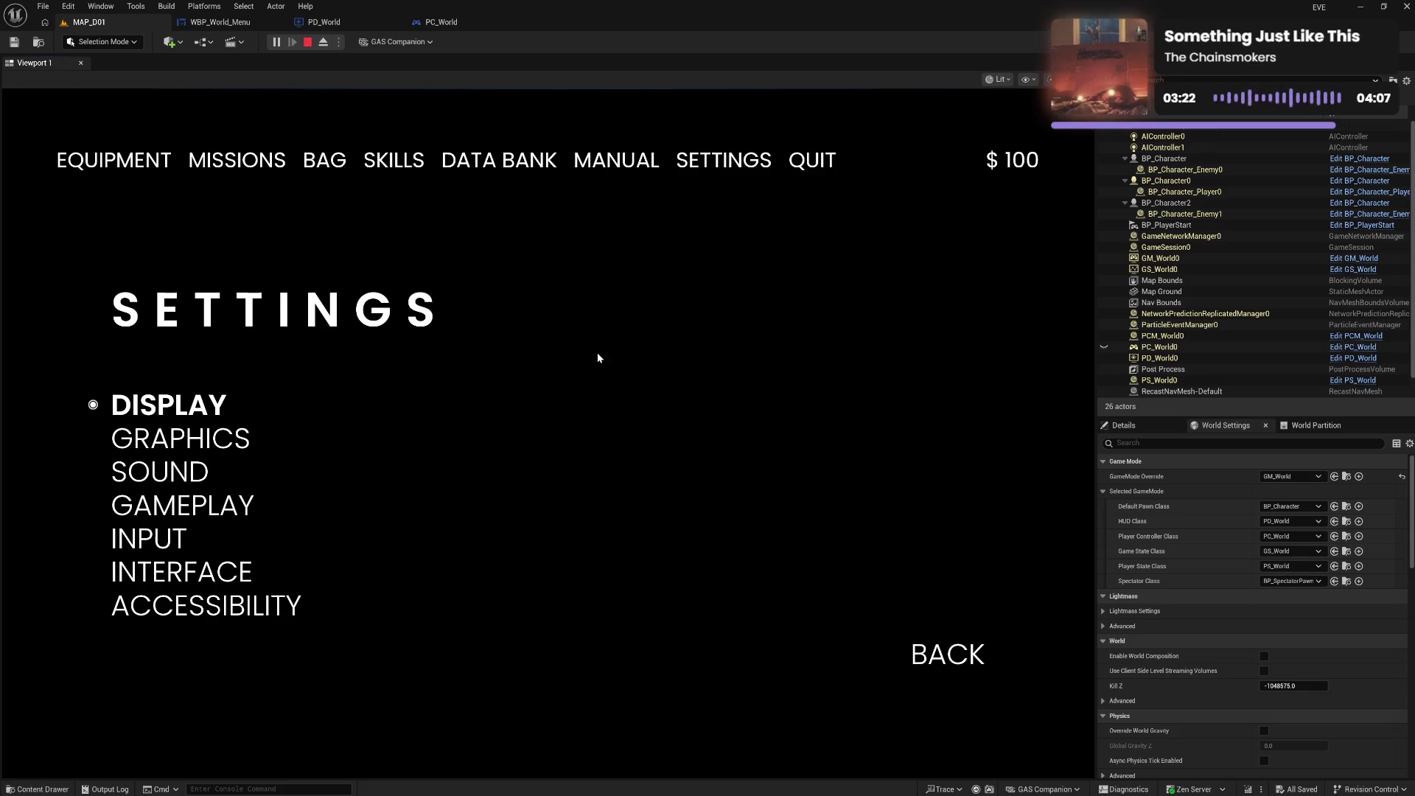
pyautogui.press('Escape')
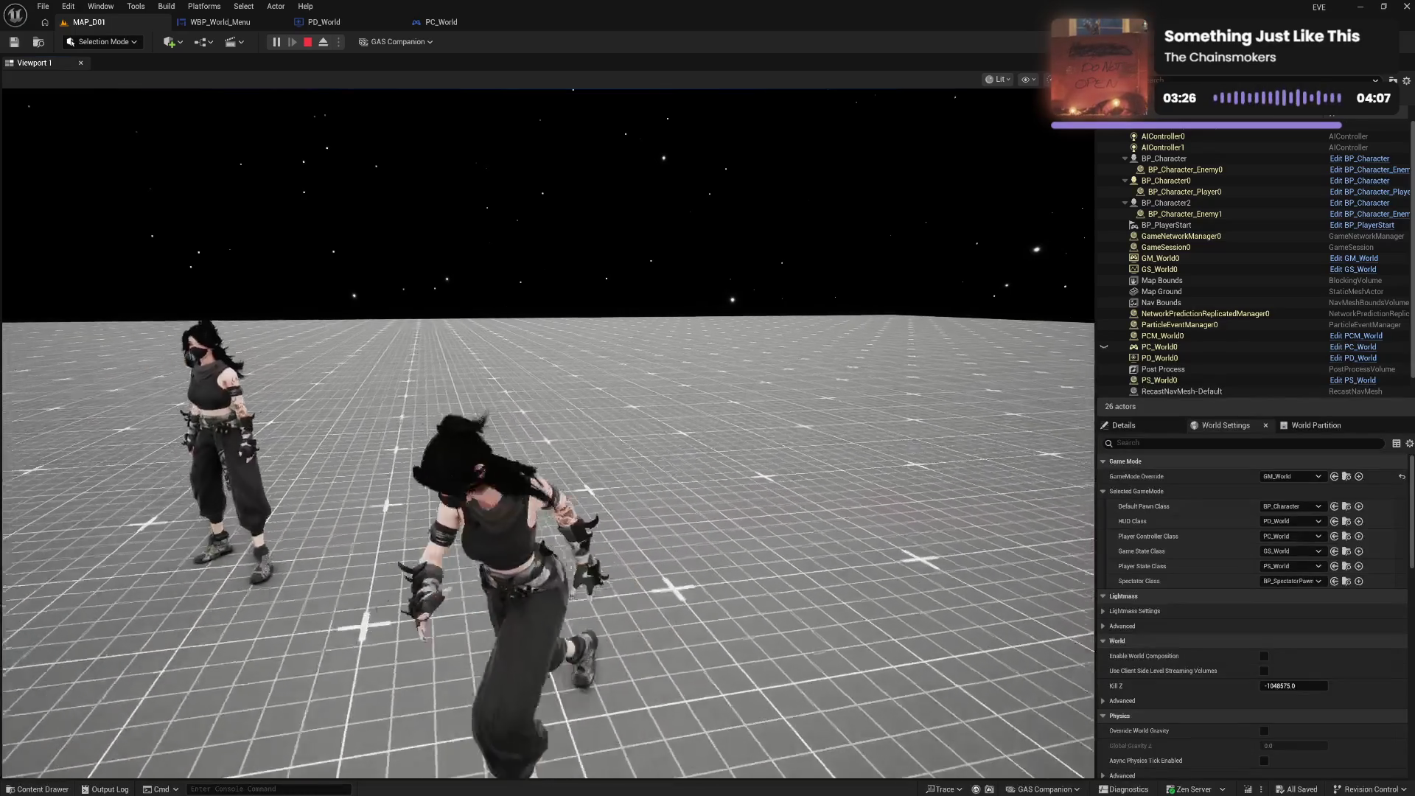
pyautogui.press('Escape')
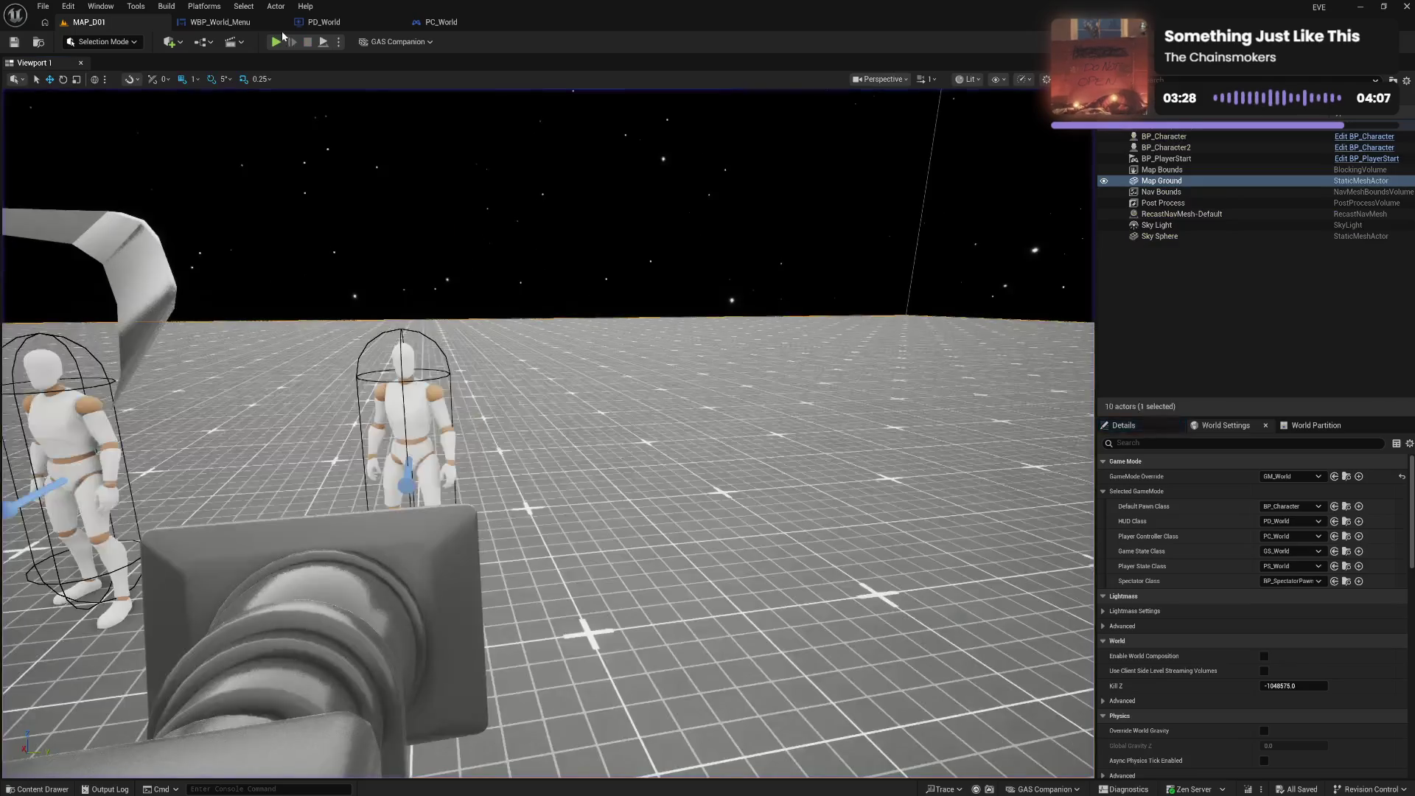
# In PD_World's escape-key logic, reroute the top chain's exec flow to bypass SET Show Mouse Cursor
pyautogui.click(324, 24)
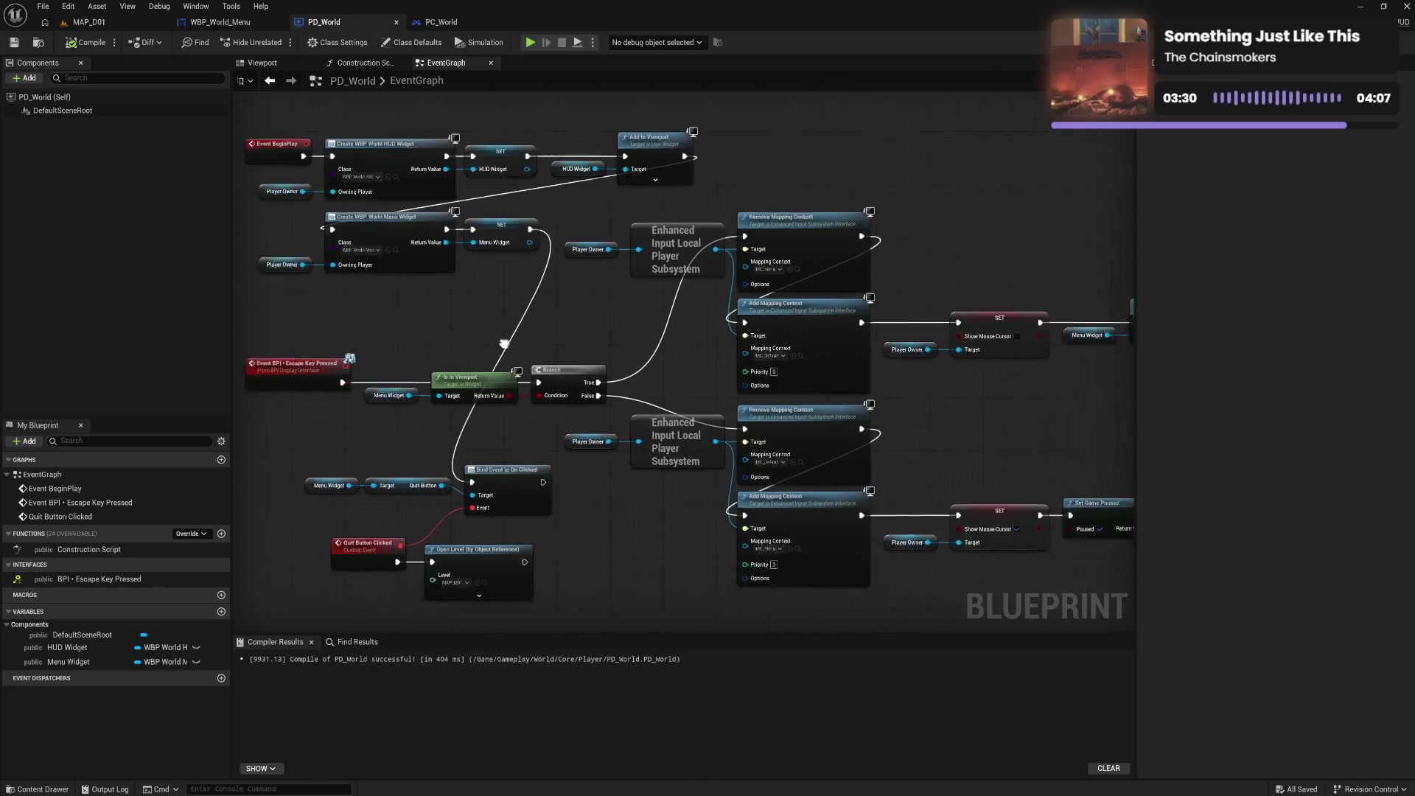
pyautogui.moveTo(504, 343); pyautogui.dragTo(342, 285)
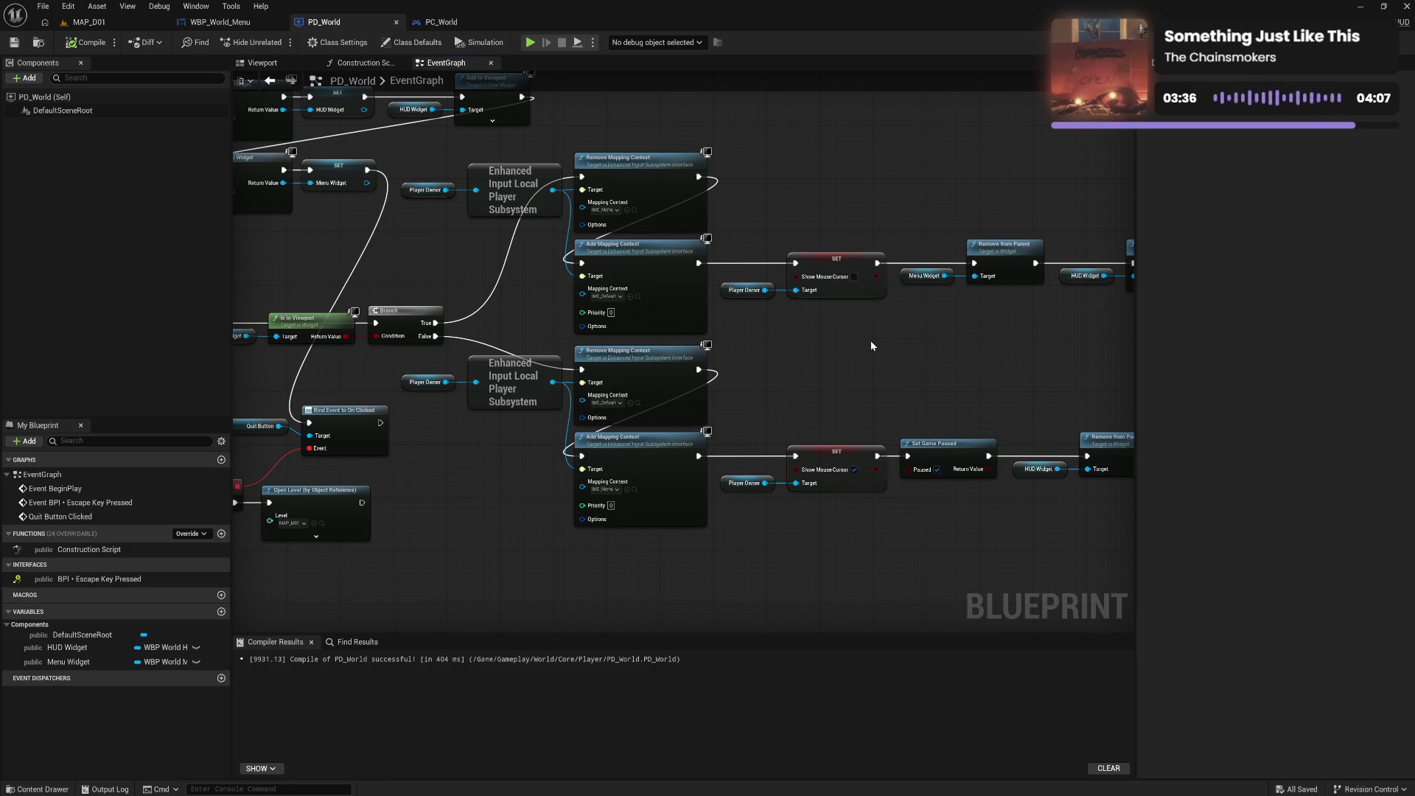
pyautogui.moveTo(870, 340); pyautogui.dragTo(847, 319)
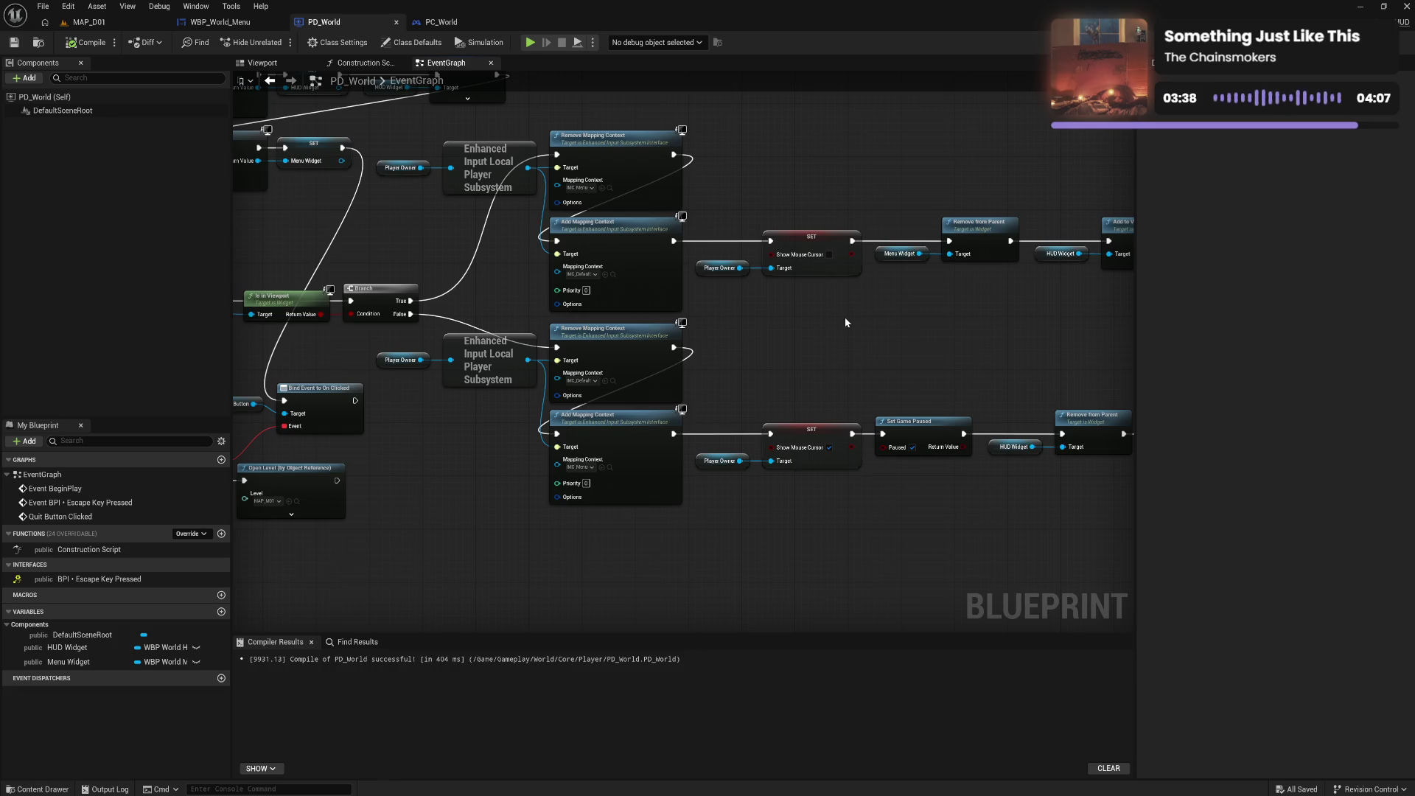
pyautogui.scroll(-2, 774, 325)
pyautogui.scroll(2, 659, 375)
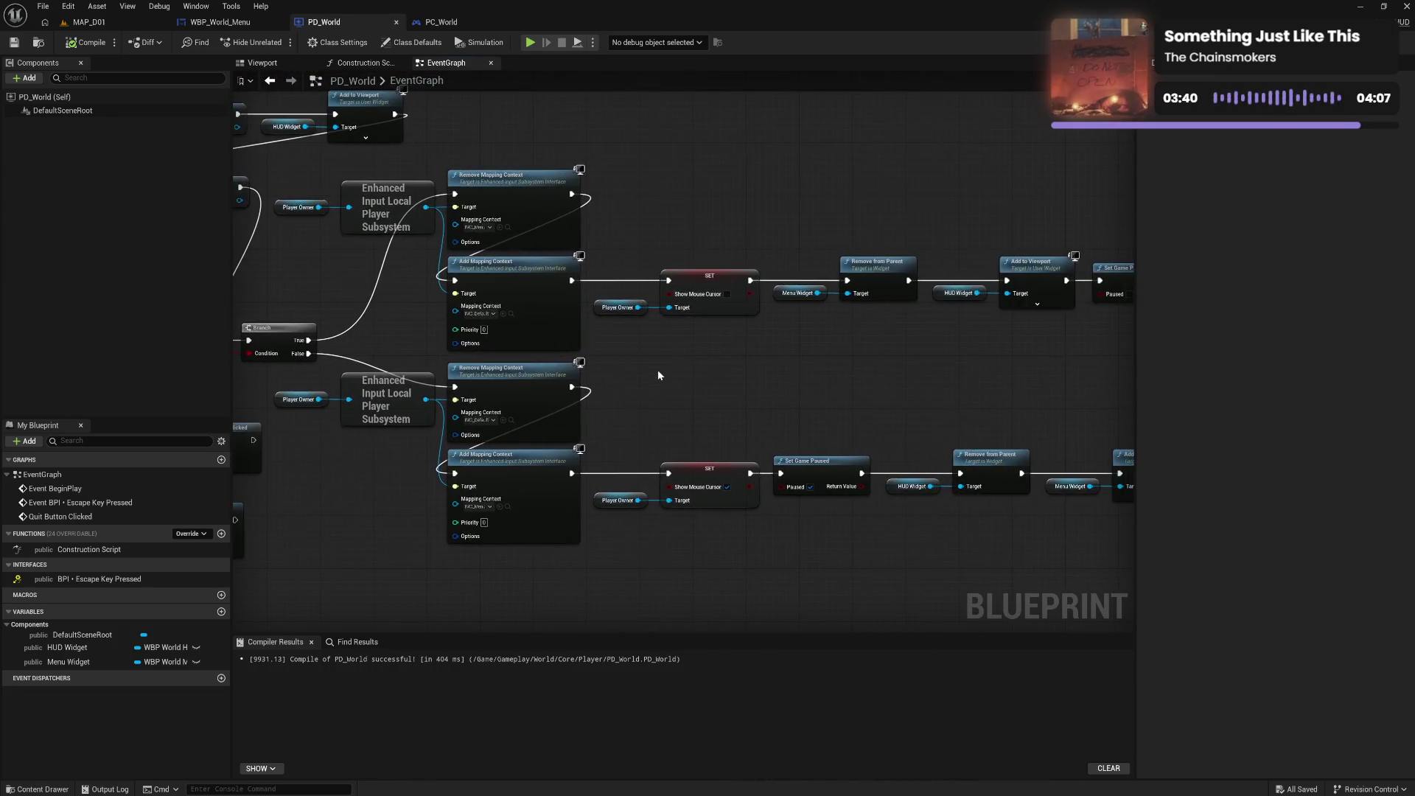
pyautogui.scroll(-3, 658, 375)
pyautogui.scroll(3, 770, 399)
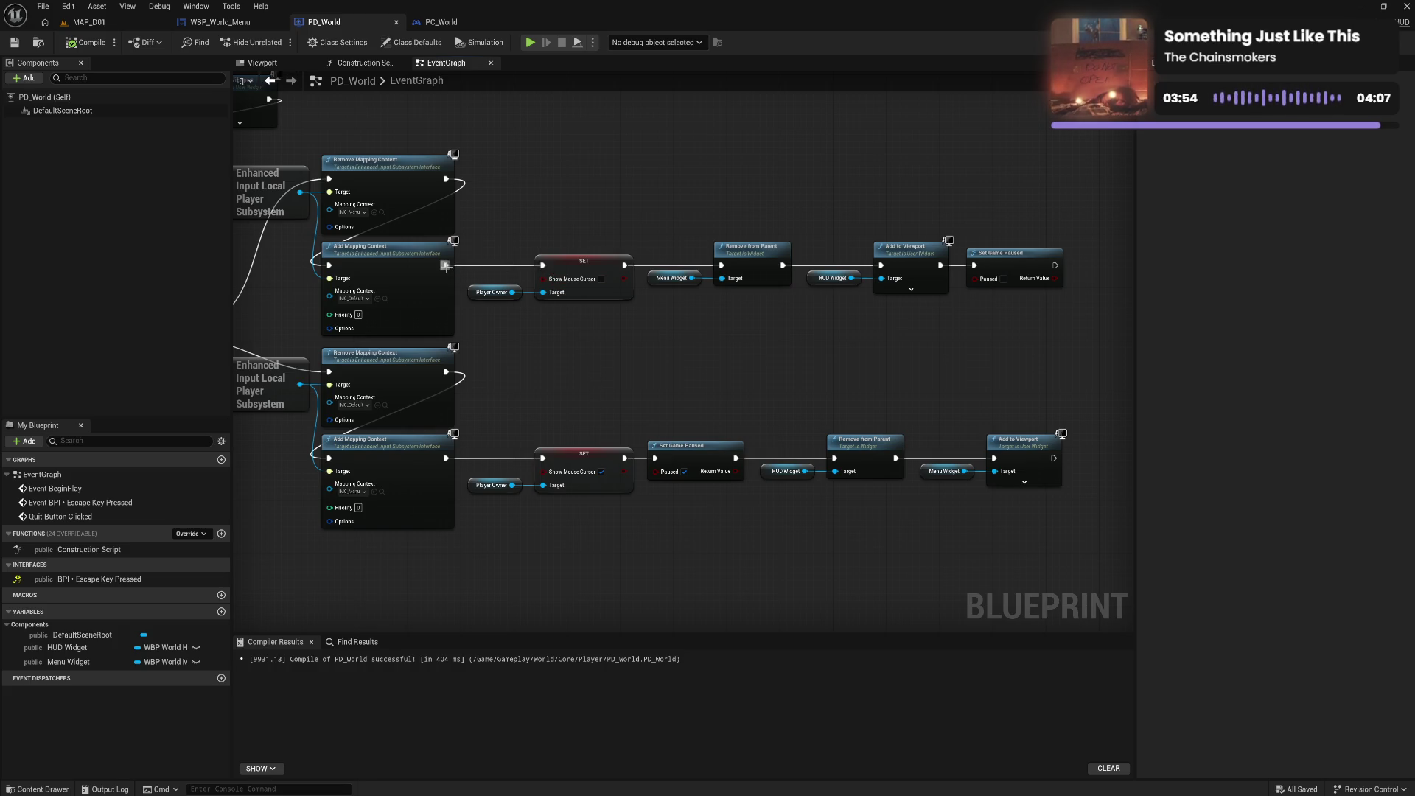
pyautogui.moveTo(445, 267)
pyautogui.mouseDown()
pyautogui.moveTo(811, 269)
pyautogui.moveTo(543, 265)
pyautogui.mouseUp()
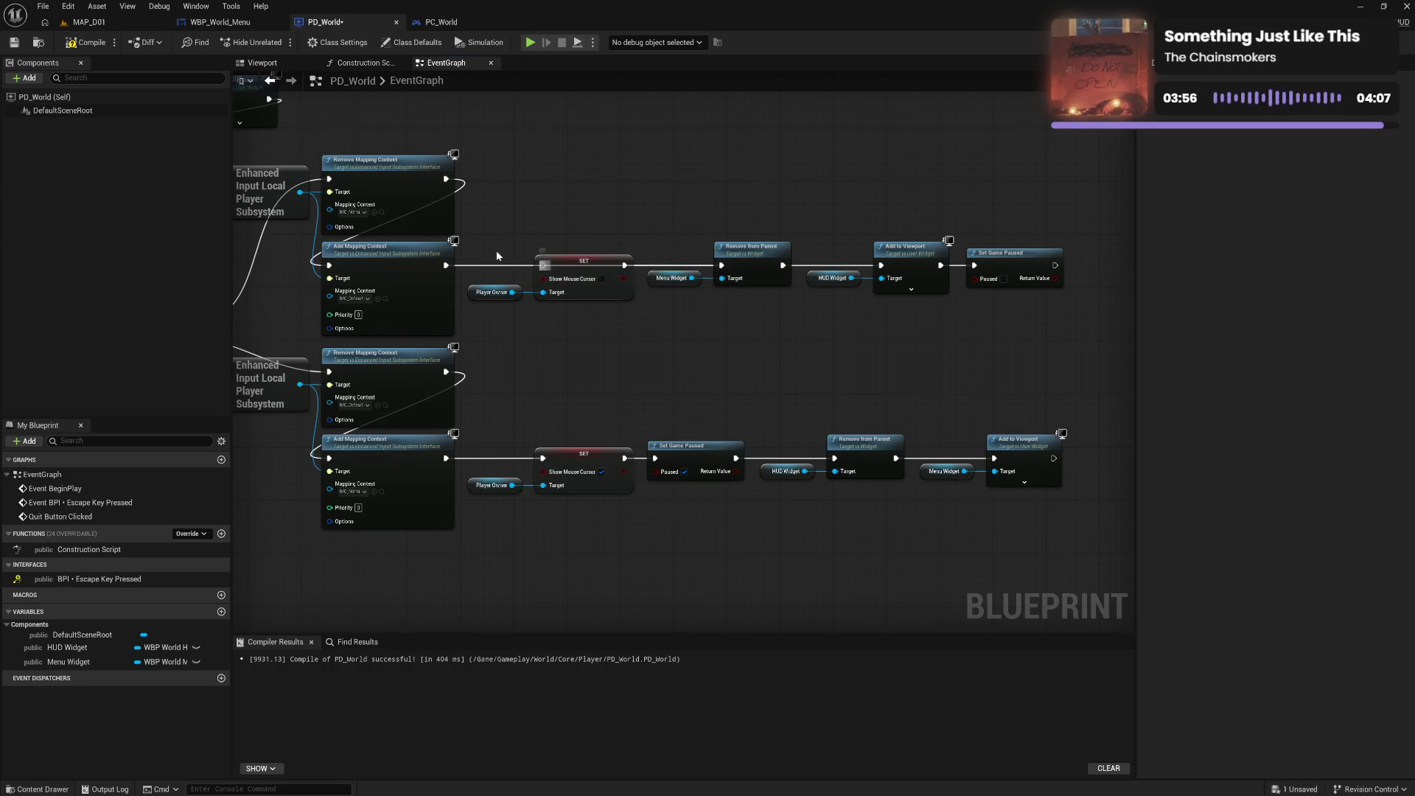
# Move Show Mouse Cursor and Player Owner below Set Game Paused and run them after it
pyautogui.moveTo(634, 253); pyautogui.dragTo(466, 326)
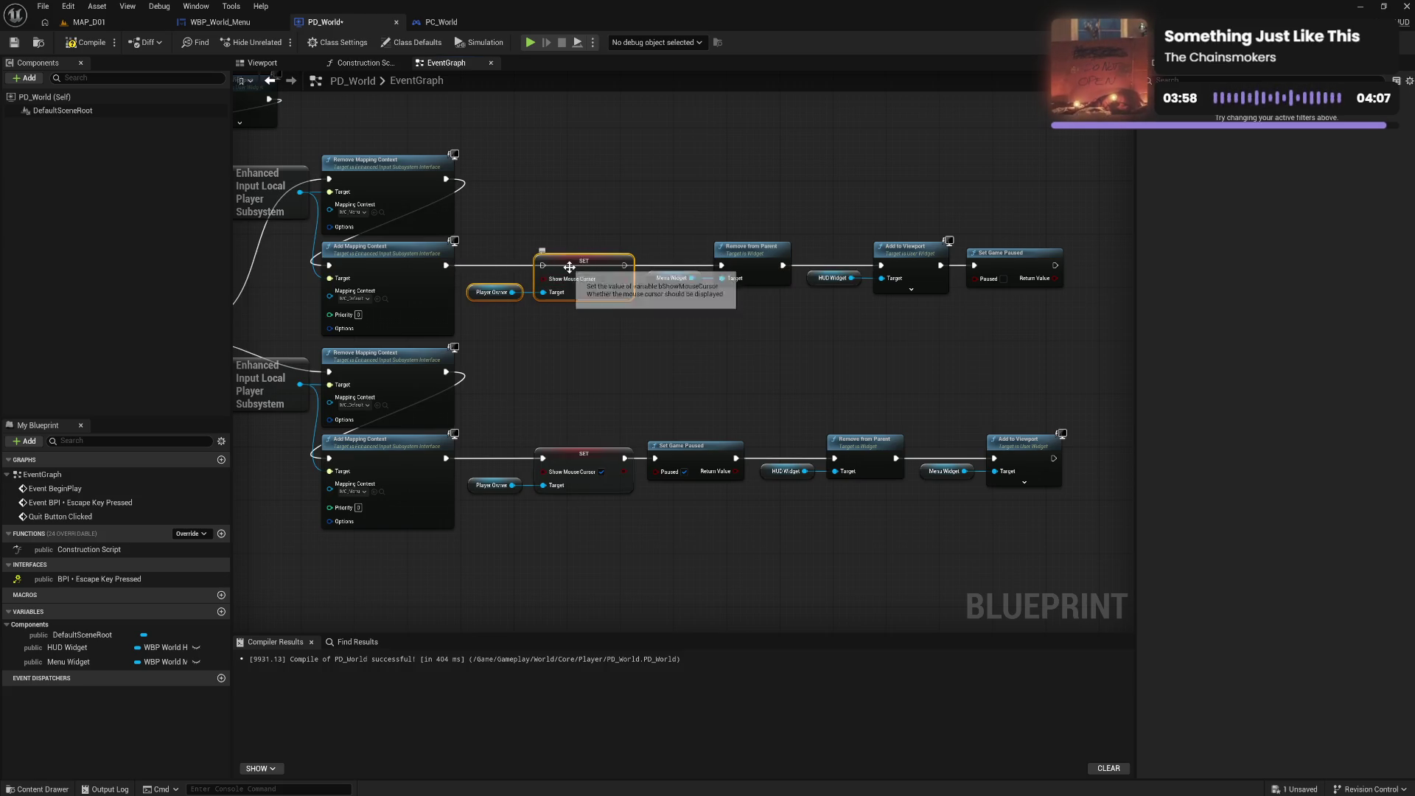
pyautogui.moveTo(569, 267); pyautogui.dragTo(988, 337)
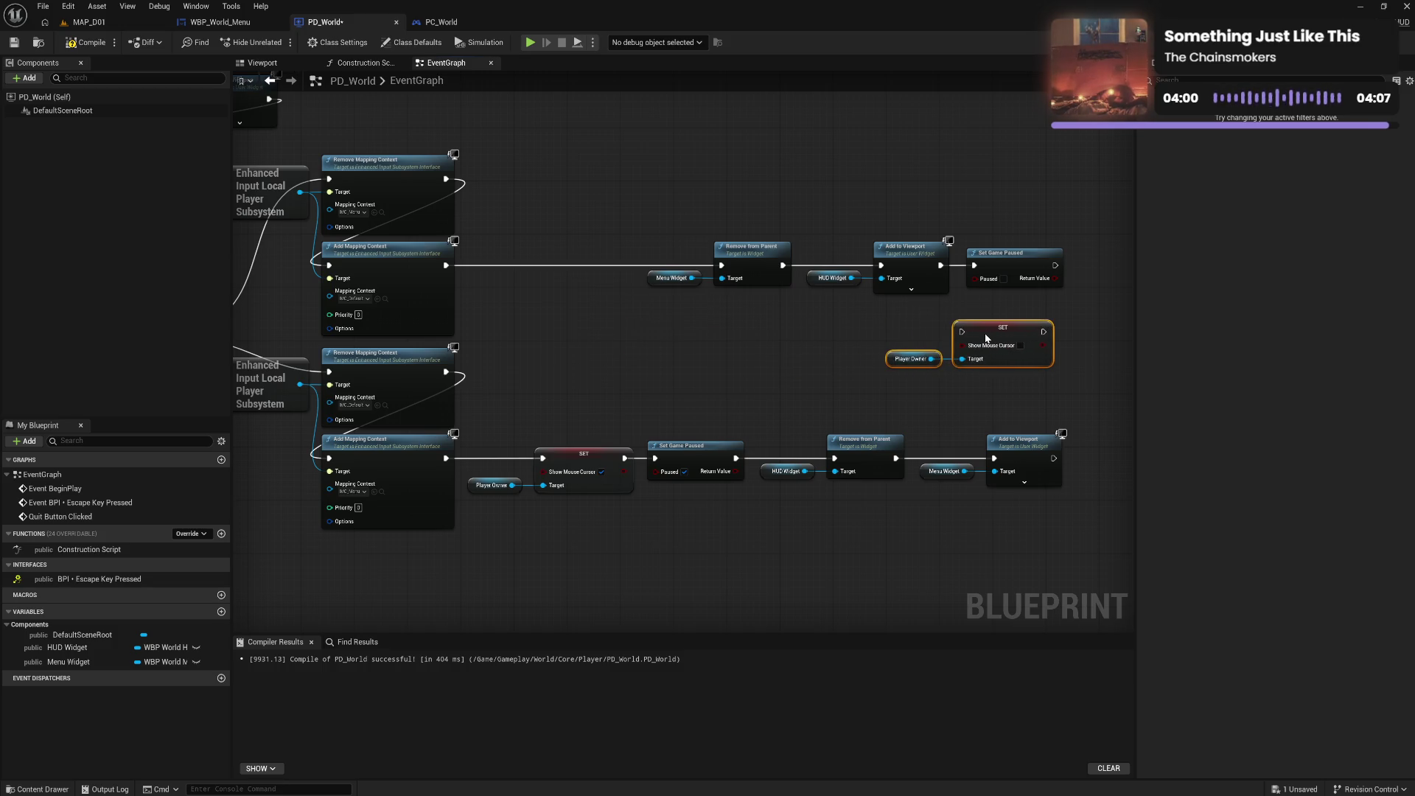
pyautogui.moveTo(1056, 265)
pyautogui.mouseDown()
pyautogui.moveTo(1076, 284)
pyautogui.moveTo(962, 332)
pyautogui.mouseUp()
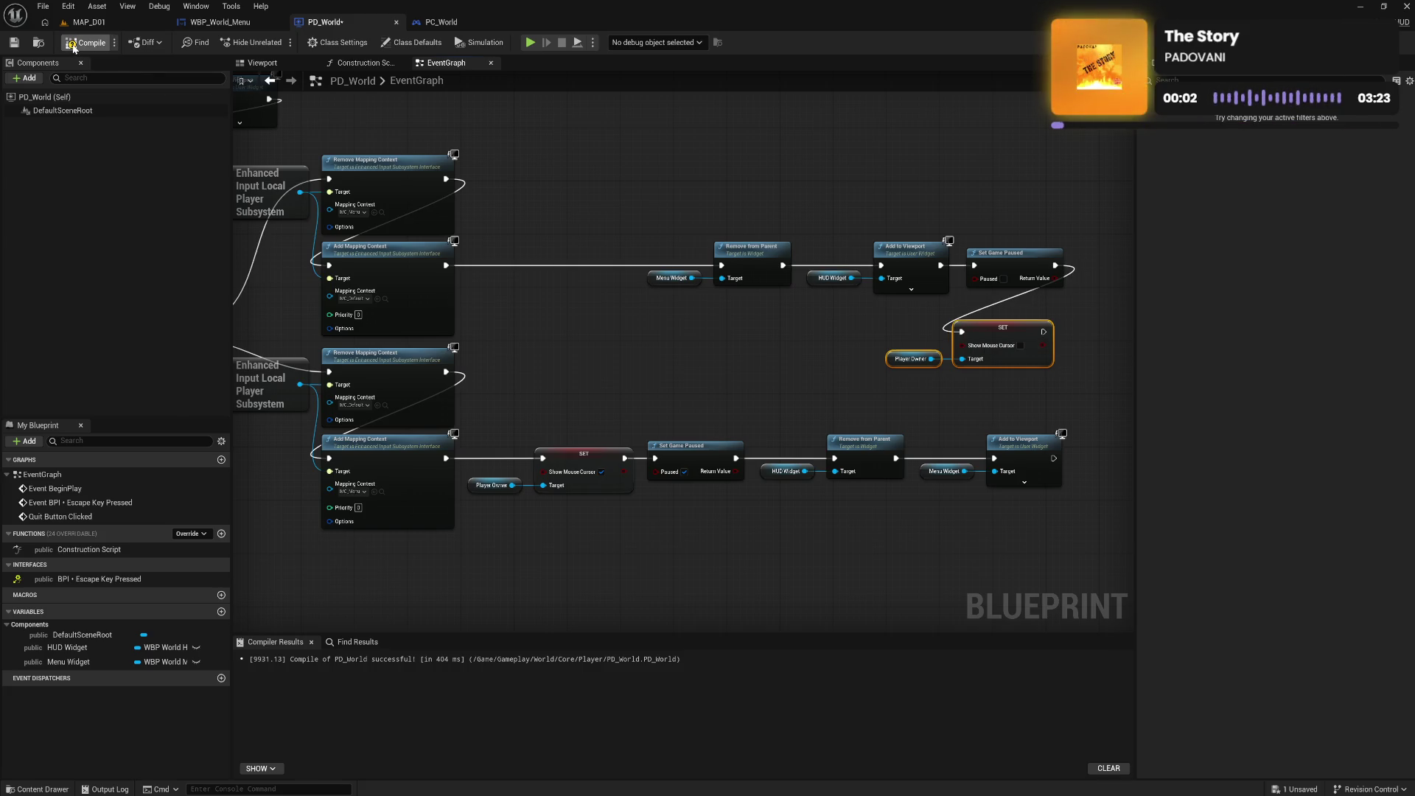
# Play MAP_D01, toggle the settings menu with Tab, then stop and return to PD_World
pyautogui.click(107, 20)
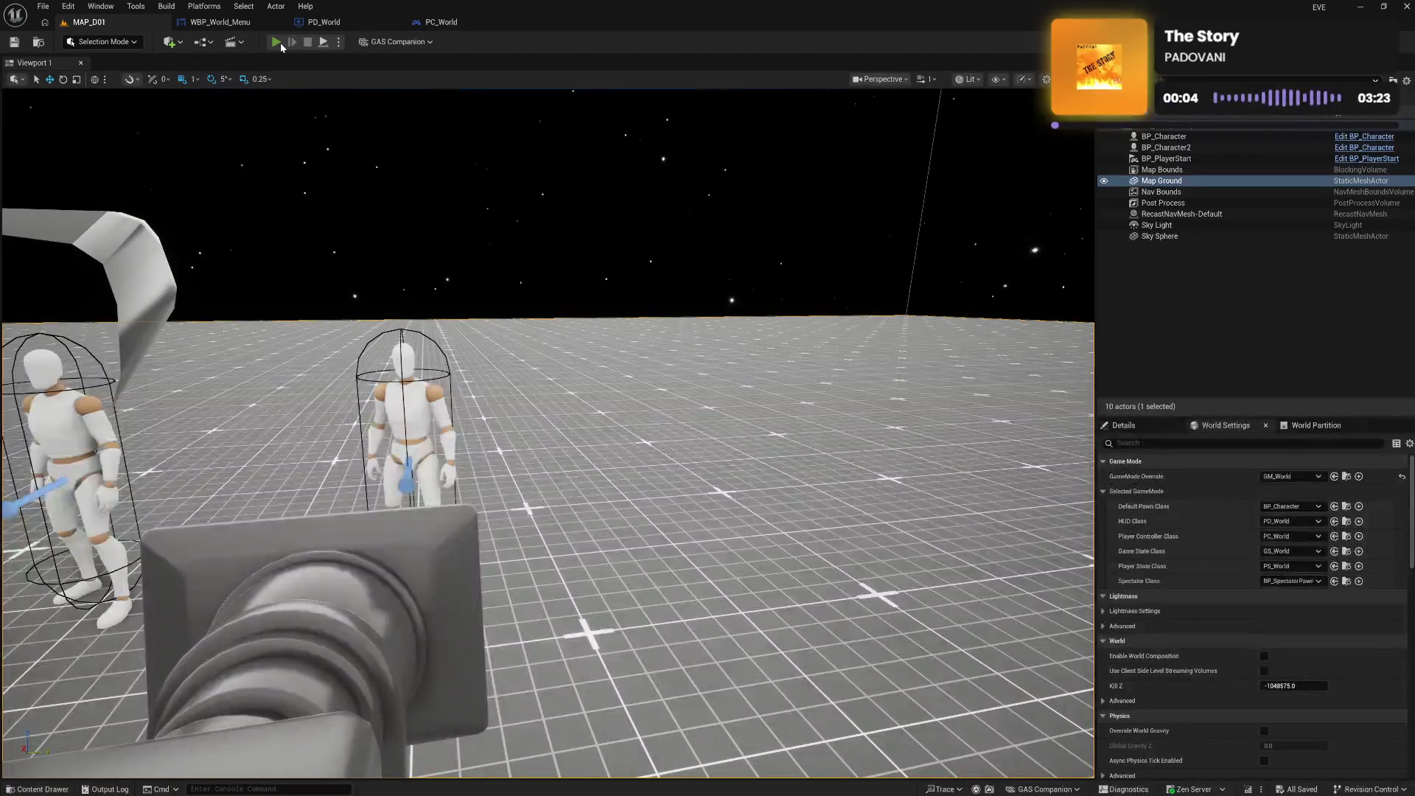
pyautogui.click(278, 41)
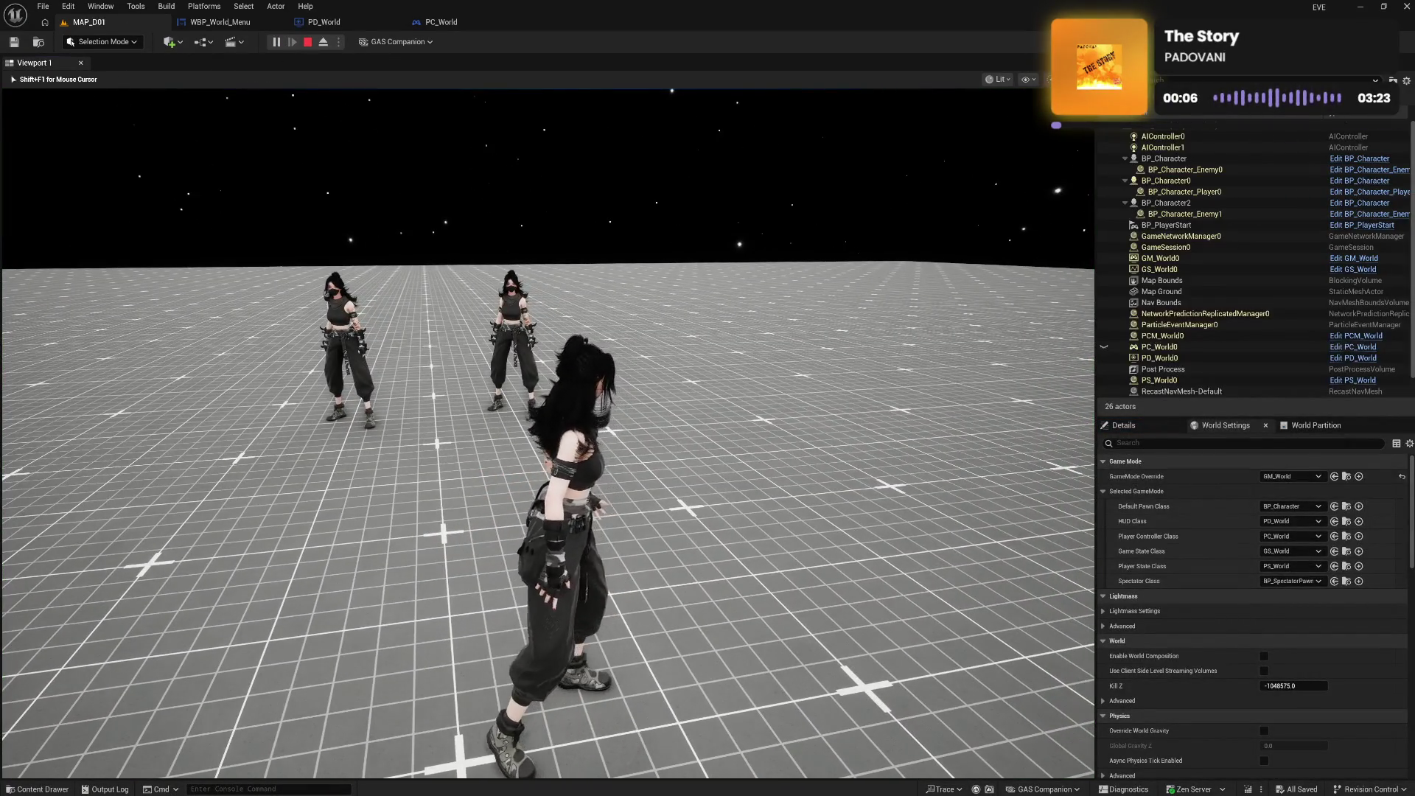
pyautogui.press('Tab')
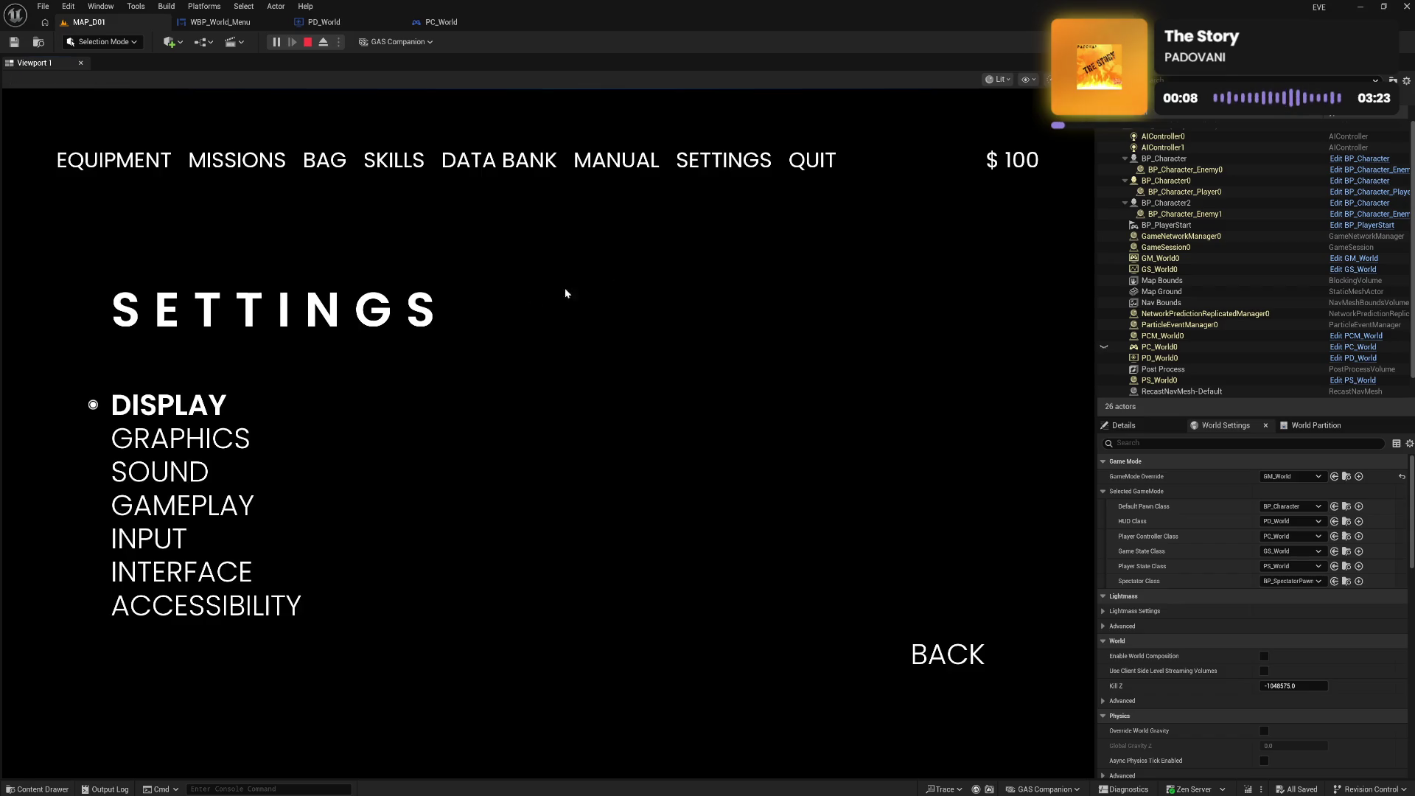
pyautogui.press('Tab')
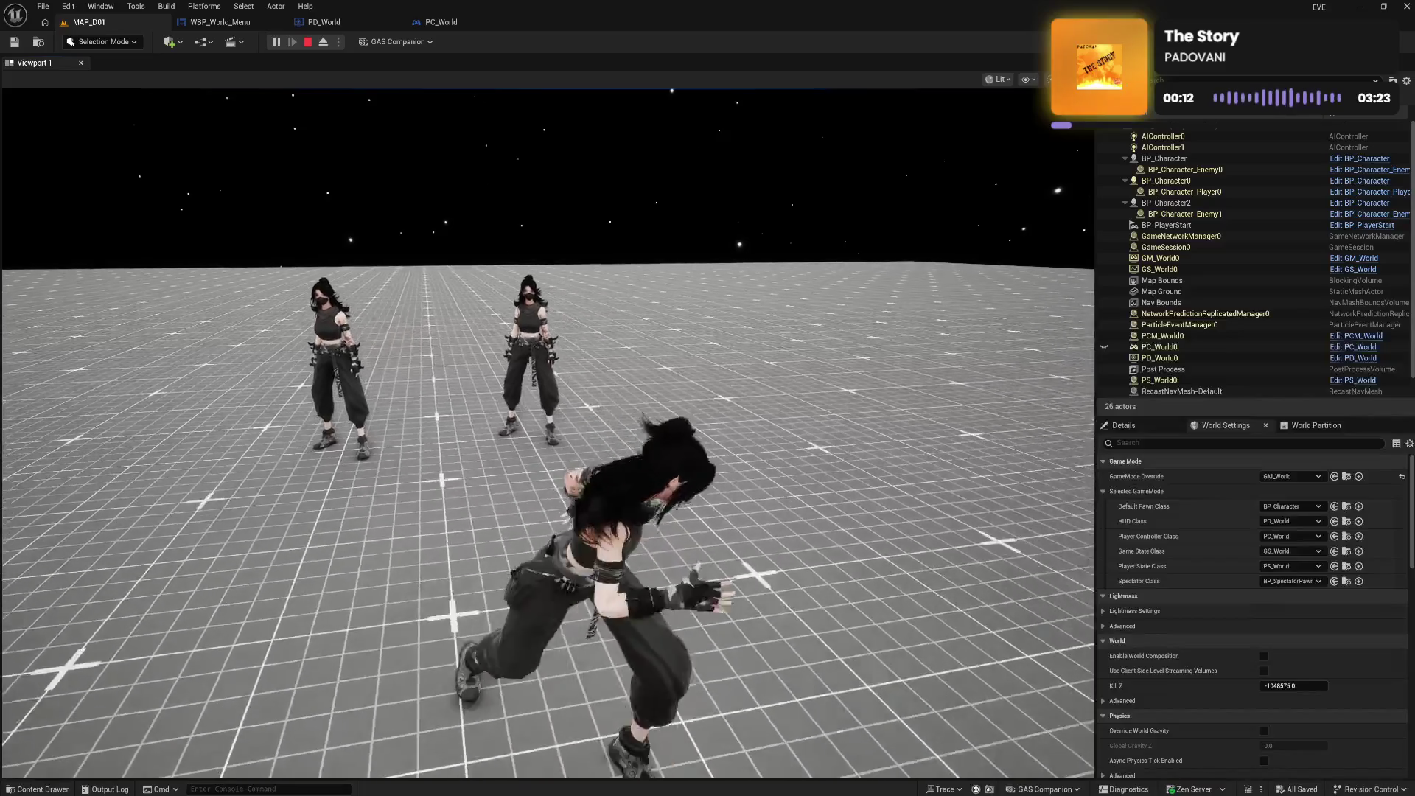
pyautogui.press('w')
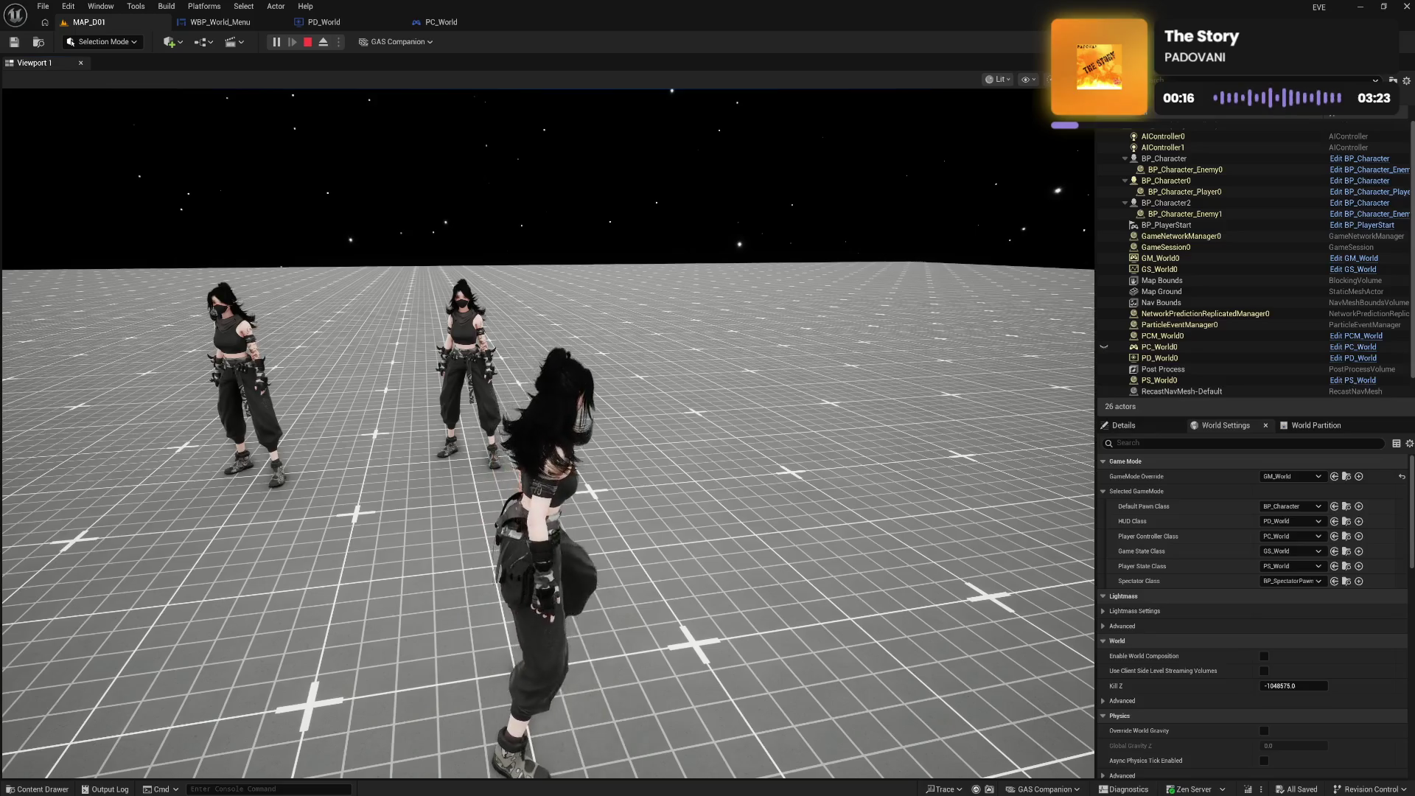
pyautogui.press('Escape')
pyautogui.click(324, 22)
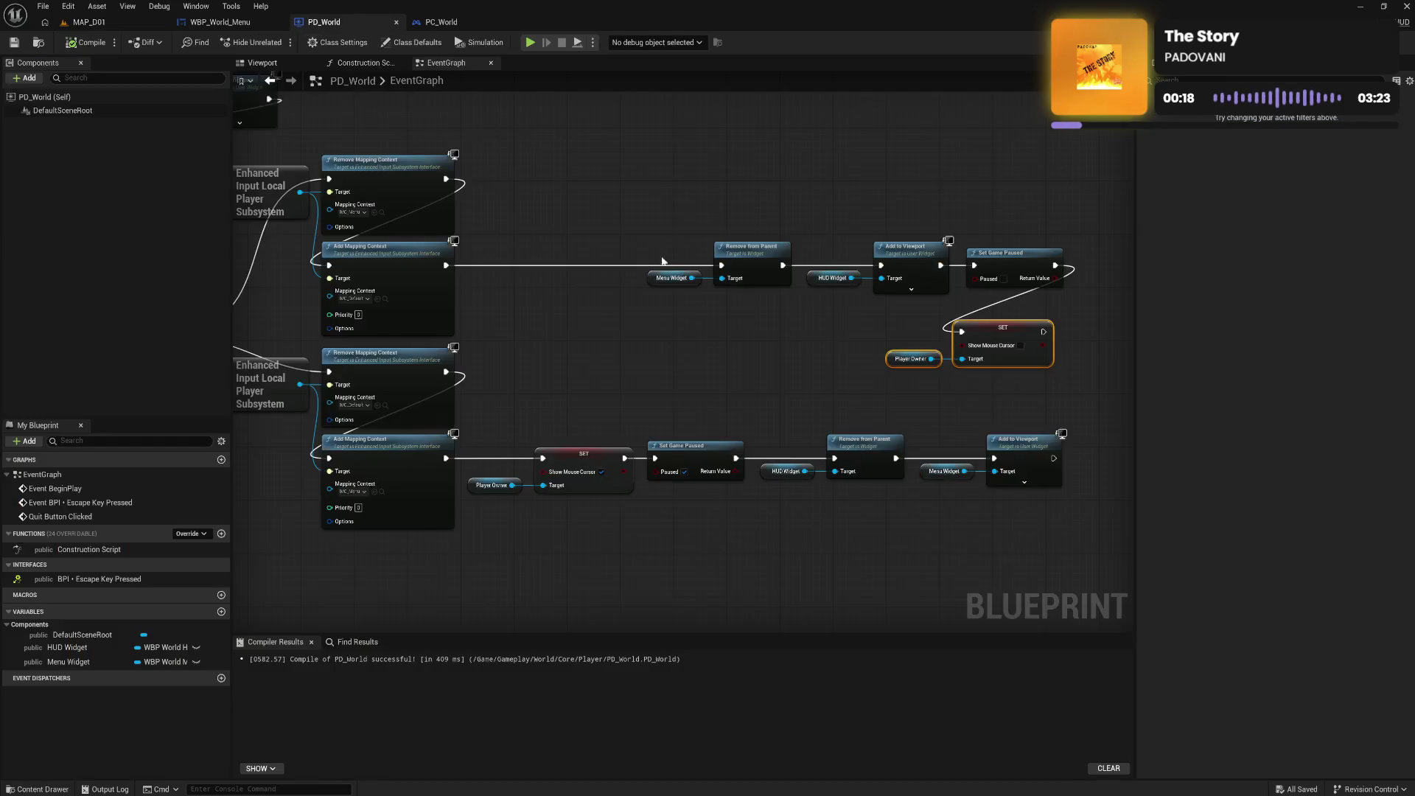
# Unwire Show Mouse Cursor from Set Game Paused, move it back, and connect it after Add Mapping Context
pyautogui.keyDown('alt'); pyautogui.click(962, 331); pyautogui.keyUp('alt')
pyautogui.moveTo(991, 337)
pyautogui.mouseDown()
pyautogui.moveTo(764, 315)
pyautogui.moveTo(569, 267)
pyautogui.mouseUp()
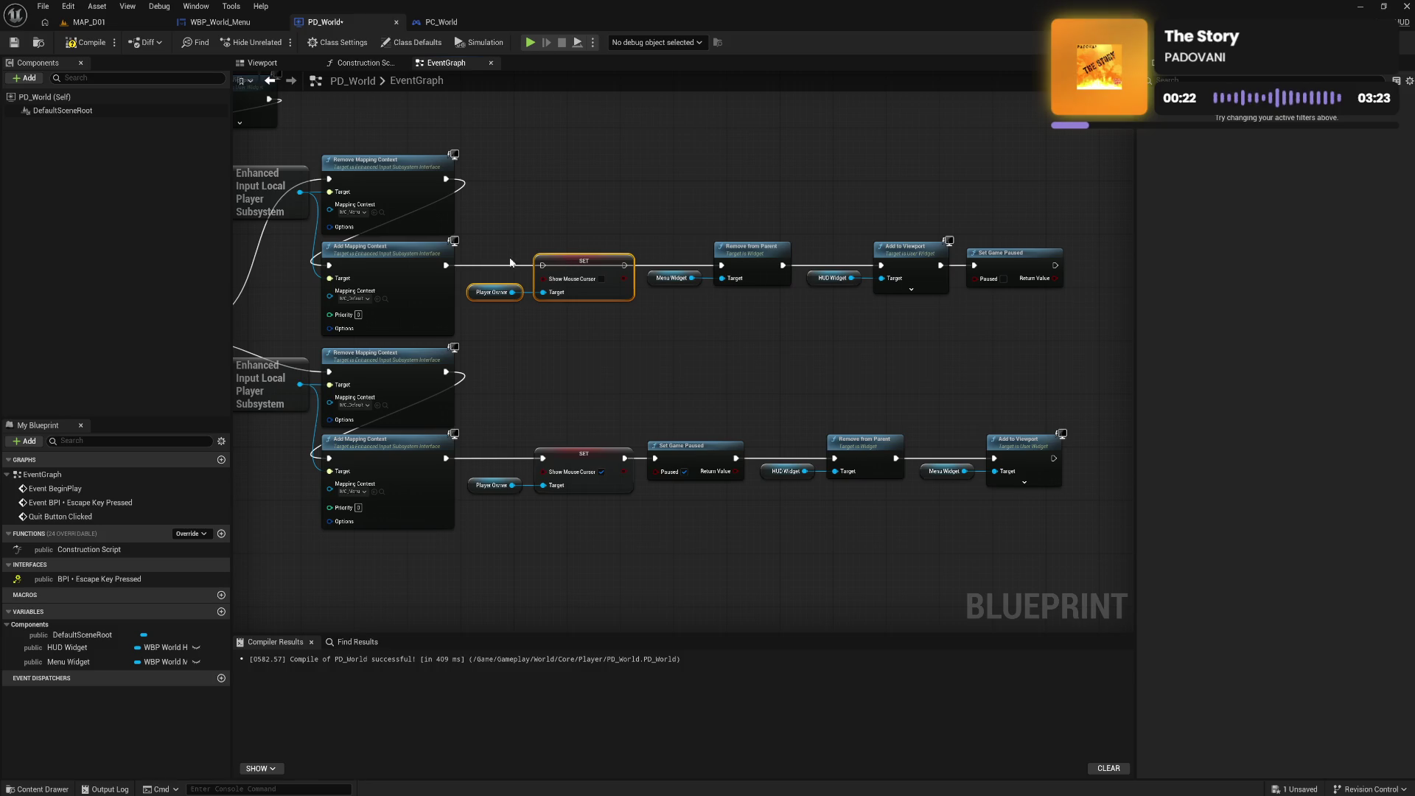
pyautogui.moveTo(446, 265); pyautogui.dragTo(723, 265)
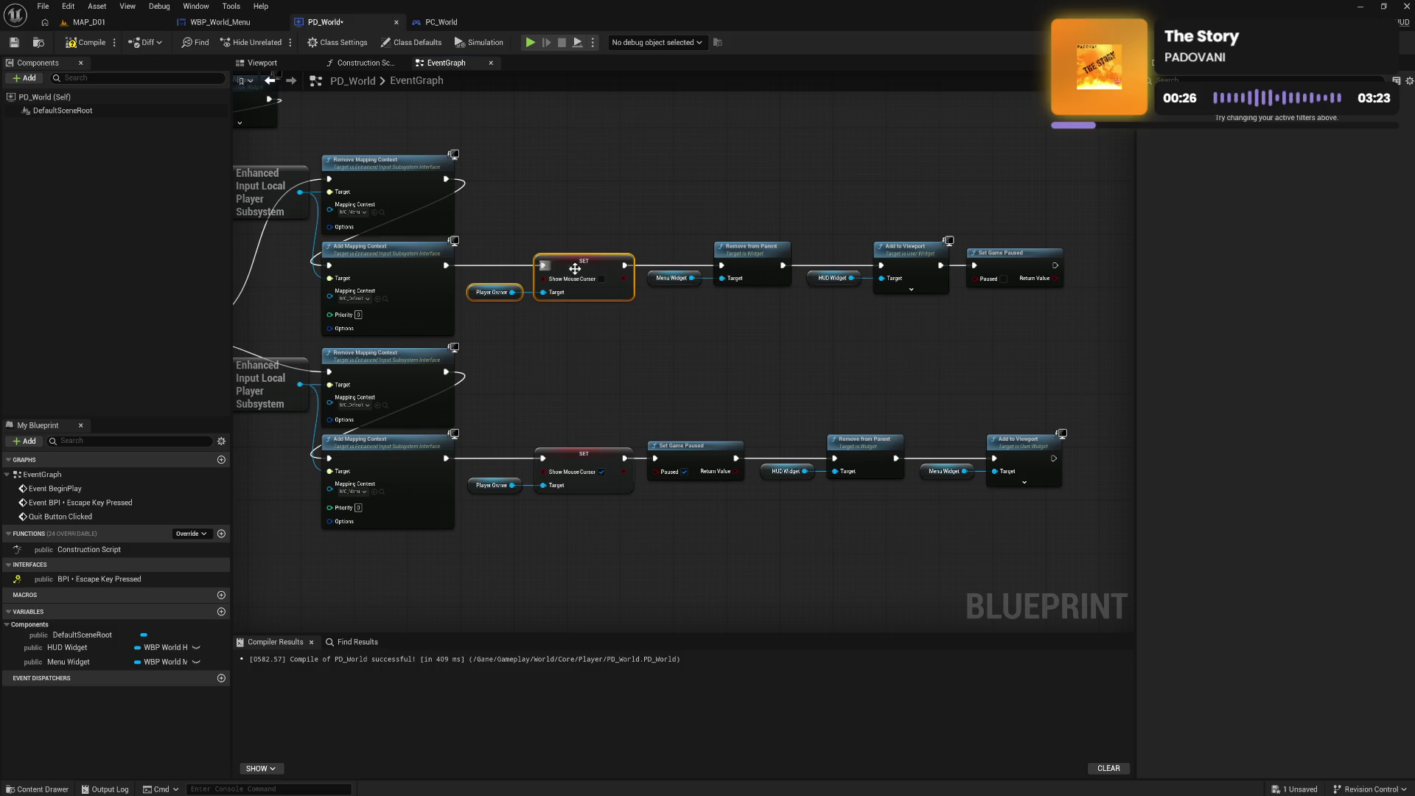
pyautogui.click(567, 342)
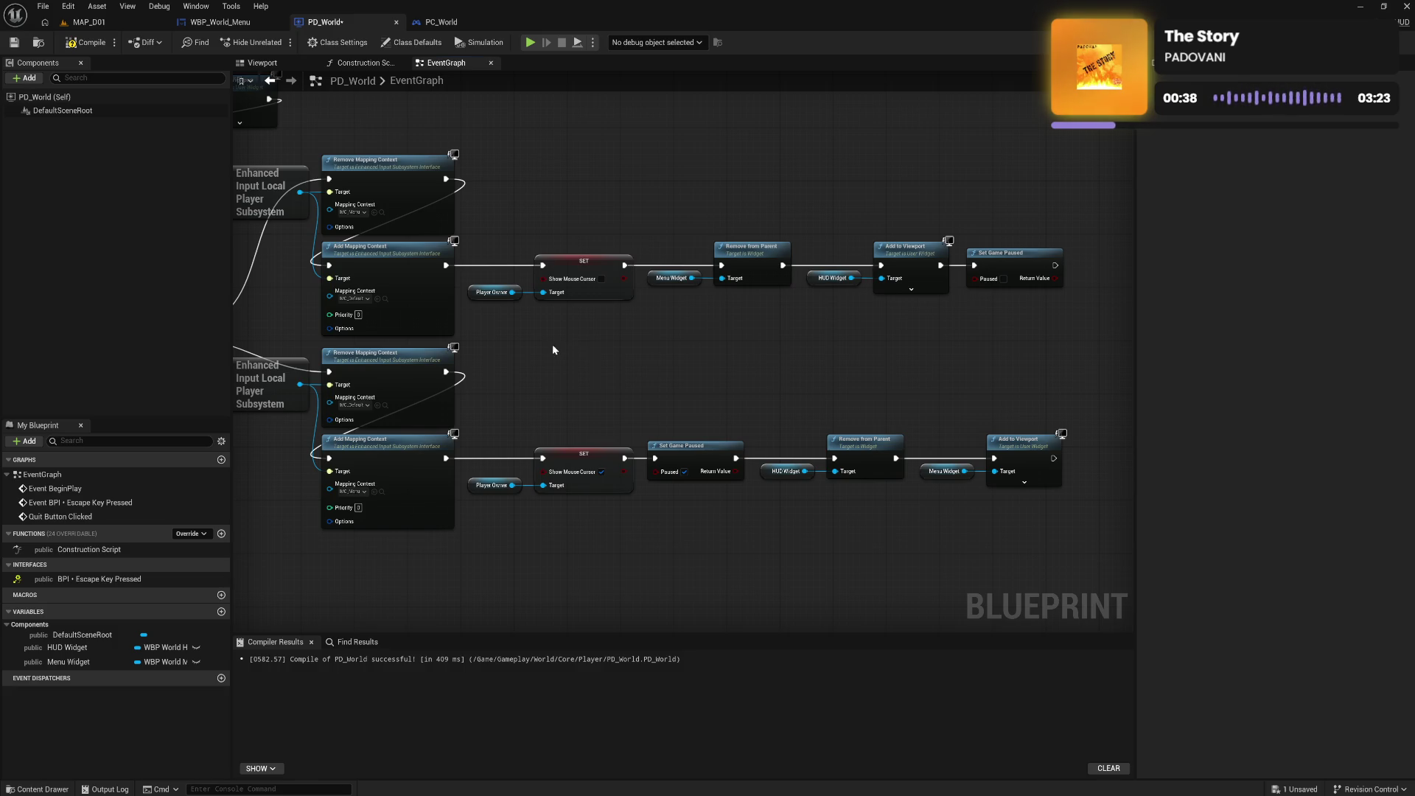
# Move the quit-button binding nodes to the upper right of the PD_World graph
pyautogui.moveTo(551, 344)
pyautogui.mouseDown()
pyautogui.moveTo(802, 341)
pyautogui.moveTo(692, 355)
pyautogui.mouseUp()
pyautogui.moveTo(838, 361); pyautogui.dragTo(674, 373)
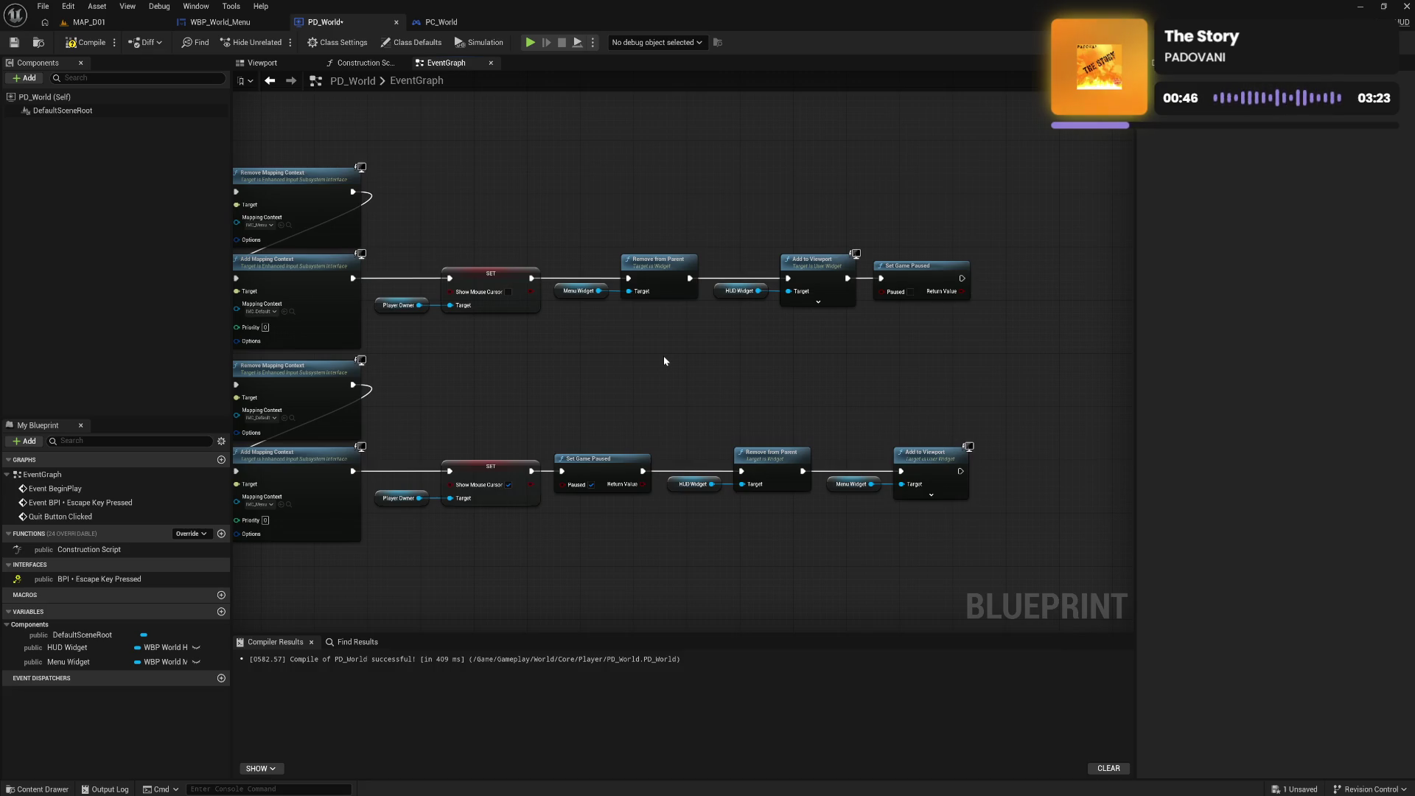
pyautogui.moveTo(664, 356); pyautogui.dragTo(860, 371)
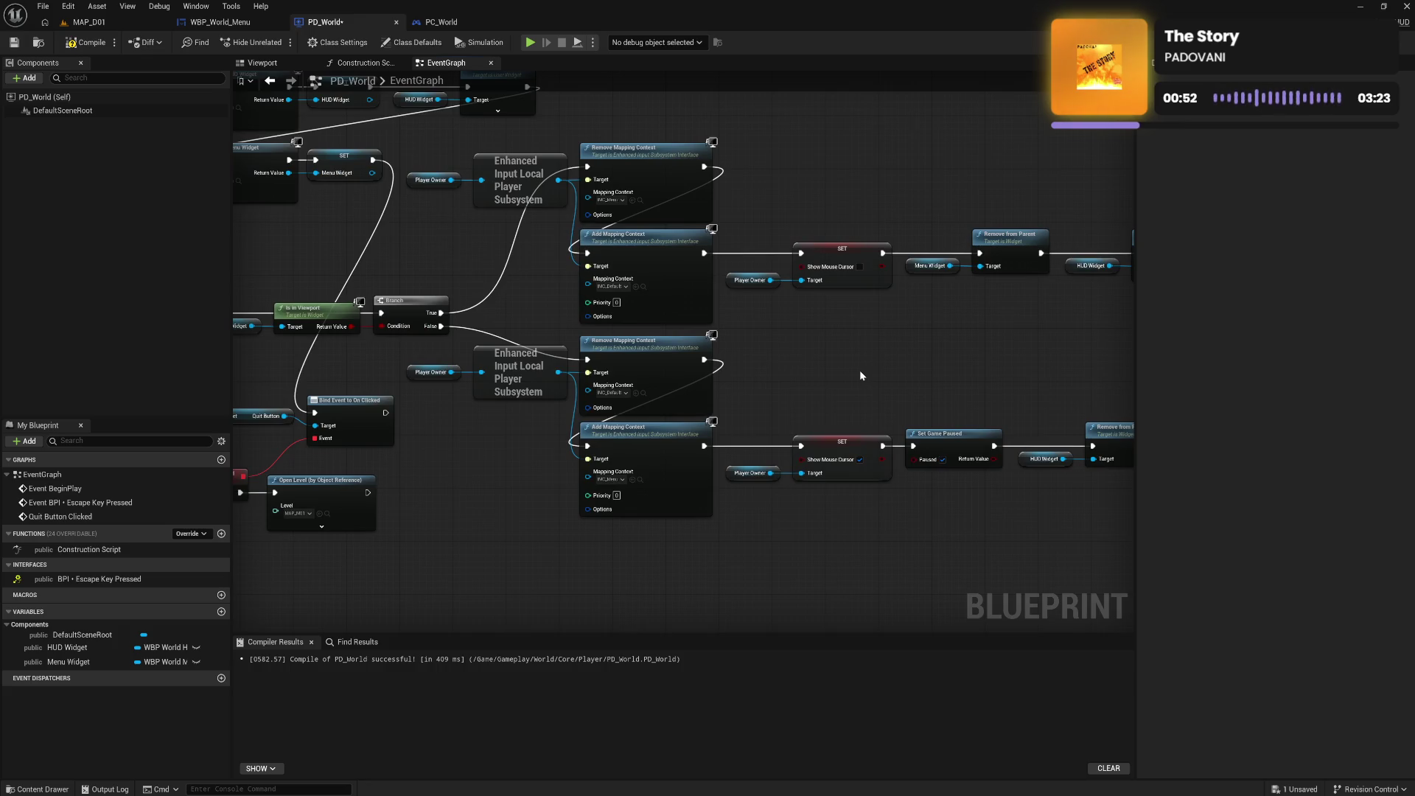
pyautogui.moveTo(521, 450); pyautogui.dragTo(724, 419)
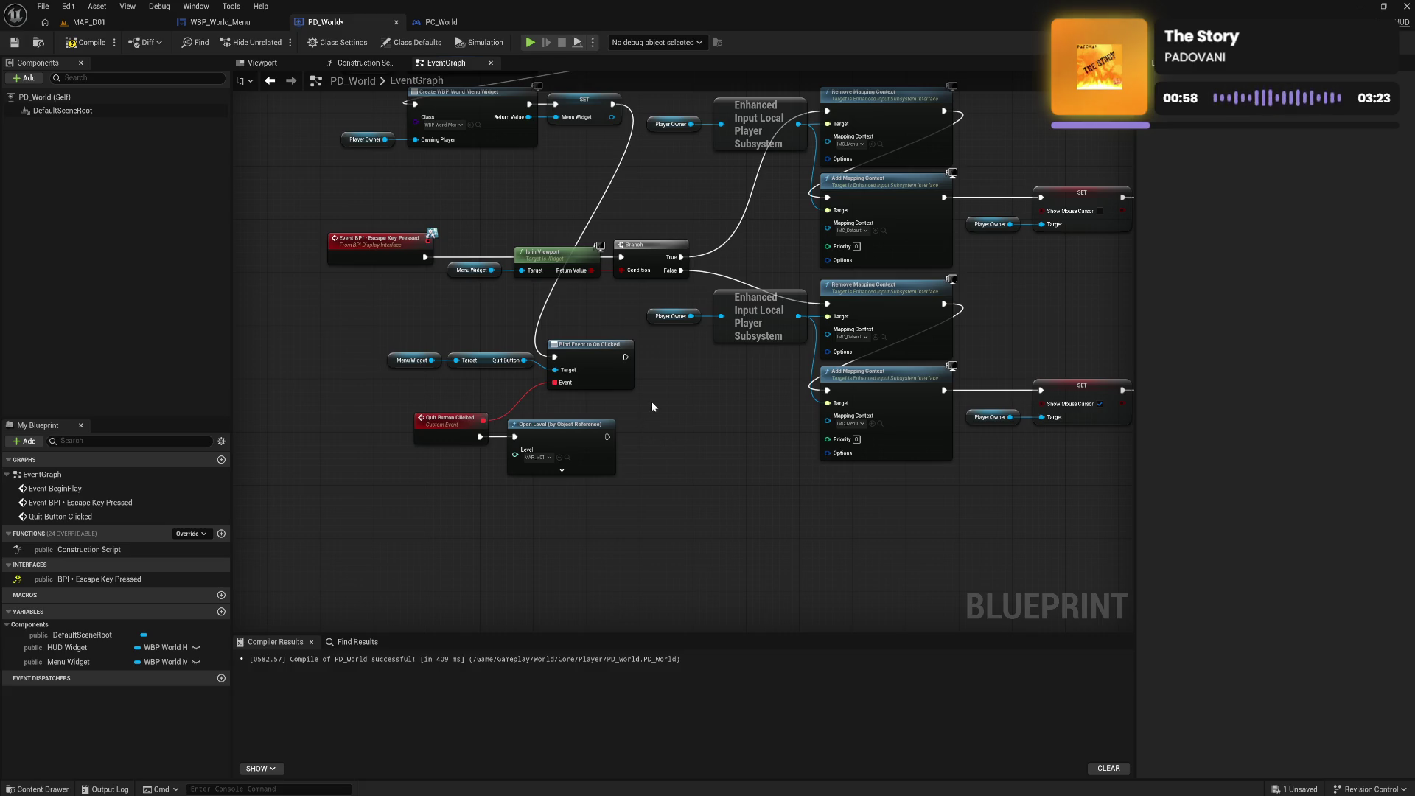
pyautogui.moveTo(711, 358)
pyautogui.mouseDown()
pyautogui.moveTo(717, 446)
pyautogui.moveTo(628, 393)
pyautogui.moveTo(622, 258)
pyautogui.mouseUp()
pyautogui.moveTo(372, 433)
pyautogui.mouseDown()
pyautogui.moveTo(521, 461)
pyautogui.moveTo(560, 516)
pyautogui.mouseUp()
pyautogui.moveTo(582, 447)
pyautogui.mouseDown()
pyautogui.moveTo(1002, 108)
pyautogui.moveTo(965, 171)
pyautogui.moveTo(1004, 177)
pyautogui.mouseUp()
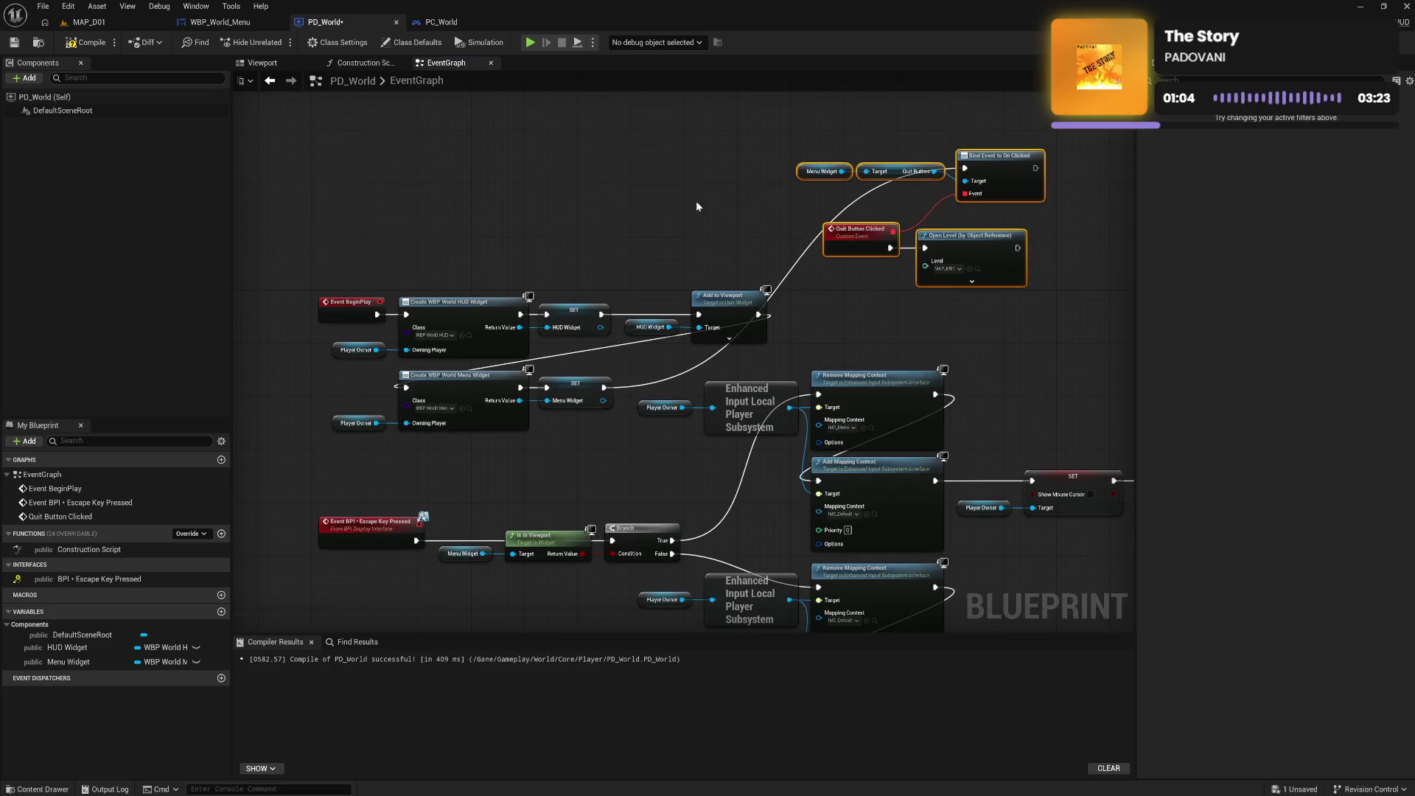
pyautogui.click(397, 266)
pyautogui.moveTo(376, 241); pyautogui.dragTo(424, 278)
# Move the mapping-context and Show Mouse Cursor input nodes down and to the right
pyautogui.moveTo(534, 512); pyautogui.dragTo(490, 335)
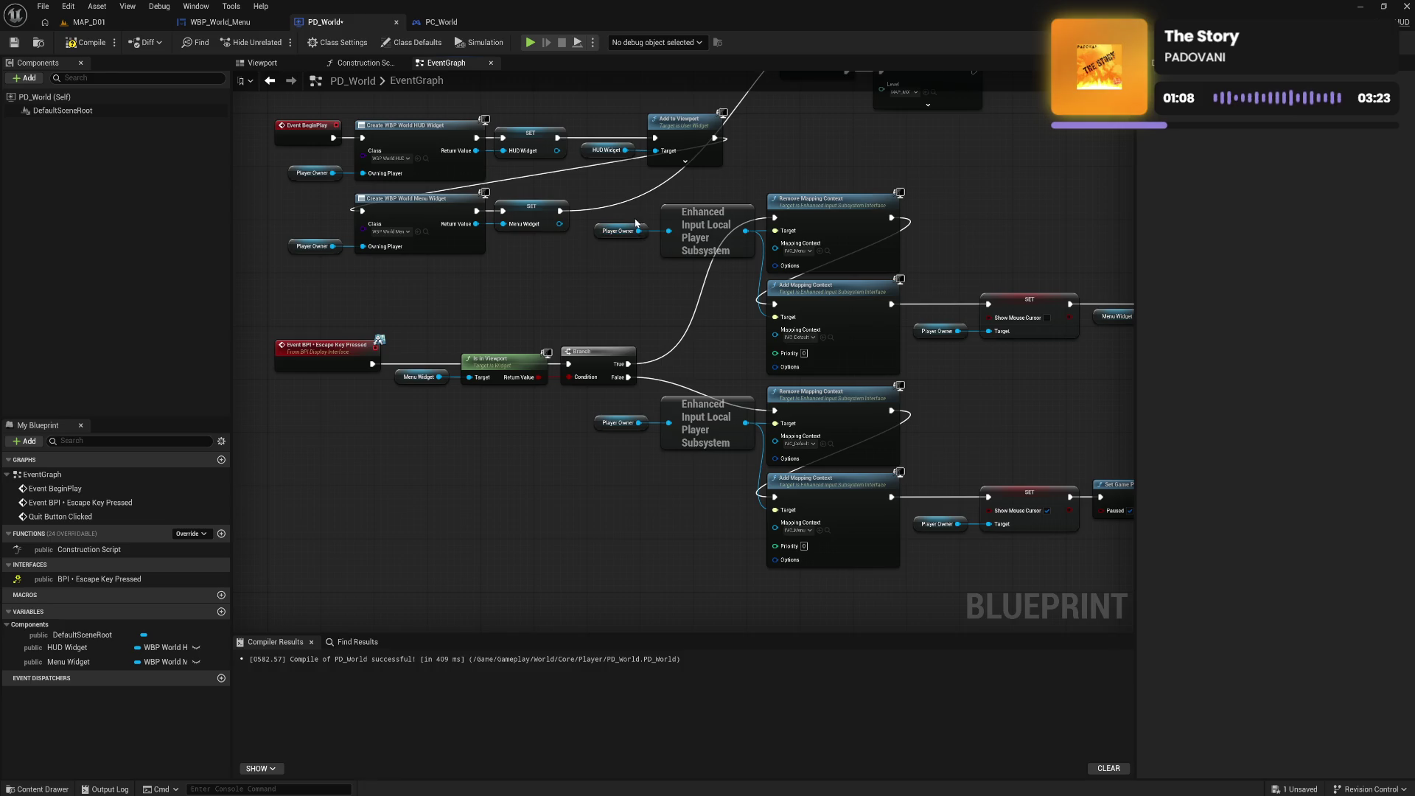
pyautogui.moveTo(635, 216)
pyautogui.mouseDown()
pyautogui.moveTo(713, 286)
pyautogui.moveTo(1128, 522)
pyautogui.moveTo(851, 520)
pyautogui.moveTo(884, 522)
pyautogui.mouseUp()
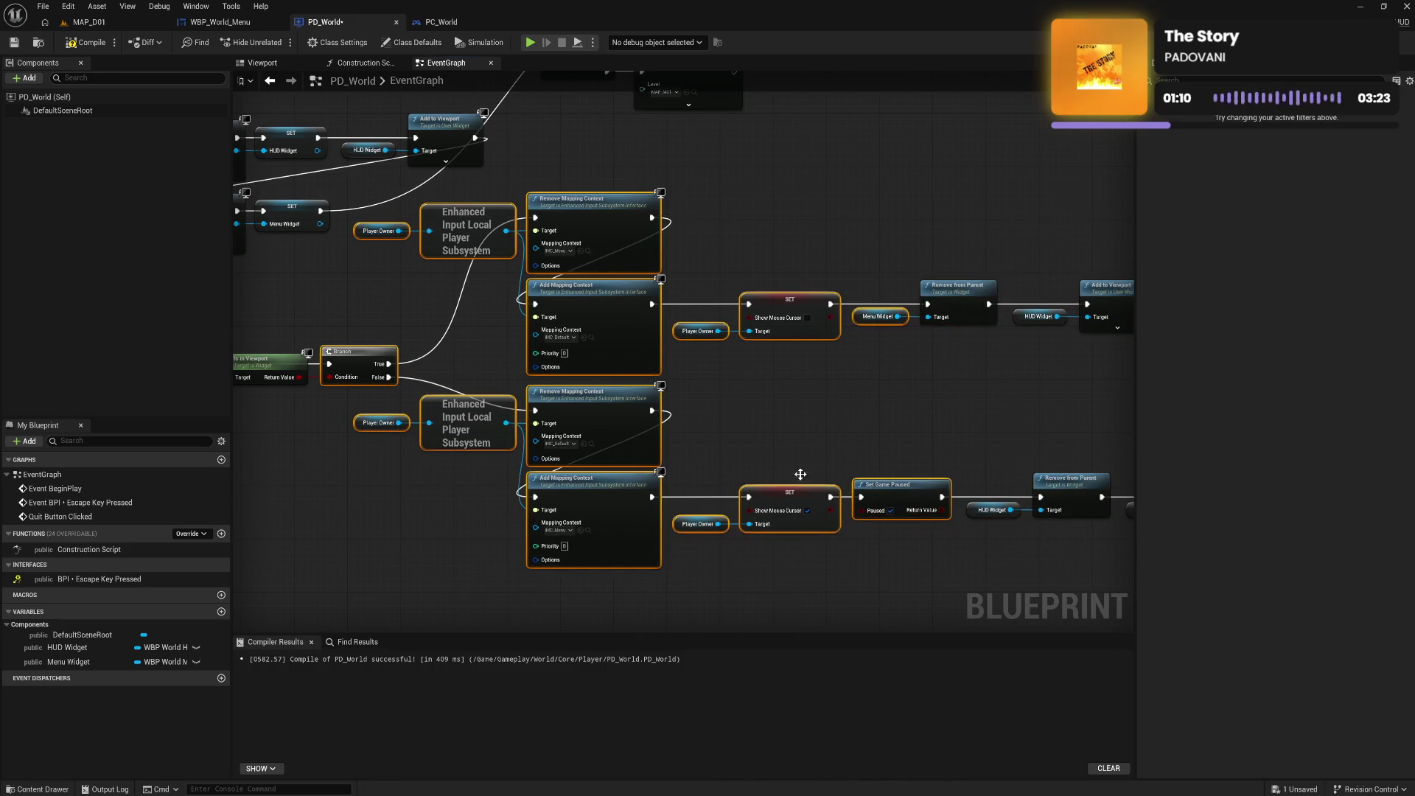
pyautogui.moveTo(405, 214)
pyautogui.mouseDown()
pyautogui.moveTo(435, 365)
pyautogui.moveTo(634, 516)
pyautogui.moveTo(1289, 624)
pyautogui.moveTo(989, 564)
pyautogui.mouseUp()
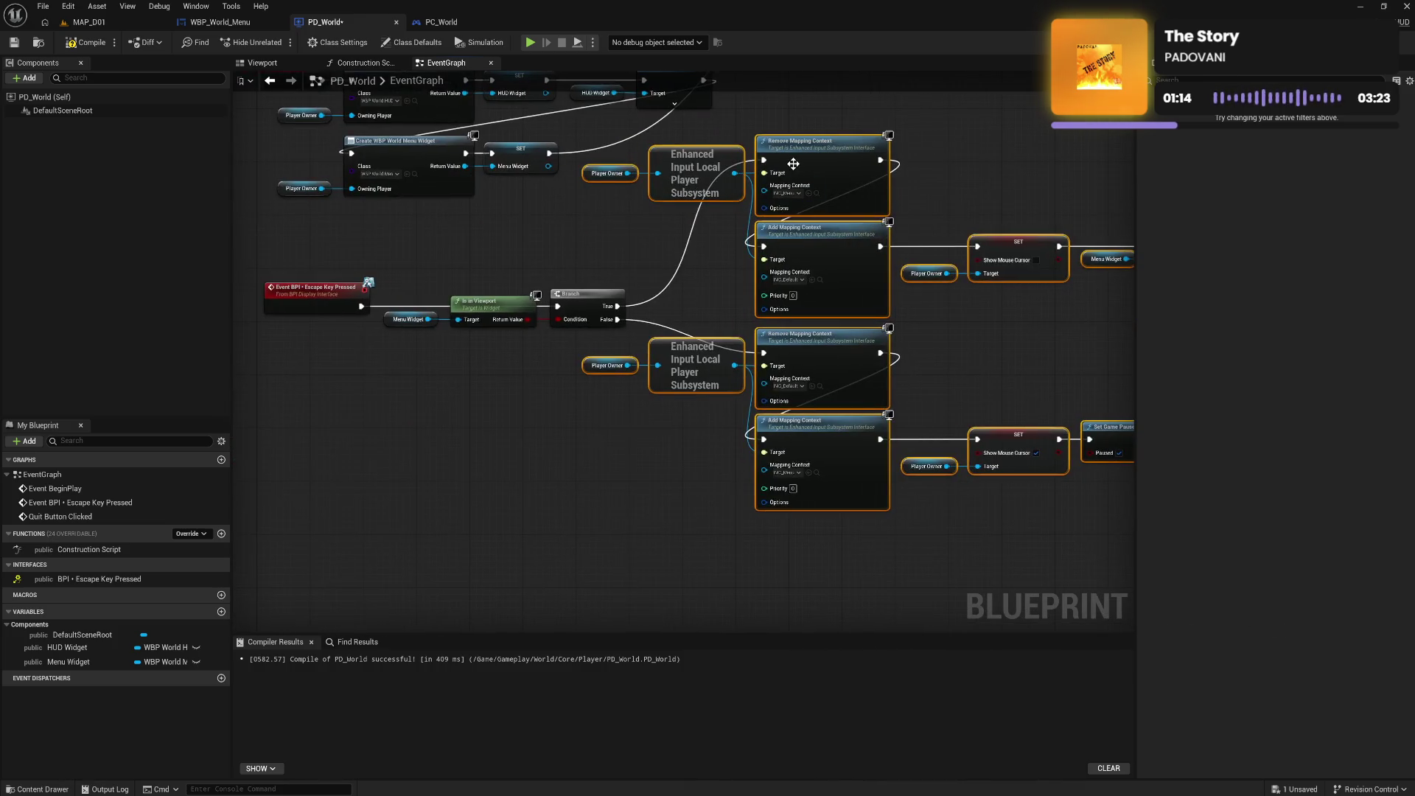
pyautogui.moveTo(794, 163)
pyautogui.mouseDown()
pyautogui.moveTo(824, 289)
pyautogui.moveTo(865, 313)
pyautogui.mouseUp()
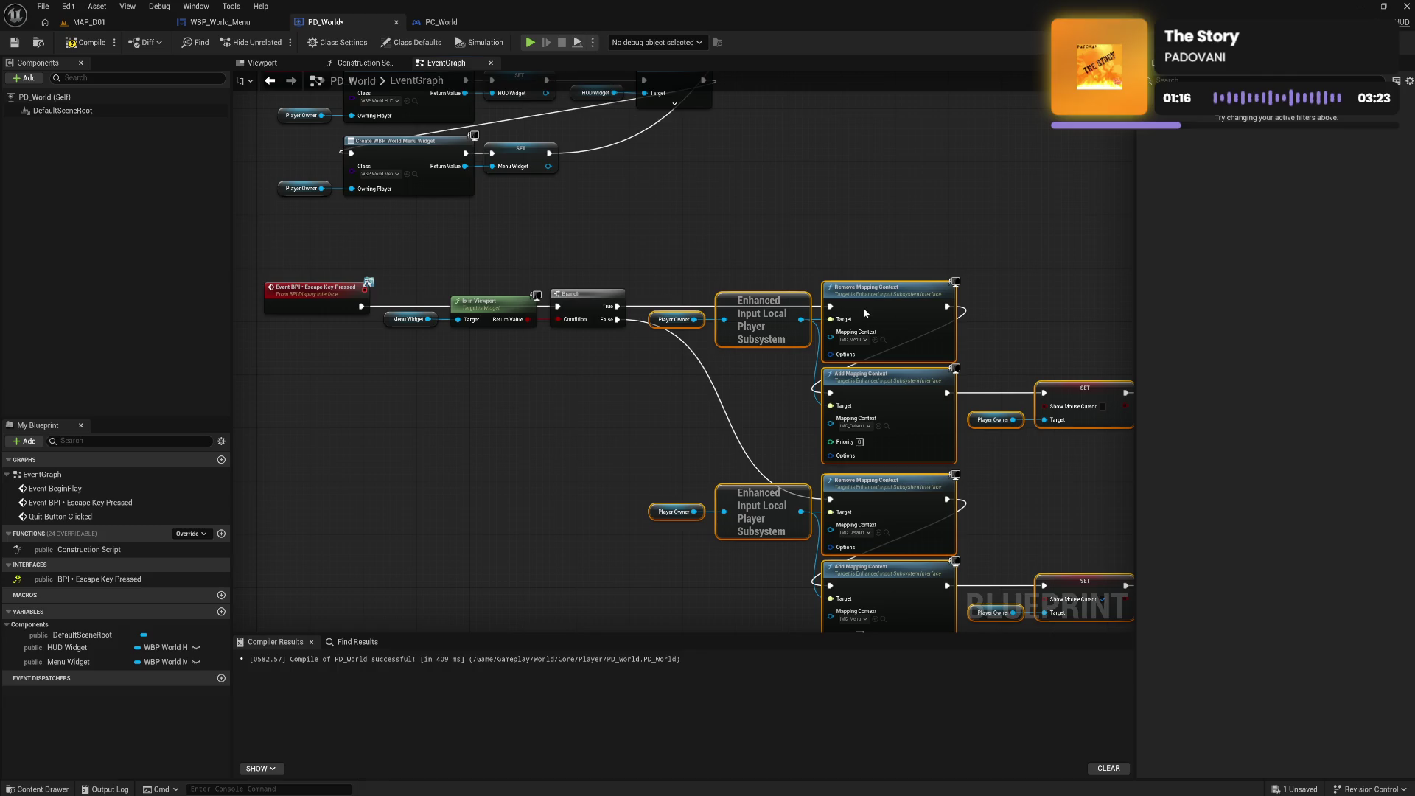
pyautogui.click(847, 236)
# Place the menu widget creation nodes on top, shift the menu/quit group, then compile and save
pyautogui.moveTo(951, 253); pyautogui.dragTo(844, 441)
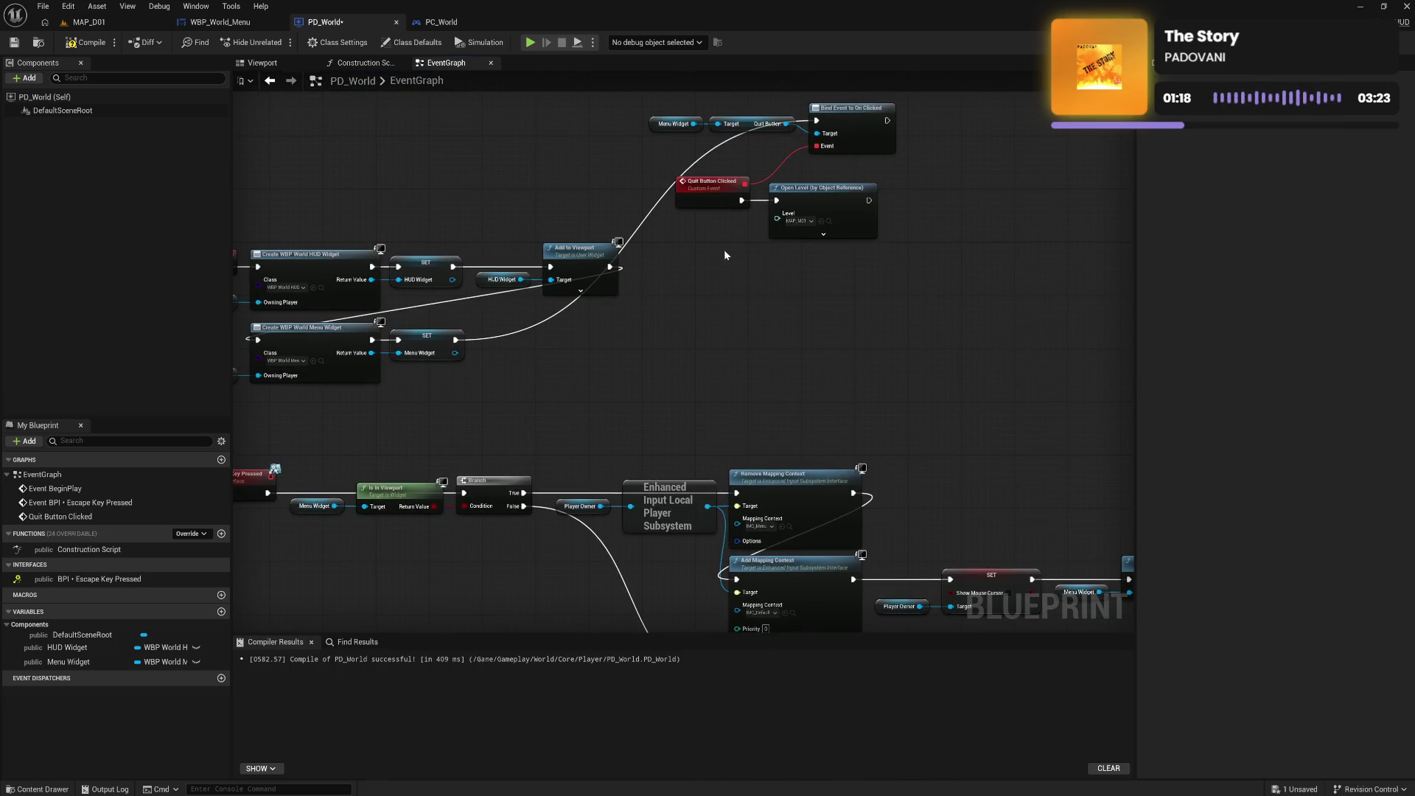
pyautogui.moveTo(724, 249); pyautogui.dragTo(767, 381)
pyautogui.moveTo(267, 461); pyautogui.dragTo(678, 538)
pyautogui.moveTo(488, 469)
pyautogui.mouseDown()
pyautogui.moveTo(662, 224)
pyautogui.moveTo(665, 239)
pyautogui.mouseUp()
pyautogui.click(661, 243)
pyautogui.moveTo(486, 220); pyautogui.dragTo(1025, 318)
pyautogui.moveTo(637, 254)
pyautogui.mouseDown()
pyautogui.moveTo(949, 381)
pyautogui.moveTo(919, 386)
pyautogui.mouseUp()
pyautogui.moveTo(921, 493); pyautogui.dragTo(623, 401)
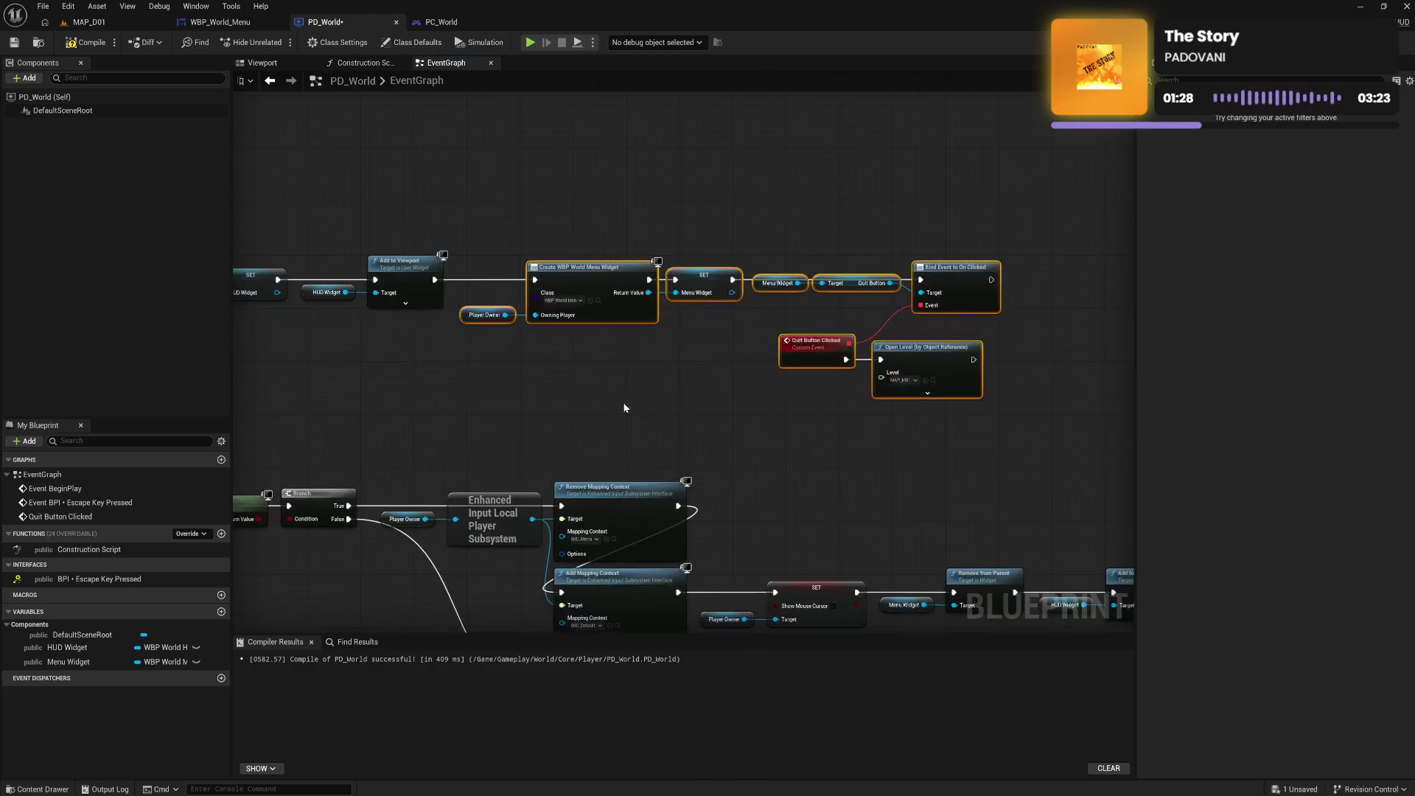
pyautogui.click(557, 224)
pyautogui.press('F7')
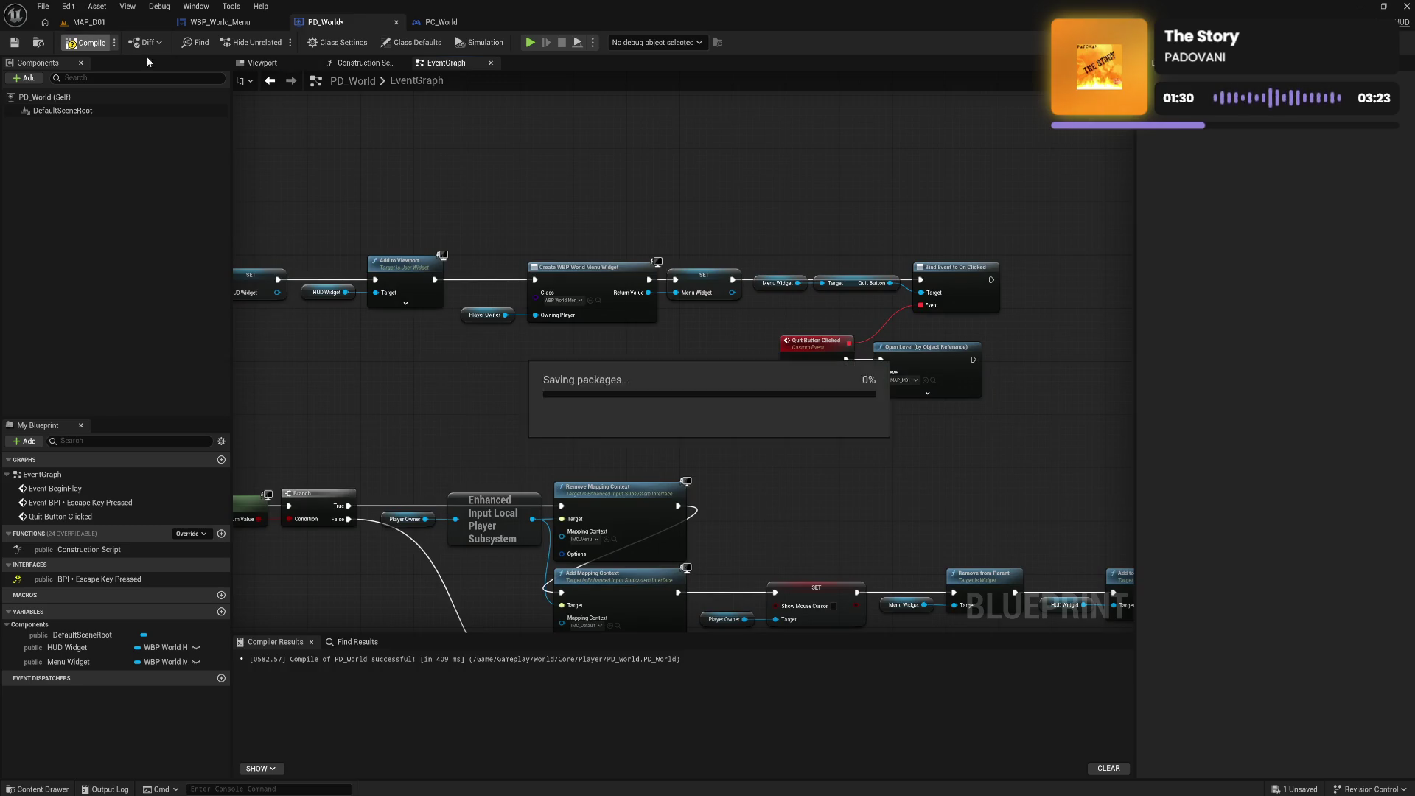
pyautogui.moveTo(441, 169); pyautogui.dragTo(705, 177)
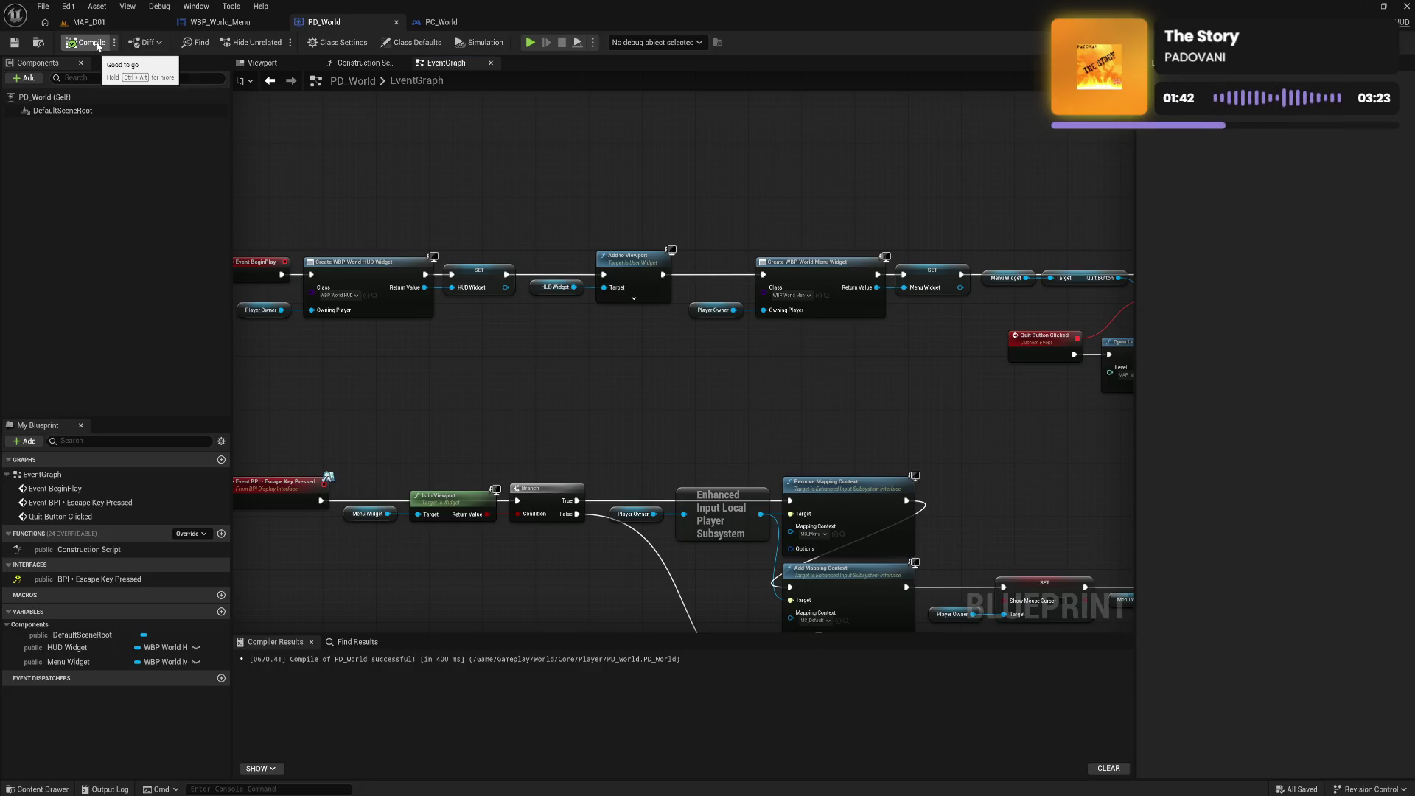
# Play MAP_D01, open the menu, choose EXIT, then stop and go back to PD_World
pyautogui.click(87, 21)
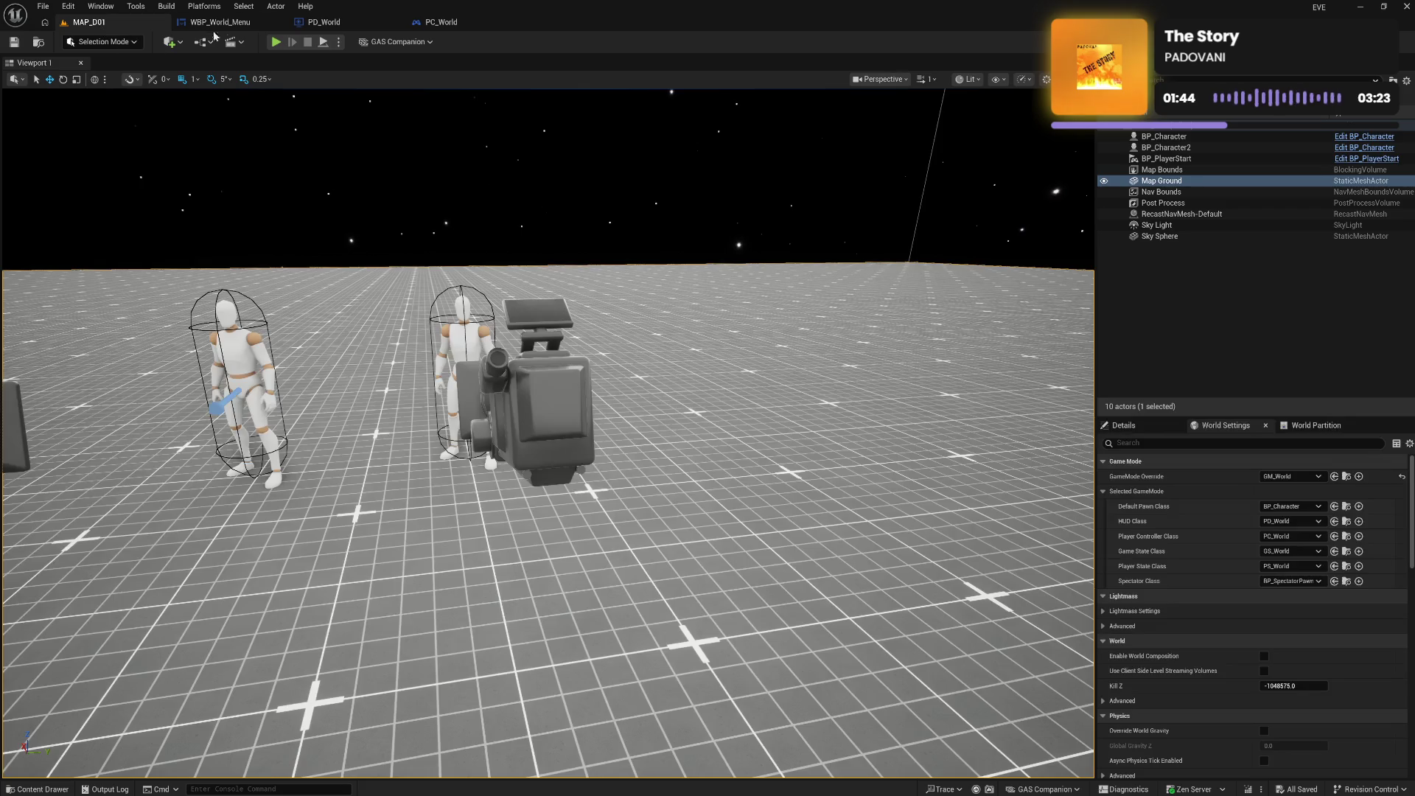
pyautogui.click(275, 42)
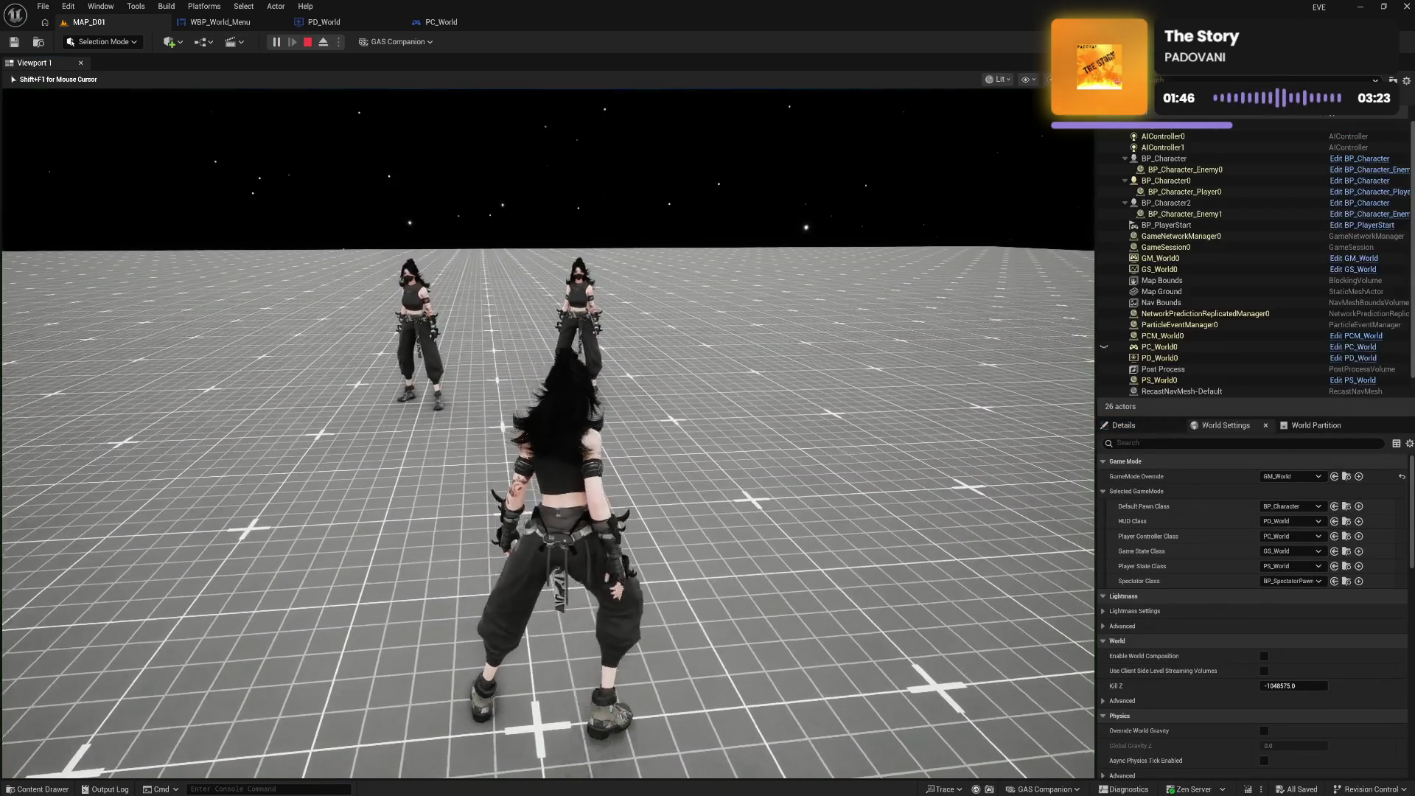
pyautogui.press('Escape')
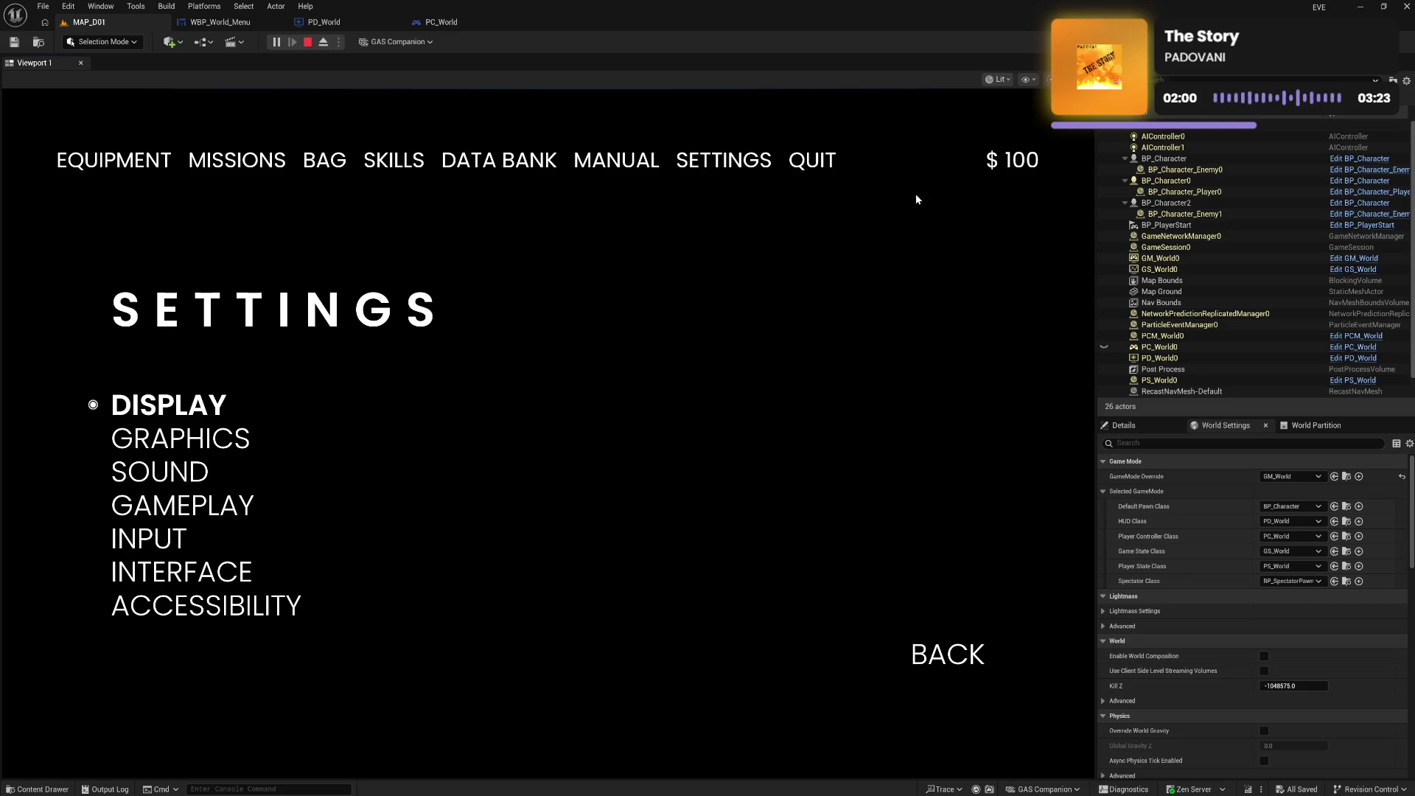
pyautogui.click(811, 166)
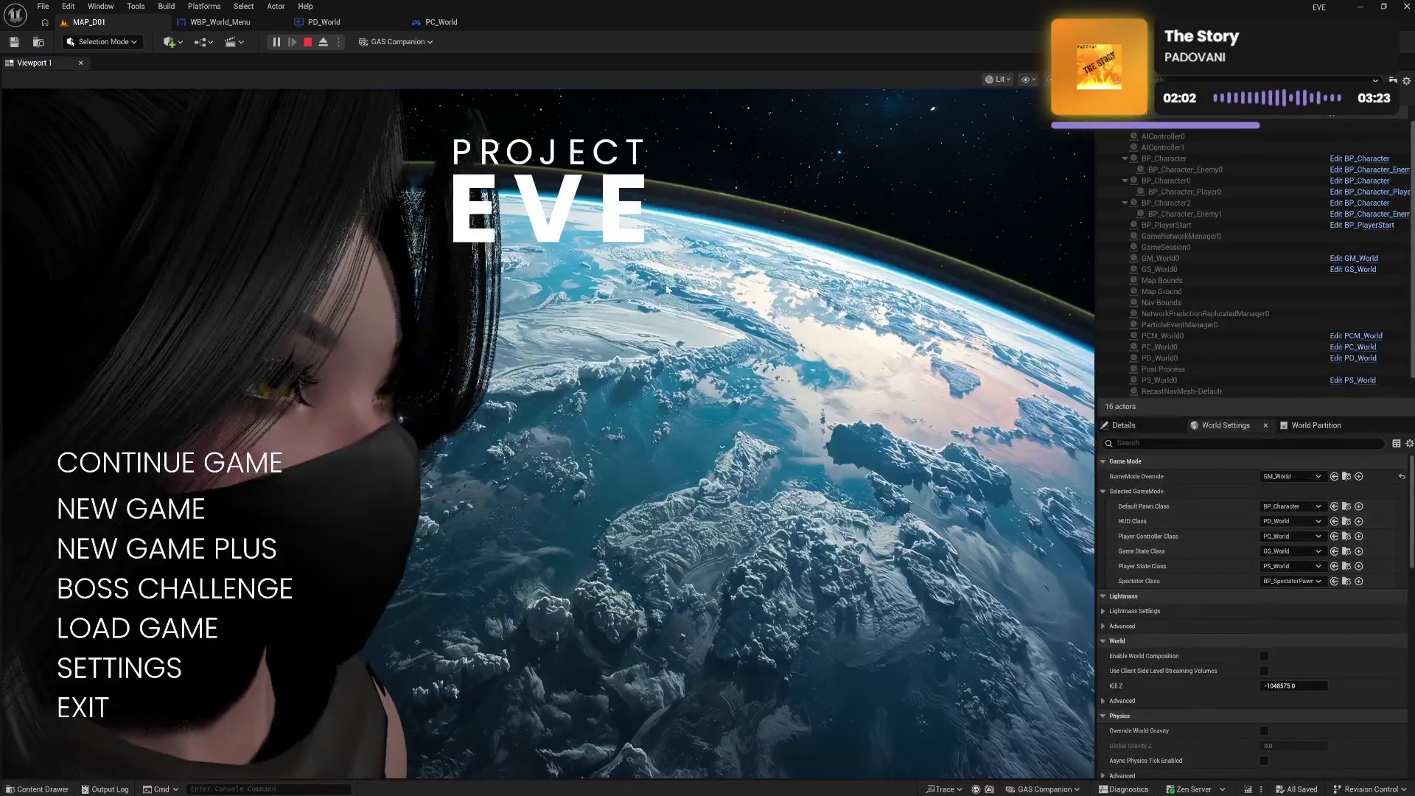
pyautogui.click(78, 768)
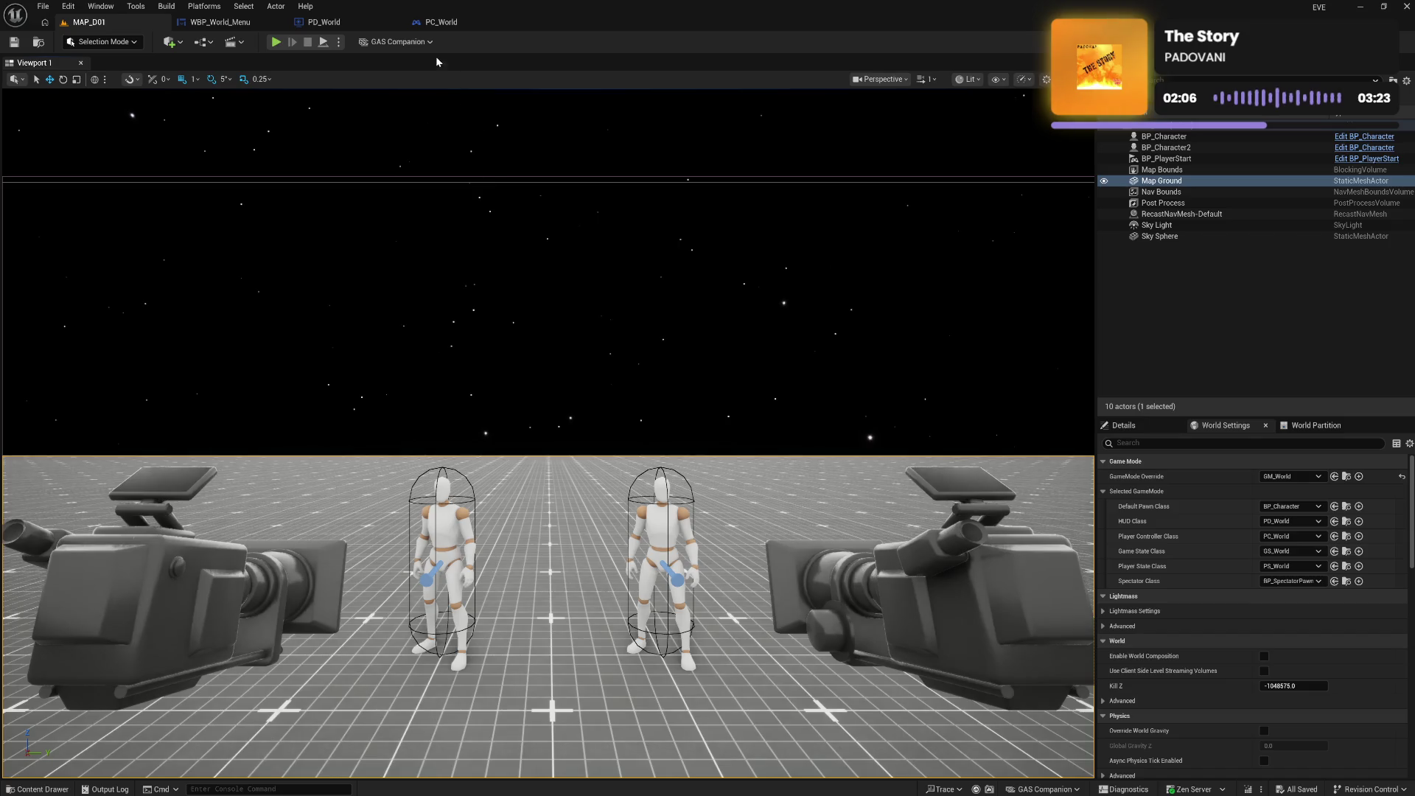
pyautogui.click(320, 22)
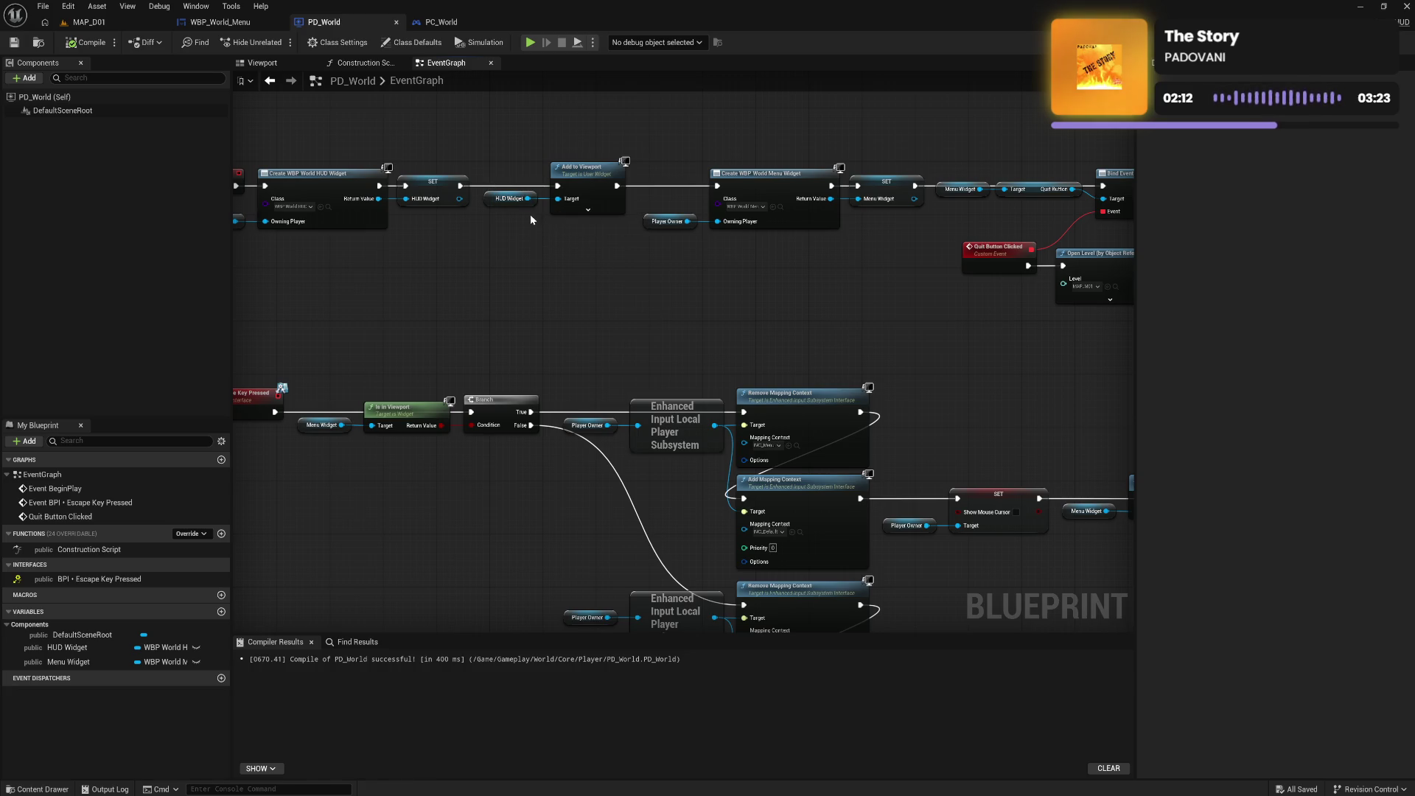
# From the HUD Widget reference, search 'focu' and add a Set Focus node
pyautogui.moveTo(531, 220); pyautogui.dragTo(664, 233)
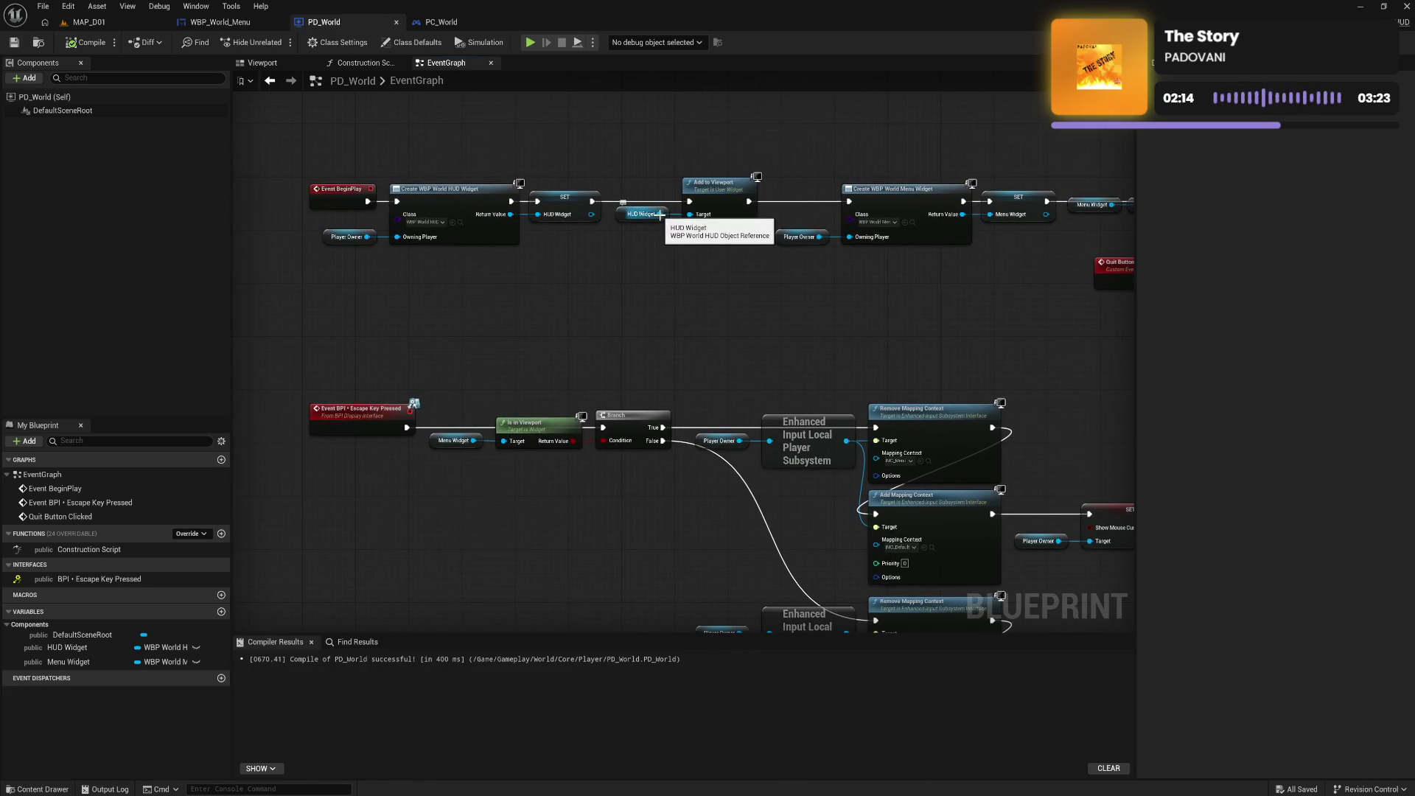
pyautogui.moveTo(740, 332); pyautogui.dragTo(698, 221)
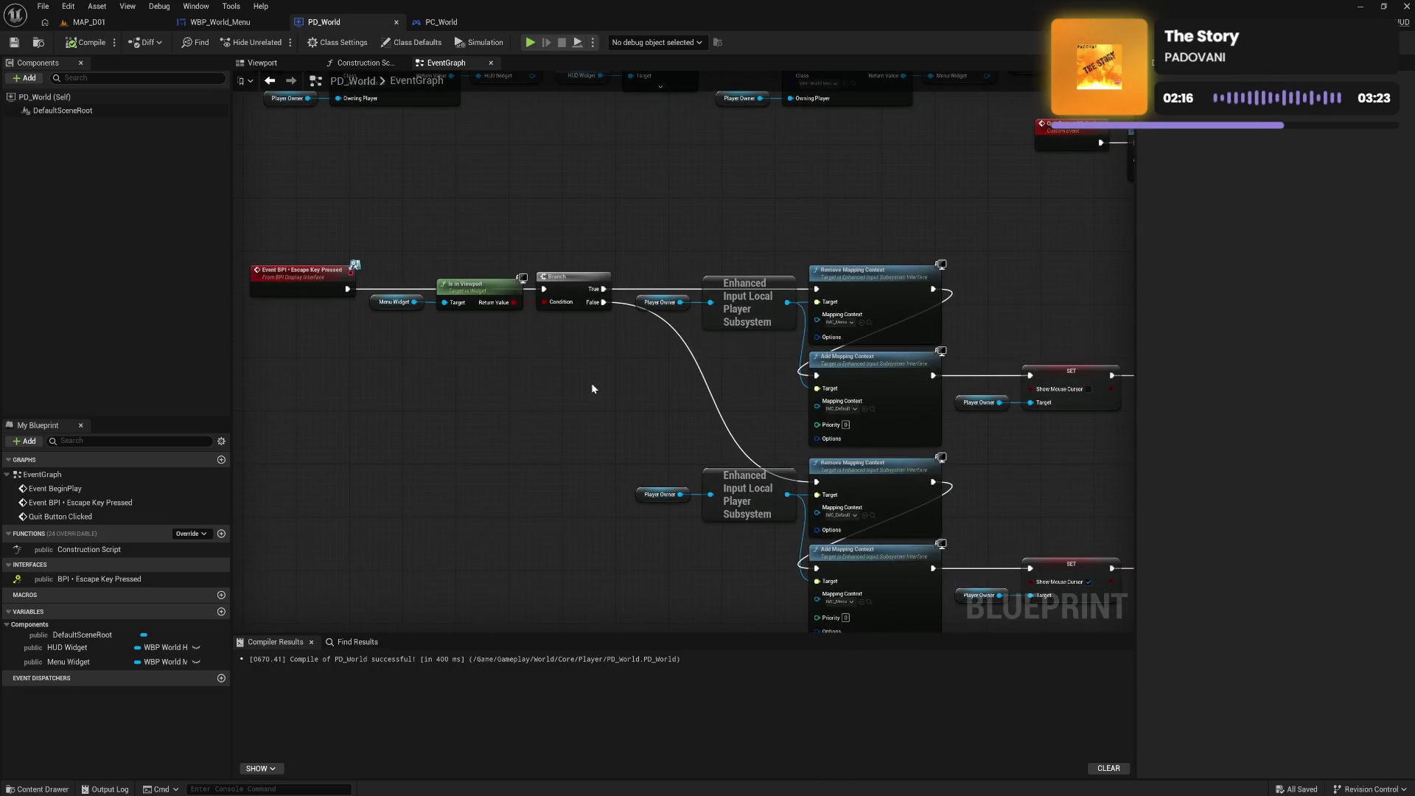
pyautogui.moveTo(591, 389); pyautogui.dragTo(410, 309)
pyautogui.moveTo(968, 406); pyautogui.dragTo(620, 370)
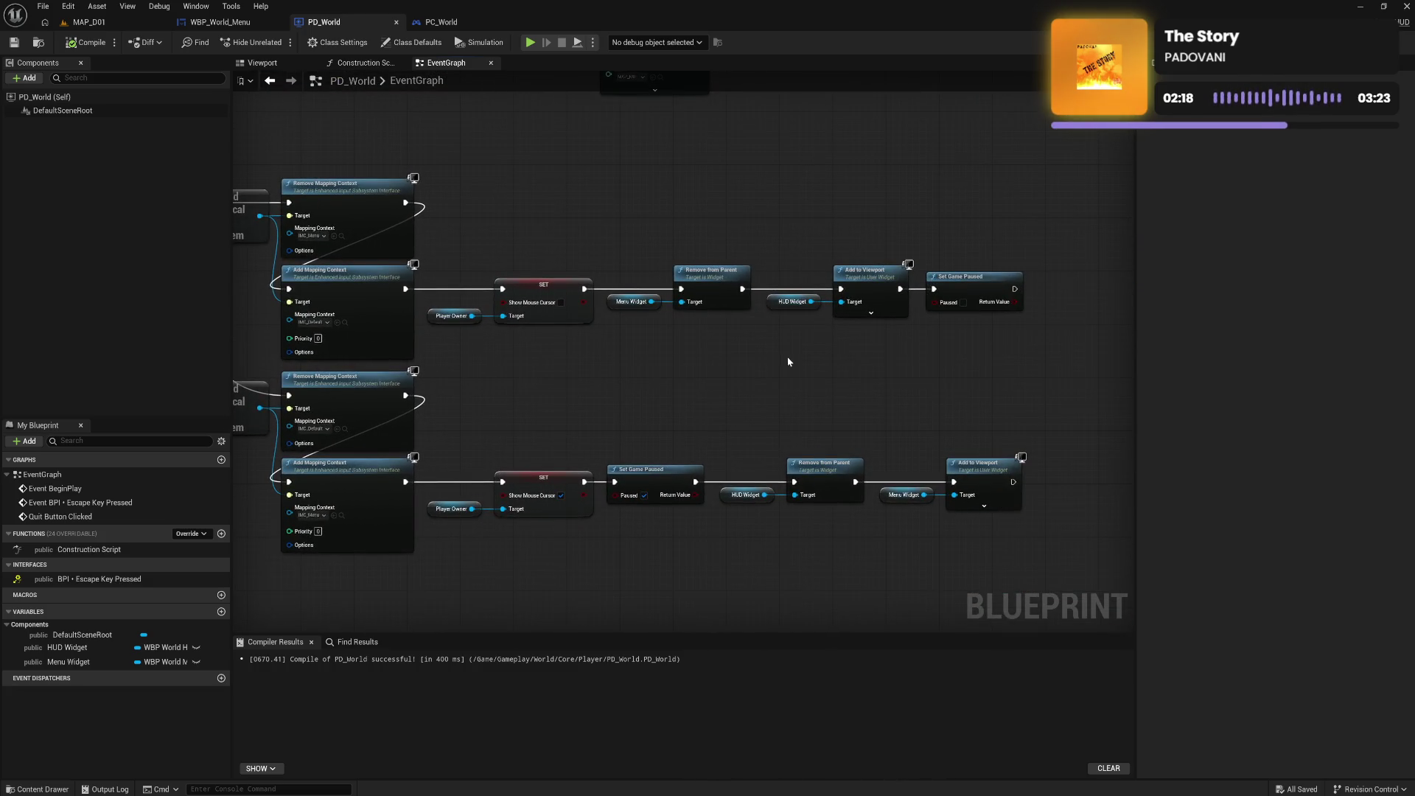
pyautogui.moveTo(811, 301); pyautogui.dragTo(858, 361)
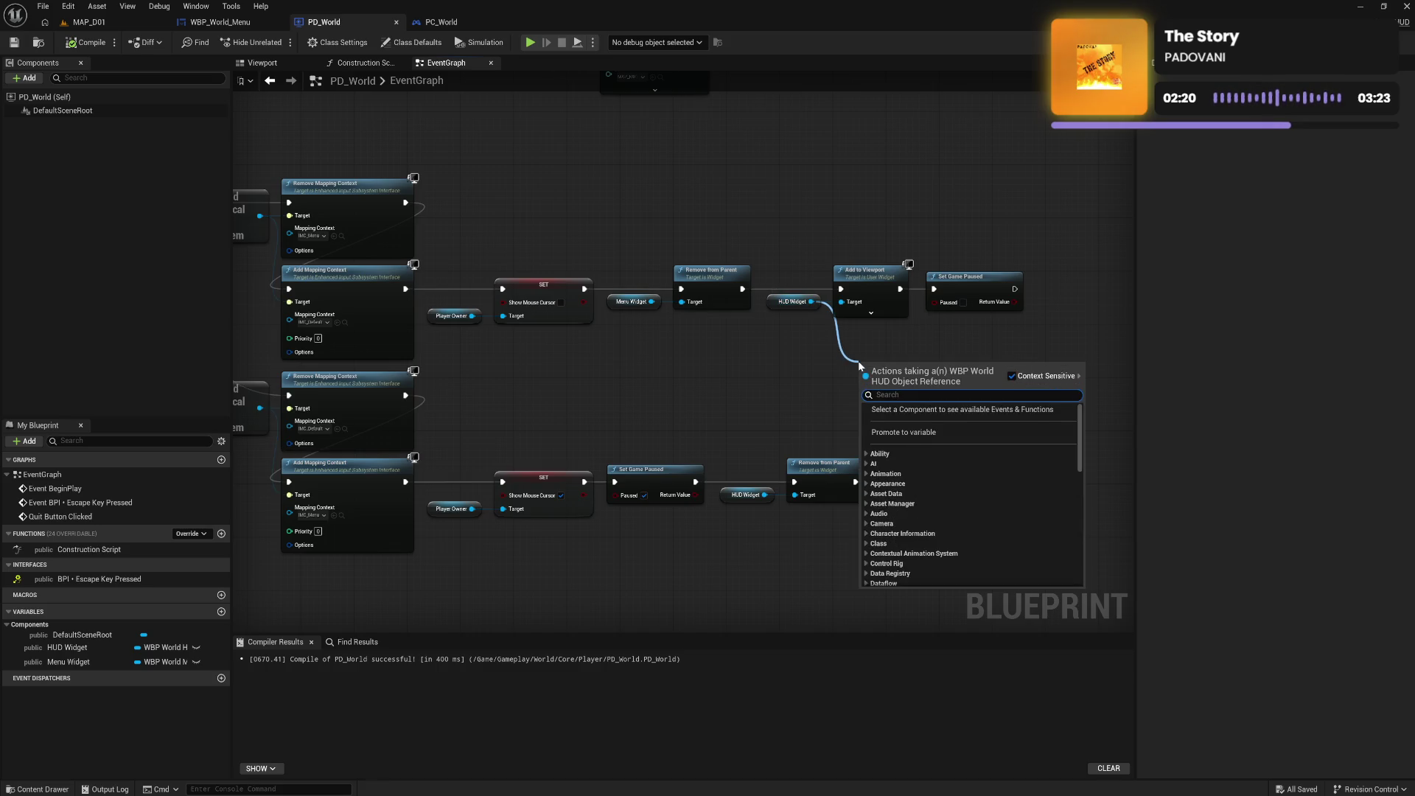
pyautogui.write('focu')
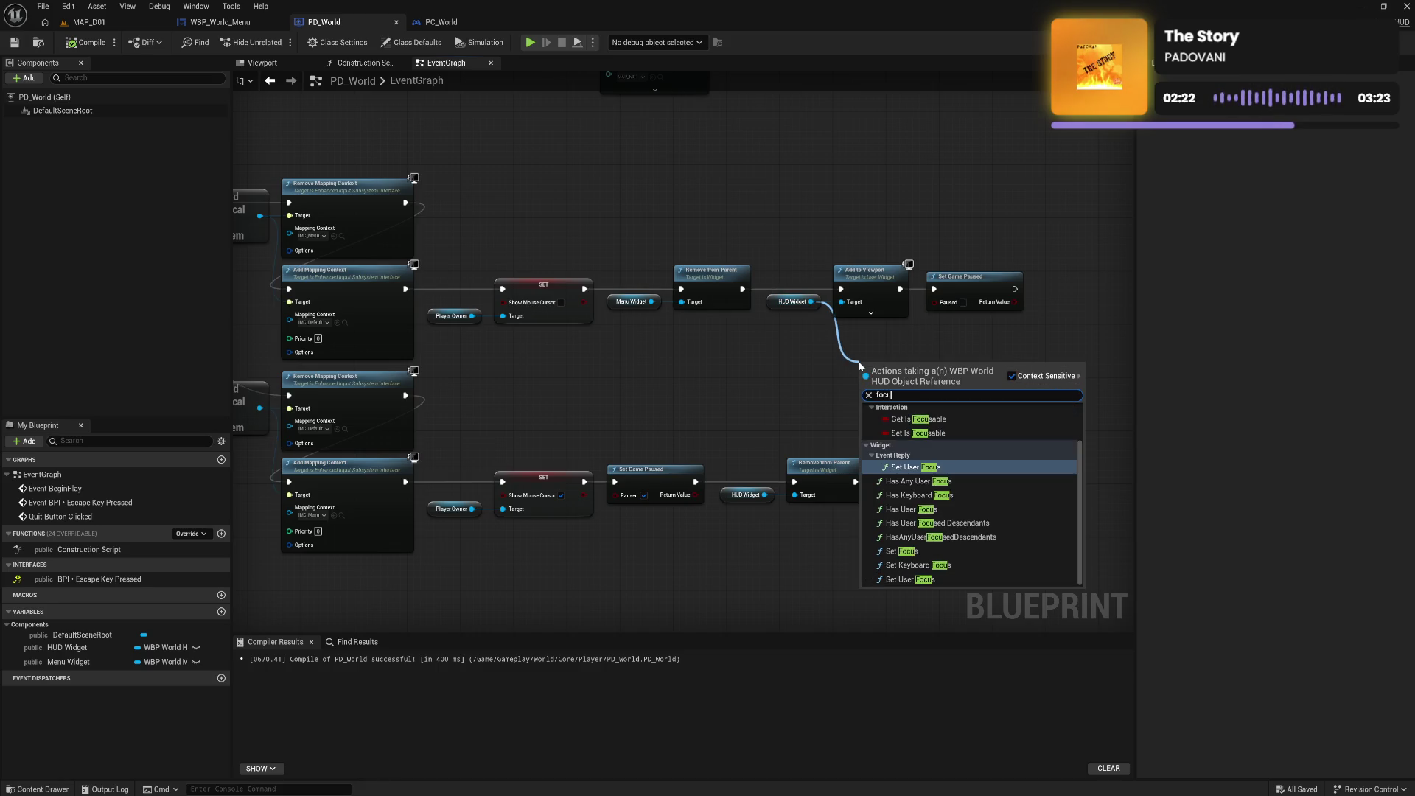
pyautogui.scroll(1, 953, 467)
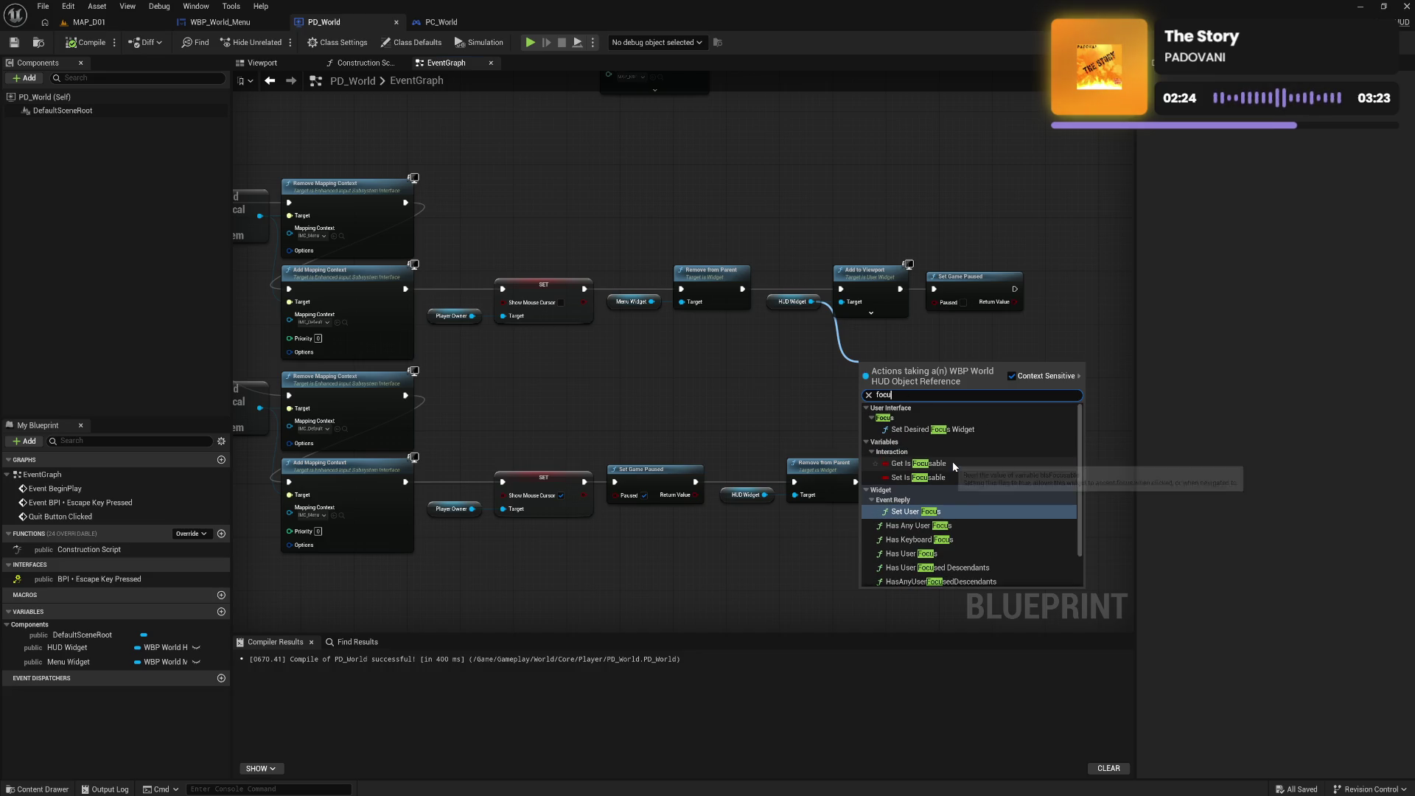
pyautogui.scroll(-1, 953, 467)
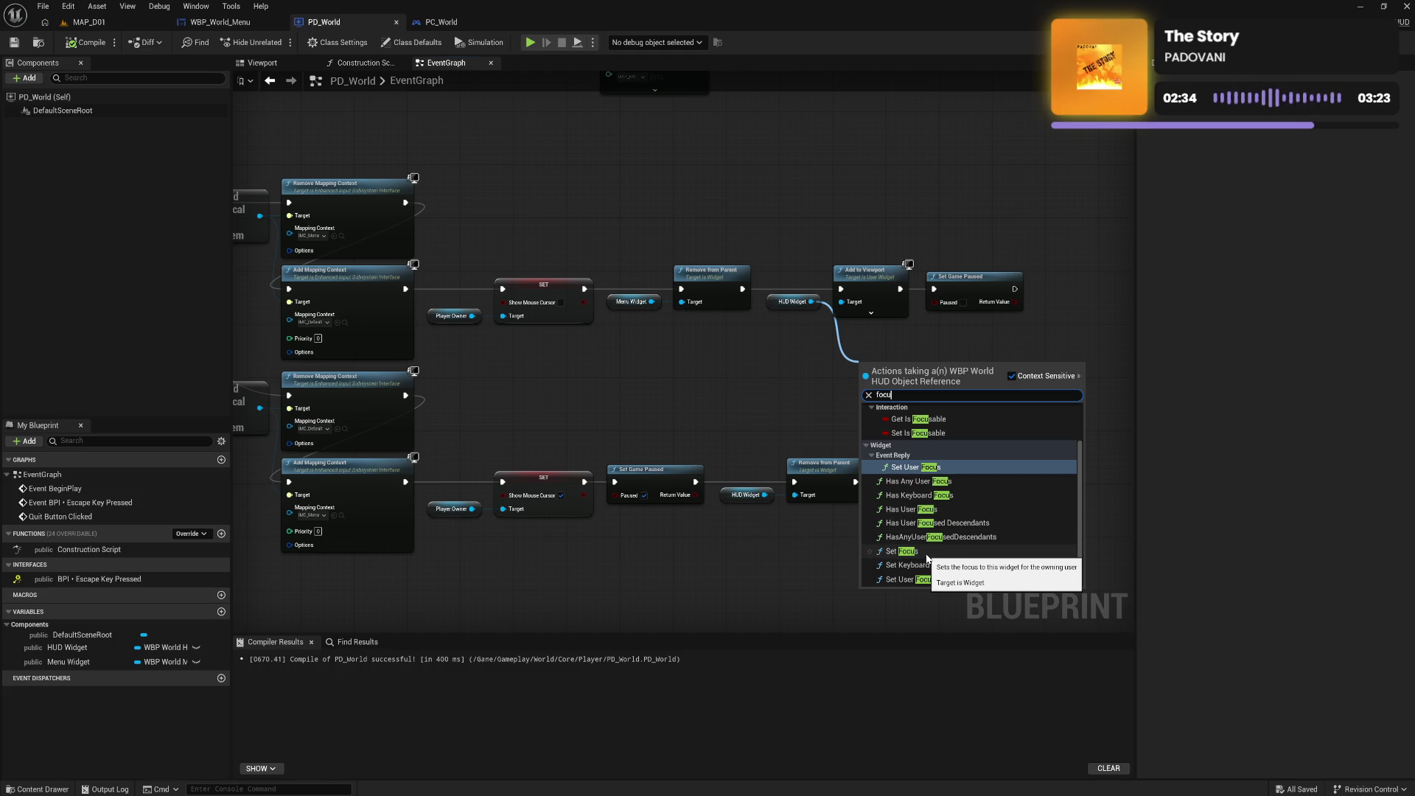
pyautogui.click(926, 551)
# Wire Set Focus right after Add to Viewport, then search all actions for 'focus'
pyautogui.moveTo(878, 375); pyautogui.dragTo(917, 359)
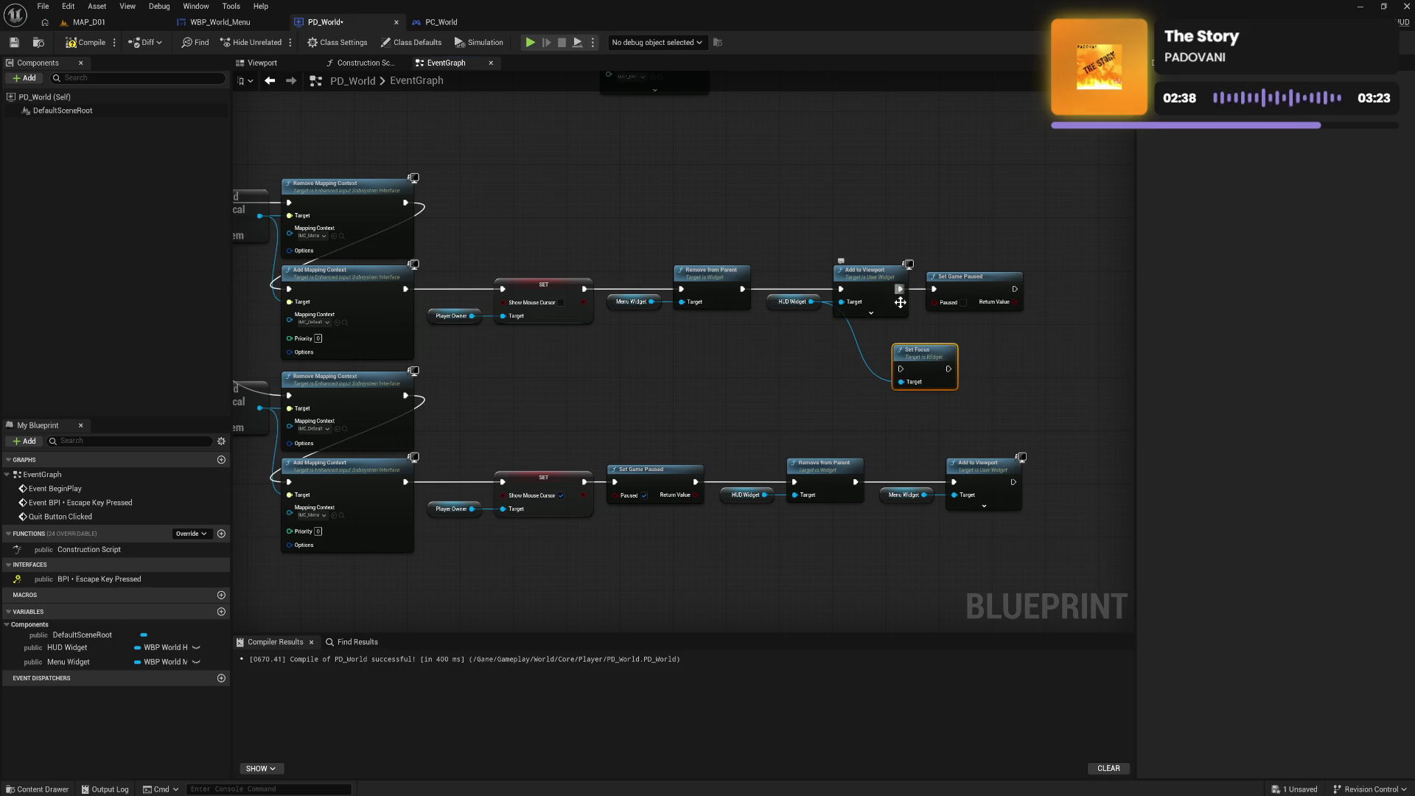
pyautogui.moveTo(901, 288)
pyautogui.mouseDown()
pyautogui.moveTo(933, 368)
pyautogui.moveTo(934, 289)
pyautogui.mouseUp()
pyautogui.click(999, 398)
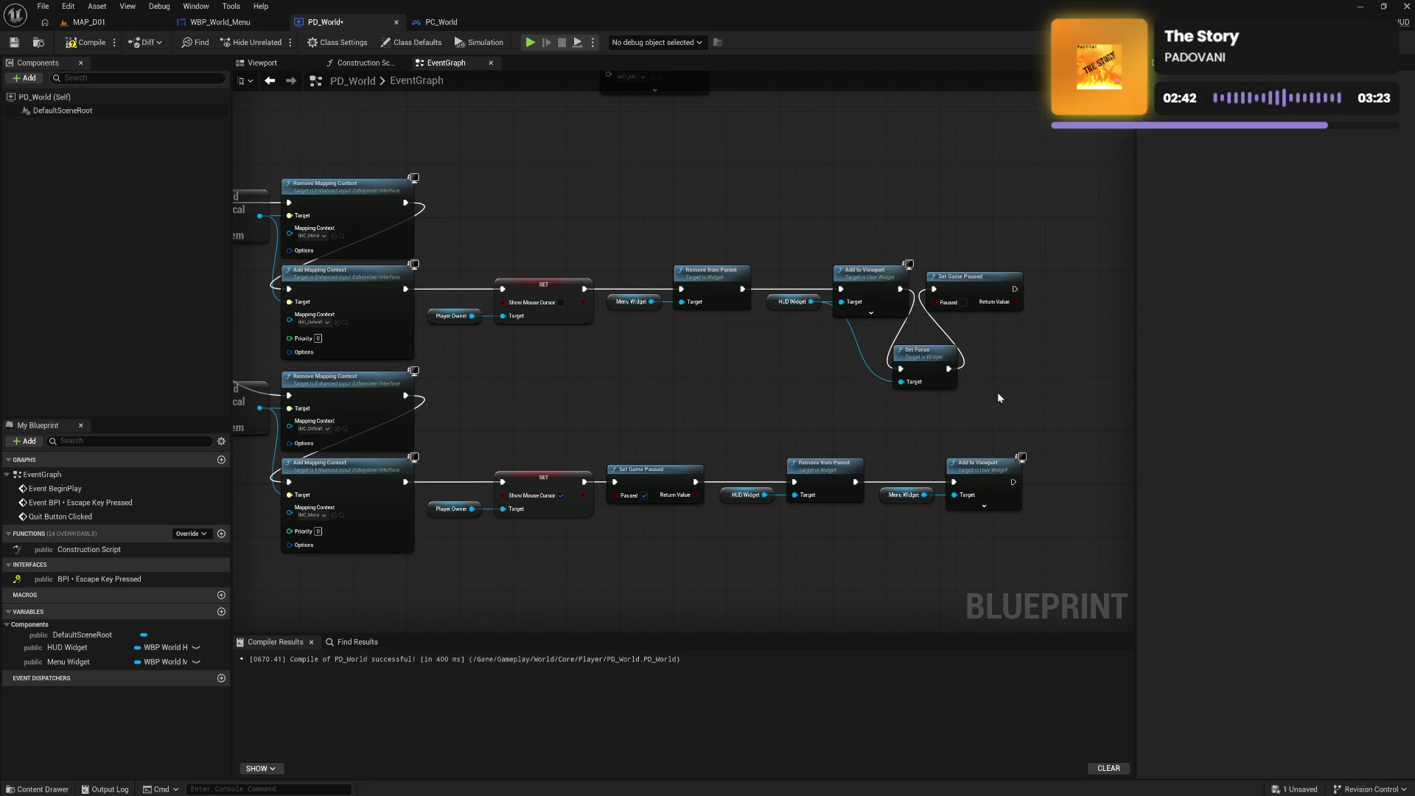
pyautogui.rightClick(873, 537)
pyautogui.write('focus')
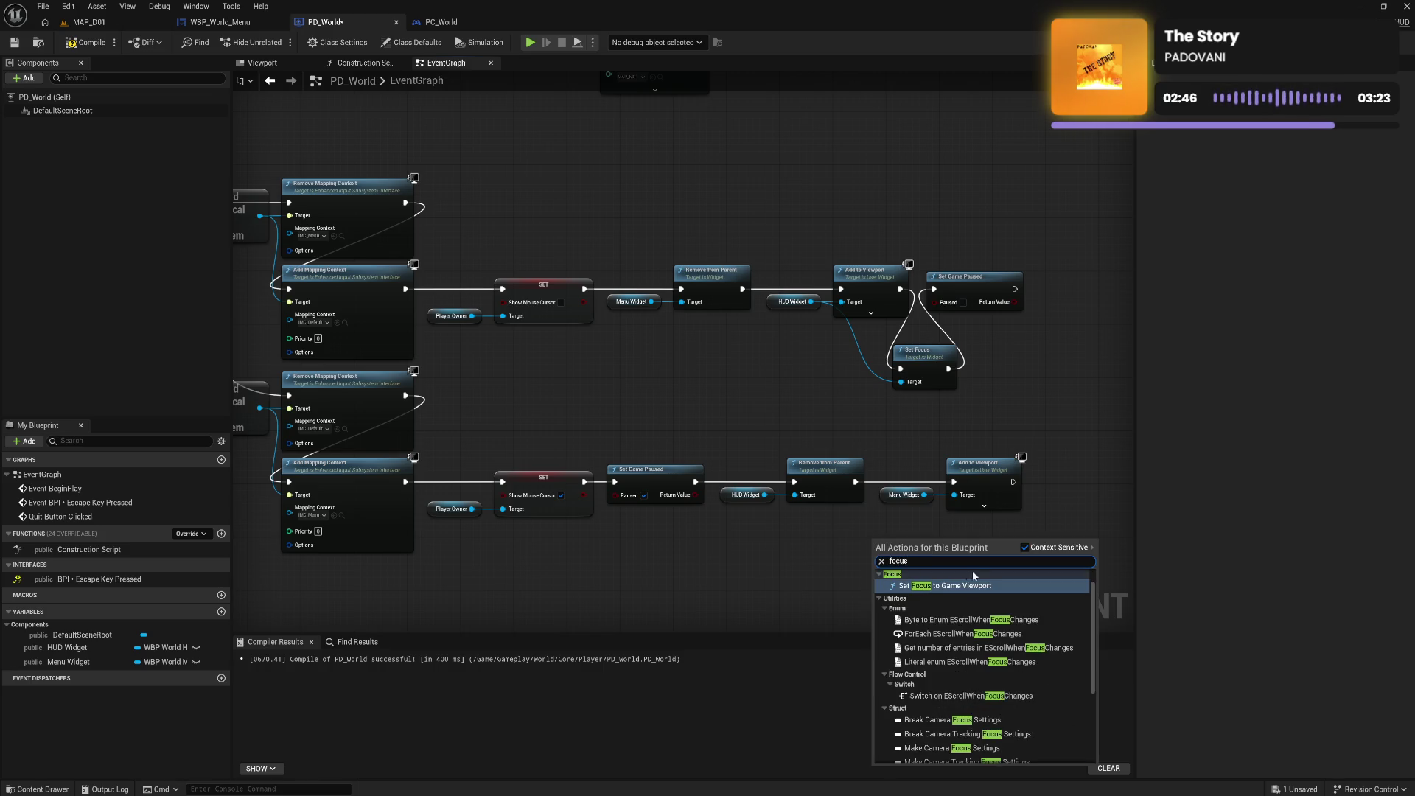
# Put Set Focus to Game Viewport between the HUD's Add to Viewport and Set Game Paused
pyautogui.click(959, 586)
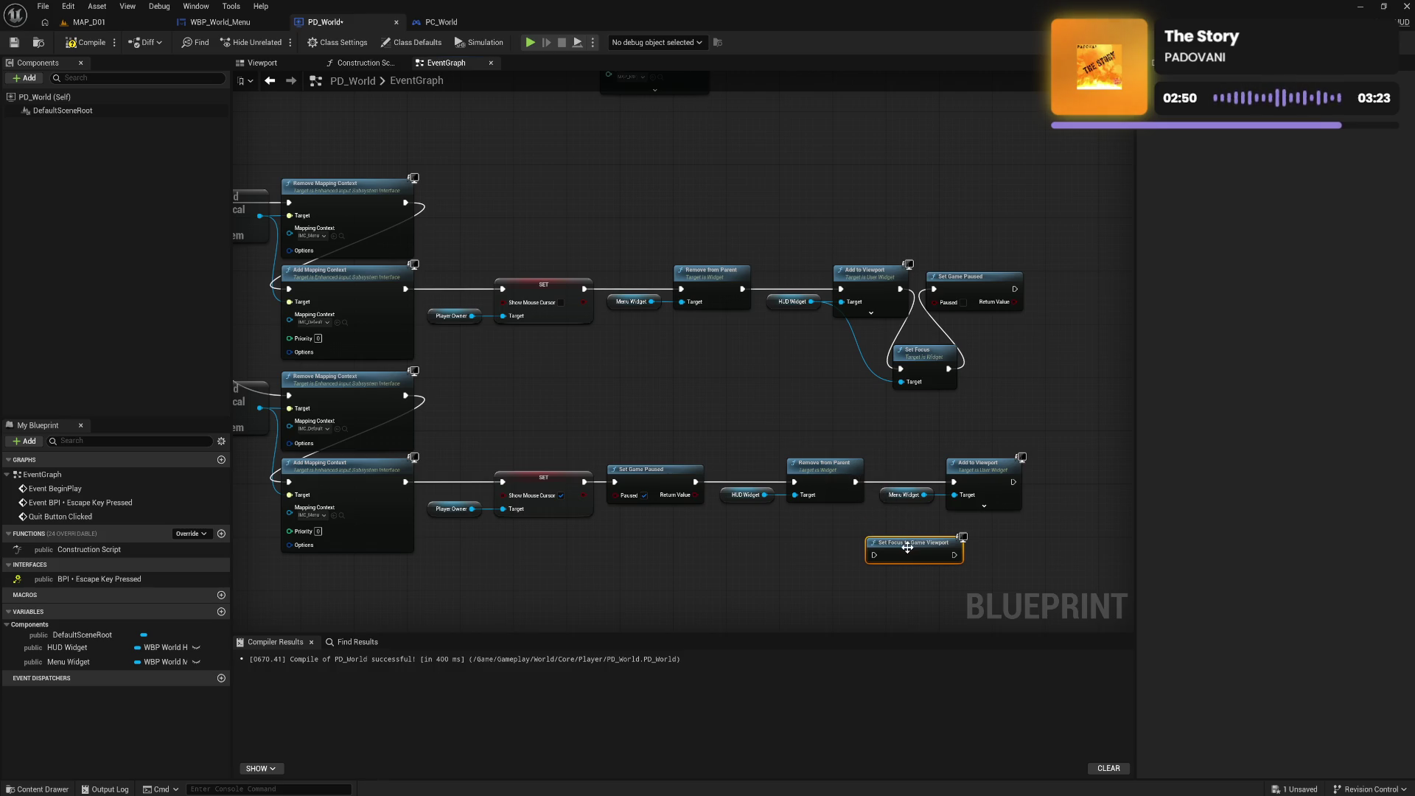
pyautogui.moveTo(907, 547)
pyautogui.mouseDown()
pyautogui.moveTo(955, 557)
pyautogui.moveTo(760, 405)
pyautogui.mouseUp()
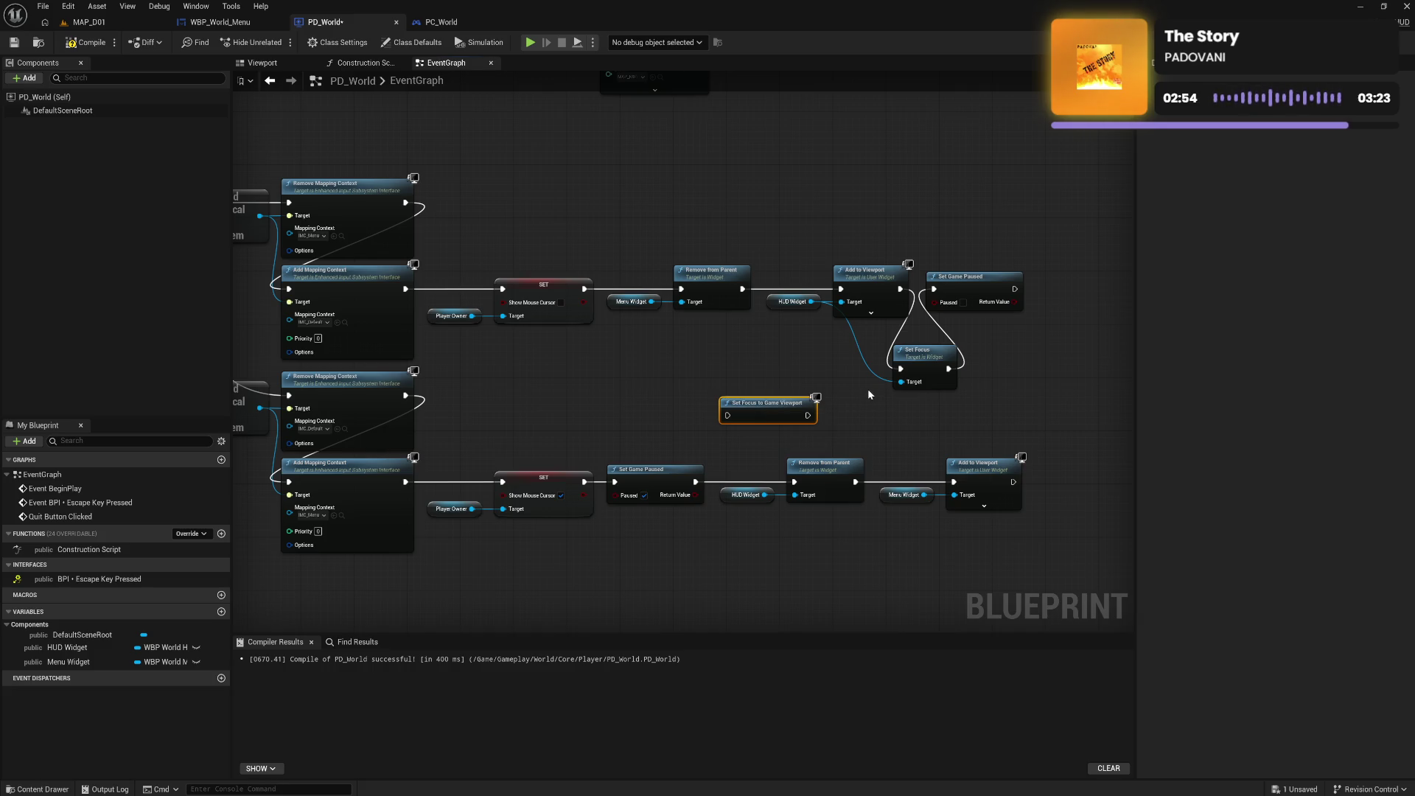
pyautogui.keyDown('alt'); pyautogui.click(901, 382); pyautogui.keyUp('alt')
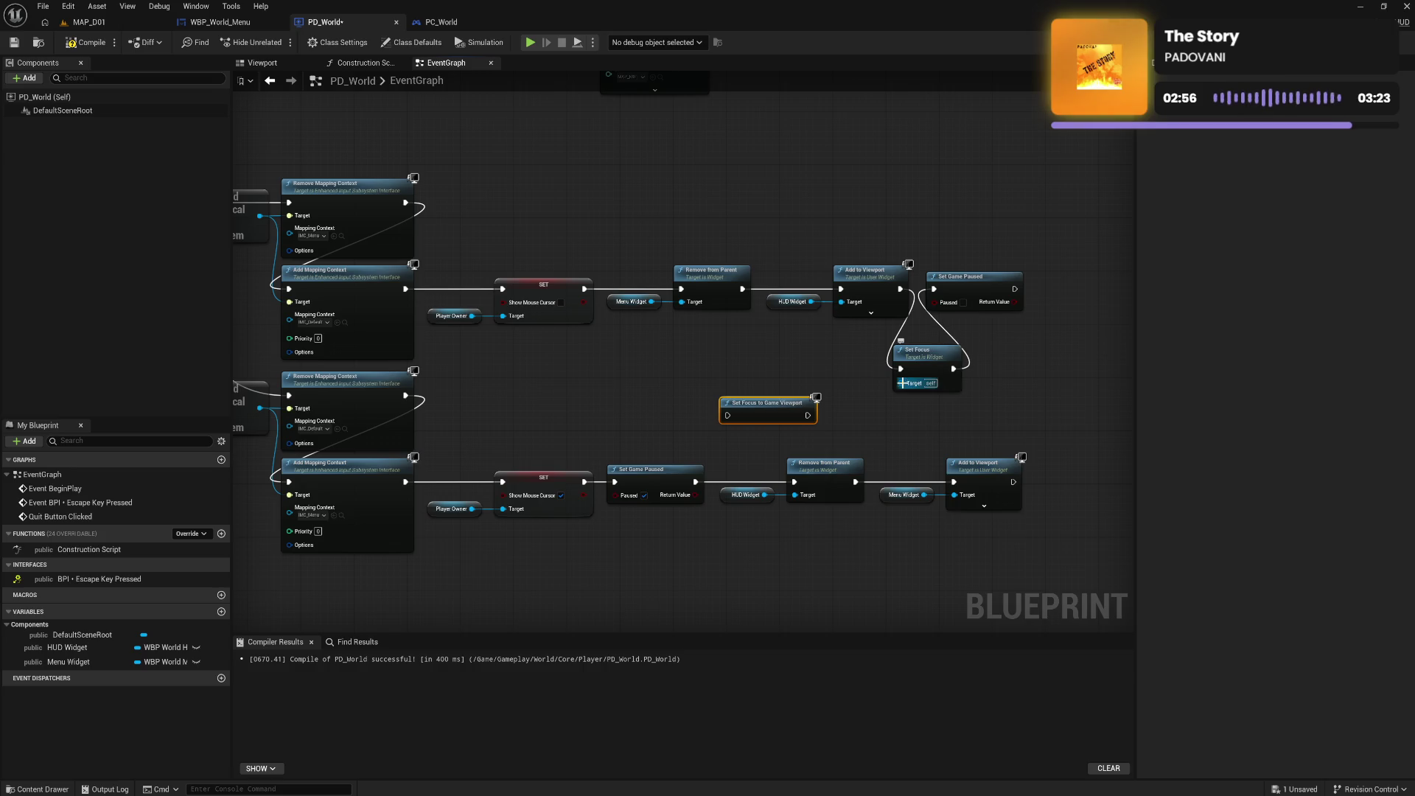
pyautogui.keyDown('alt'); pyautogui.click(901, 369); pyautogui.keyUp('alt')
pyautogui.keyDown('alt'); pyautogui.click(954, 369); pyautogui.keyUp('alt')
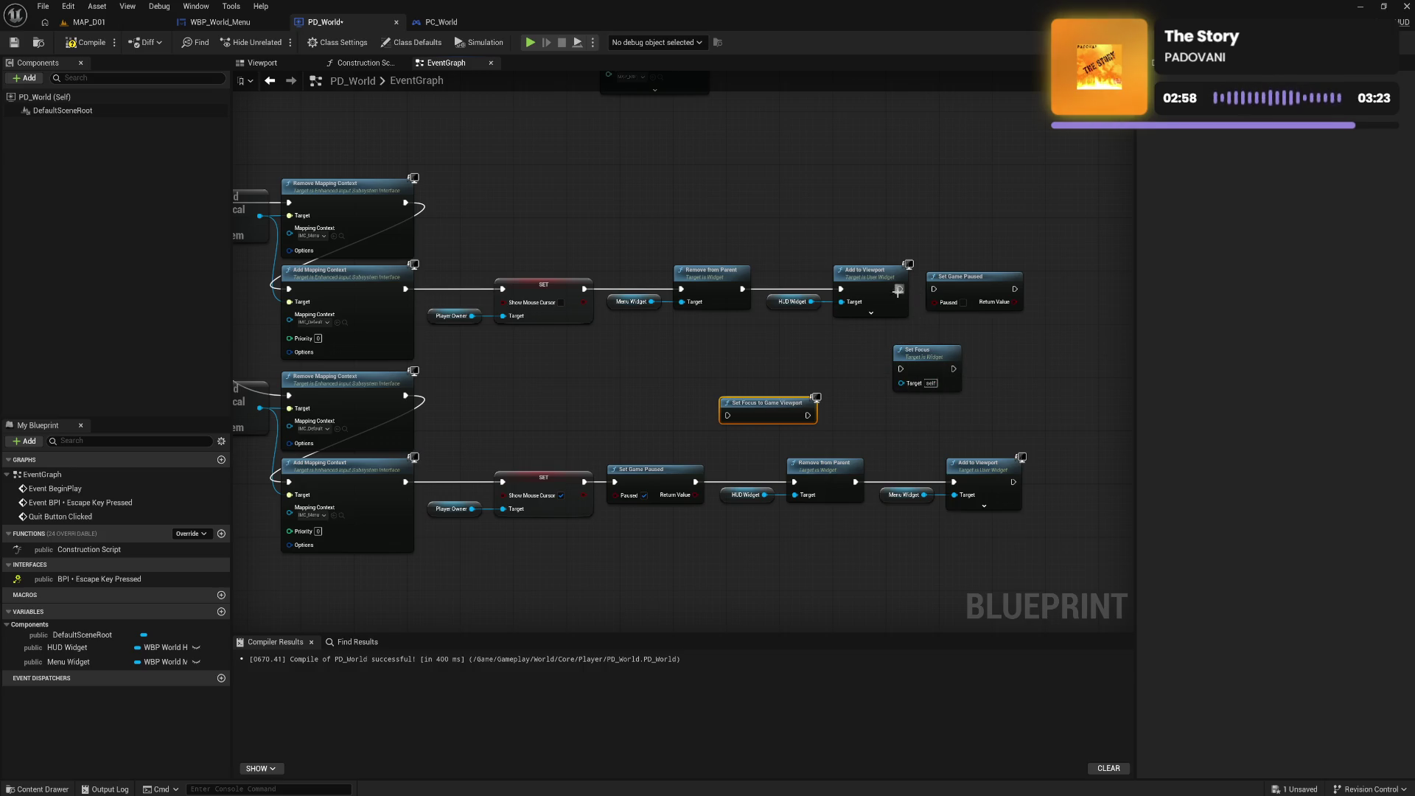
pyautogui.moveTo(762, 409)
pyautogui.mouseDown()
pyautogui.moveTo(927, 341)
pyautogui.moveTo(913, 344)
pyautogui.mouseUp()
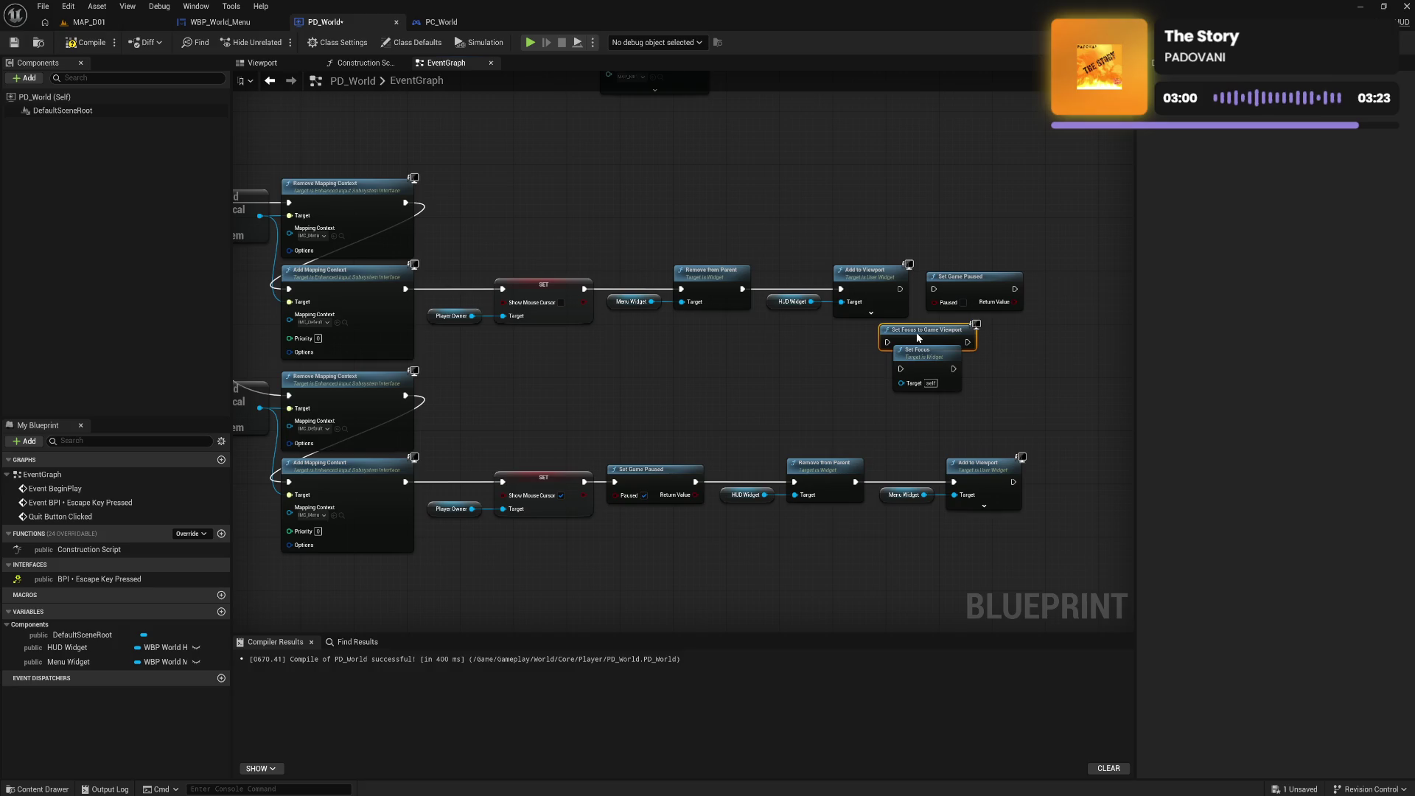
pyautogui.moveTo(901, 289)
pyautogui.mouseDown()
pyautogui.moveTo(882, 349)
pyautogui.moveTo(973, 355)
pyautogui.moveTo(934, 289)
pyautogui.mouseUp()
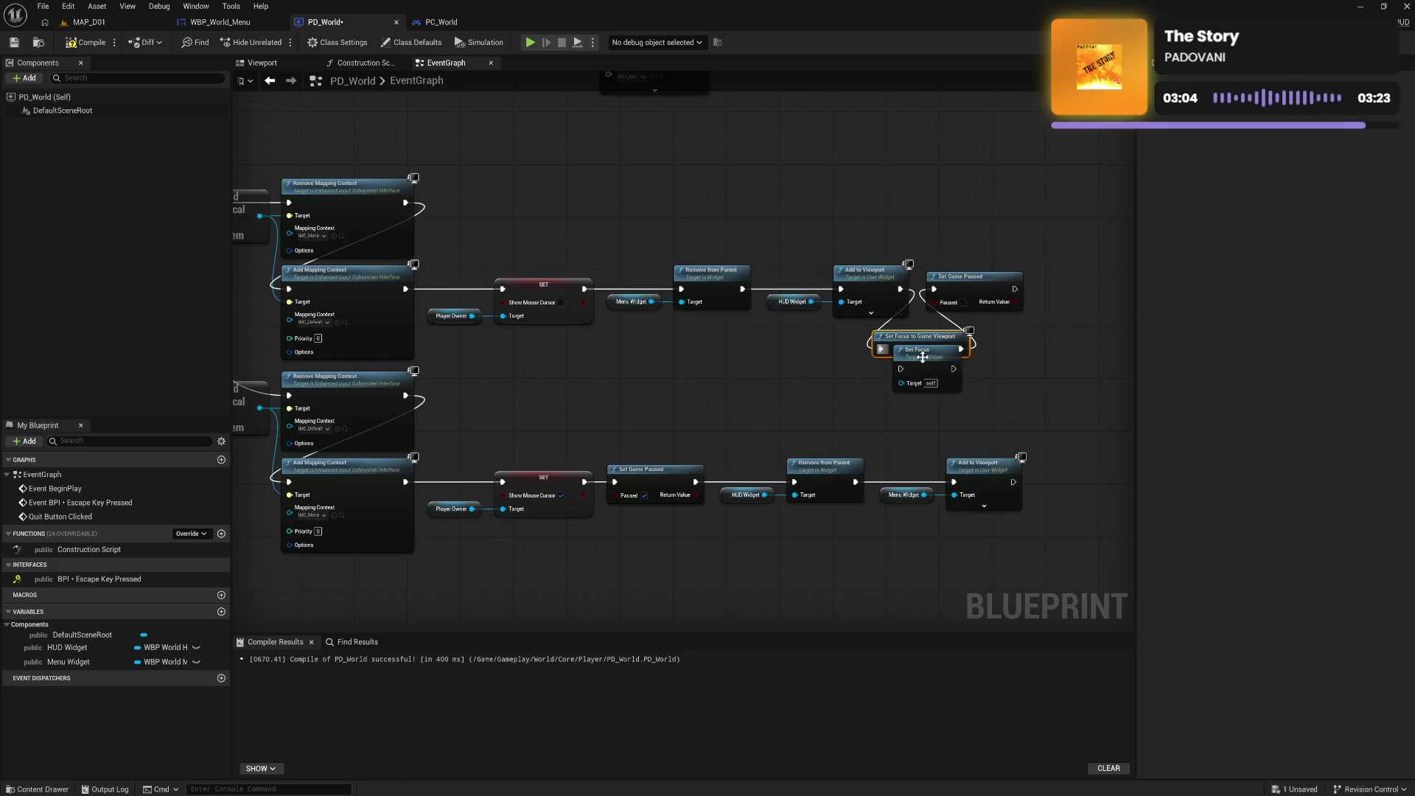
pyautogui.moveTo(920, 384)
pyautogui.mouseDown()
pyautogui.moveTo(899, 538)
pyautogui.moveTo(995, 530)
pyautogui.moveTo(1077, 491)
pyautogui.mouseUp()
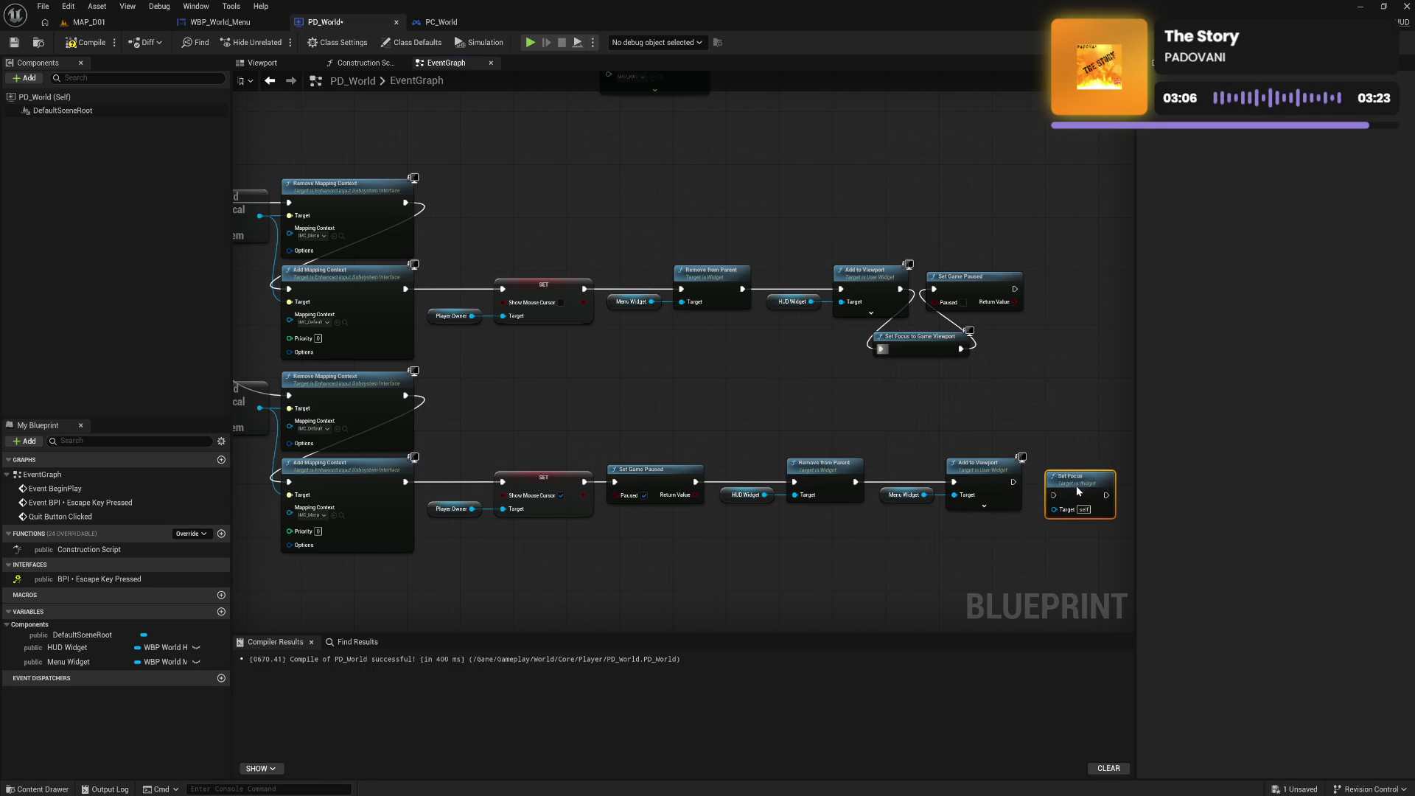
# Run Set Focus on Menu Widget after the menu's Add to Viewport, then compile PD_World
pyautogui.click(1014, 484)
pyautogui.moveTo(1015, 484)
pyautogui.mouseDown()
pyautogui.moveTo(1054, 482)
pyautogui.moveTo(984, 534)
pyautogui.mouseUp()
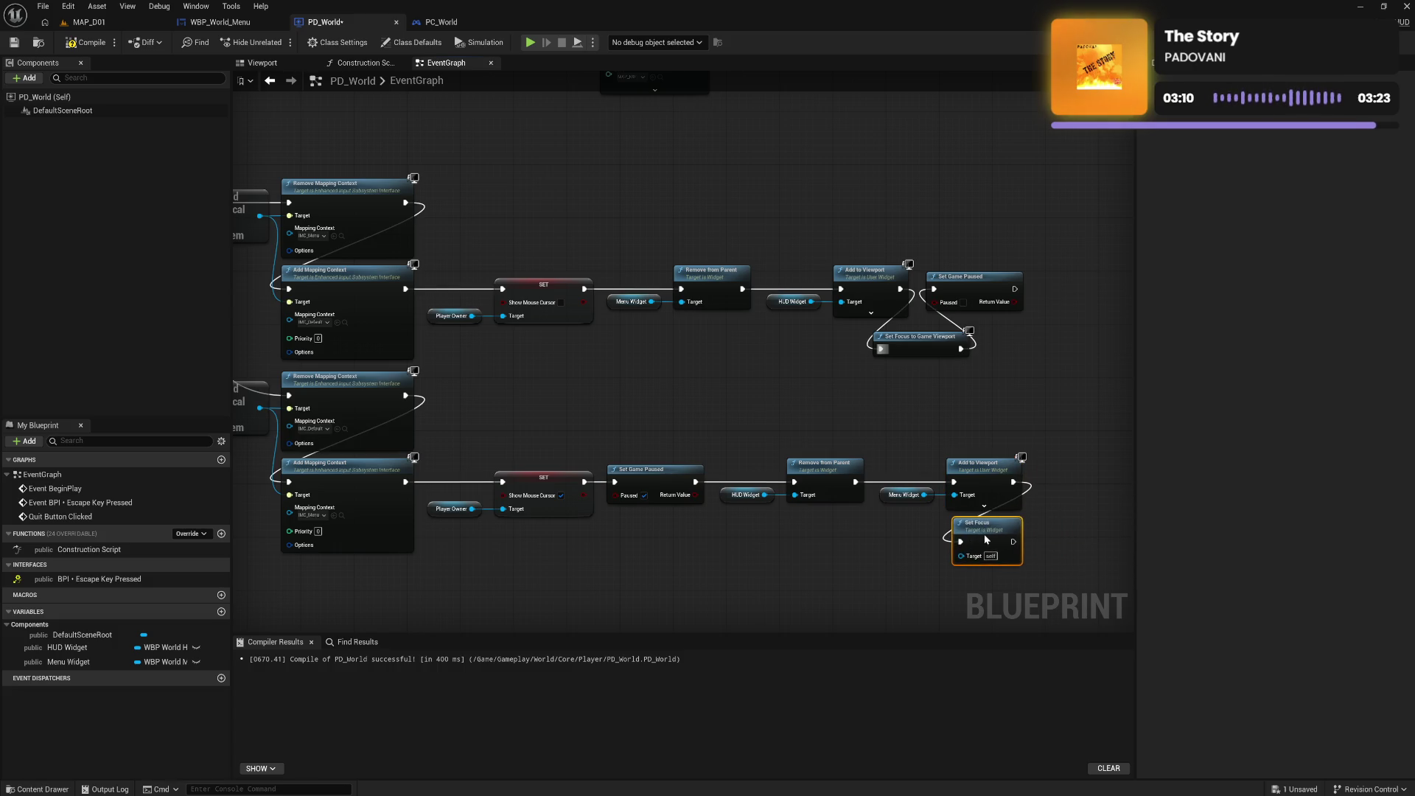
pyautogui.moveTo(925, 495); pyautogui.dragTo(955, 555)
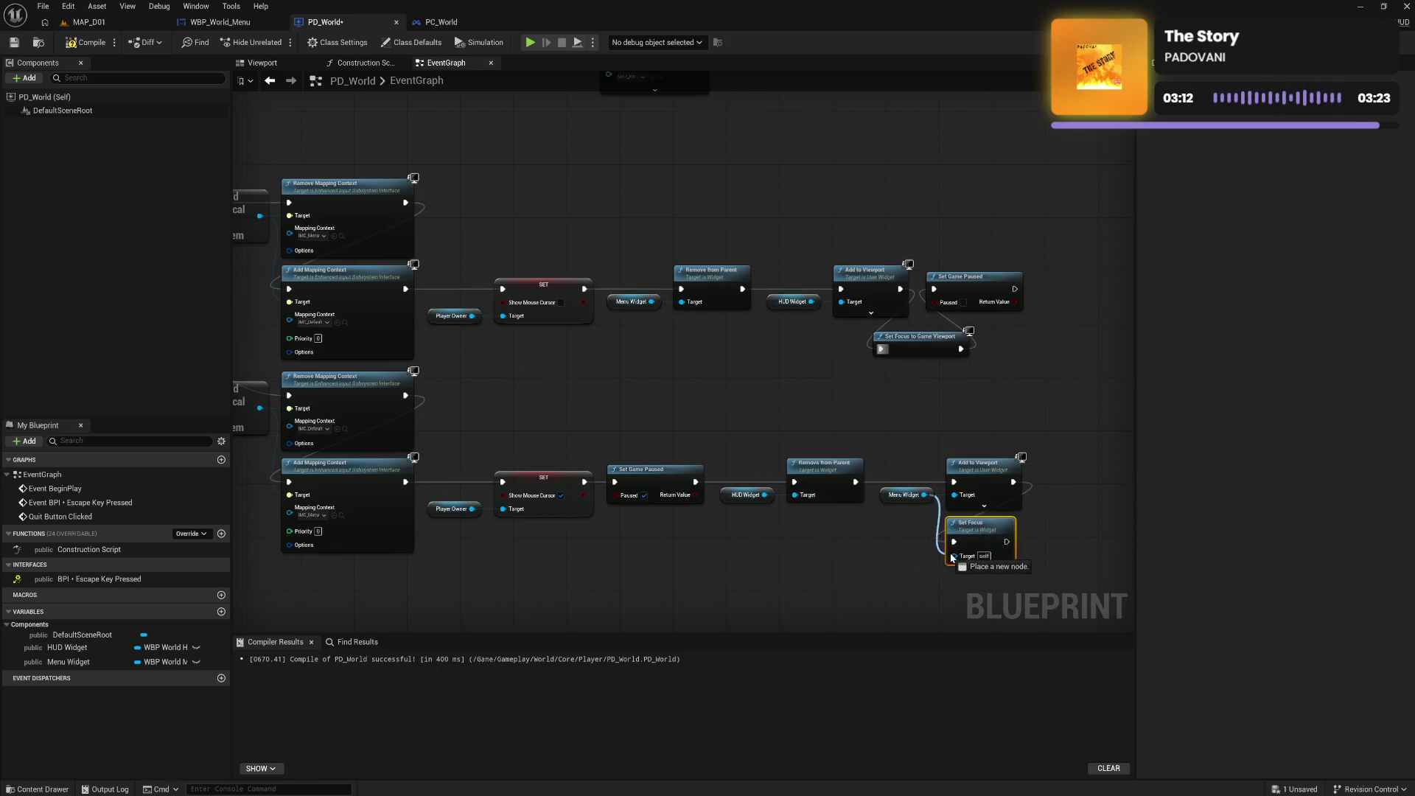
pyautogui.click(98, 44)
pyautogui.click(89, 22)
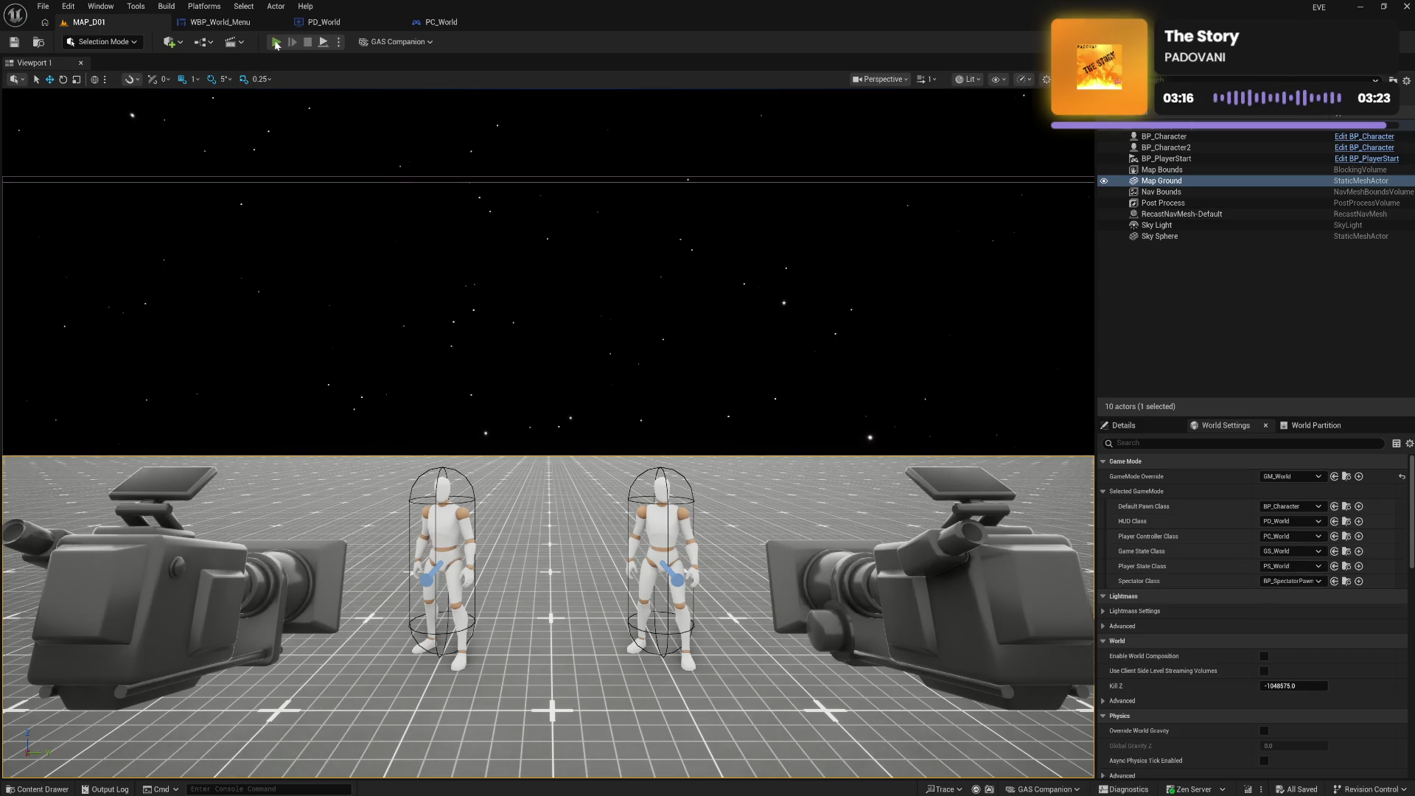
# Play MAP_D01: open the menu, Quit then Continue, toggle the menu again, and stop
pyautogui.click(276, 44)
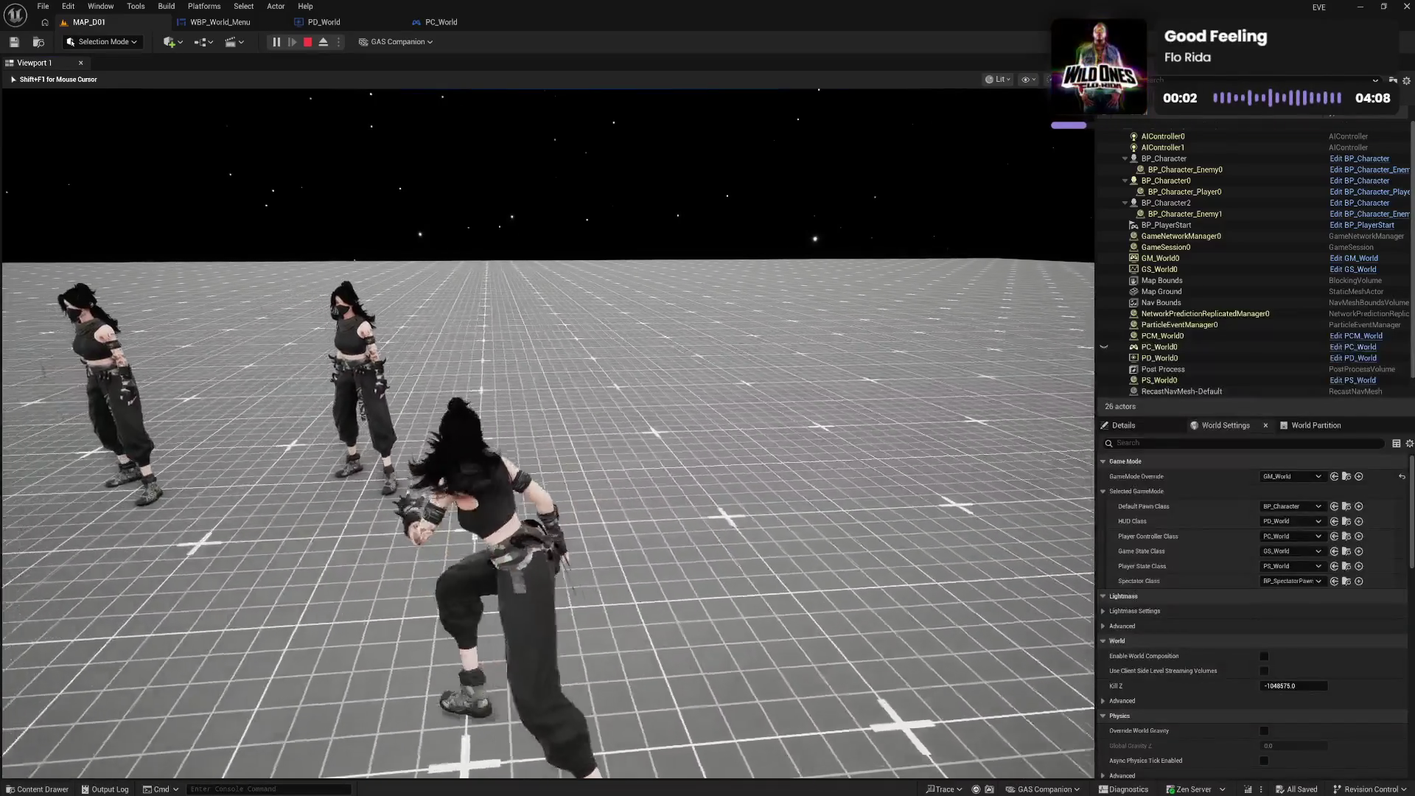
pyautogui.press('Escape')
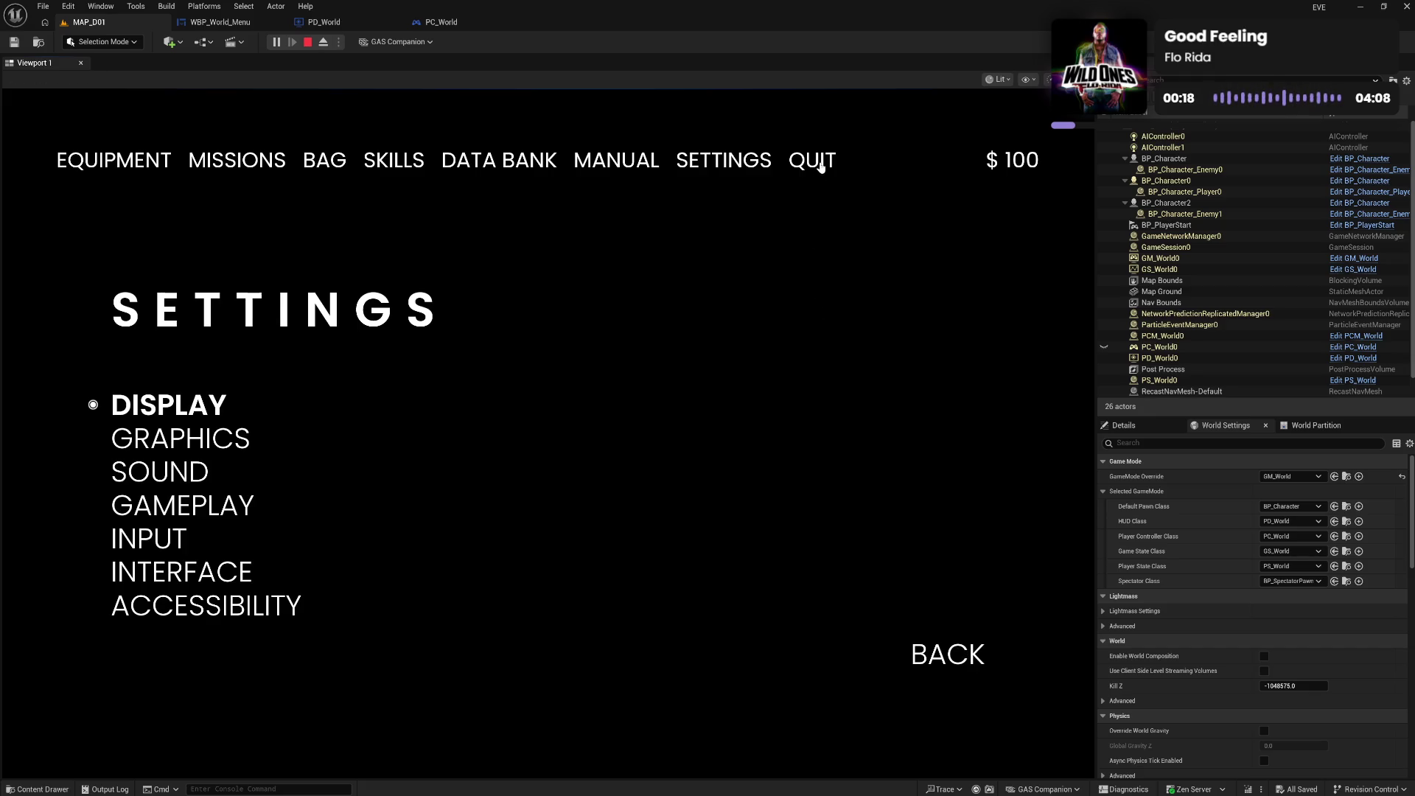
pyautogui.click(820, 163)
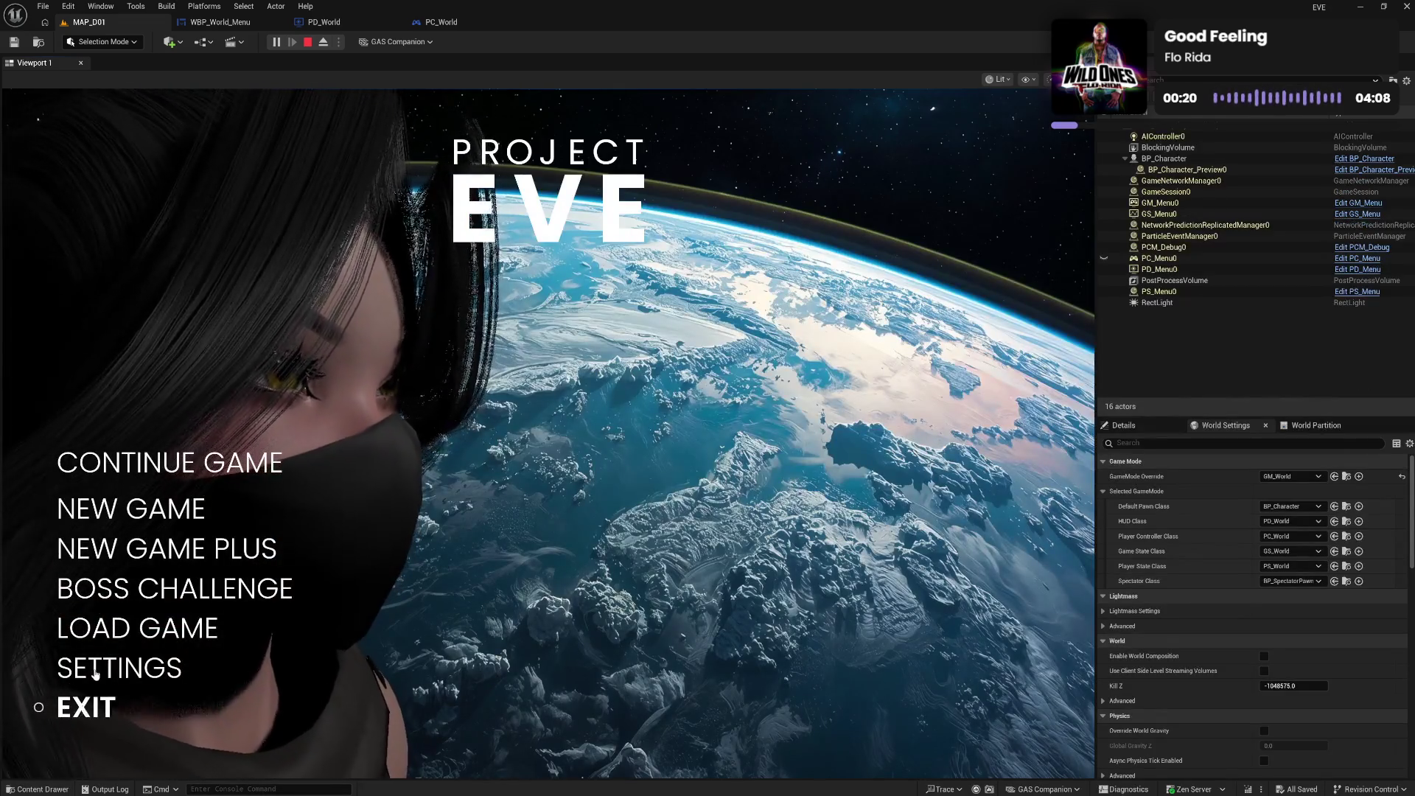
pyautogui.click(147, 463)
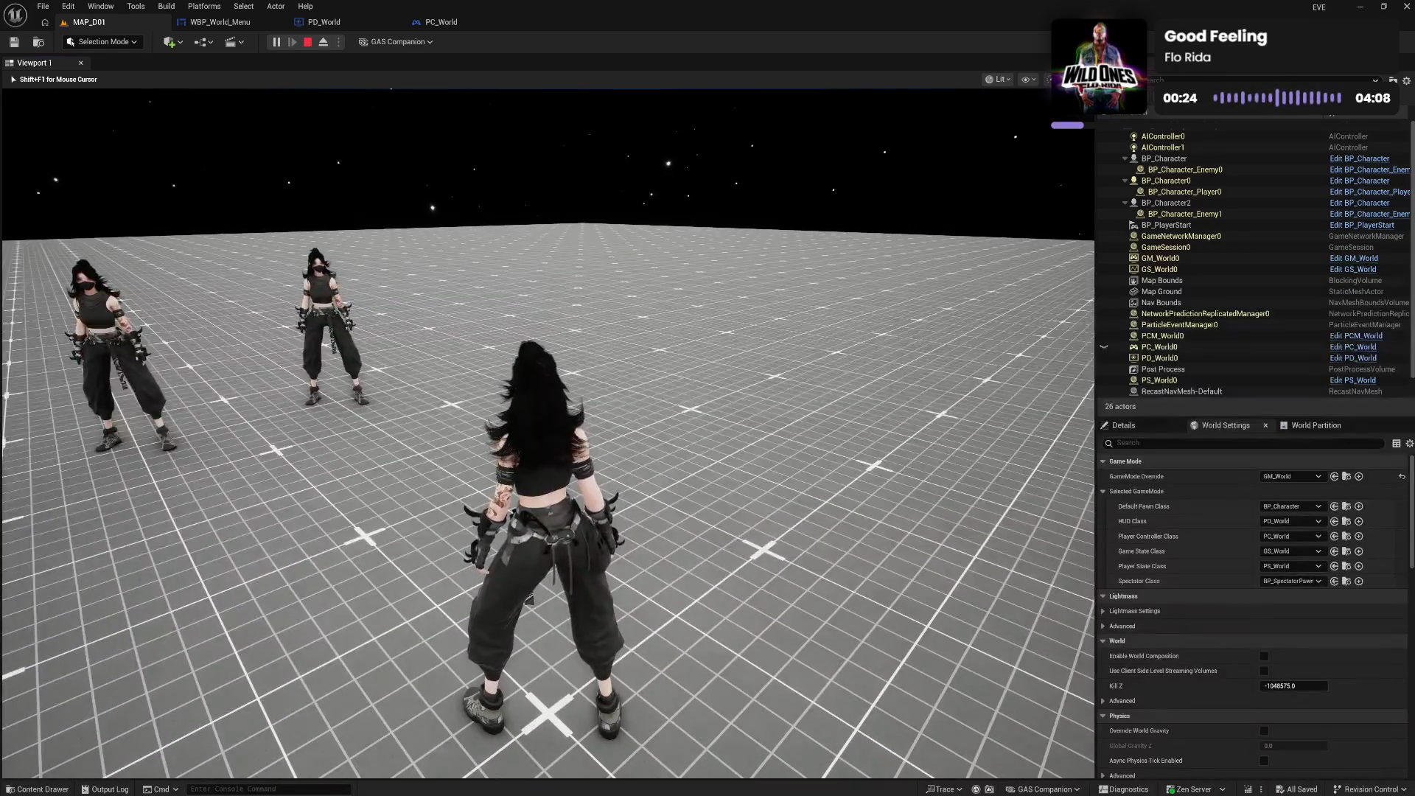
pyautogui.press('Escape')
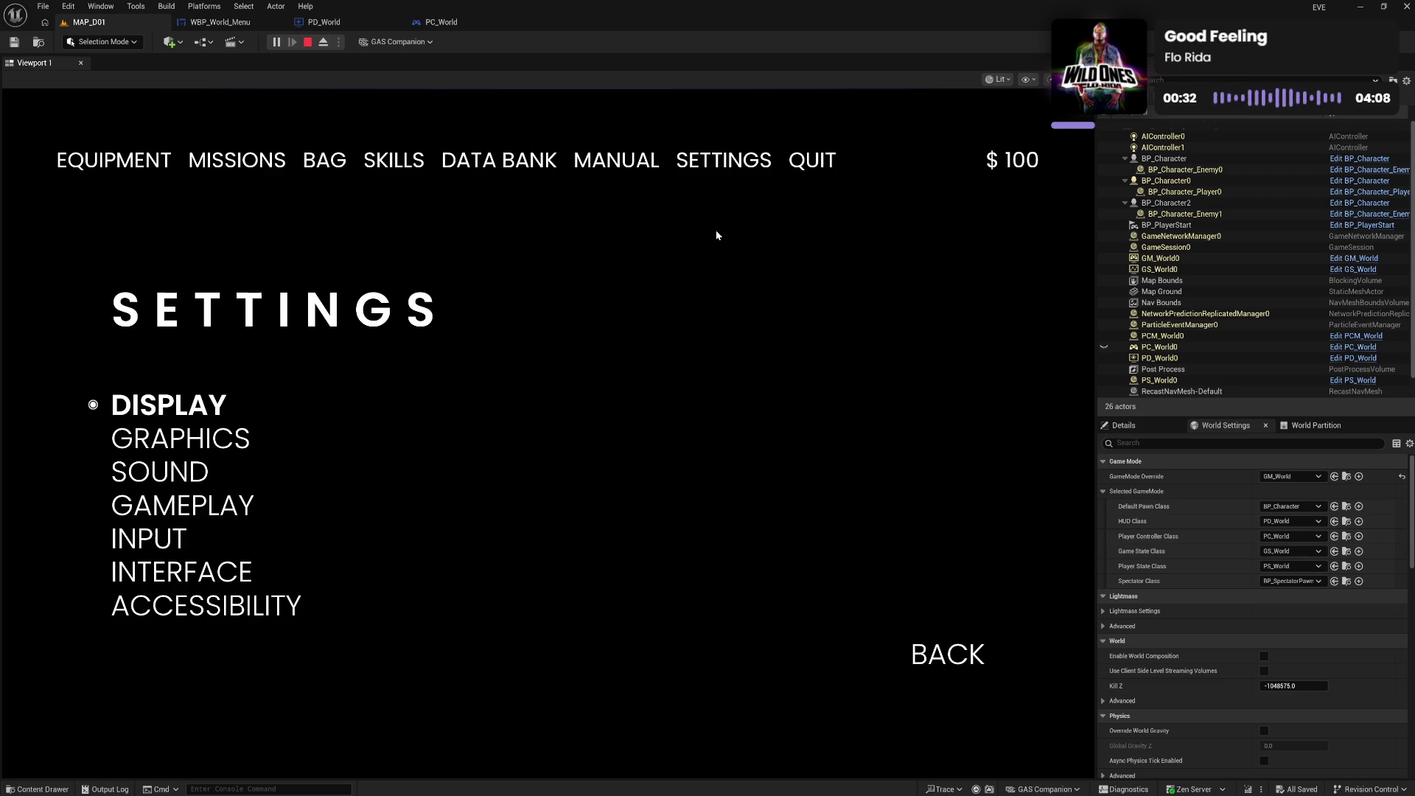
pyautogui.press('Escape')
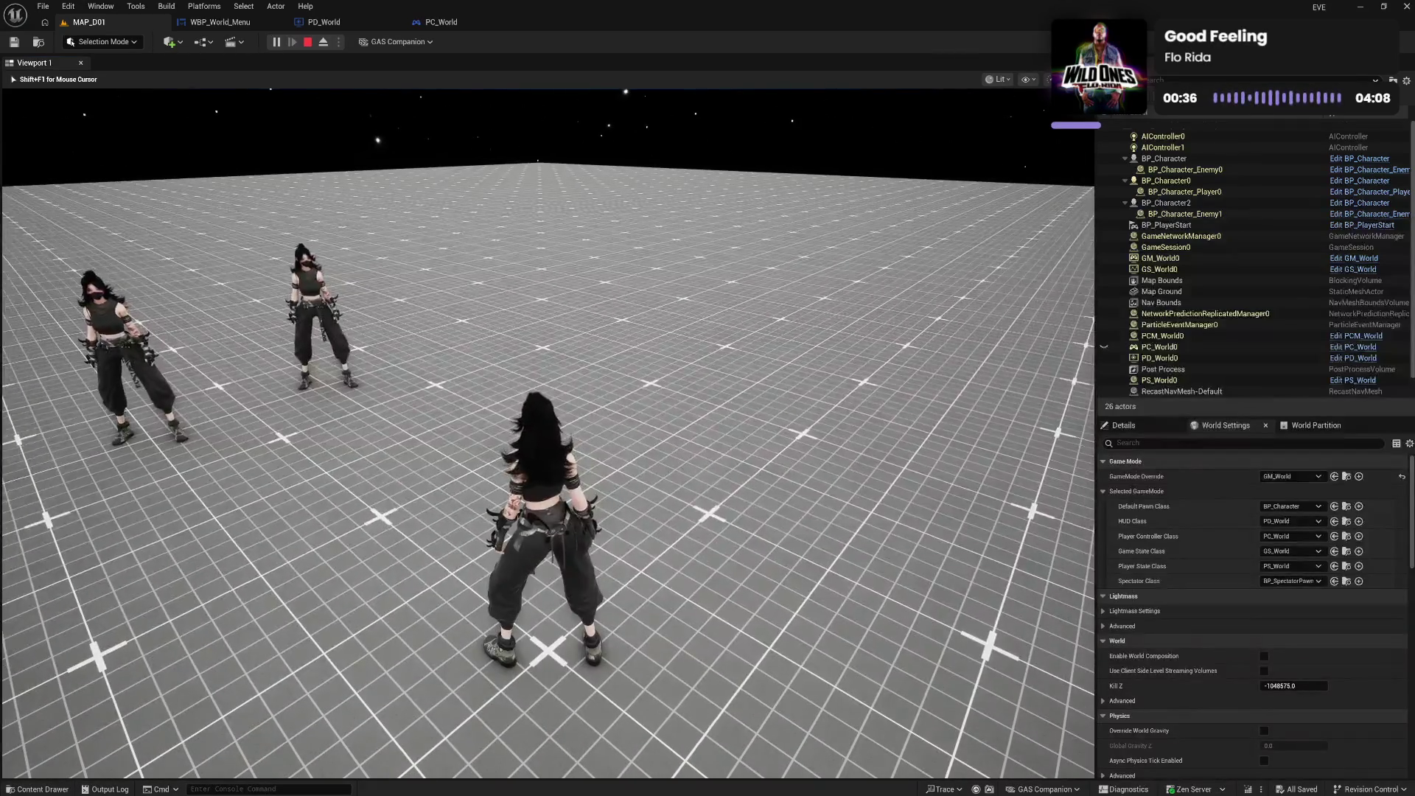
pyautogui.press('Escape')
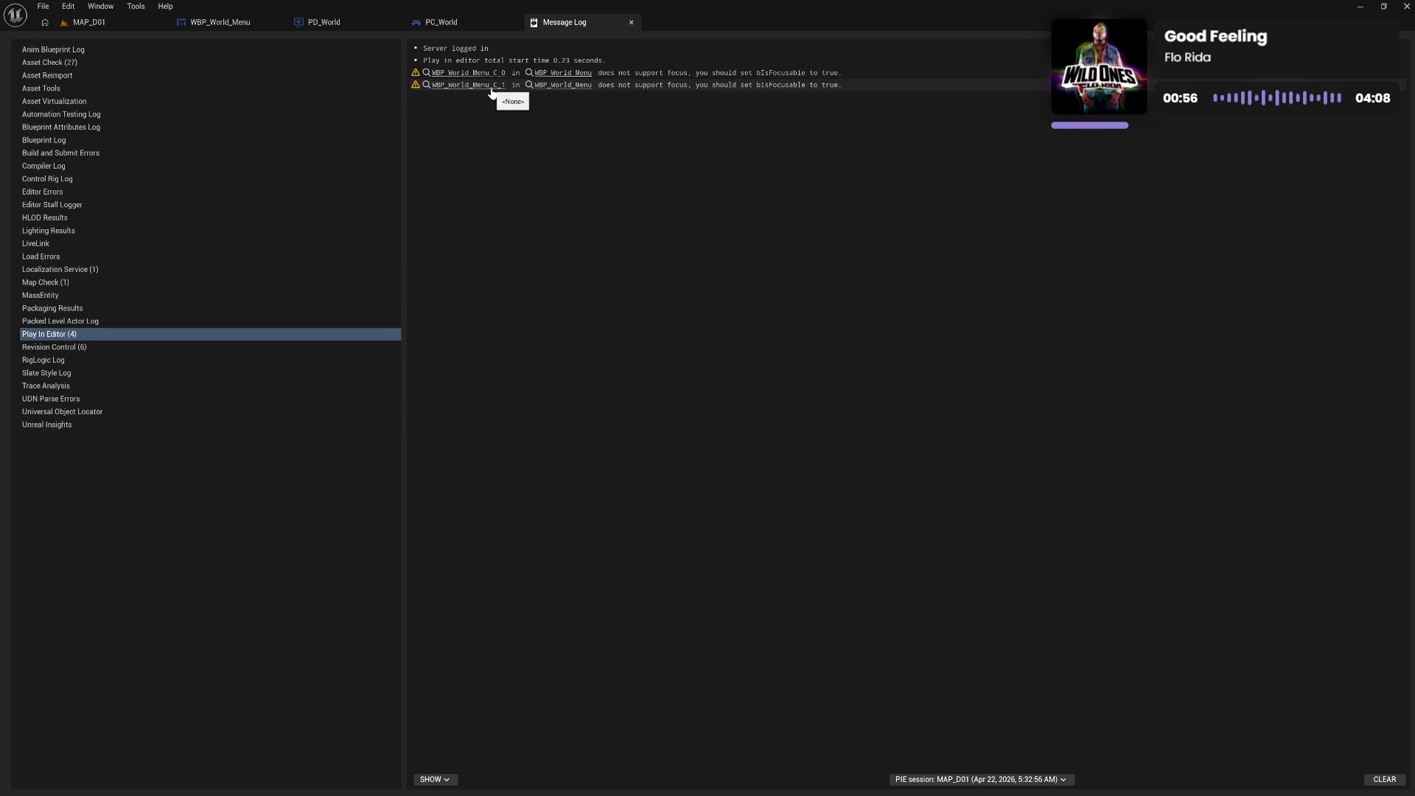
# In WBP_World_Menu, select the root Canvas Panel and inspect its advanced behavior properties
pyautogui.click(218, 22)
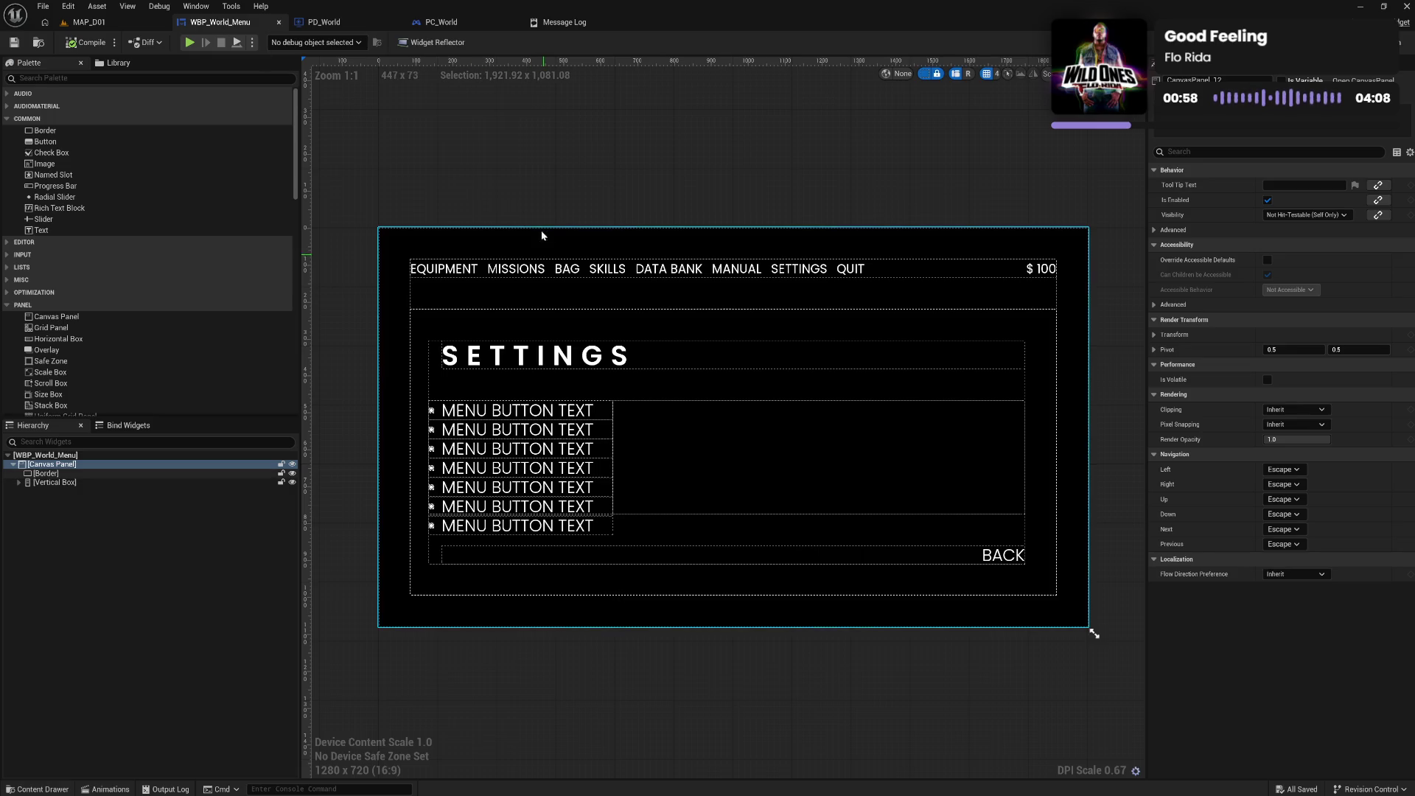
pyautogui.click(89, 464)
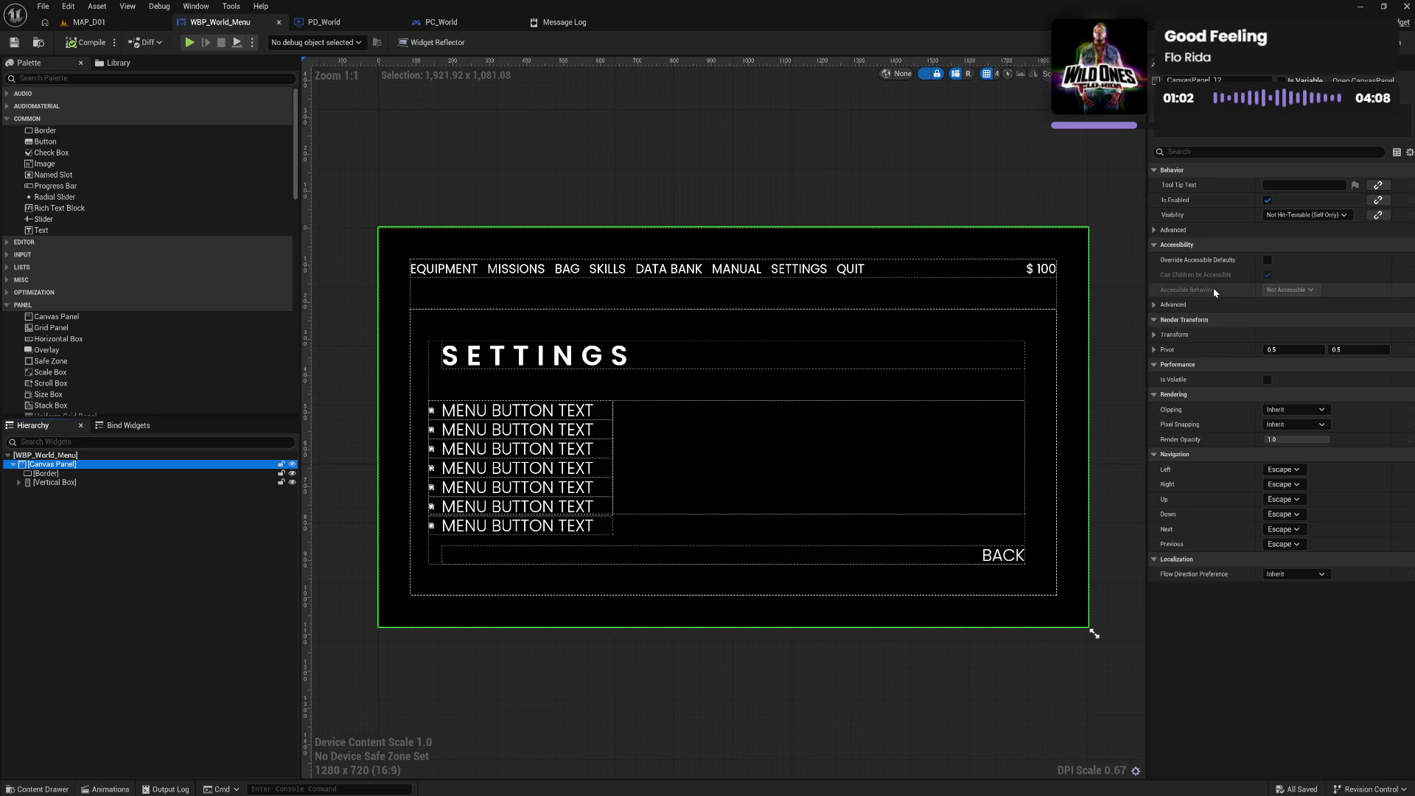
pyautogui.click(1240, 229)
pyautogui.click(1240, 229)
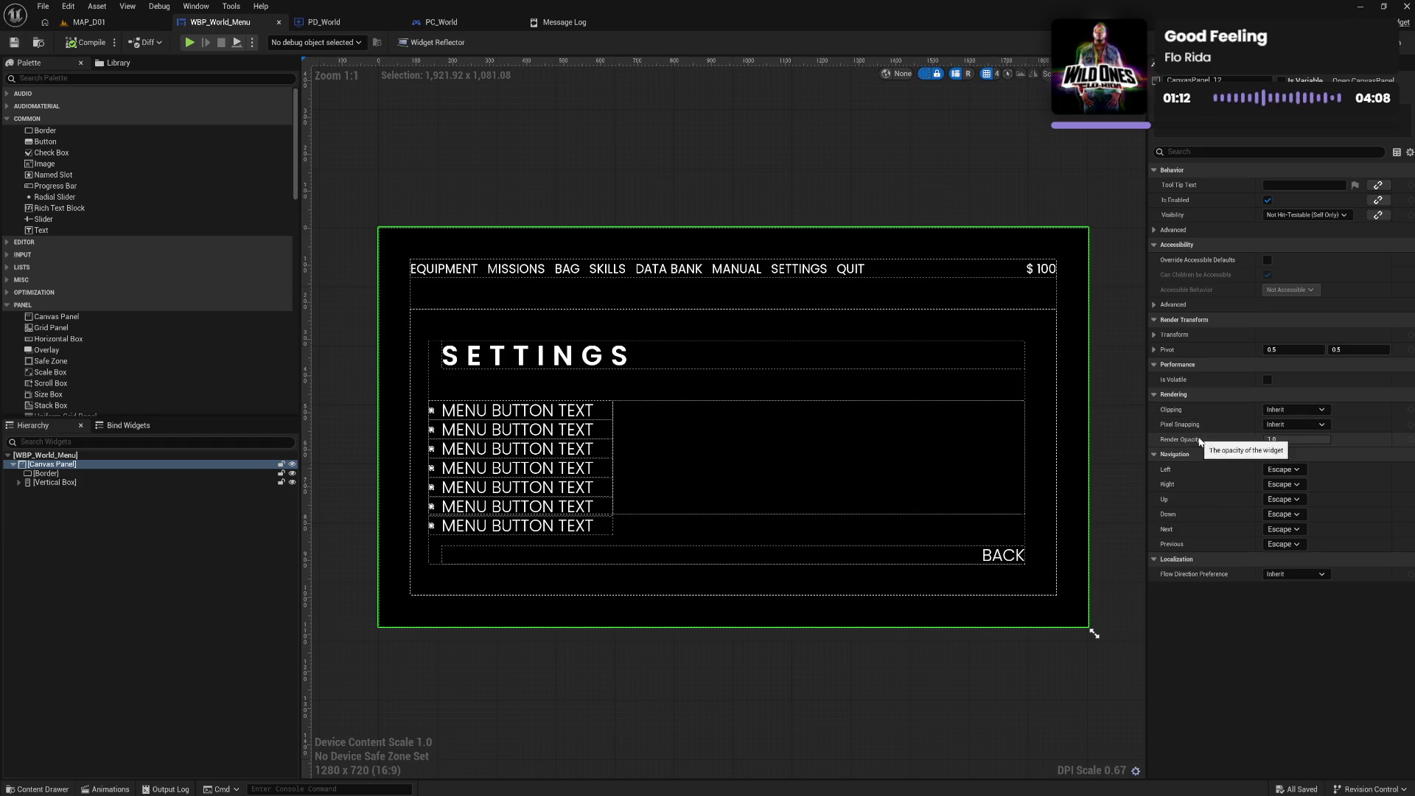
# Enable Is Focusable on the WBP_World_Menu root widget, compile and save, then play MAP_D01
pyautogui.click(1113, 442)
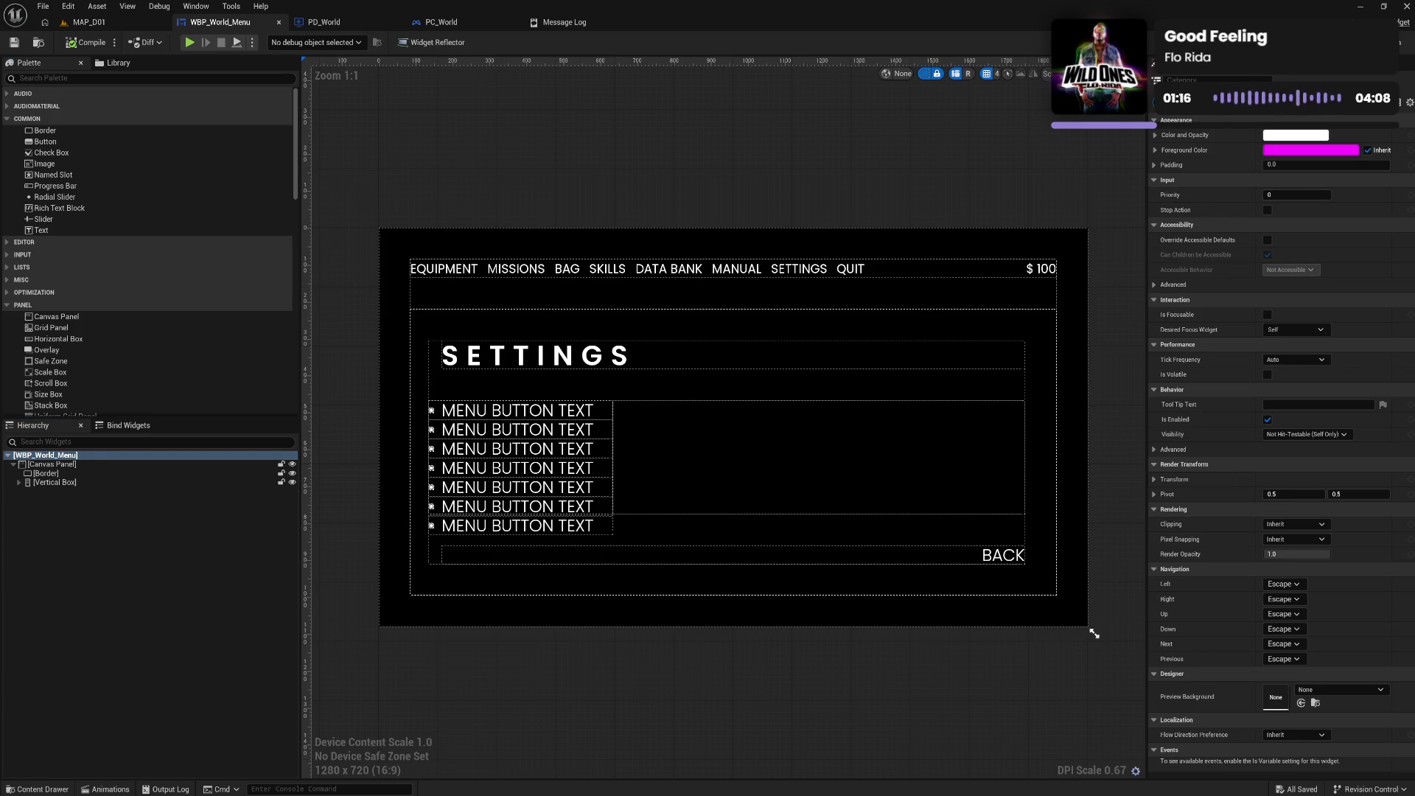
pyautogui.write('focus')
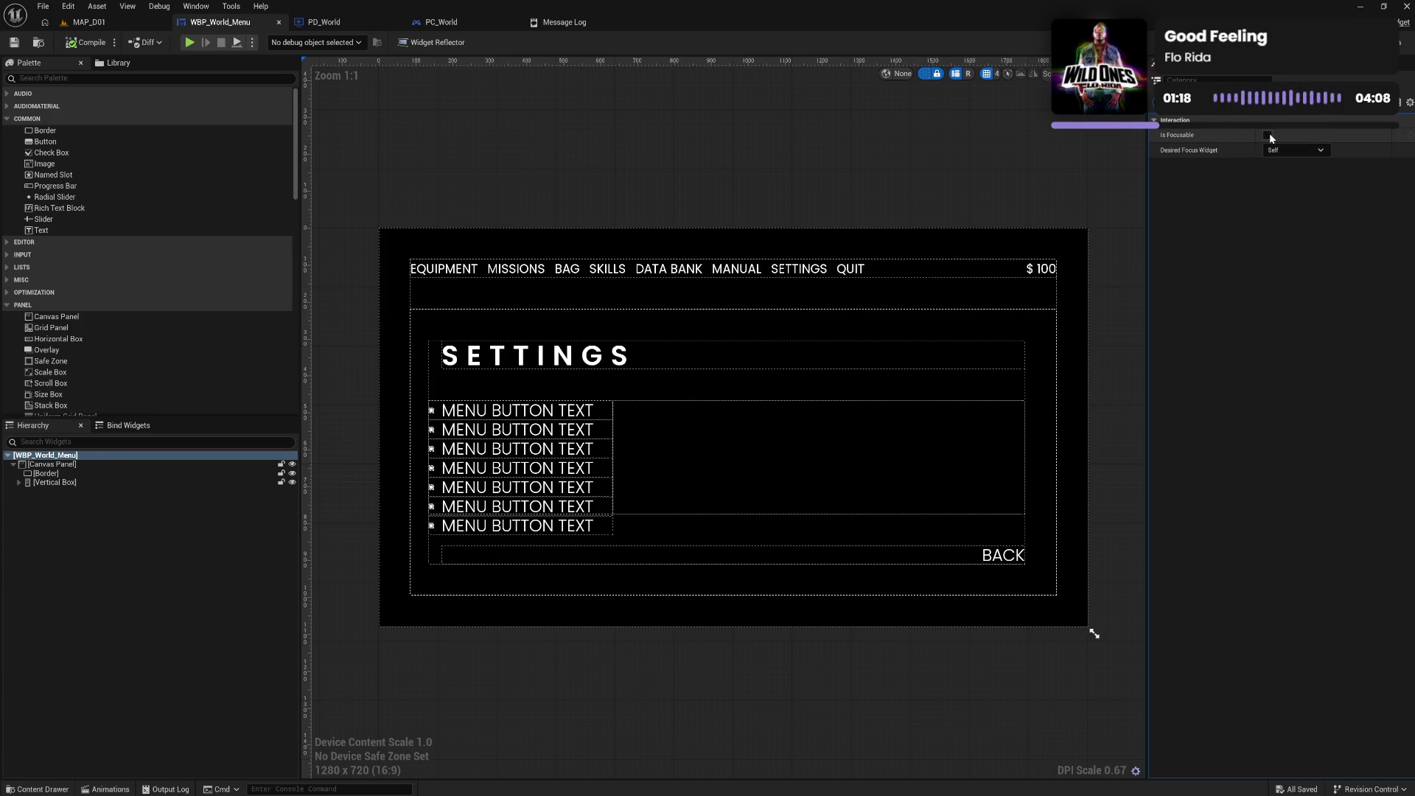
pyautogui.click(1268, 135)
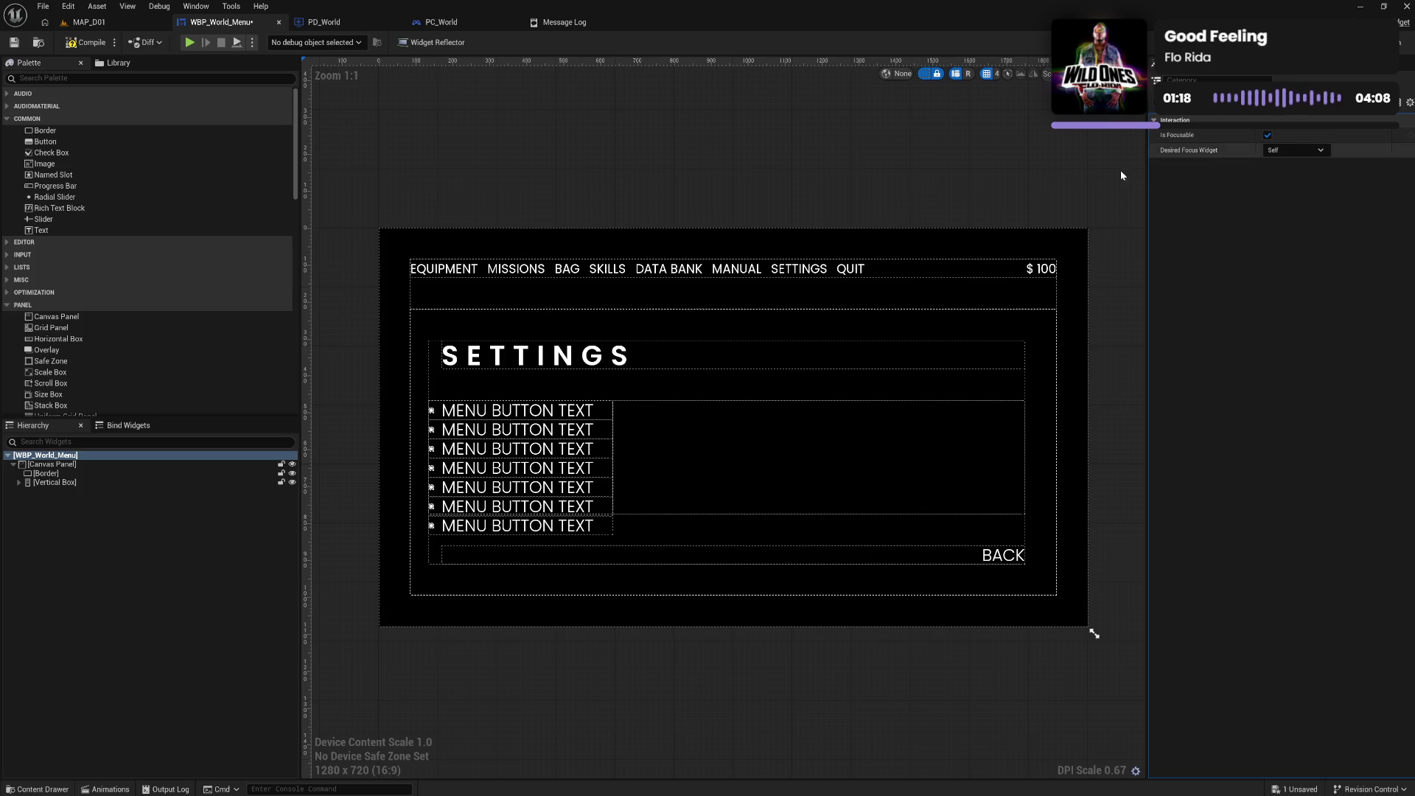
pyautogui.click(84, 49)
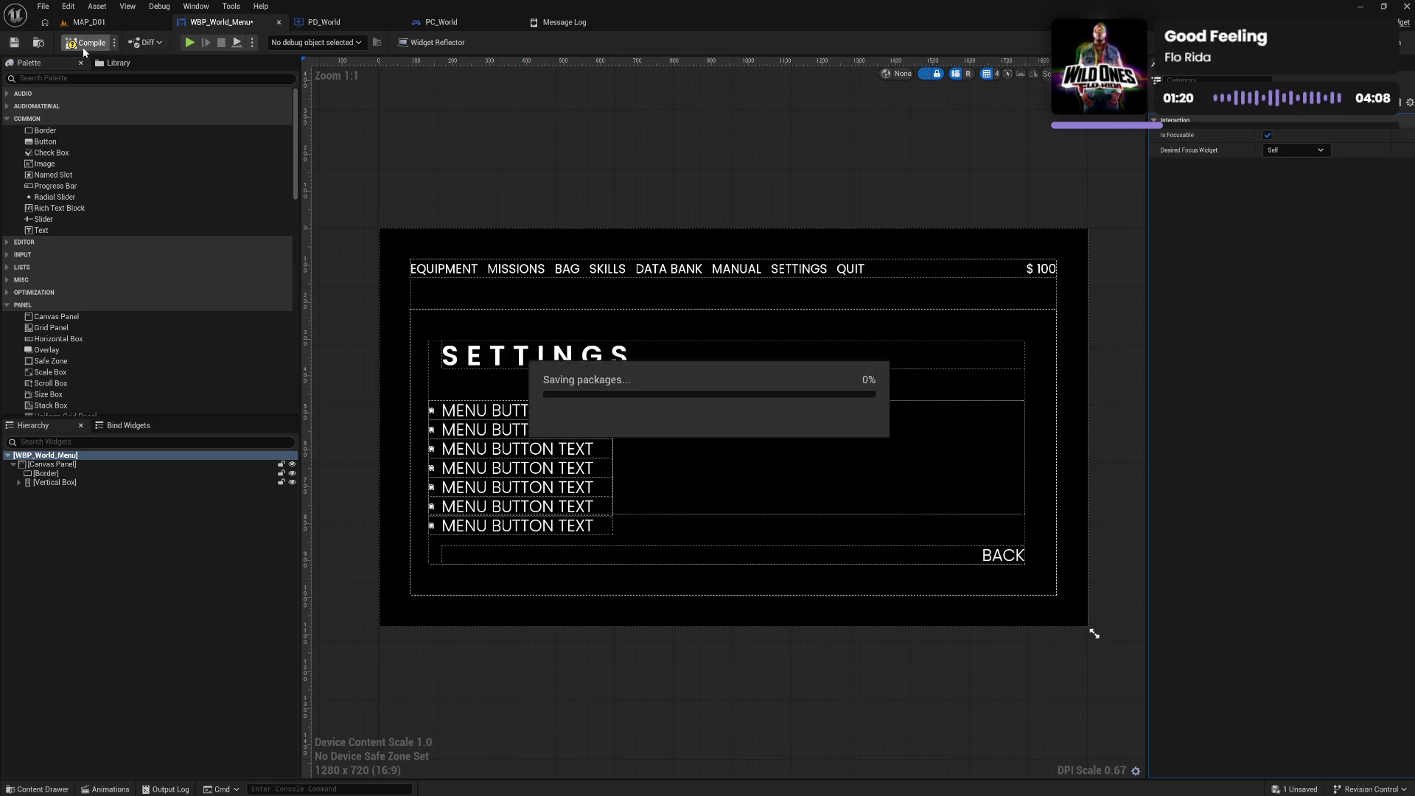
pyautogui.click(131, 28)
pyautogui.click(214, 22)
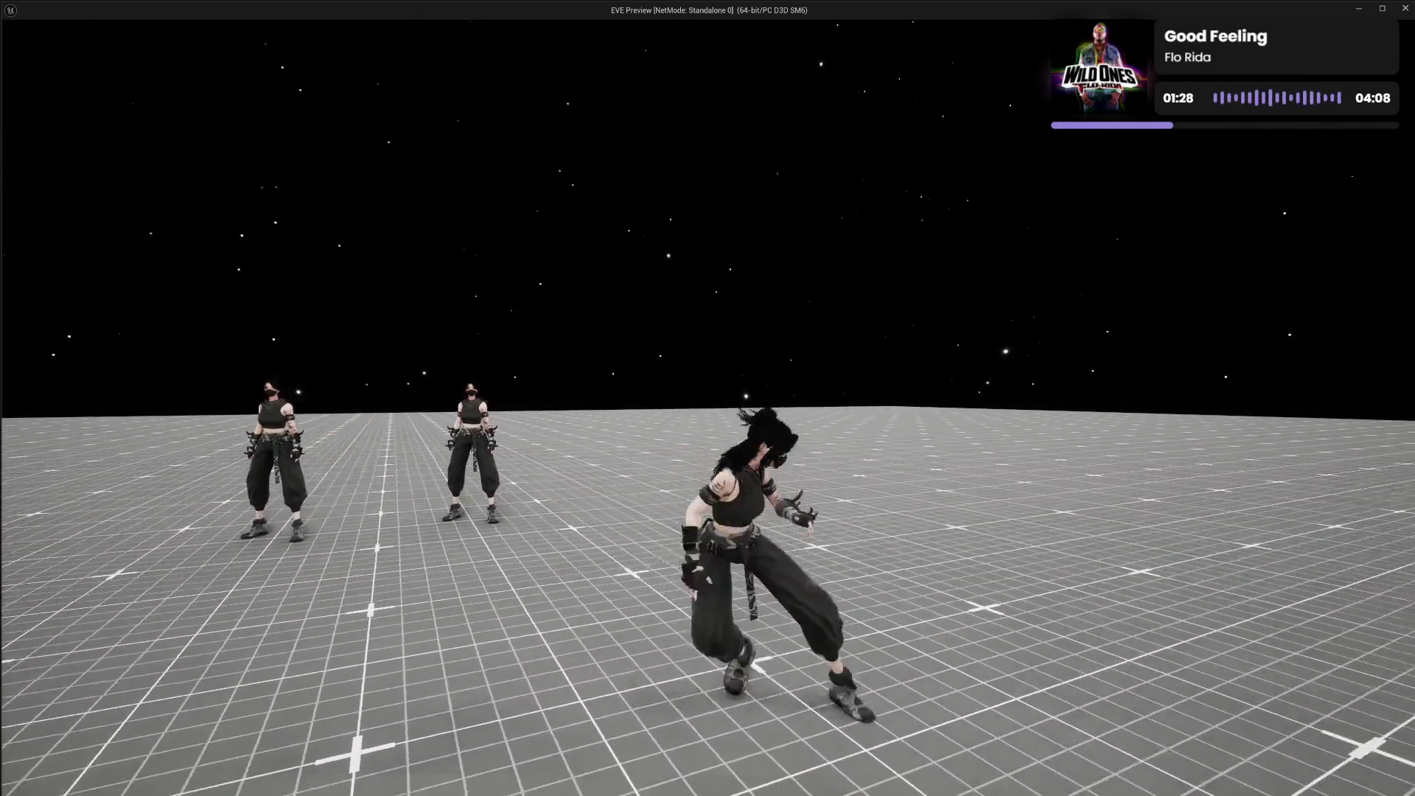
pyautogui.press('Escape')
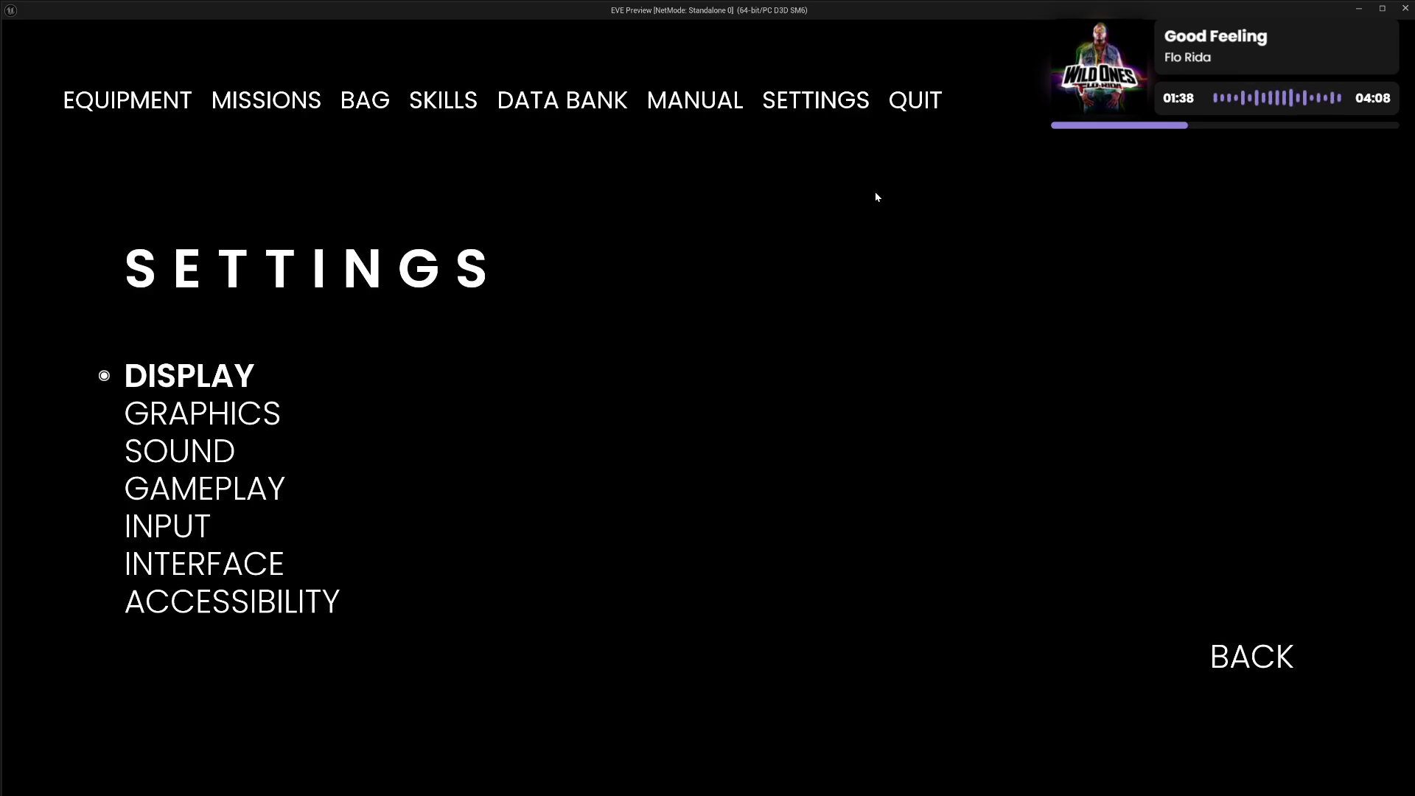
pyautogui.press('Escape')
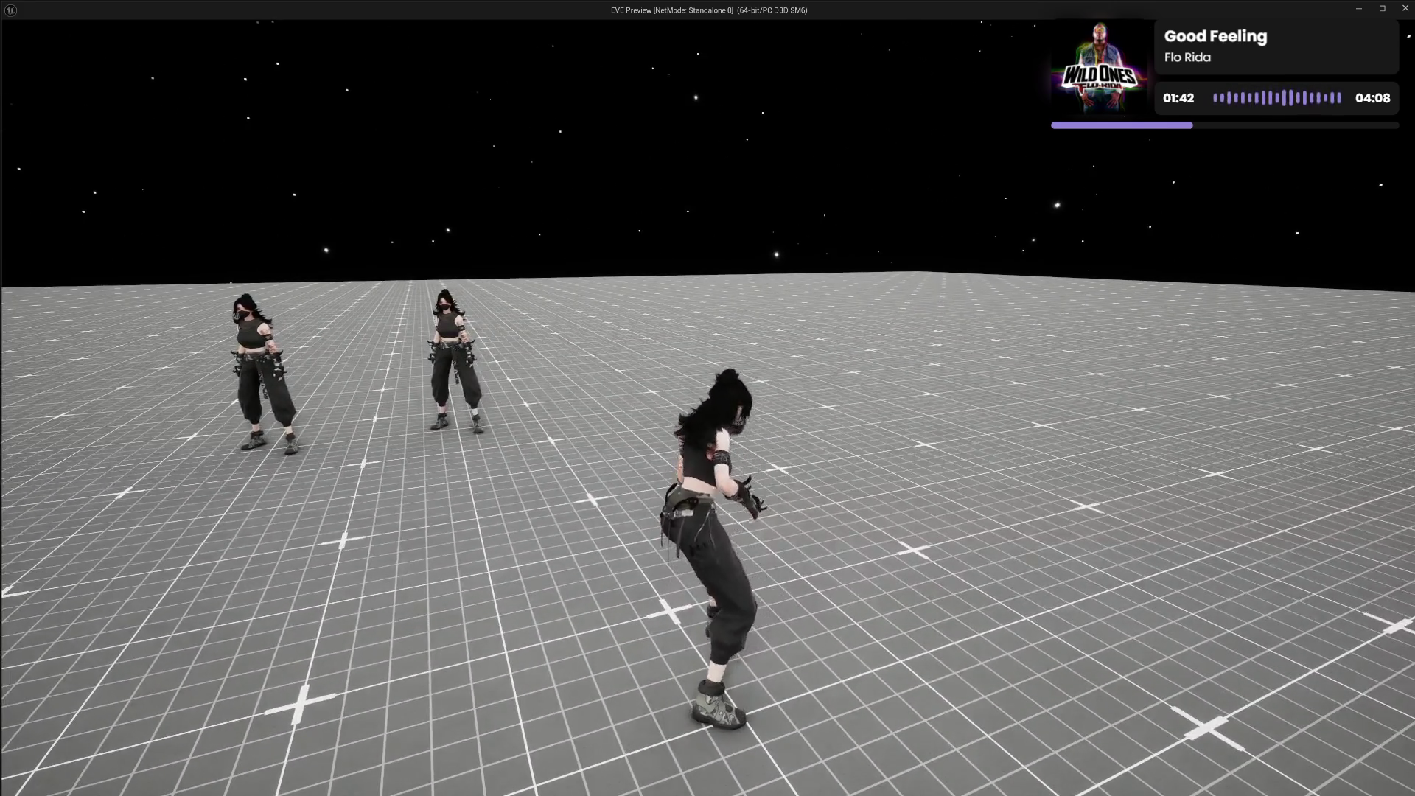
pyautogui.press('Escape')
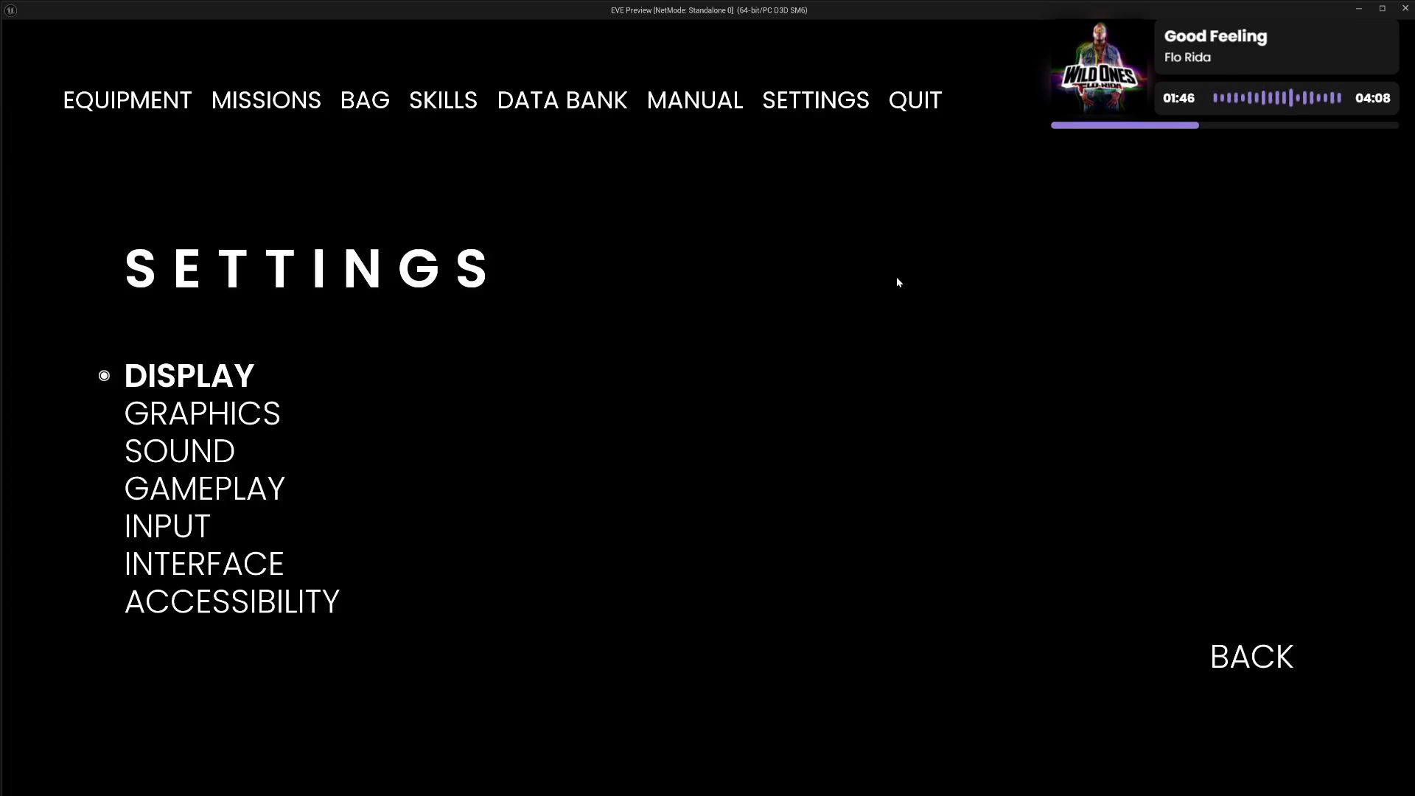
pyautogui.press('Escape')
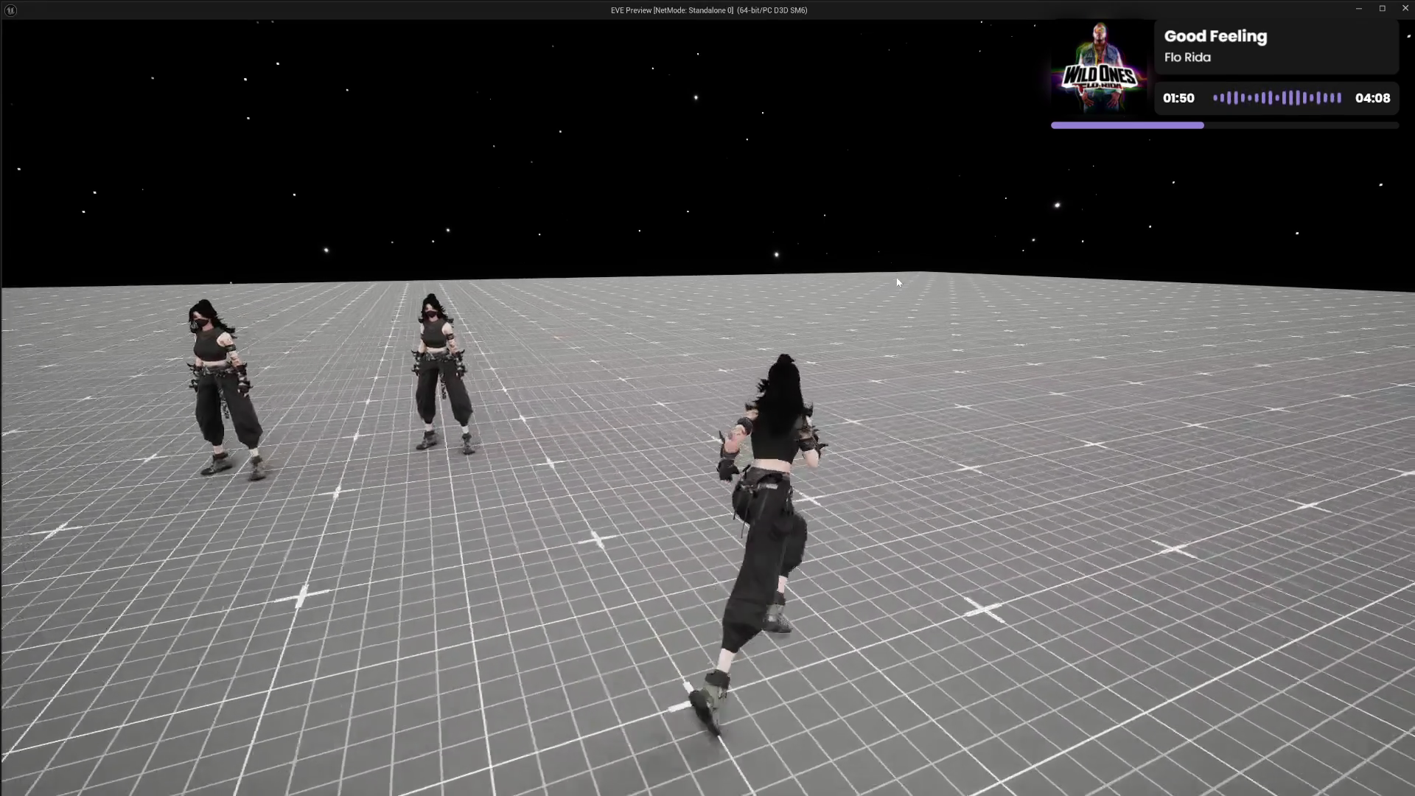
pyautogui.click(897, 282)
pyautogui.press('w')
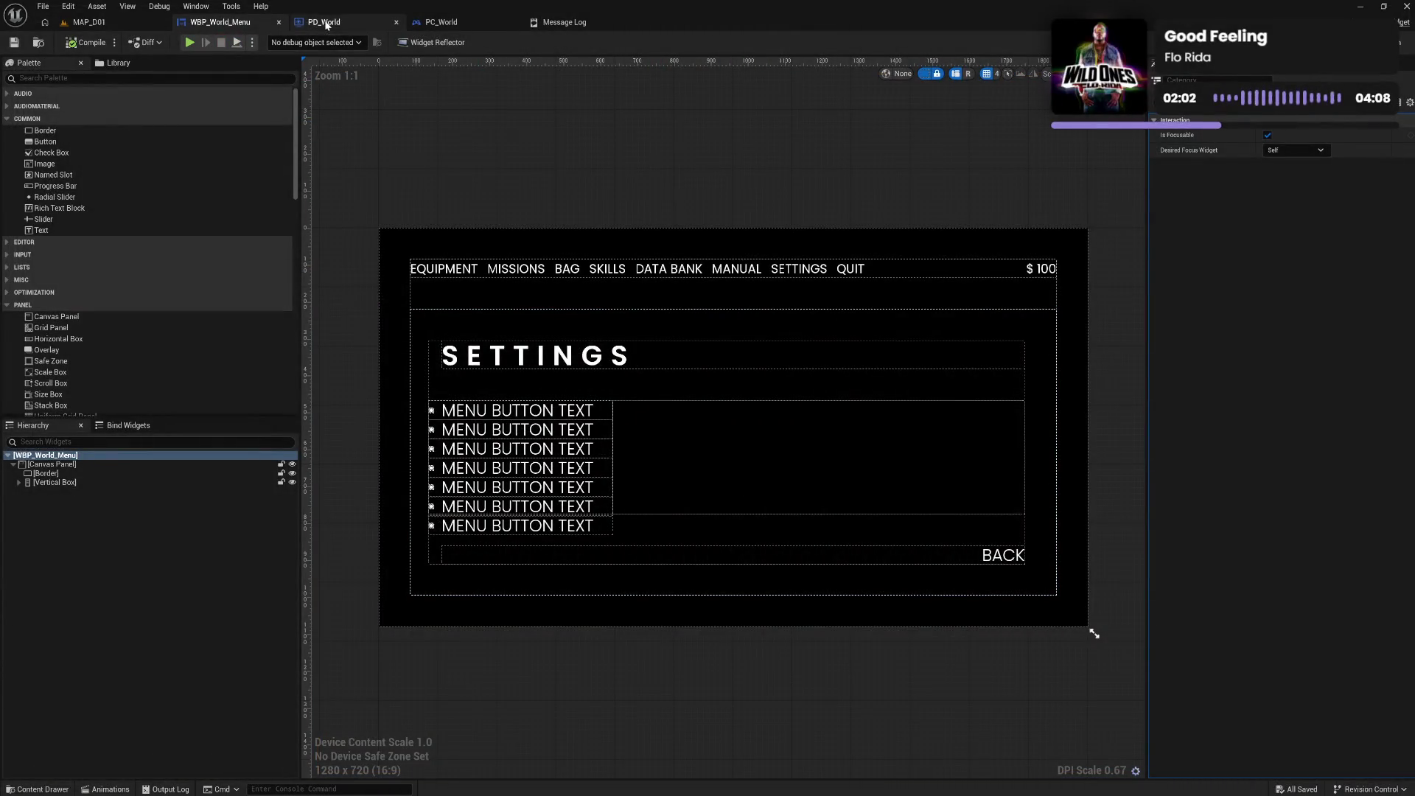
# Inspect both menu-toggle node chains in PD_World's event graph, then open MAP_D01's play-mode list
pyautogui.click(327, 23)
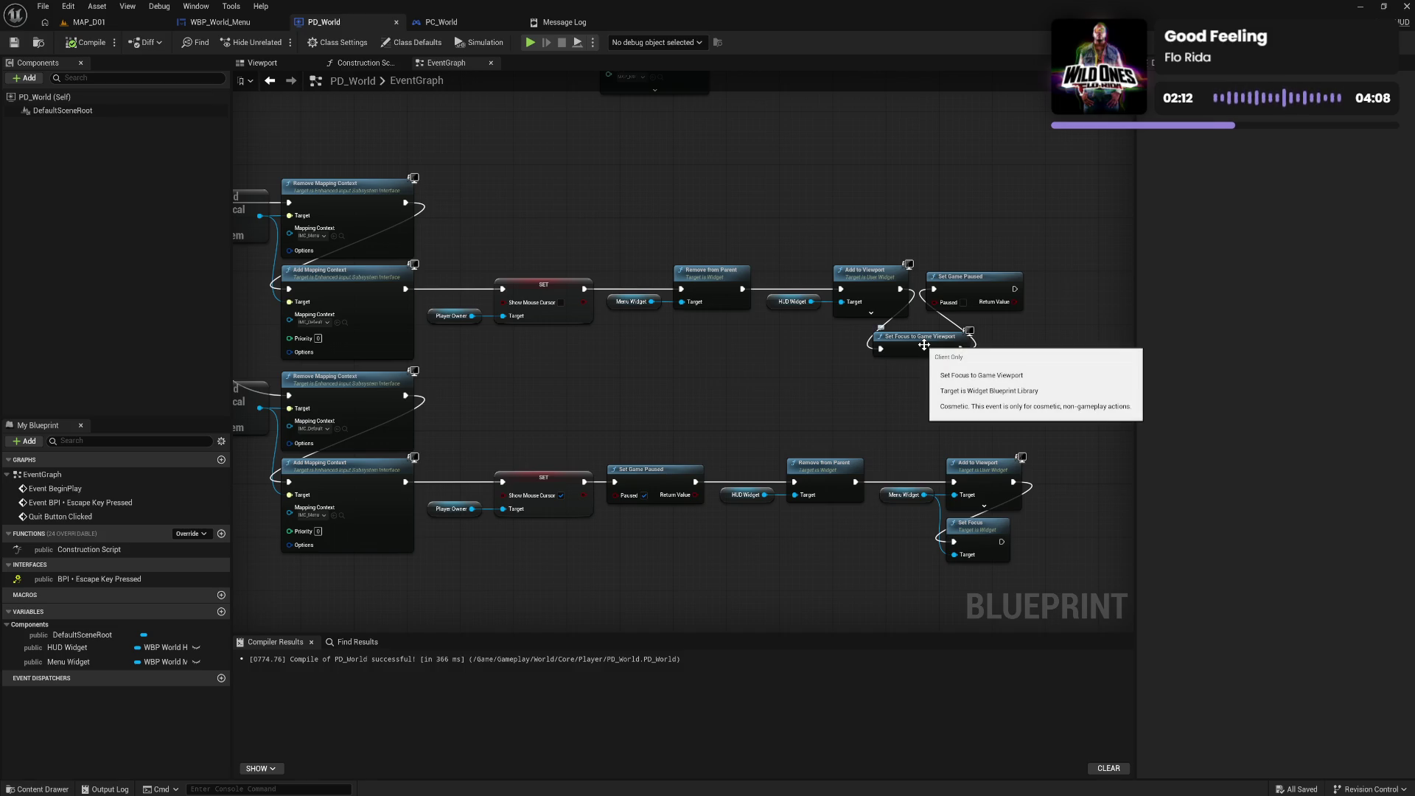
pyautogui.moveTo(915, 408); pyautogui.dragTo(900, 337)
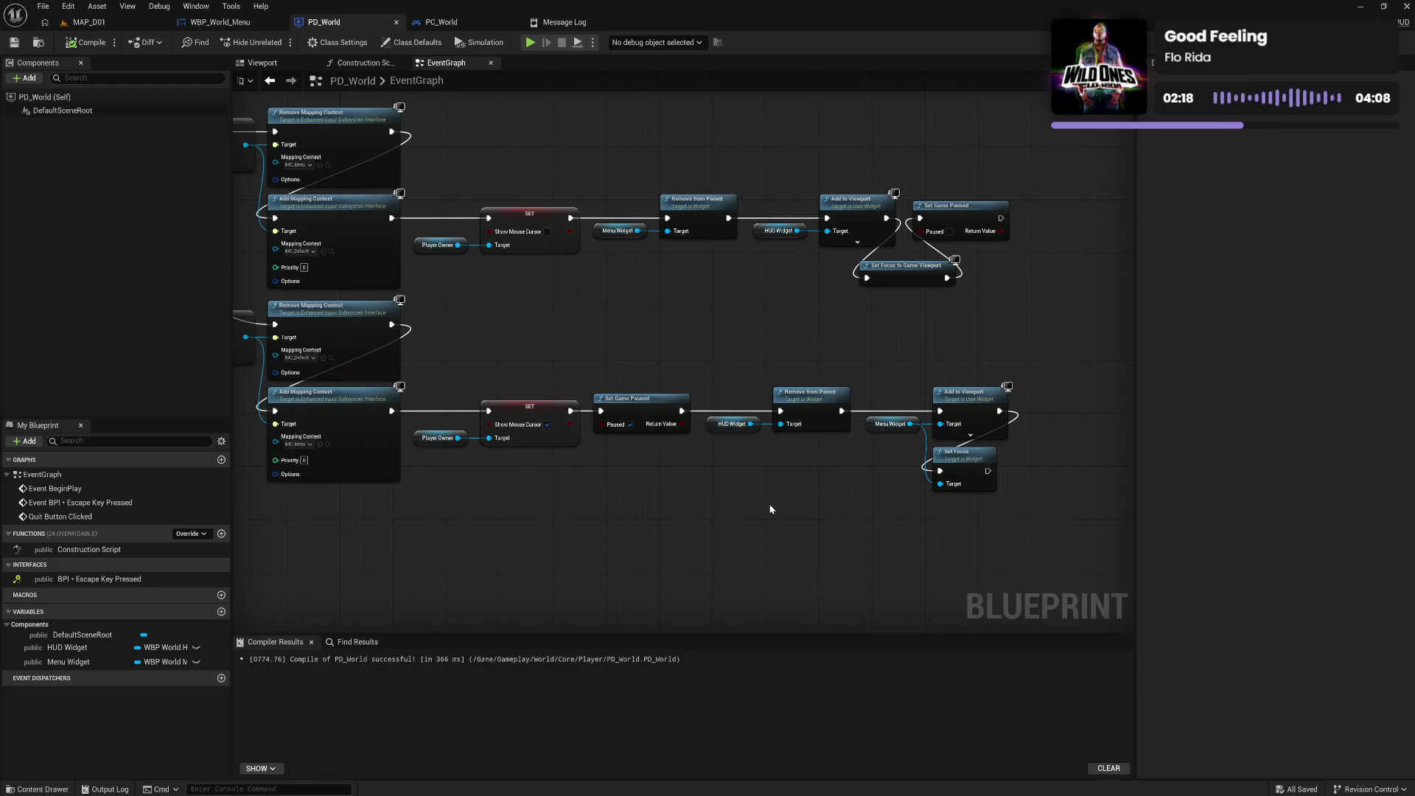
pyautogui.moveTo(770, 509)
pyautogui.mouseDown()
pyautogui.moveTo(852, 483)
pyautogui.moveTo(809, 478)
pyautogui.mouseUp()
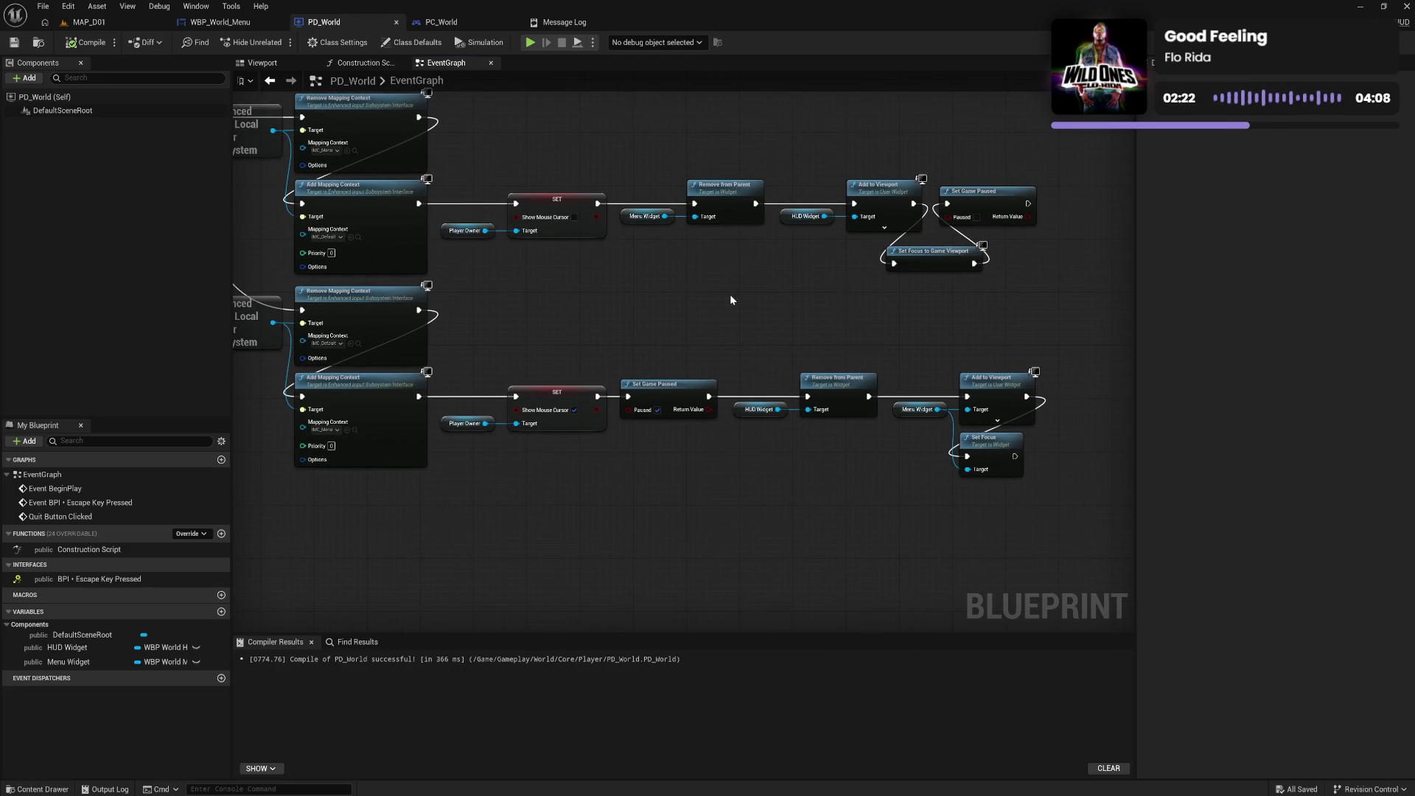
pyautogui.click(103, 22)
pyautogui.click(339, 42)
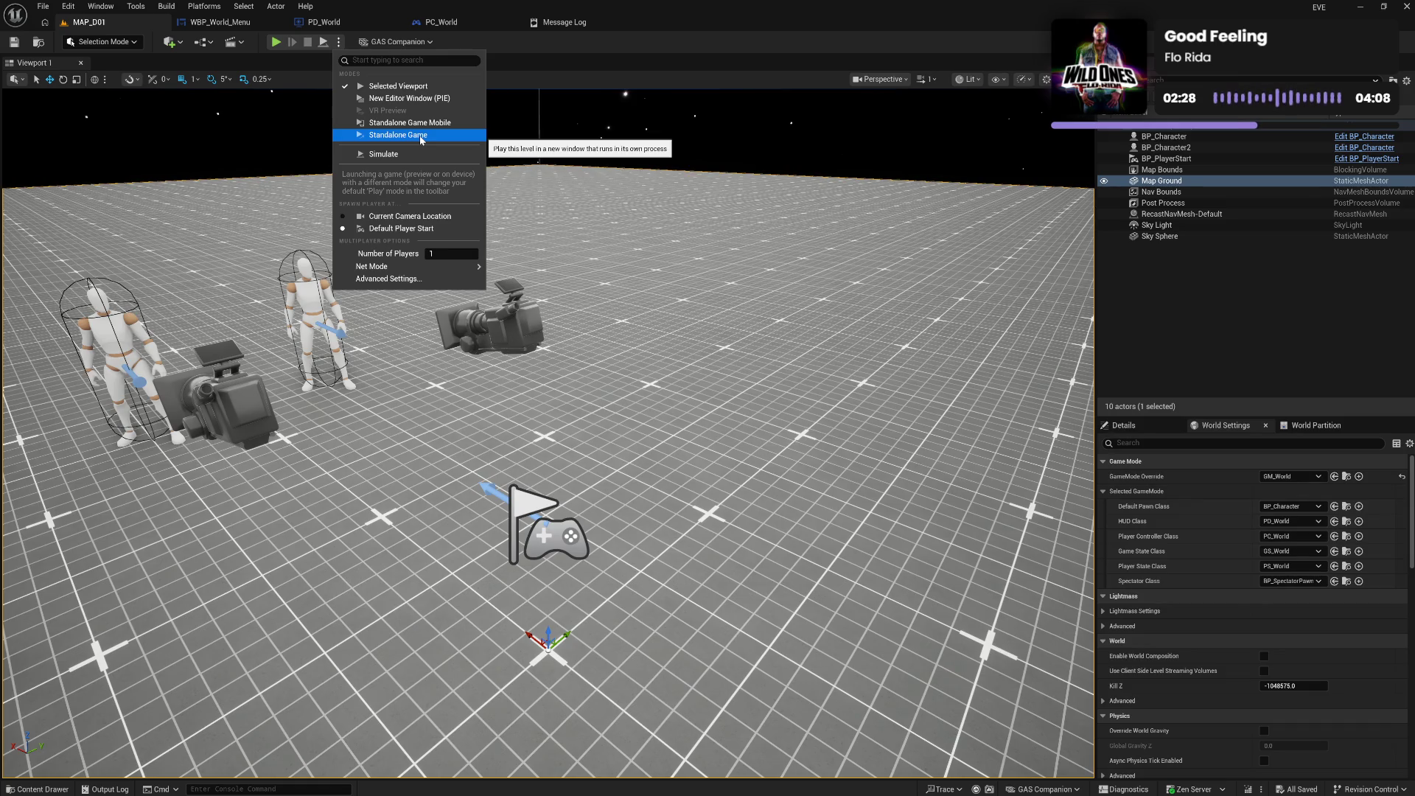
# Launch MAP_D01 as a Standalone Game in its own window
pyautogui.moveTo(443, 267)
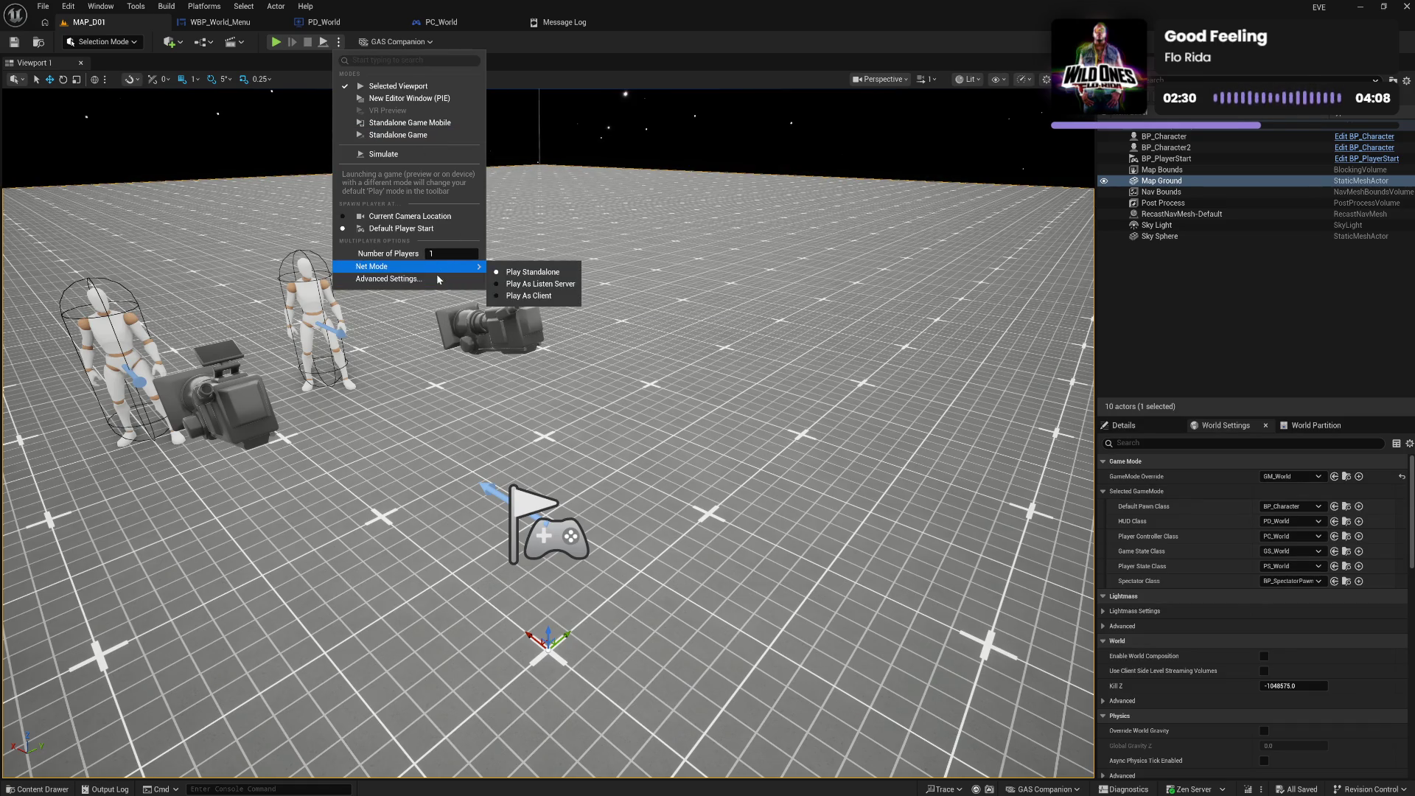
pyautogui.click(398, 135)
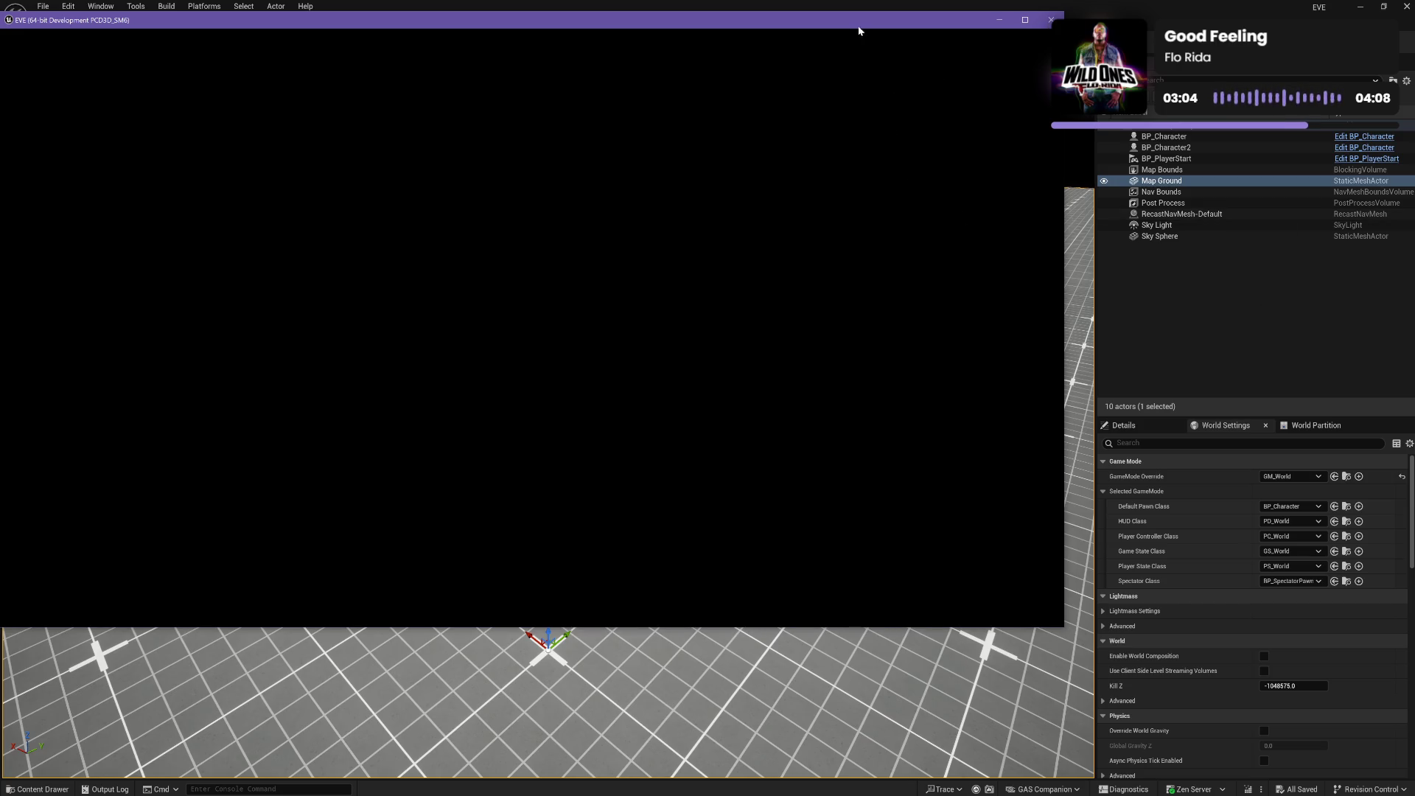
# Open and close the in-game Settings menu with Escape in the standalone game
pyautogui.moveTo(488, 787)
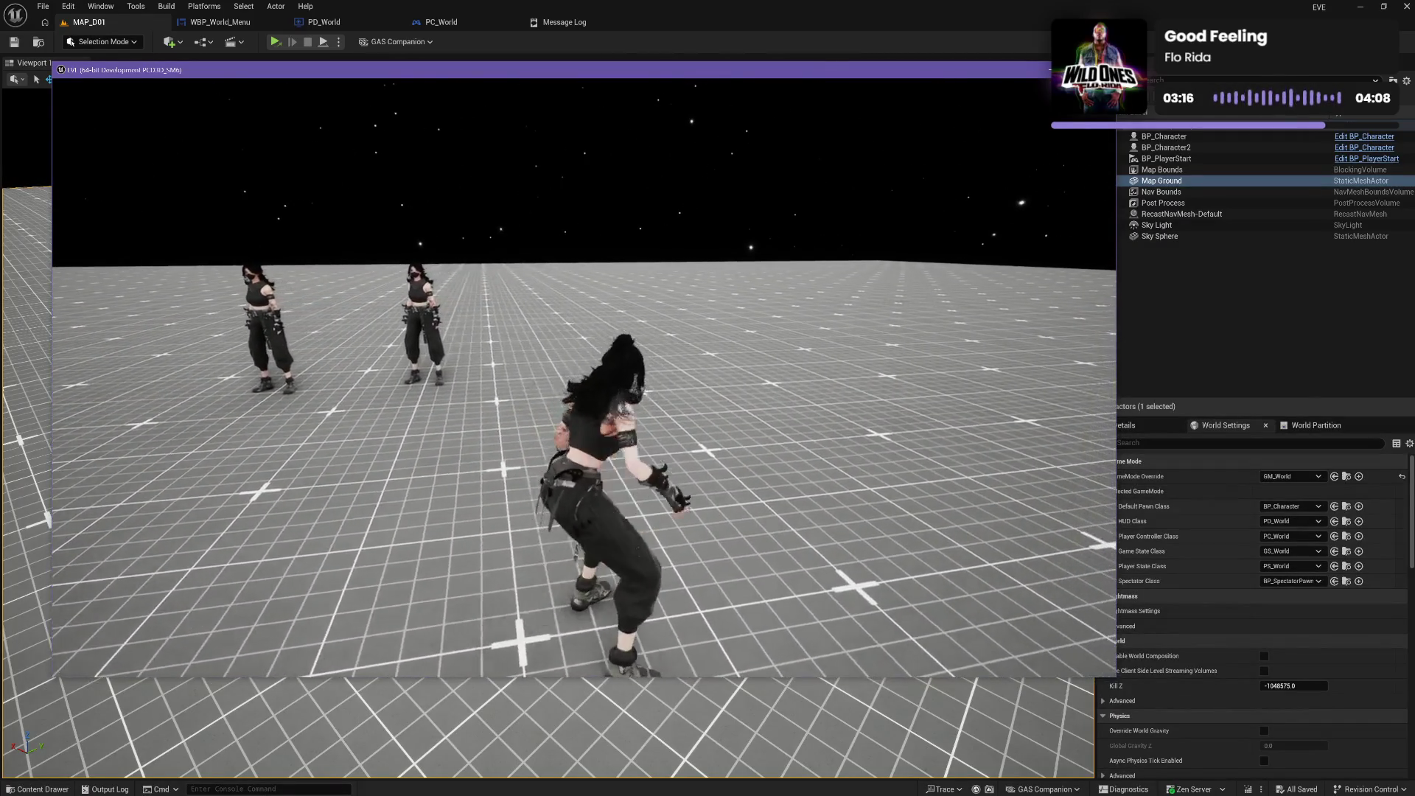
pyautogui.press('Escape')
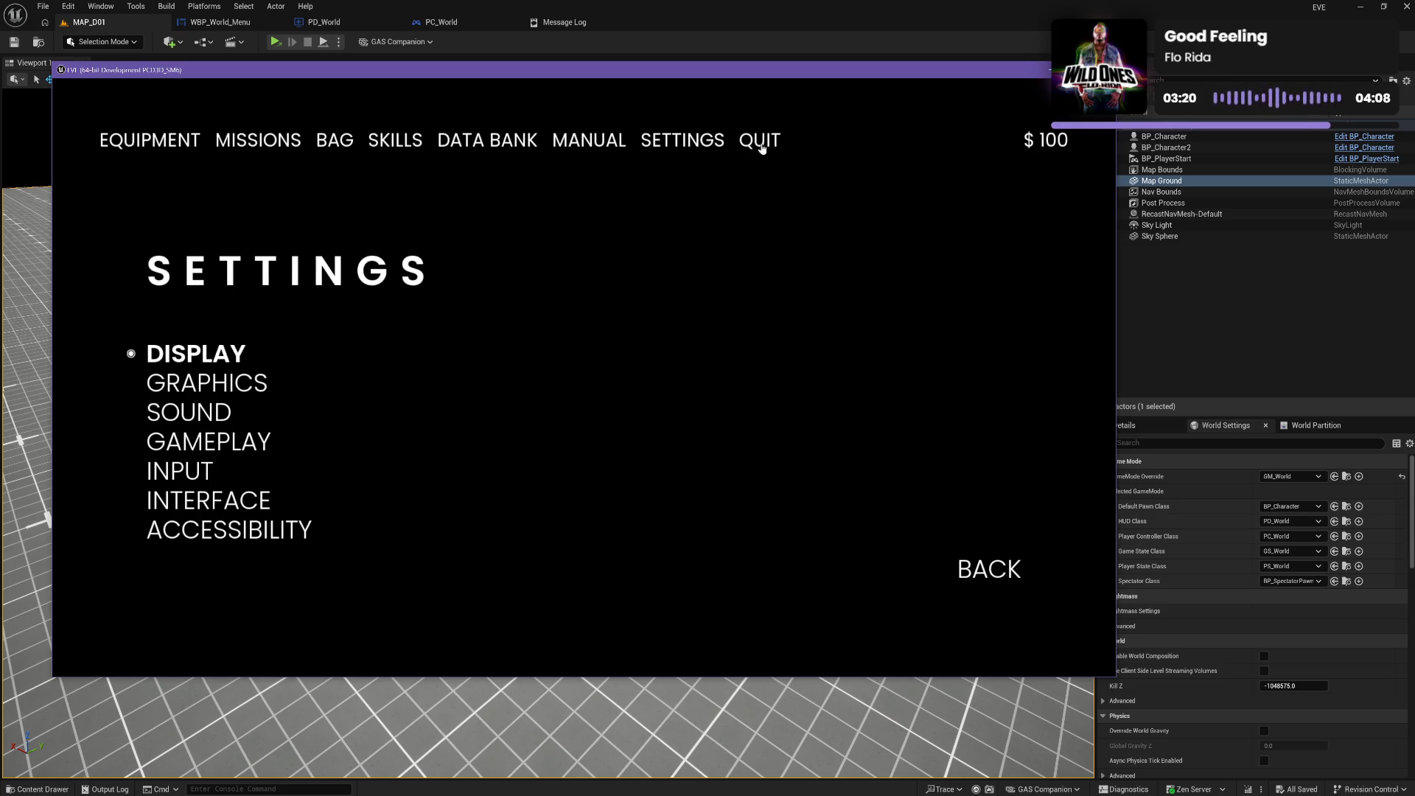
pyautogui.press('Escape')
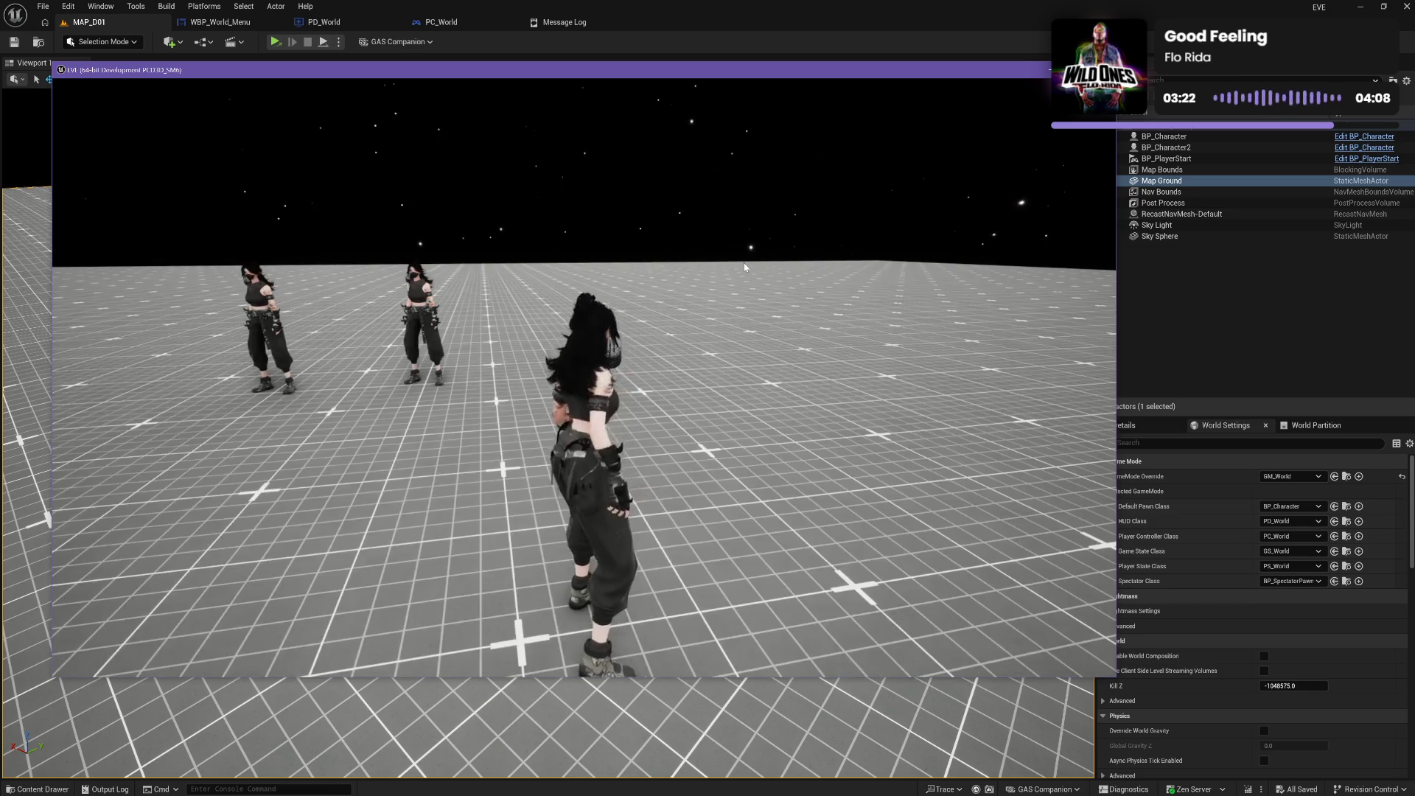
# Walk the character with W and A, then reopen the menu and QUIT the game
pyautogui.press('w')
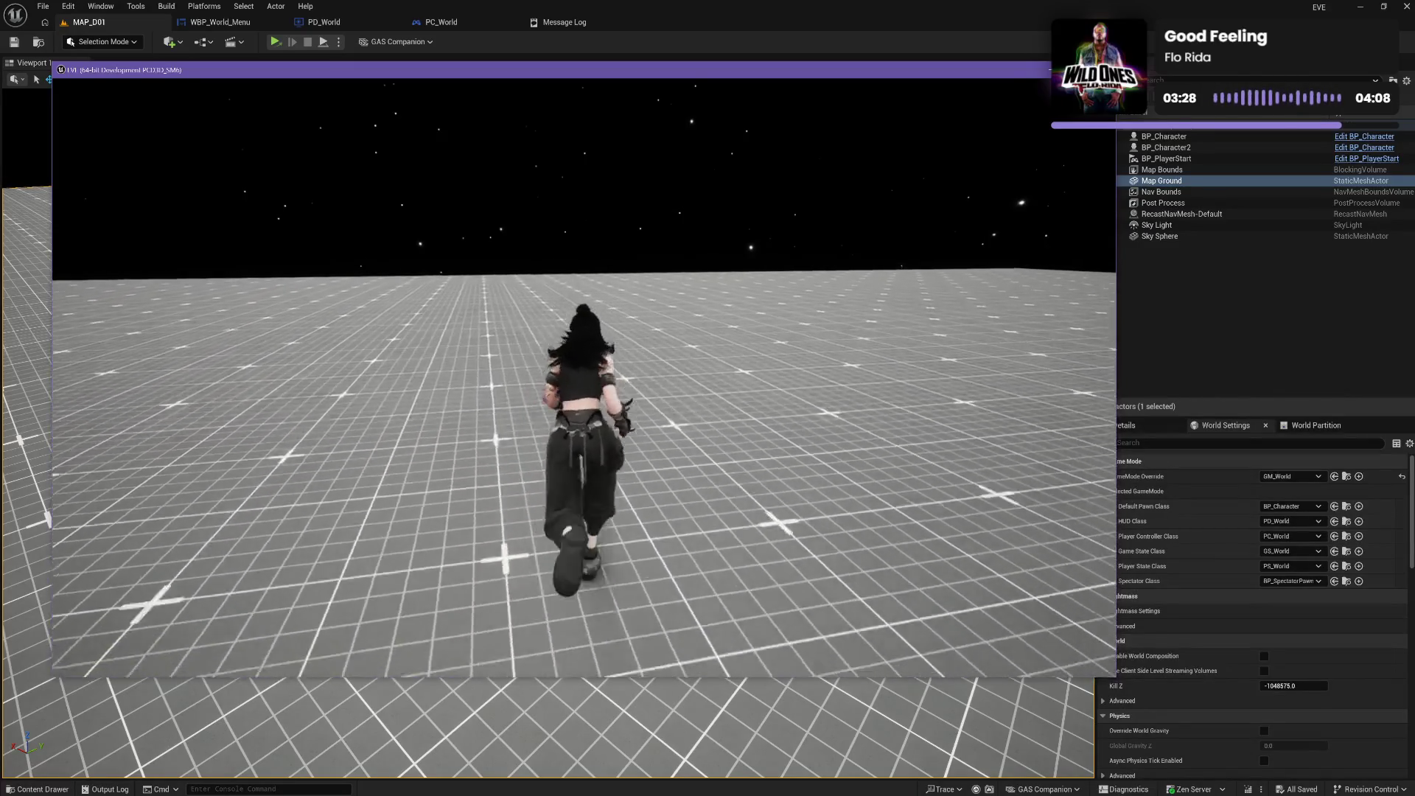
pyautogui.press('a')
pyautogui.press('w')
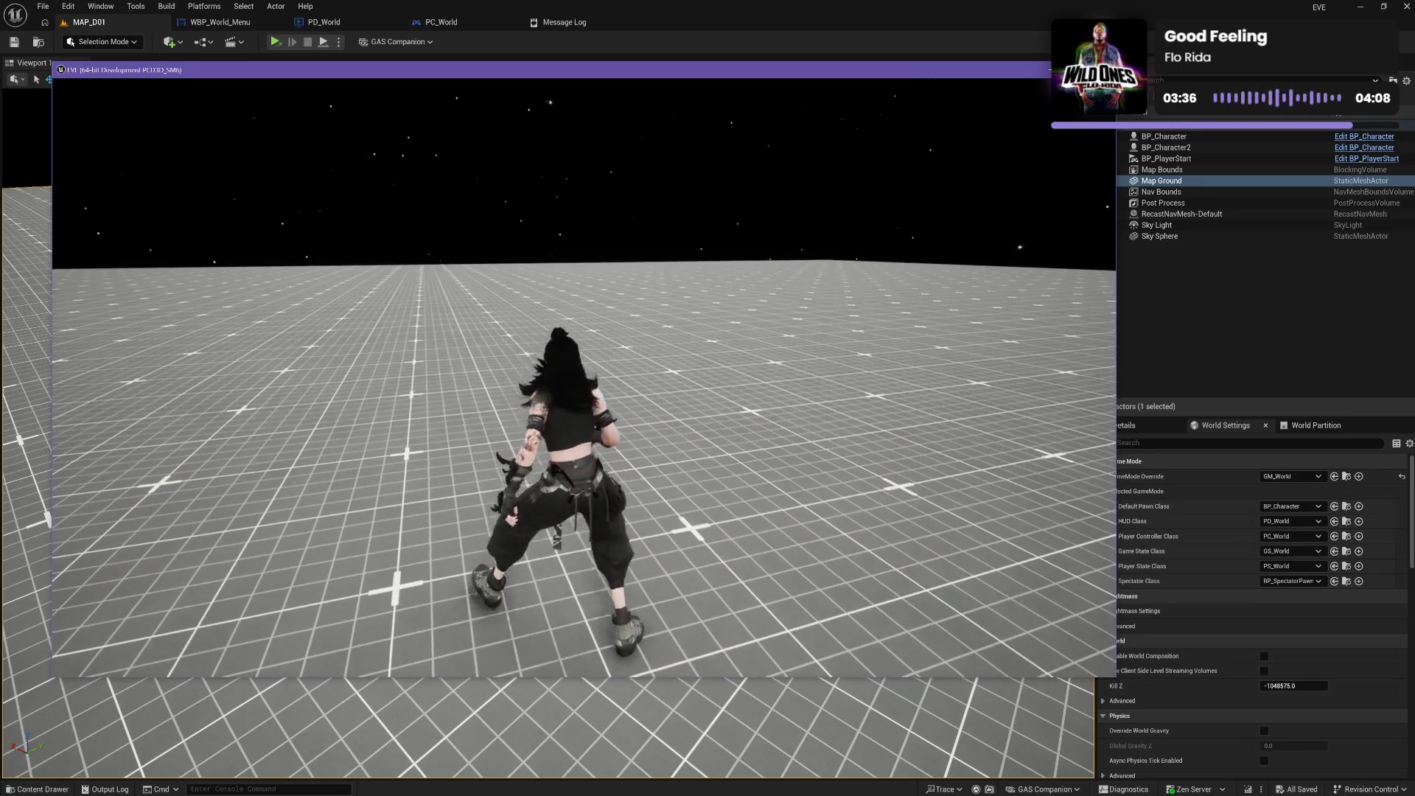
pyautogui.press('Escape')
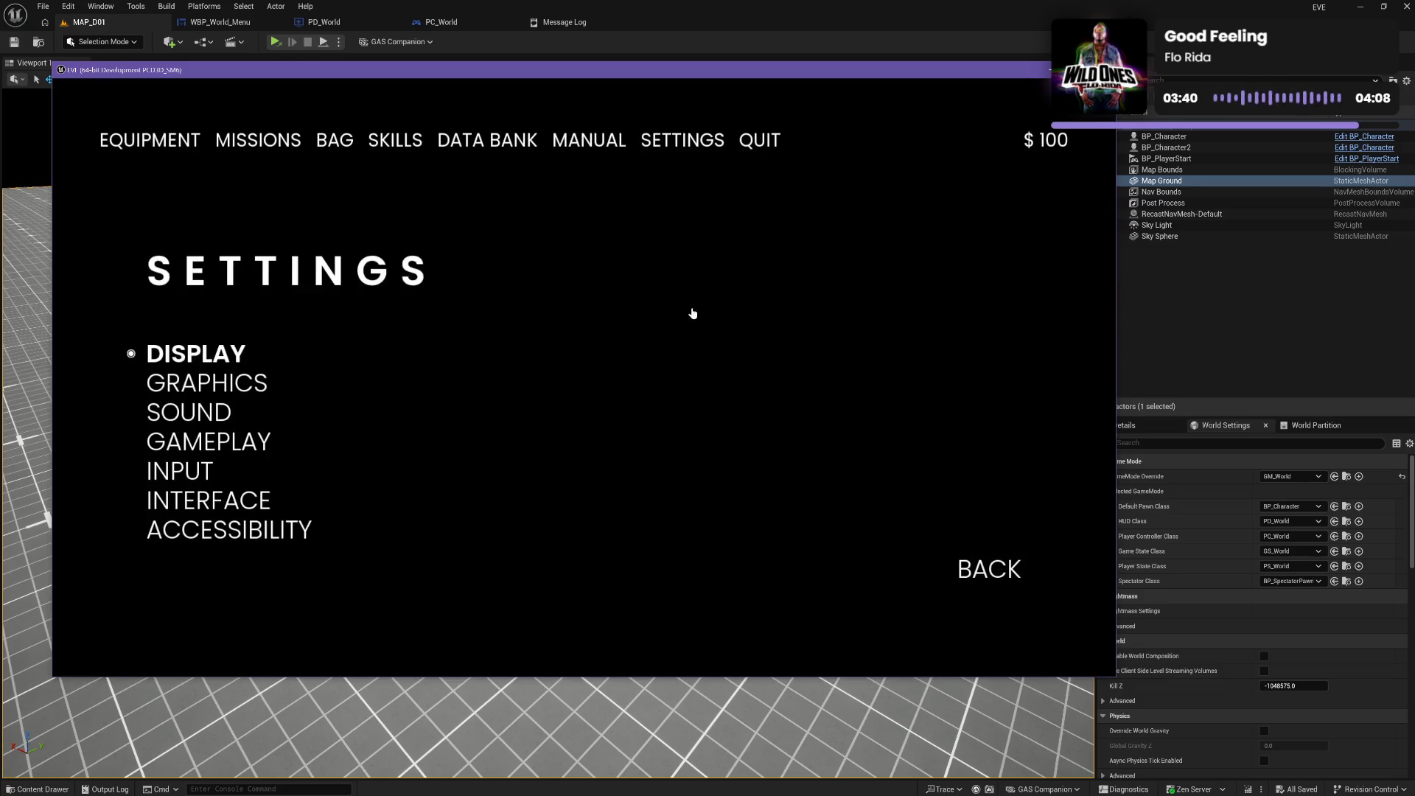
pyautogui.click(758, 141)
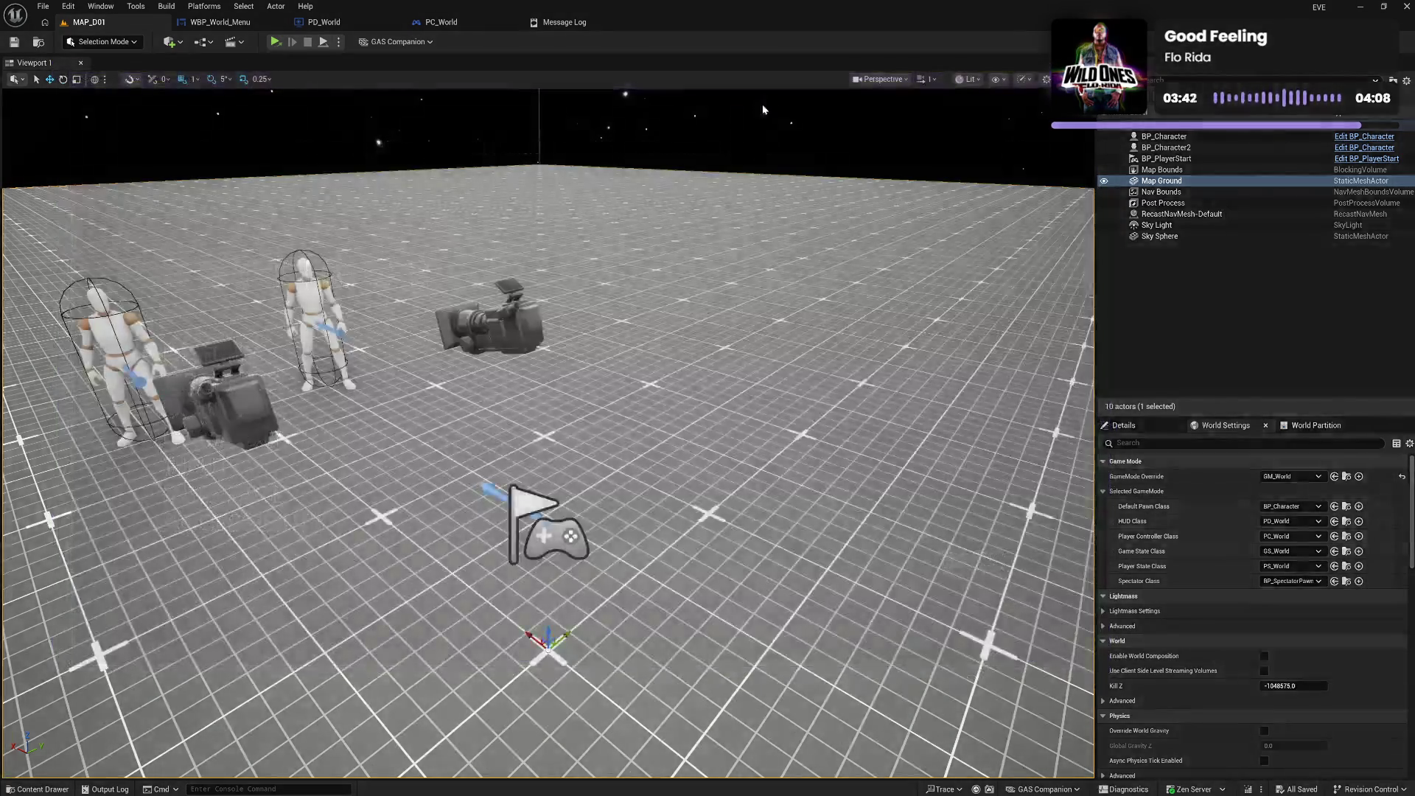
# Dismiss the crash report, play in a New Editor Window, and quit back out via the pause menu
pyautogui.click(561, 552)
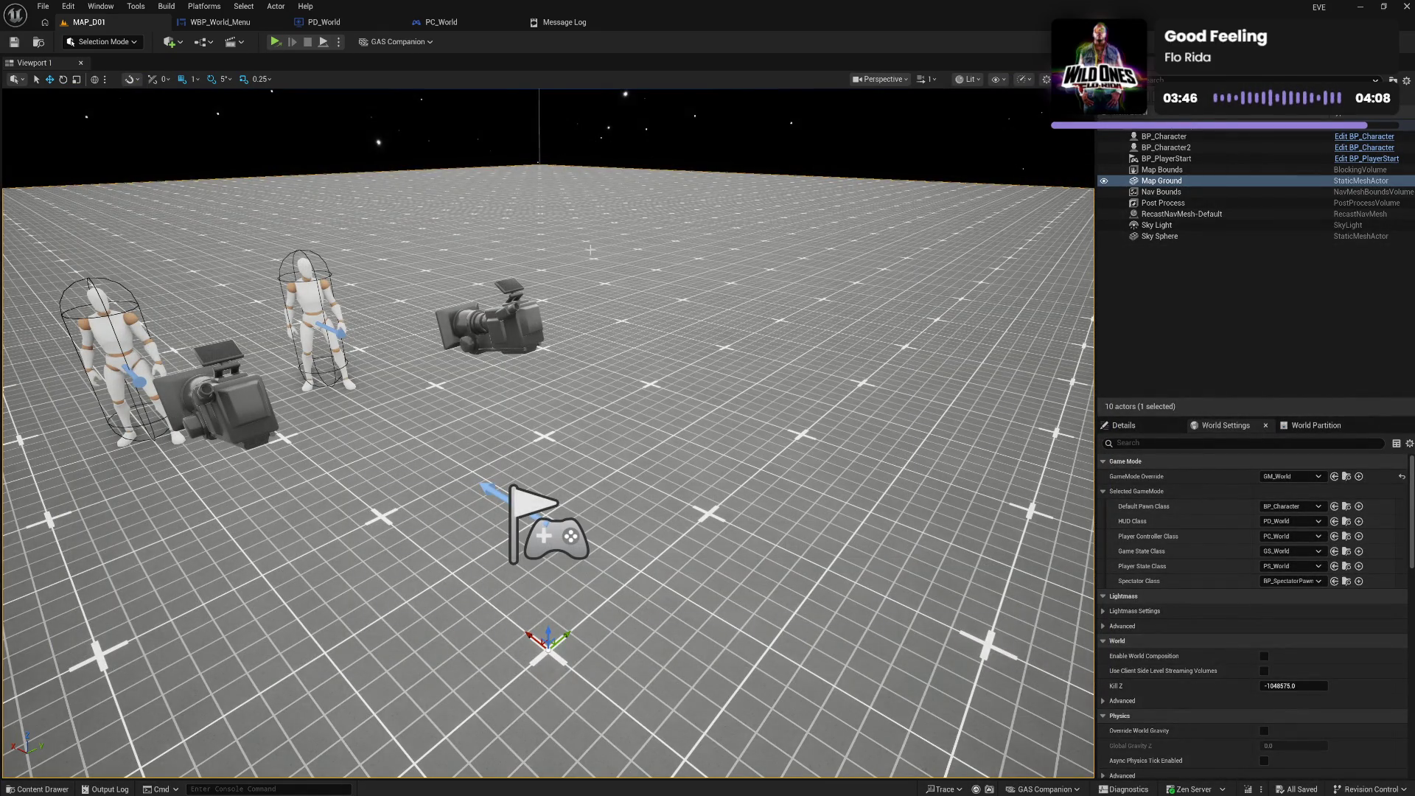
pyautogui.click(339, 43)
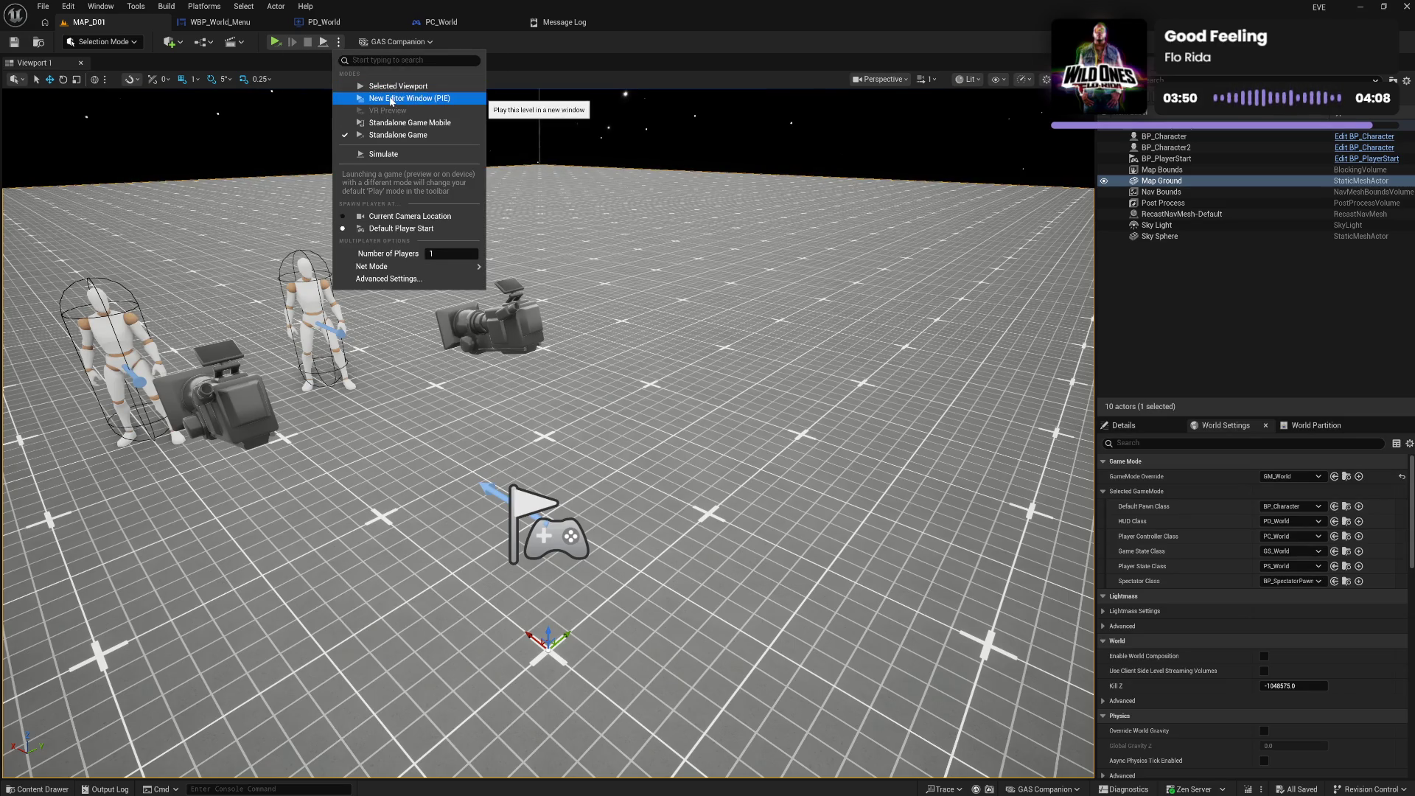
pyautogui.click(391, 99)
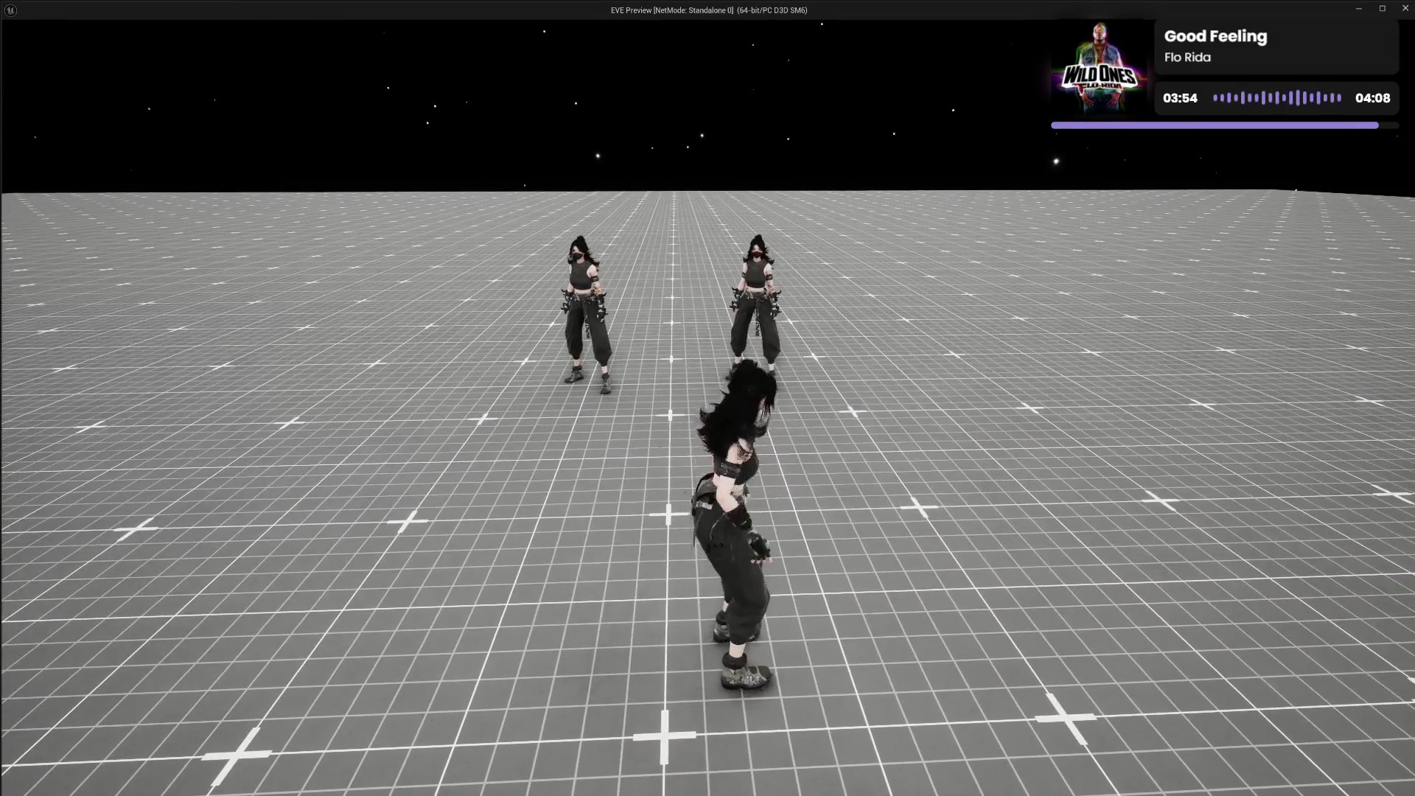
pyautogui.press('Escape')
pyautogui.click(930, 107)
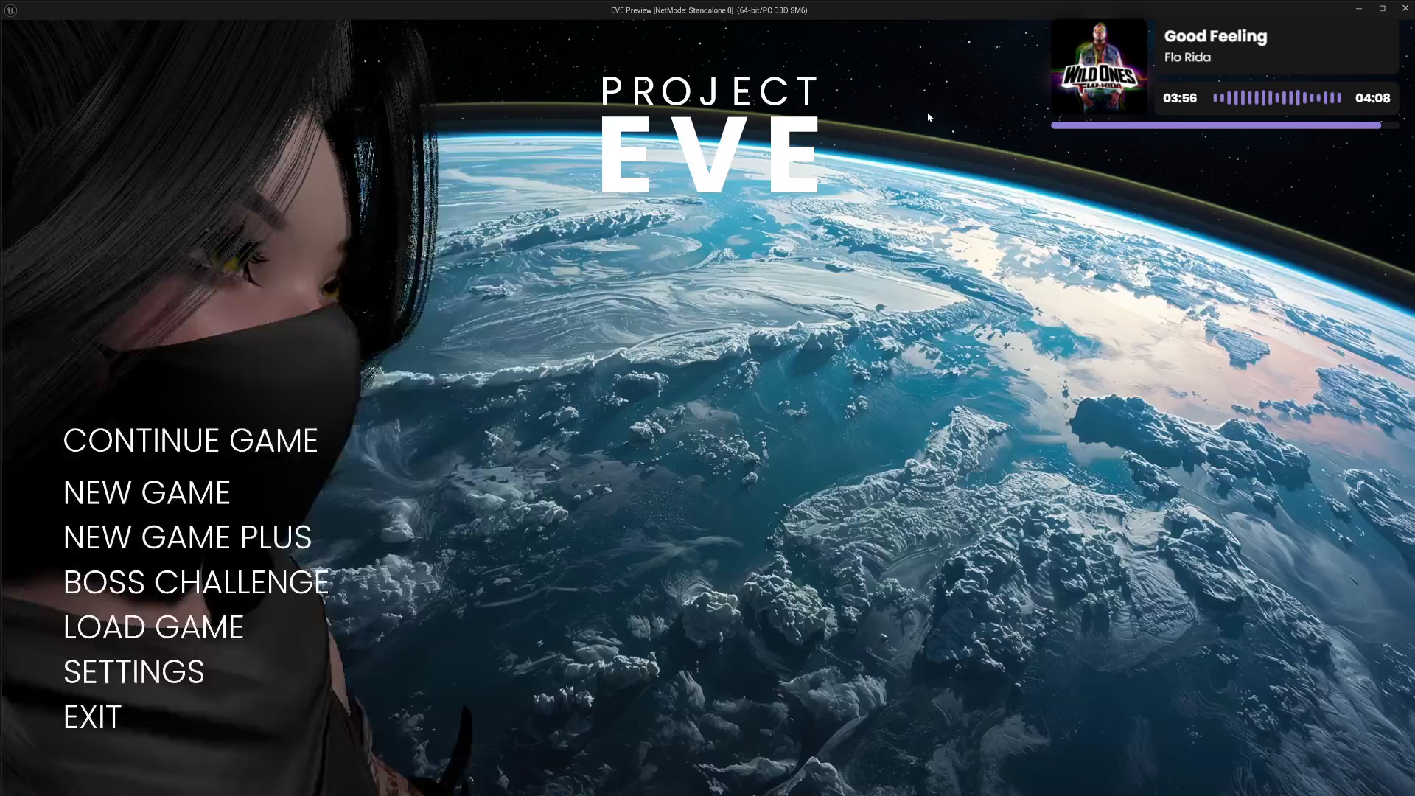
pyautogui.click(177, 693)
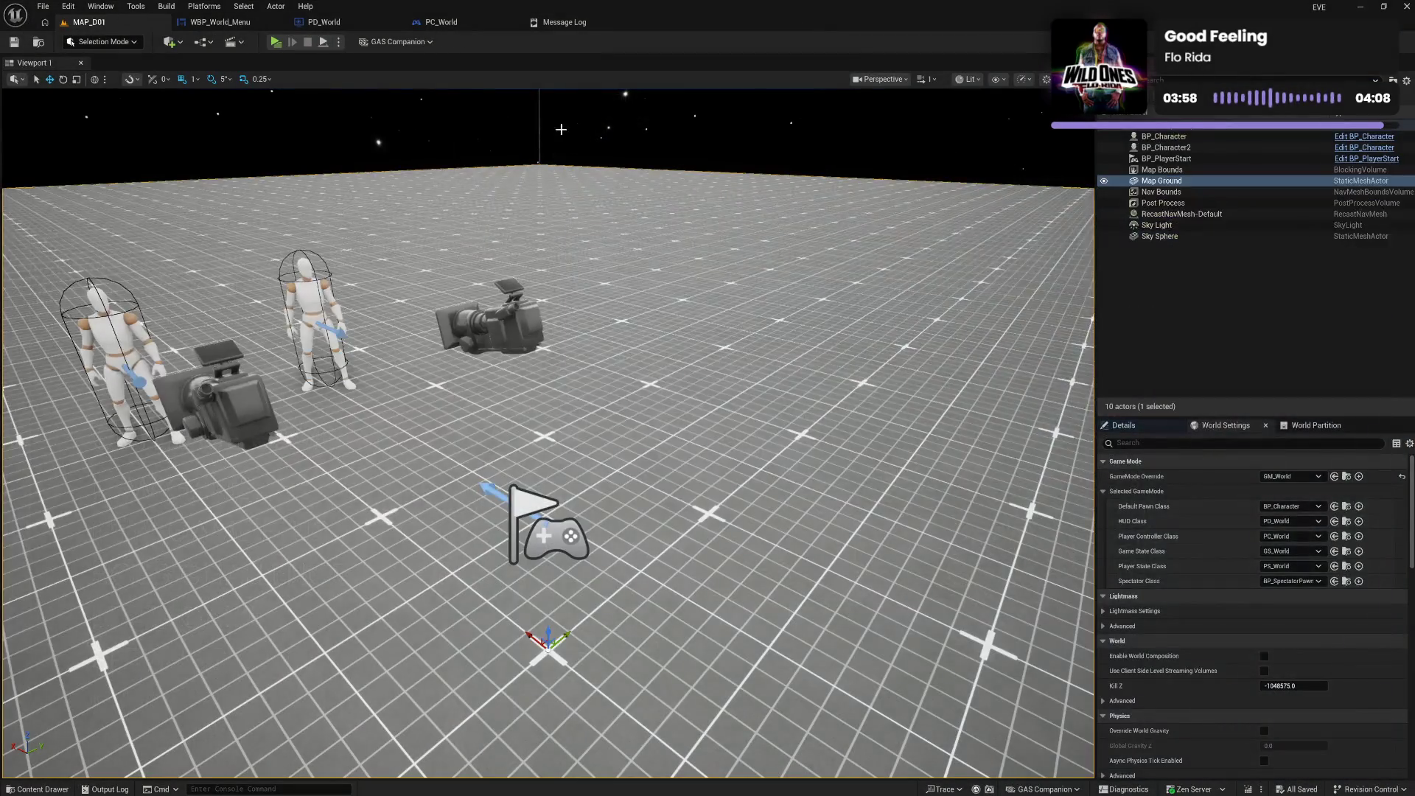
# Play in the selected viewport, stop the session, and fly the camera toward the characters
pyautogui.click(338, 42)
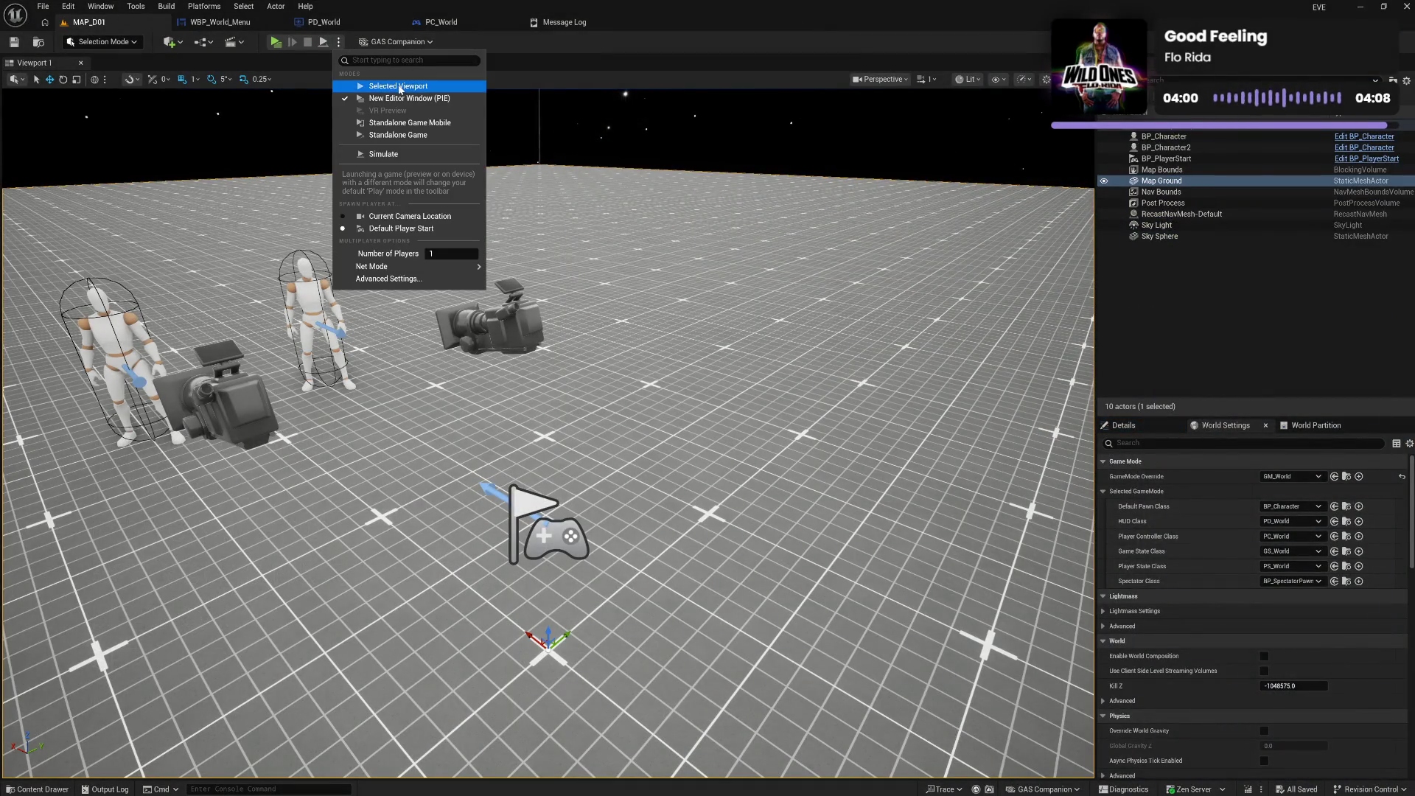
pyautogui.click(398, 86)
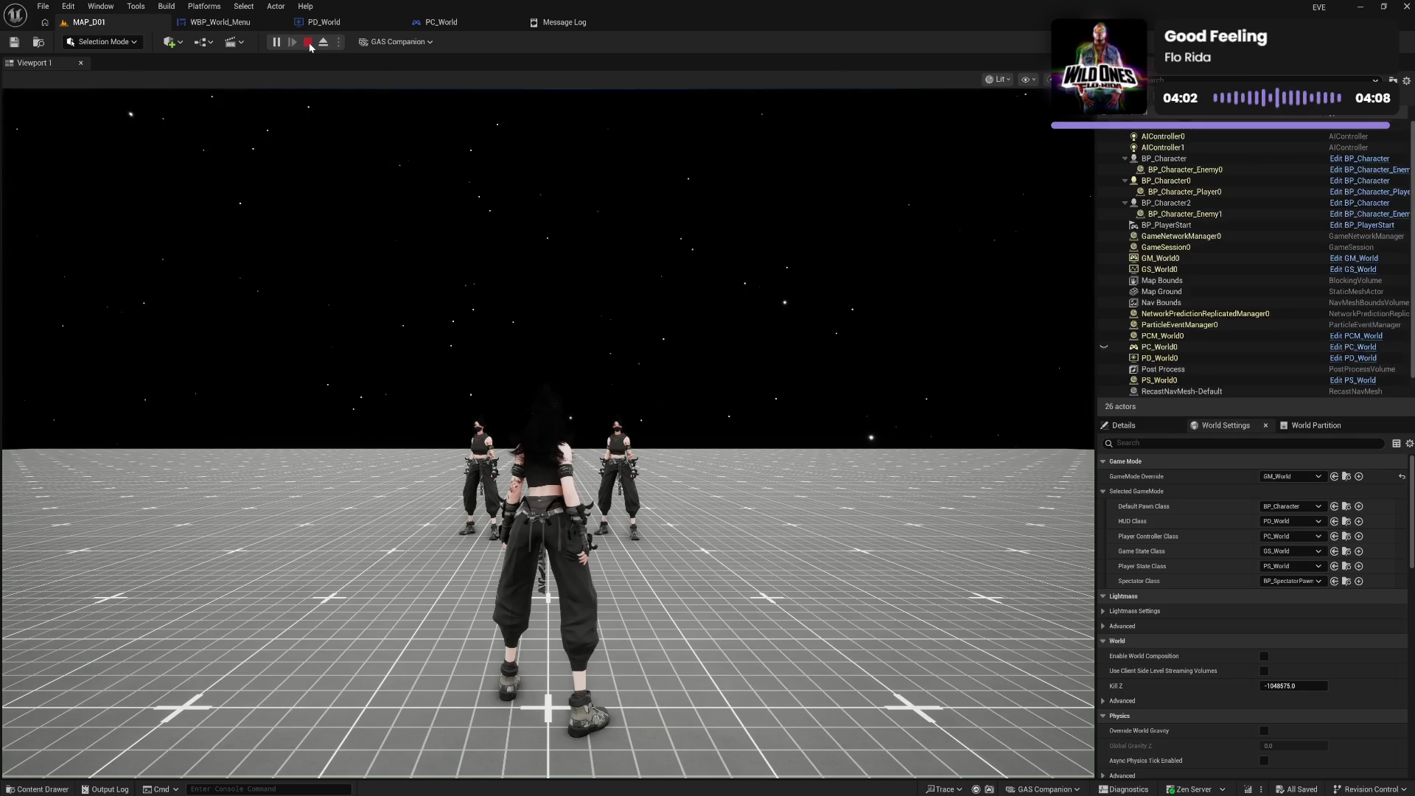
pyautogui.click(308, 43)
pyautogui.moveTo(521, 300); pyautogui.dragTo(671, 372)
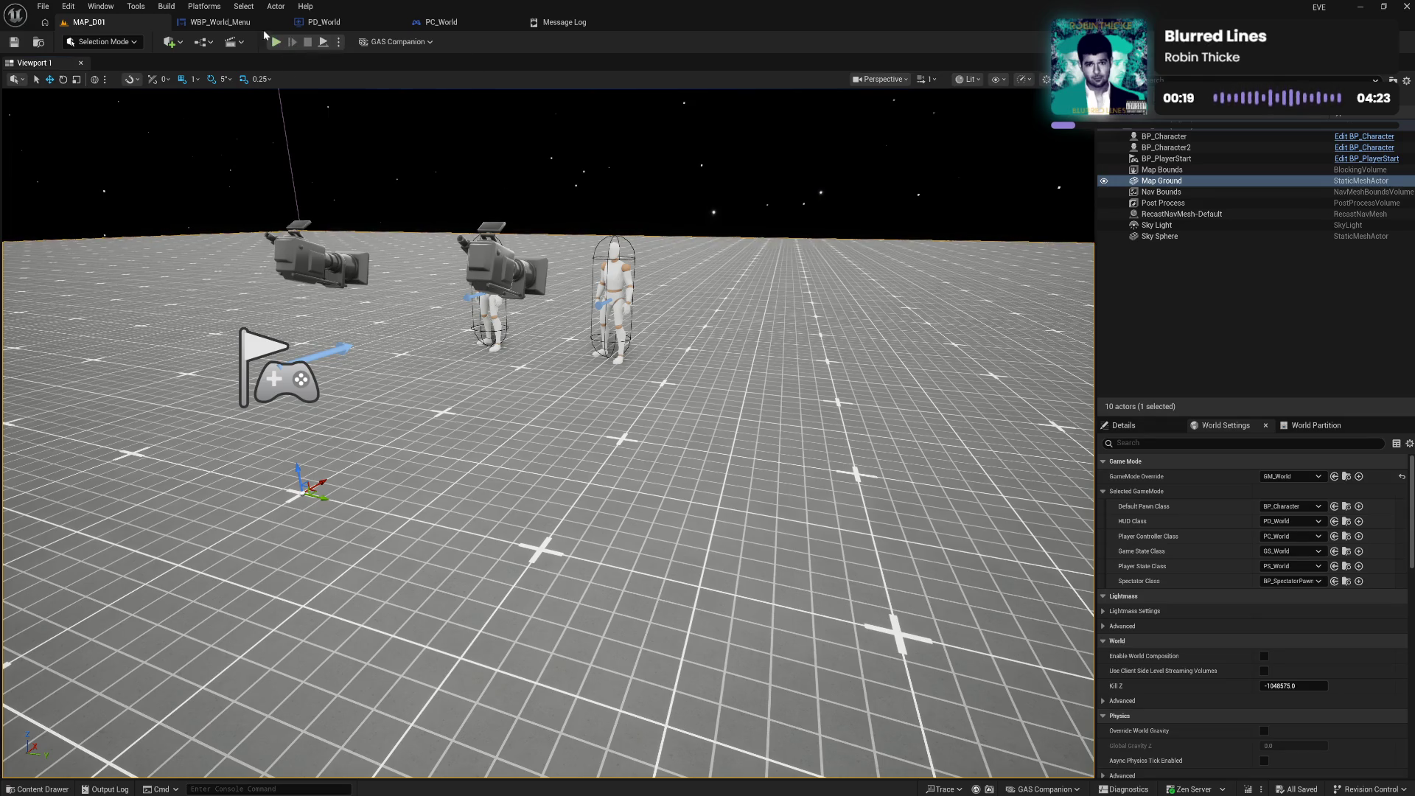
pyautogui.click(324, 22)
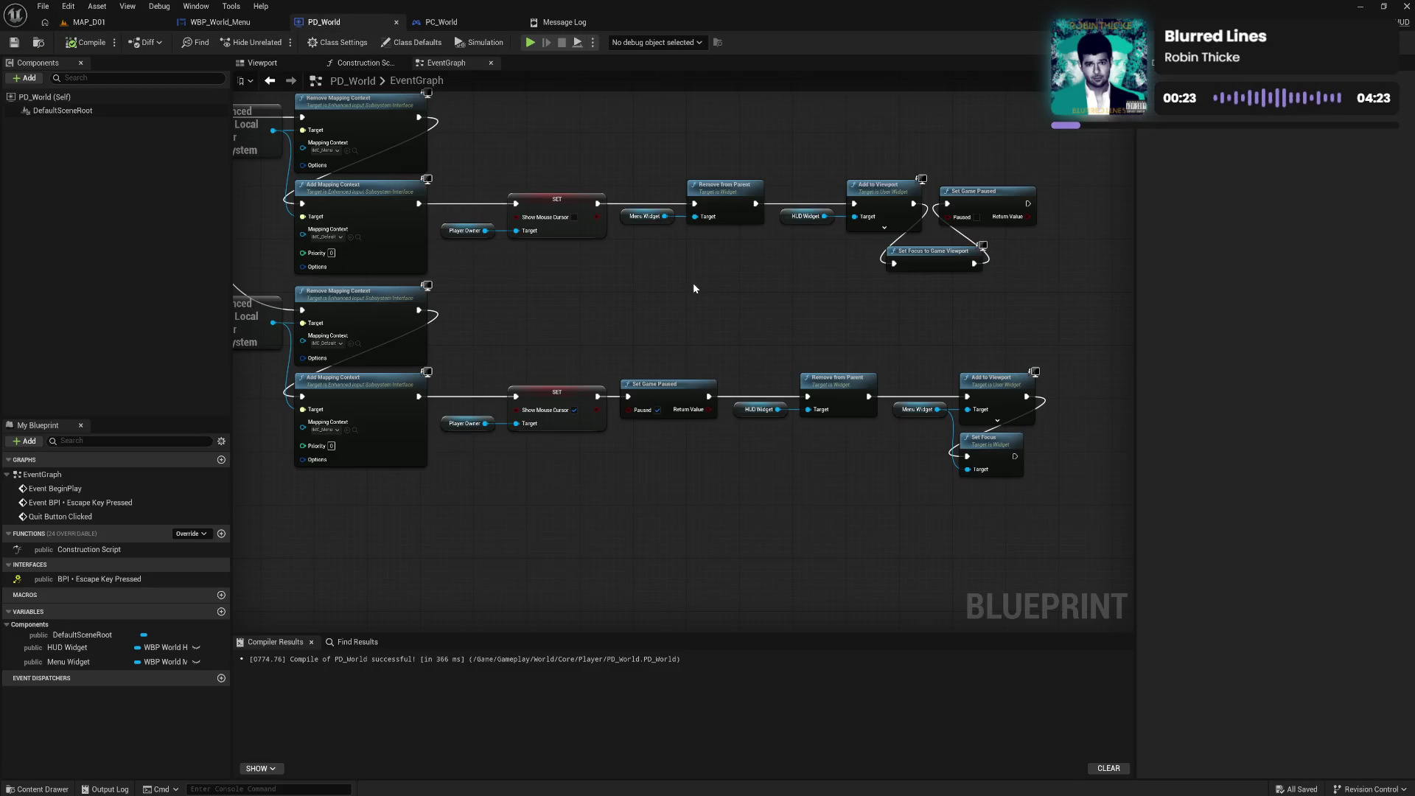
# Add Set Input Mode Game Only after Set Game Paused, with Player Owner as its Player Controller
pyautogui.rightClick(719, 289)
pyautogui.write('input mode')
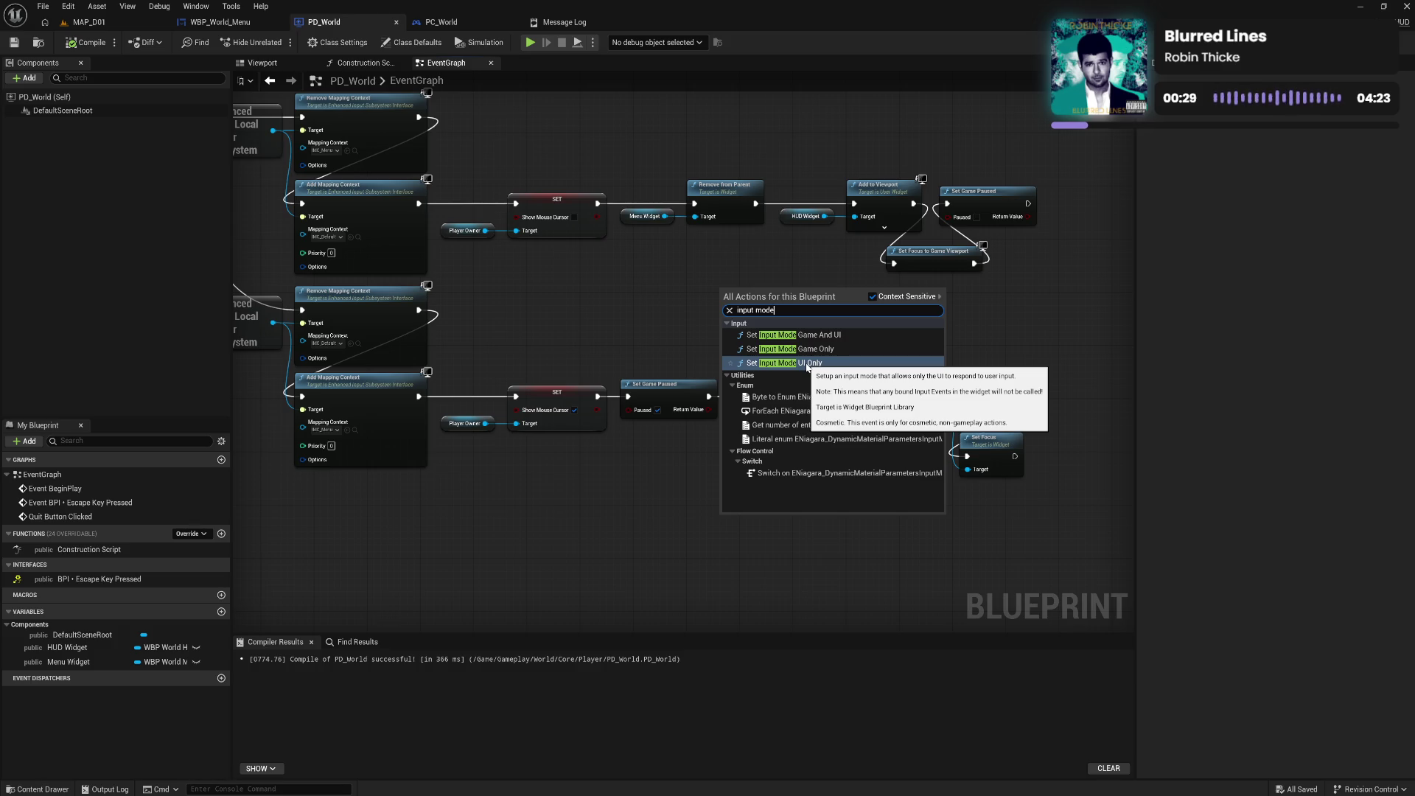
pyautogui.click(793, 349)
pyautogui.moveTo(767, 312); pyautogui.dragTo(1026, 305)
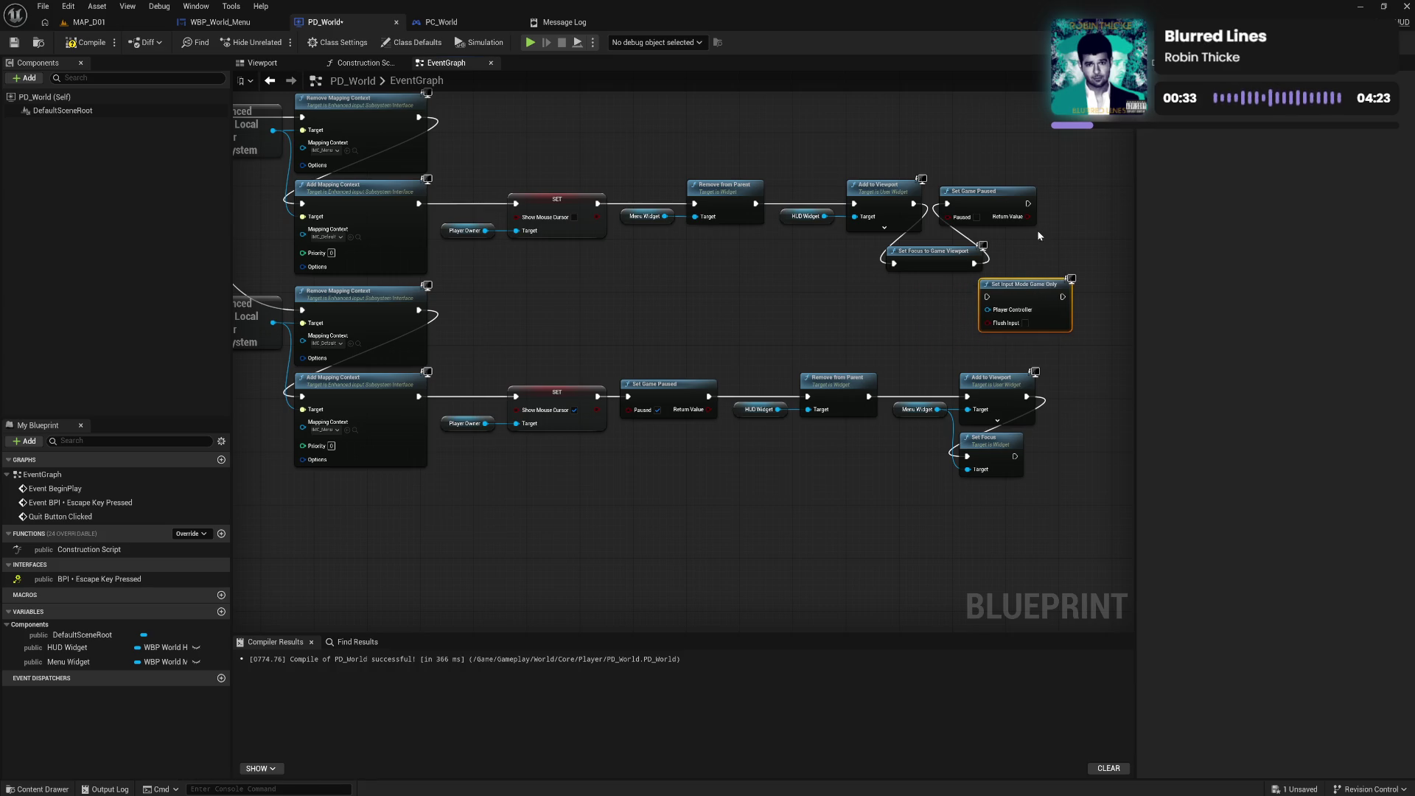
pyautogui.moveTo(1029, 204)
pyautogui.mouseDown()
pyautogui.moveTo(1046, 221)
pyautogui.moveTo(987, 297)
pyautogui.mouseUp()
pyautogui.moveTo(486, 231)
pyautogui.mouseDown()
pyautogui.moveTo(688, 285)
pyautogui.moveTo(988, 310)
pyautogui.mouseUp()
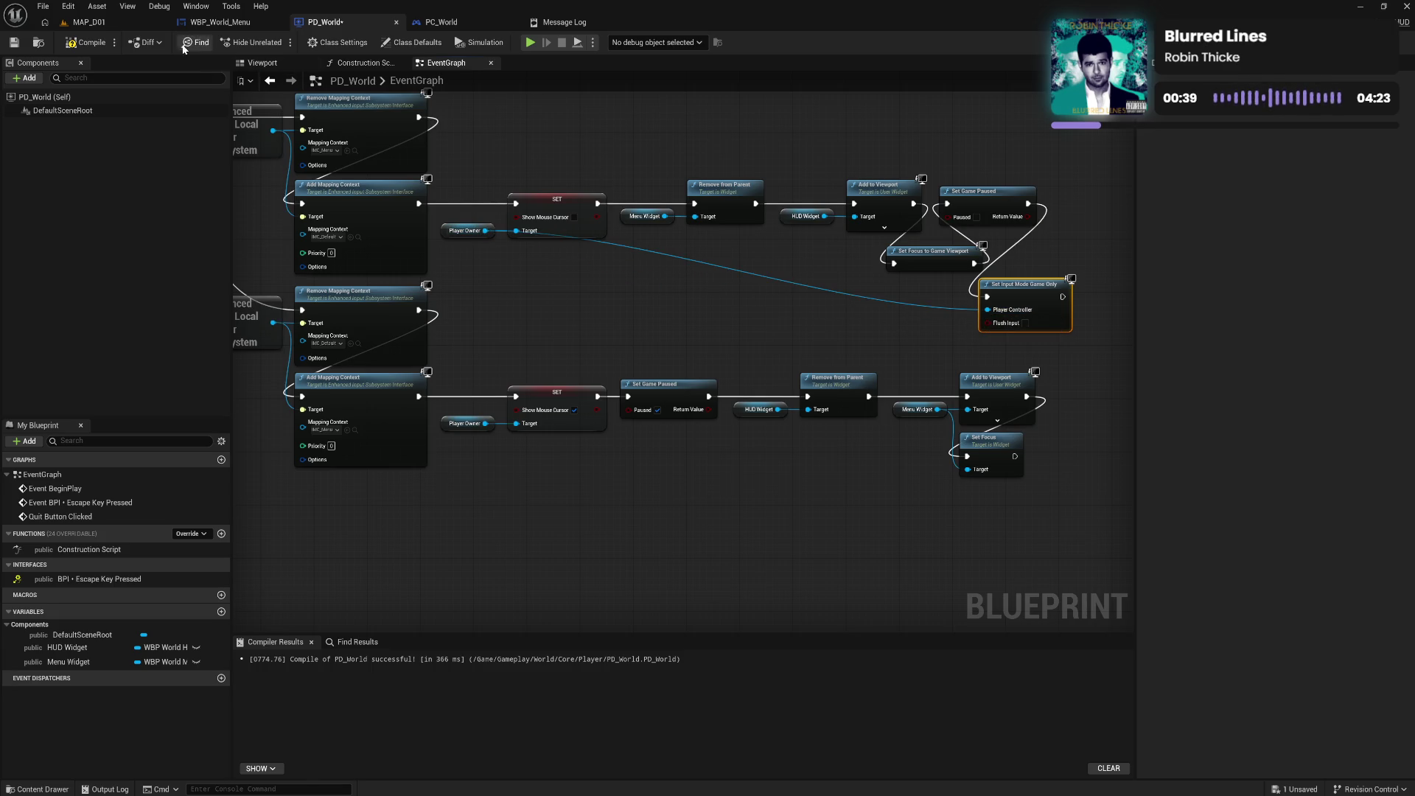
# Compile PD_World and start a play test of MAP_D01
pyautogui.click(90, 43)
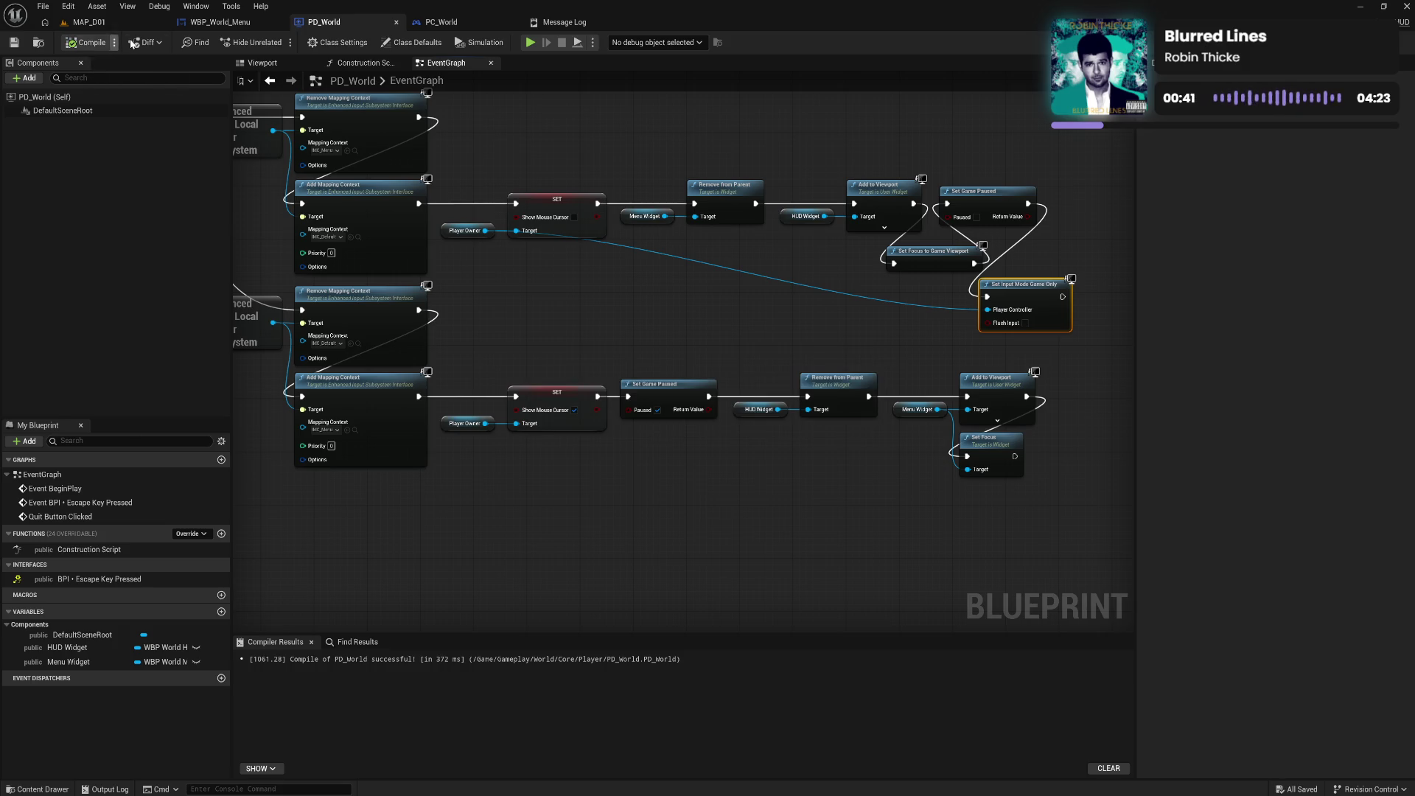
pyautogui.click(89, 22)
pyautogui.click(275, 42)
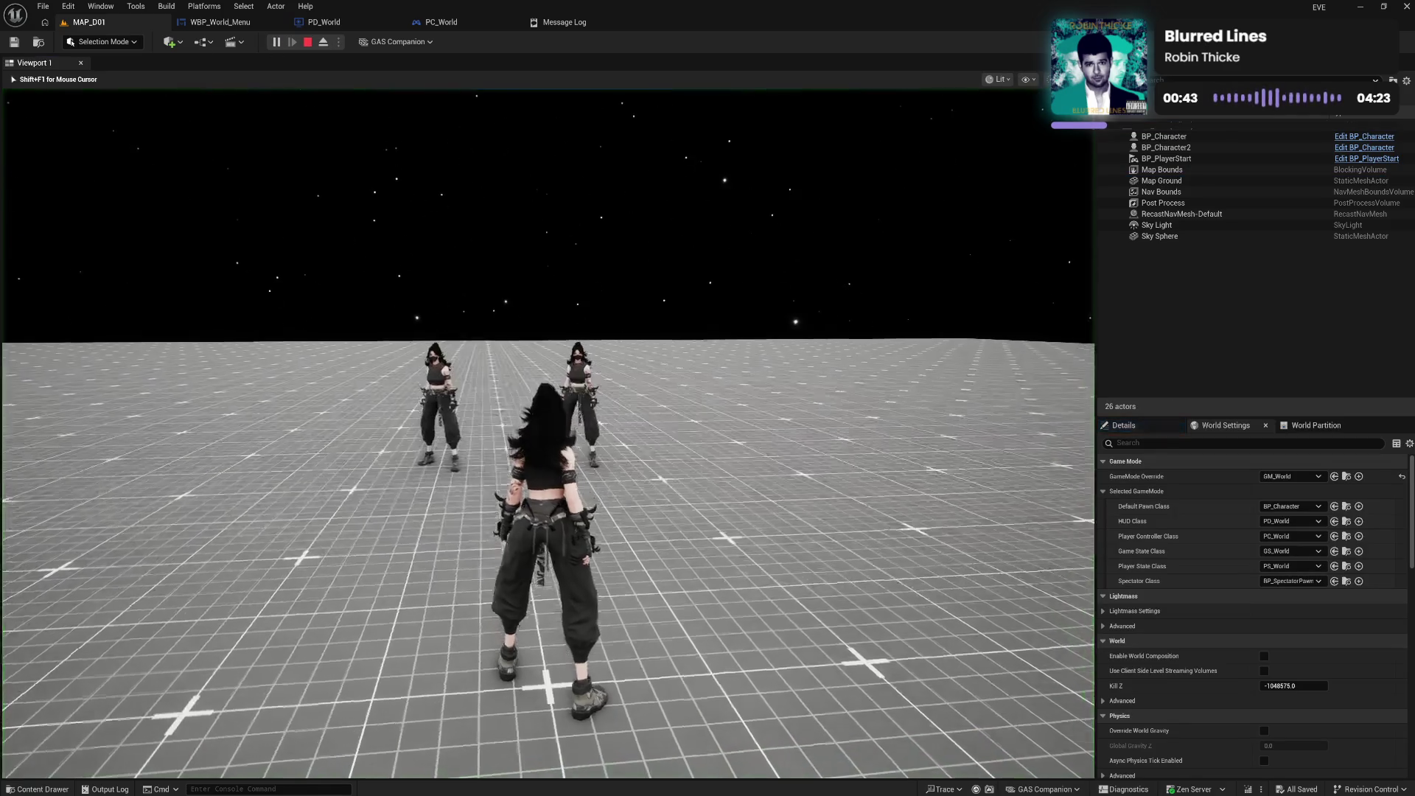
# Toggle the settings menu open and closed with Tab, then run the character forward
pyautogui.press('Tab')
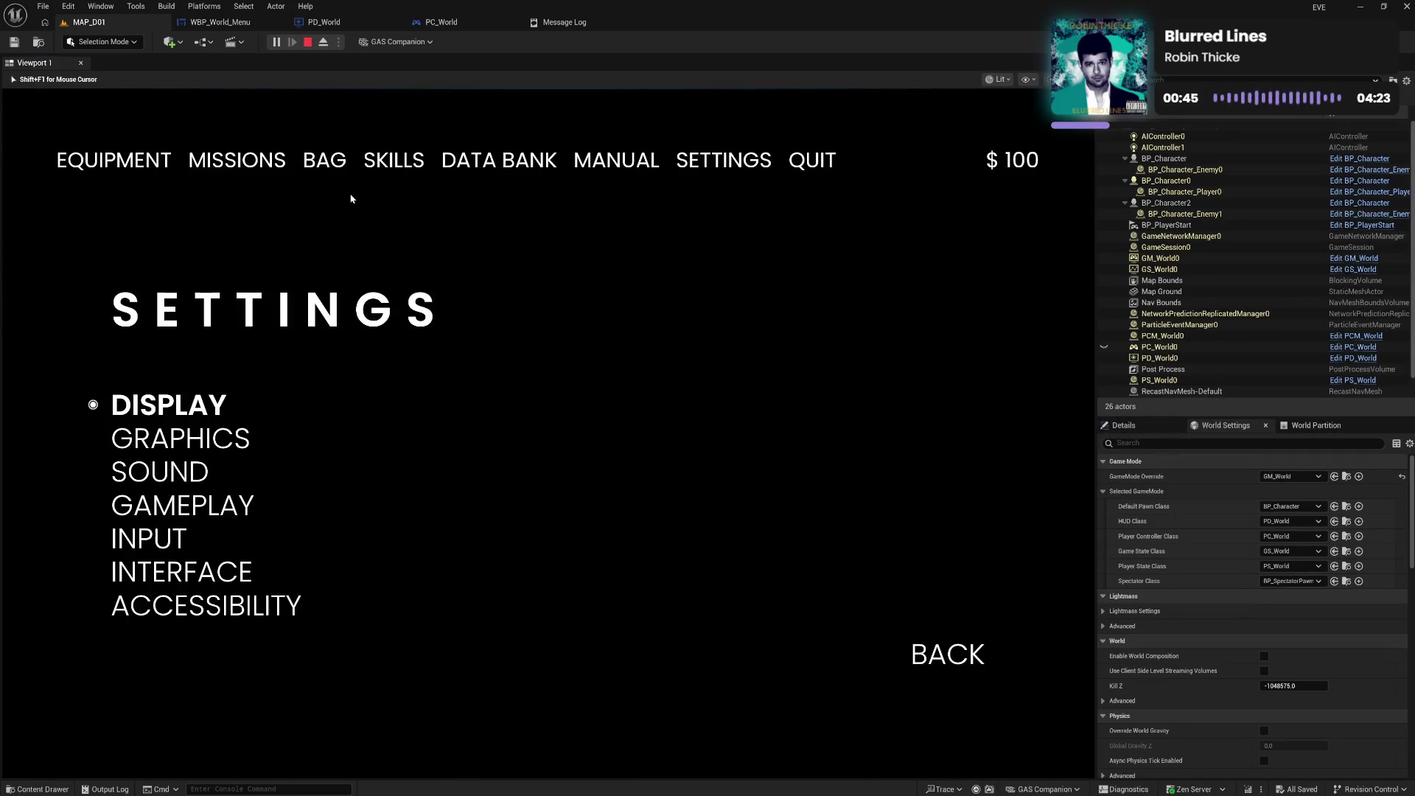
pyautogui.press('Tab')
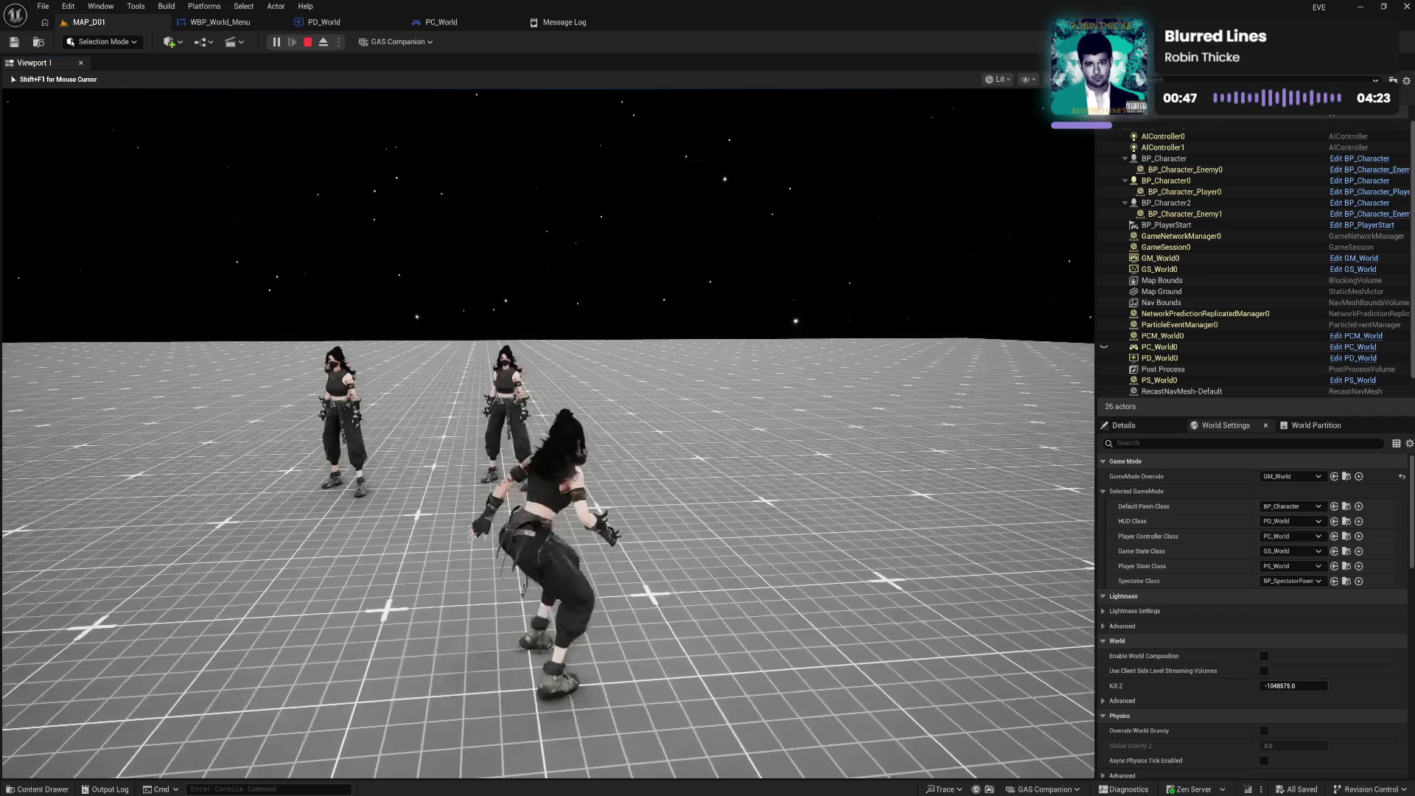
pyautogui.press('w')
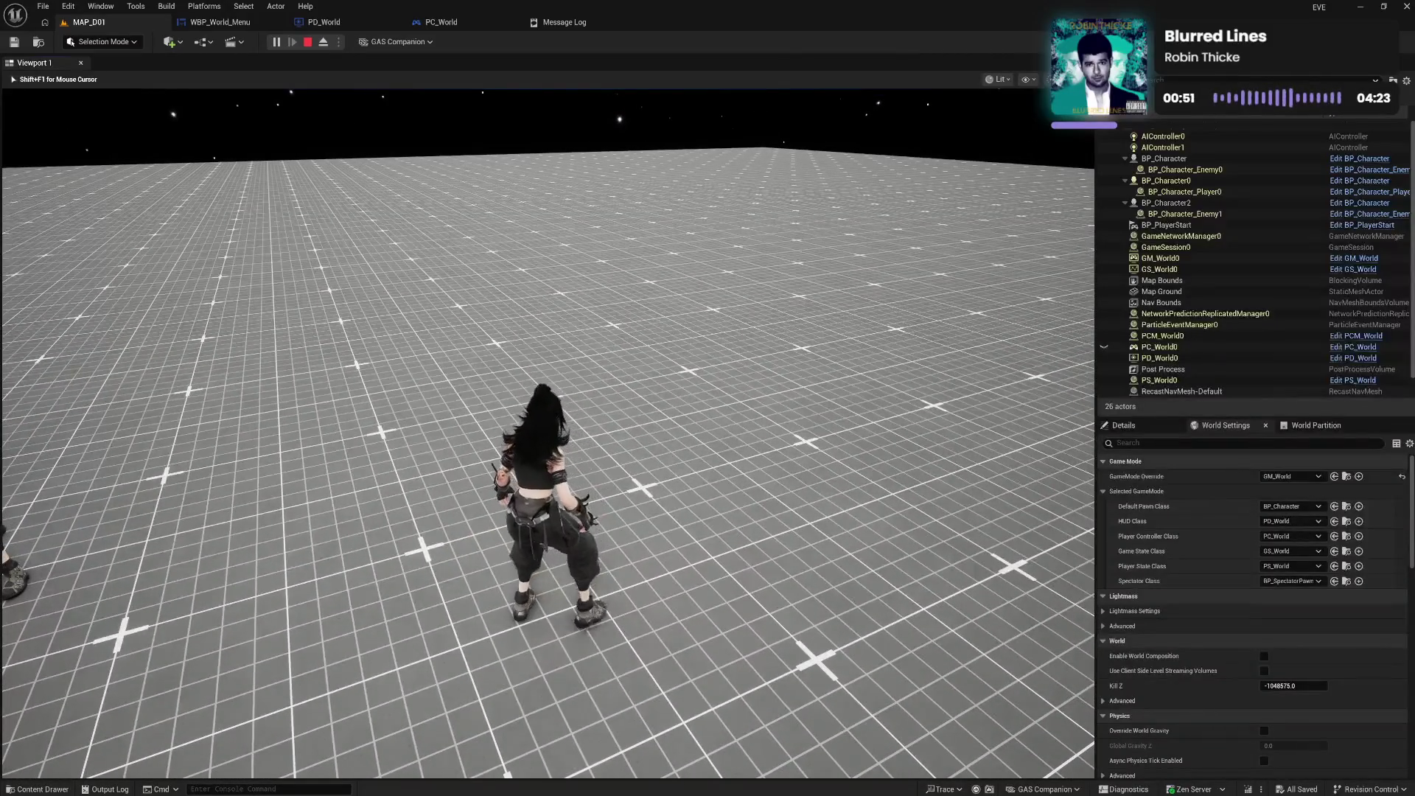
# Toggle the settings menu a second time, move the character, and end the play test
pyautogui.press('Tab')
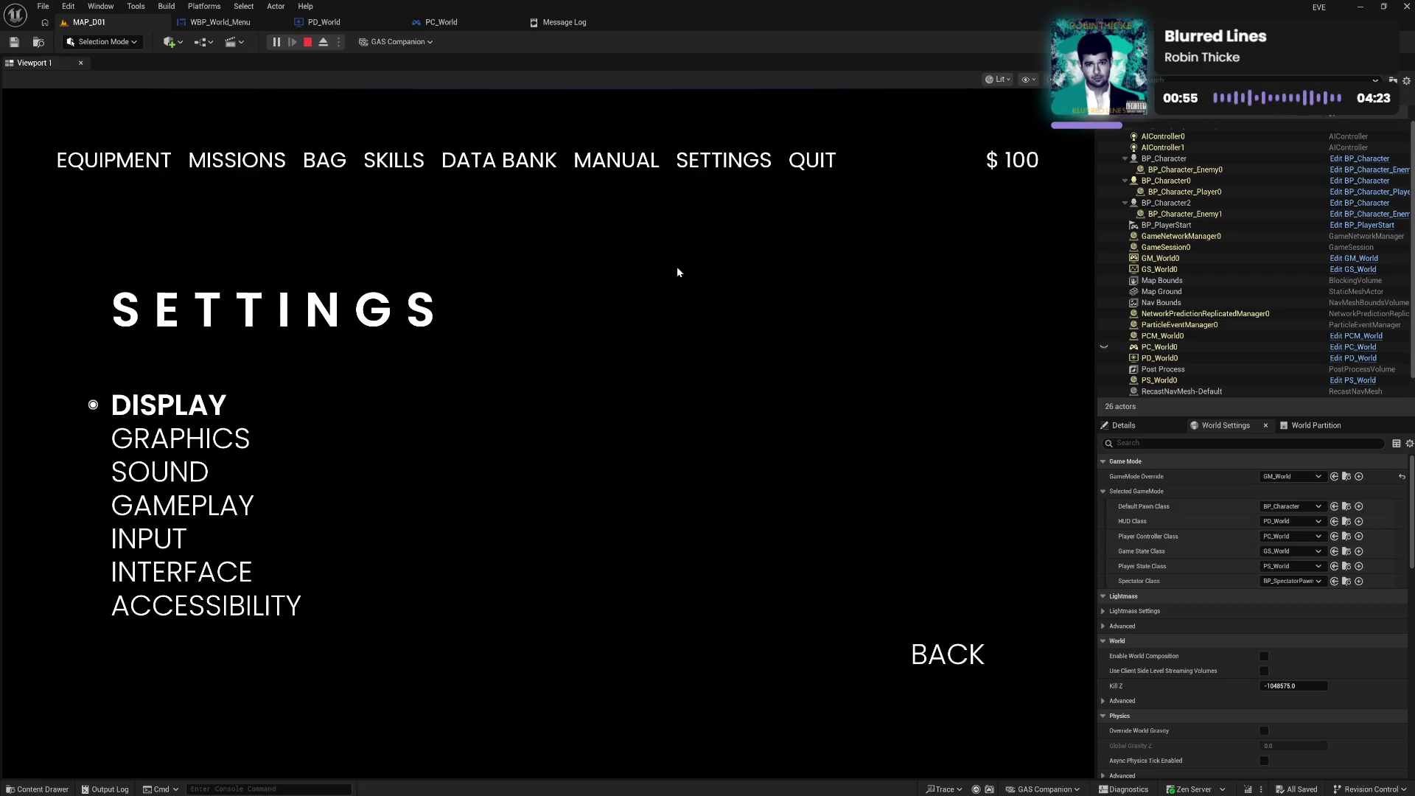
pyautogui.press('Tab')
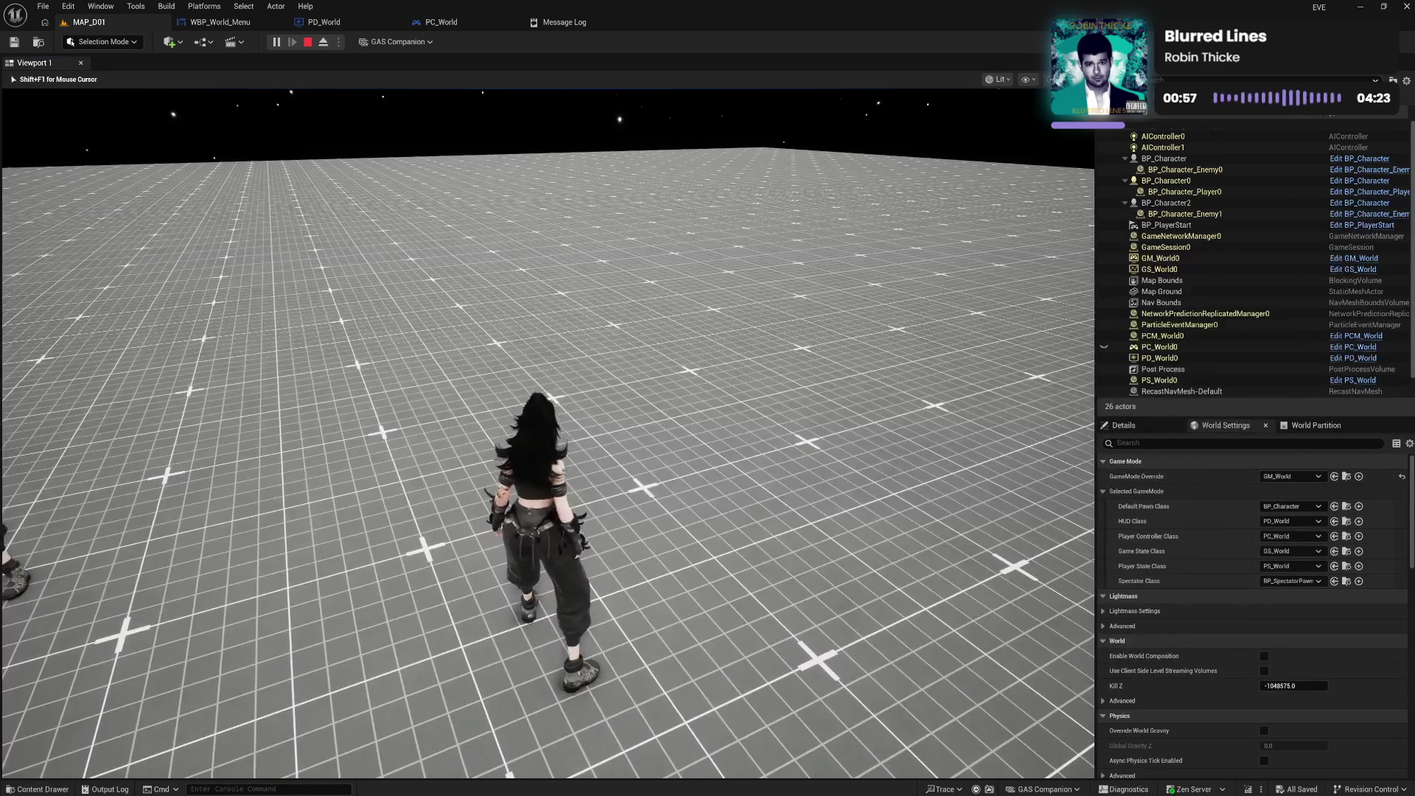
pyautogui.press('w')
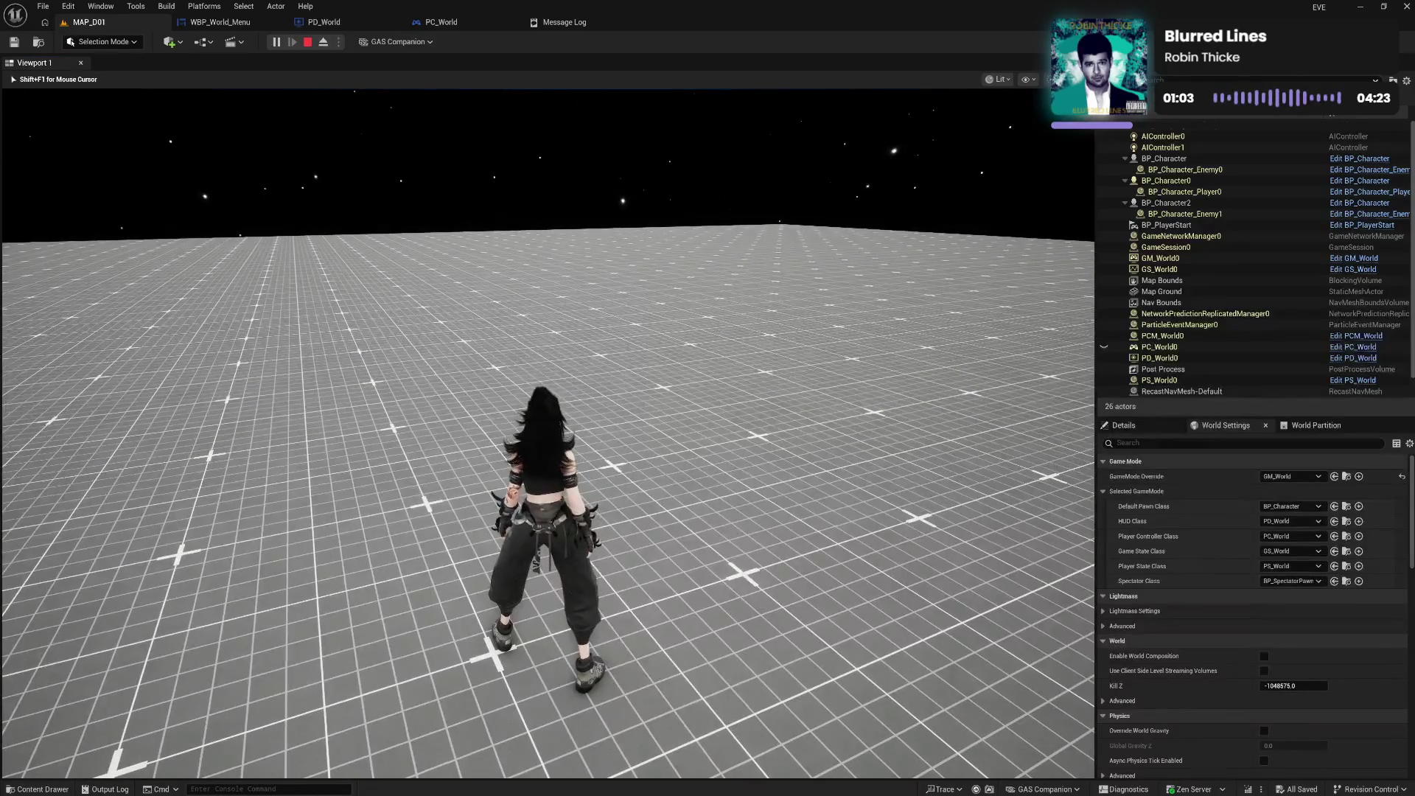
pyautogui.press('Escape')
pyautogui.click(225, 22)
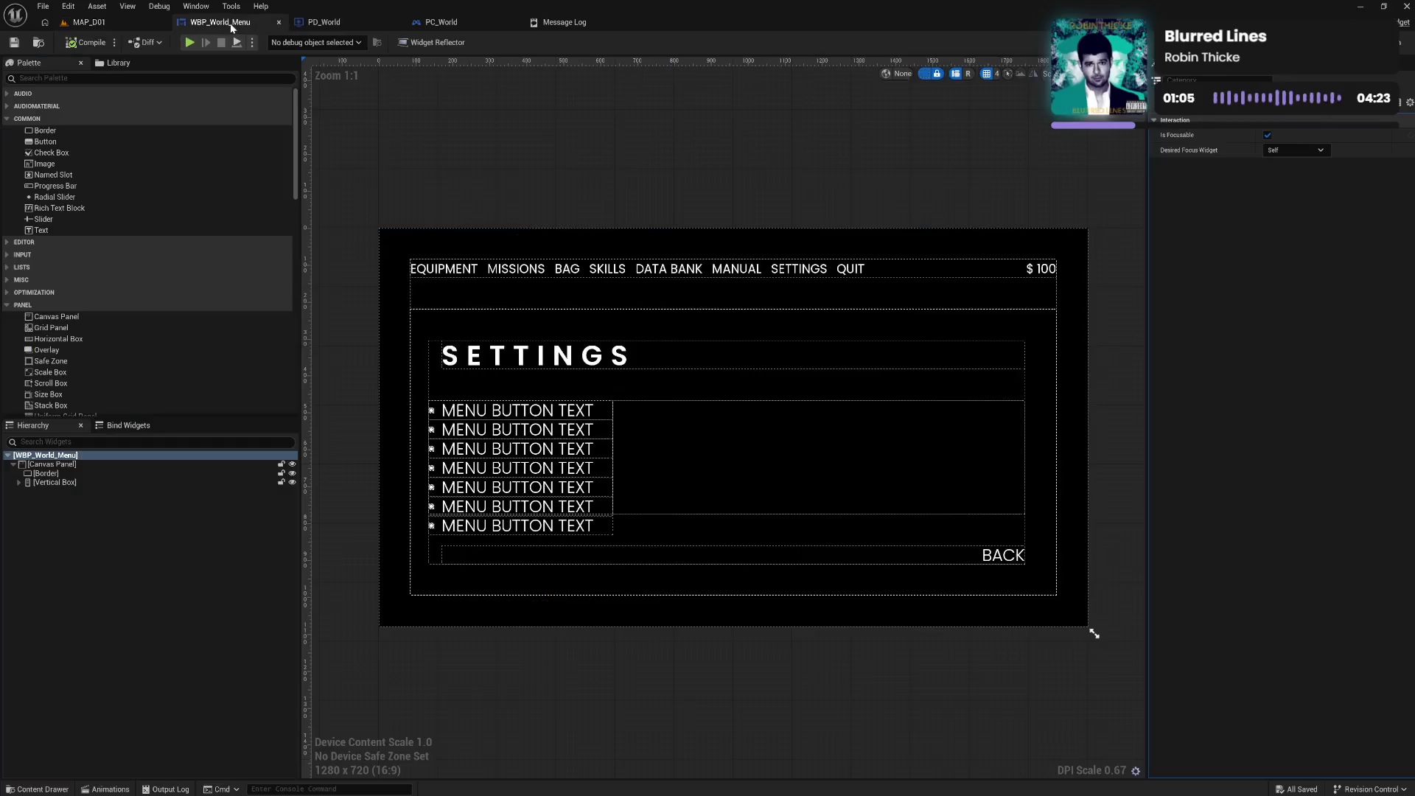
# Add a Set Input Mode UI Only node below Set Focus in PD_World's event graph
pyautogui.click(324, 22)
pyautogui.moveTo(855, 460); pyautogui.dragTo(720, 365)
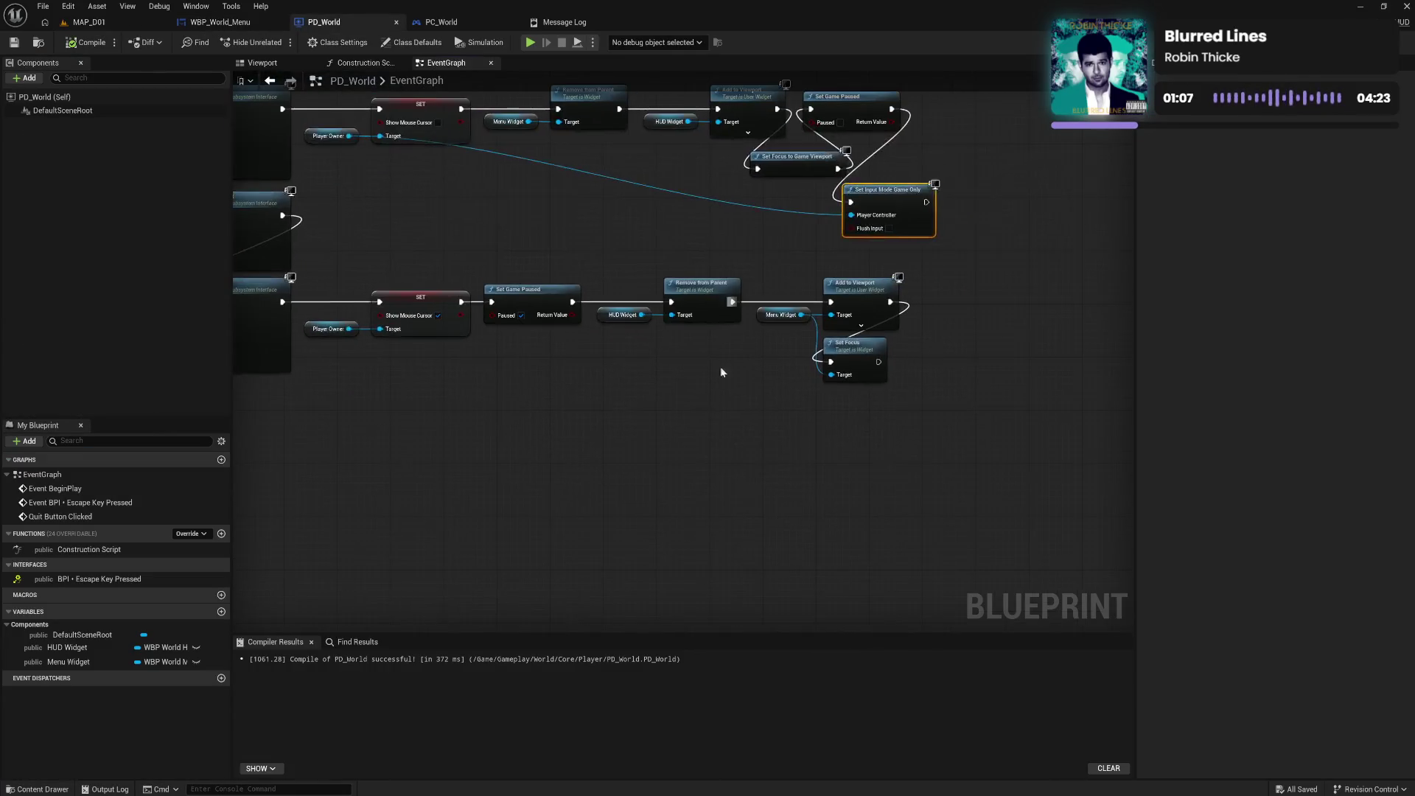
pyautogui.rightClick(711, 404)
pyautogui.write('input mode')
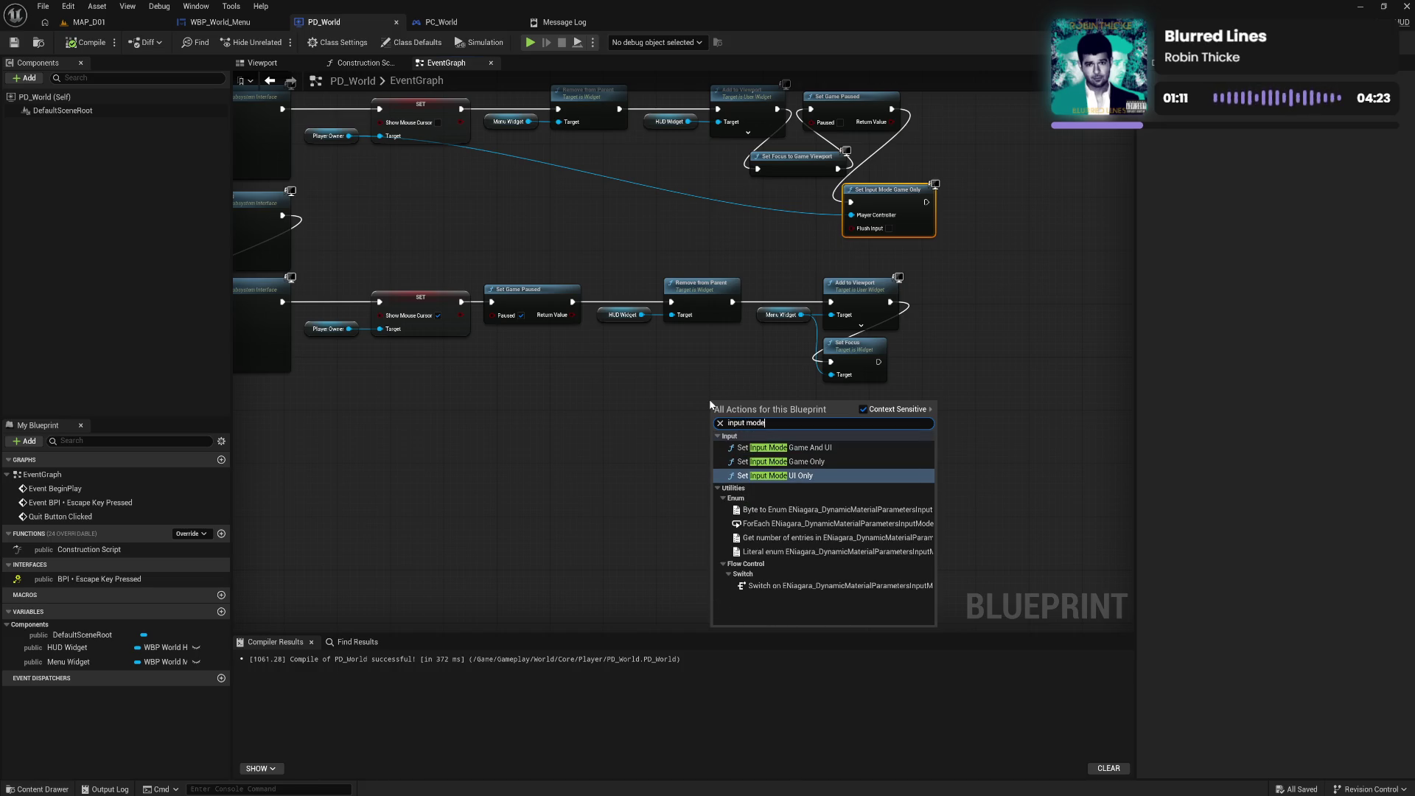
pyautogui.click(791, 478)
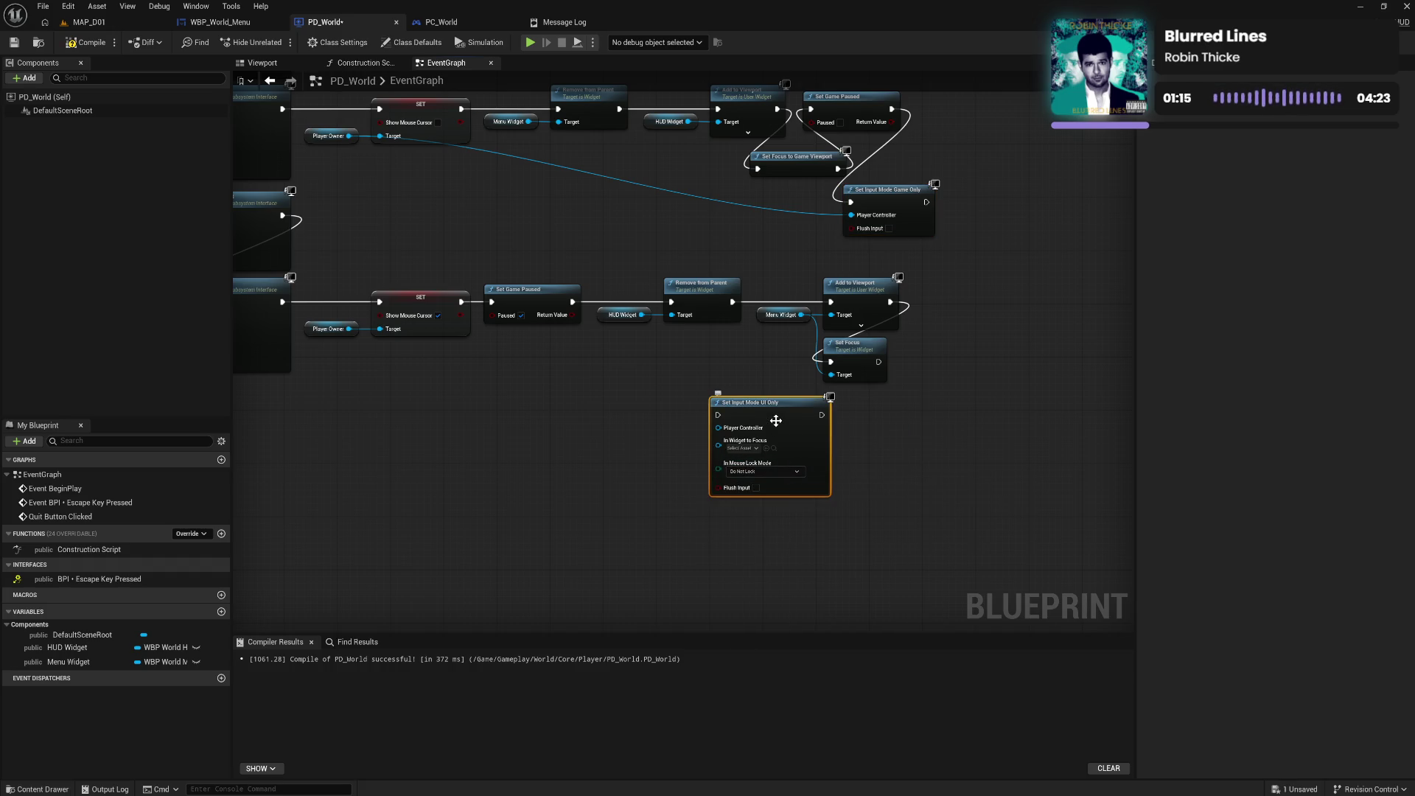
pyautogui.moveTo(733, 393)
pyautogui.mouseDown()
pyautogui.moveTo(897, 394)
pyautogui.moveTo(884, 391)
pyautogui.moveTo(884, 415)
pyautogui.mouseUp()
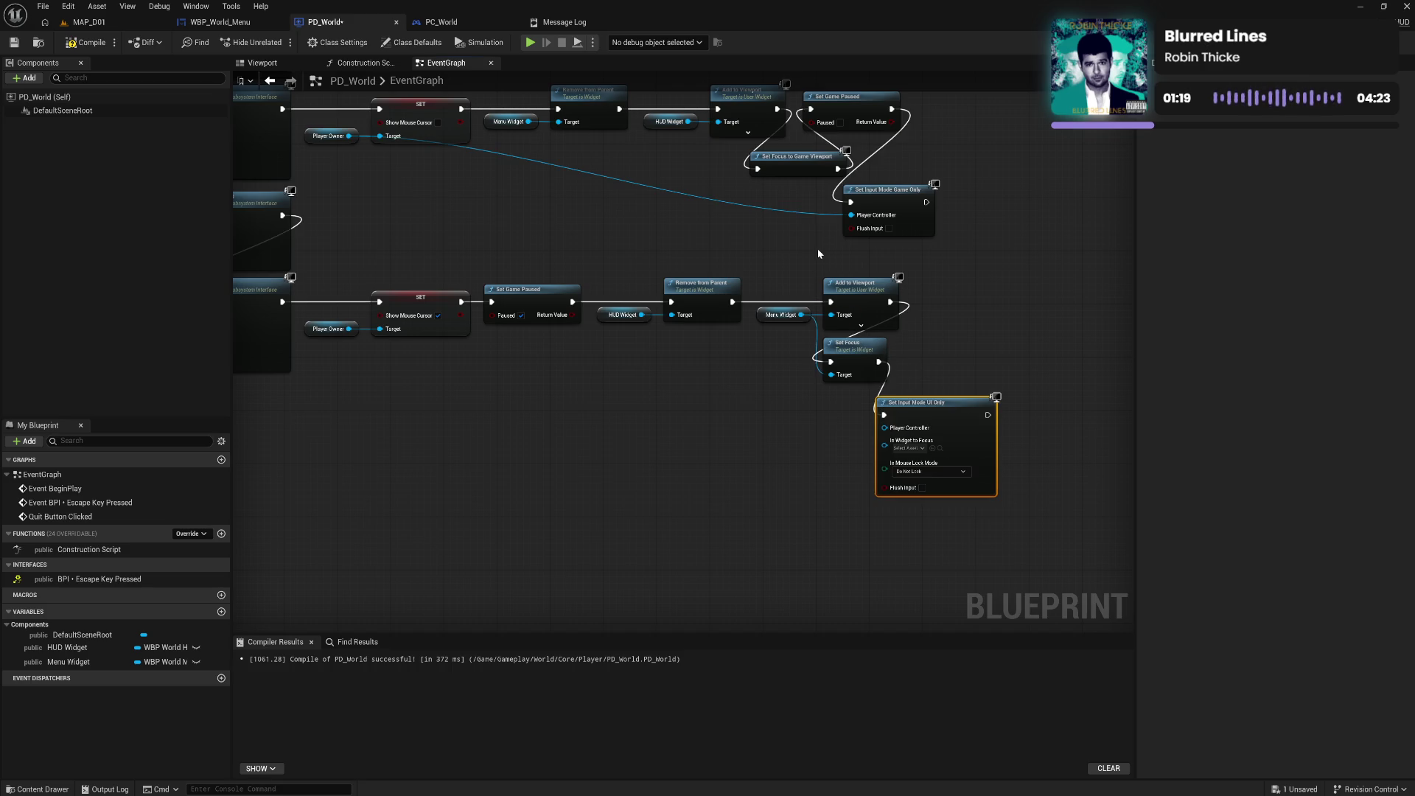
# Wire Player Owner to its Player Controller and Menu Widget to In Widget to Focus
pyautogui.click(331, 136)
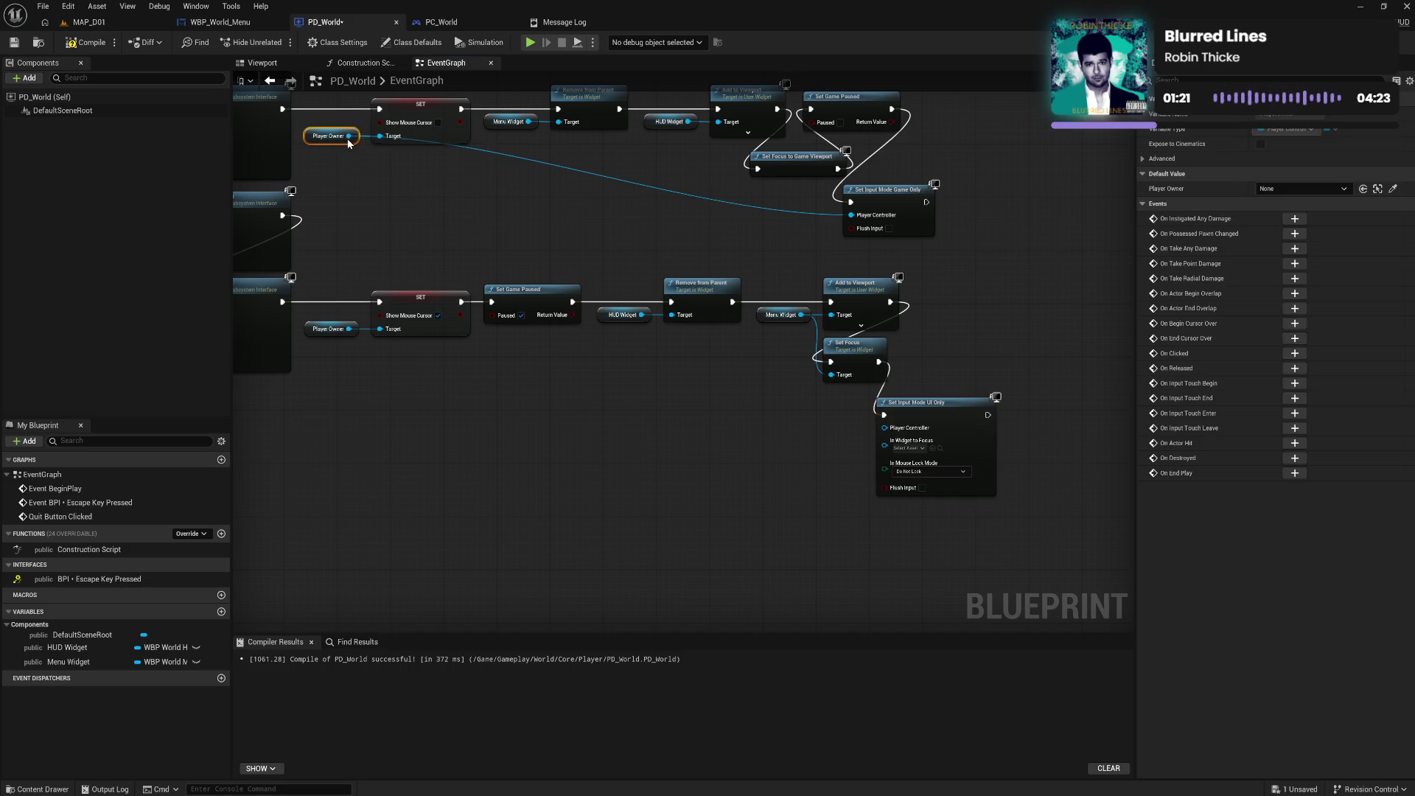
pyautogui.moveTo(349, 136)
pyautogui.mouseDown()
pyautogui.moveTo(409, 202)
pyautogui.moveTo(873, 449)
pyautogui.moveTo(885, 431)
pyautogui.mouseUp()
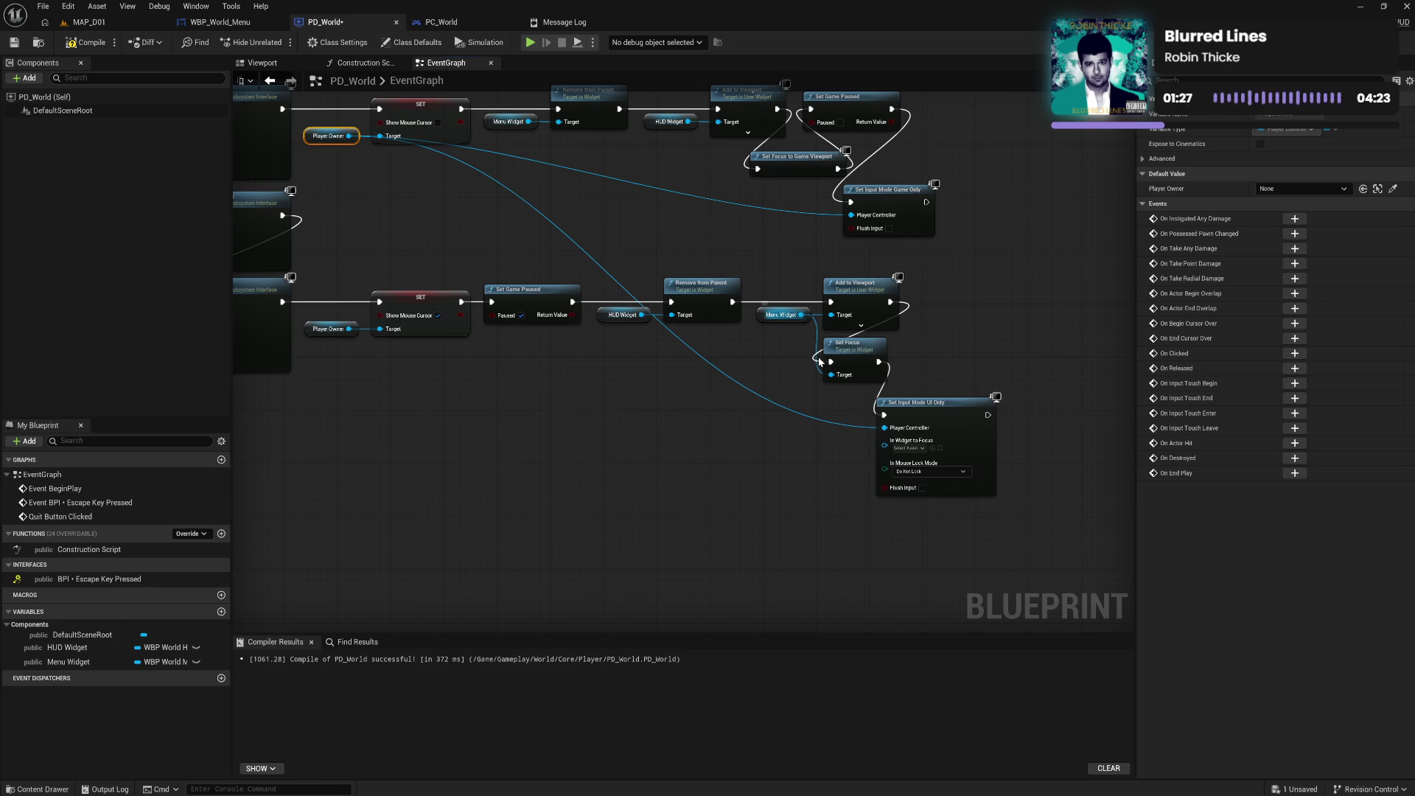
pyautogui.moveTo(801, 315); pyautogui.dragTo(885, 452)
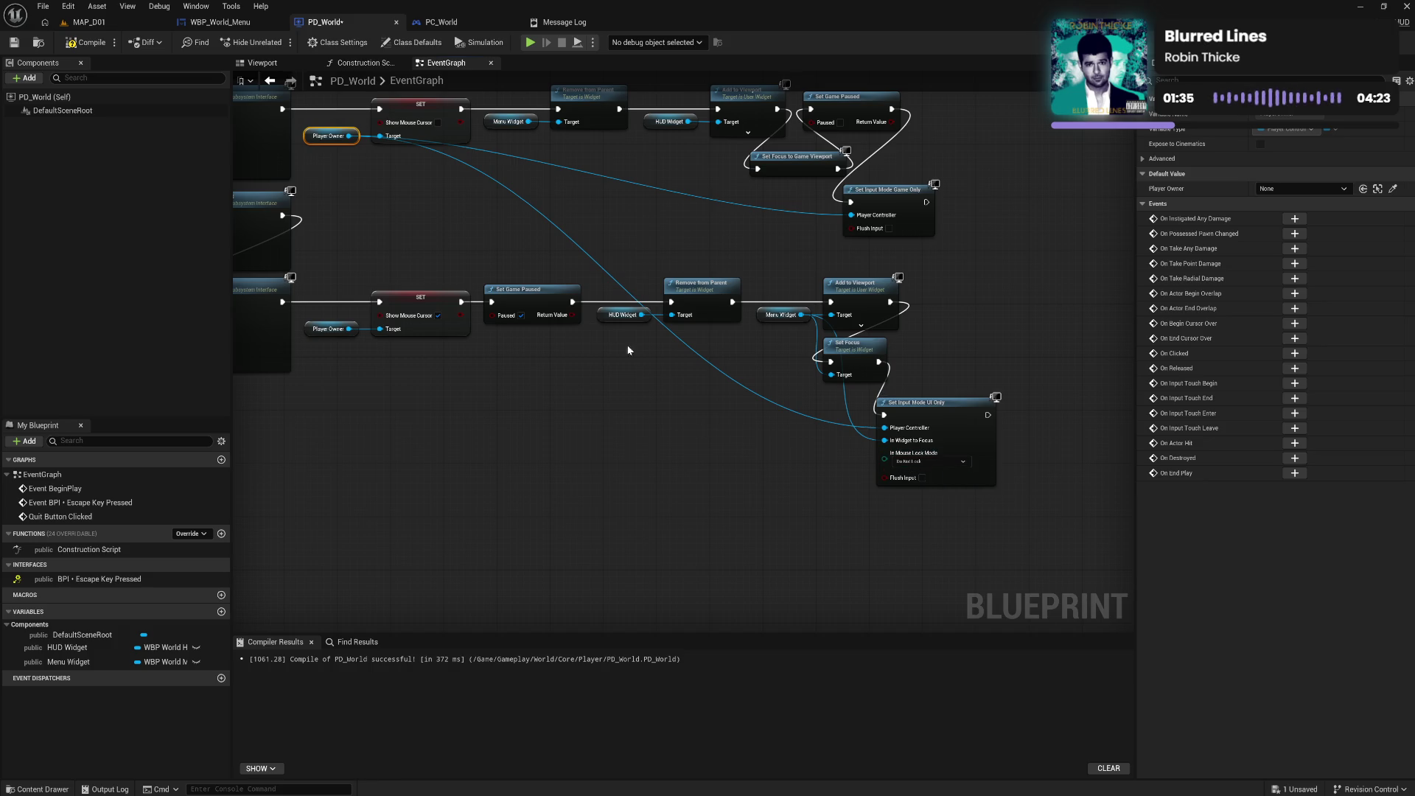
pyautogui.click(87, 22)
# Play MAP_D01, open Settings with Escape, QUIT to the main menu, CONTINUE GAME, then stop
pyautogui.click(277, 45)
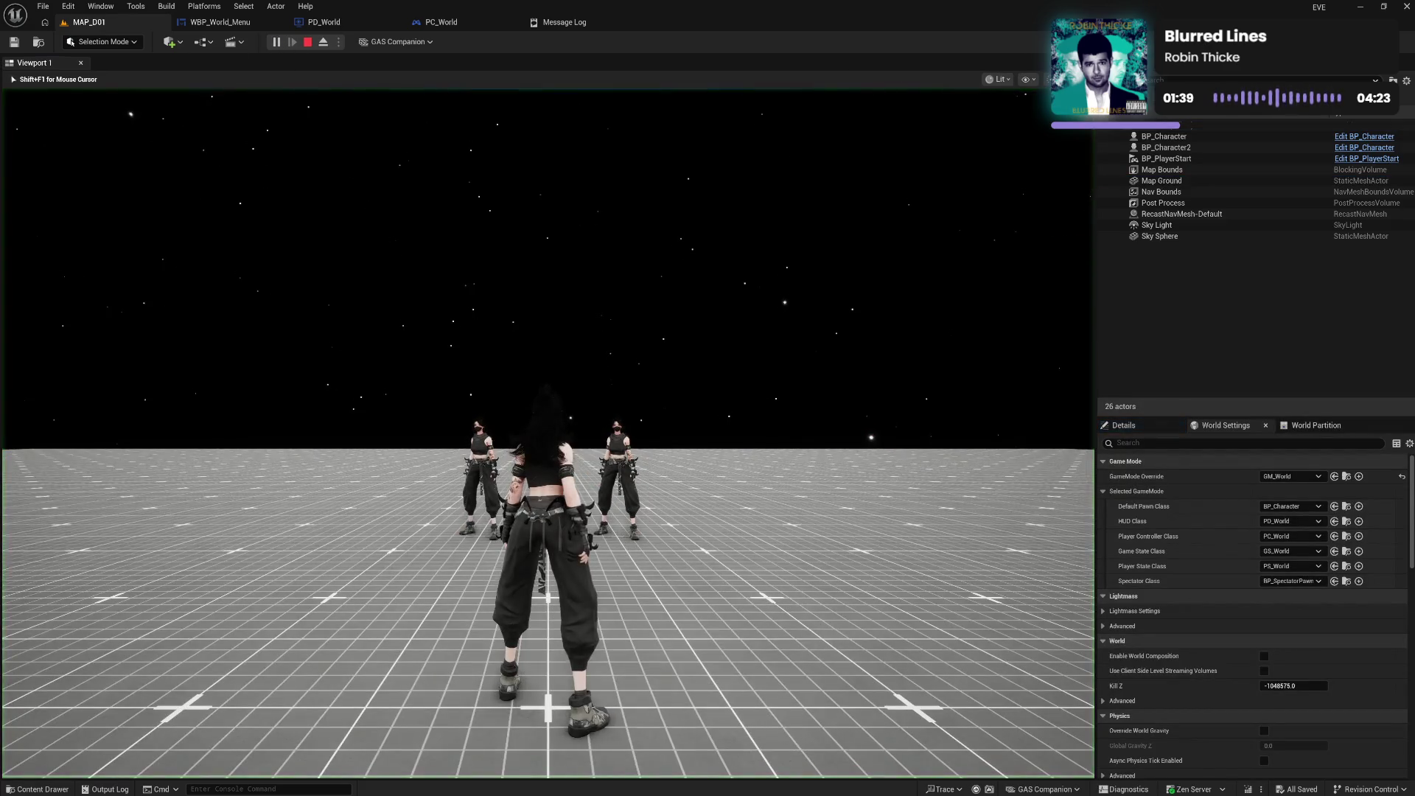
pyautogui.press('Escape')
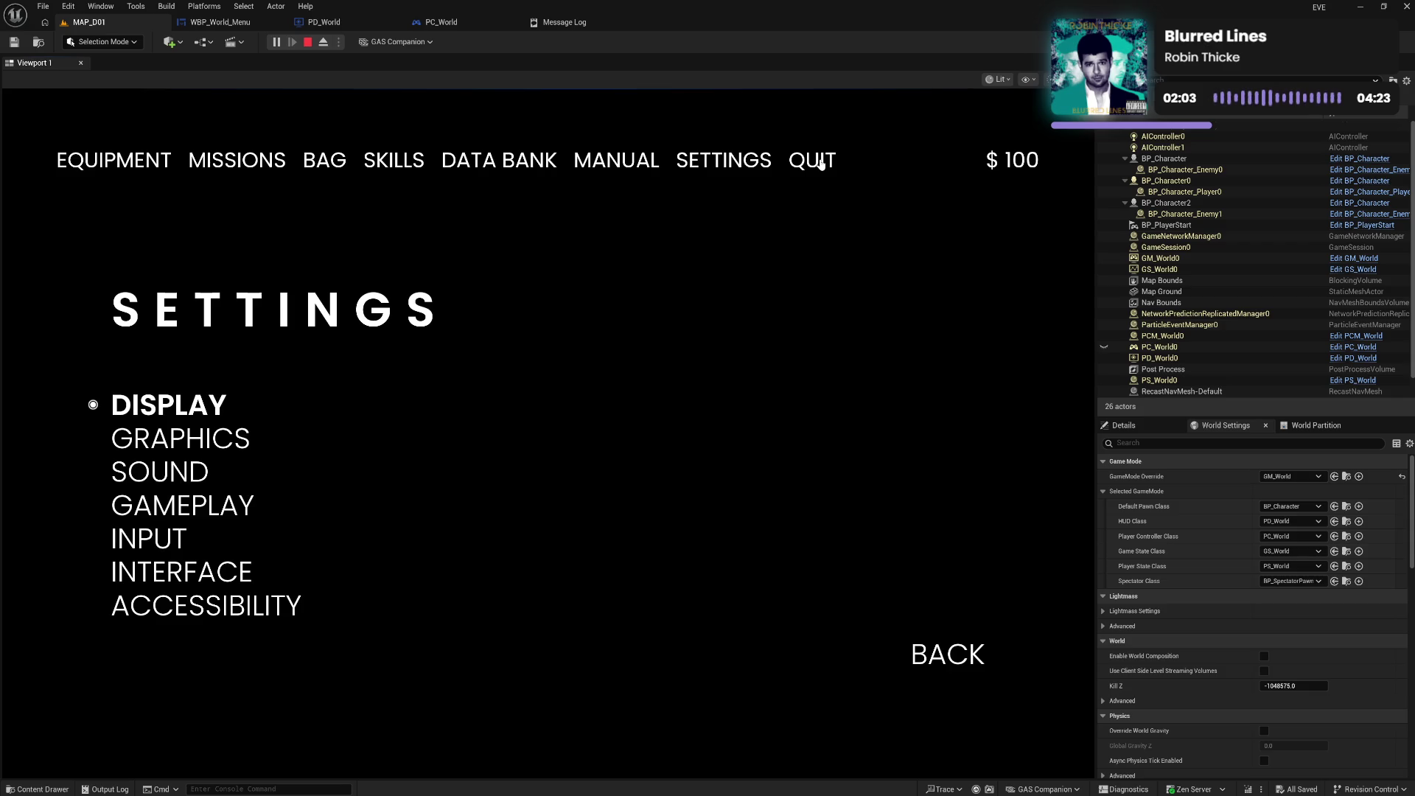
pyautogui.click(820, 163)
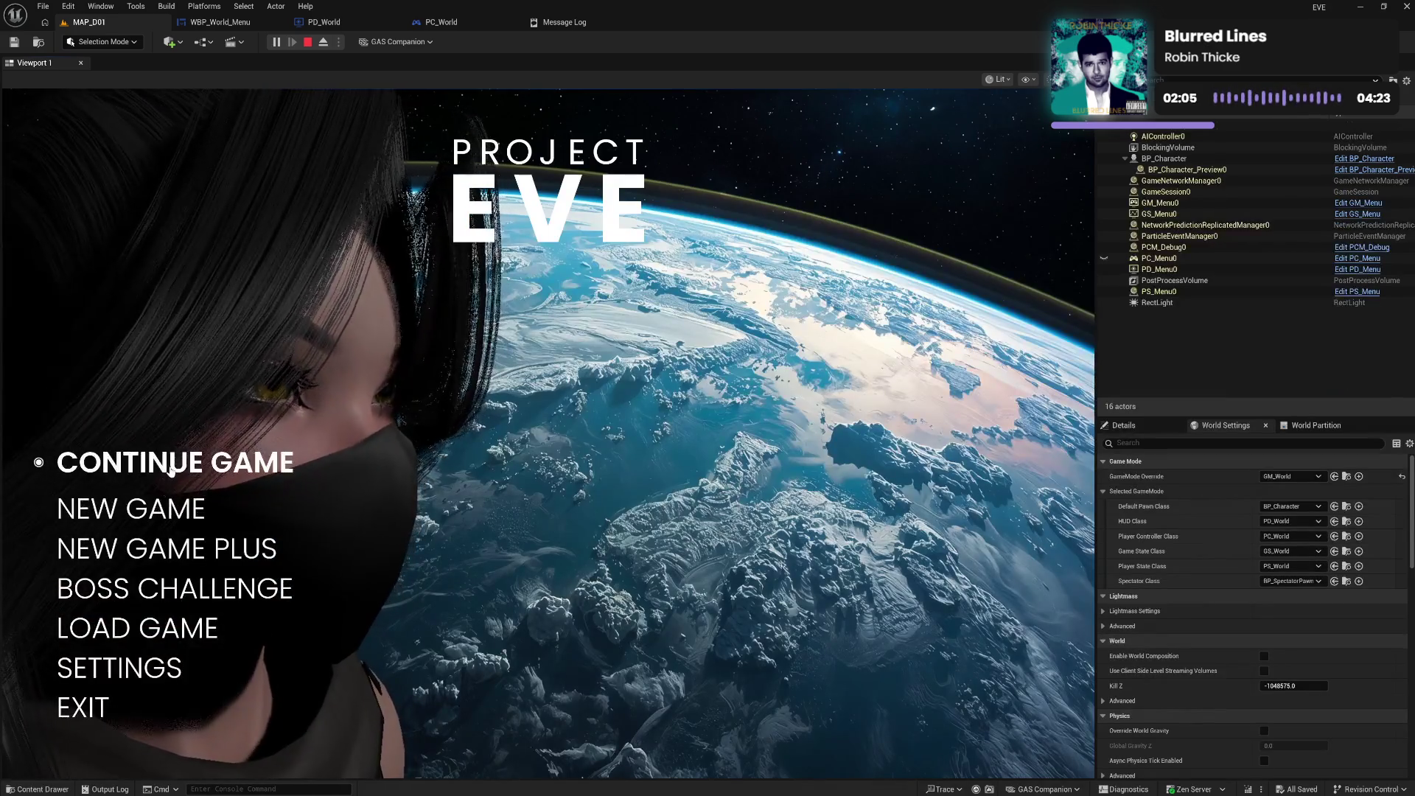
pyautogui.click(170, 469)
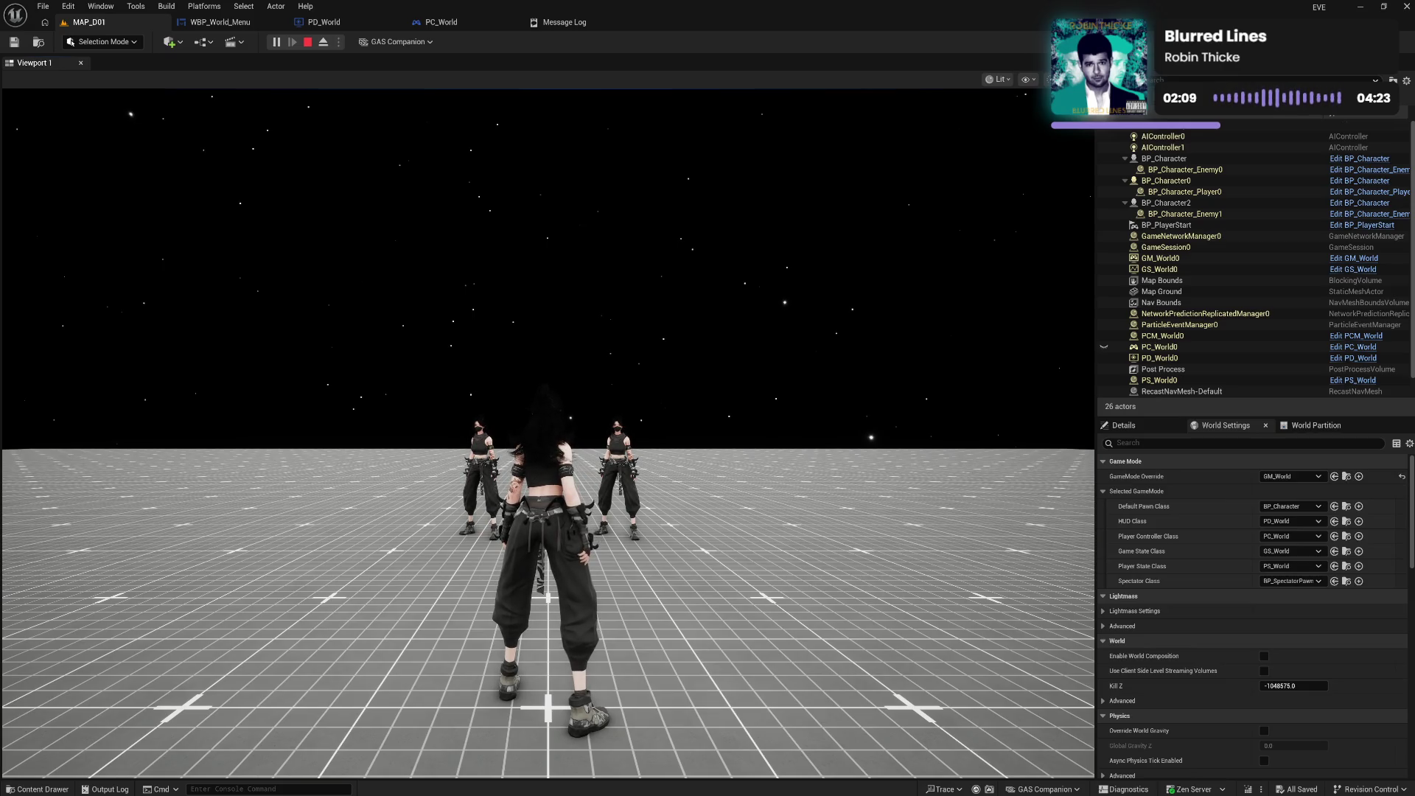
pyautogui.press('Escape')
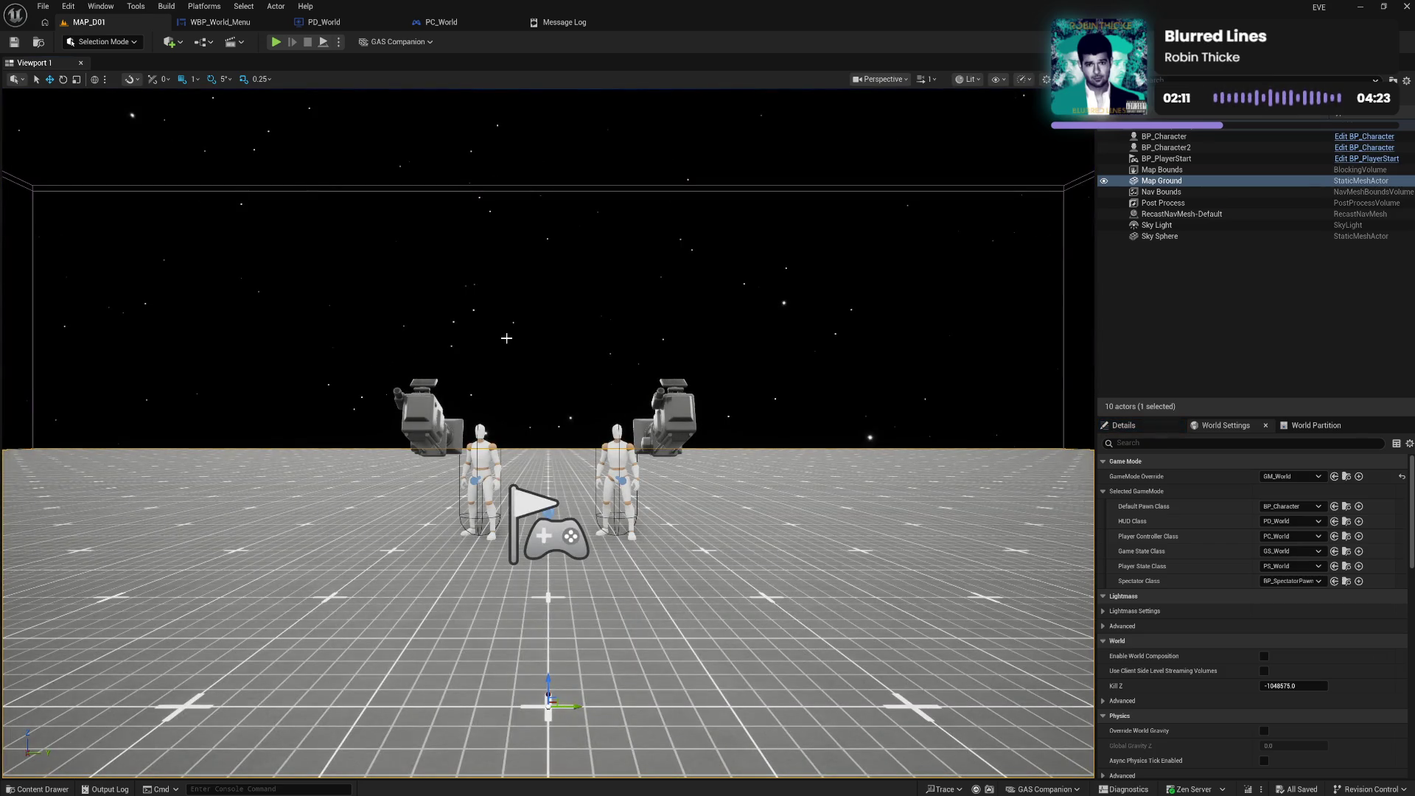
# Add a Set Input Mode Game And UI node beside the UI Only node in PD_World
pyautogui.click(324, 22)
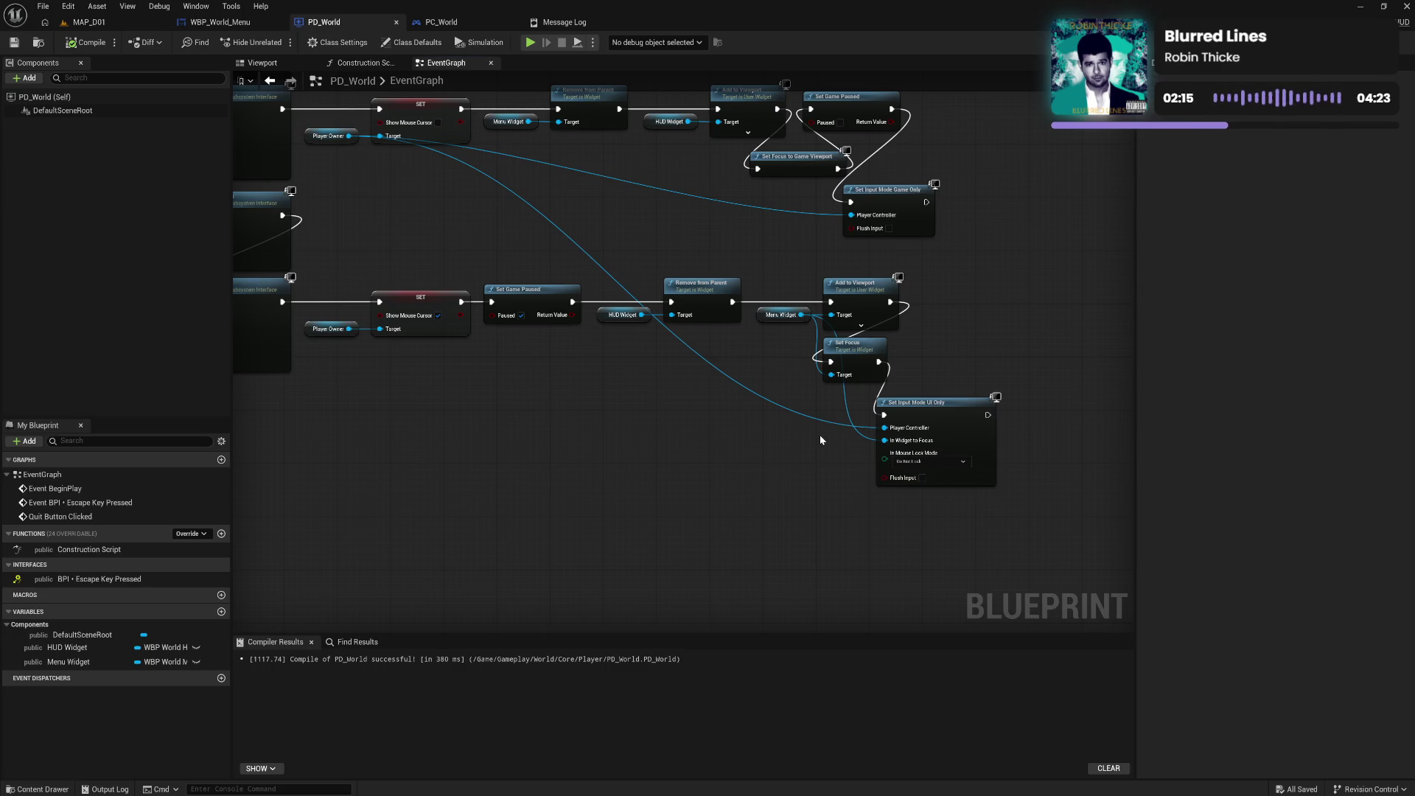
pyautogui.moveTo(916, 408)
pyautogui.mouseDown()
pyautogui.moveTo(929, 402)
pyautogui.moveTo(928, 420)
pyautogui.mouseUp()
pyautogui.rightClick(948, 375)
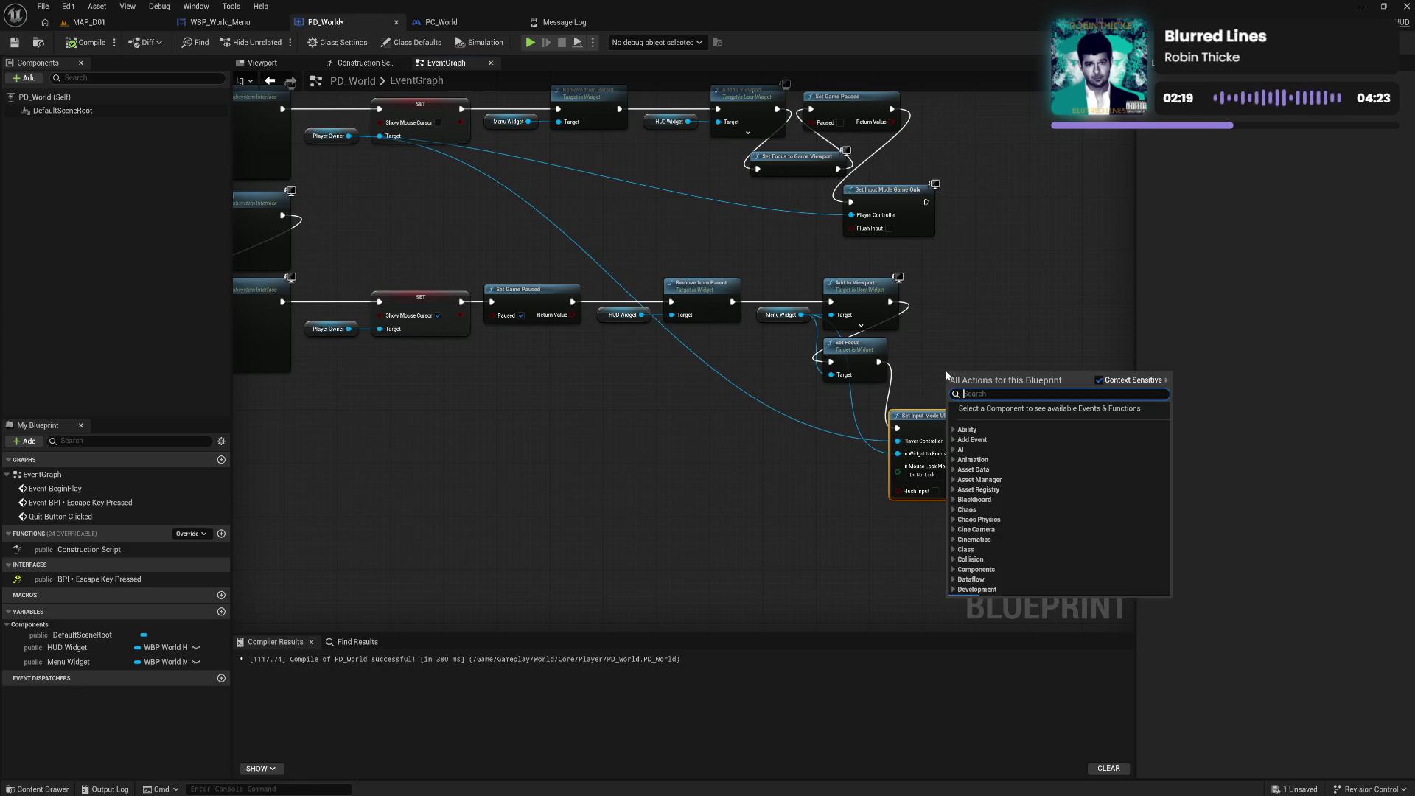
pyautogui.write('set input')
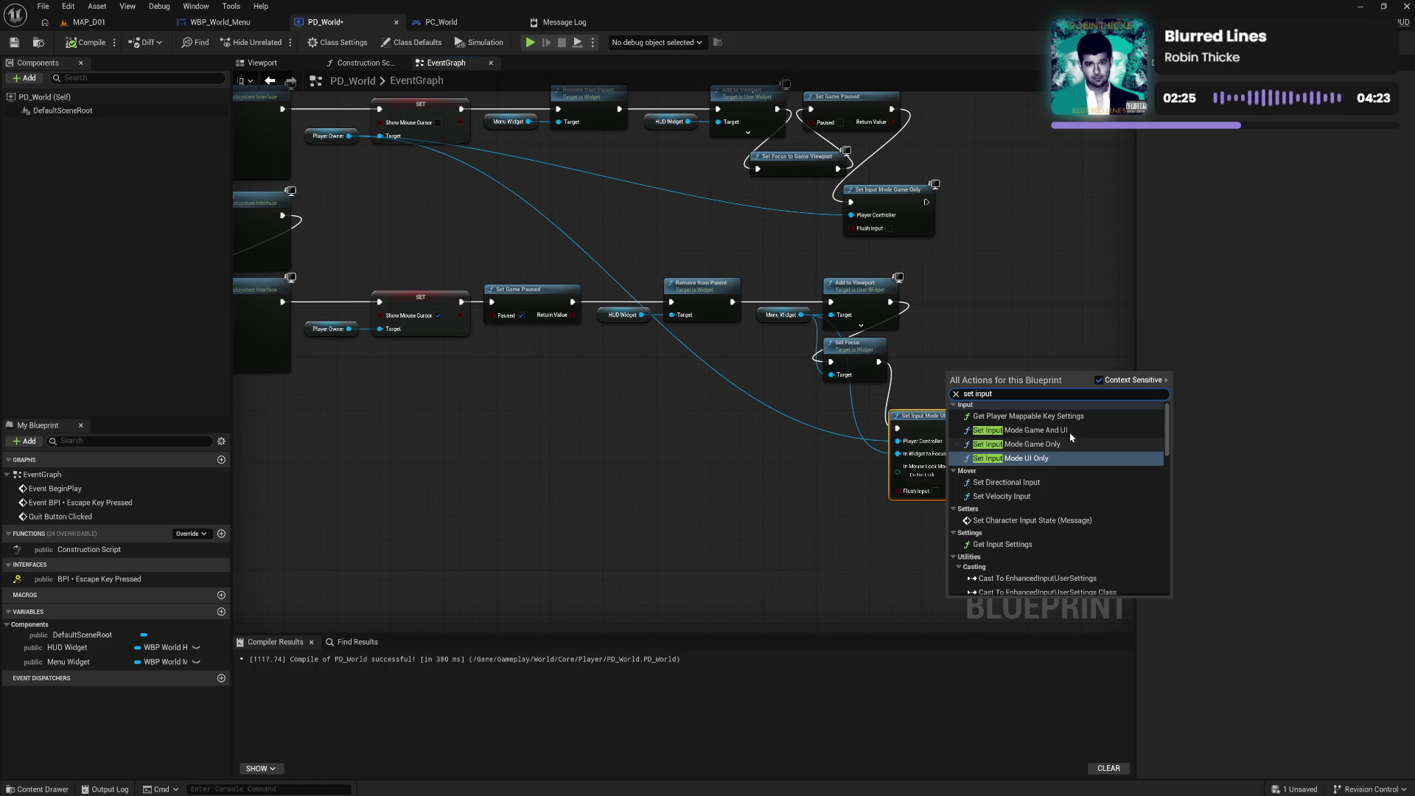
pyautogui.click(1066, 430)
pyautogui.moveTo(1042, 411); pyautogui.dragTo(1036, 318)
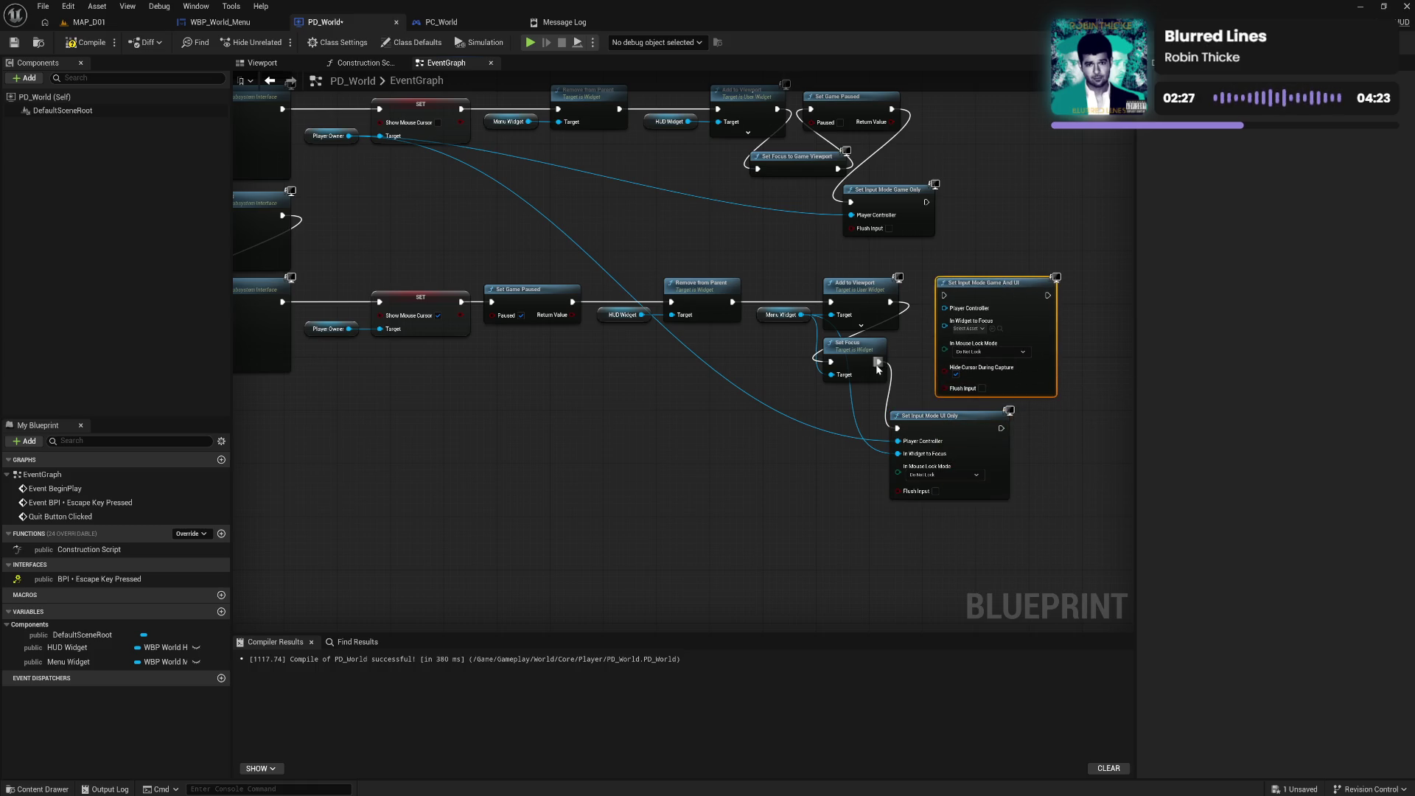
# Run Game And UI after Set Focus with Hide Cursor During Capture off, then play MAP_D01
pyautogui.moveTo(879, 362); pyautogui.dragTo(945, 295)
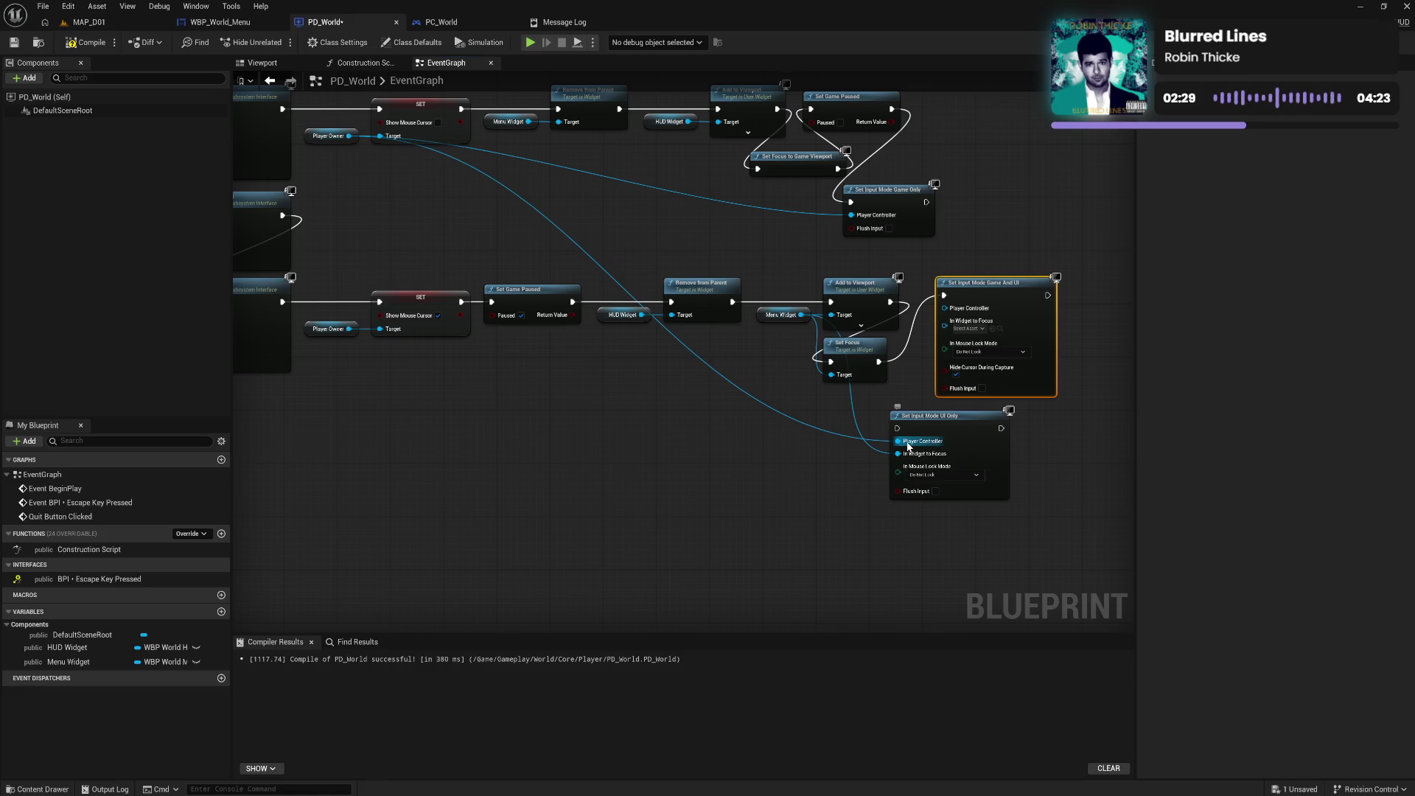
pyautogui.moveTo(898, 440)
pyautogui.mouseDown()
pyautogui.moveTo(959, 324)
pyautogui.moveTo(918, 424)
pyautogui.moveTo(946, 358)
pyautogui.moveTo(945, 322)
pyautogui.mouseUp()
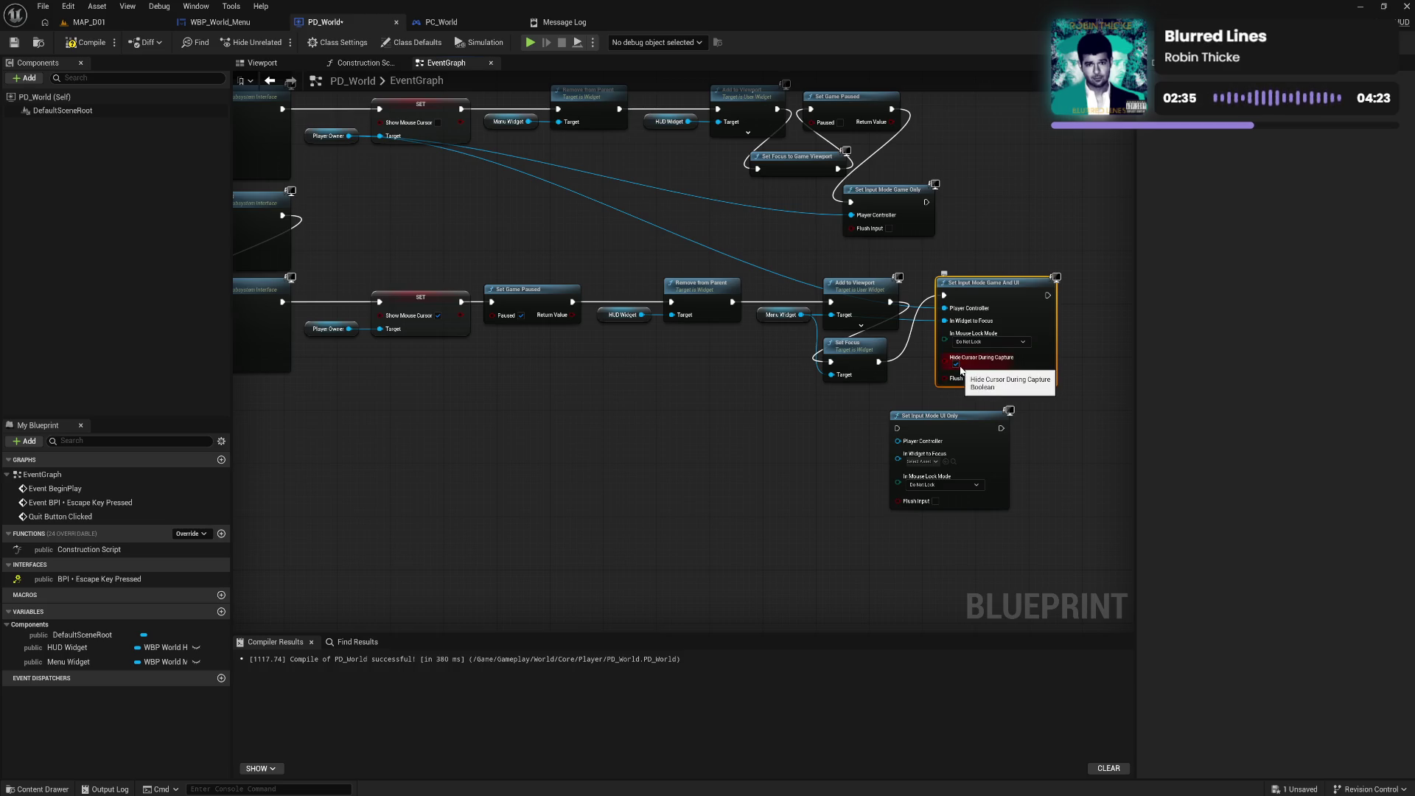
pyautogui.click(957, 364)
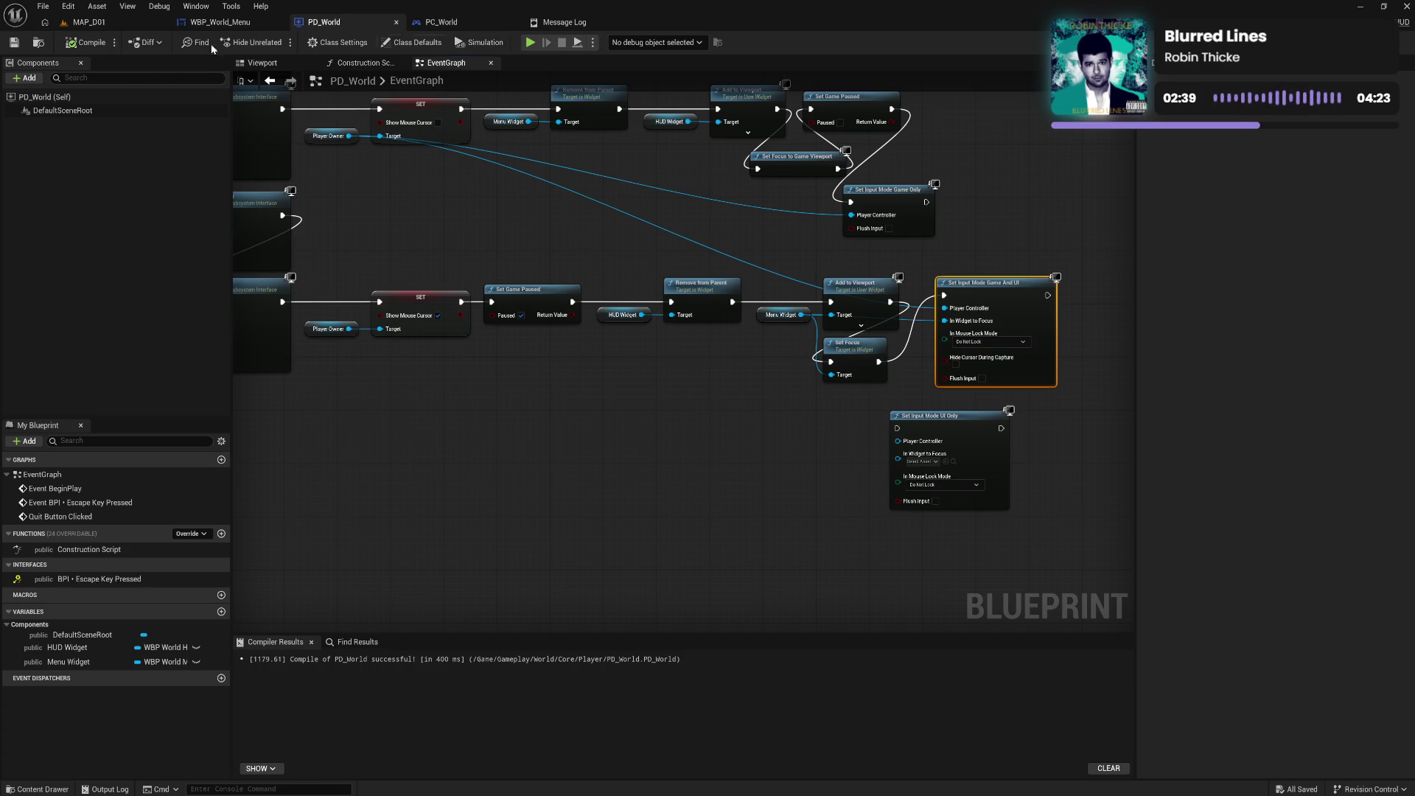
pyautogui.click(95, 27)
pyautogui.click(276, 42)
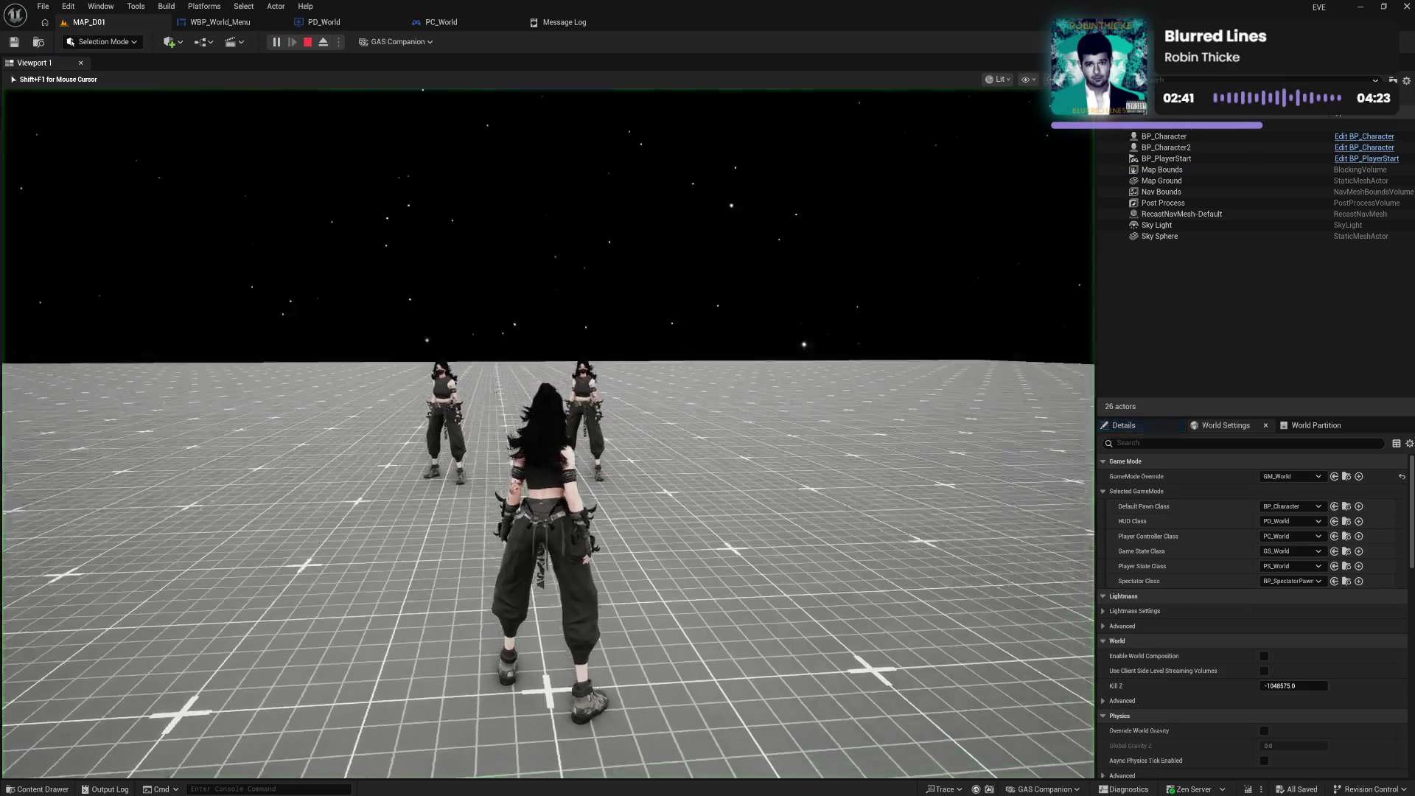
# Open and close the settings menu with Tab, stop the play test, and return to PD_World
pyautogui.press('Tab')
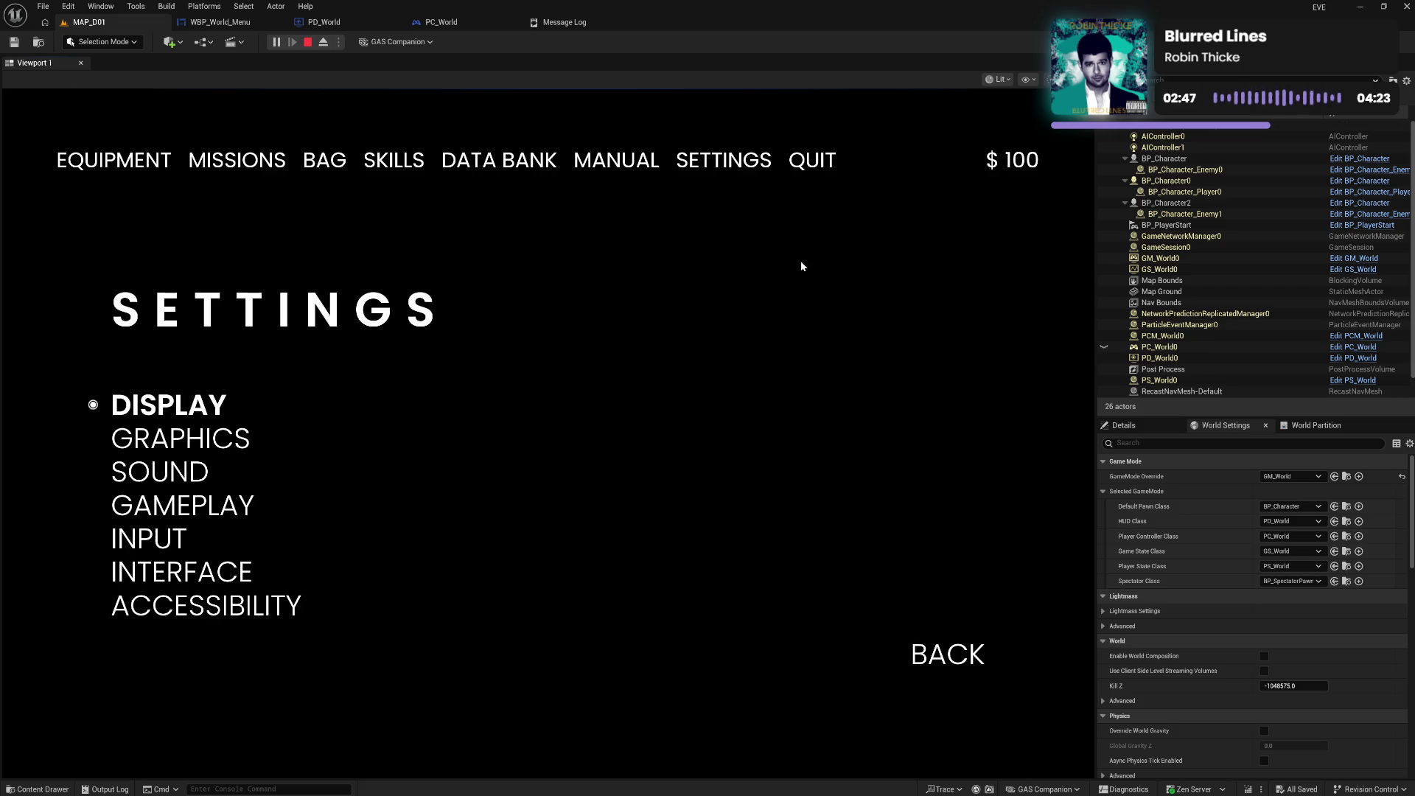
pyautogui.press('Tab')
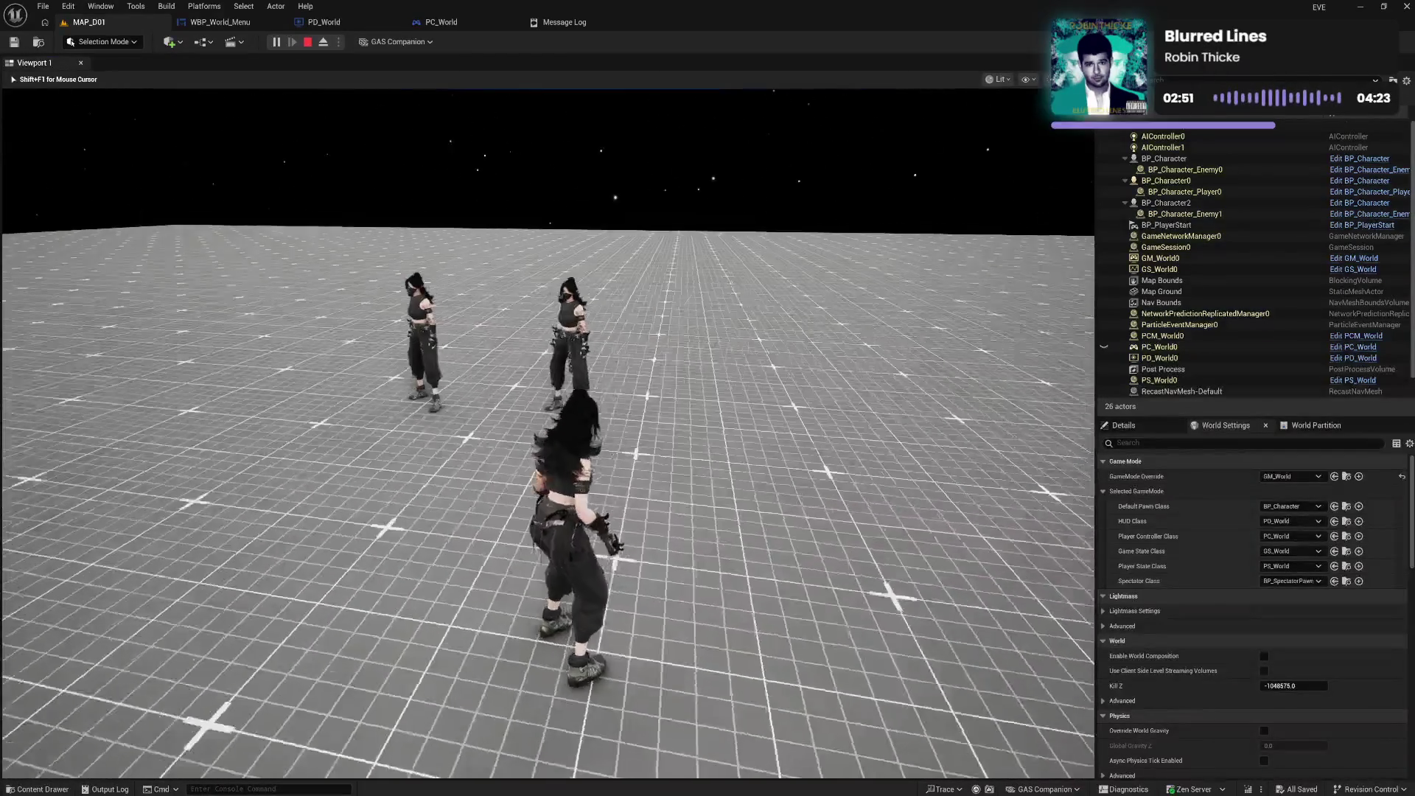
pyautogui.press('Escape')
pyautogui.click(323, 22)
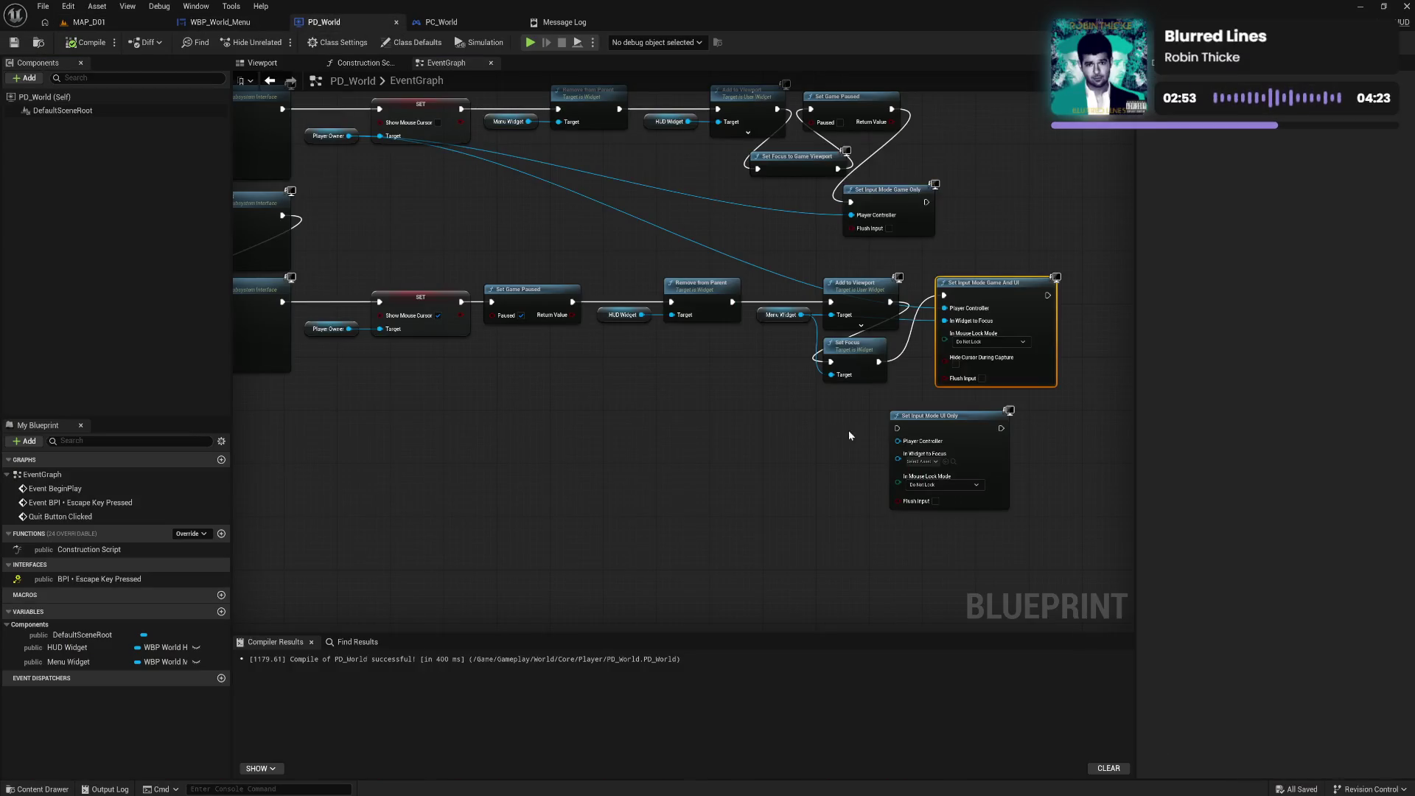
# Delete the Set Input Mode UI Only node and wire Add to Viewport into Game And UI
pyautogui.moveTo(850, 435); pyautogui.dragTo(1035, 505)
pyautogui.press('Delete')
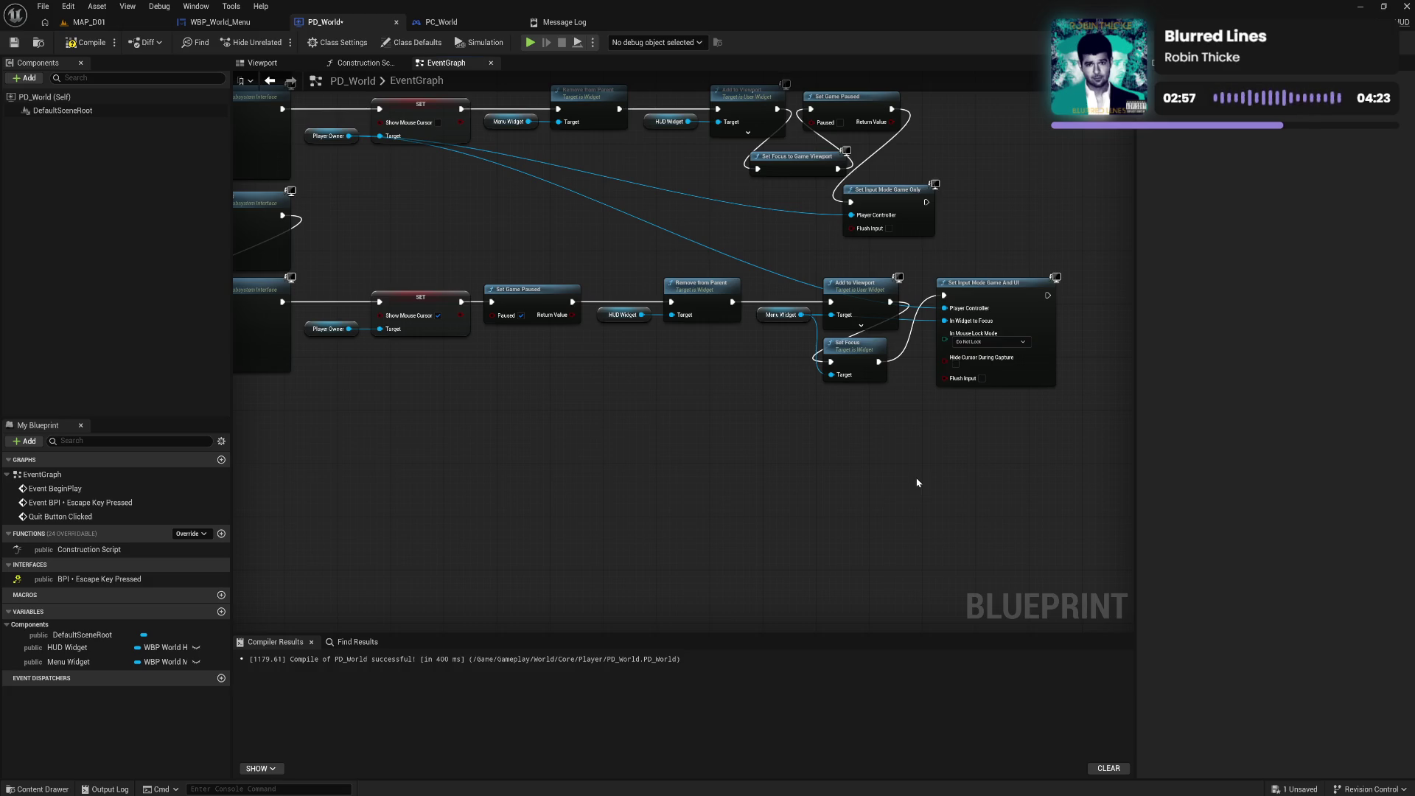
pyautogui.click(855, 355)
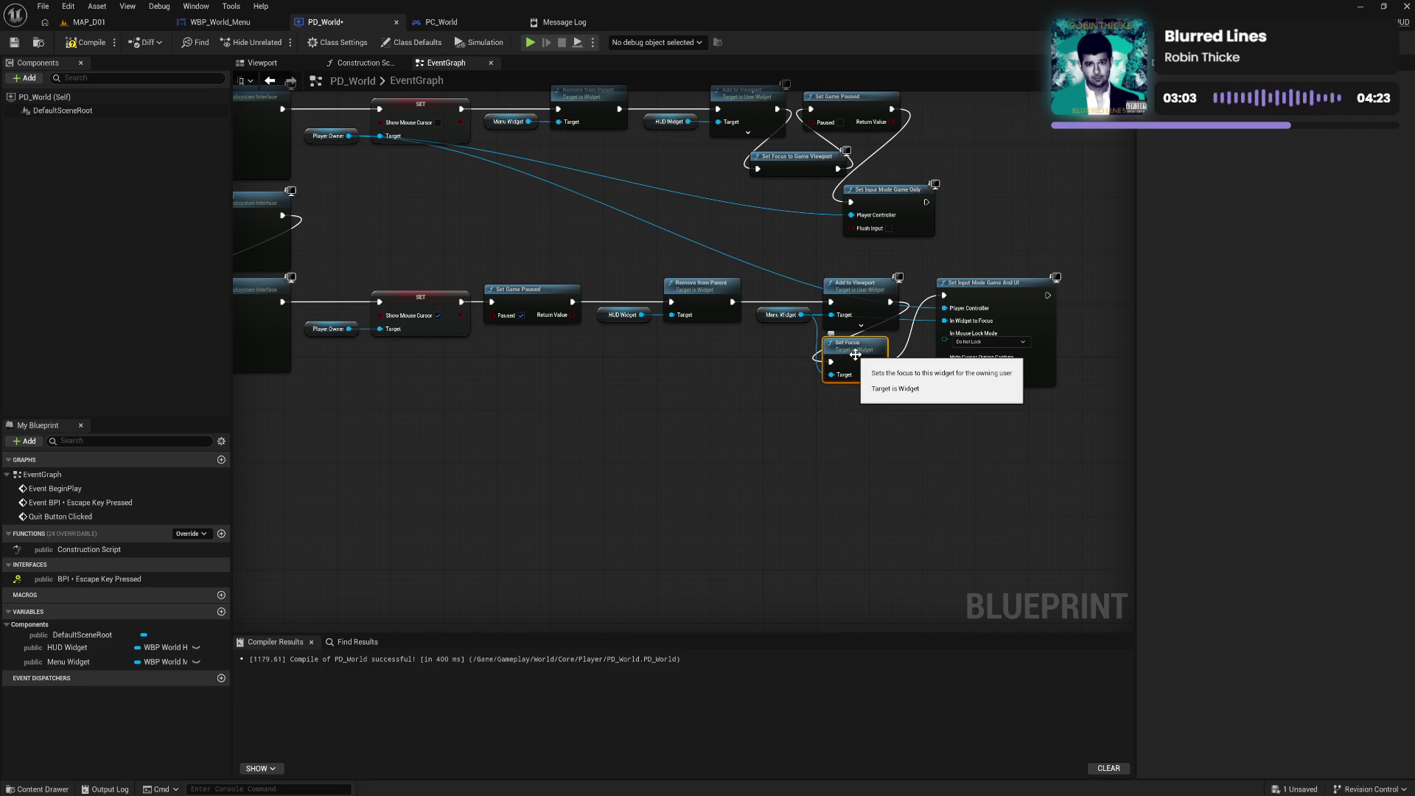
pyautogui.moveTo(831, 362); pyautogui.dragTo(944, 297)
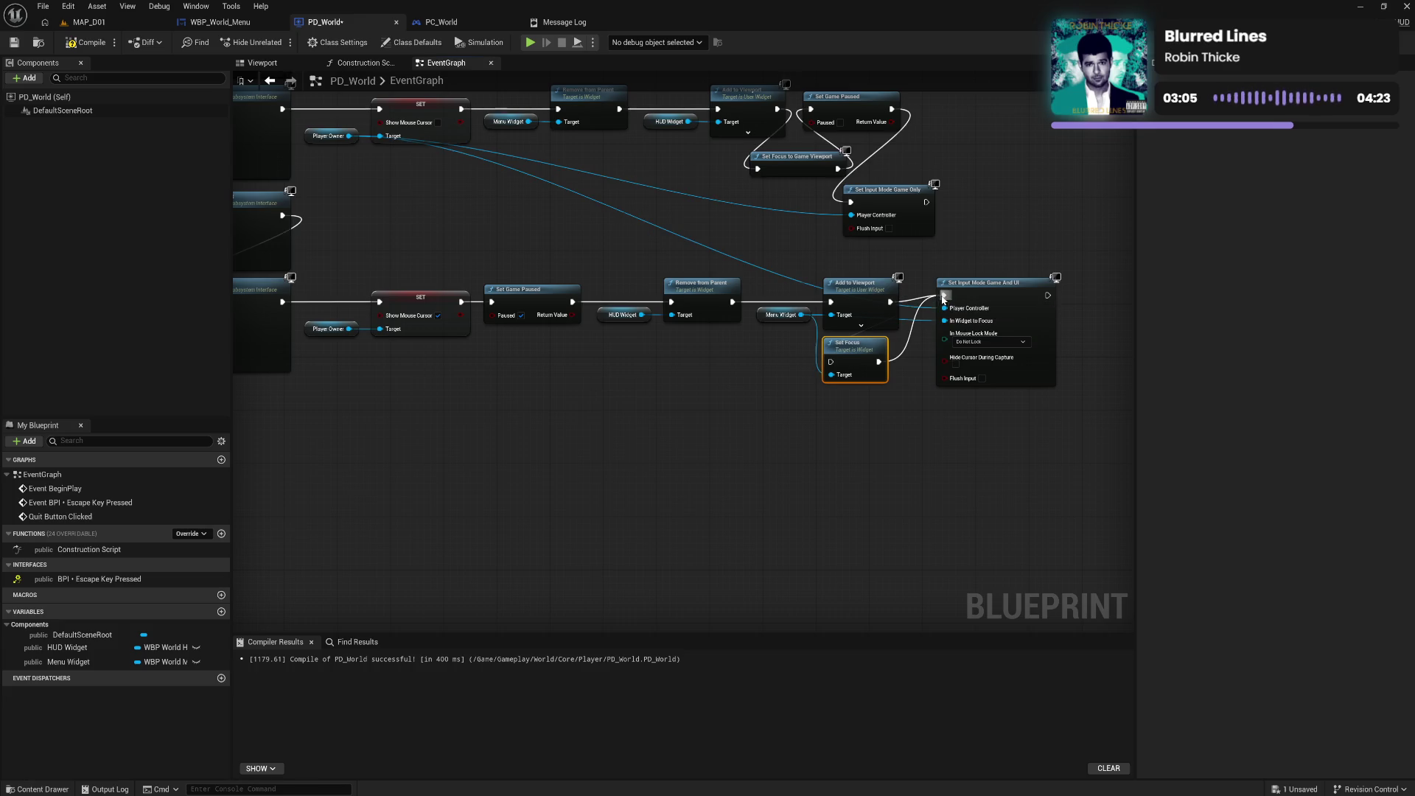
# Bypass both Set Focus nodes so Add to Viewport feeds Set Game Paused, then compile and save PD_World
pyautogui.keyDown('alt'); pyautogui.click(879, 362); pyautogui.keyUp('alt')
pyautogui.moveTo(780, 109); pyautogui.dragTo(811, 109)
pyautogui.keyDown('alt'); pyautogui.click(836, 169); pyautogui.keyUp('alt')
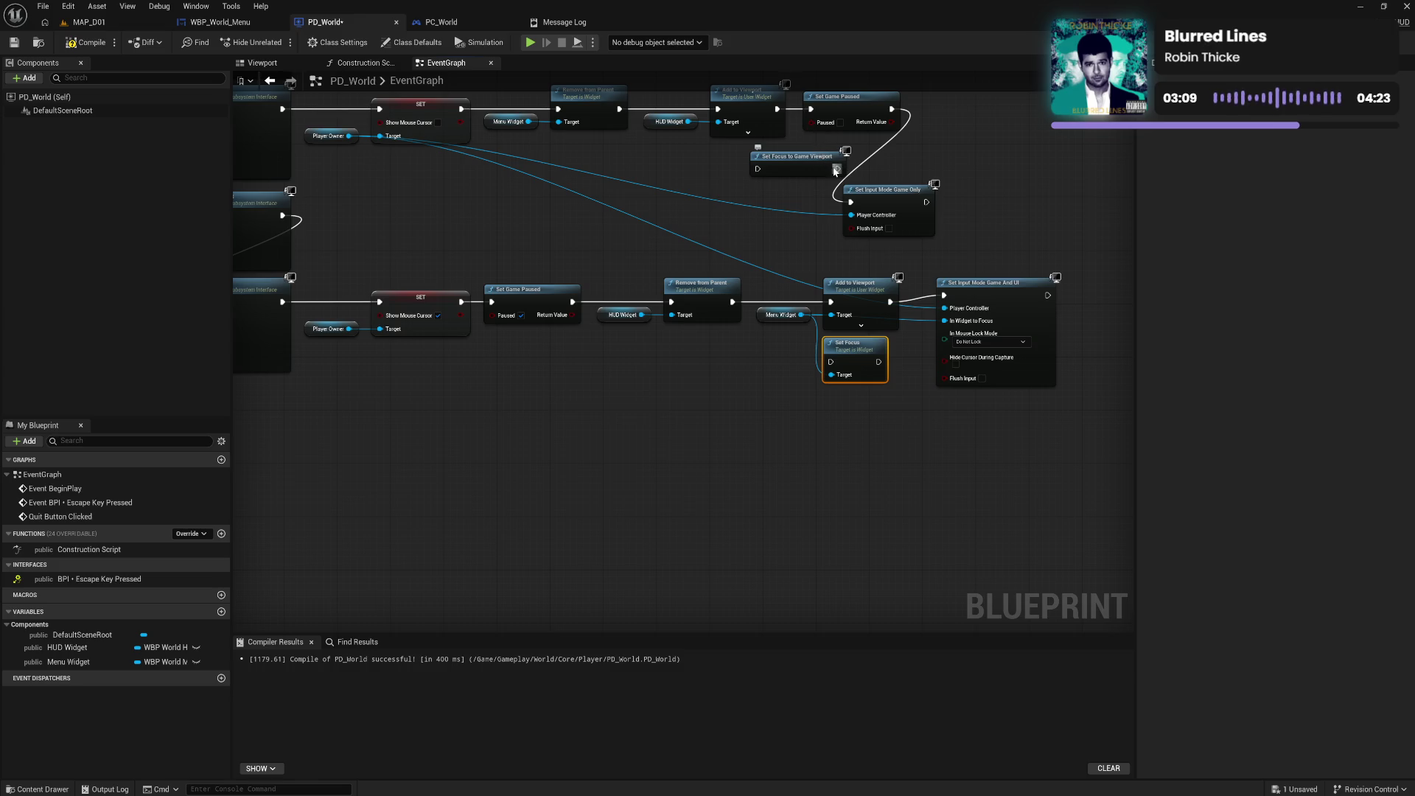
pyautogui.click(87, 42)
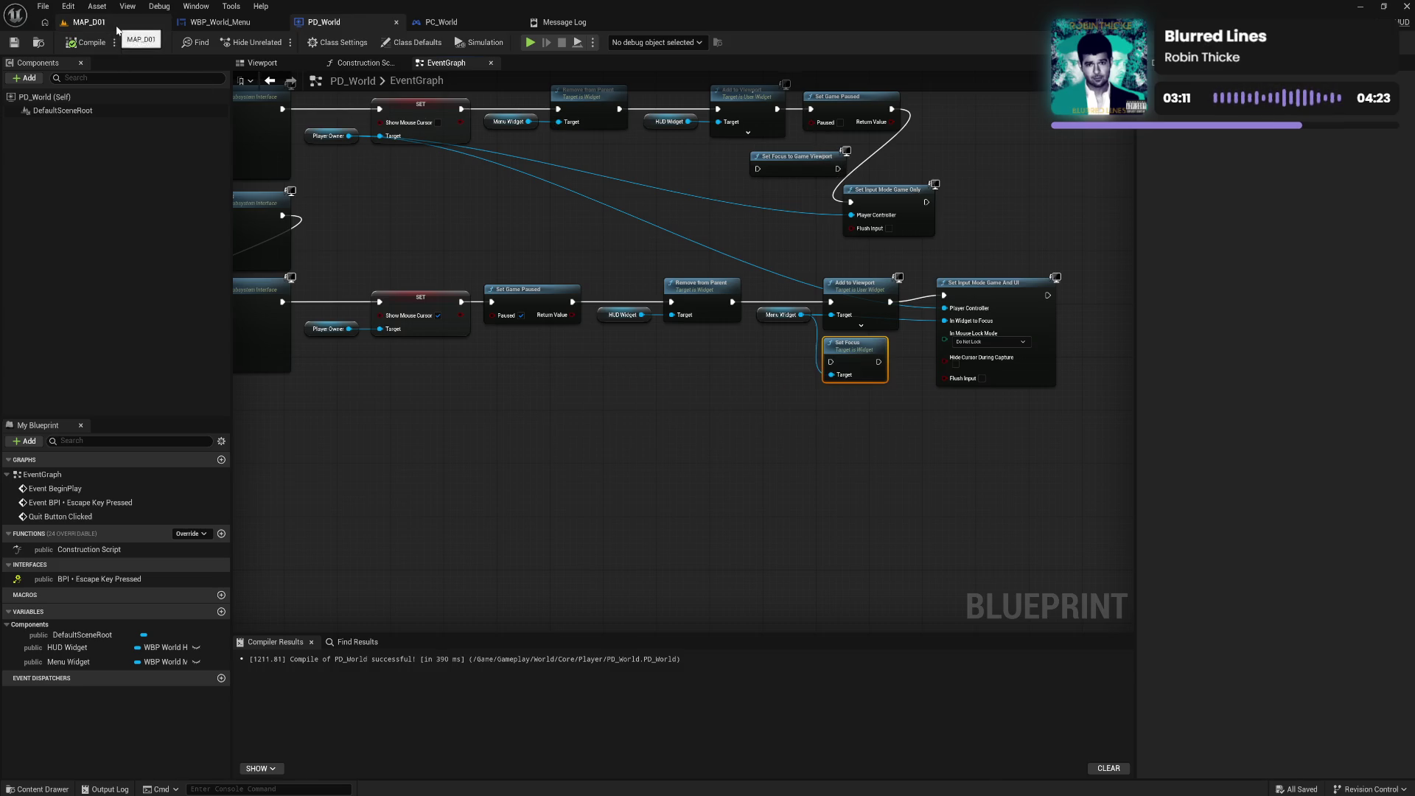
pyautogui.click(117, 25)
# Play-test MAP_D01, opening and closing the settings menu with Escape, then return to PD_World's graph
pyautogui.click(291, 44)
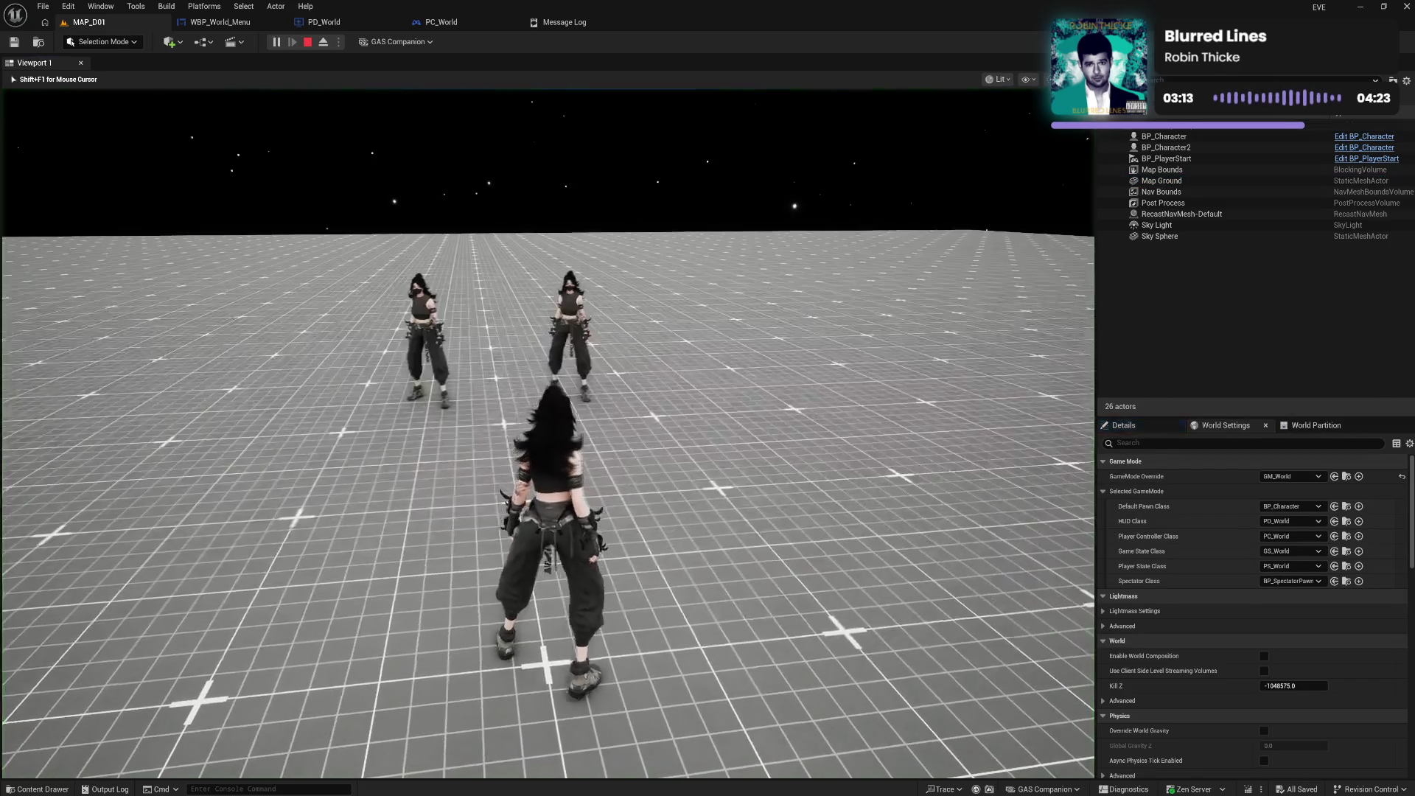
pyautogui.press('Escape')
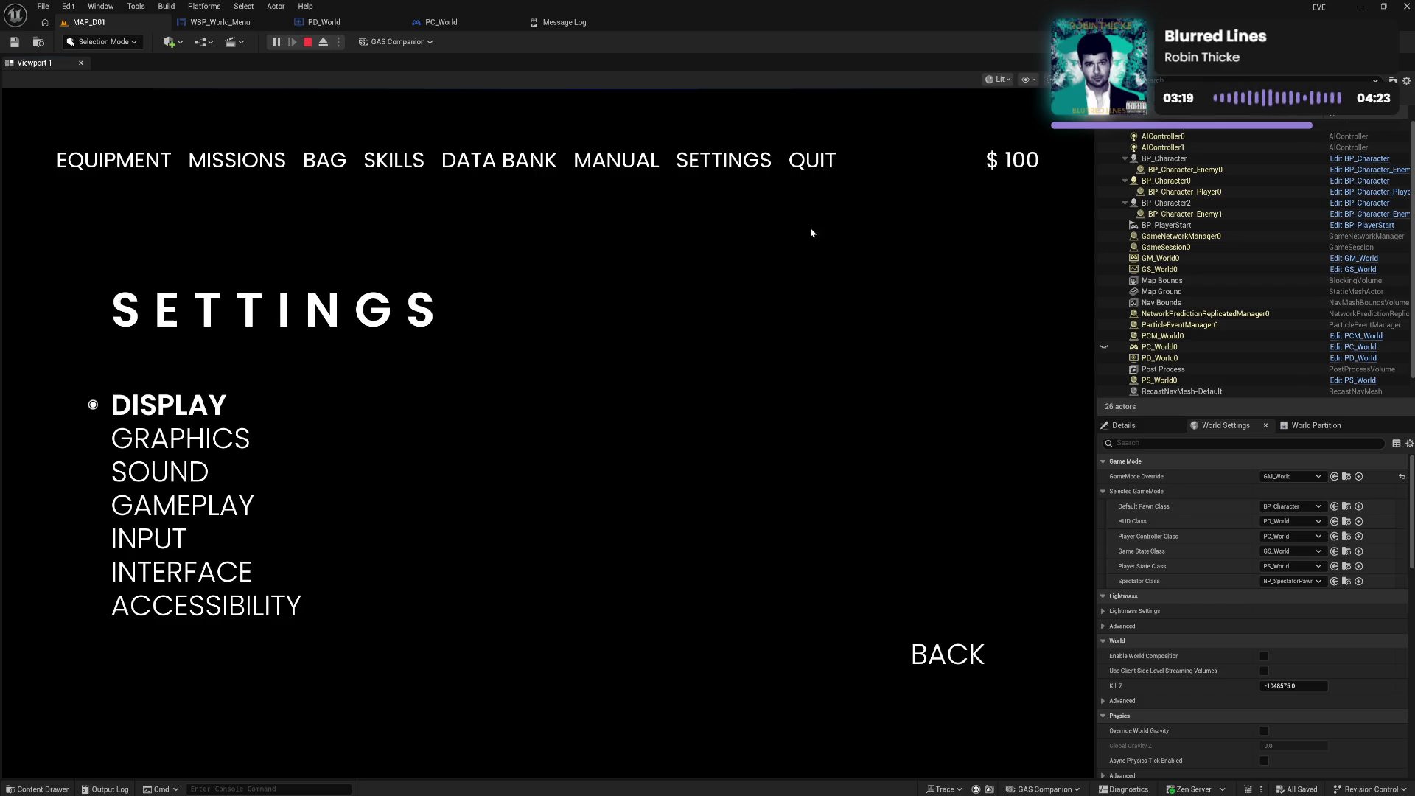
pyautogui.press('Escape')
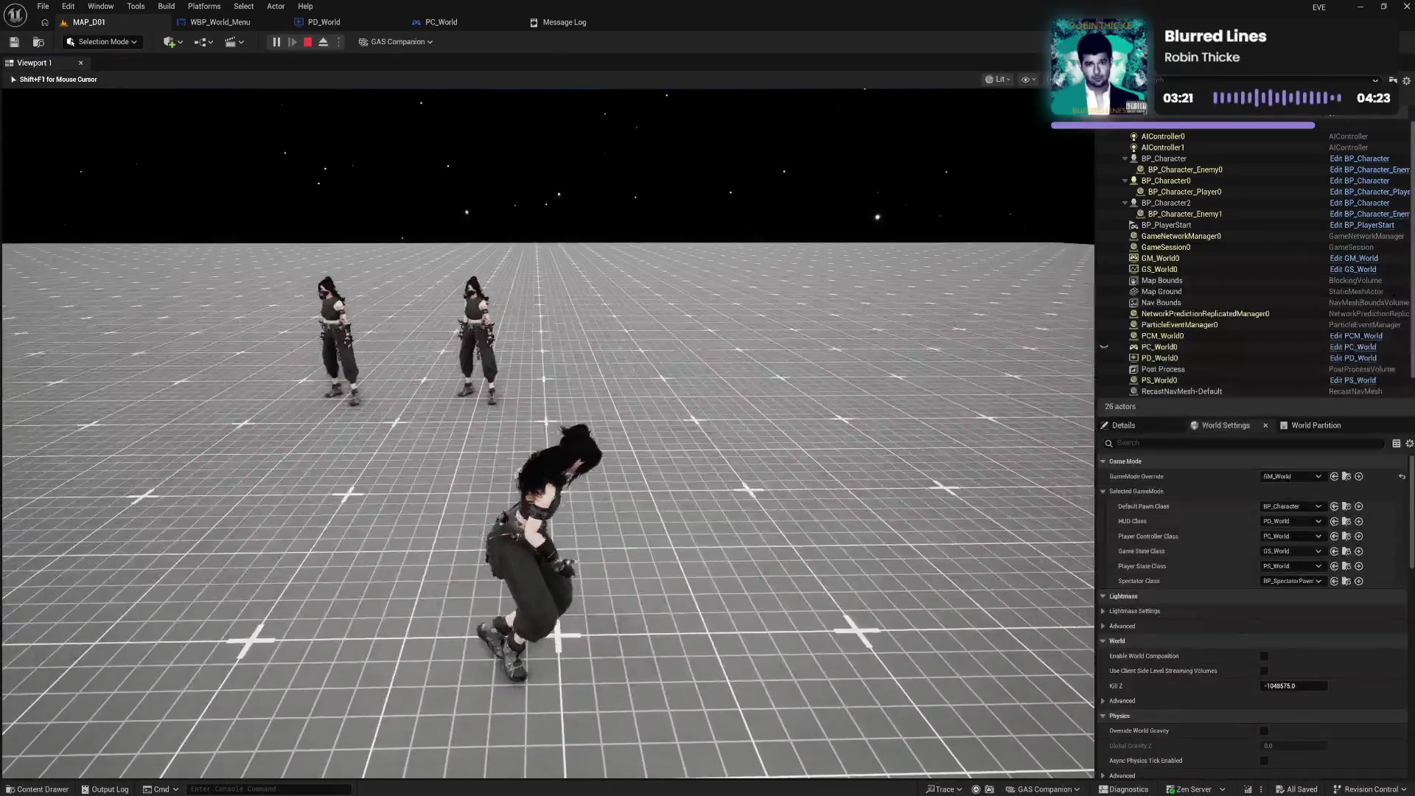
pyautogui.press('Escape')
pyautogui.click(325, 22)
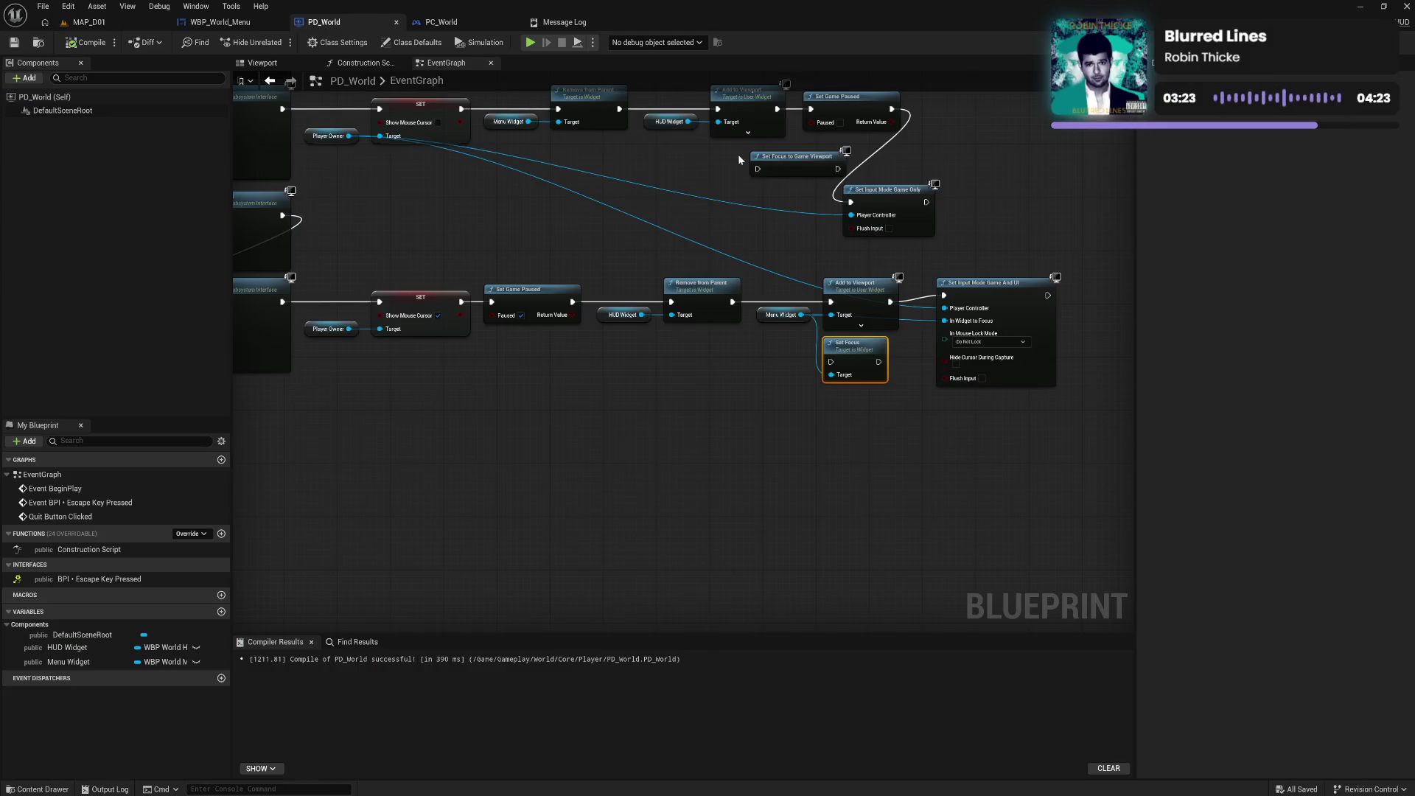
# Delete the Set Focus to Game Viewport node and shift the Game And UI node into the gap
pyautogui.click(766, 158)
pyautogui.press('Delete')
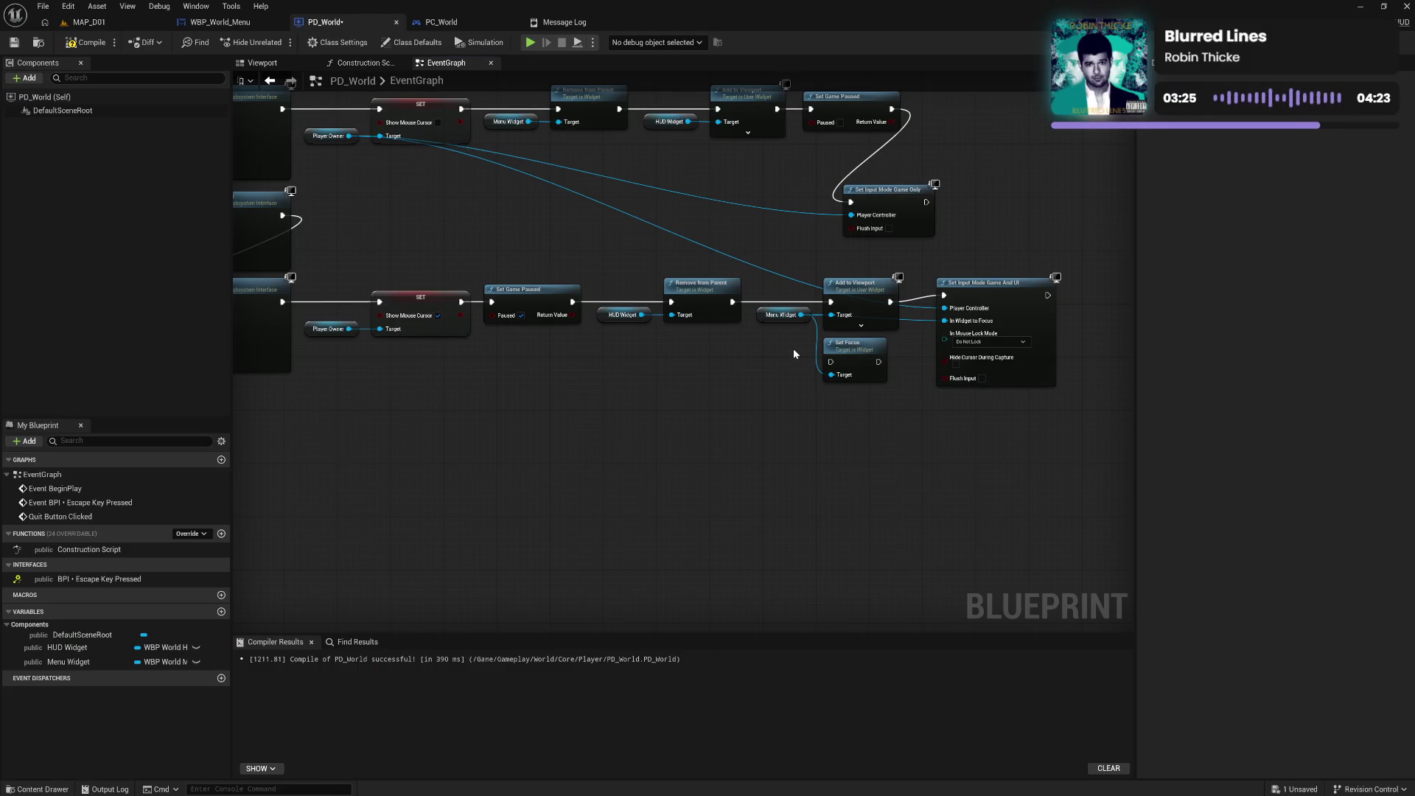
pyautogui.click(858, 376)
pyautogui.moveTo(978, 302); pyautogui.dragTo(958, 304)
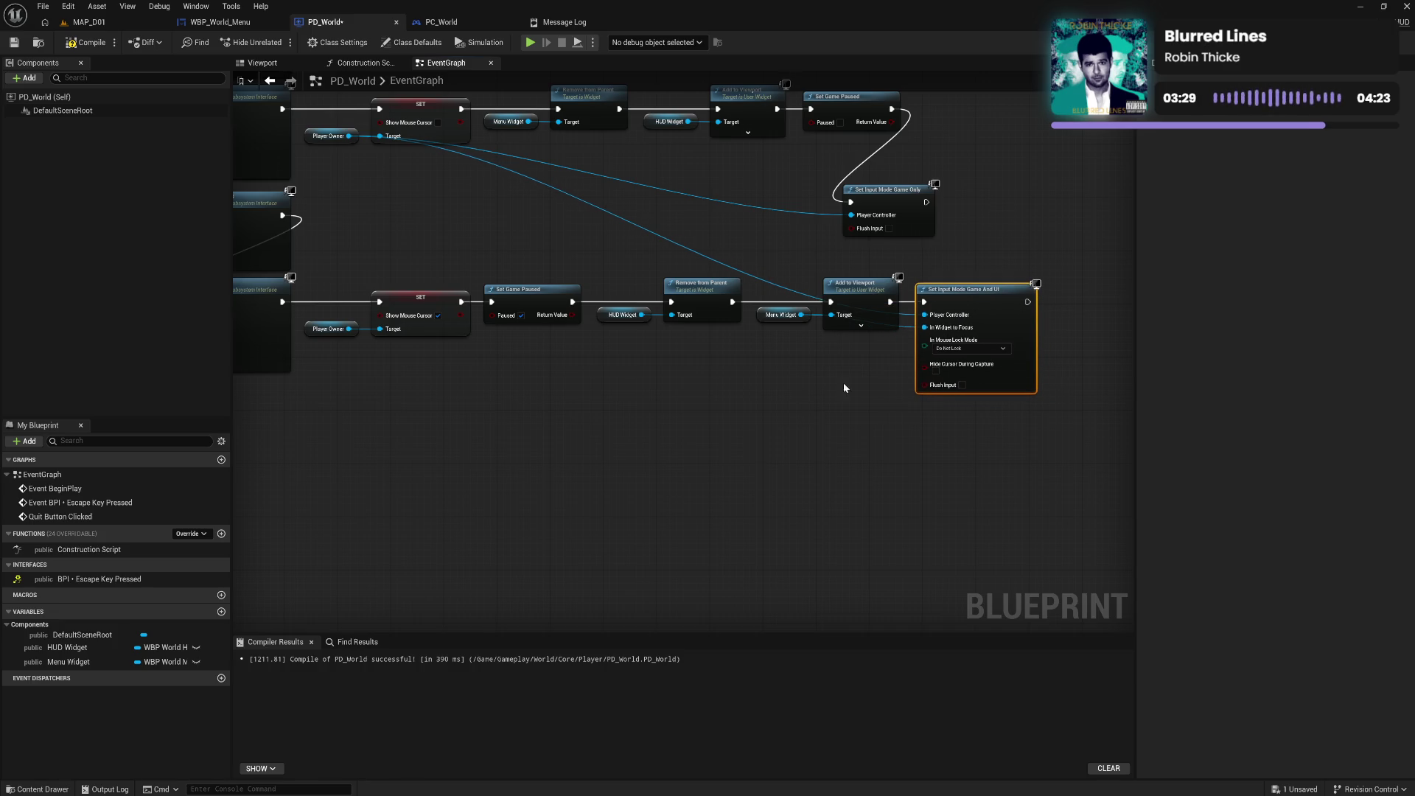
pyautogui.click(875, 252)
pyautogui.moveTo(856, 179)
pyautogui.mouseDown()
pyautogui.moveTo(805, 176)
pyautogui.moveTo(786, 278)
pyautogui.mouseUp()
# Route Add to Viewport into Set Input Mode Game Only ahead of Set Game Paused, then compile and save
pyautogui.moveTo(857, 314)
pyautogui.mouseDown()
pyautogui.moveTo(917, 272)
pyautogui.moveTo(936, 219)
pyautogui.mouseUp()
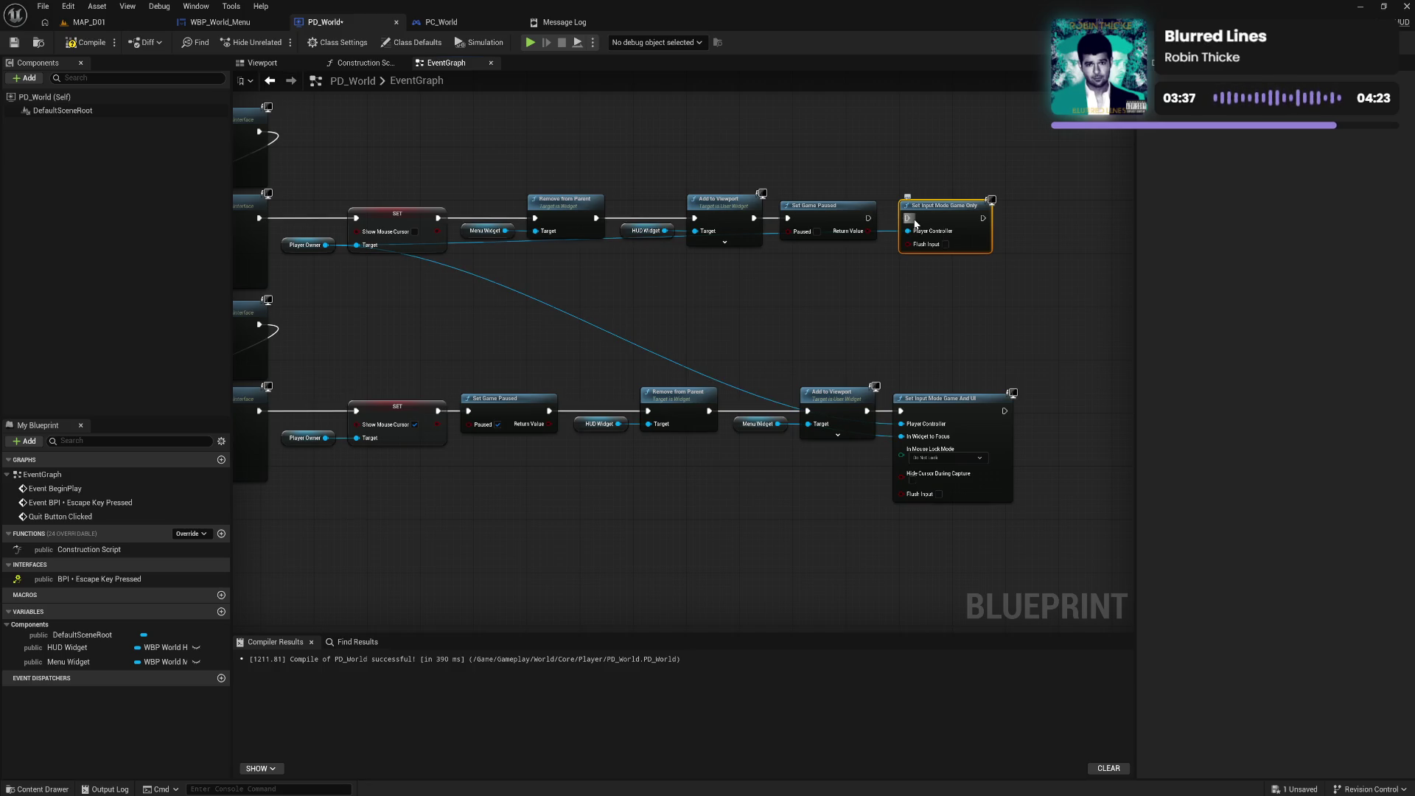
pyautogui.keyDown('alt'); pyautogui.click(909, 218); pyautogui.keyUp('alt')
pyautogui.moveTo(951, 210)
pyautogui.mouseDown()
pyautogui.moveTo(867, 137)
pyautogui.moveTo(851, 143)
pyautogui.mouseUp()
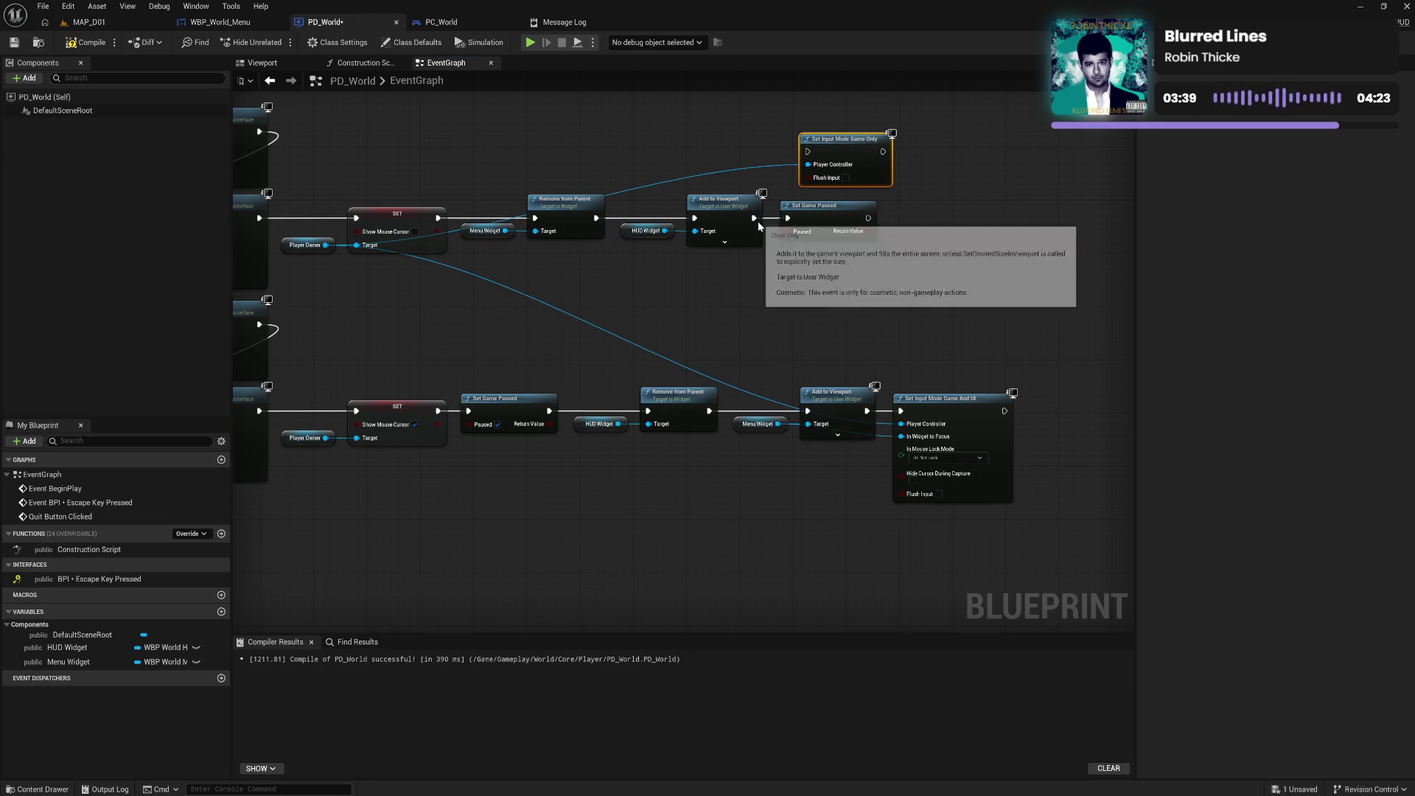
pyautogui.moveTo(754, 218)
pyautogui.mouseDown()
pyautogui.moveTo(808, 173)
pyautogui.moveTo(808, 151)
pyautogui.moveTo(787, 218)
pyautogui.moveTo(926, 189)
pyautogui.moveTo(940, 151)
pyautogui.mouseUp()
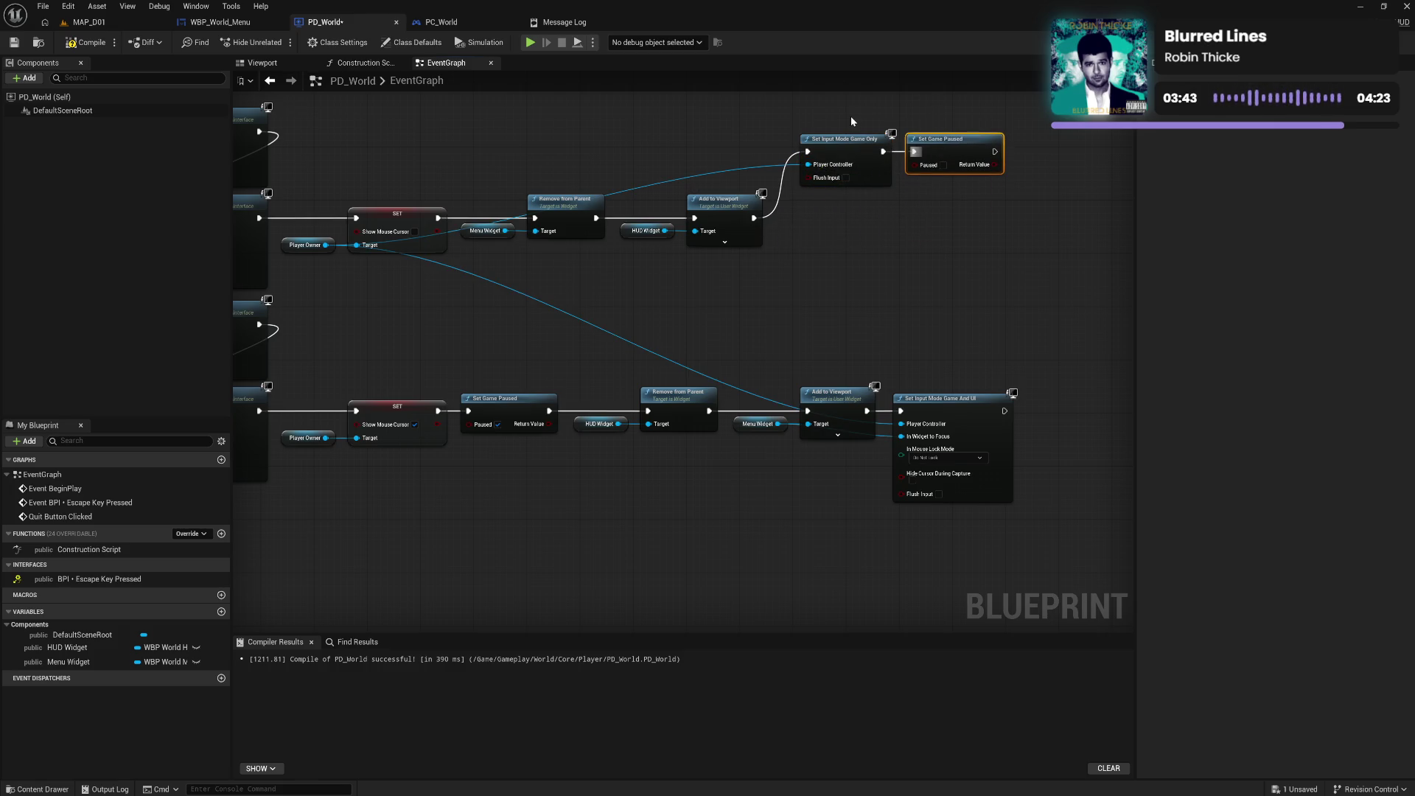
pyautogui.moveTo(851, 117); pyautogui.dragTo(958, 193)
pyautogui.moveTo(859, 161); pyautogui.dragTo(845, 227)
pyautogui.click(316, 149)
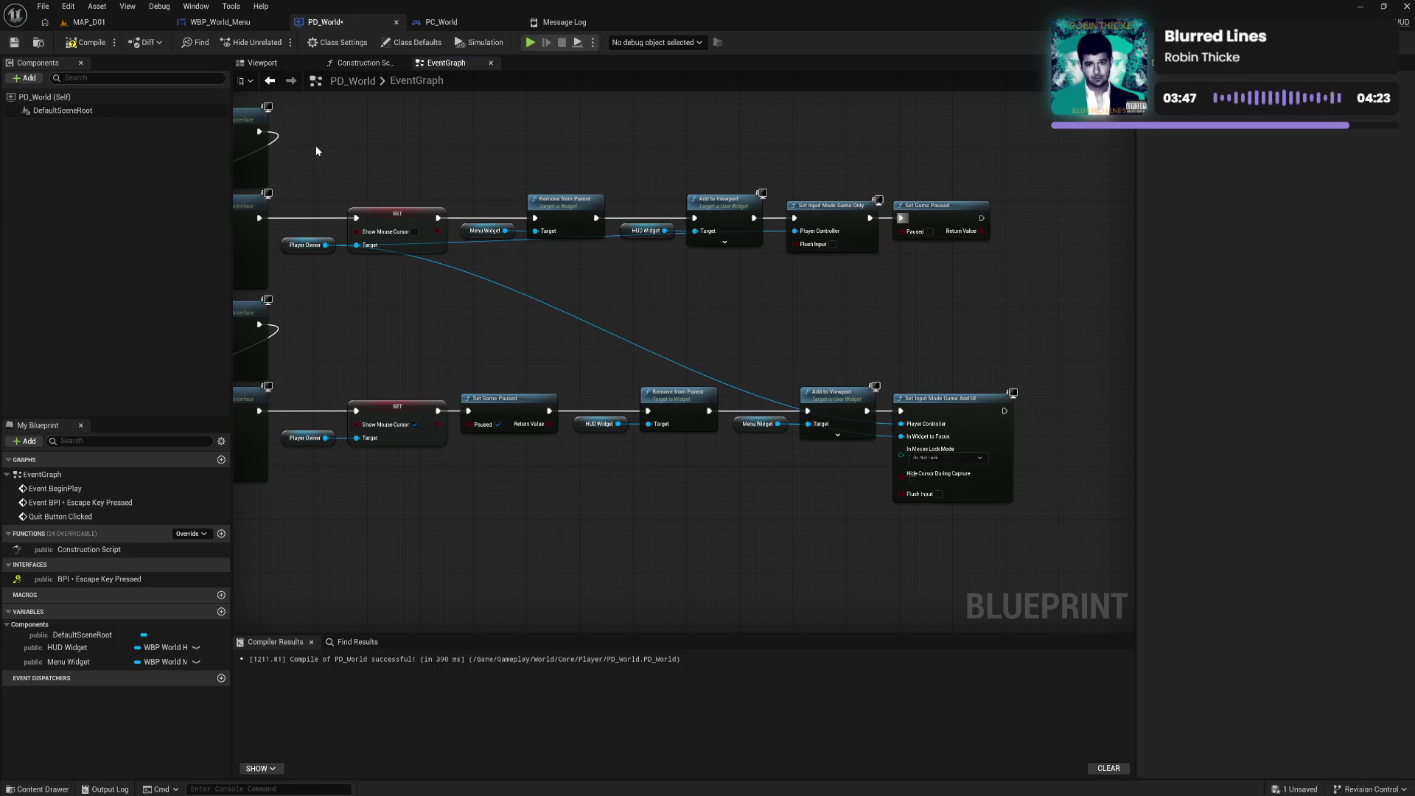
pyautogui.click(87, 42)
pyautogui.click(105, 25)
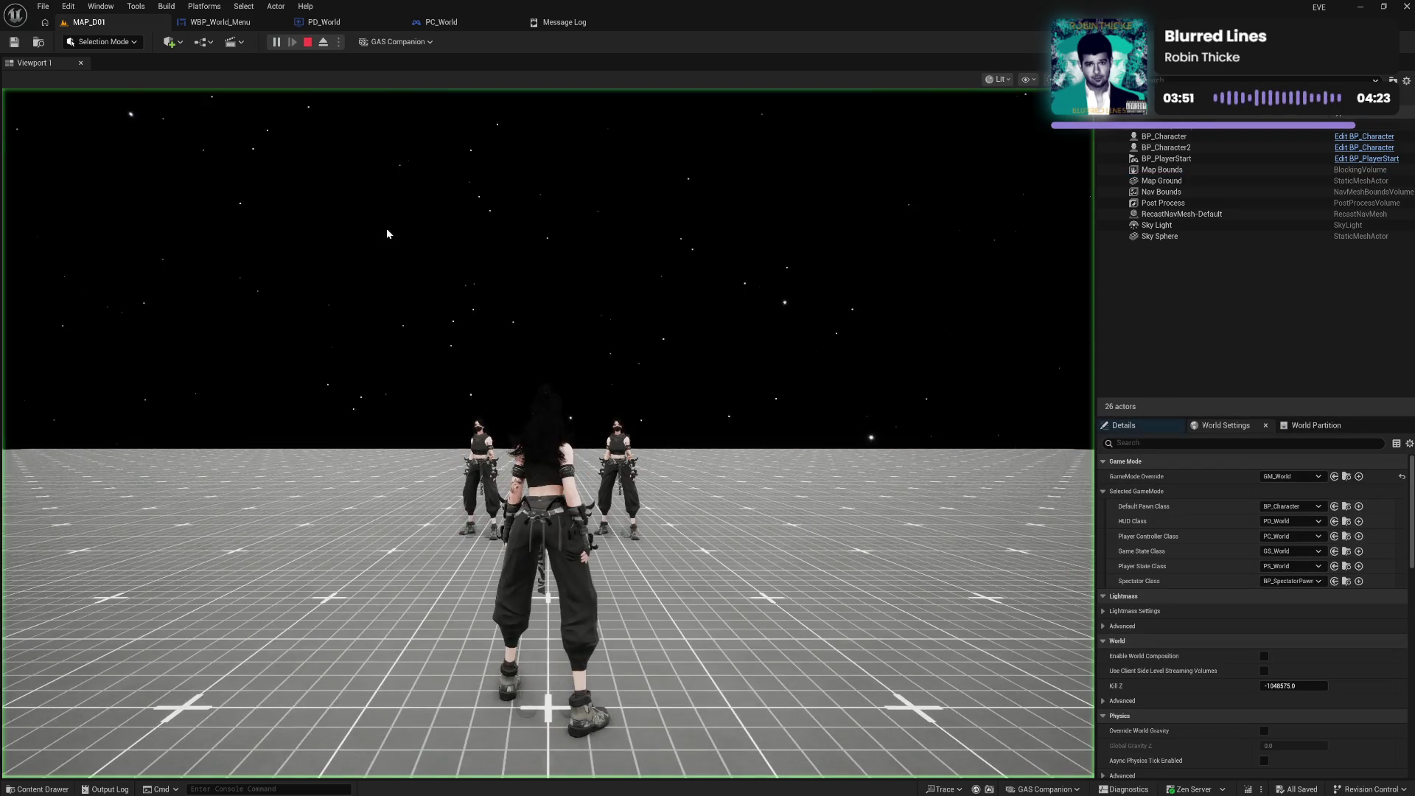
# Play-test the level, toggling the settings menu open and closed with Tab, then open PC_World's event graph
pyautogui.click(387, 234)
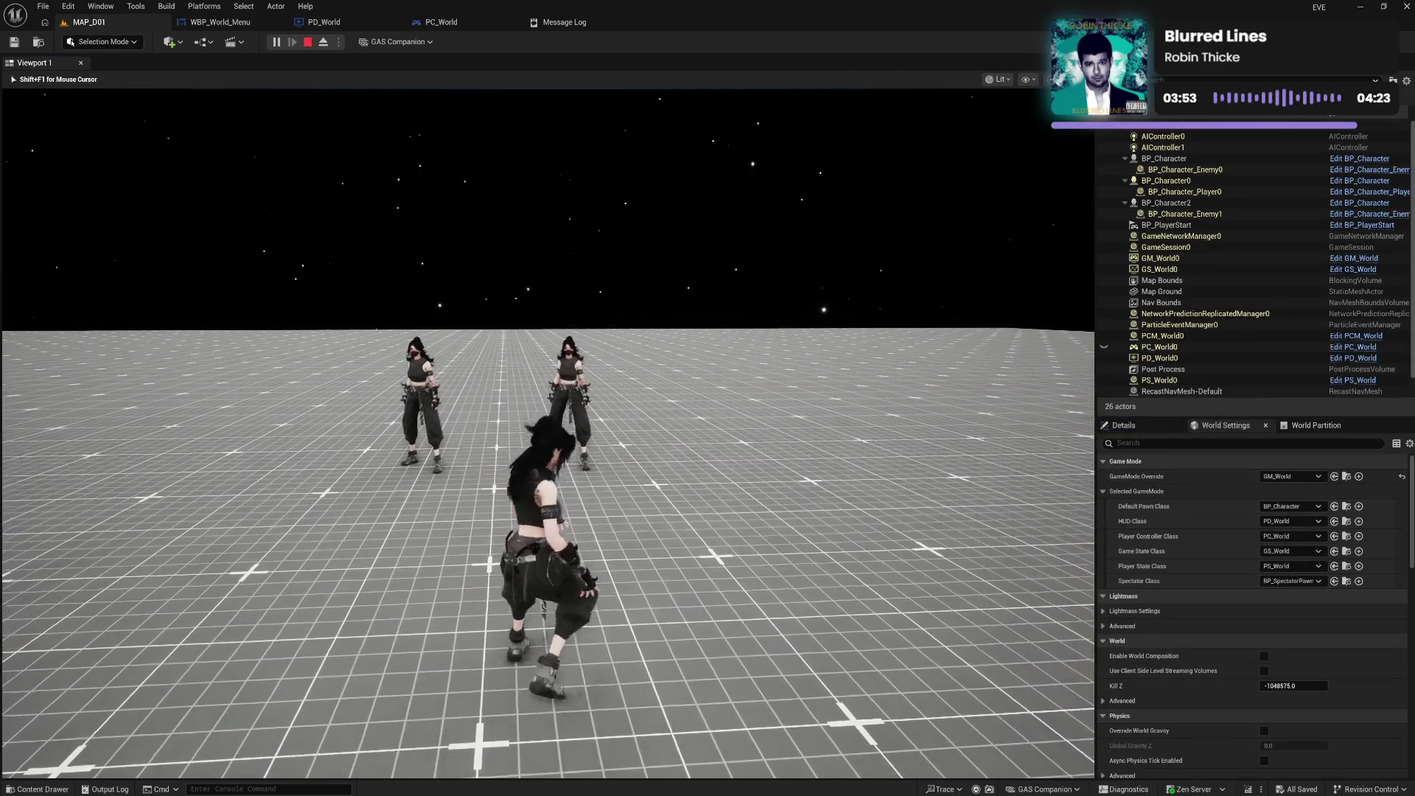
pyautogui.press('Tab')
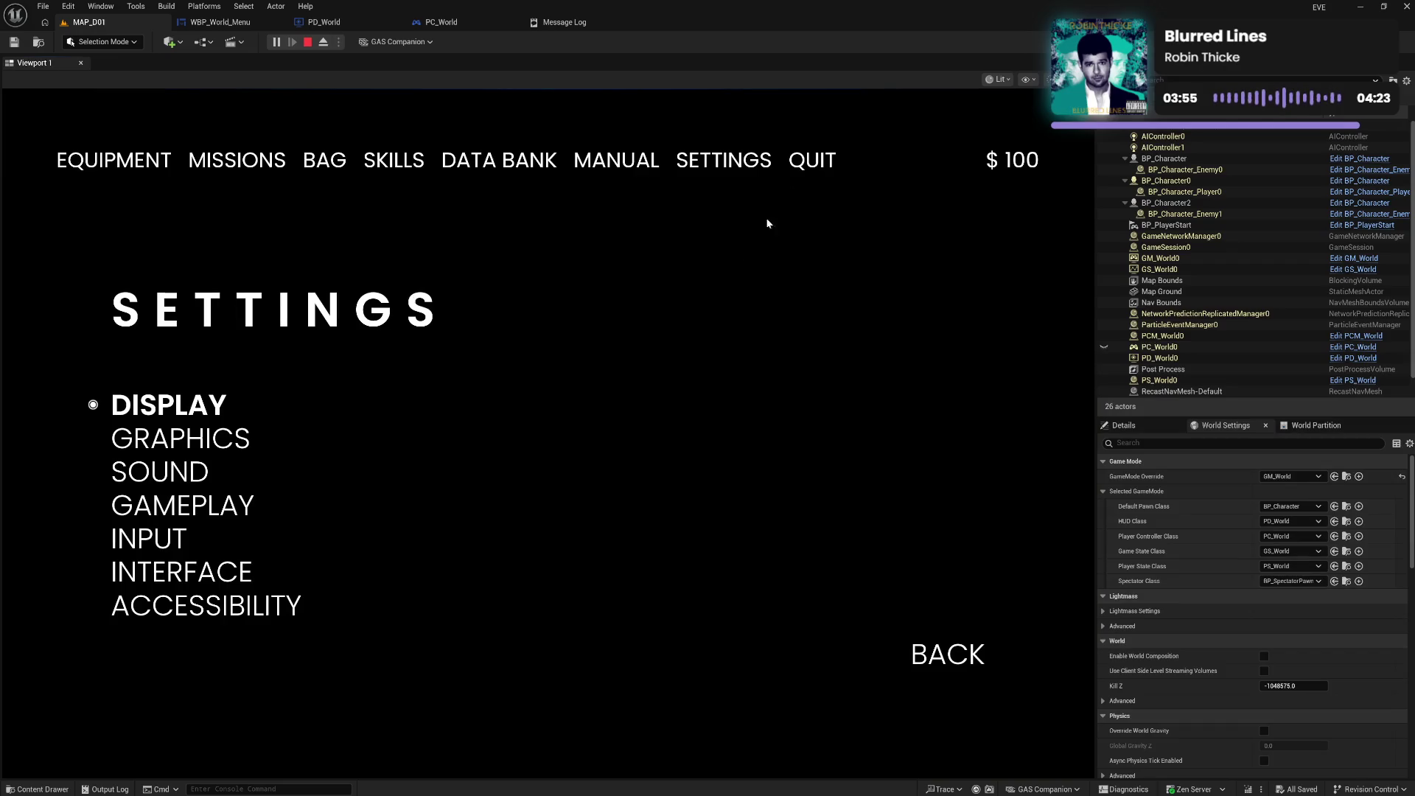
pyautogui.press('Tab')
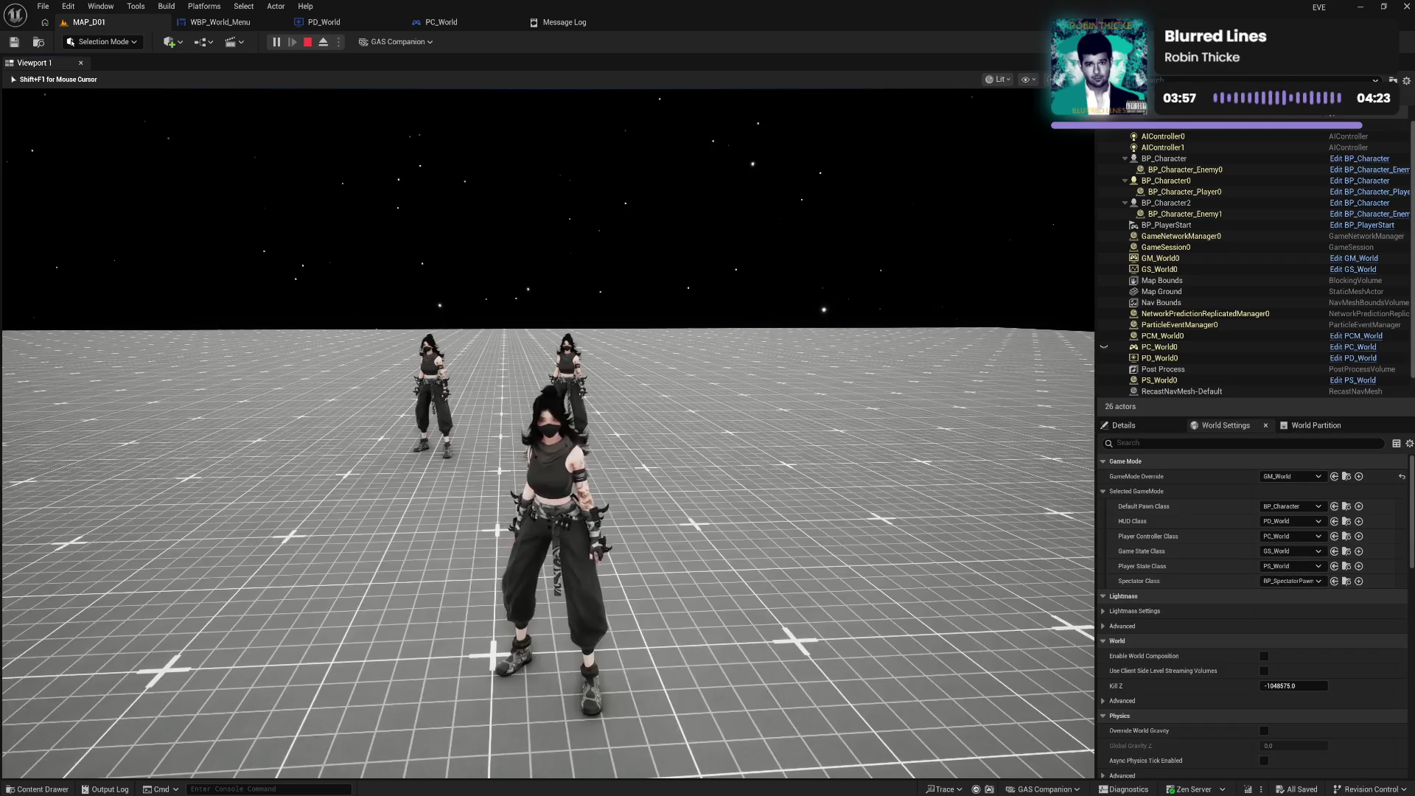
pyautogui.press('Escape')
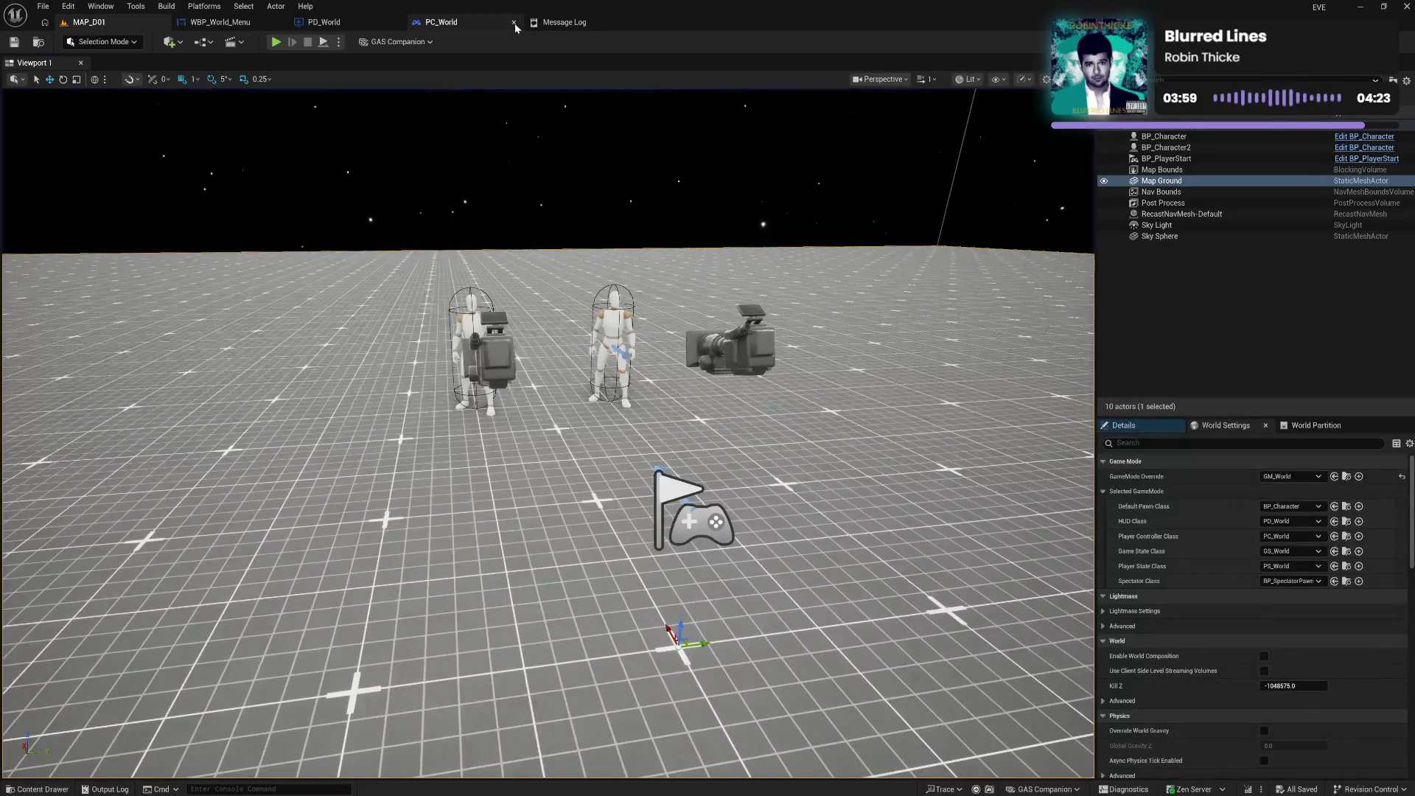
pyautogui.click(583, 23)
pyautogui.click(630, 22)
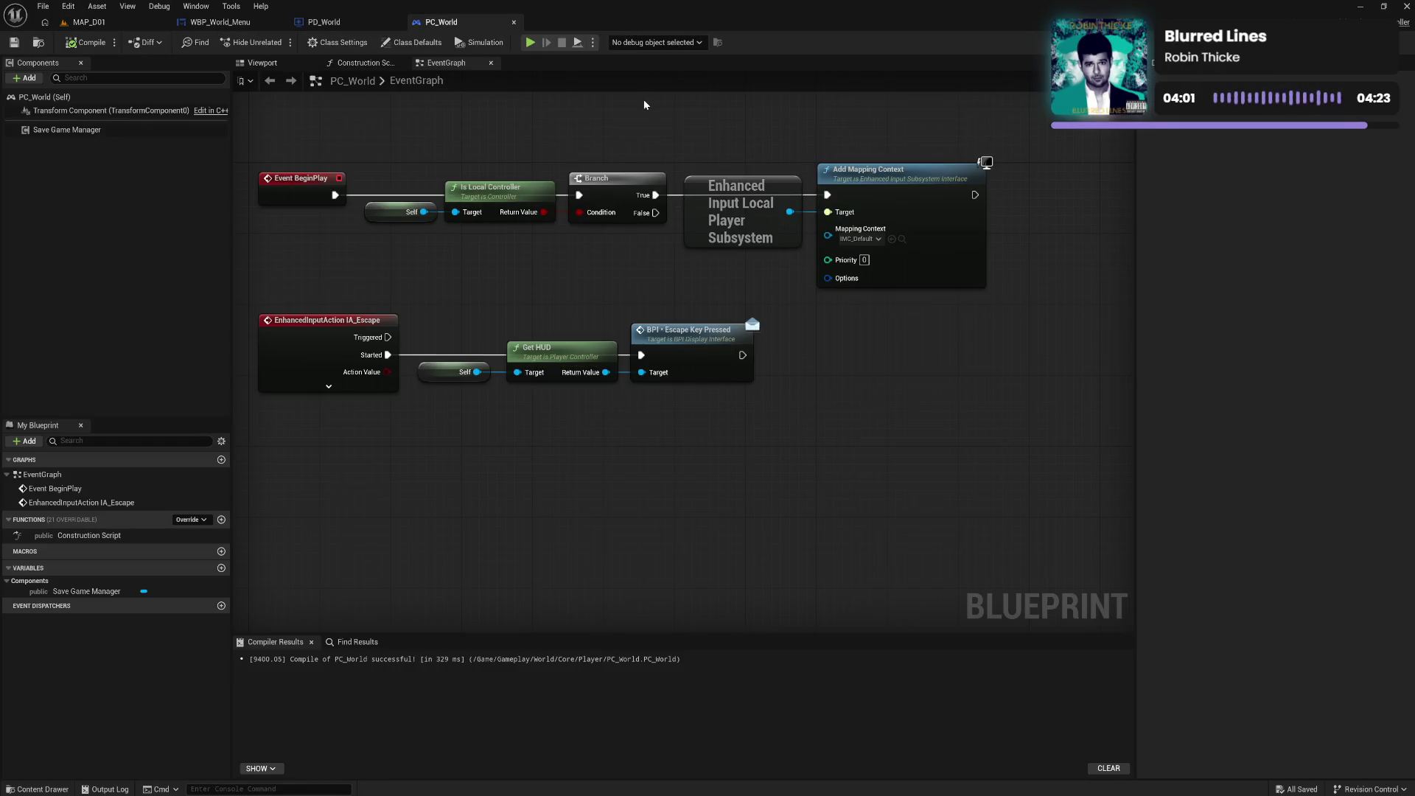
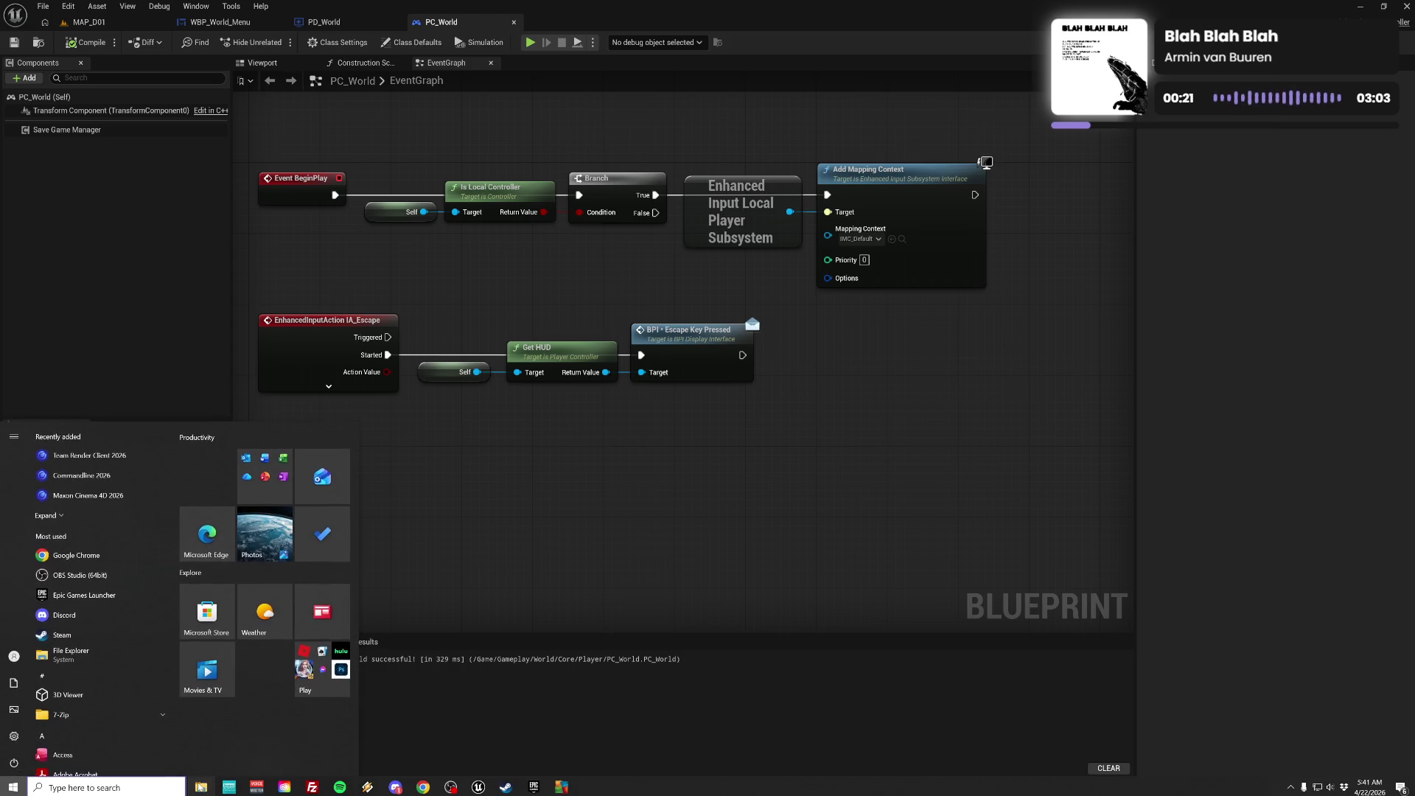
# Open the content browser and expand the Media folder
pyautogui.click(706, 333)
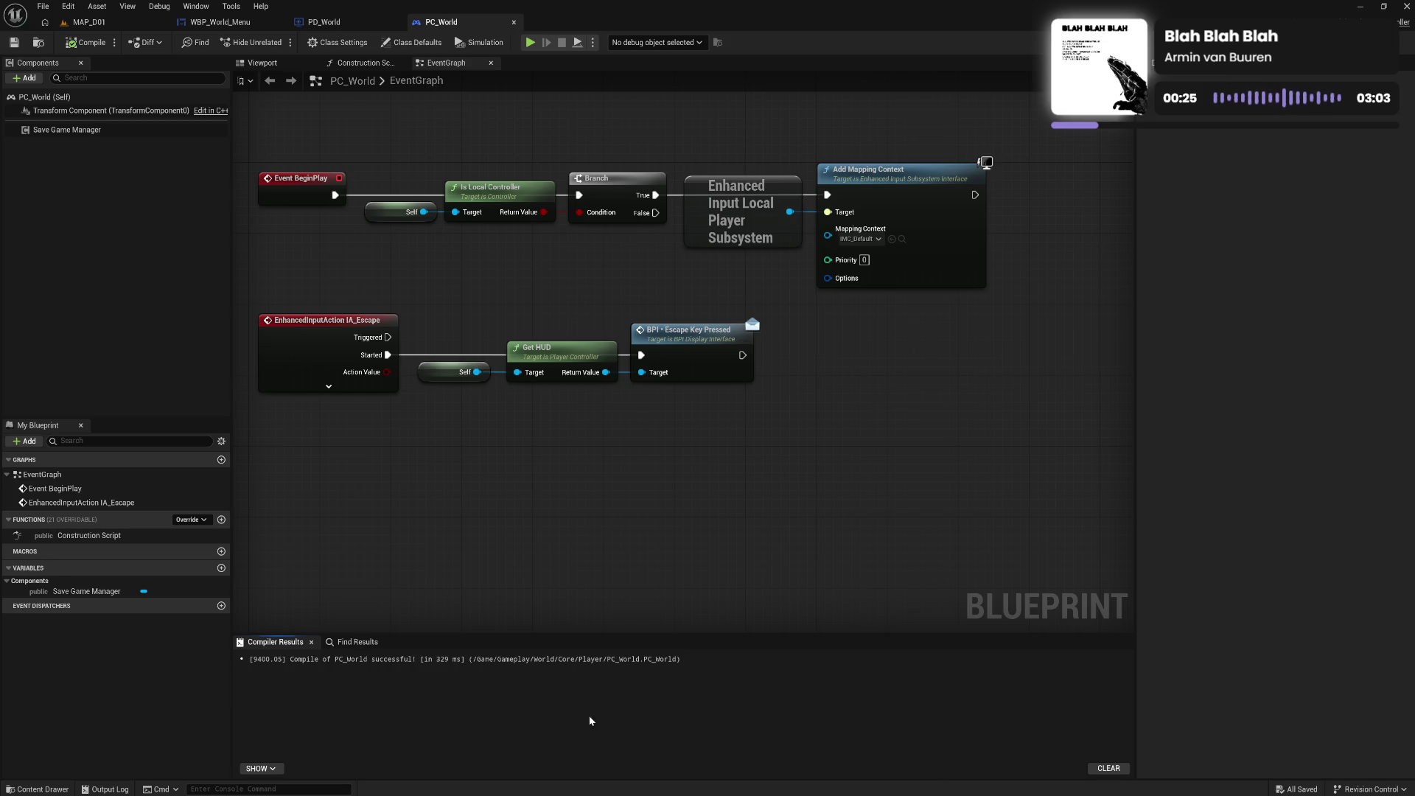
pyautogui.hotkey('ctrl', 'space')
pyautogui.click(24, 691)
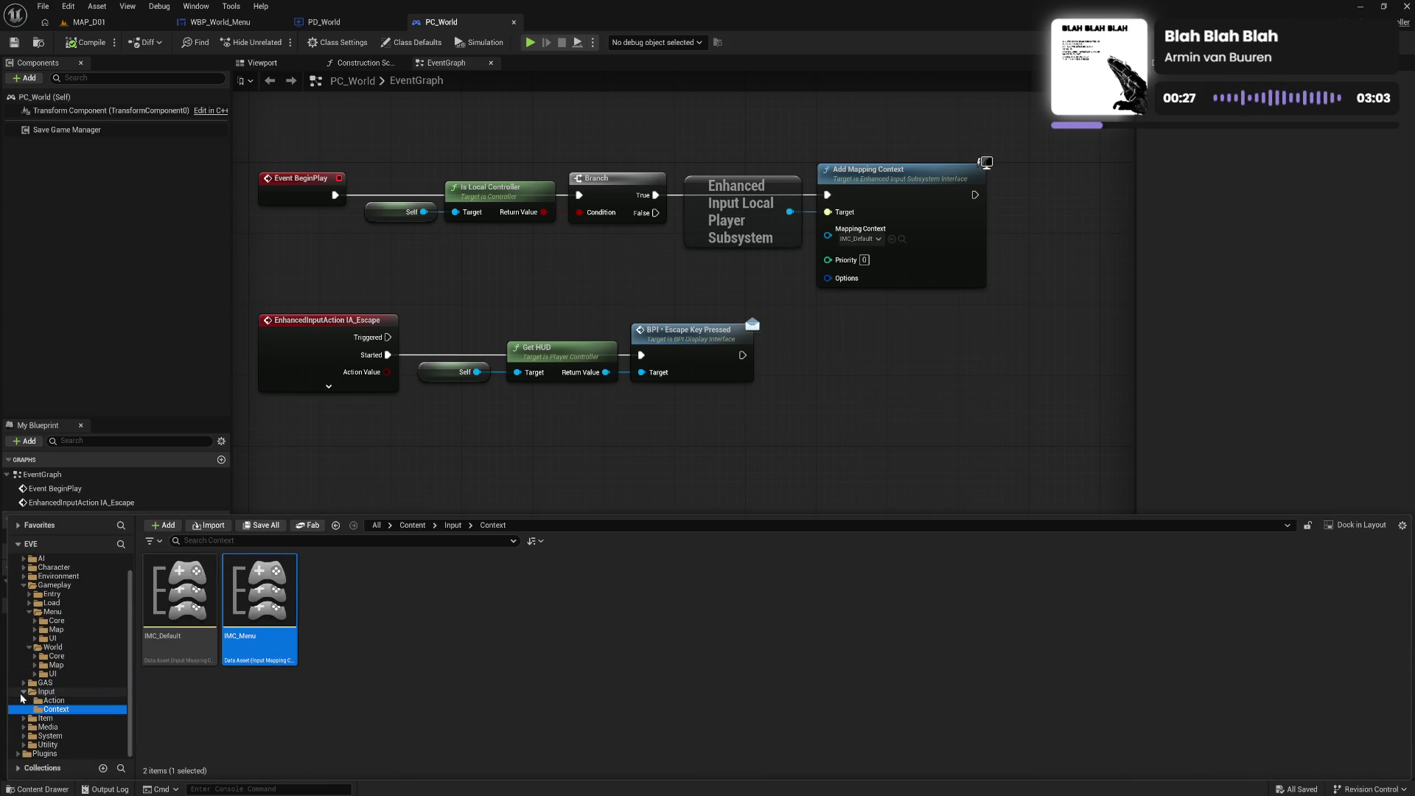
pyautogui.click(24, 727)
pyautogui.click(47, 728)
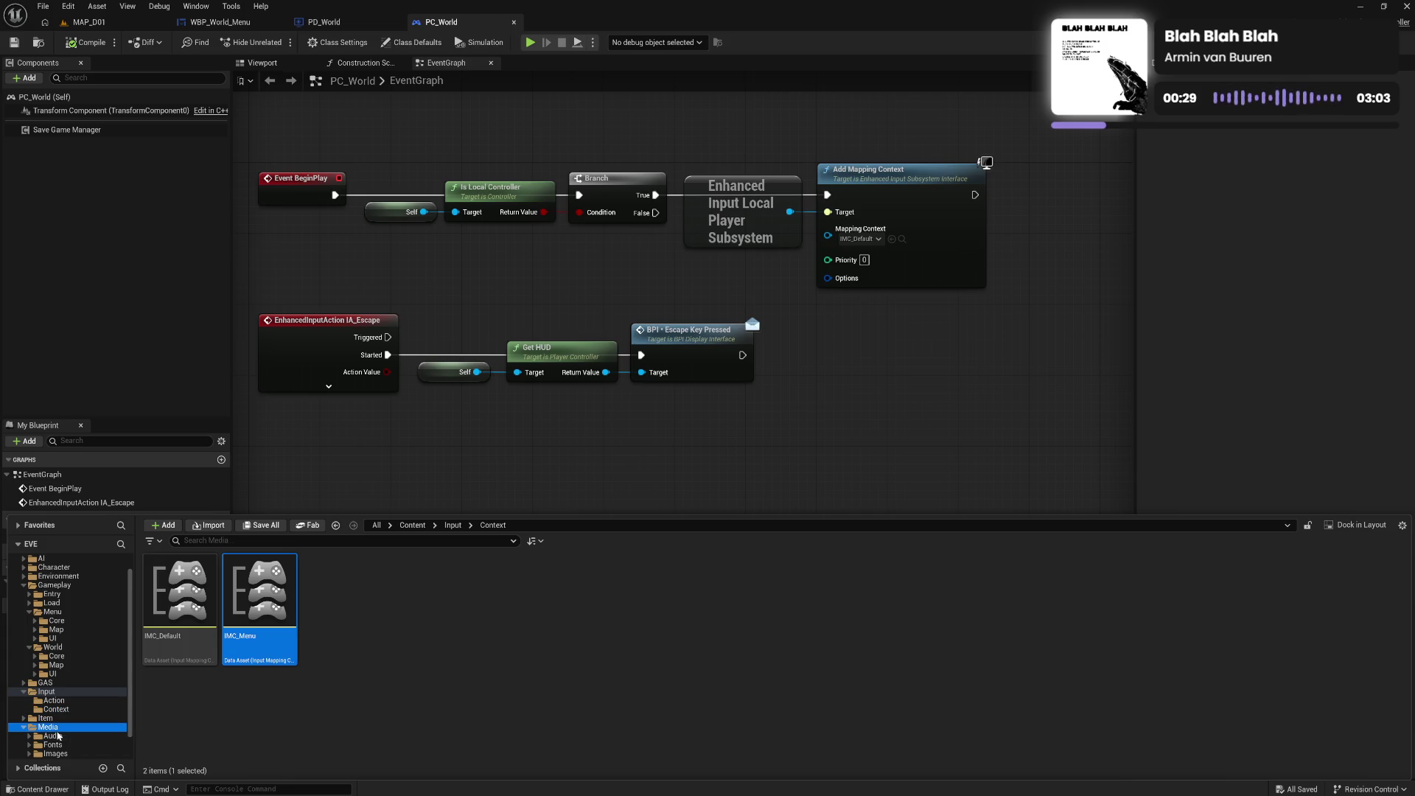
# Create a new folder named UI inside Media
pyautogui.rightClick(412, 629)
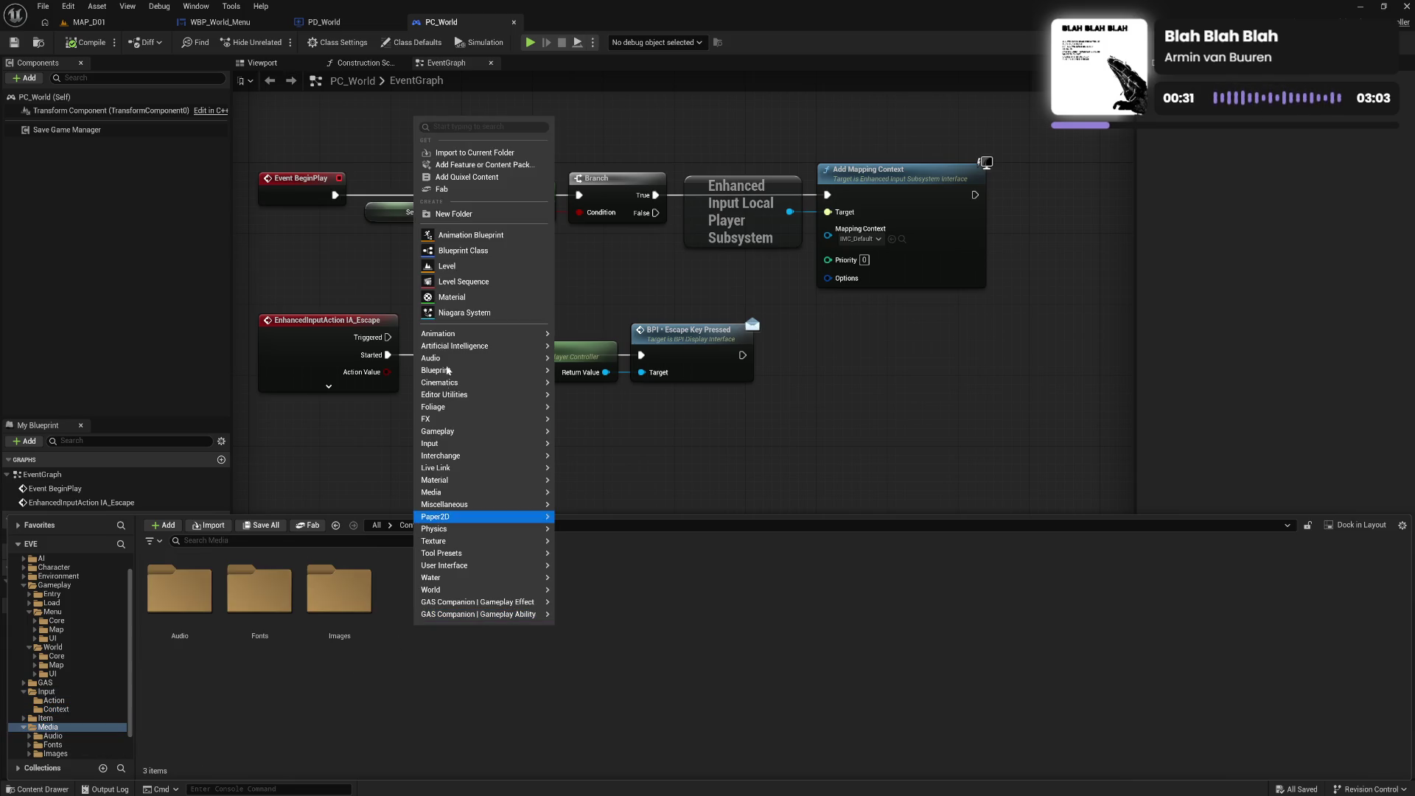
pyautogui.click(469, 215)
pyautogui.write('UI')
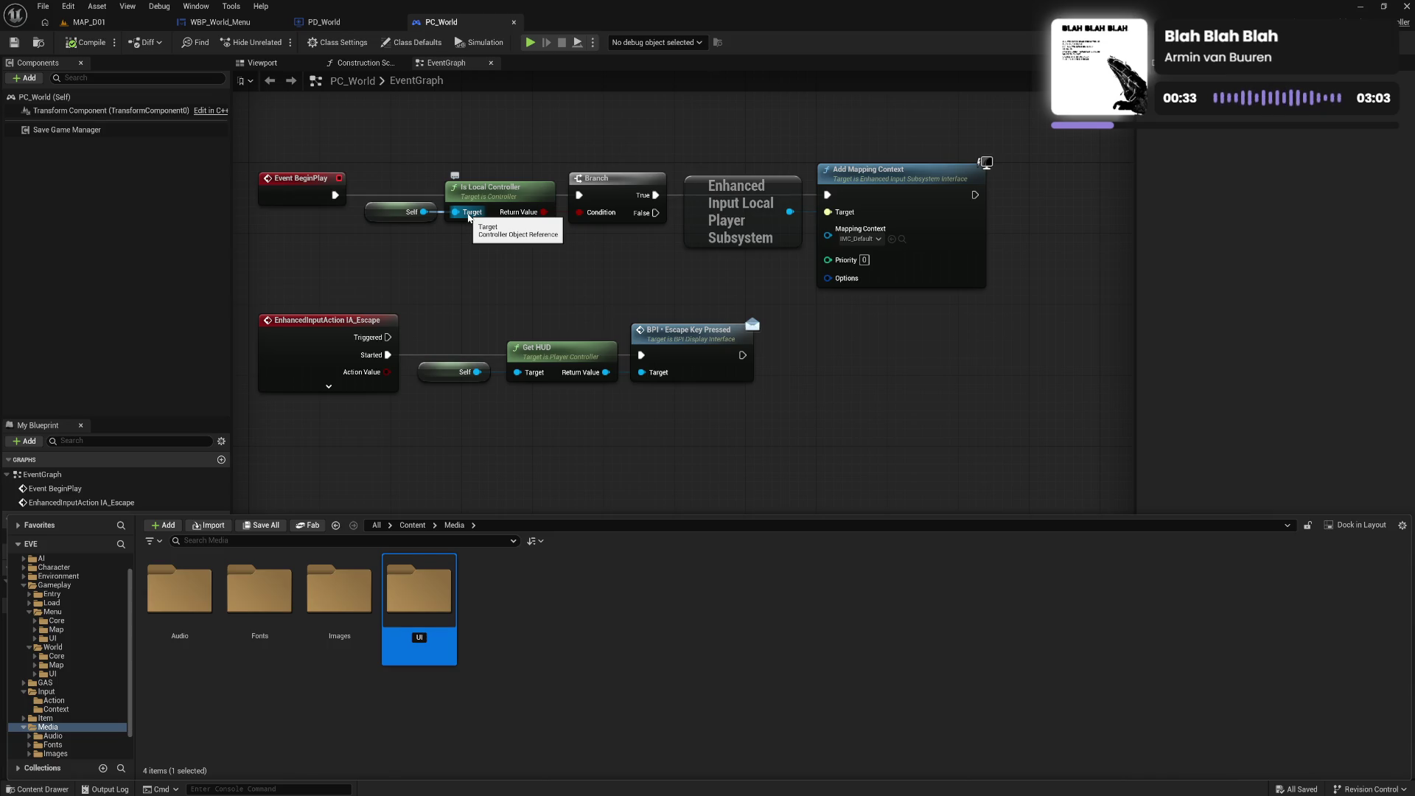
pyautogui.press('Return')
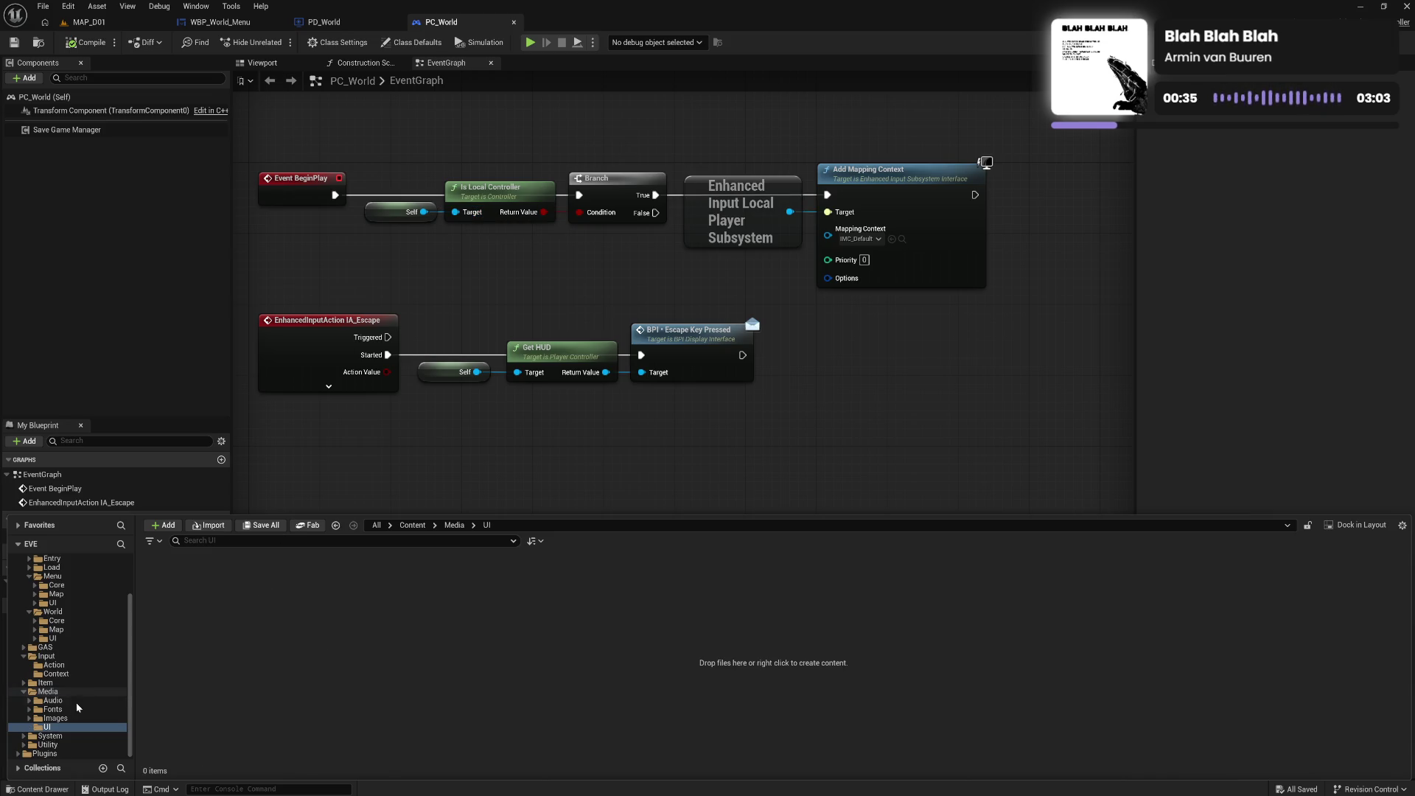
# Create a Texture folder inside UI, then close and reopen the content browser
pyautogui.rightClick(189, 709)
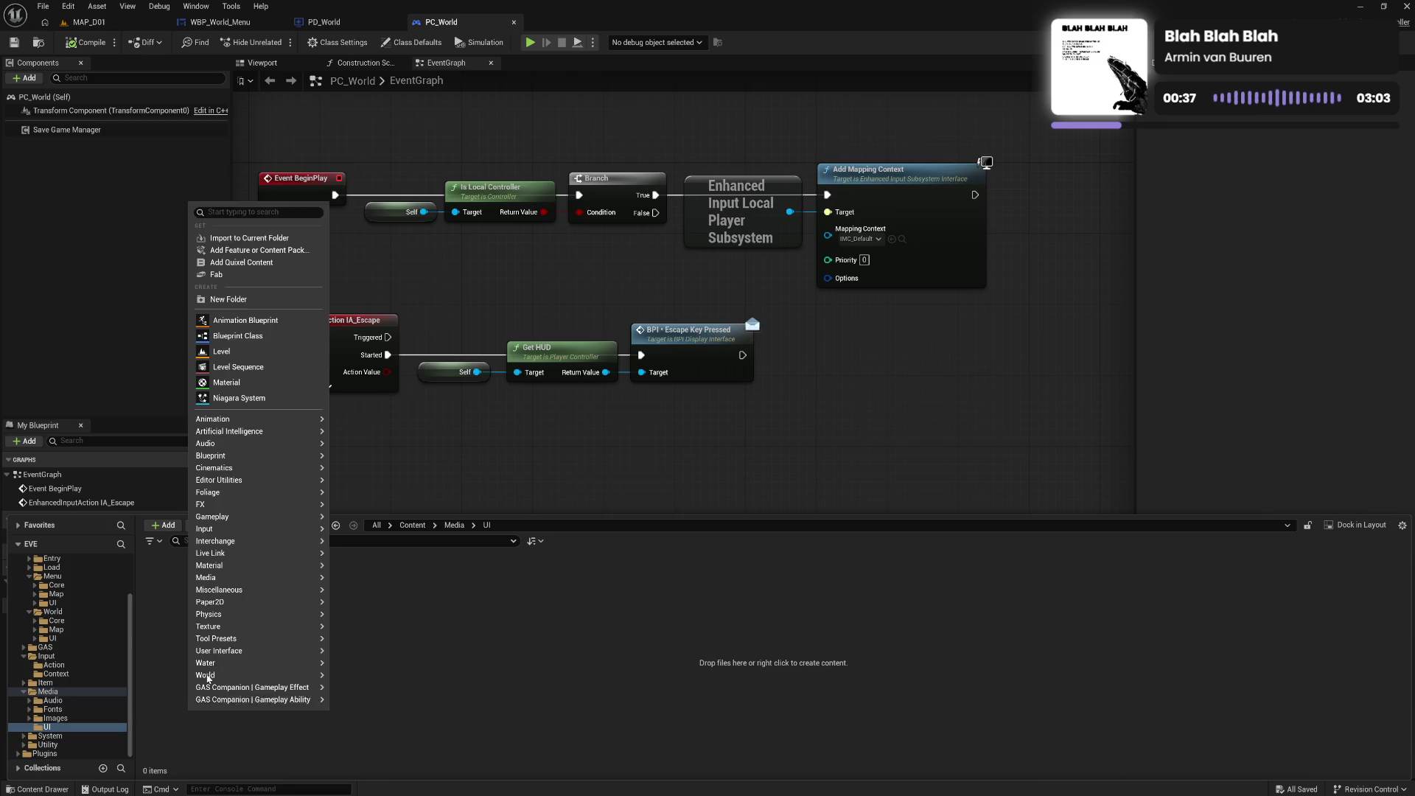
pyautogui.click(258, 299)
pyautogui.write('Tex')
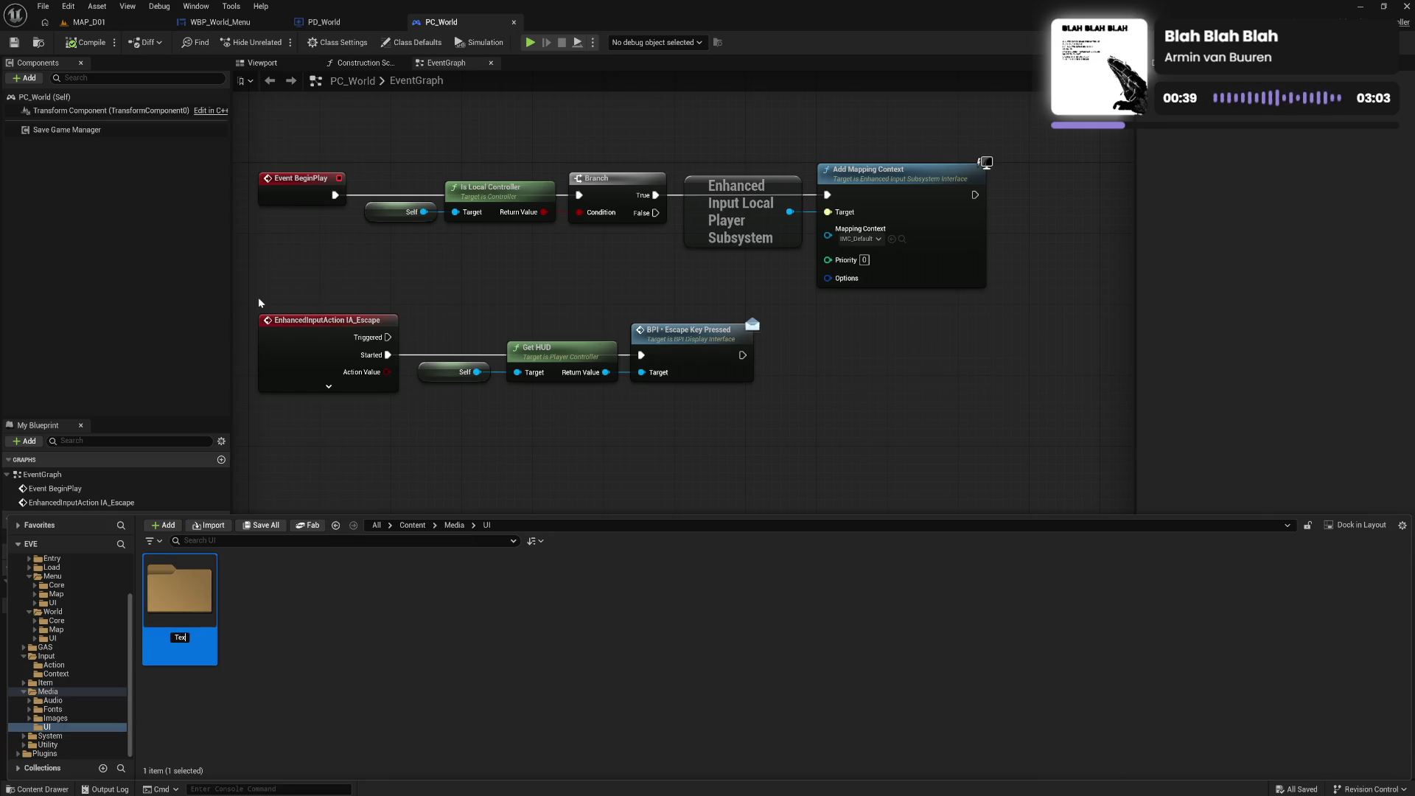
pyautogui.write('ture')
pyautogui.press('Return')
pyautogui.press('Return')
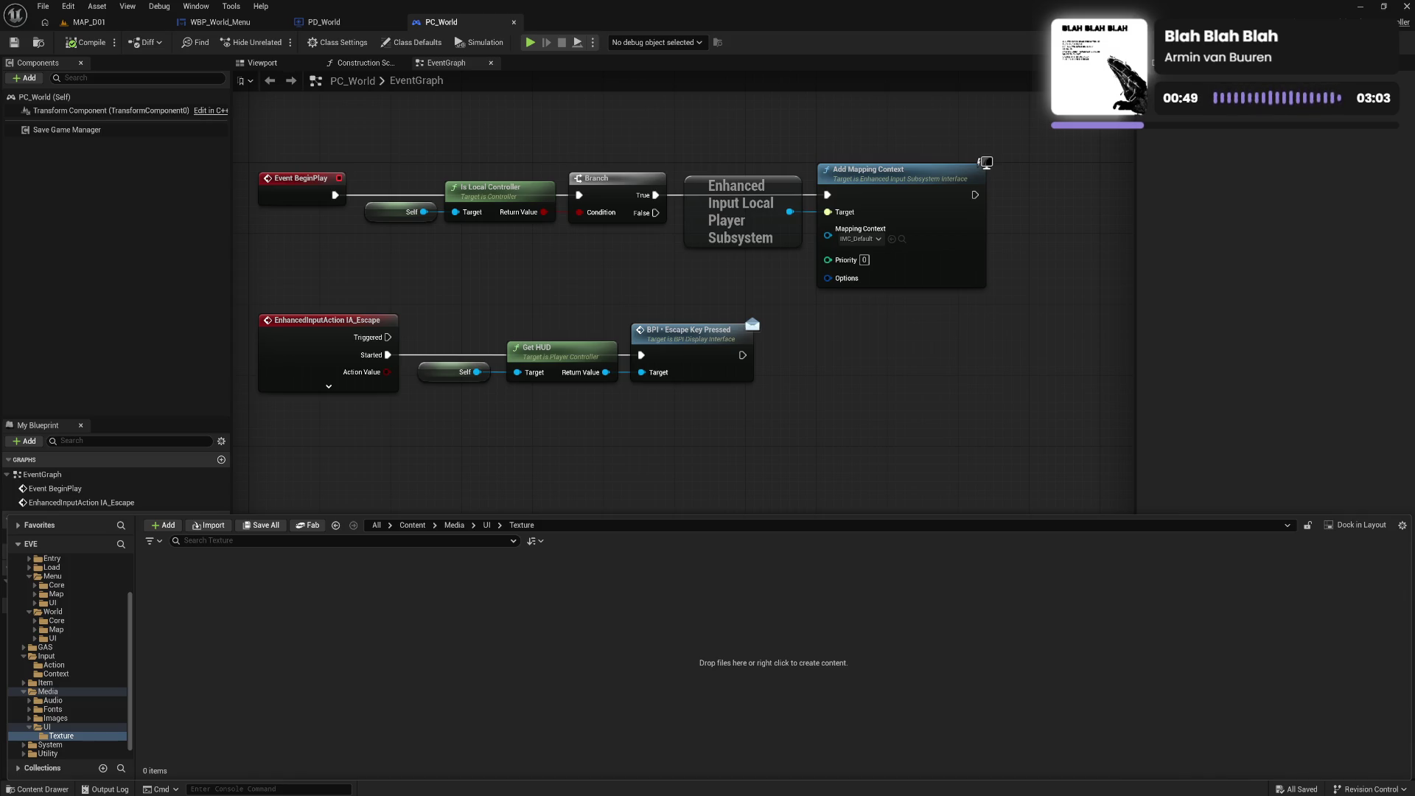
pyautogui.click(797, 596)
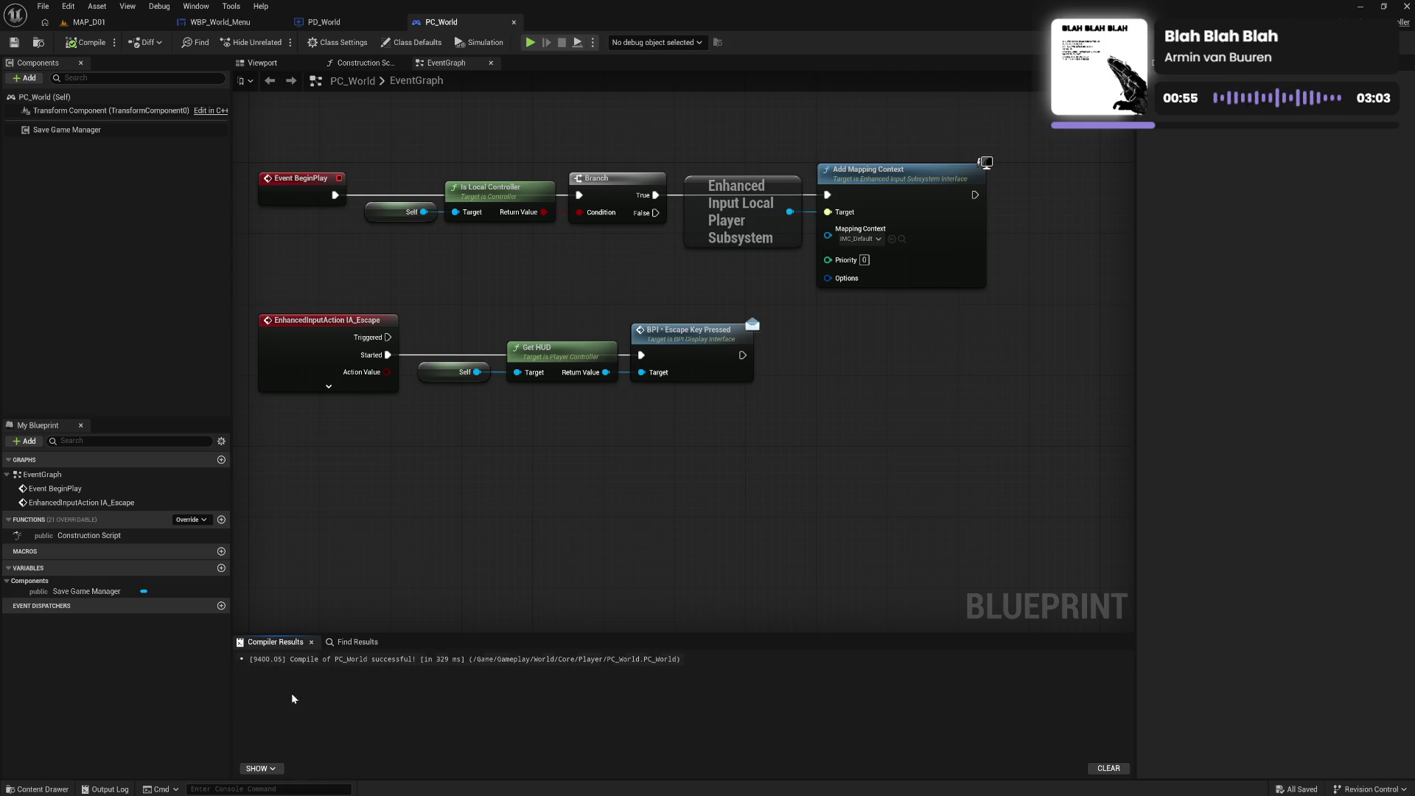
pyautogui.click(40, 789)
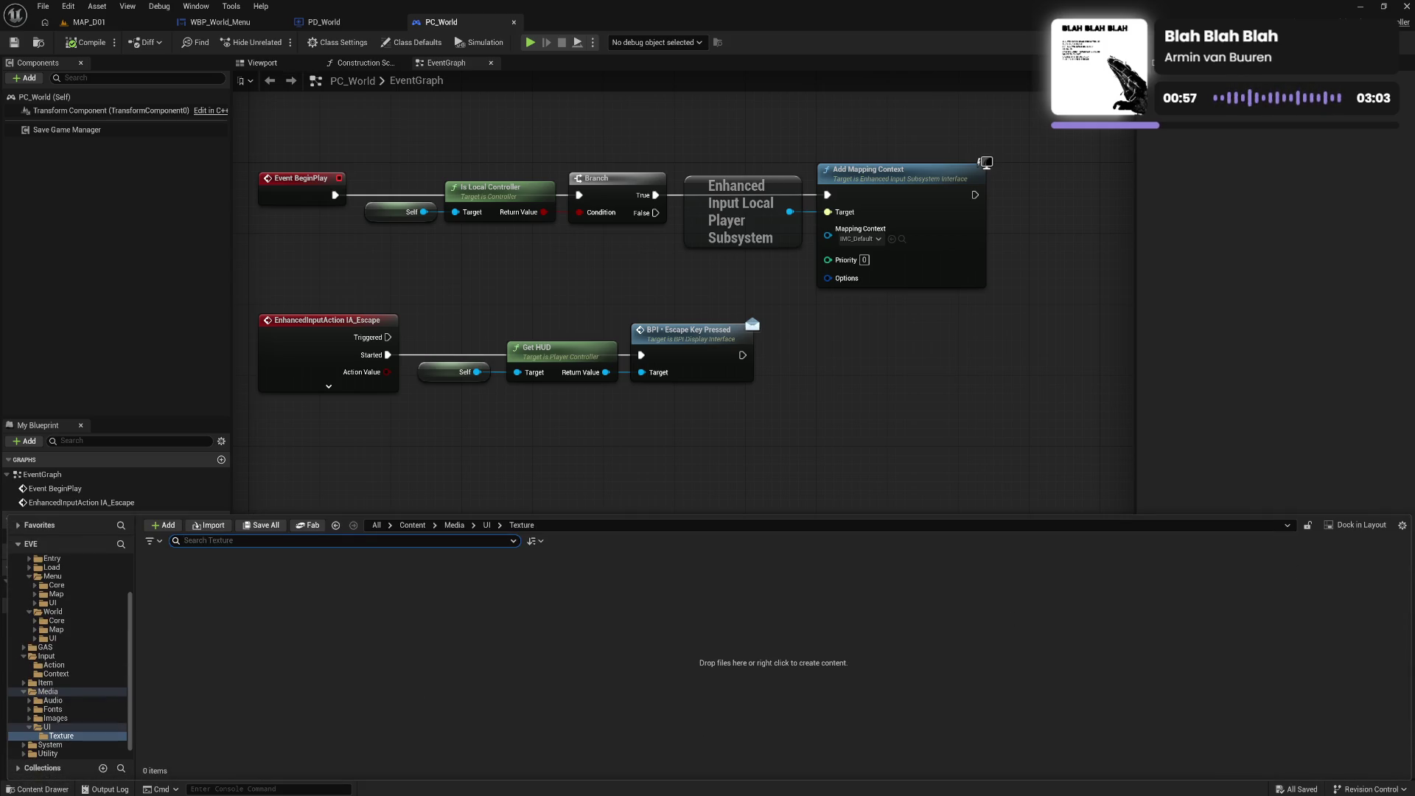
# Import the money image into the Texture folder and rename it T_MoneyImage
pyautogui.moveTo(903, 550); pyautogui.dragTo(672, 644)
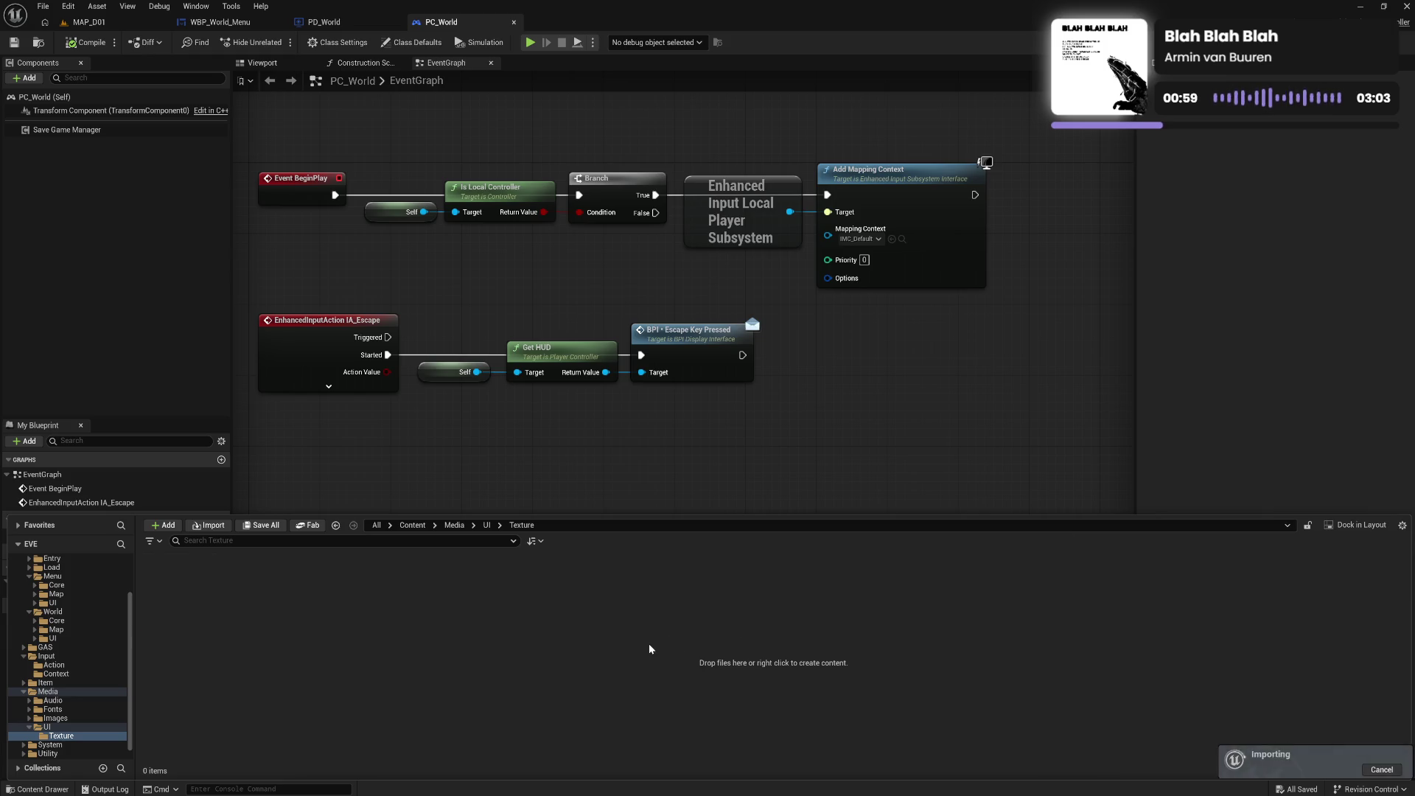
pyautogui.press('F2')
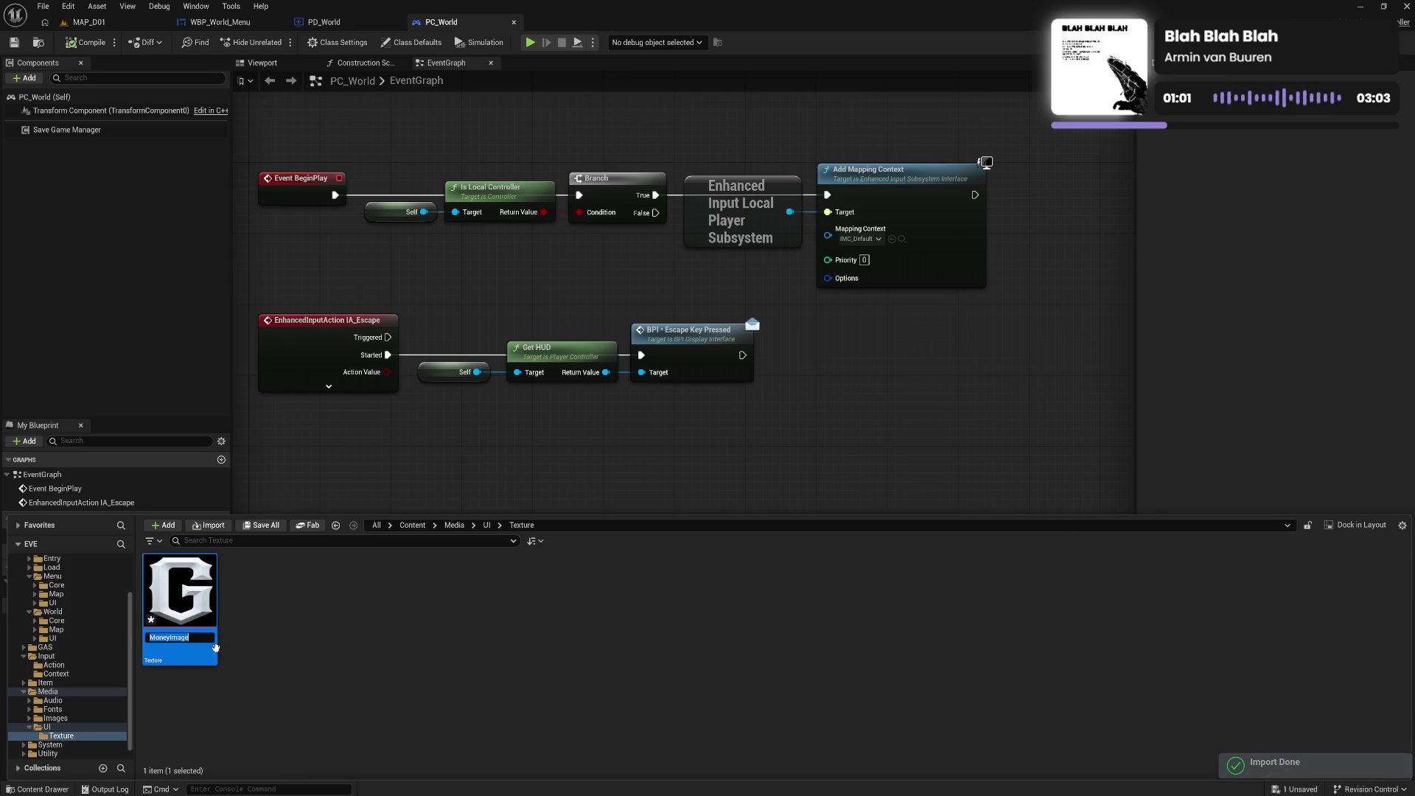
pyautogui.write('T_')
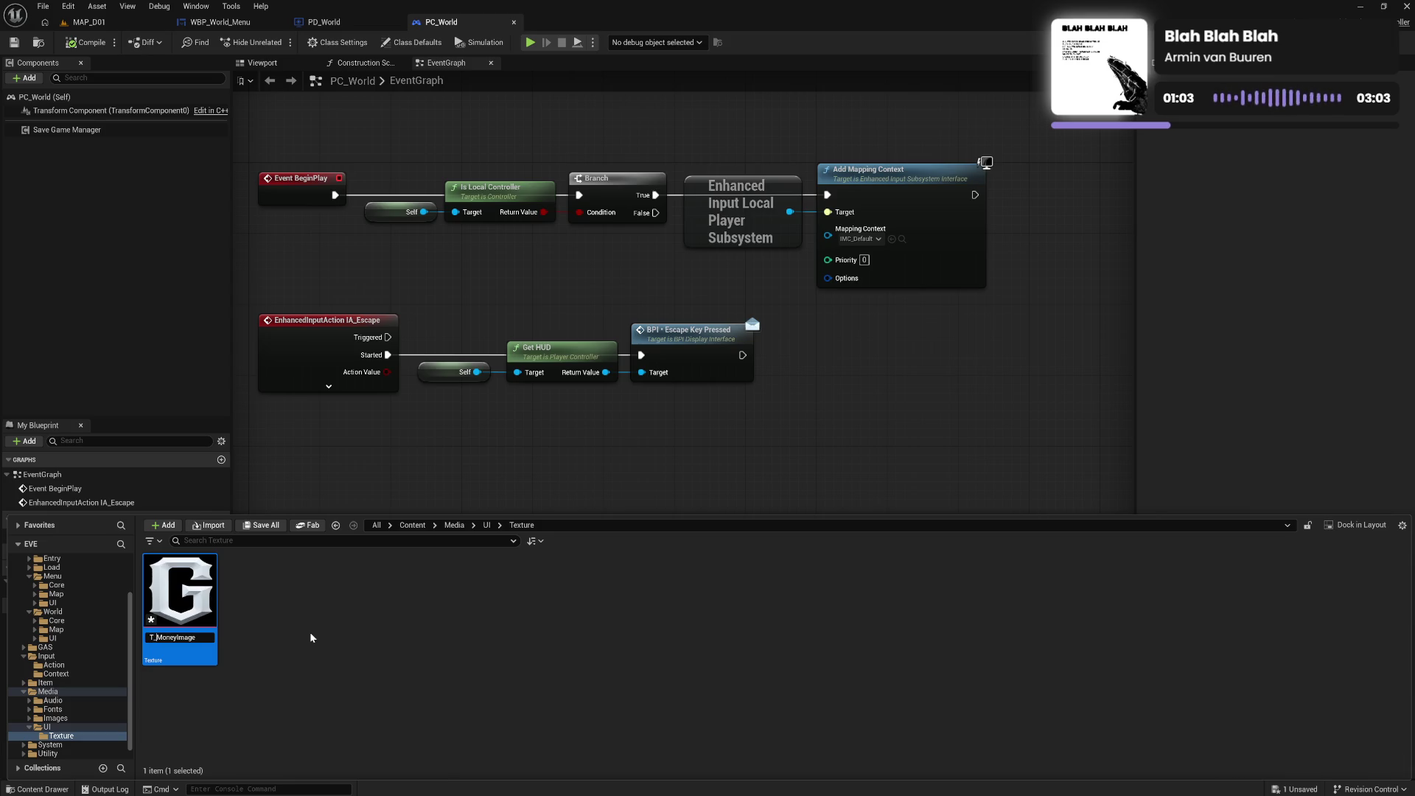
pyautogui.press('Return')
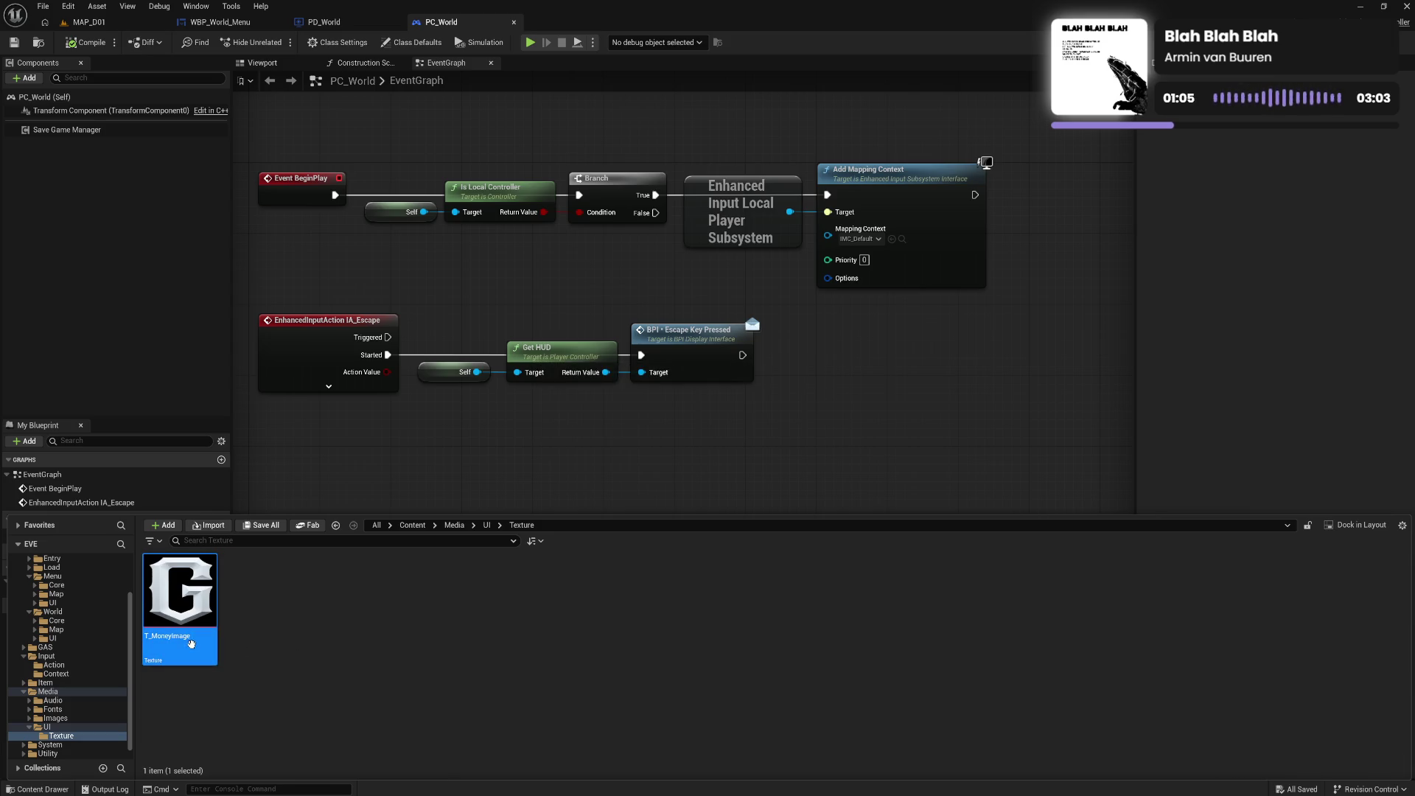
# Set T_MoneyImage's Texture Group to UI and close the texture editor
pyautogui.press('Return')
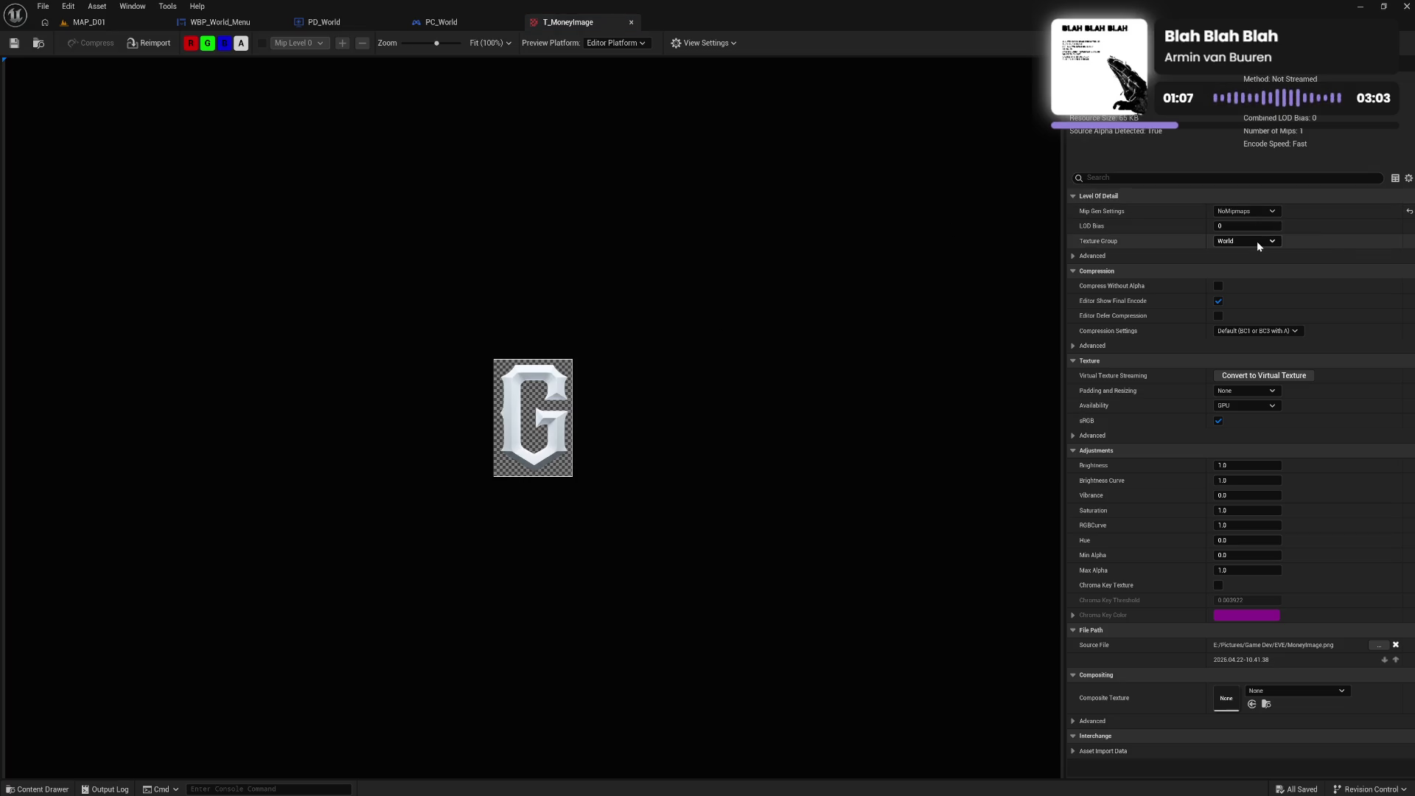
pyautogui.click(1253, 241)
pyautogui.click(1232, 430)
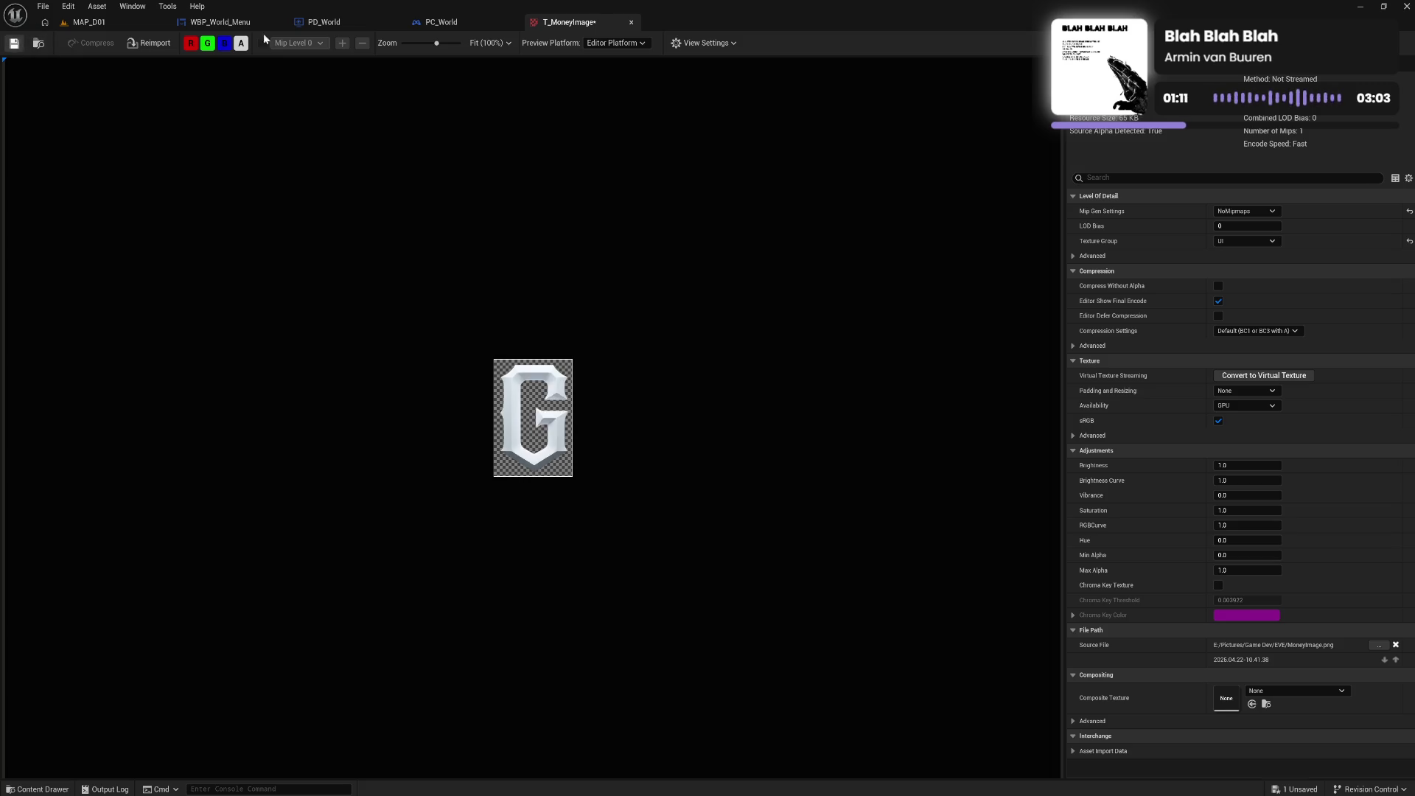
pyautogui.click(632, 22)
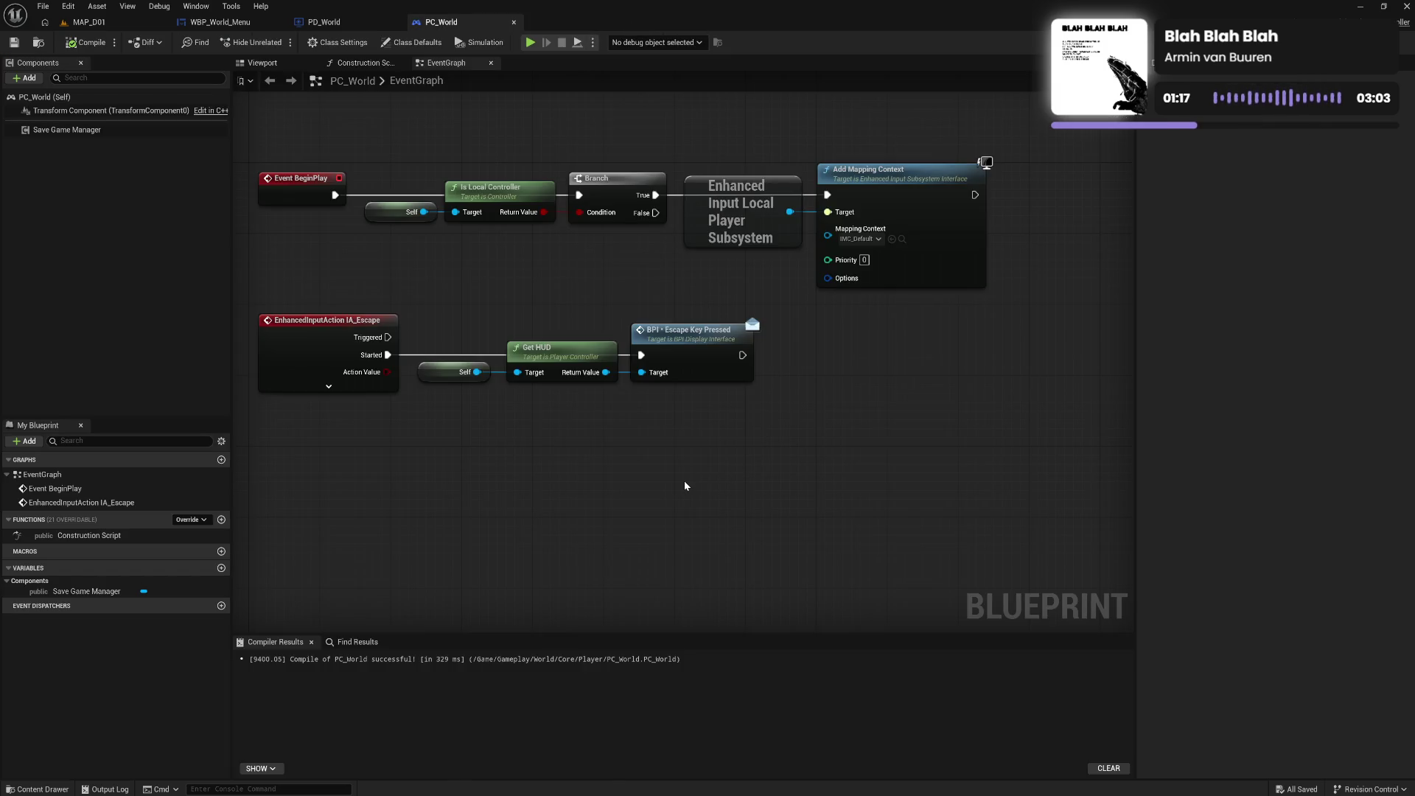
# In WBP_World_Menu, add an Image widget (Image_75) before the $ 100 text
pyautogui.click(220, 22)
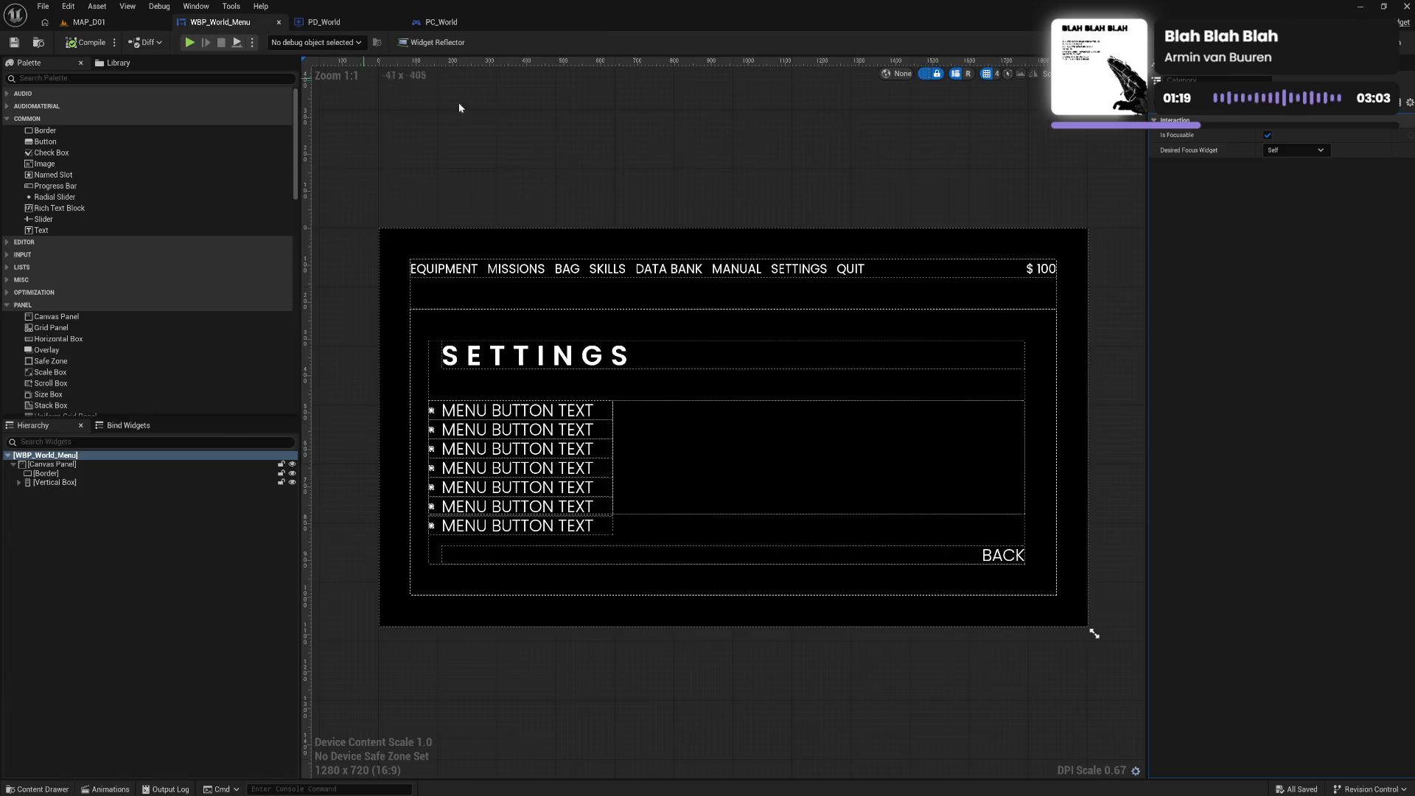
pyautogui.click(1040, 273)
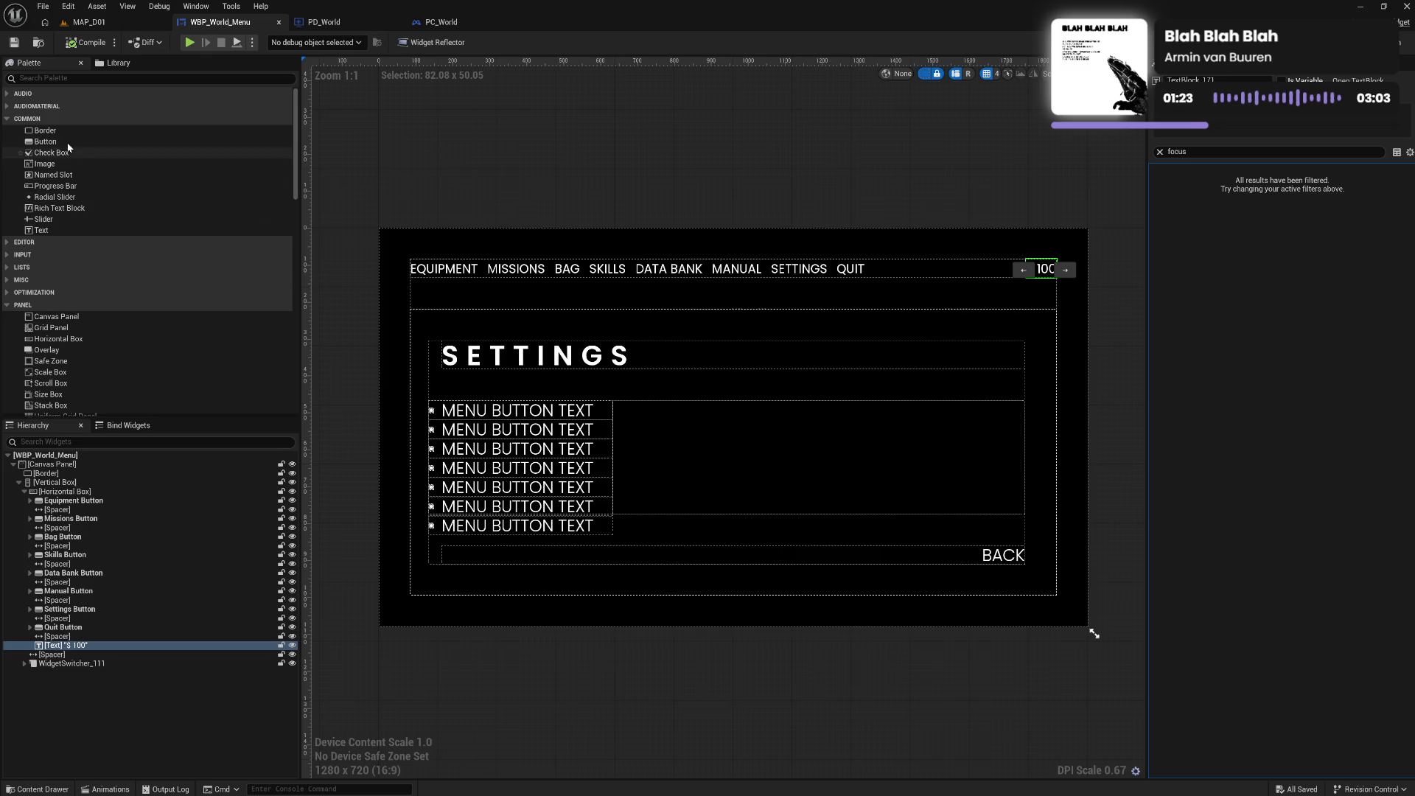
pyautogui.moveTo(46, 164); pyautogui.dragTo(73, 648)
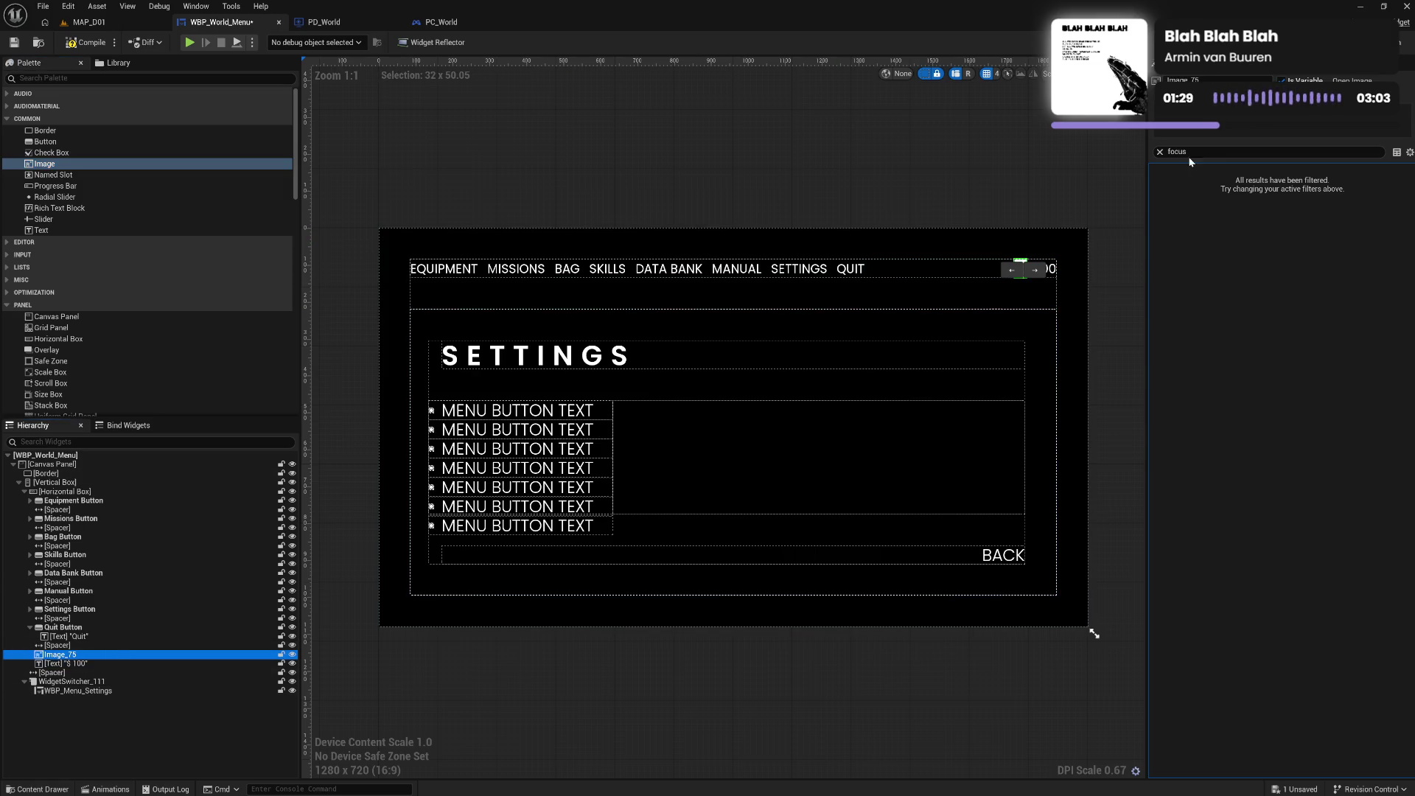
pyautogui.click(1160, 152)
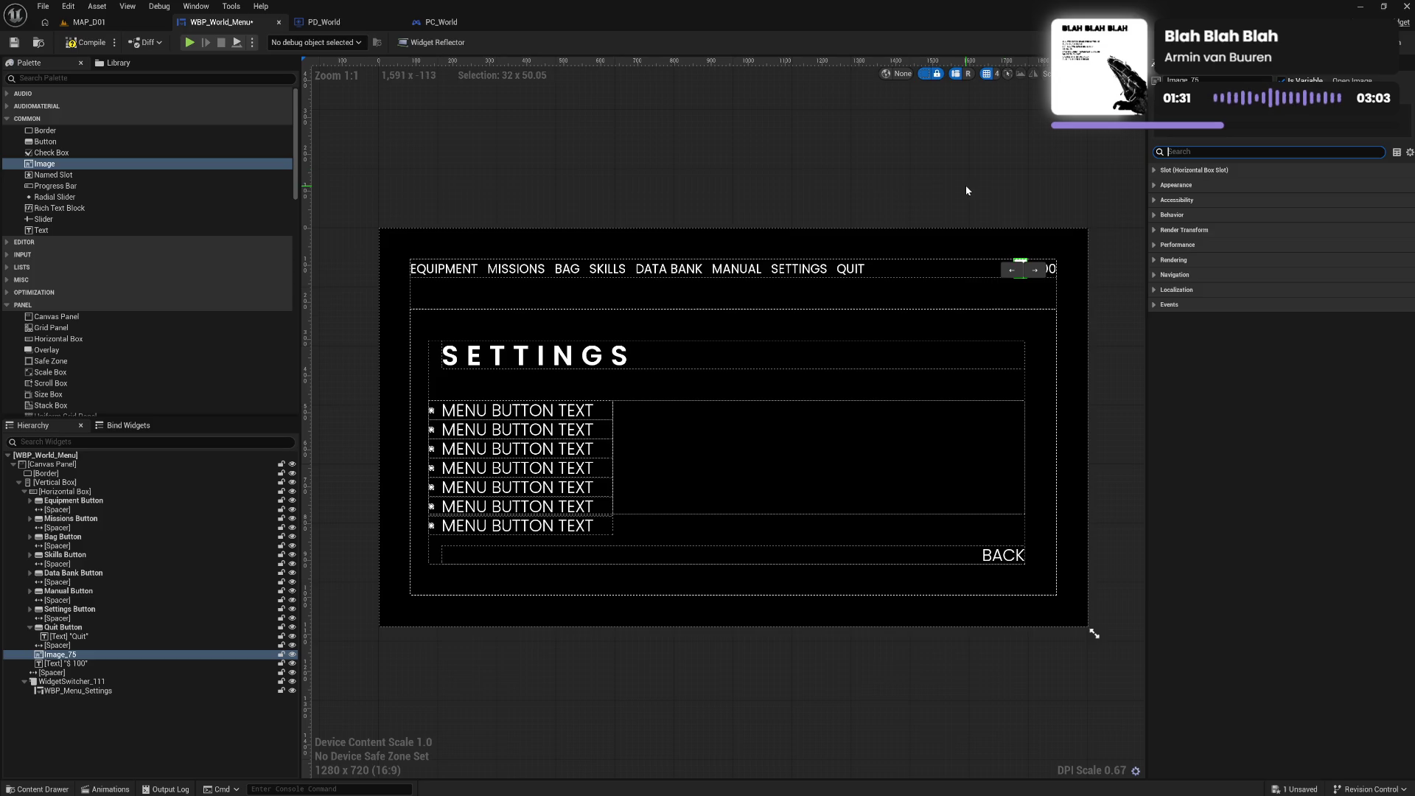
pyautogui.click(966, 184)
pyautogui.click(66, 656)
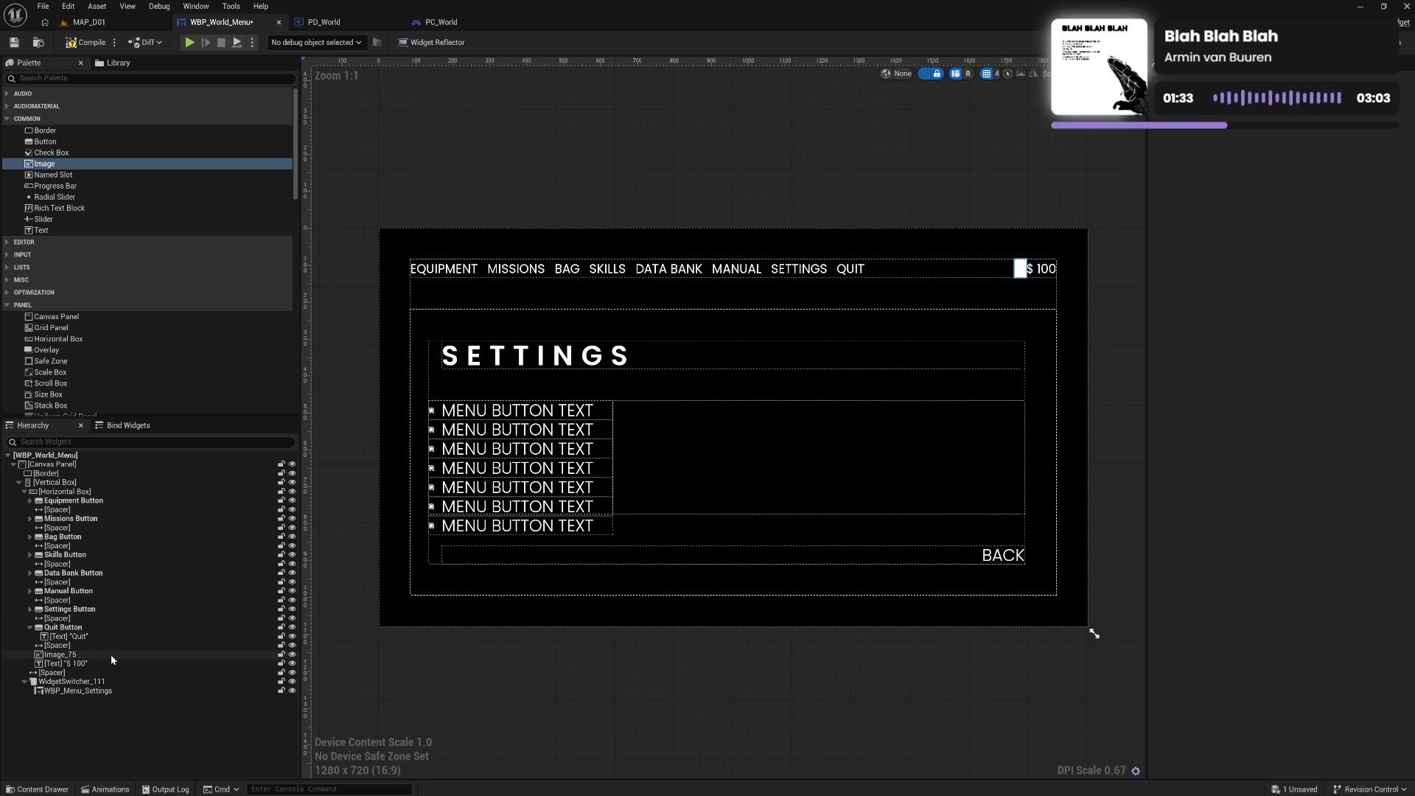
# Use T_MoneyImage as the image brush and size it 30 by 30
pyautogui.click(1315, 276)
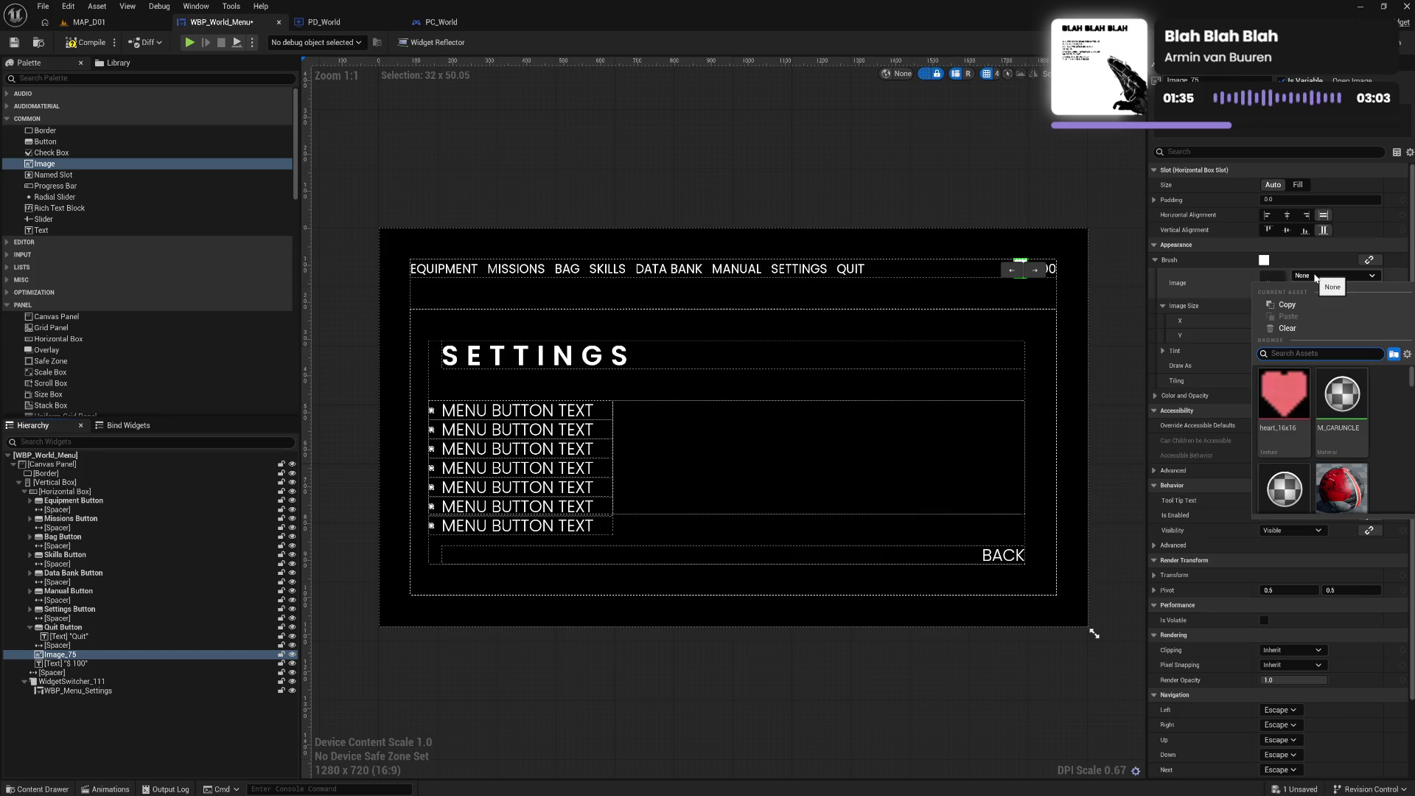
pyautogui.write('money')
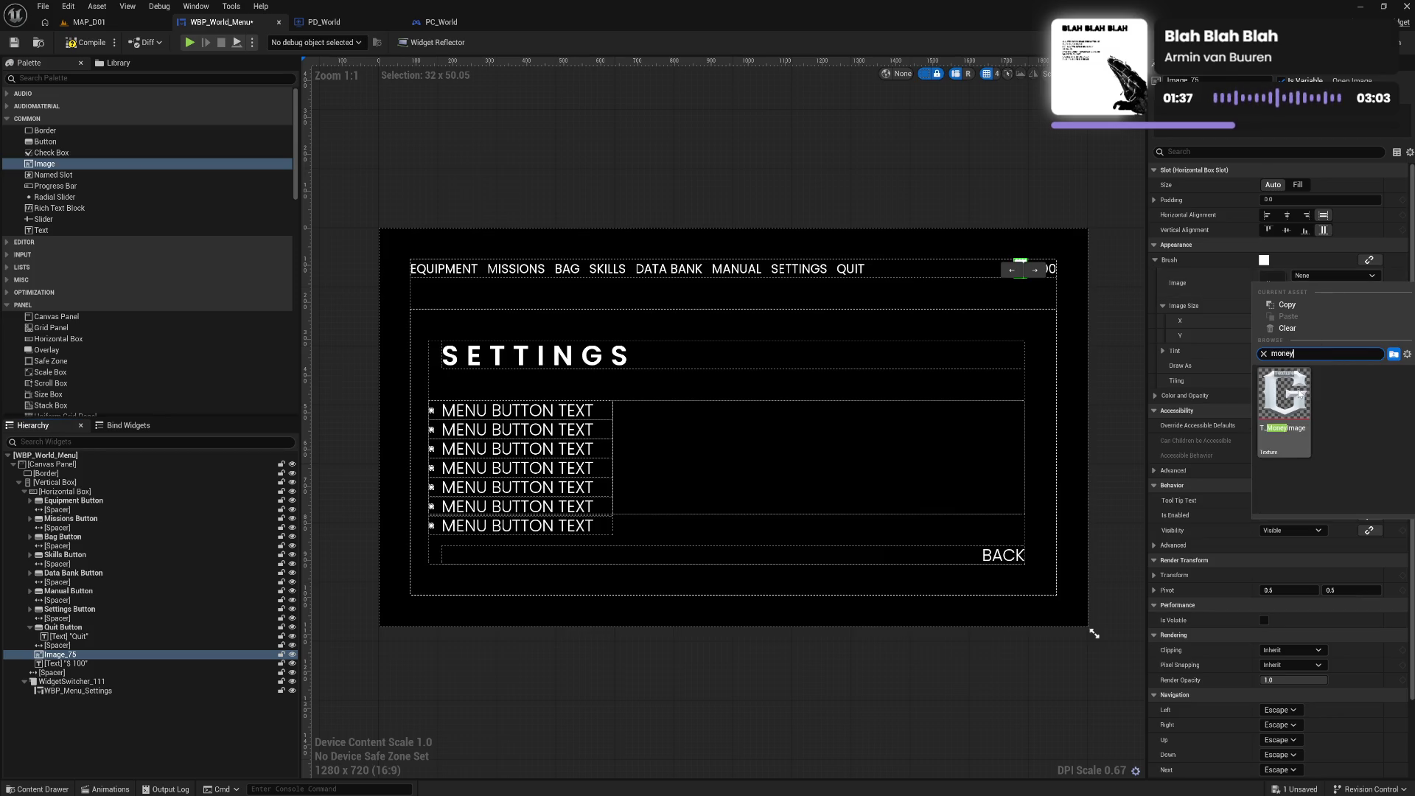
pyautogui.click(1284, 398)
pyautogui.click(1294, 321)
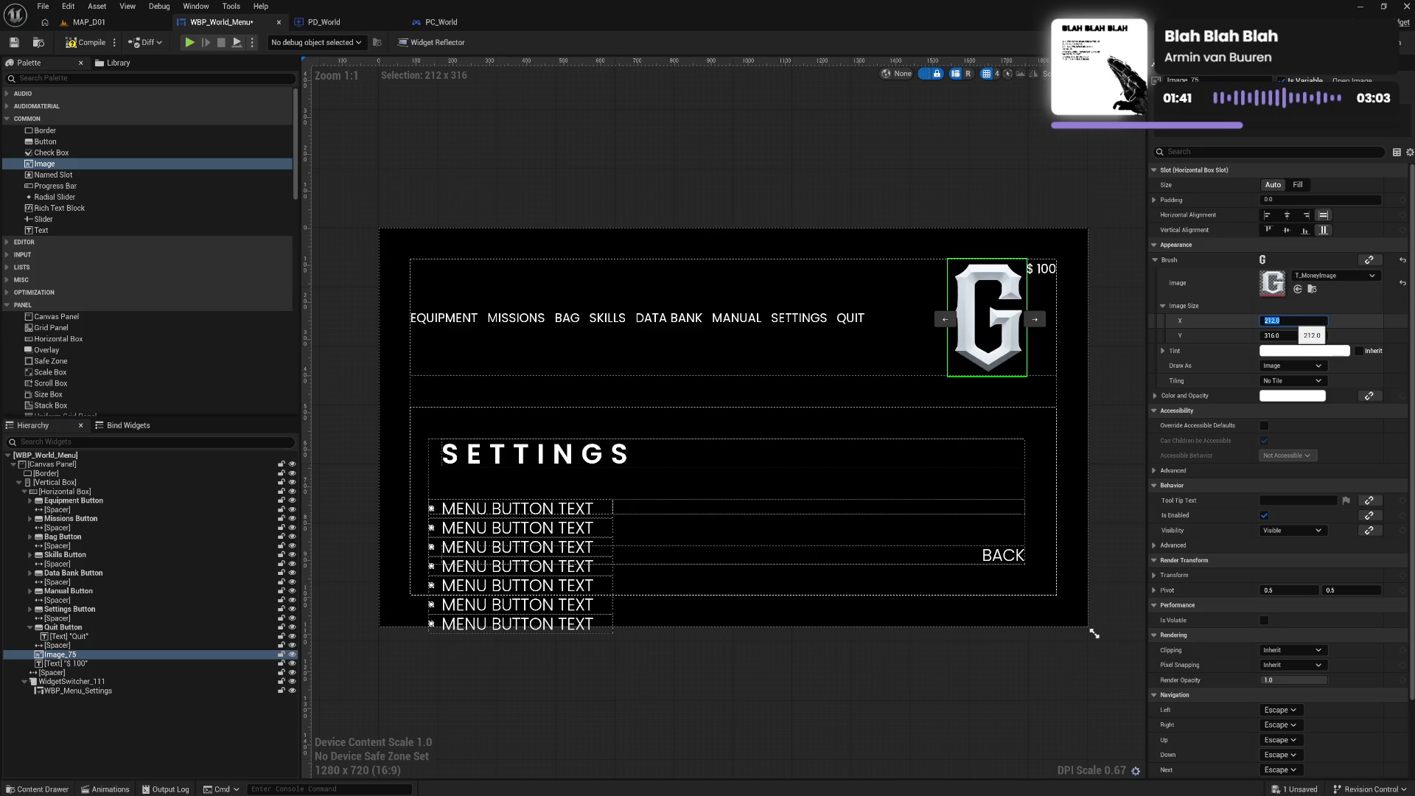
pyautogui.write('0')
pyautogui.press('Tab')
pyautogui.write('300')
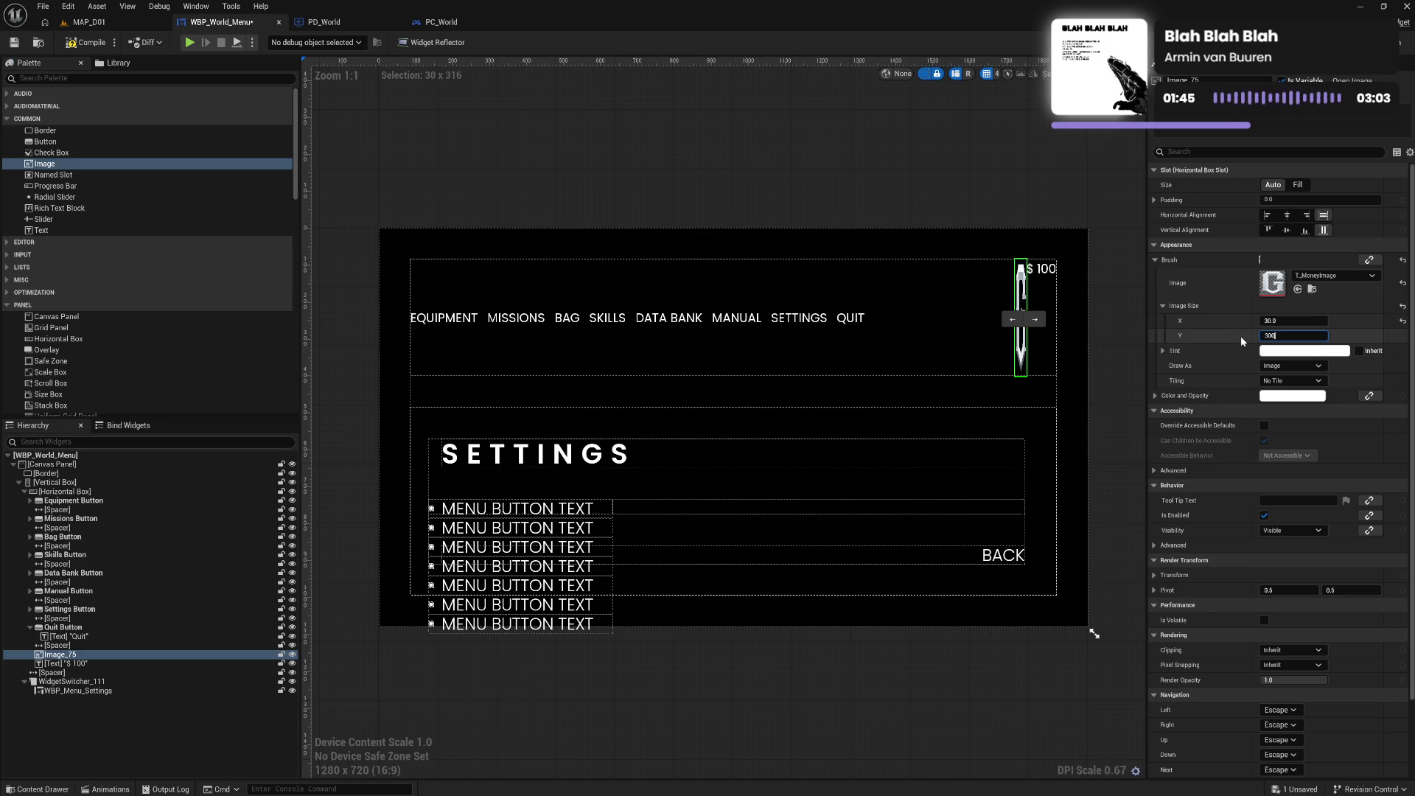
pyautogui.press('Return')
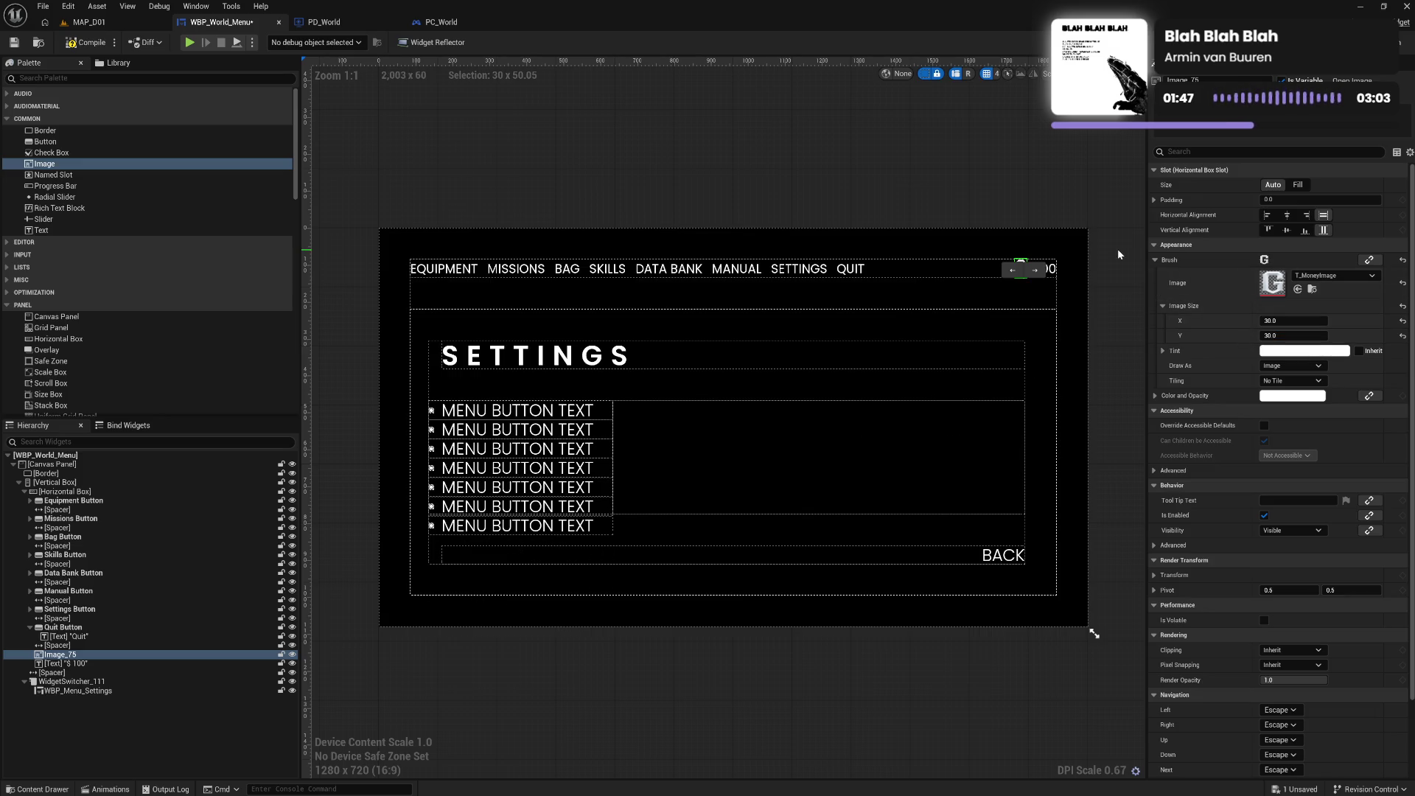
pyautogui.click(1112, 250)
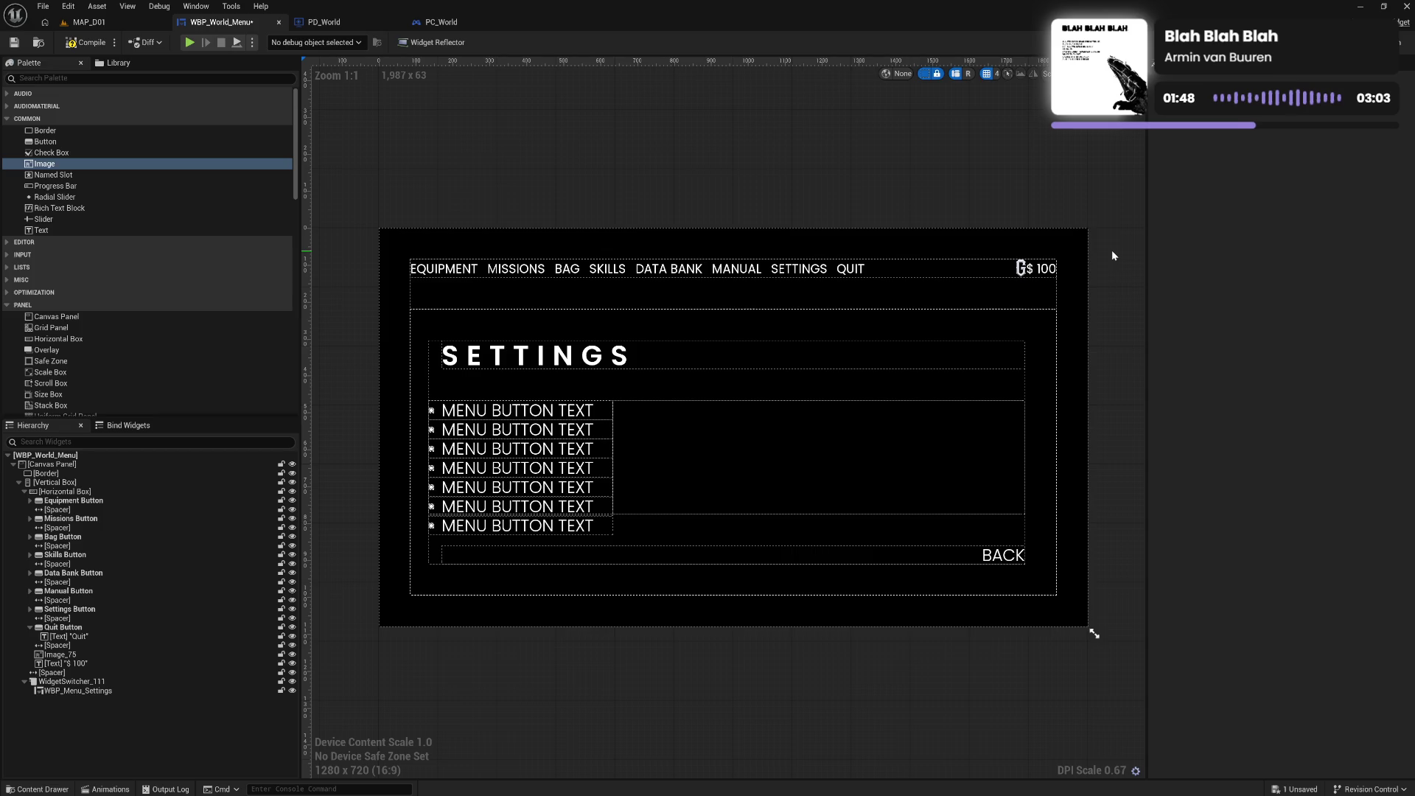
# Resize the money icon to 25 by 25
pyautogui.click(1024, 274)
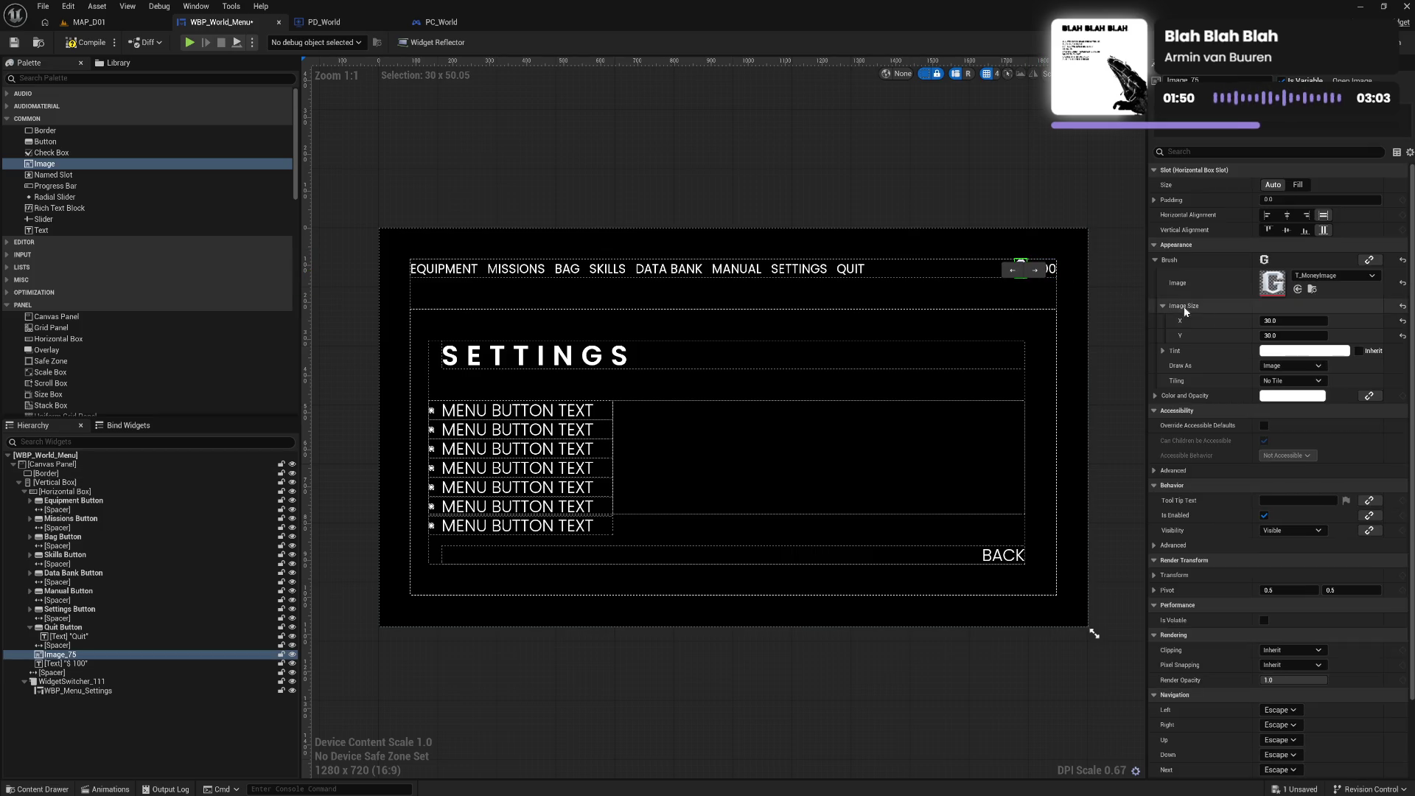
pyautogui.click(1280, 321)
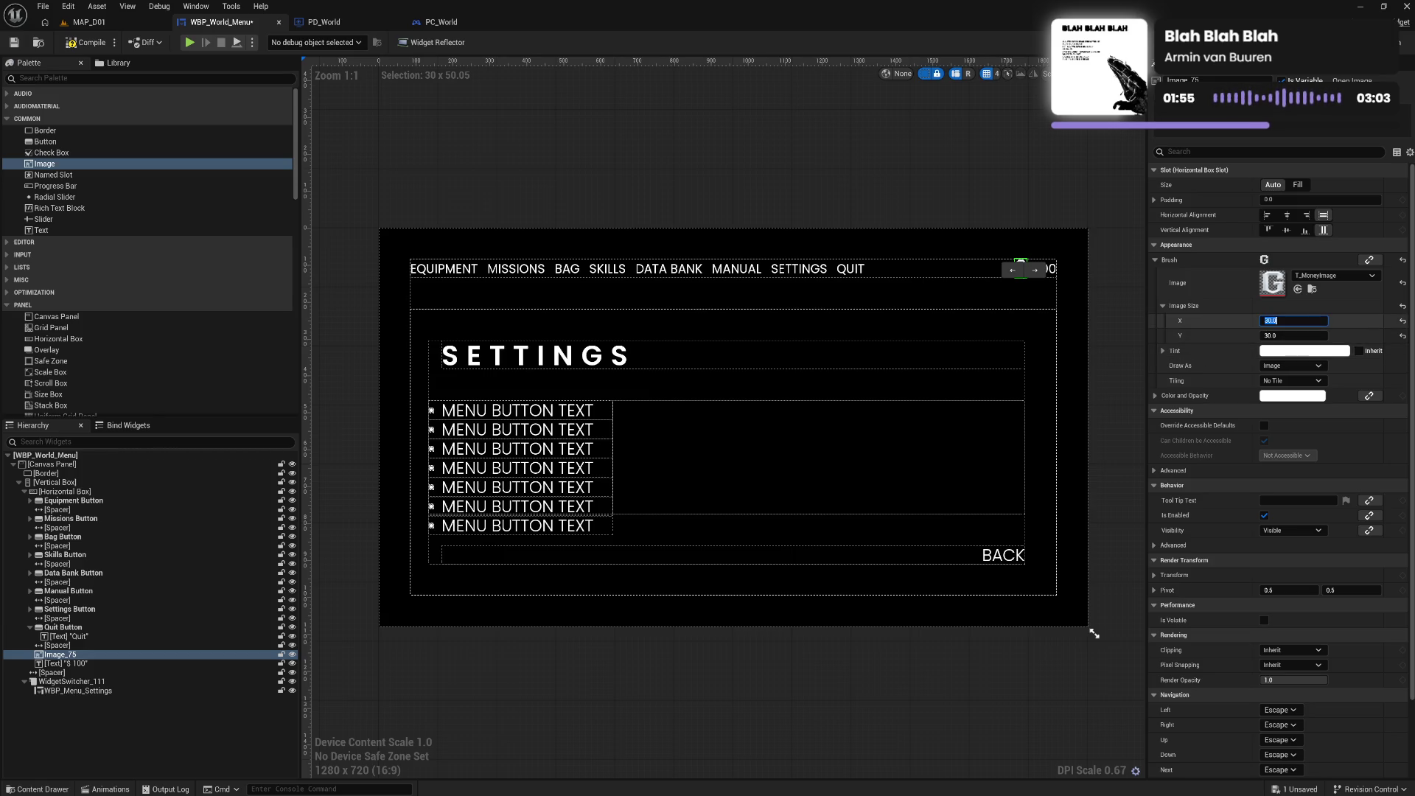
pyautogui.write('2')
pyautogui.press('Tab')
pyautogui.write('25')
pyautogui.press('Return')
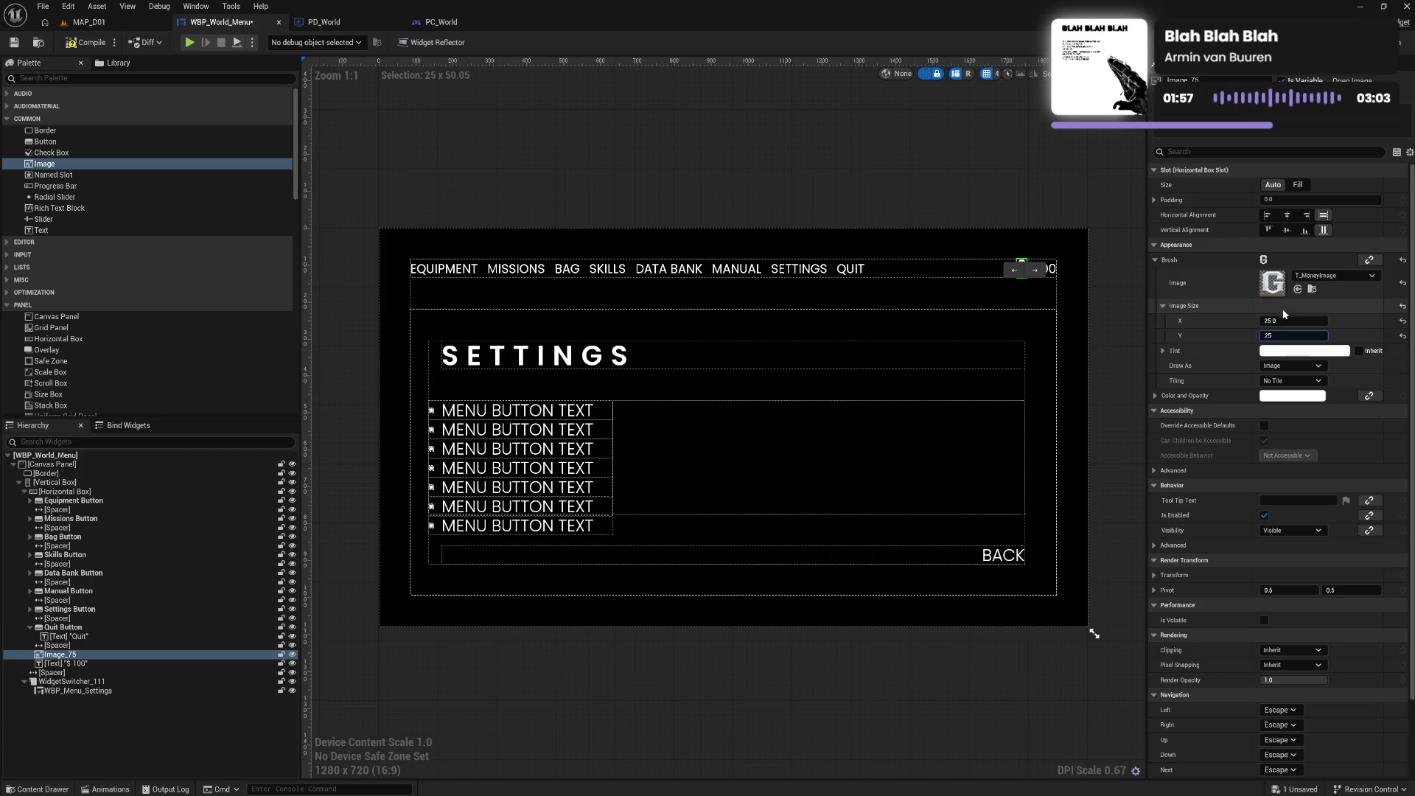
pyautogui.click(1061, 198)
# Center the money icon's alignment and resize it to 30 by 30
pyautogui.click(1024, 268)
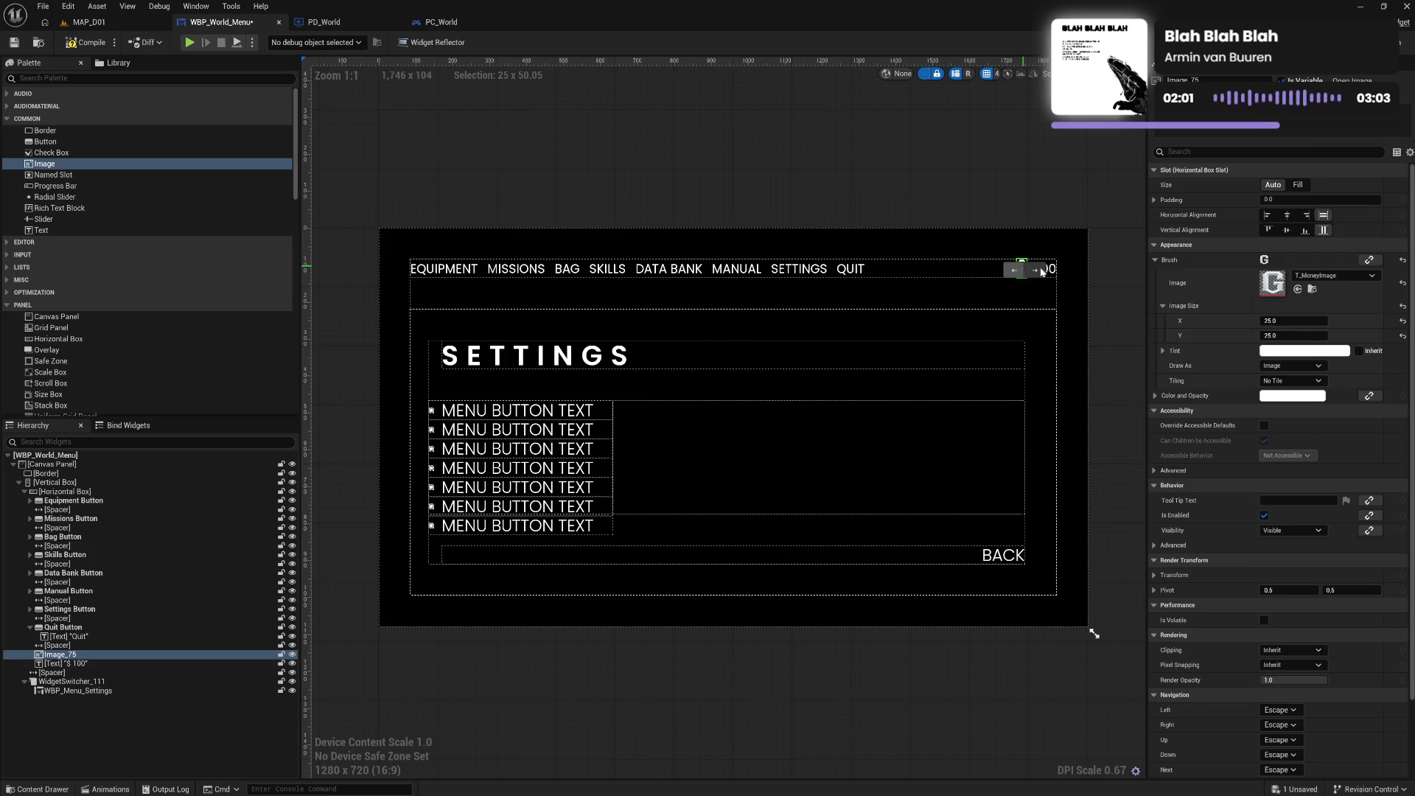
pyautogui.click(1291, 221)
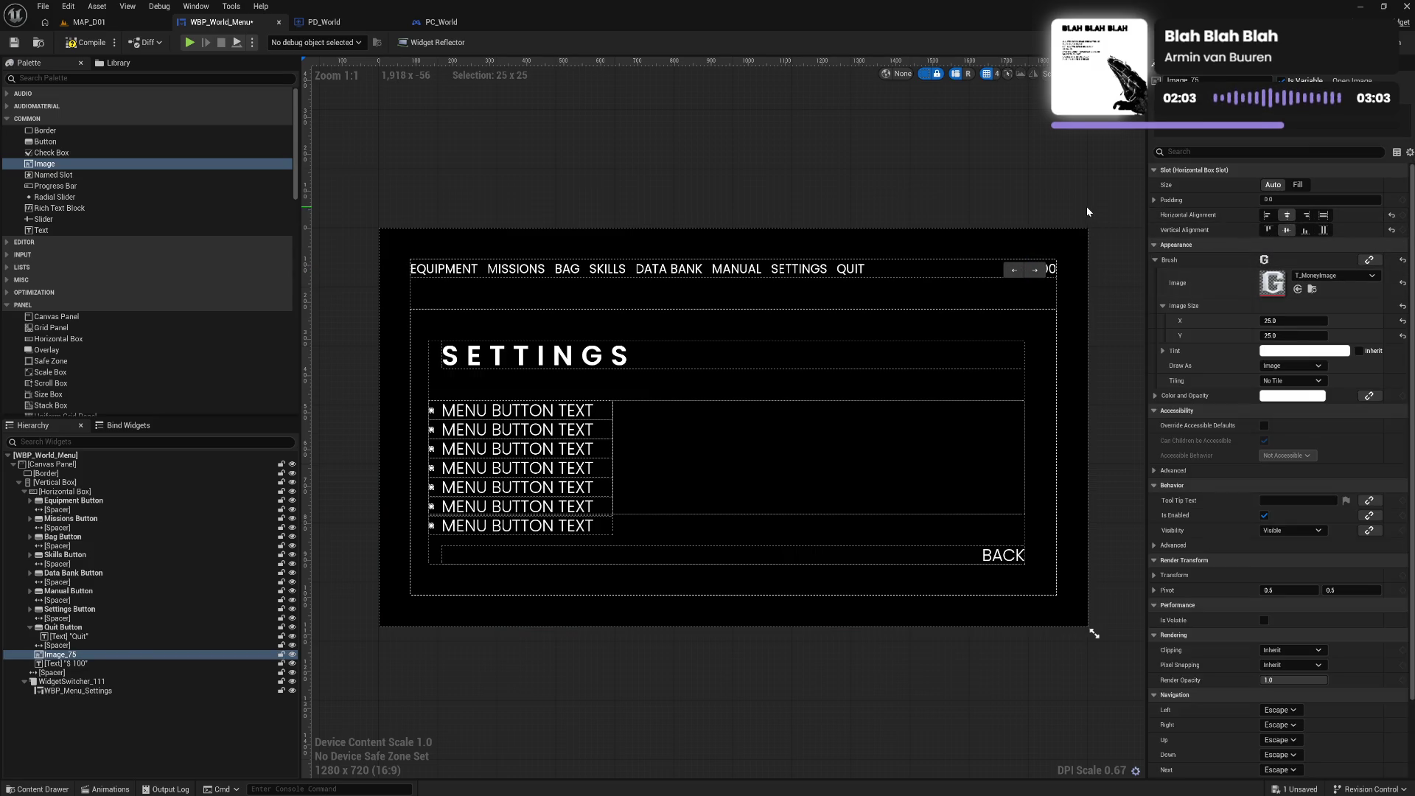
pyautogui.click(1120, 230)
pyautogui.click(1021, 271)
pyautogui.click(1280, 321)
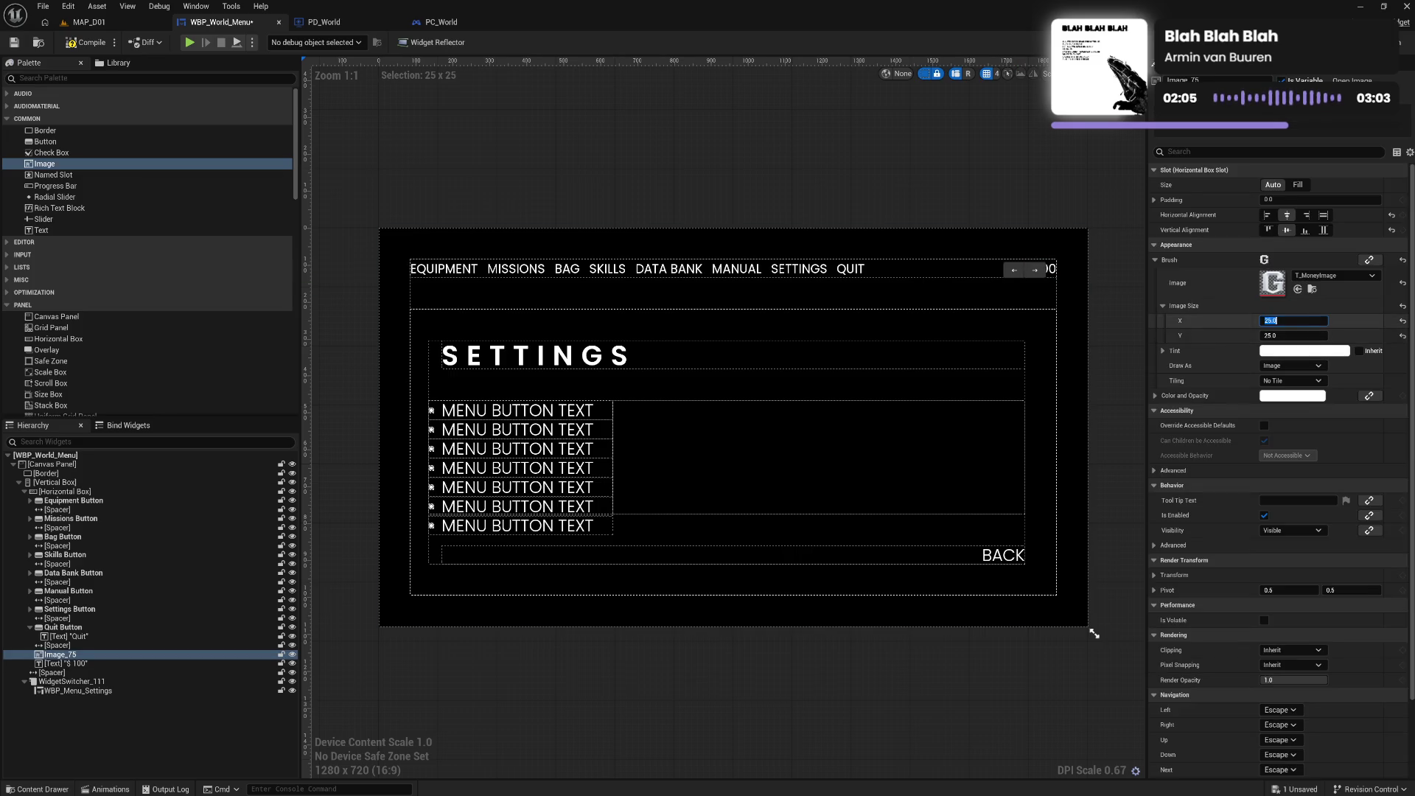
pyautogui.write('30')
pyautogui.click(1287, 335)
pyautogui.write('3')
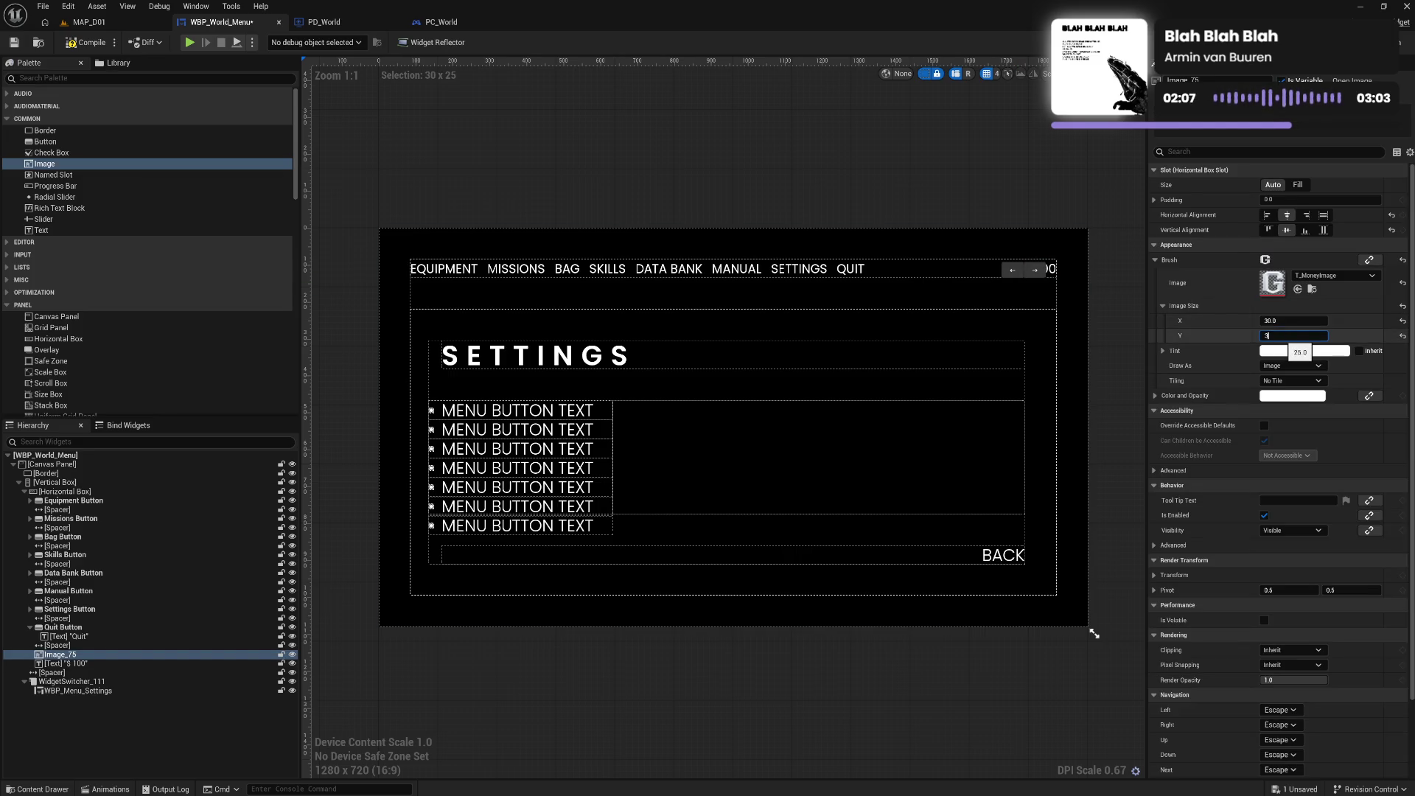
pyautogui.press('Return')
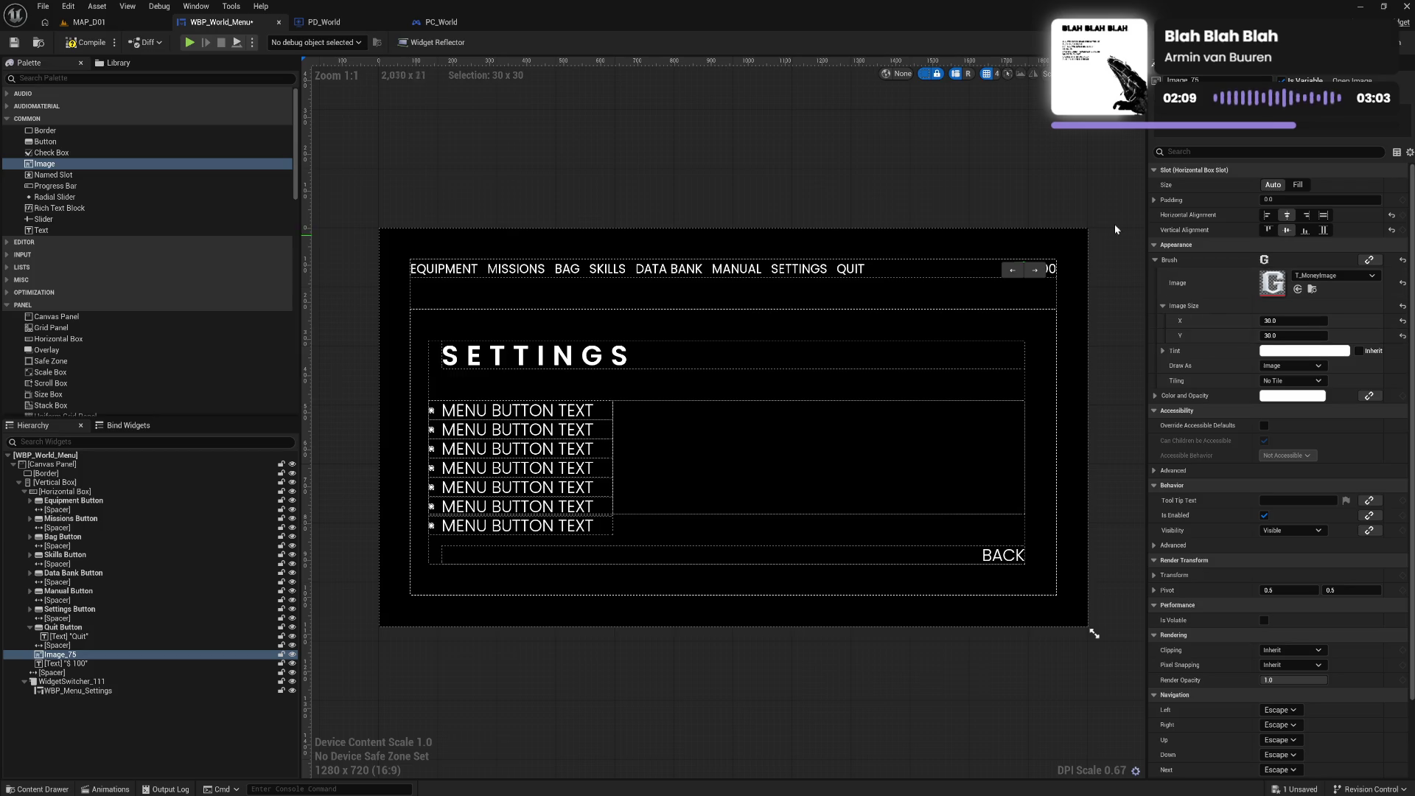
pyautogui.click(1104, 224)
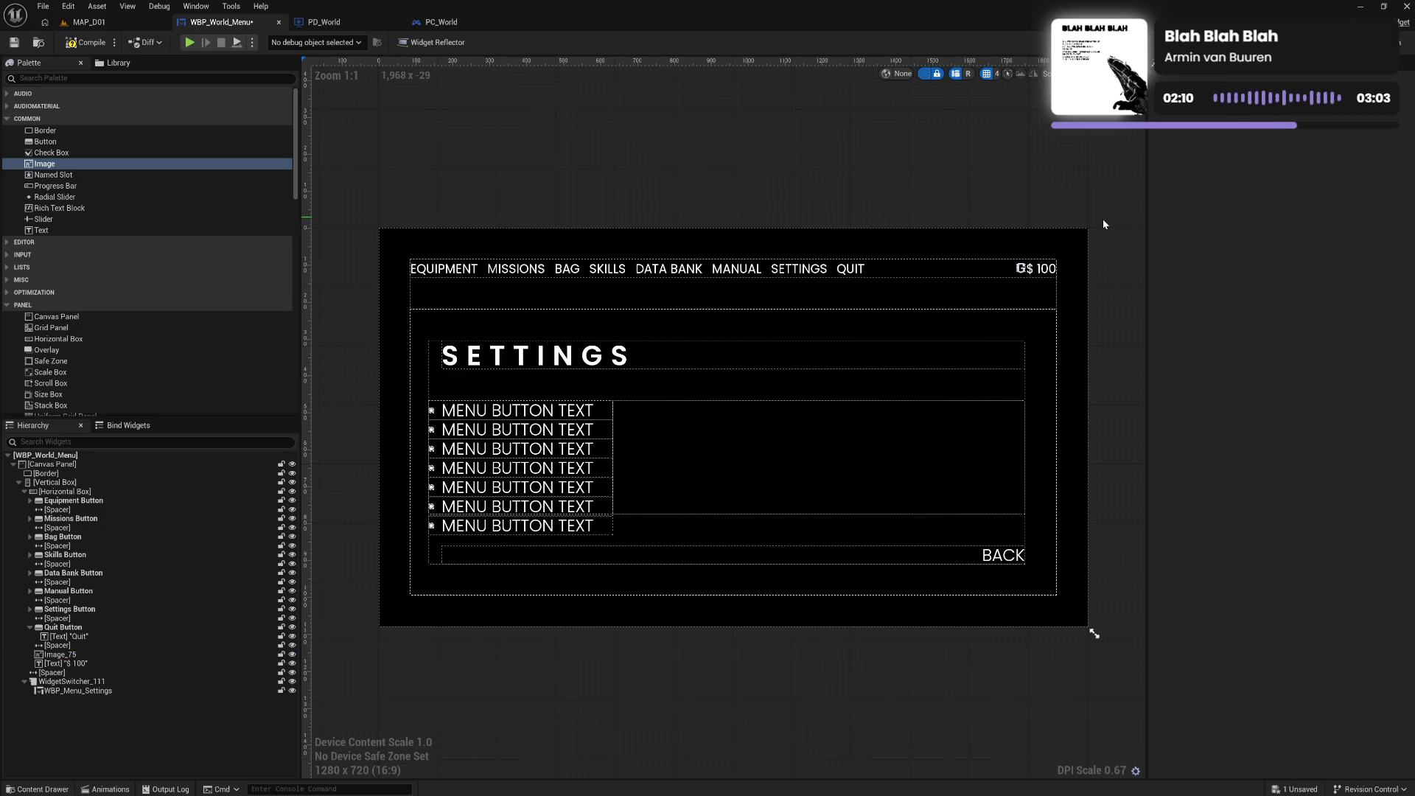
# Enlarge the money icon to 35 by 35
pyautogui.click(1022, 269)
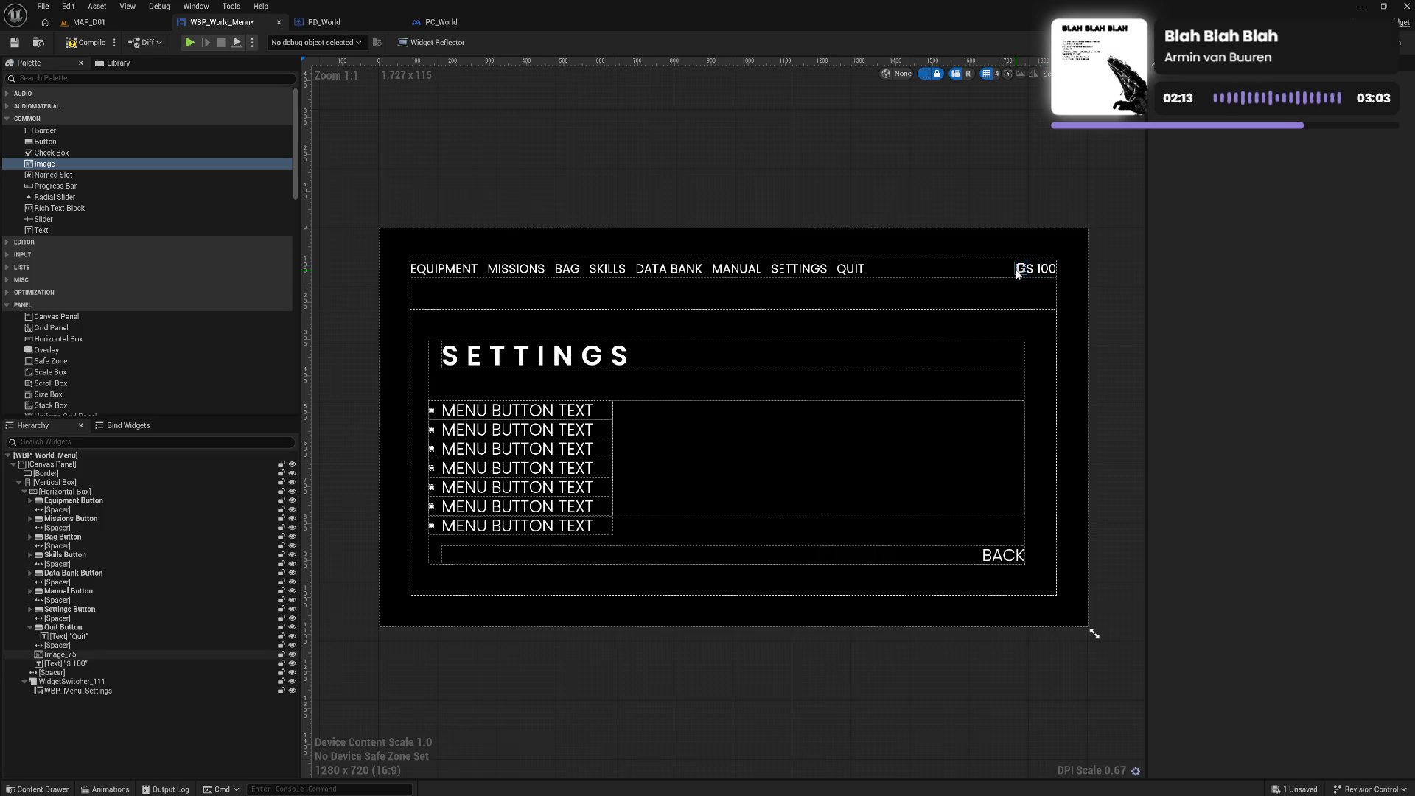
pyautogui.click(1294, 320)
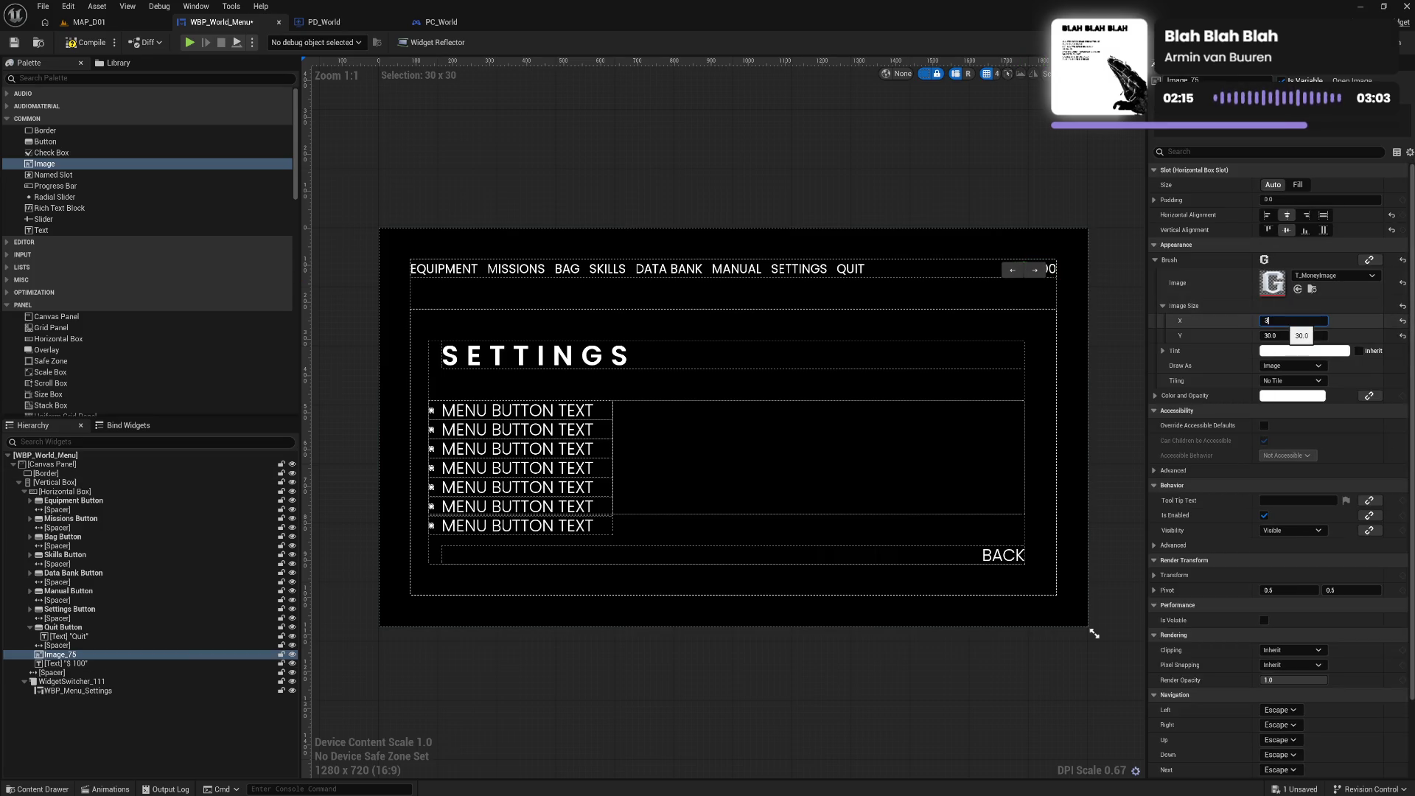
pyautogui.write('5')
pyautogui.click(1292, 336)
pyautogui.write('35')
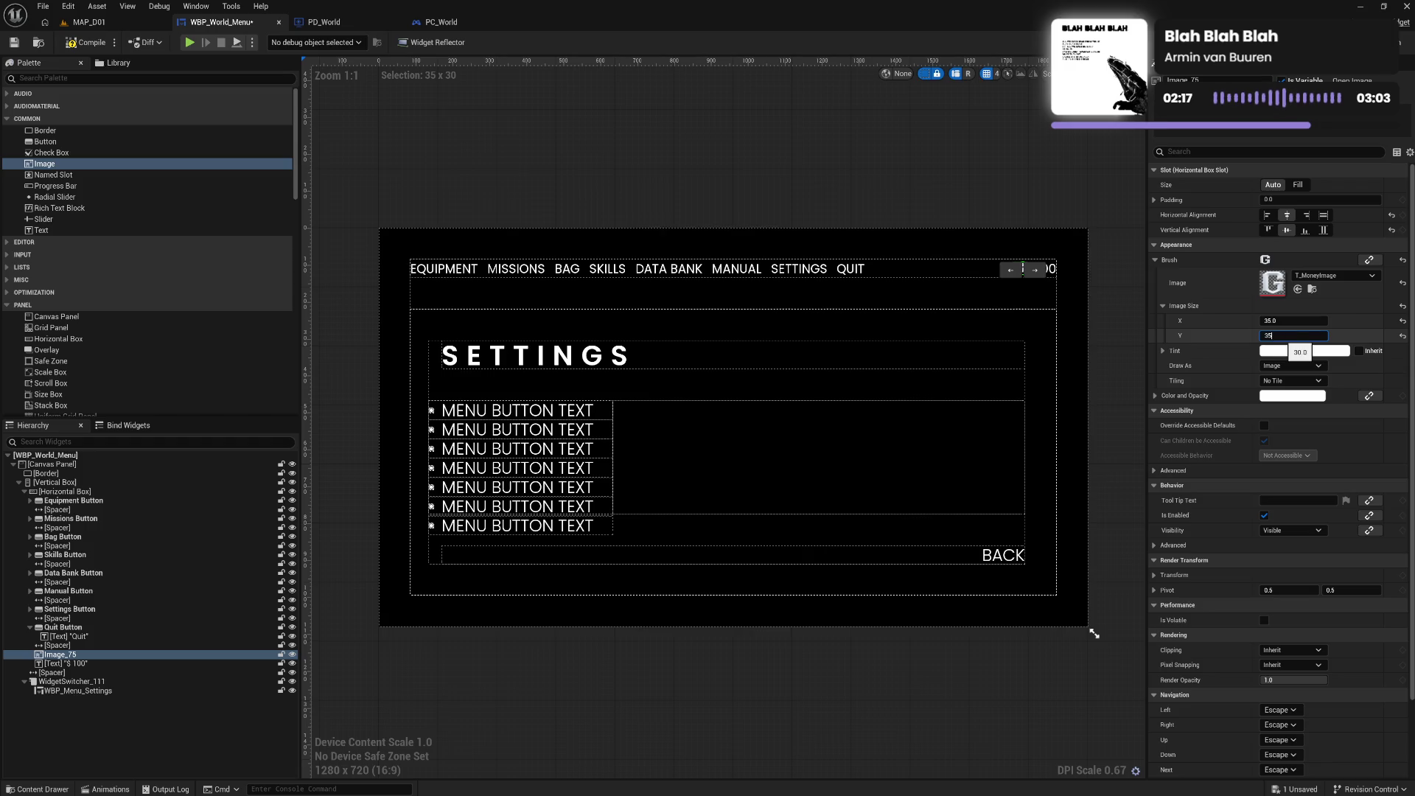
pyautogui.press('Return')
pyautogui.click(1086, 210)
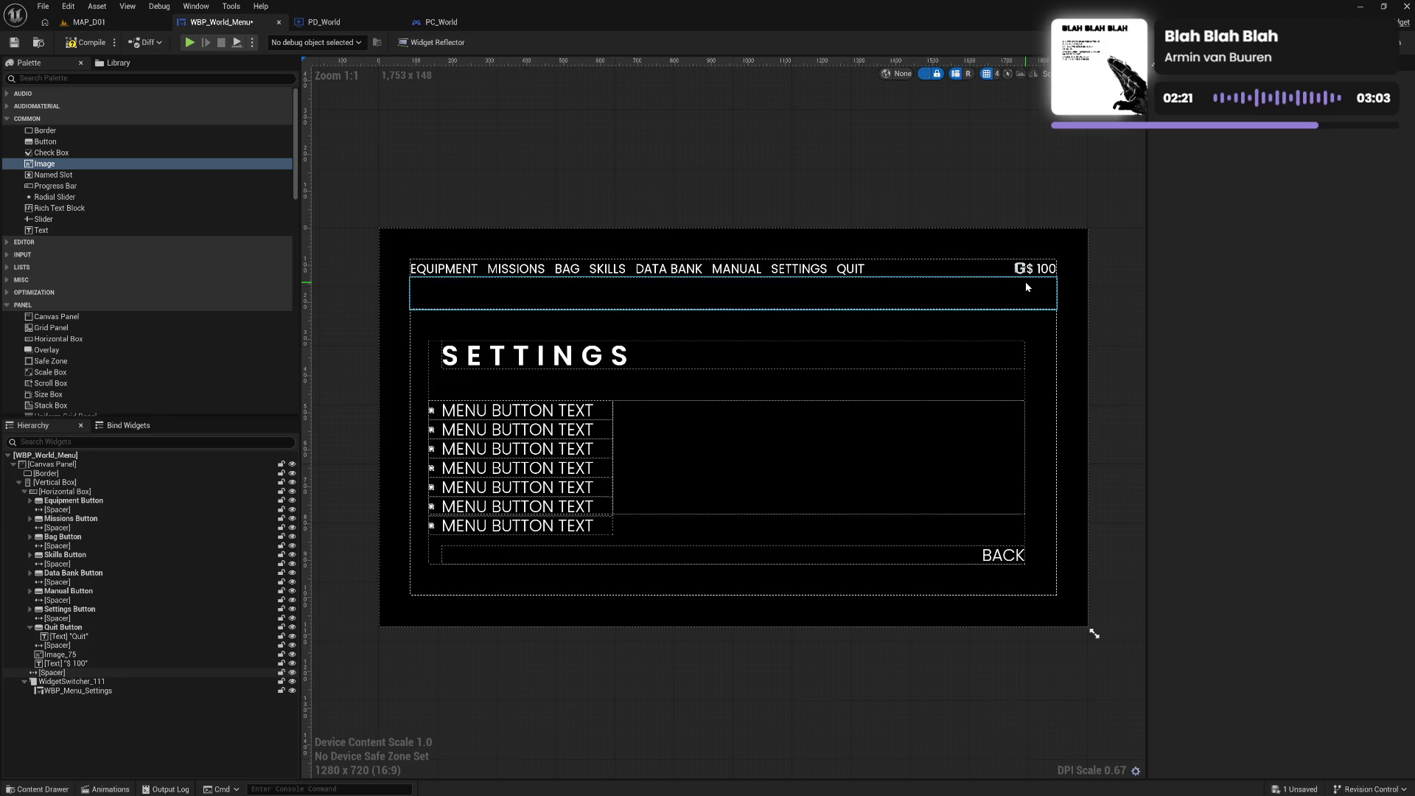
# Change the currency text from '$ 100' to '100'
pyautogui.click(1043, 268)
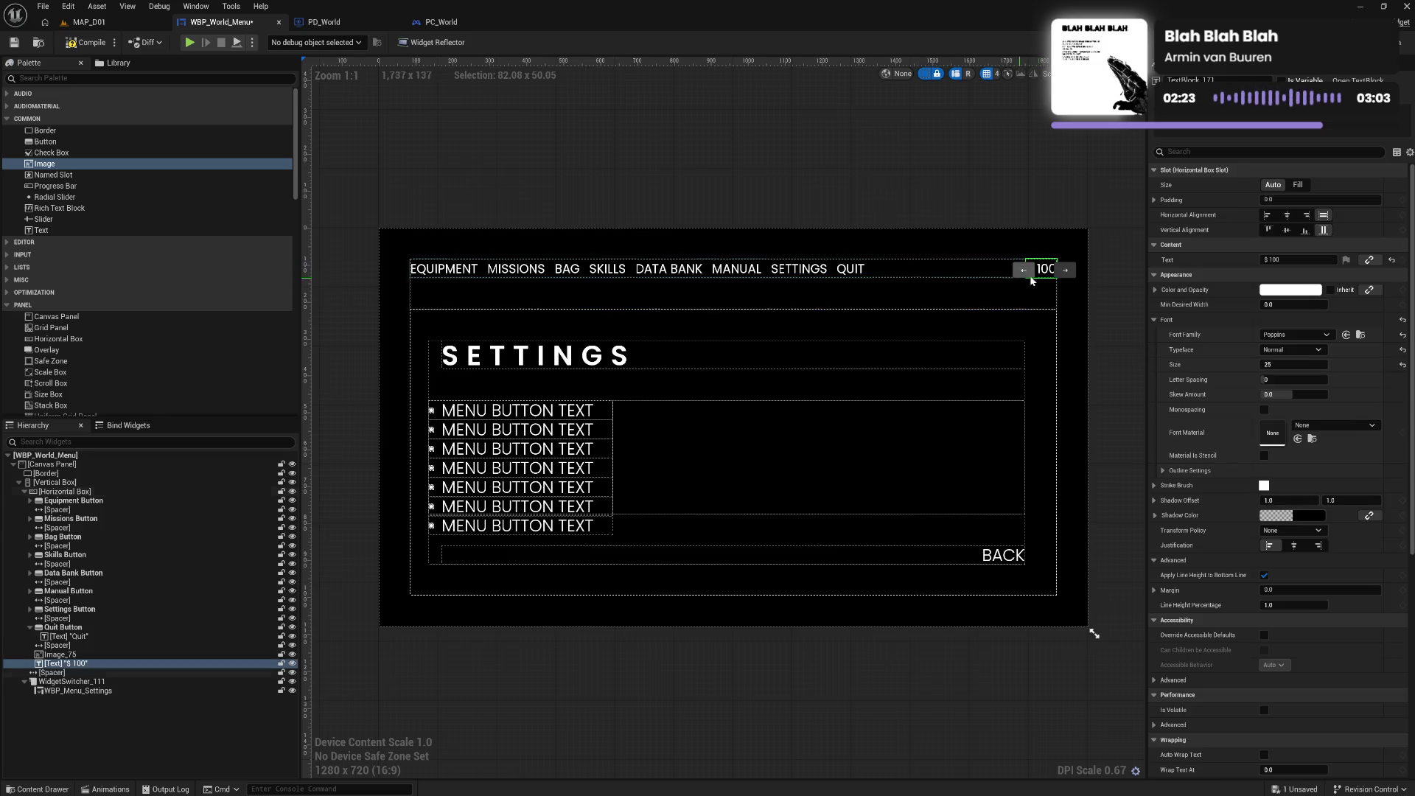
pyautogui.doubleClick(1265, 260)
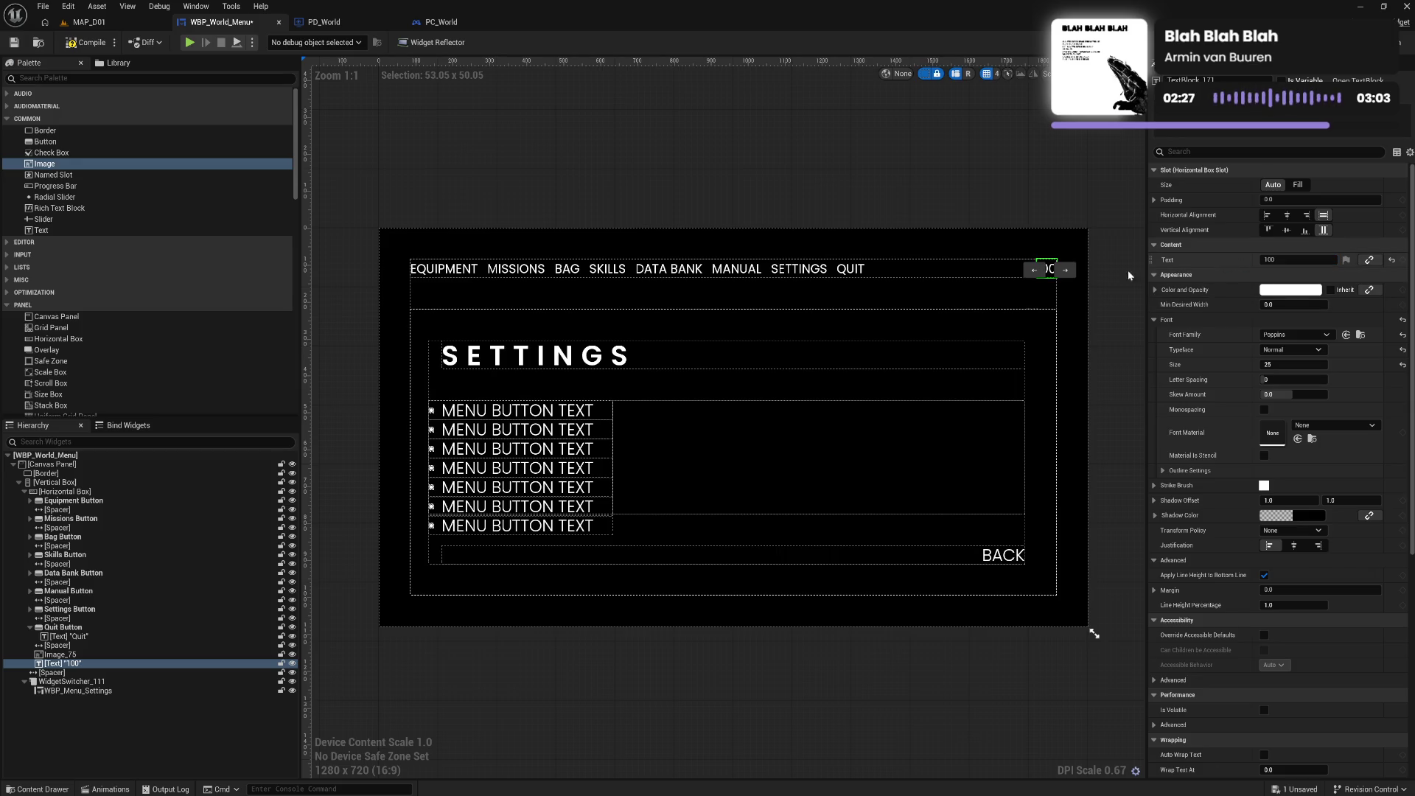
pyautogui.click(1103, 236)
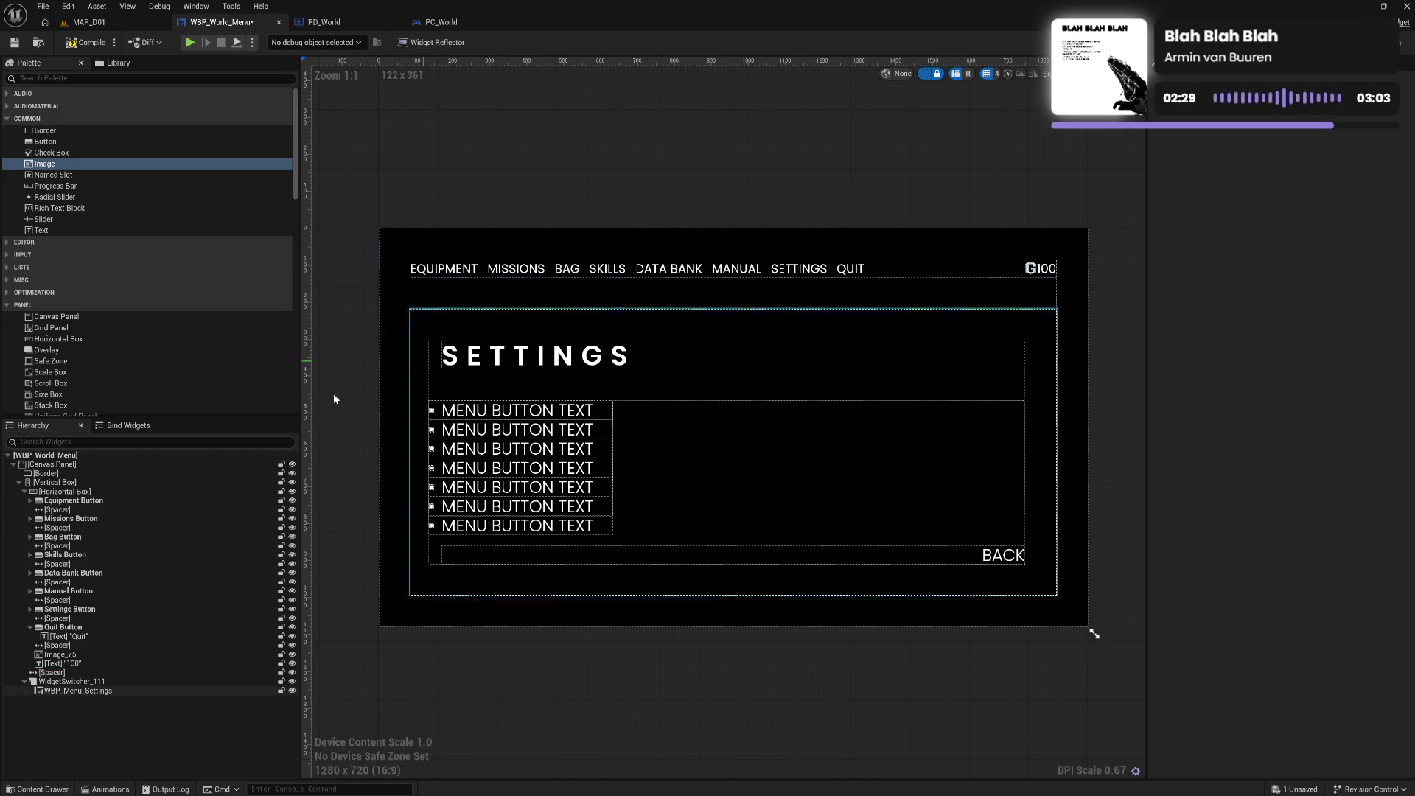
# Add a Spacer between the money icon and the text with Size X 15
pyautogui.scroll(-3, 96, 310)
pyautogui.scroll(-3, 94, 313)
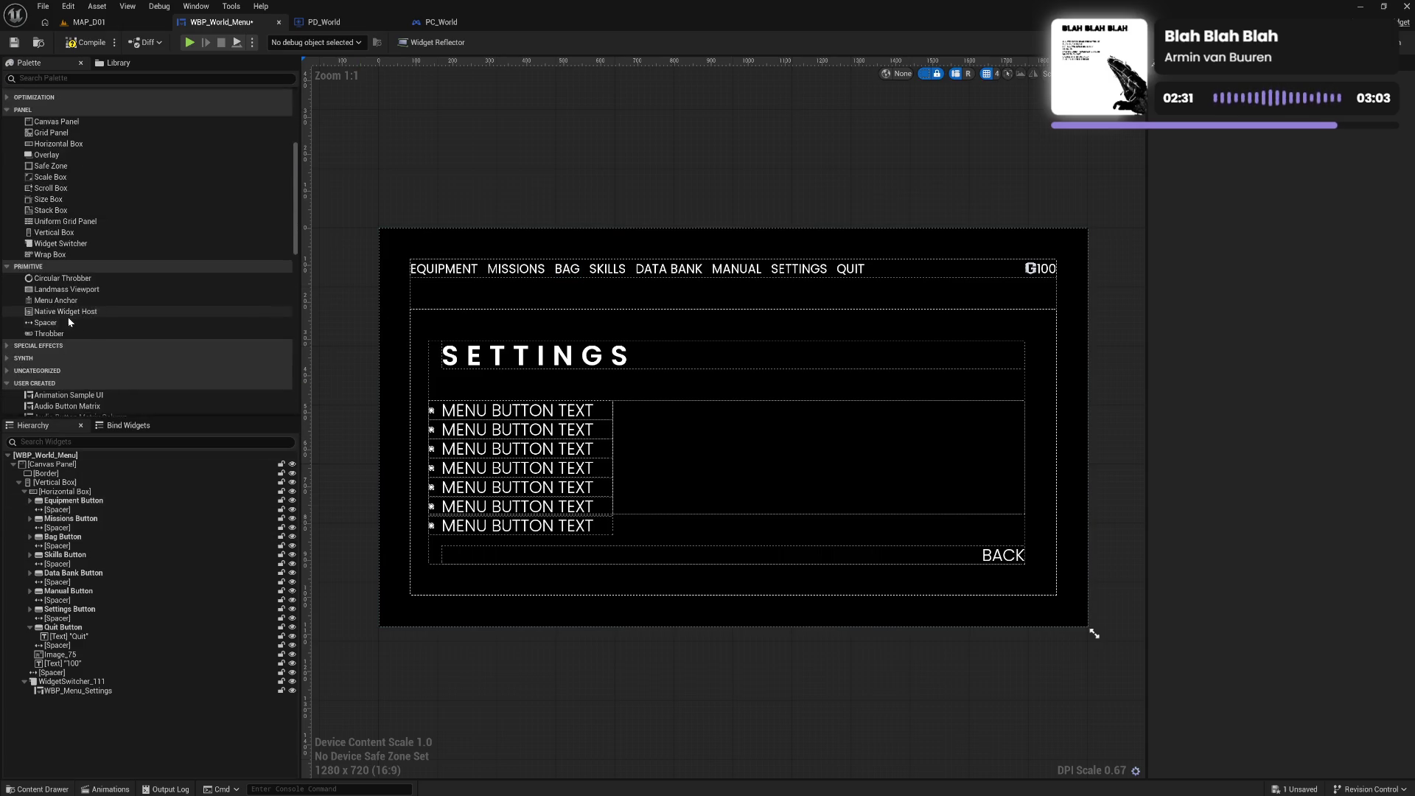
pyautogui.moveTo(70, 323)
pyautogui.mouseDown()
pyautogui.moveTo(96, 661)
pyautogui.moveTo(71, 663)
pyautogui.mouseUp()
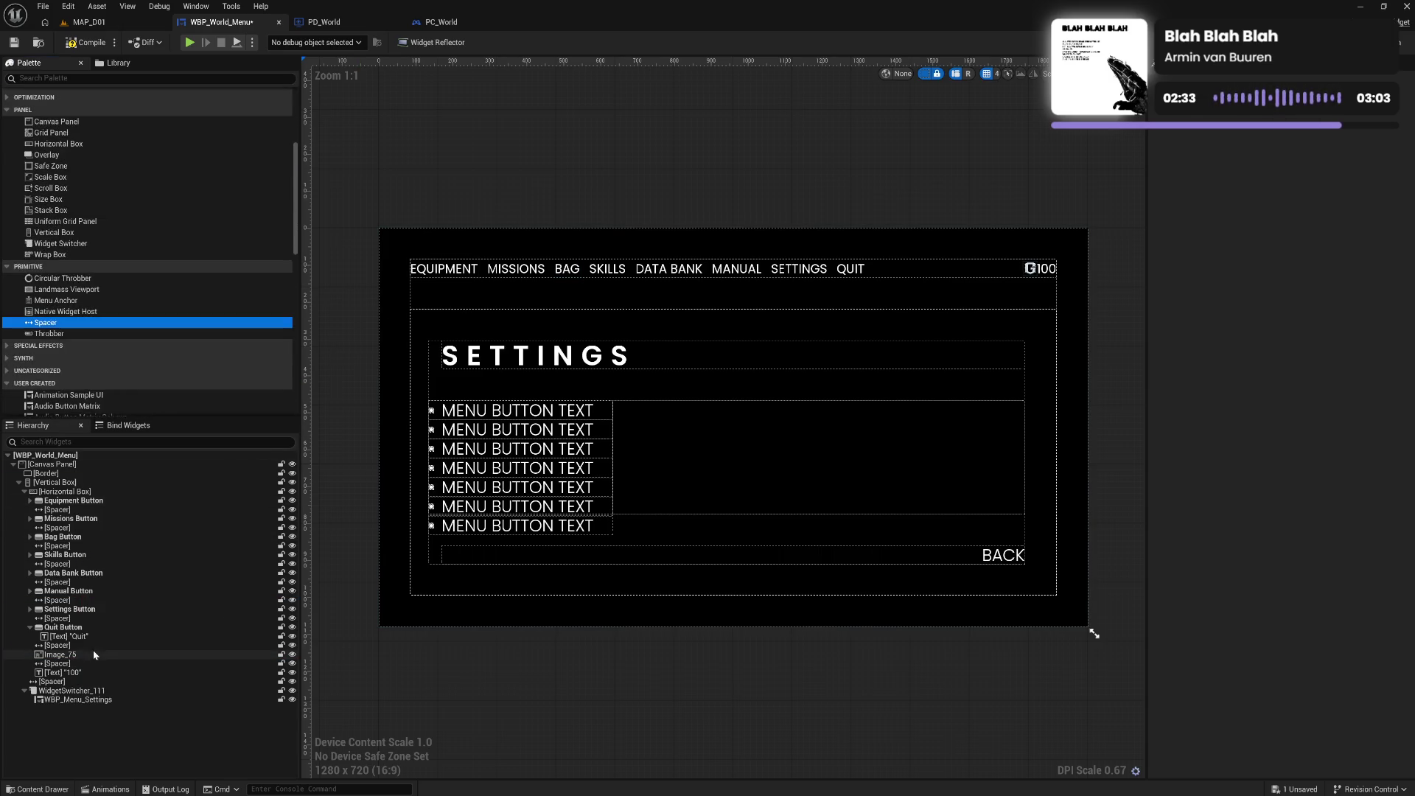
pyautogui.click(111, 664)
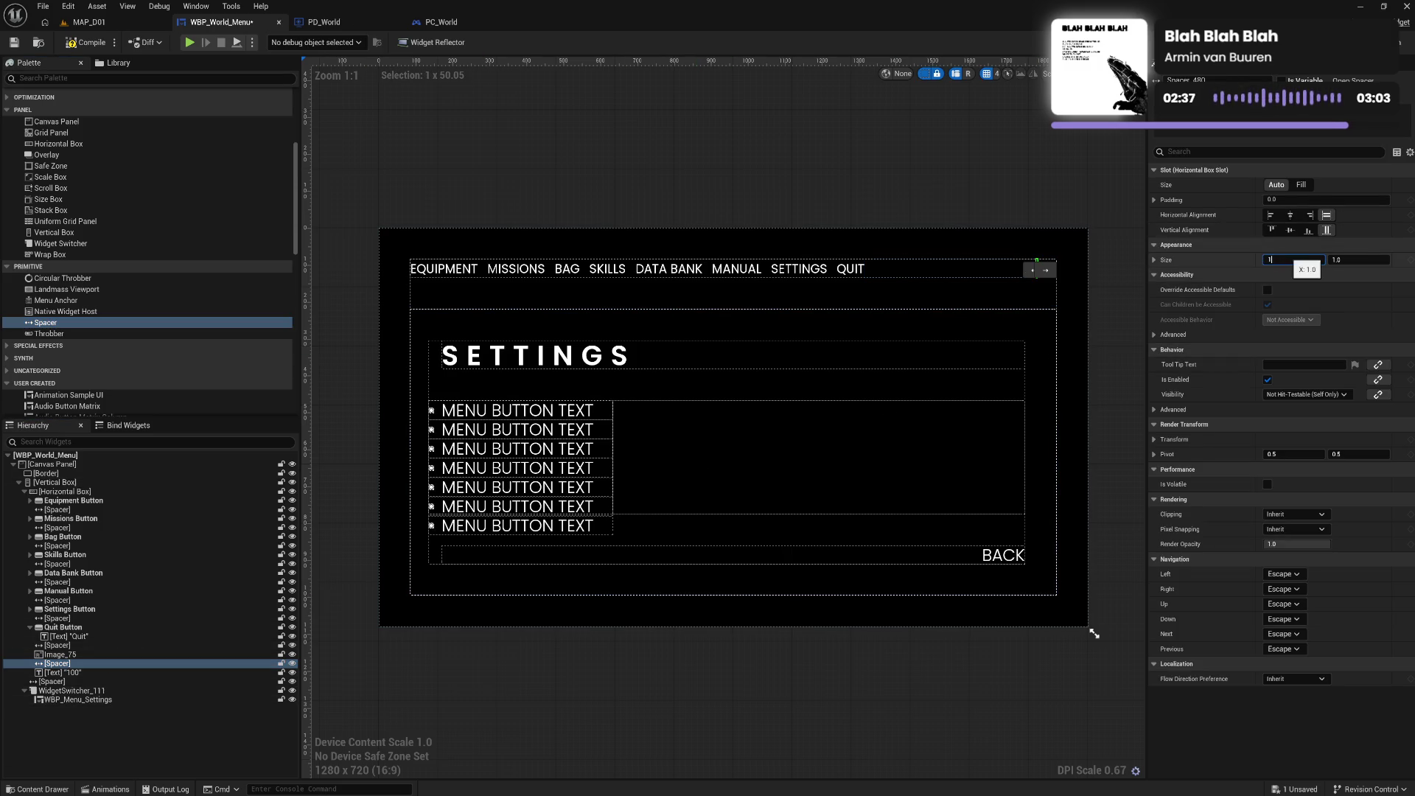
pyautogui.click(1079, 217)
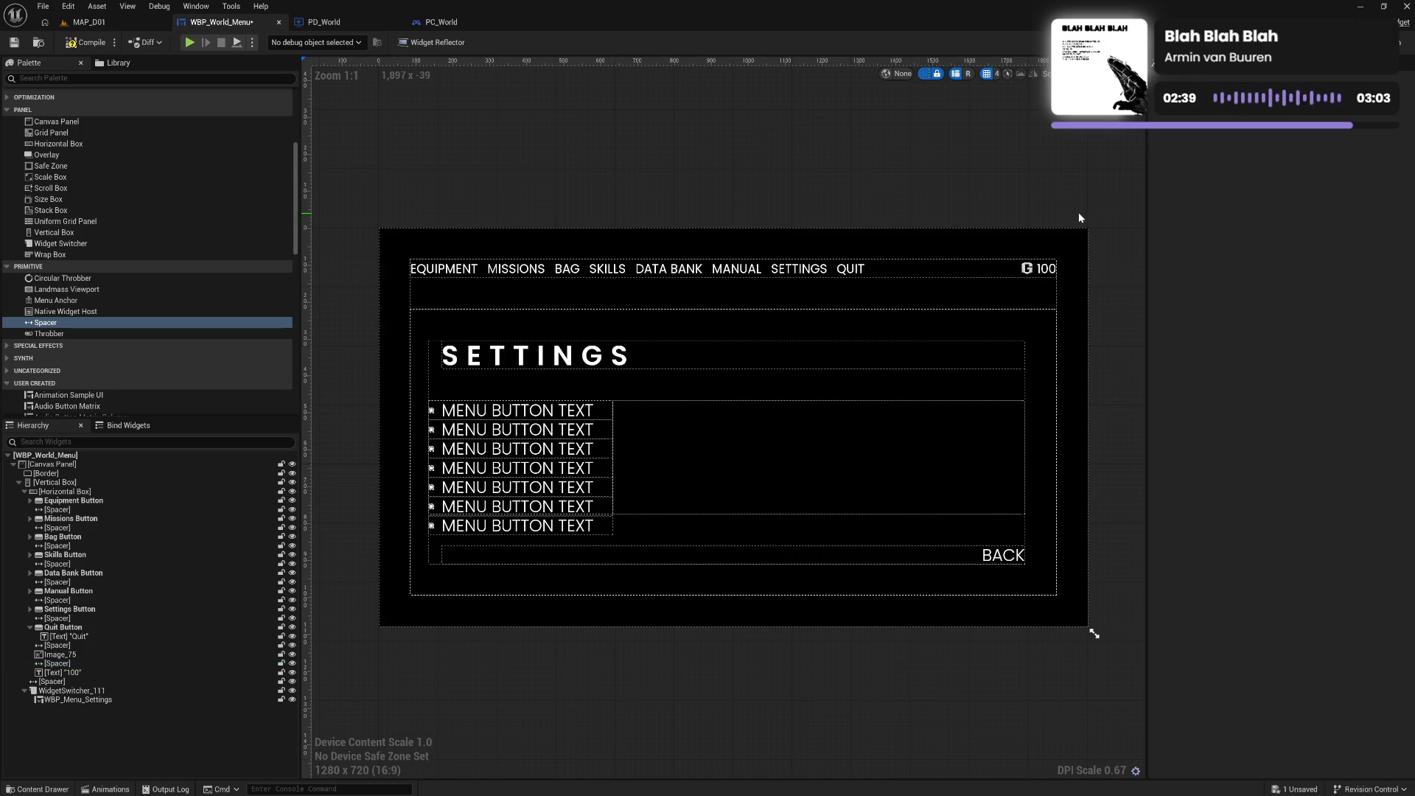
pyautogui.click(1035, 272)
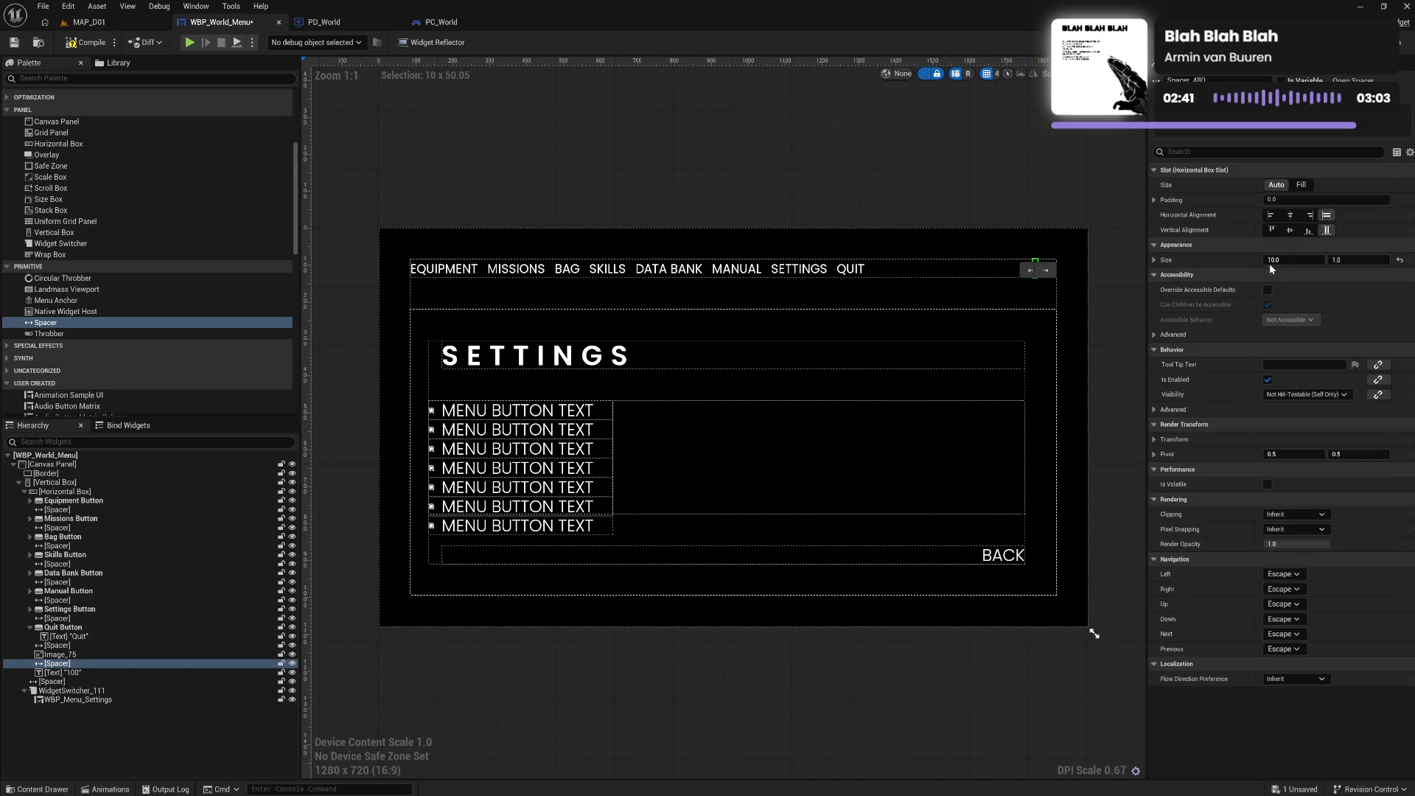
pyautogui.click(1269, 259)
pyautogui.write('15')
pyautogui.press('Return')
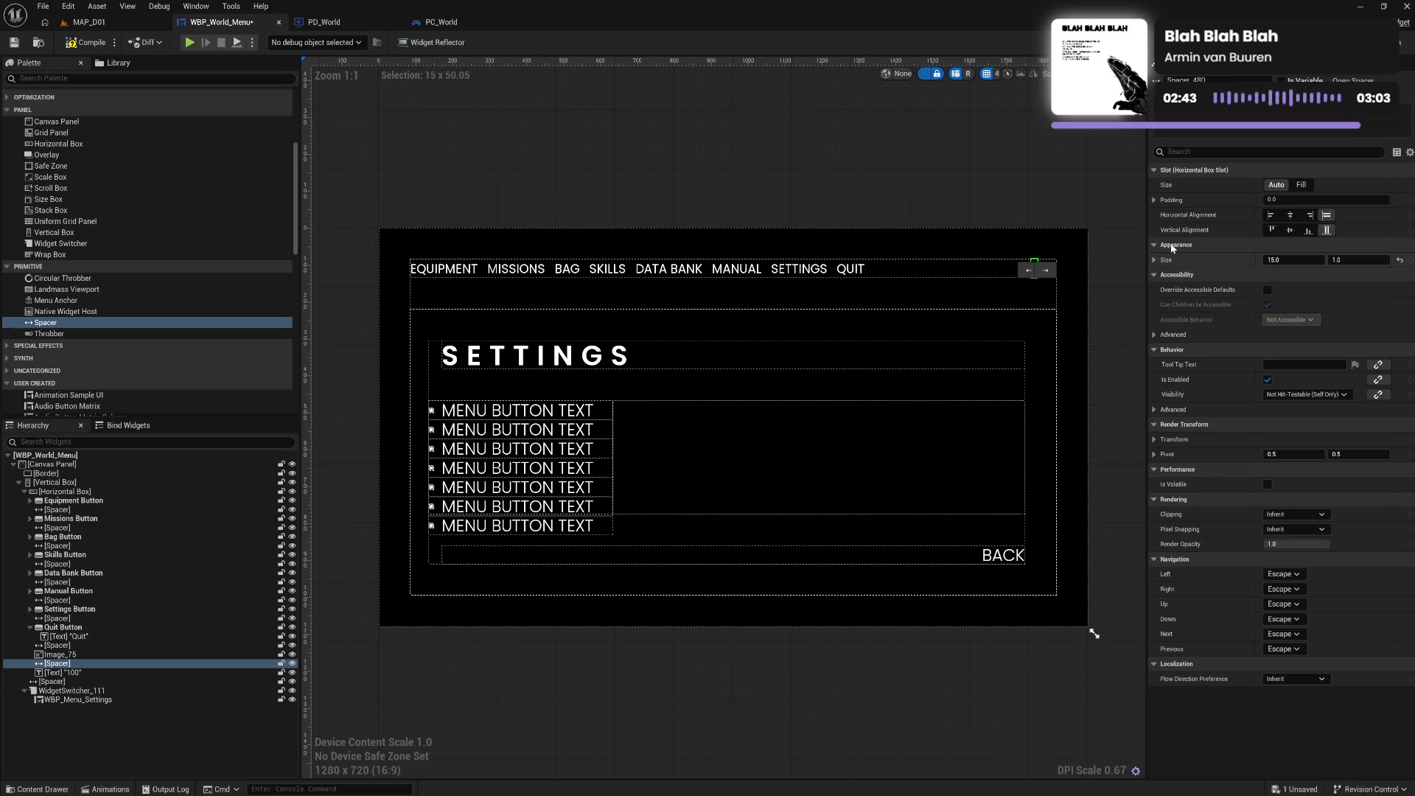
pyautogui.click(1057, 201)
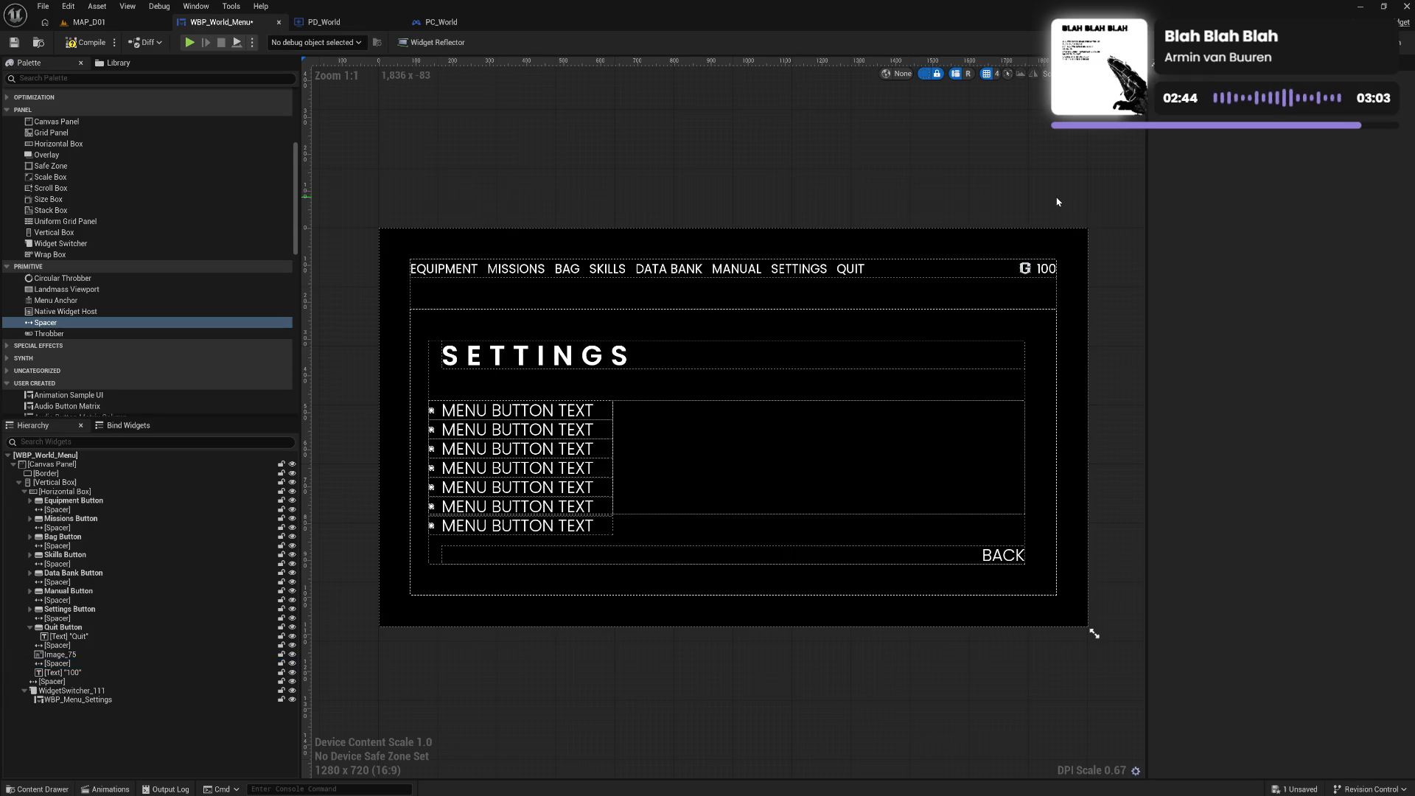
# Set Image_75's Brush Image Size X and Y to 30
pyautogui.click(1037, 273)
pyautogui.click(1106, 306)
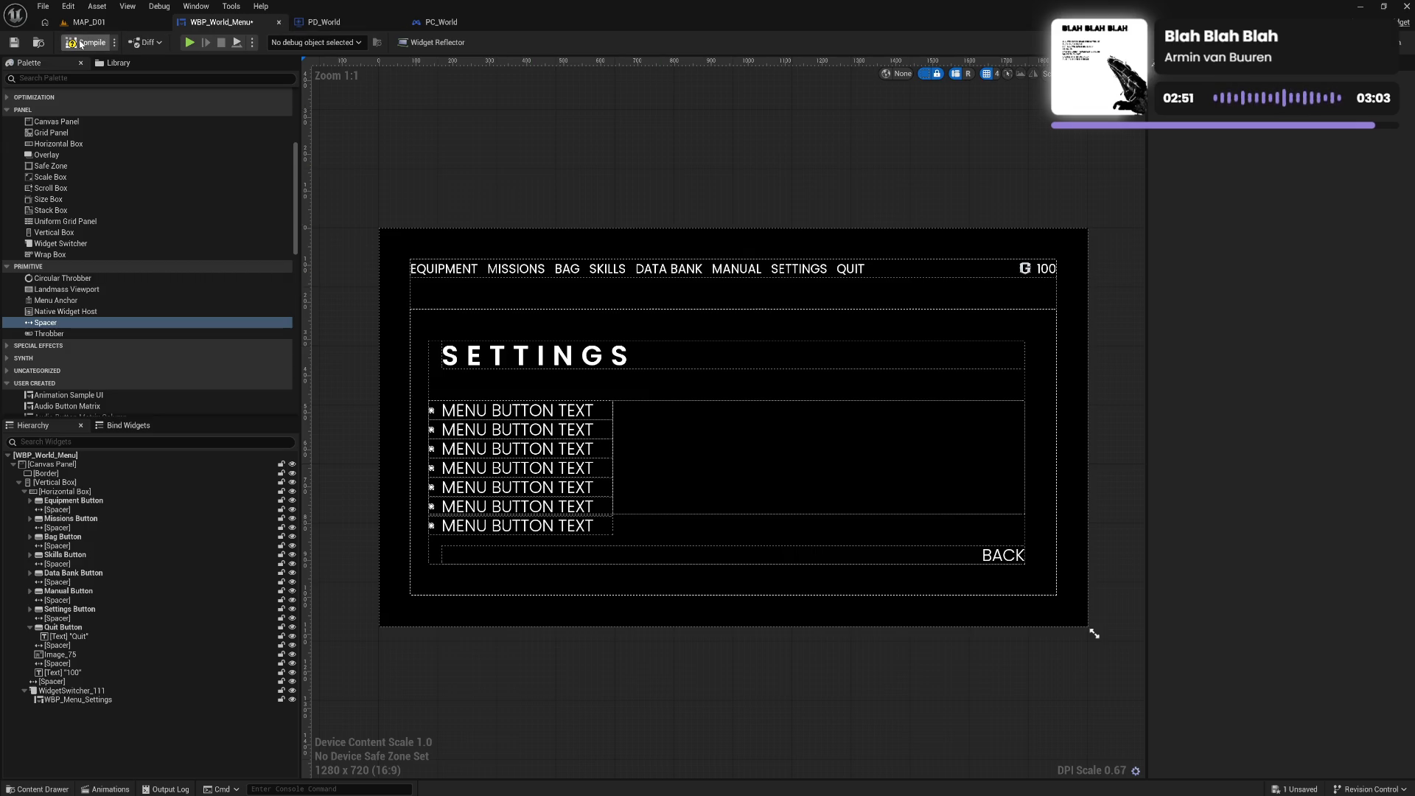
pyautogui.click(1023, 269)
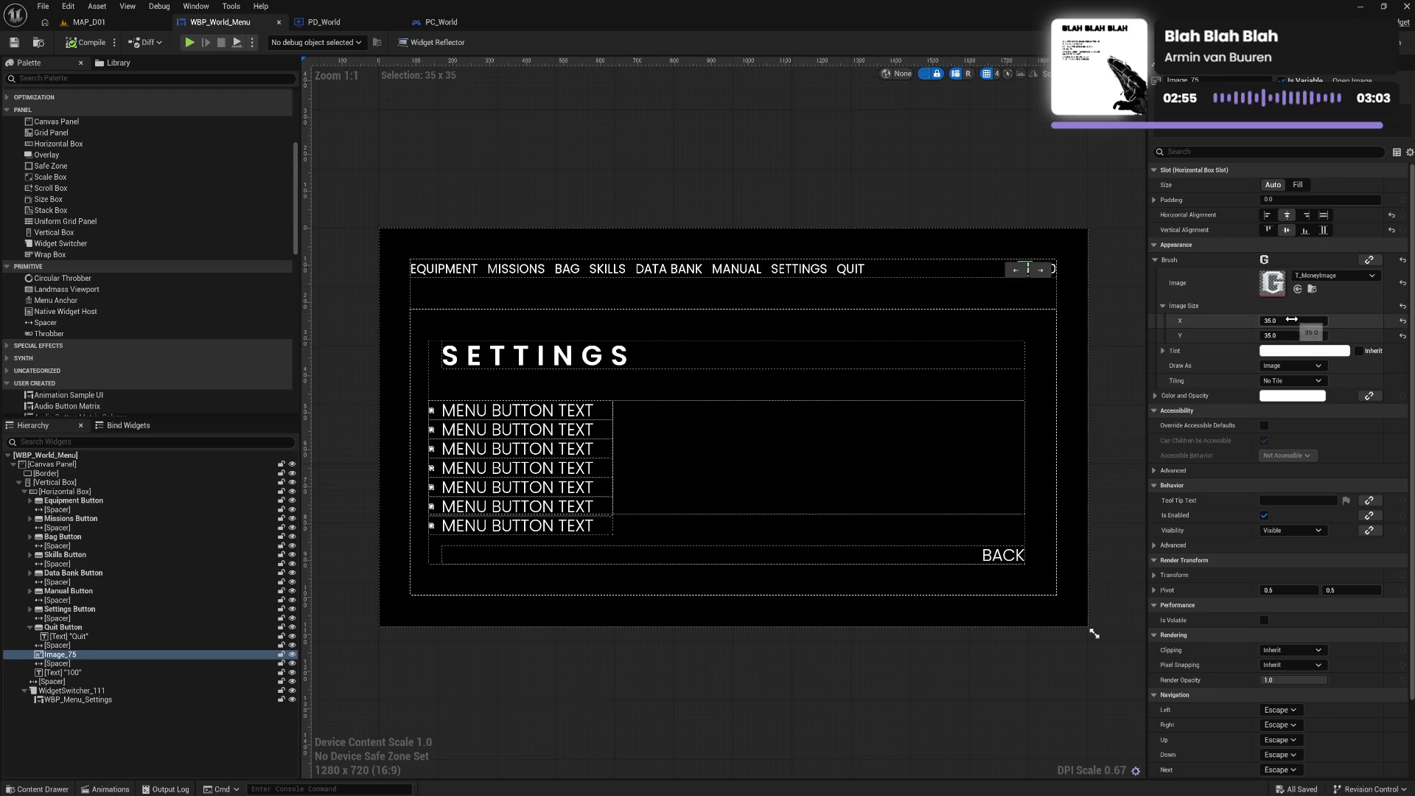
pyautogui.click(1296, 322)
pyautogui.press('Tab')
pyautogui.write('30')
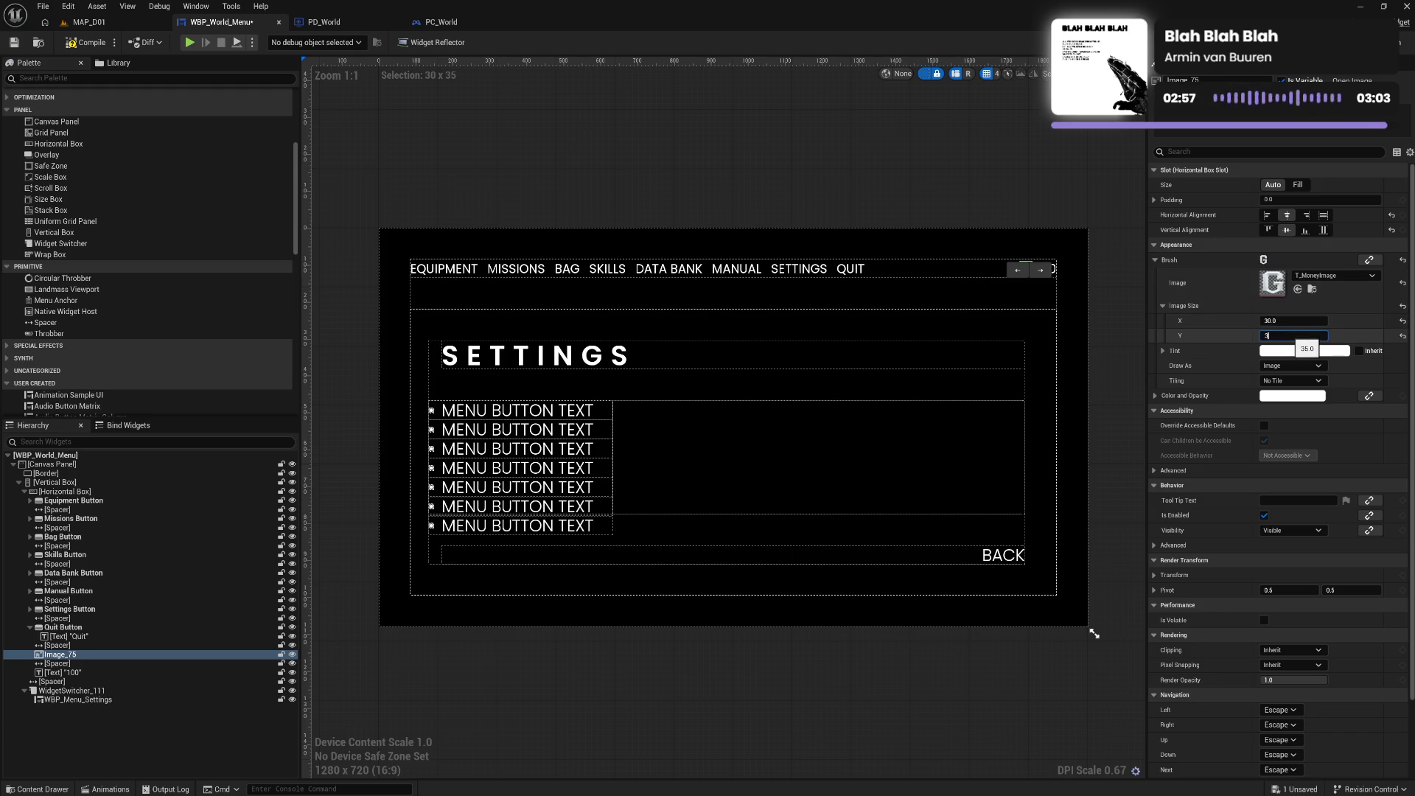
pyautogui.press('Return')
pyautogui.click(1102, 283)
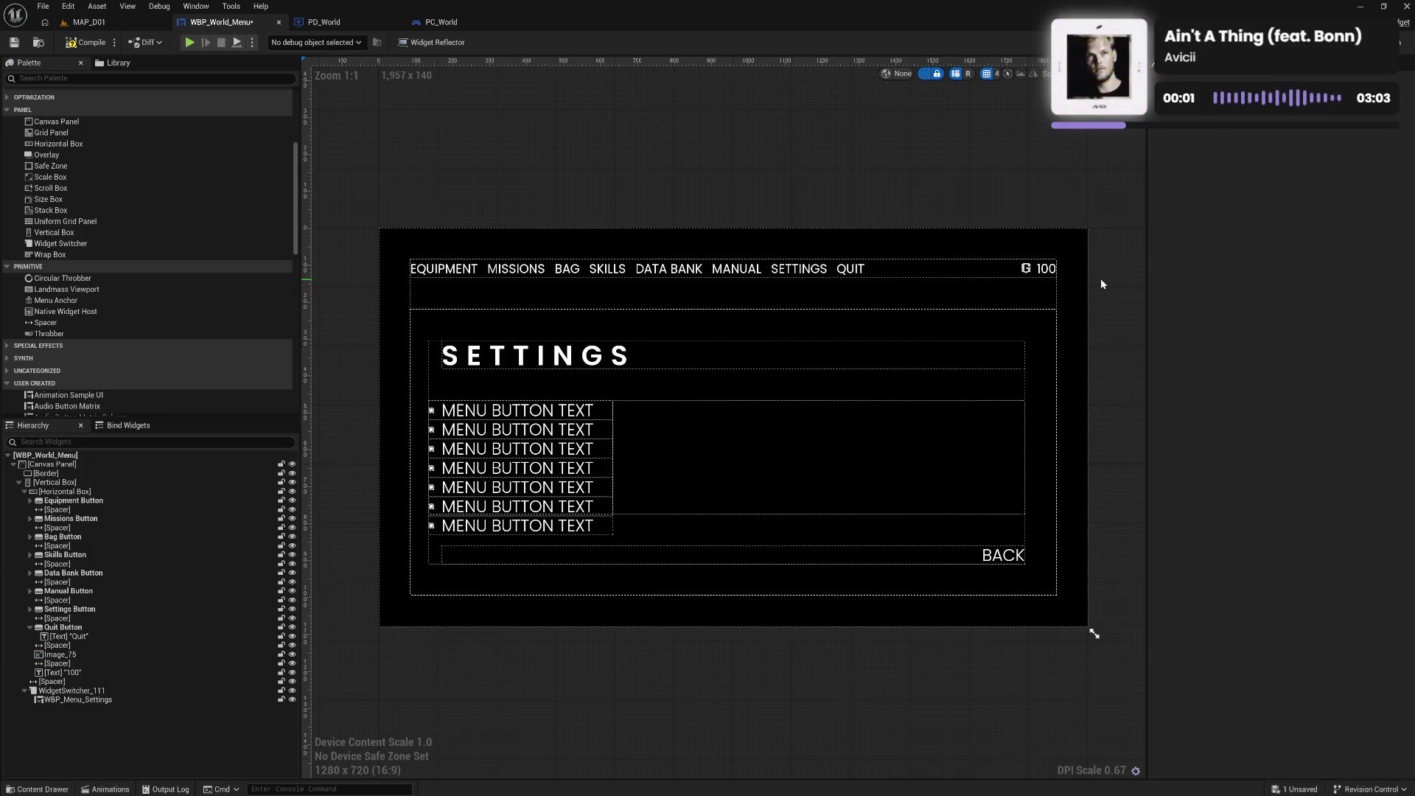